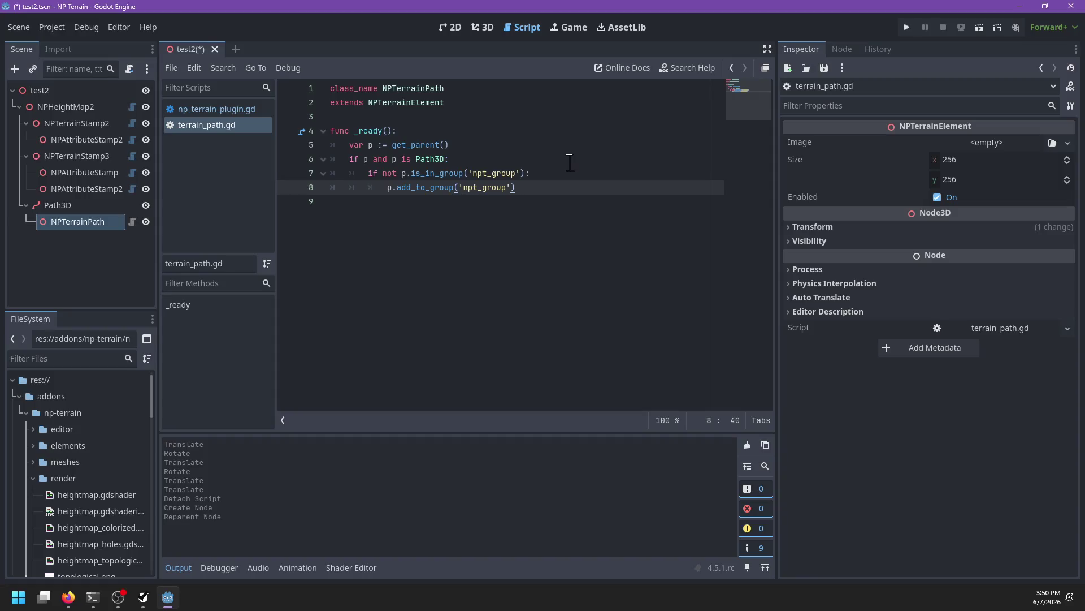
# - Add 'var s = self' after the parent lookup and an 'elif s is Path3D: pass' branch
pyautogui.click(570, 163)
pyautogui.hotkey('ctrl', 'shift', 'Return')
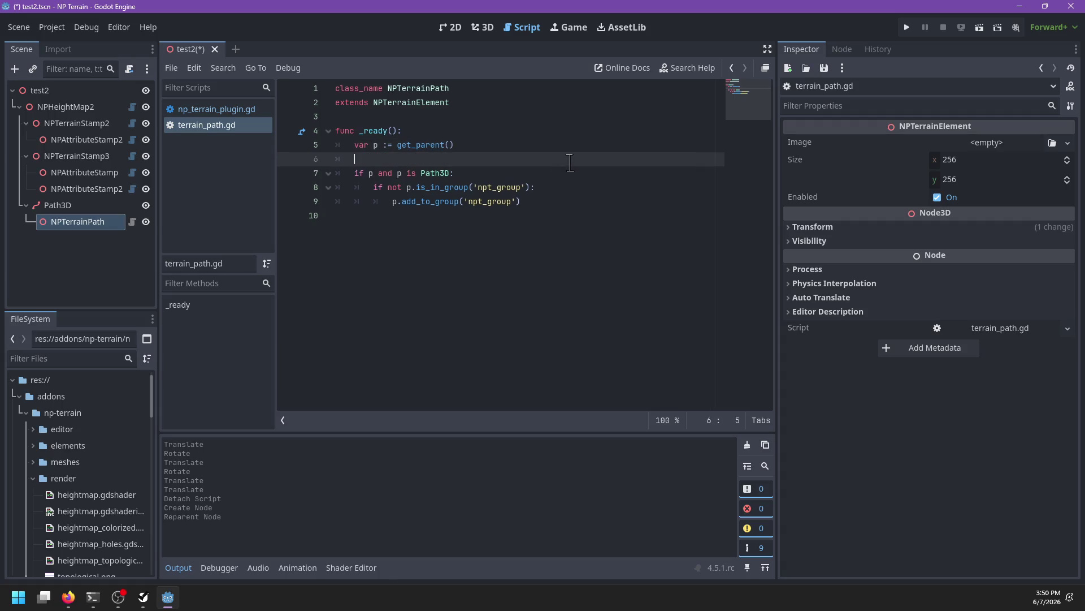
pyautogui.write('var s = s')
pyautogui.write('elf')
pyautogui.press('Down')
pyautogui.press('Down')
pyautogui.press('Down')
pyautogui.press('End')
pyautogui.press('Return')
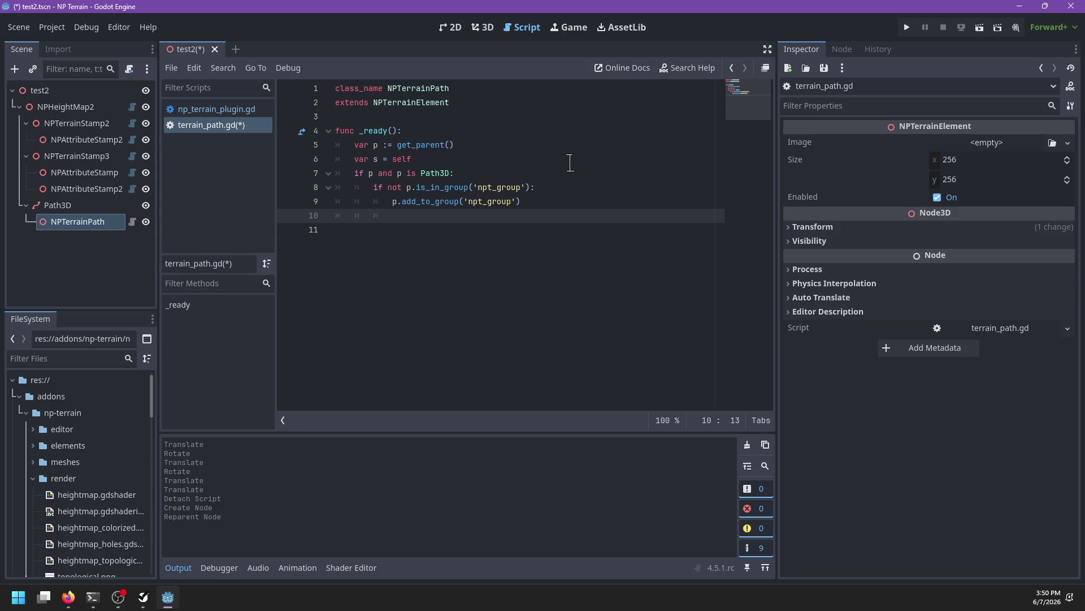
pyautogui.write('elif s is P')
pyautogui.write('ath3D:')
pyautogui.press('Return')
pyautogui.write('pass')
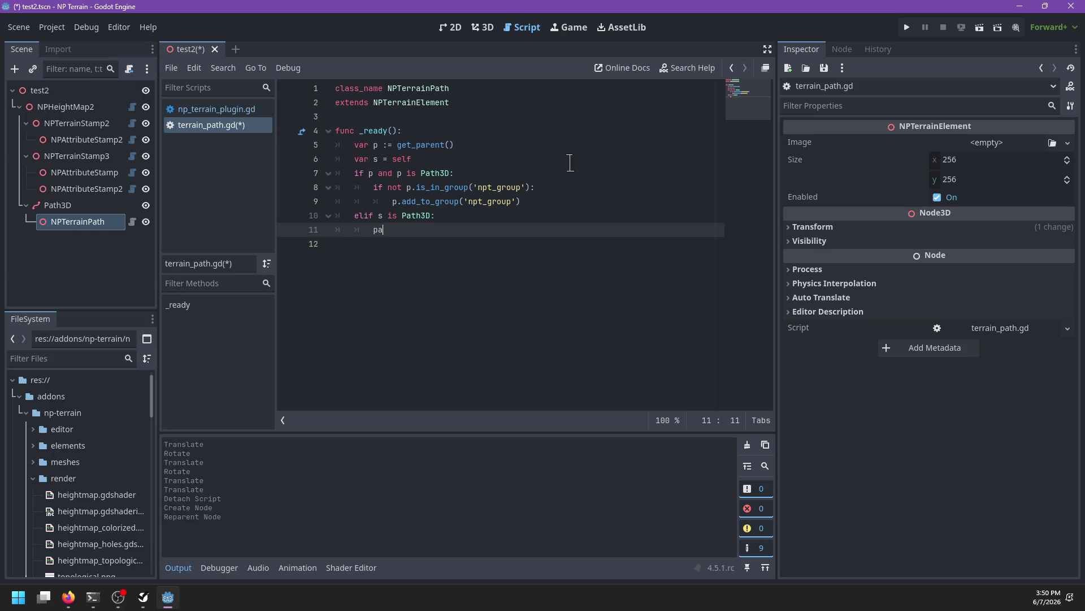
# - Declare a 'var path: Path3D' variable near the top of terrain_path.gd
pyautogui.click(474, 116)
pyautogui.press('Return')
pyautogui.press('Return')
pyautogui.press('Up')
pyautogui.write('var pa')
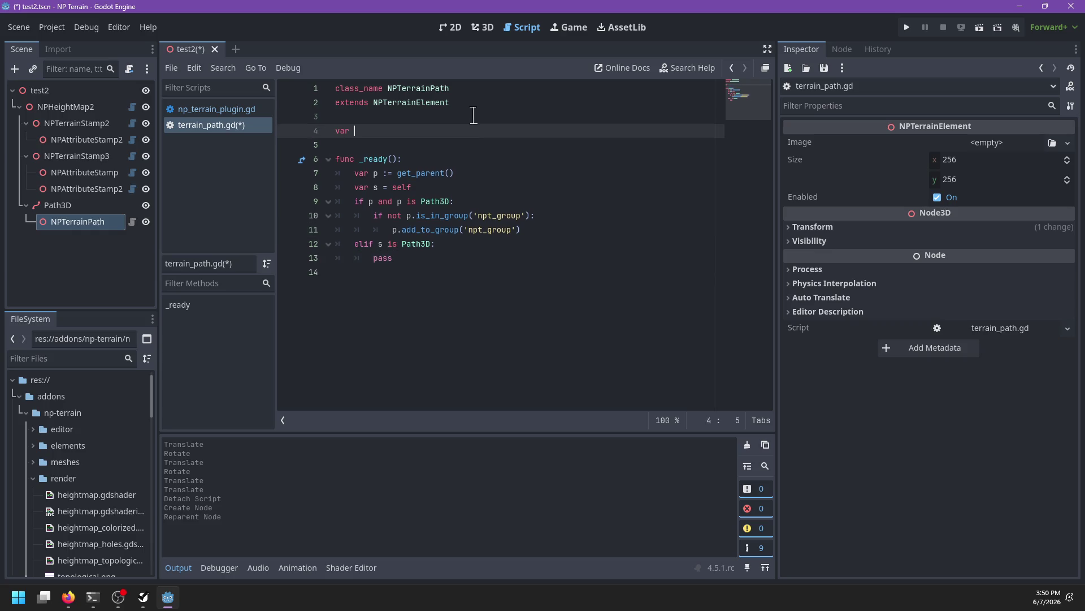
pyautogui.press('BackSpace')
pyautogui.press('BackSpace')
pyautogui.write(':')
pyautogui.press('BackSpace')
pyautogui.press('BackSpace')
pyautogui.write('Path3d')
pyautogui.press('Return')
pyautogui.press('BackSpace')
pyautogui.press('Up')
# - Add a comment above it explaining the path can be separate from the NPTerrainPath
pyautogui.press('Return')
pyautogui.write('# For hokey')
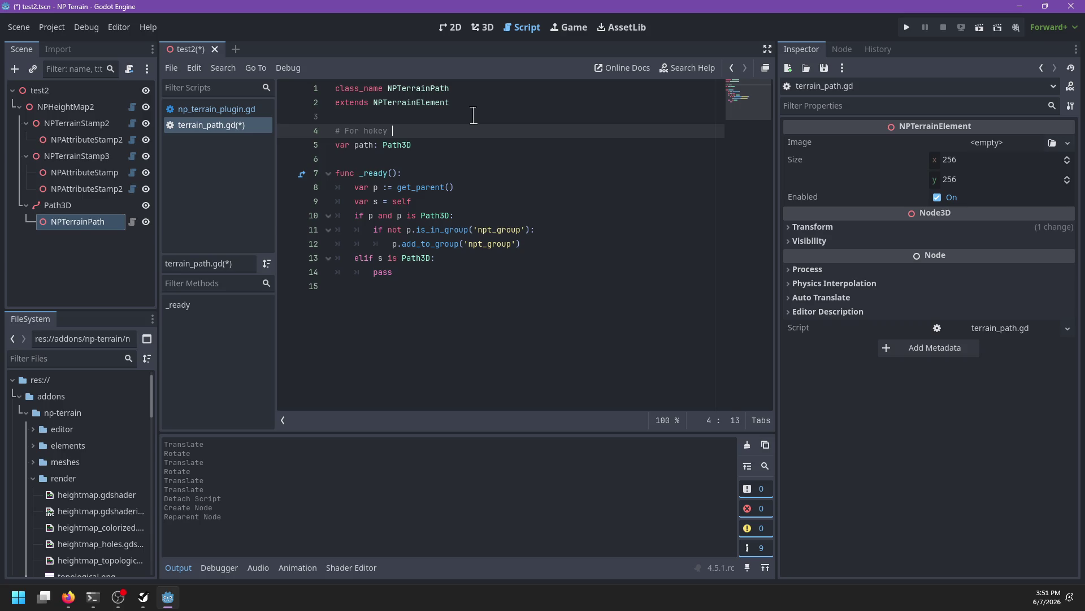
pyautogui.write(' reasons, the pa')
pyautogui.write('th is separate from the ')
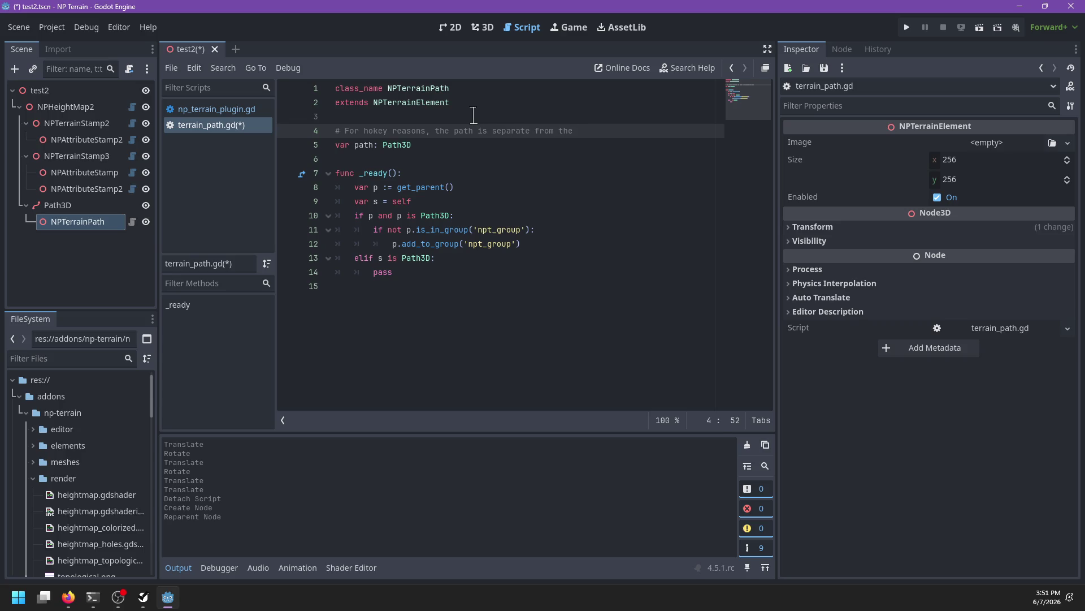
pyautogui.write('NPTerrainPath')
pyautogui.click(391, 131)
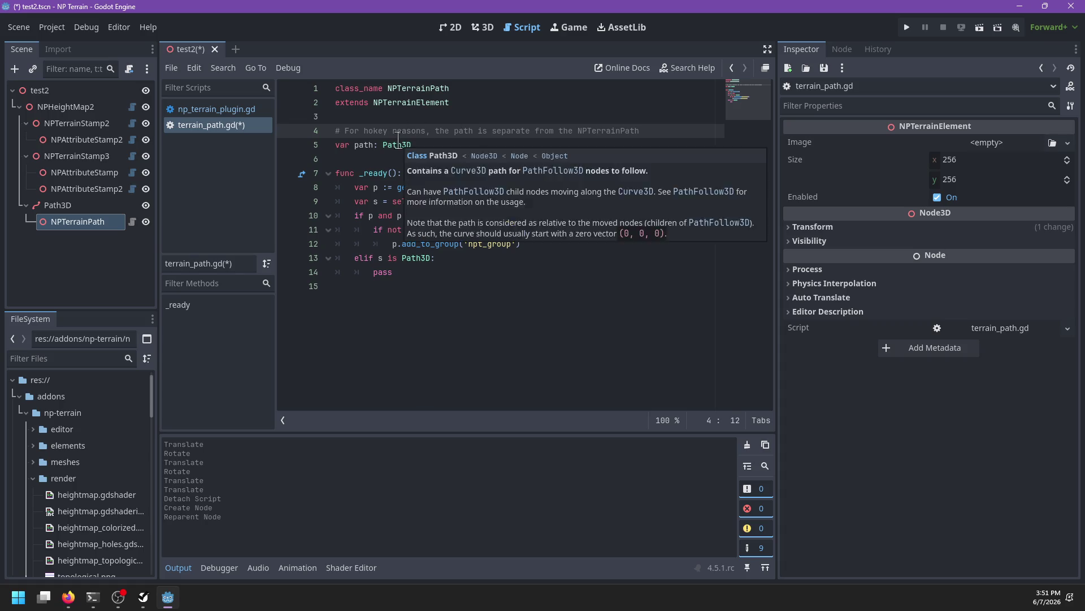
pyautogui.write('other')
pyautogui.write('itance')
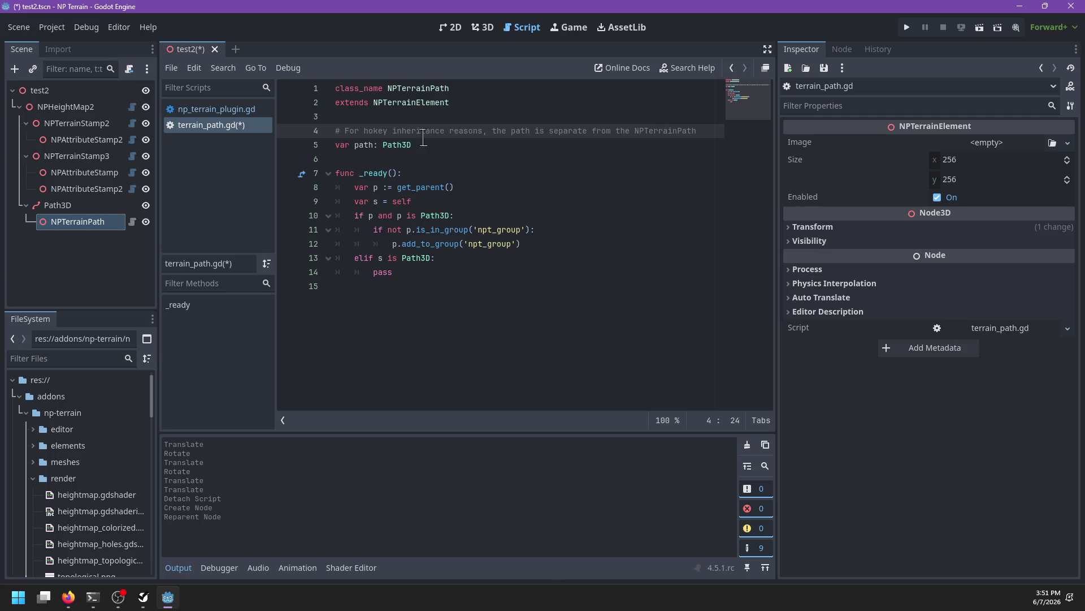
pyautogui.click(544, 130)
pyautogui.press('BackSpace')
pyautogui.press('BackSpace')
pyautogui.write('can bhe')
pyautogui.press('BackSpace')
pyautogui.press('BackSpace')
pyautogui.write('e')
# - Set 'path = parent' inside the parent check block
pyautogui.click(448, 271)
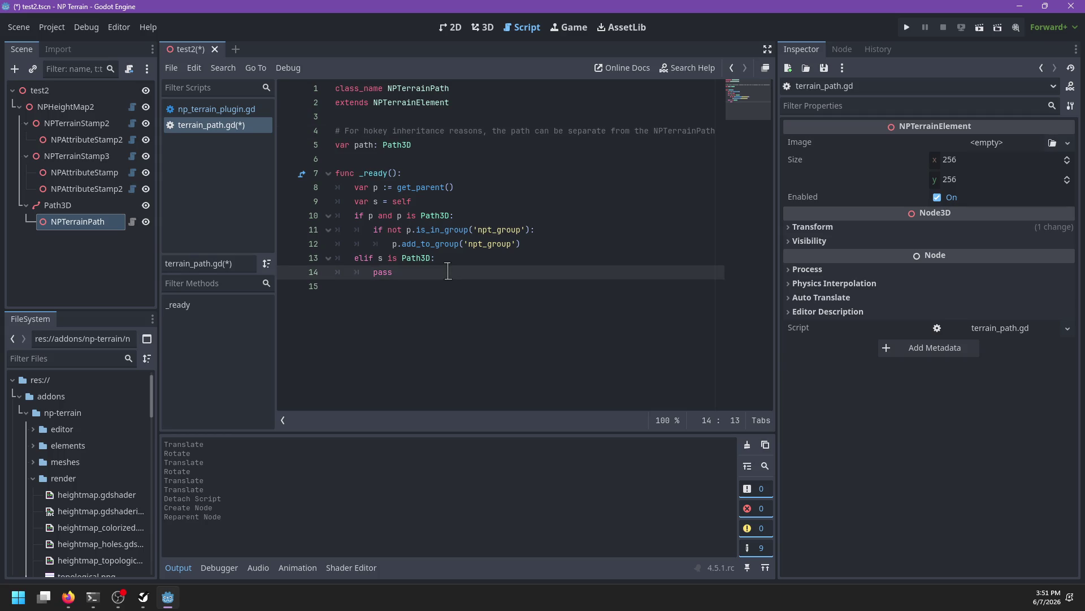
pyautogui.press('Up')
pyautogui.hotkey('ctrl', 'shift', 'Return')
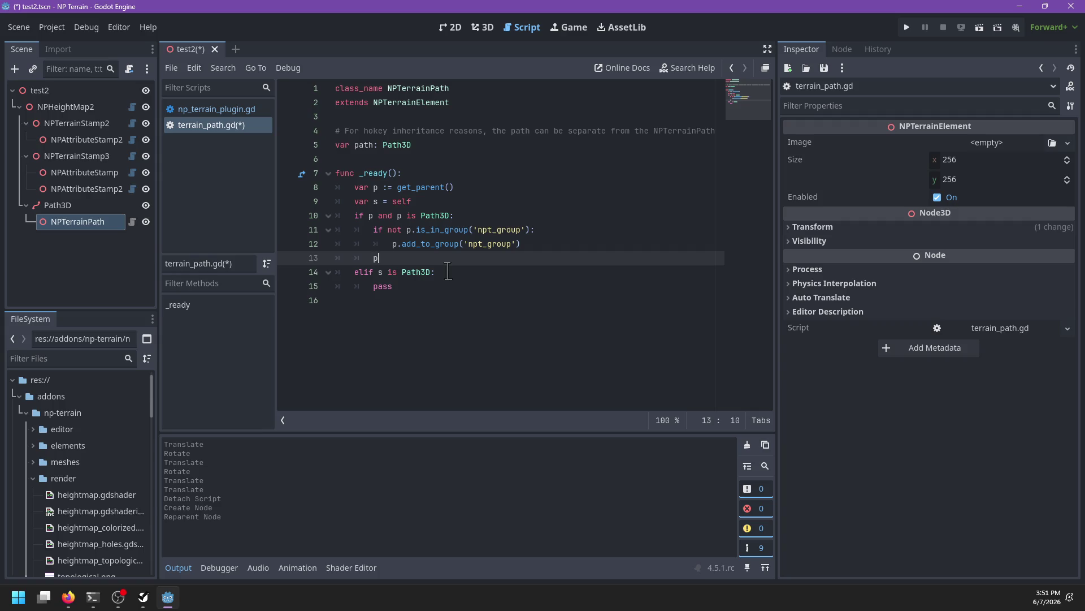
pyautogui.write('ath = parent')
# - Move the 'if s is Path3D' check above the parent check and replace its pass with a path assignment
pyautogui.click(416, 287)
pyautogui.moveTo(416, 287)
pyautogui.mouseDown()
pyautogui.moveTo(363, 274)
pyautogui.moveTo(444, 205)
pyautogui.mouseUp()
pyautogui.click(412, 201)
pyautogui.press('Return')
pyautogui.press('Down')
pyautogui.press('End')
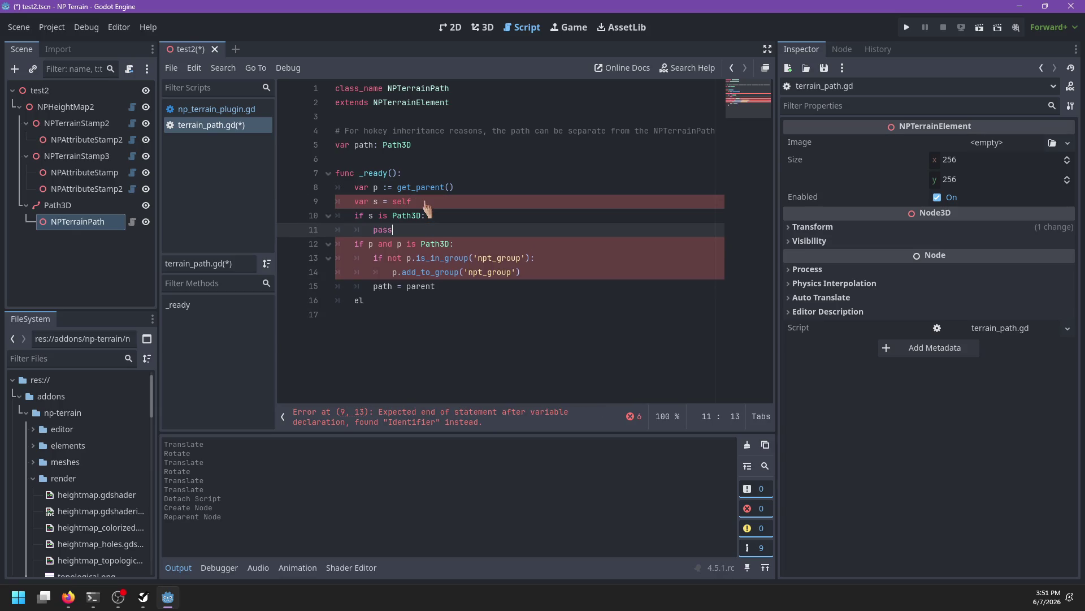
pyautogui.press('BackSpace')
pyautogui.press('BackSpace')
pyautogui.press('BackSpace')
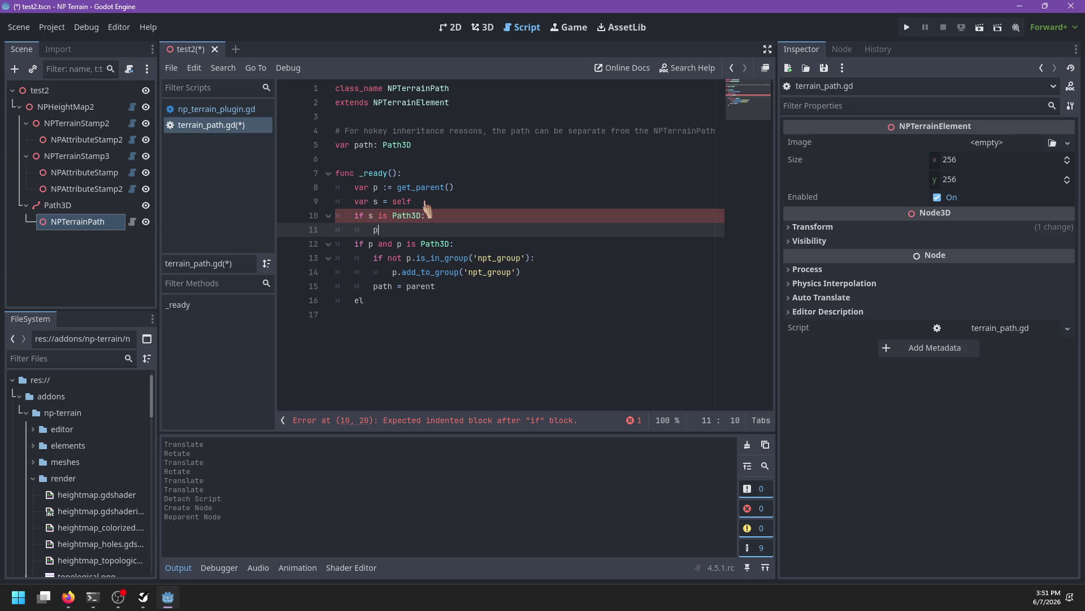
pyautogui.write('ath = s')
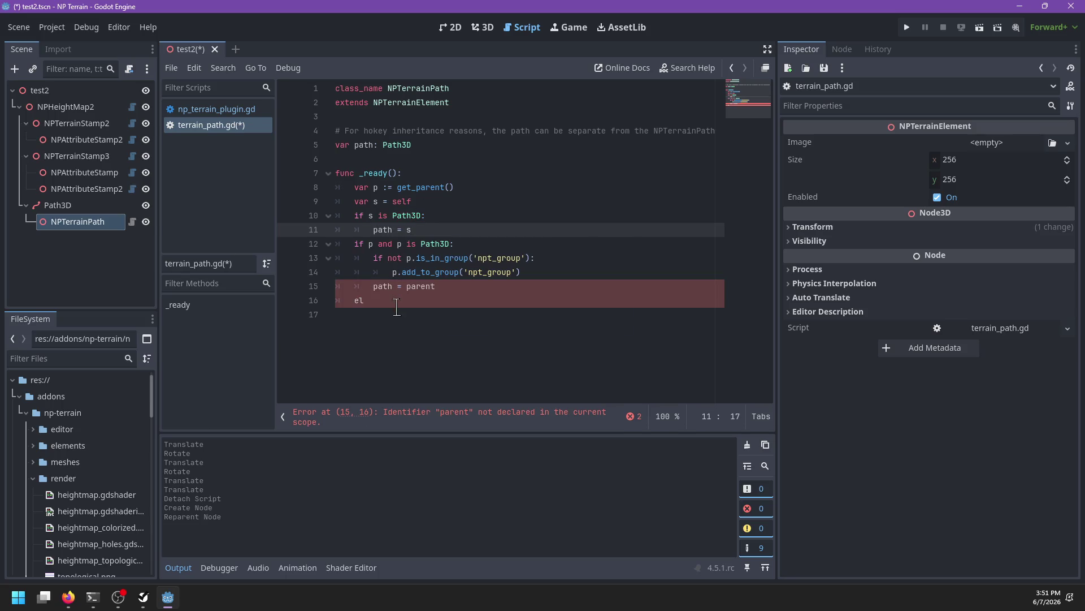
pyautogui.moveTo(396, 300)
pyautogui.mouseDown()
pyautogui.moveTo(294, 293)
pyautogui.moveTo(409, 287)
pyautogui.mouseUp()
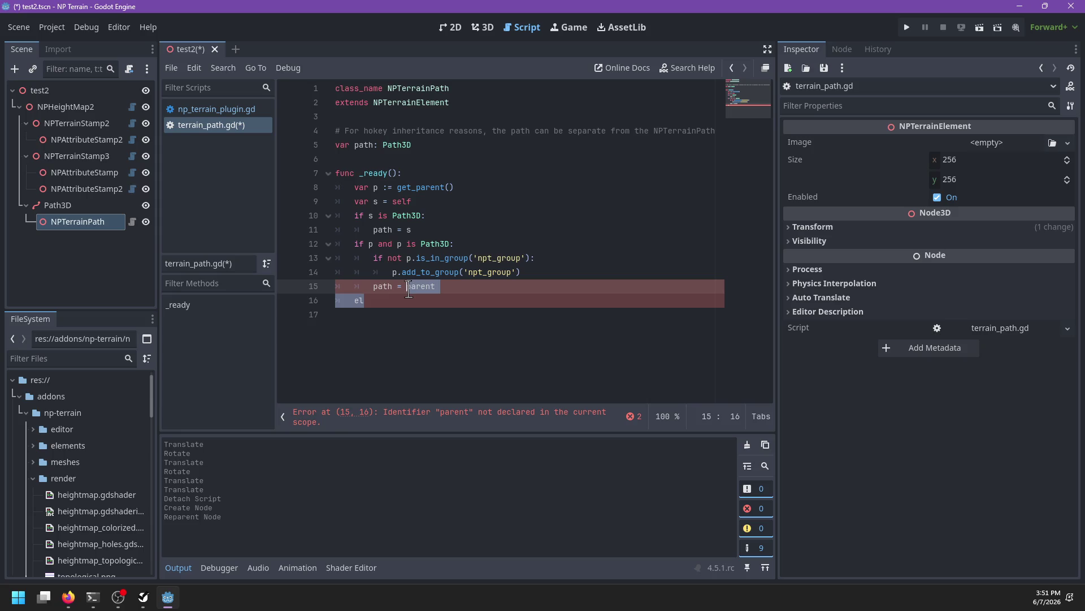
pyautogui.press('BackSpace')
# - Nest the parent lookup and its Path3D check under an else branch, indented
pyautogui.click(355, 244)
pyautogui.write('el')
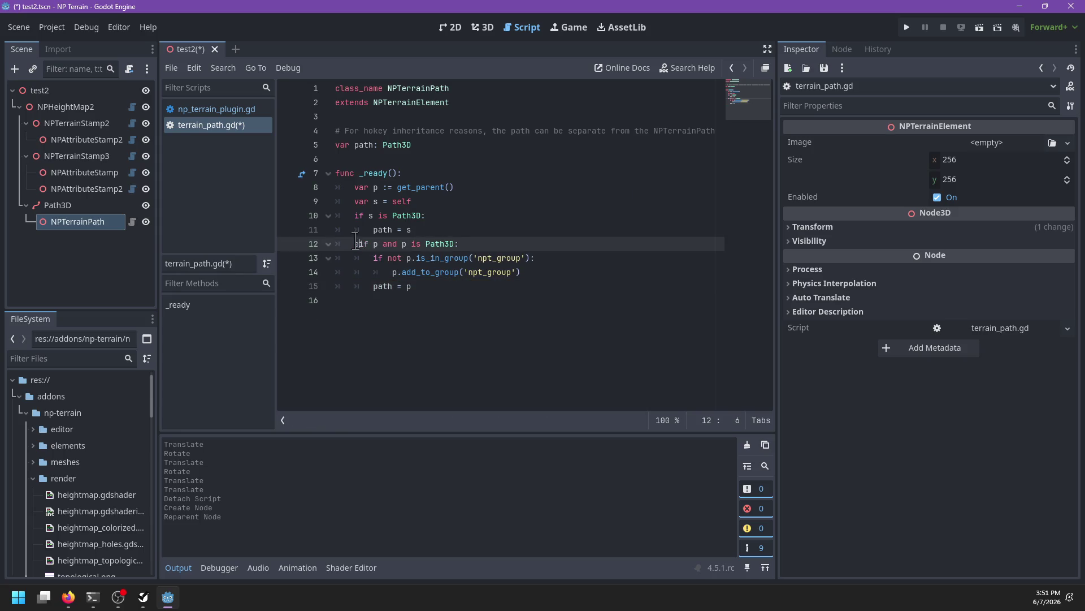
pyautogui.press('Escape')
pyautogui.press('BackSpace')
pyautogui.press('BackSpace')
pyautogui.write('se:')
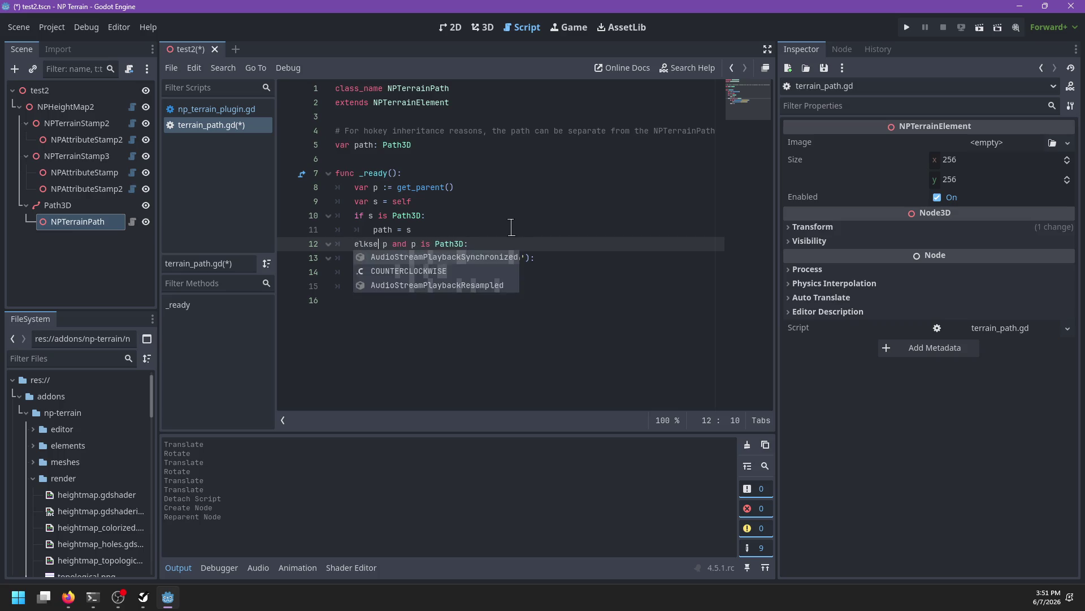
pyautogui.press('Return')
pyautogui.write('if')
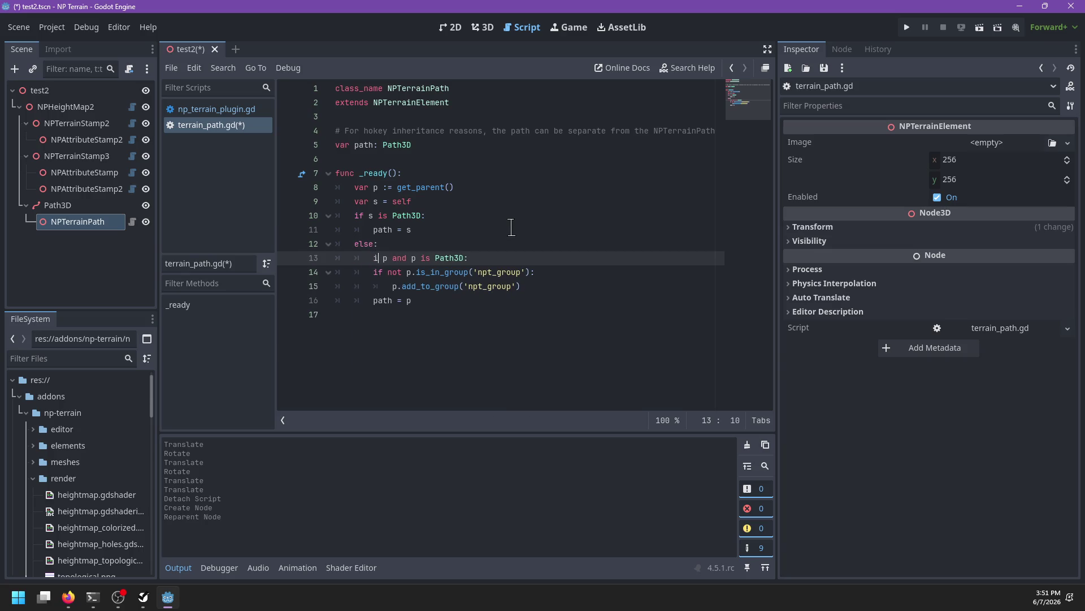
pyautogui.click(479, 182)
pyautogui.hotkey('shift', 'Up')
pyautogui.hotkey('ctrl', 'x')
pyautogui.click(403, 228)
pyautogui.hotkey('ctrl', 'v')
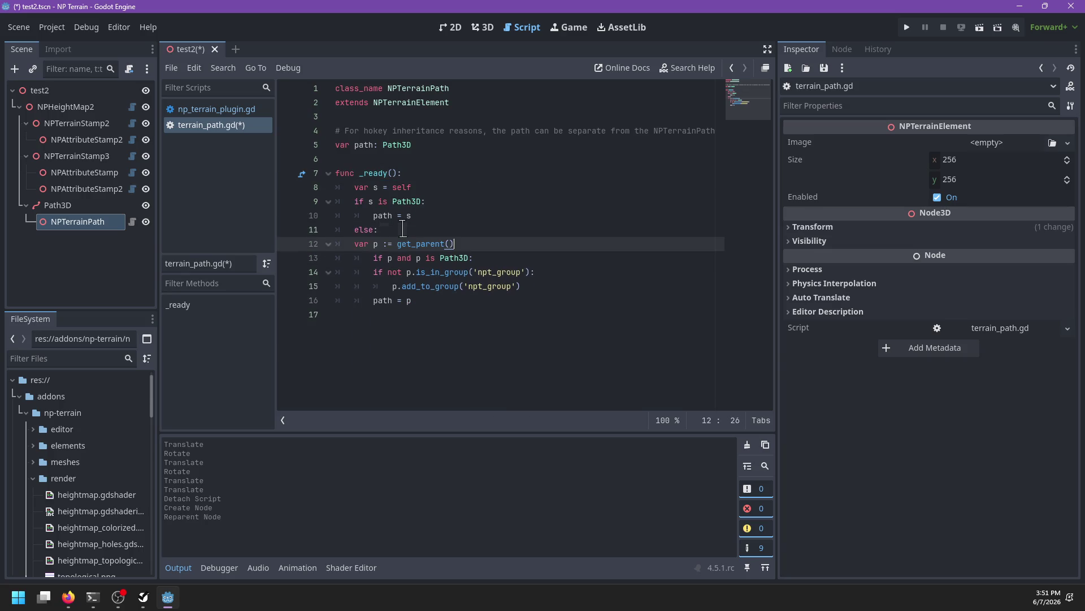
pyautogui.moveTo(348, 247); pyautogui.dragTo(459, 301)
pyautogui.press('Tab')
pyautogui.press('Tab')
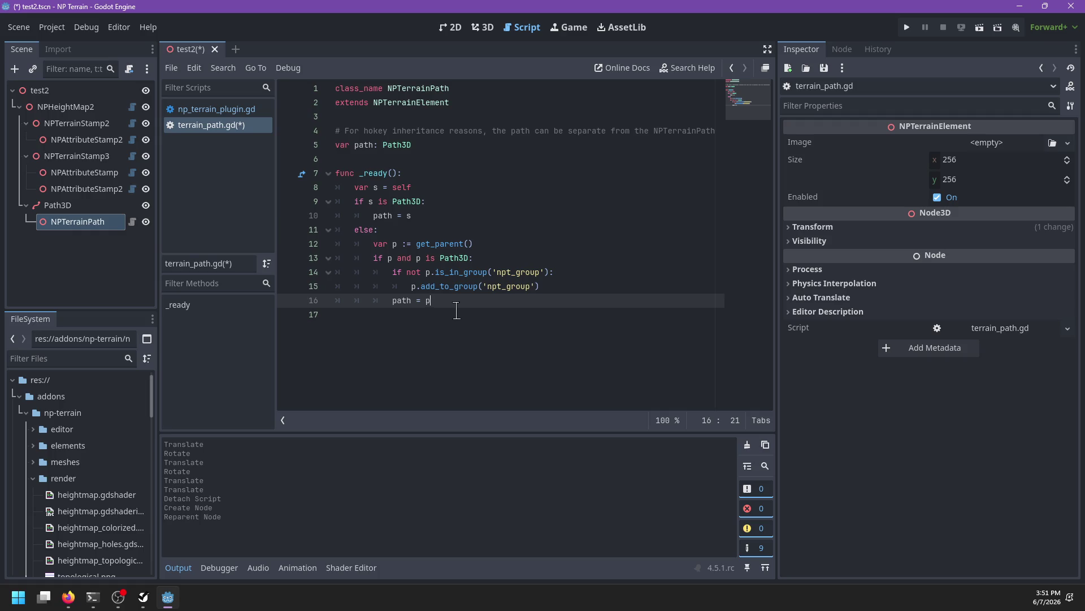
# - Add an inner else that push_errors the node isn't a Path3D nor has one as parent, then save
pyautogui.press('Return')
pyautogui.press('BackSpace')
pyautogui.press('BackSpace')
pyautogui.press('BackSpace')
pyautogui.press('Tab')
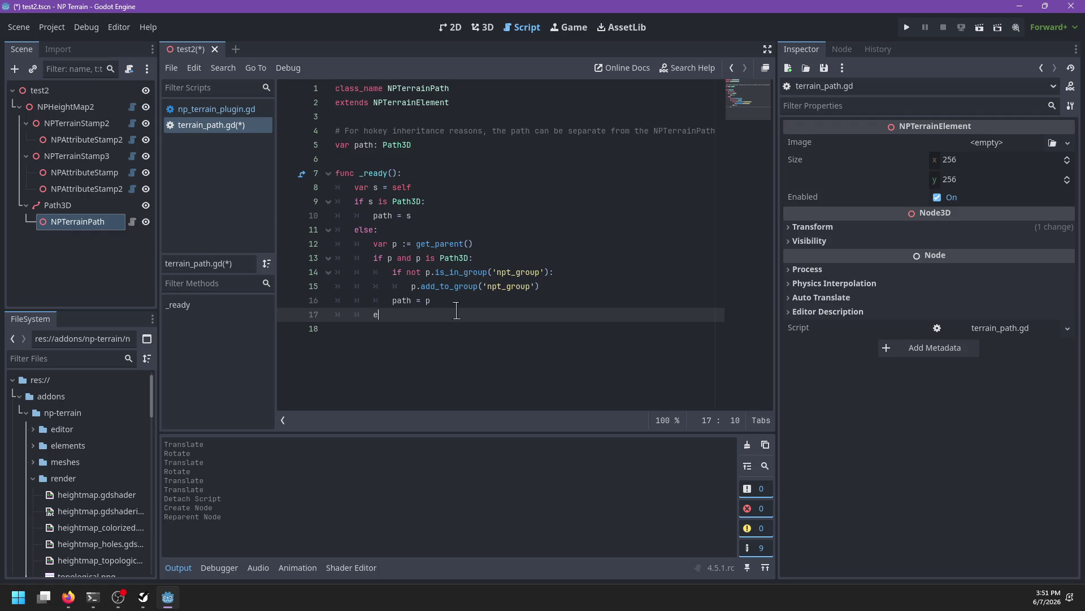
pyautogui.write('lse:')
pyautogui.press('Return')
pyautogui.write('push')
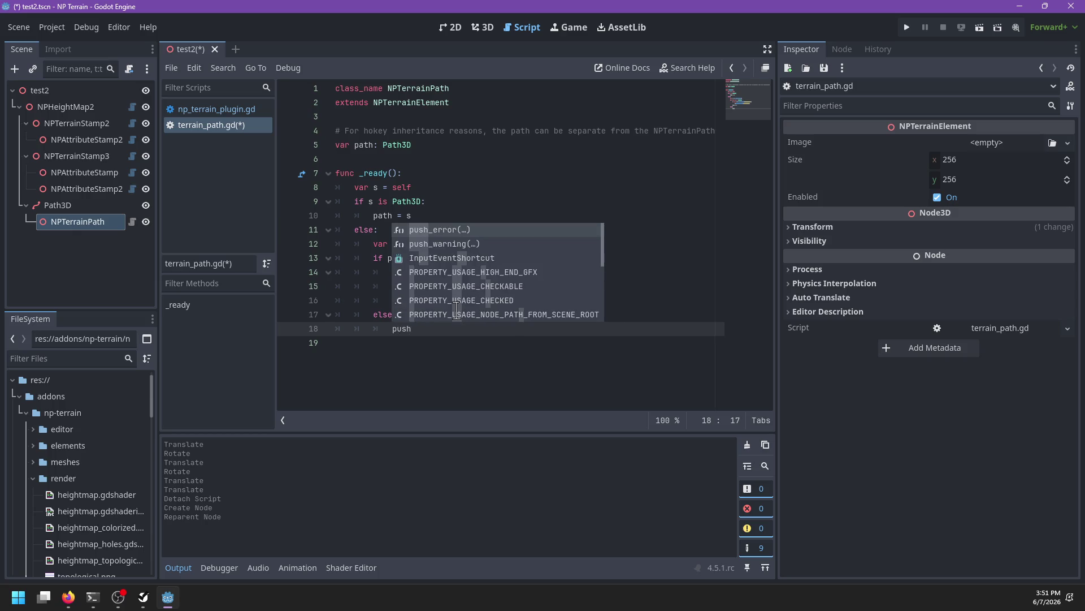
pyautogui.press('Return')
pyautogui.write("'N")
pyautogui.write('Node does no')
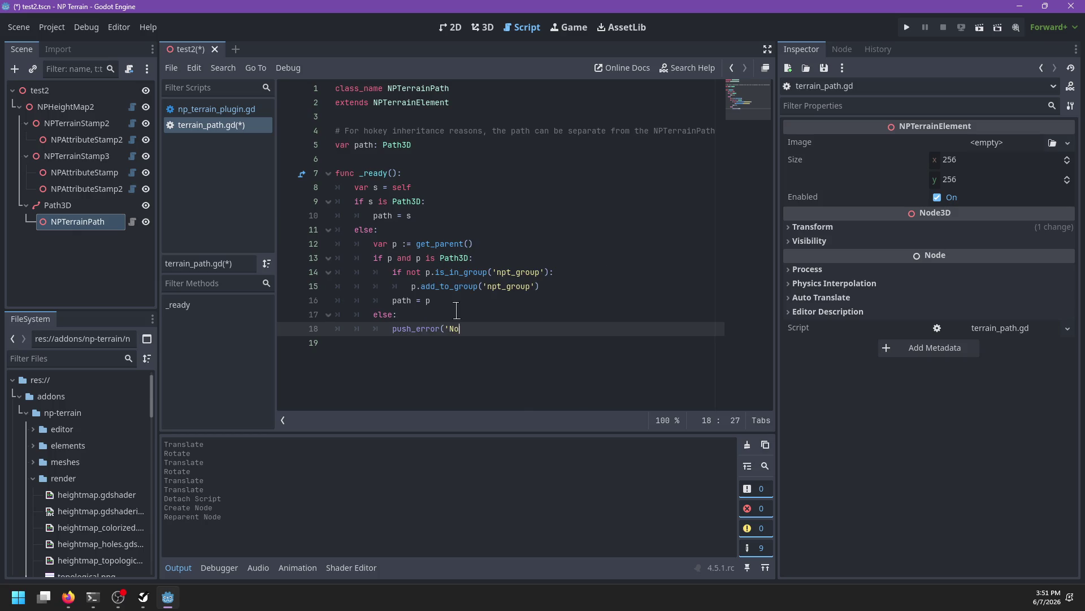
pyautogui.write('ve a')
pyautogui.hotkey('ctrl', 'BackSpace')
pyautogui.hotkey('ctrl', 'BackSpace')
pyautogui.hotkey('ctrl', 'BackSpace')
pyautogui.write('is not')
pyautogui.hotkey('ctrl', 'BackSpace')
pyautogui.hotkey('ctrl', 'BackSpace')
pyautogui.write('th3D and d')
pyautogui.write('oes not have one apa')
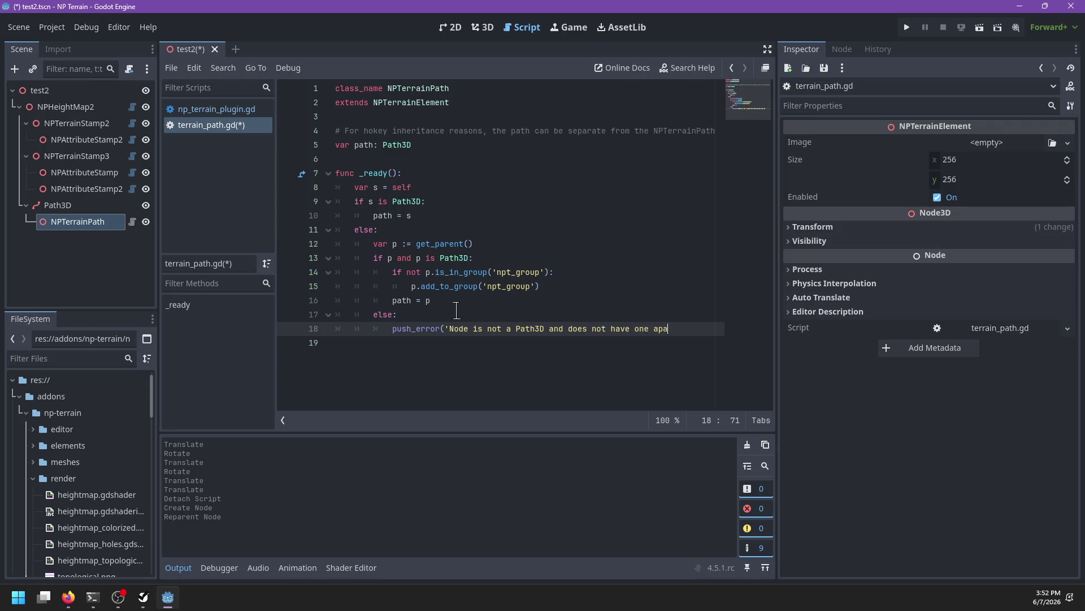
pyautogui.press('BackSpace')
pyautogui.press('BackSpace')
pyautogui.write('s a parent: ')
pyautogui.write("', name")
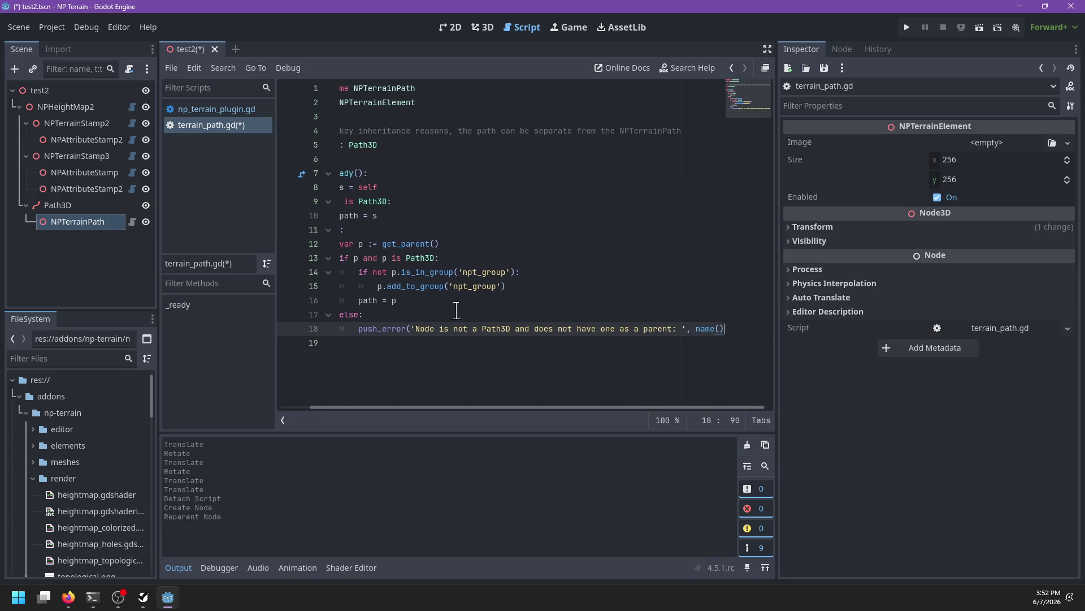
pyautogui.write('(')
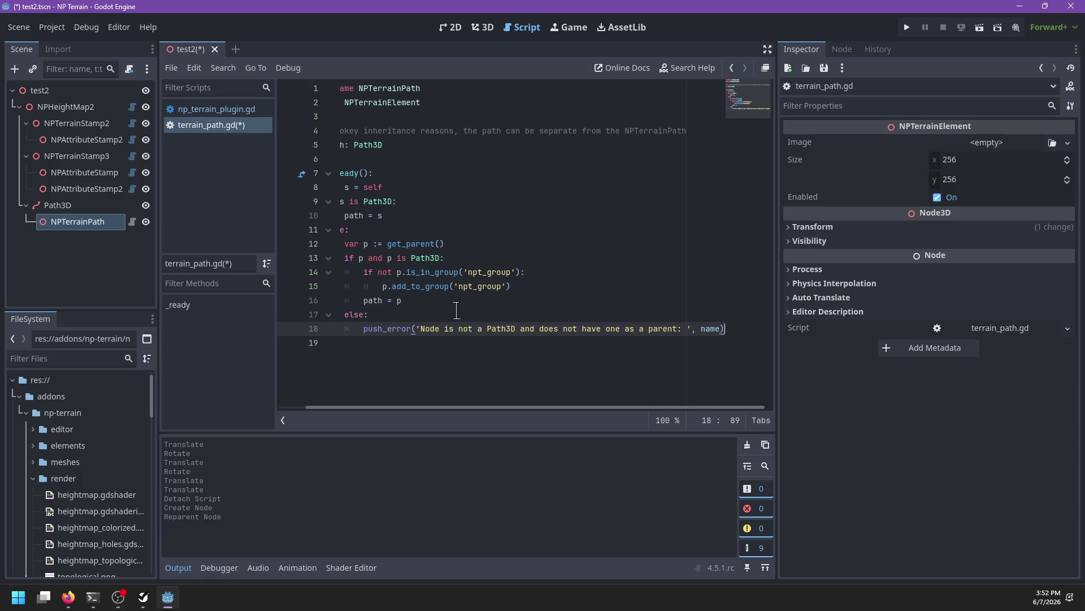
pyautogui.hotkey('ctrl', 's')
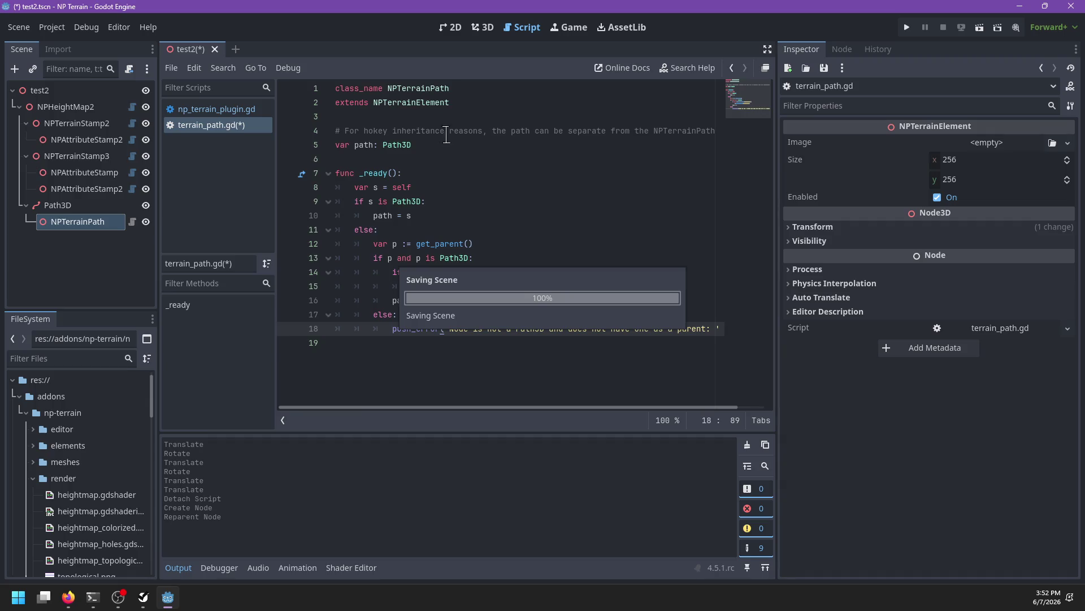
# - Look over terrain_element.gd, then return to terrain_path.gd on empty line 19 after push_error
pyautogui.keyDown('ctrl'); pyautogui.click(427, 109); pyautogui.keyUp('ctrl')
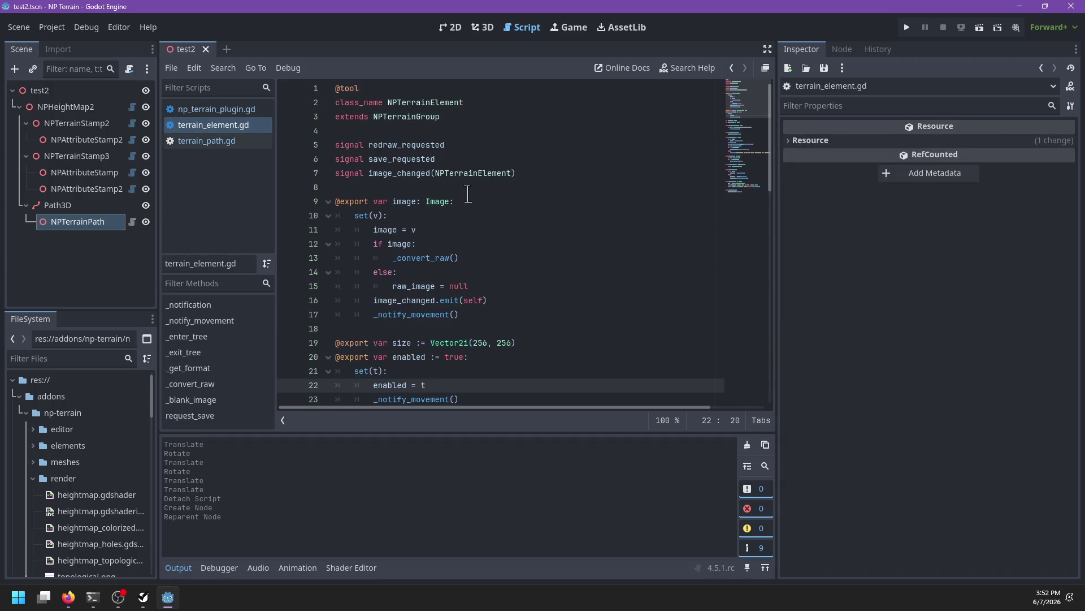
pyautogui.scroll(-5, 468, 194)
pyautogui.scroll(-3, 468, 194)
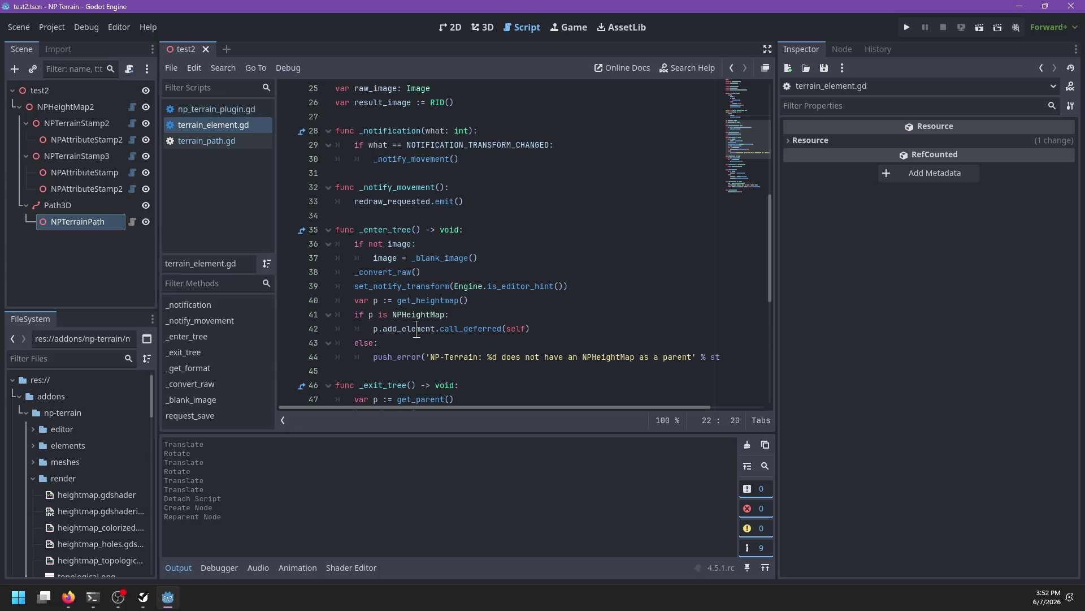
pyautogui.click(221, 111)
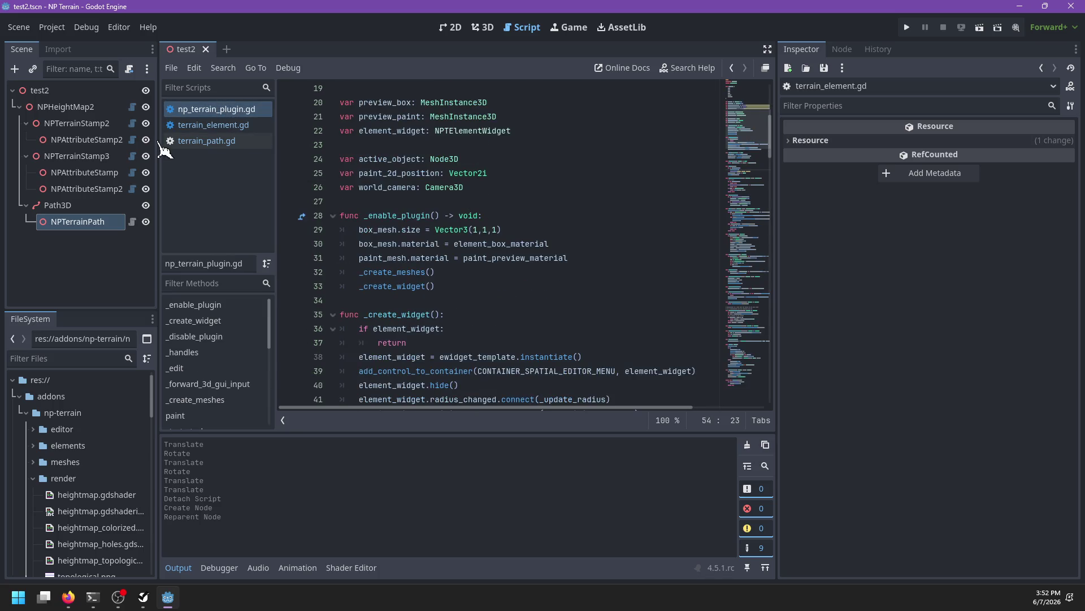
pyautogui.click(203, 141)
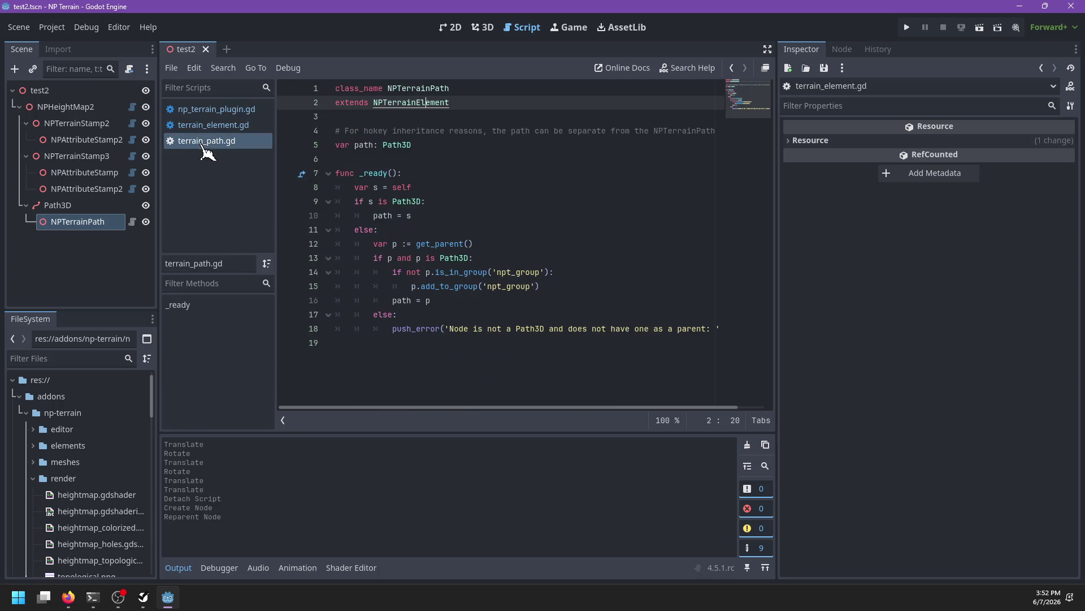
pyautogui.click(431, 340)
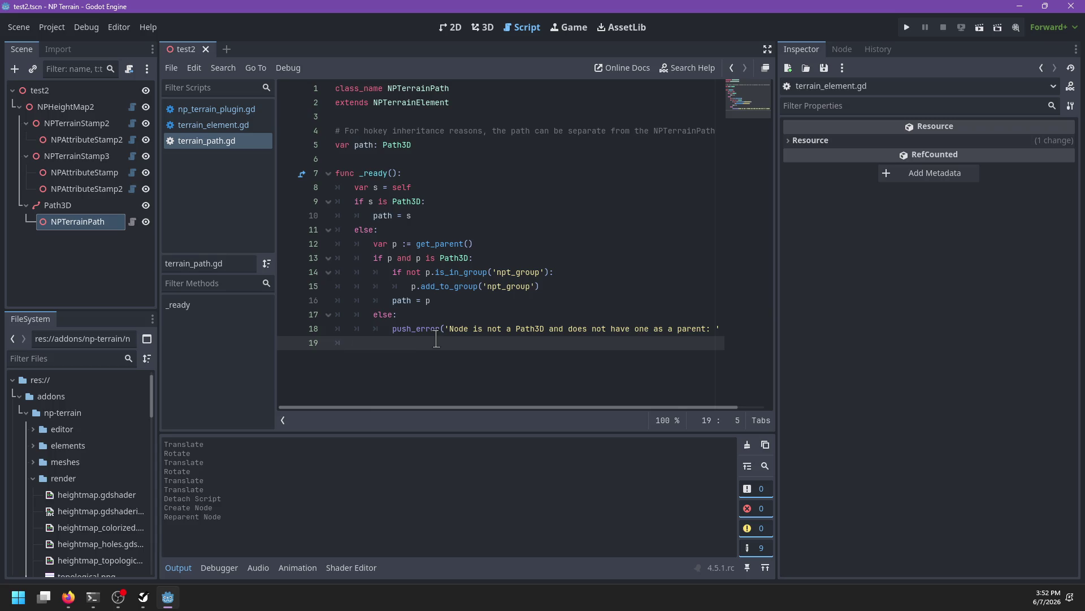
# - Add 'if path:' with a path.curve_changed.connect(notify_movement) call at the end of _ready
pyautogui.write('path:')
pyautogui.press('Return')
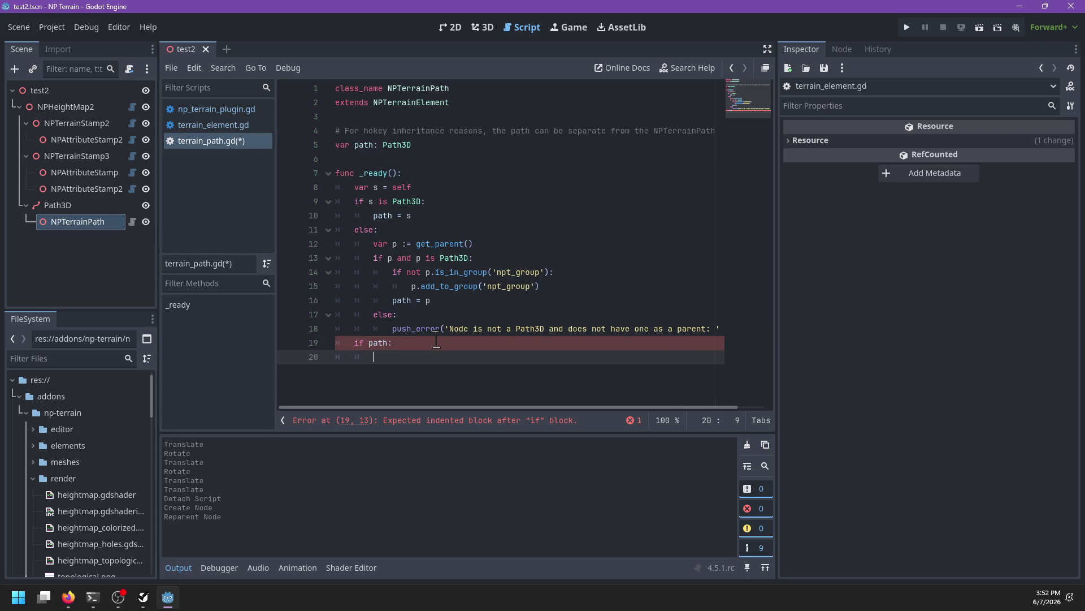
pyautogui.write('path.cur')
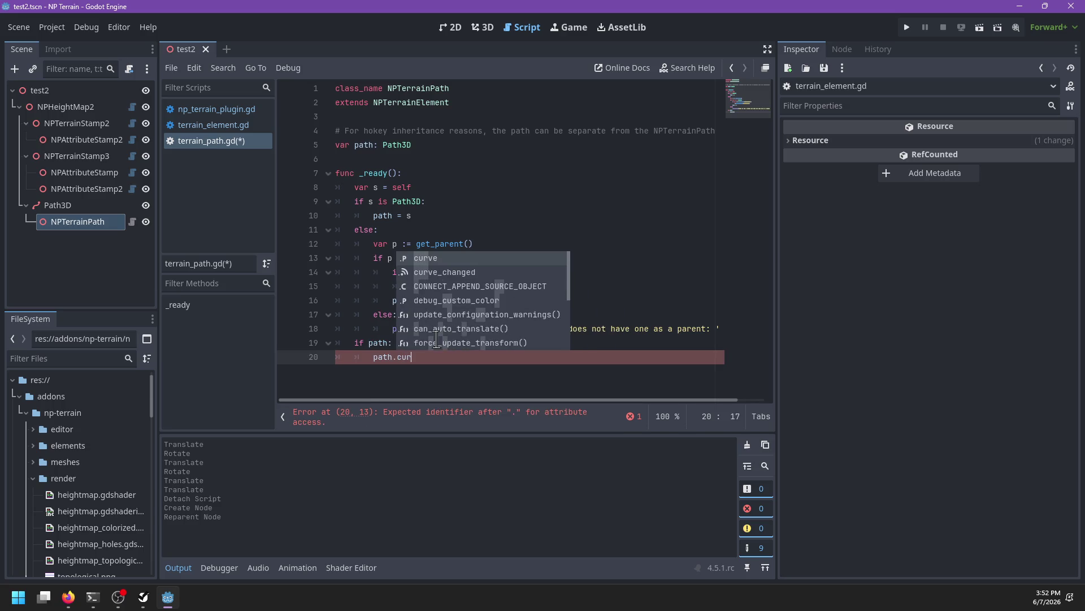
pyautogui.write('ve./')
pyautogui.press('BackSpace')
pyautogui.press('BackSpace')
pyautogui.press('BackSpace')
pyautogui.write('curve_changed')
pyautogui.write('.')
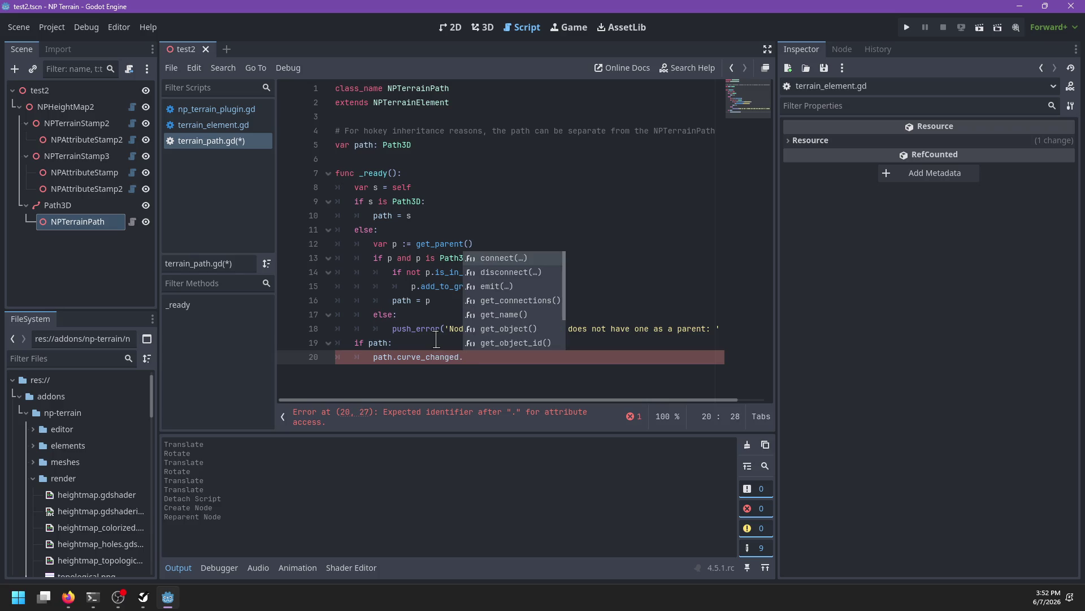
pyautogui.press('Return')
pyautogui.write('noti')
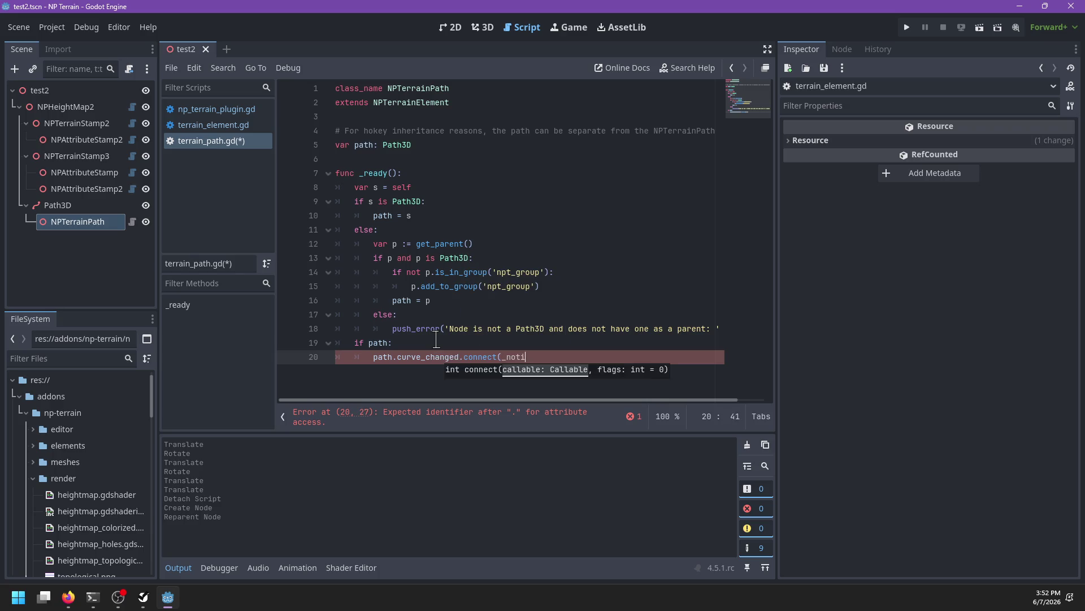
pyautogui.write('_changed')
pyautogui.hotkey('ctrl', 'BackSpace')
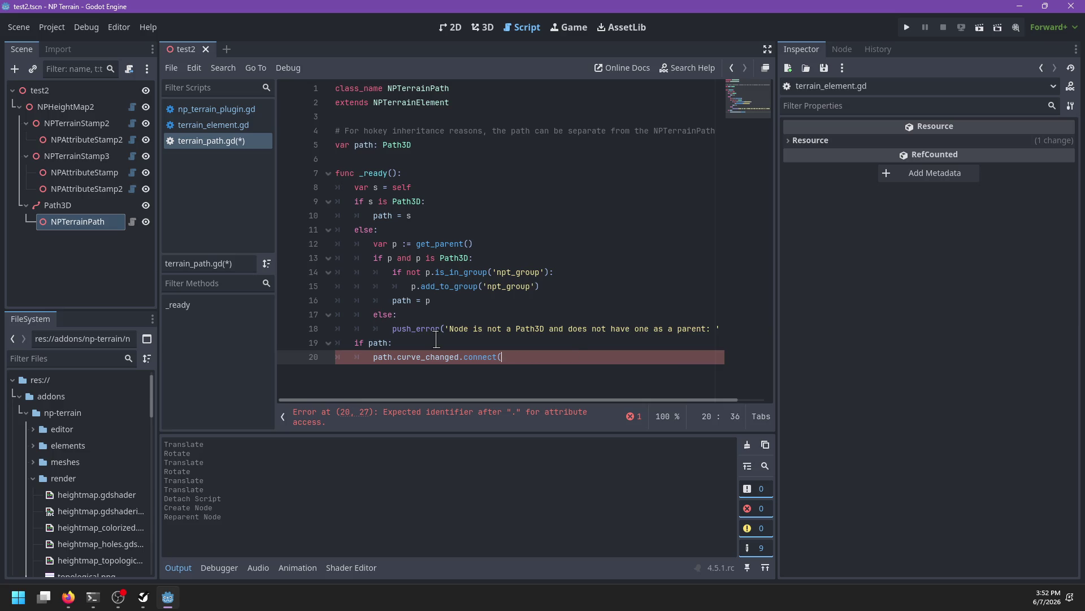
pyautogui.write('no')
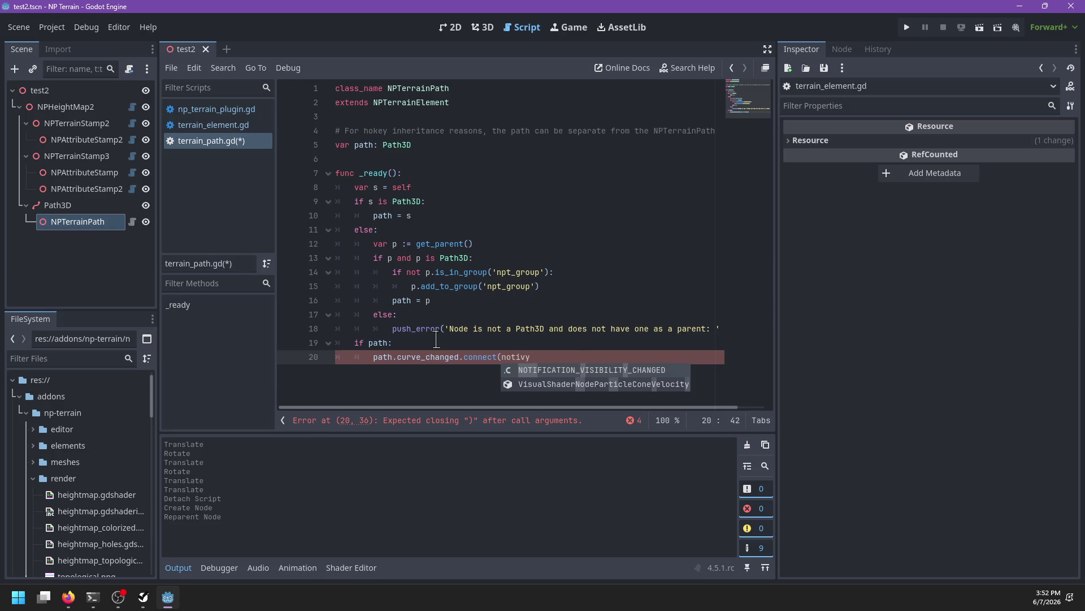
pyautogui.write('tify_movement)')
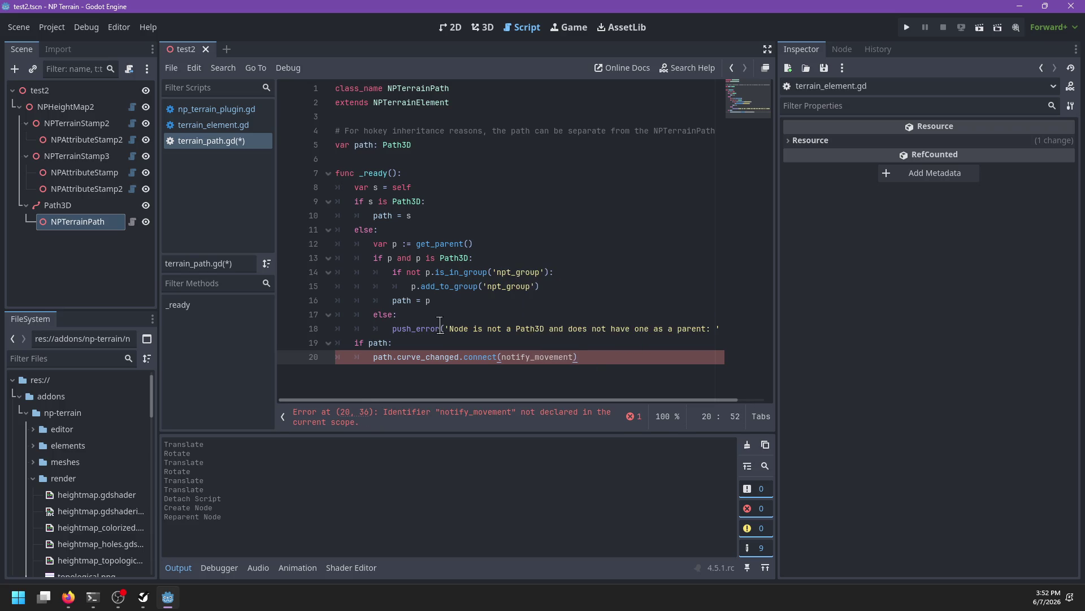
# - Correct the connect argument to _notify_movement and save terrain_path.gd
pyautogui.moveTo(464, 321)
pyautogui.click(505, 357)
pyautogui.write('_')
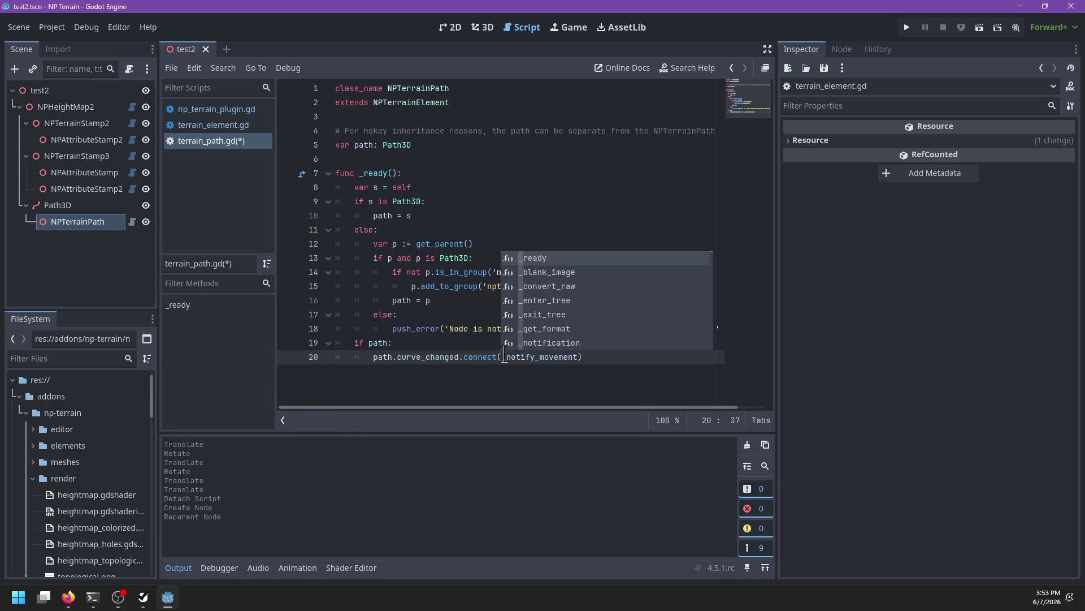
pyautogui.press('Escape')
pyautogui.click(603, 358)
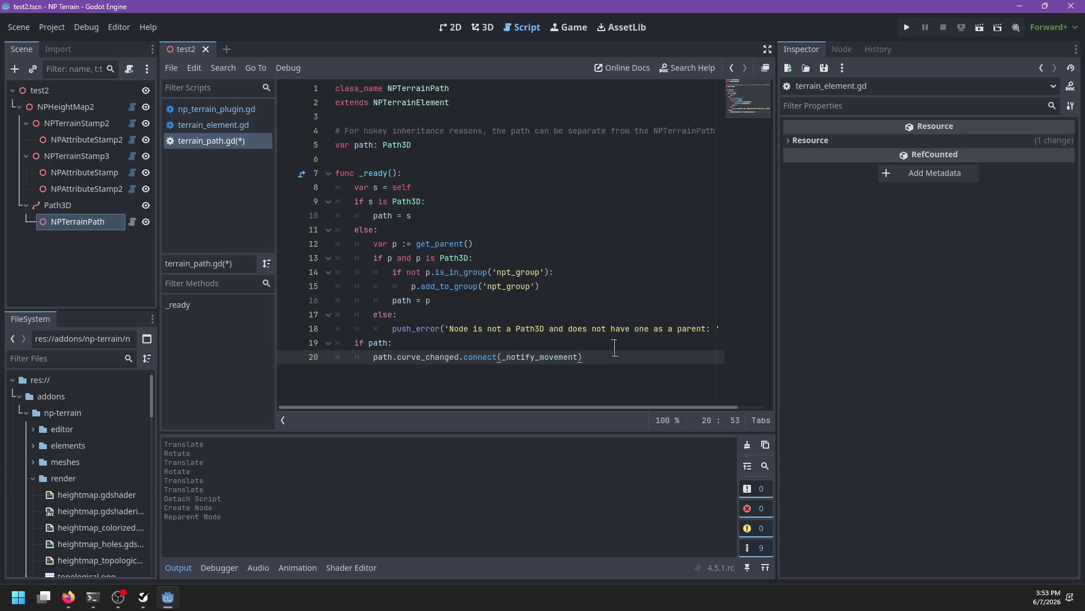
pyautogui.hotkey('ctrl', 's')
# - Drag the Path3D node toward the lower right of the terrain, then reopen terrain_element.gd
pyautogui.doubleClick(405, 145)
pyautogui.click(598, 343)
pyautogui.press('Down')
pyautogui.click(483, 27)
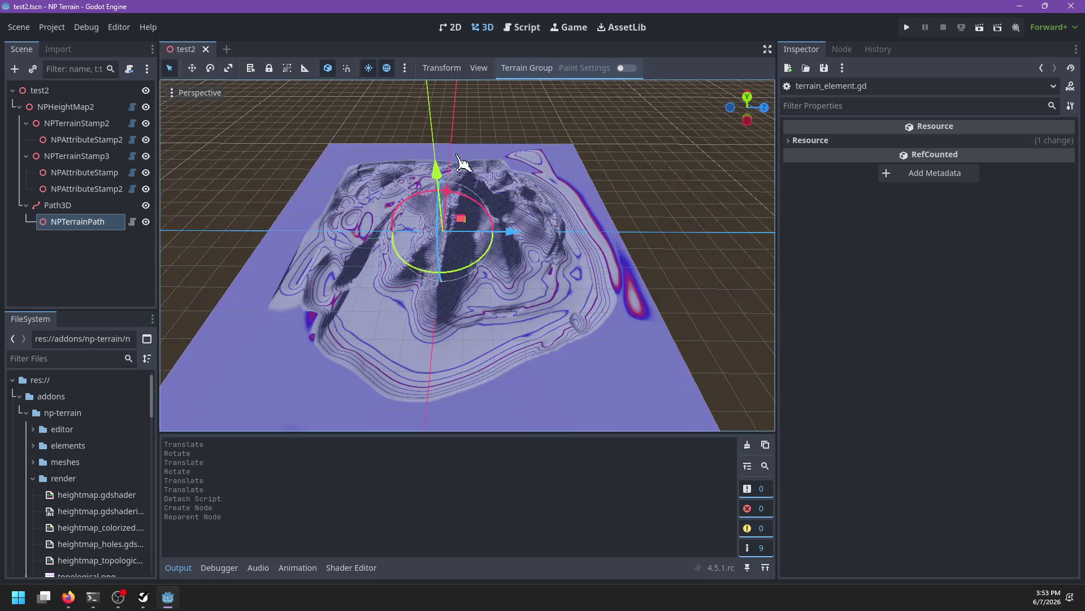
pyautogui.click(57, 205)
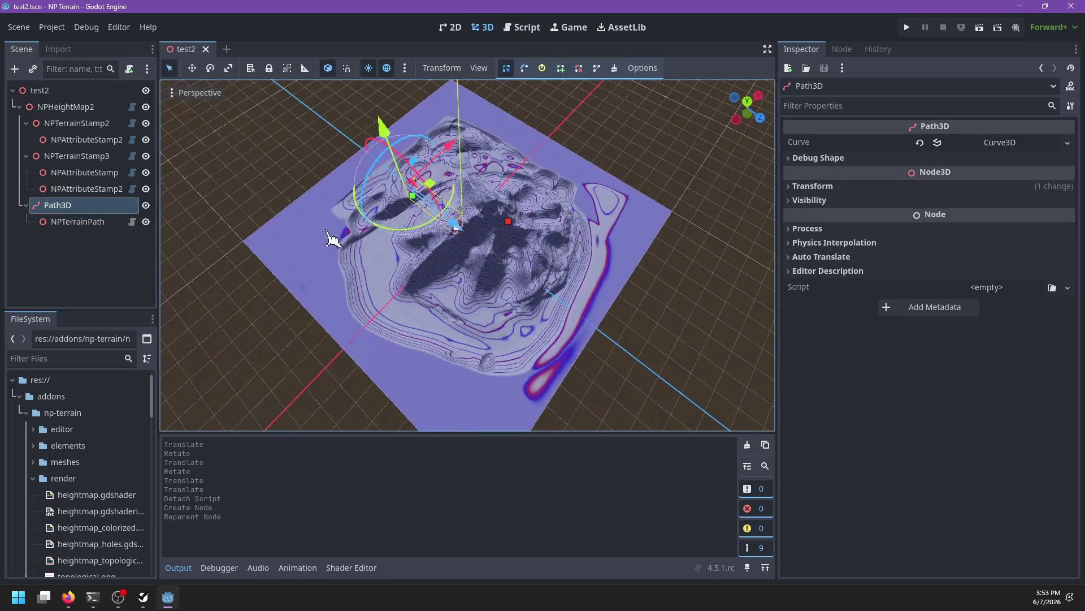
pyautogui.moveTo(404, 223); pyautogui.dragTo(446, 241)
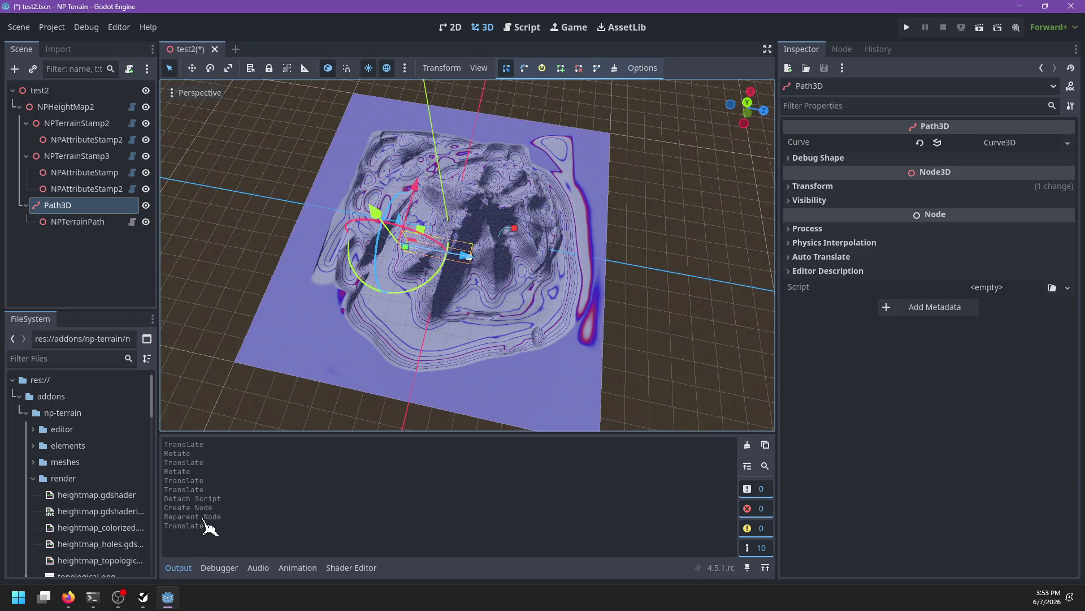
pyautogui.click(524, 27)
pyautogui.click(251, 125)
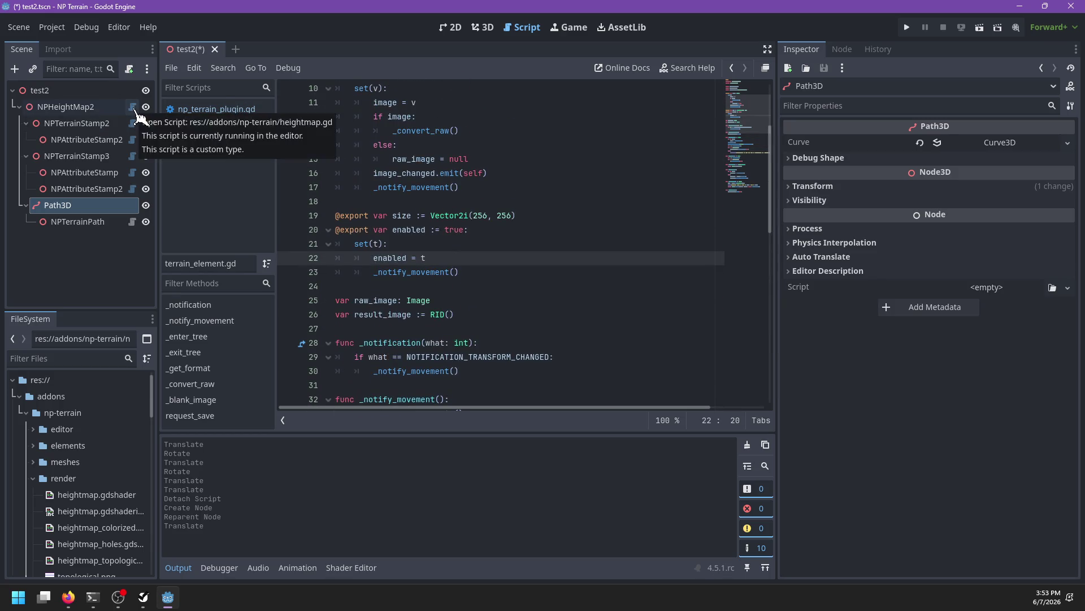
# - Open NPHeightMap2's heightmap.gd, scroll to its Elements class, then orbit the 3D terrain view
pyautogui.click(131, 107)
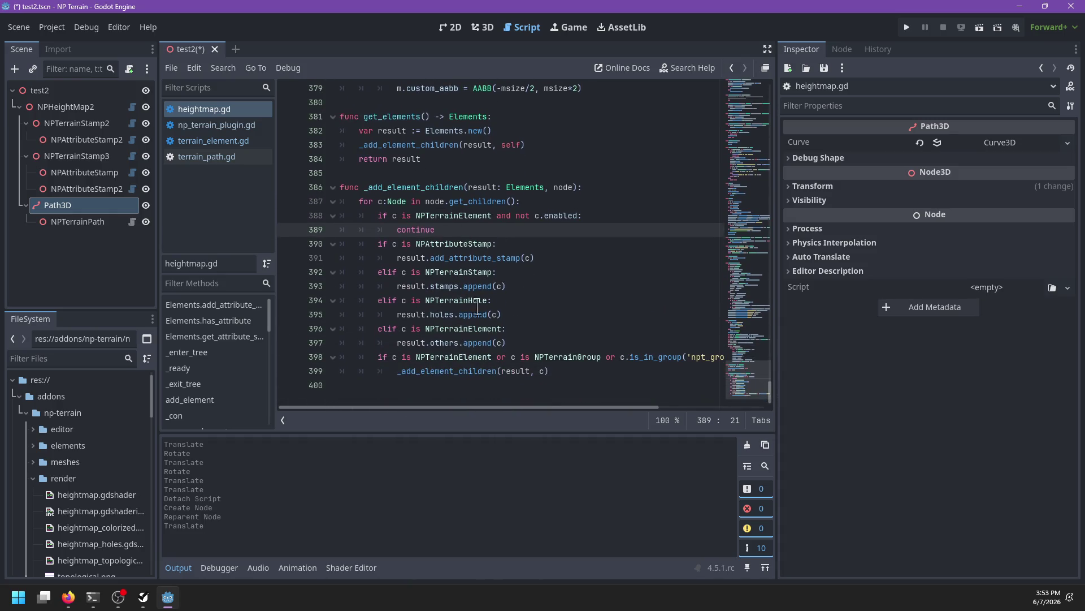
pyautogui.moveTo(751, 388)
pyautogui.mouseDown()
pyautogui.moveTo(750, 74)
pyautogui.moveTo(746, 117)
pyautogui.mouseUp()
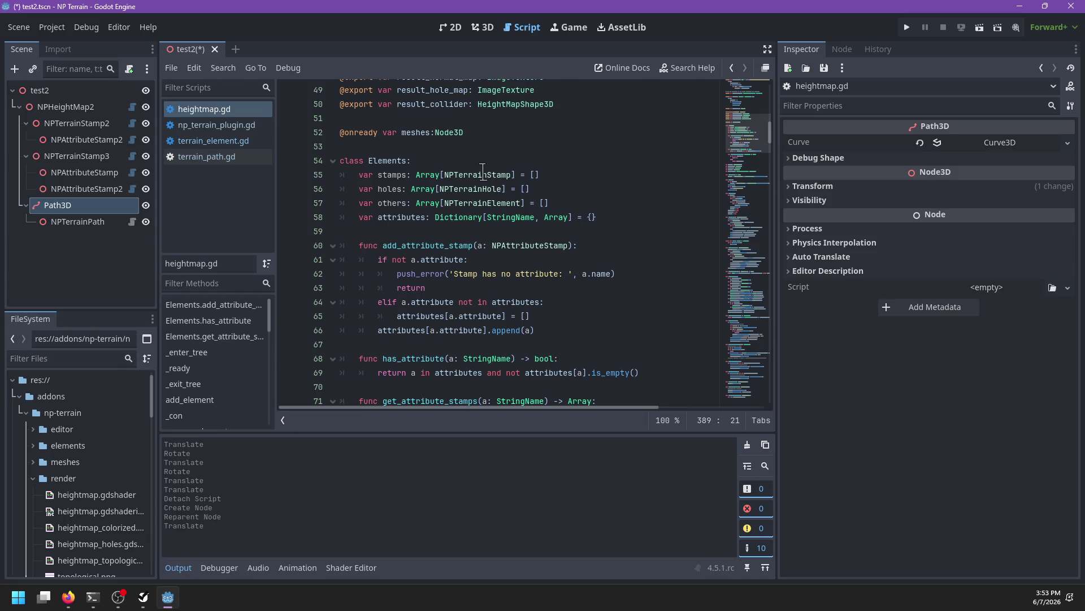
pyautogui.click(493, 24)
pyautogui.scroll(5, 478, 261)
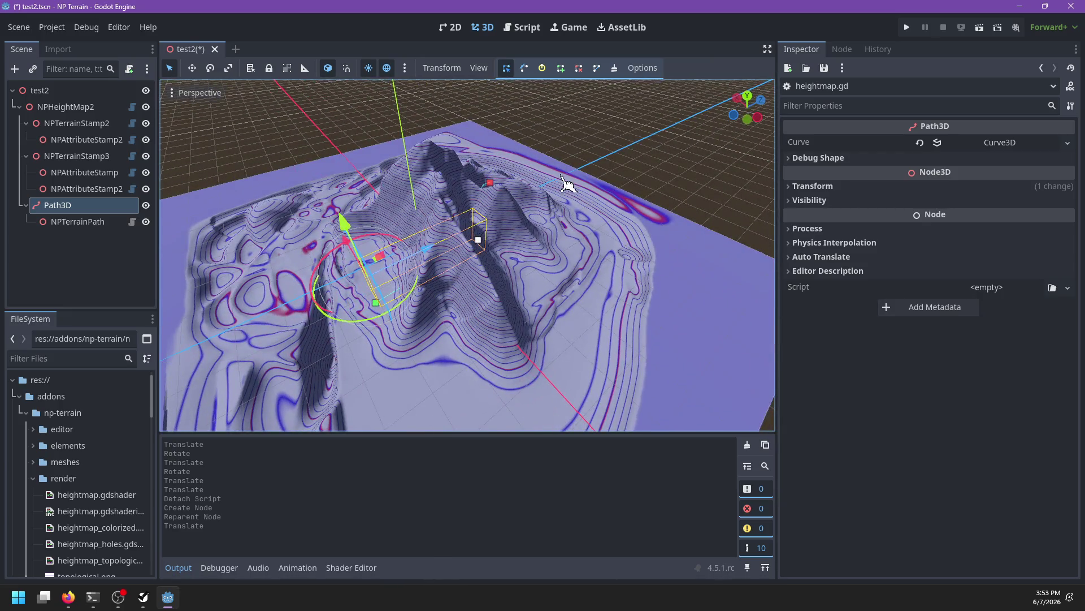
pyautogui.moveTo(565, 184); pyautogui.dragTo(508, 198)
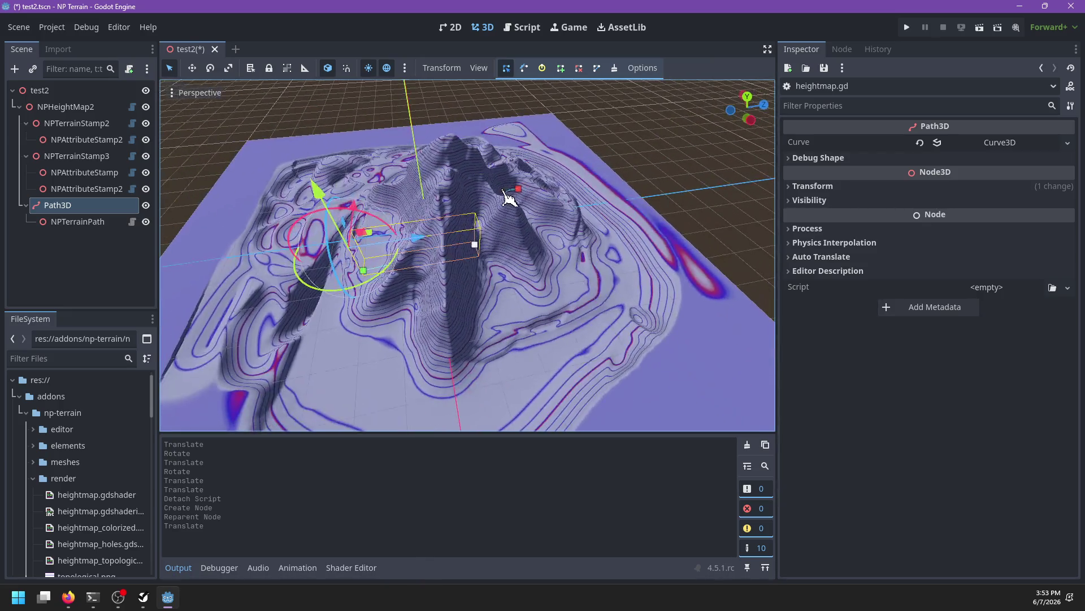
# - Search heightmap.gd for '.stamps' to find its use in _exit_tree
pyautogui.click(523, 27)
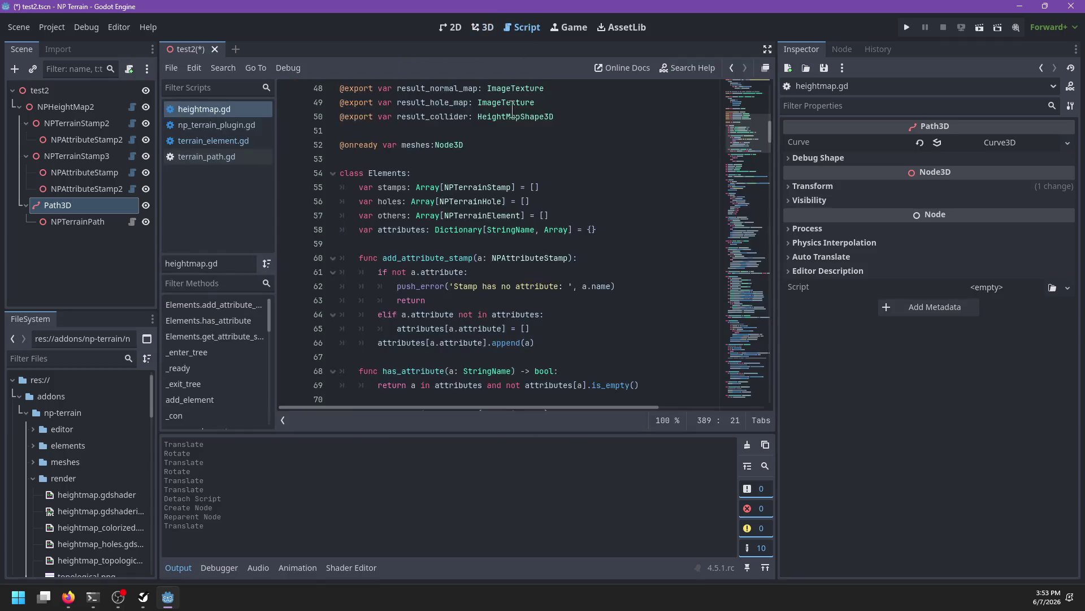
pyautogui.doubleClick(398, 188)
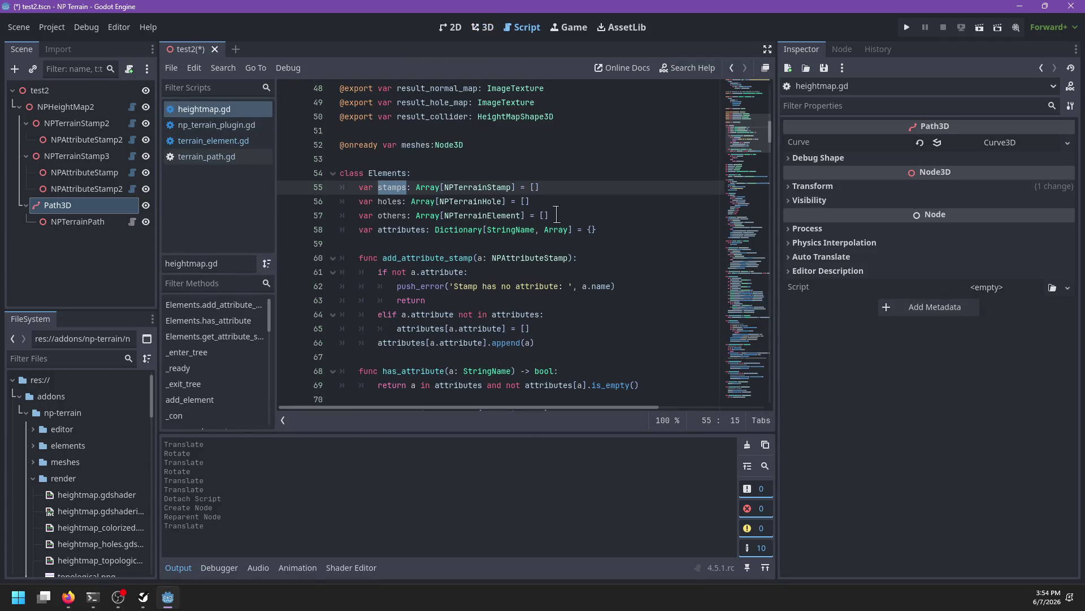
pyautogui.scroll(-1, 557, 215)
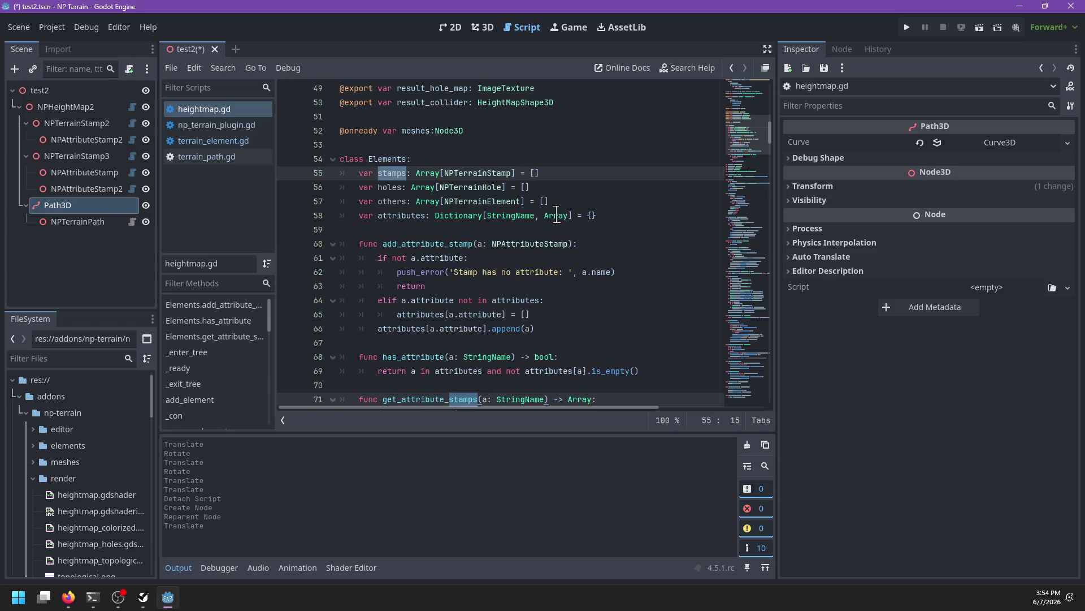
pyautogui.scroll(-20, 557, 215)
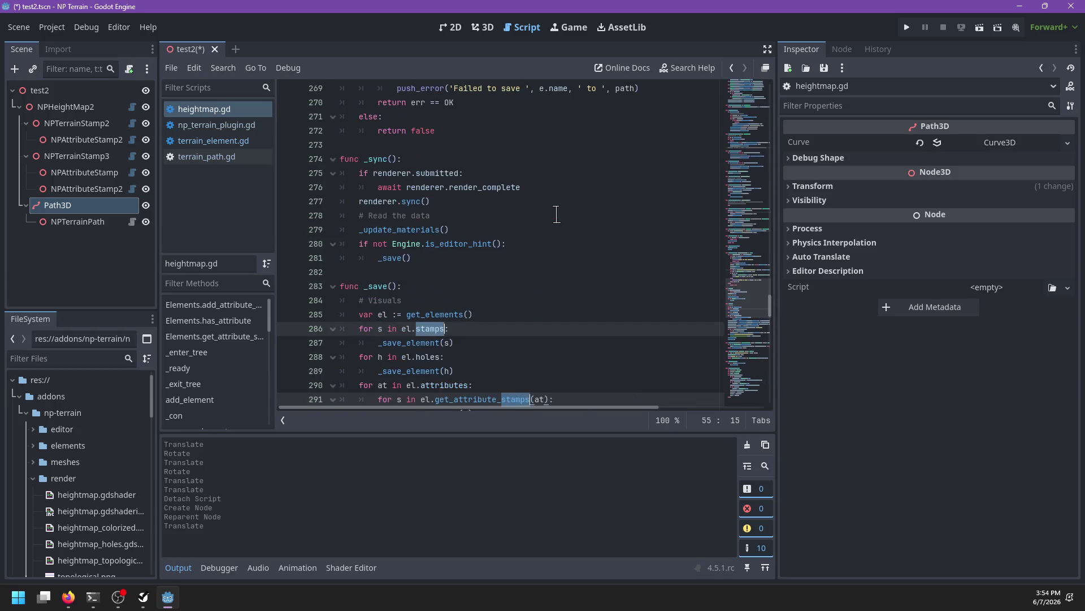
pyautogui.hotkey('ctrl', 'f')
pyautogui.write('.')
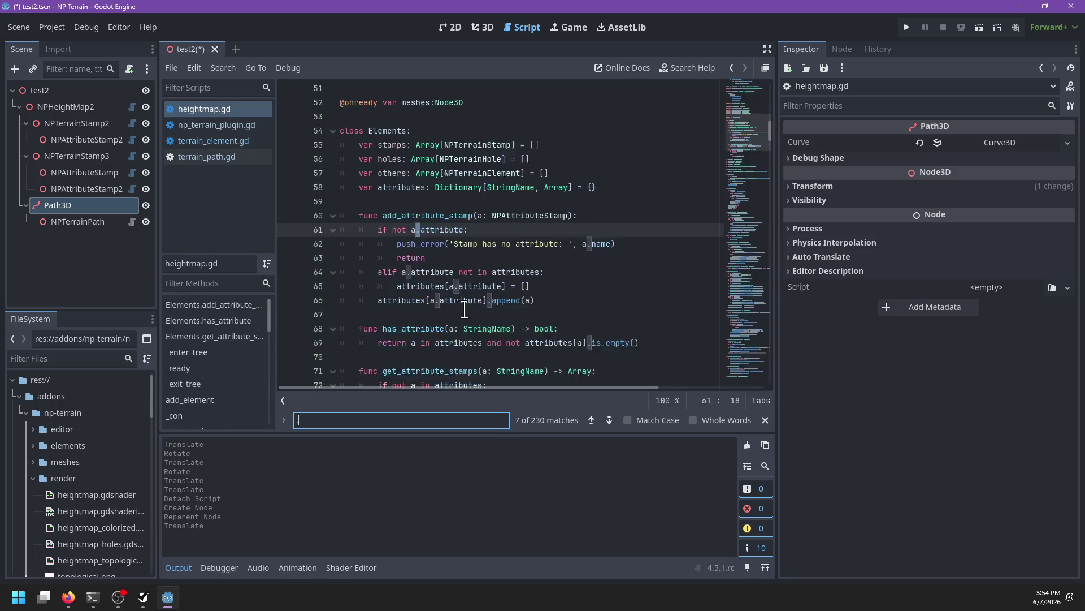
pyautogui.write('stamps')
pyautogui.press('Escape')
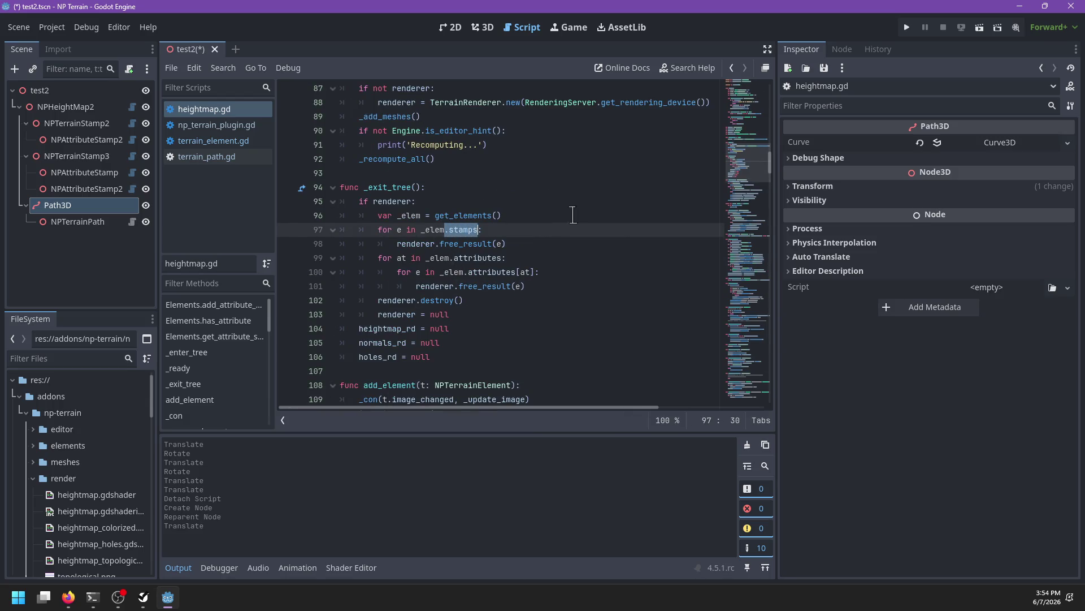
# - Replace '.stamps' with '.height_edit' so the loop iterates _elem.height_edit
pyautogui.scroll(-20, 572, 214)
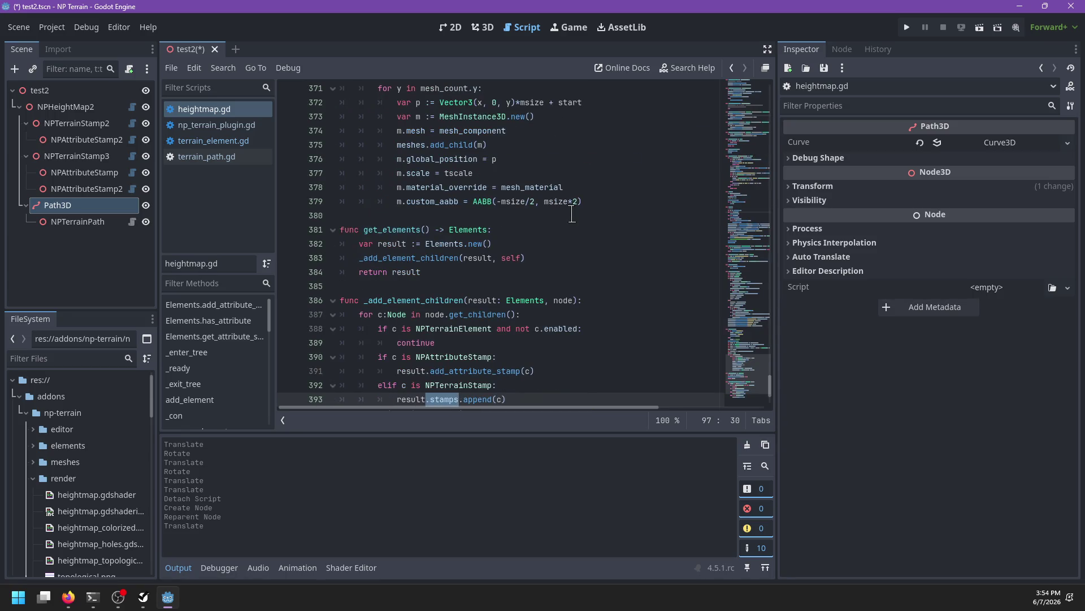
pyautogui.scroll(20, 572, 214)
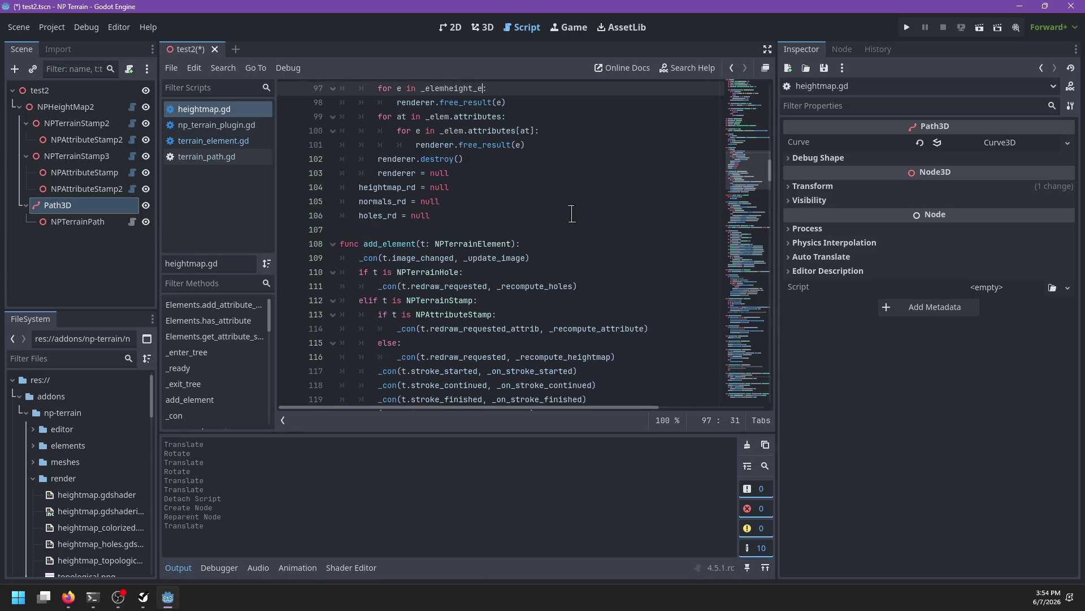
pyautogui.write('.height_ed')
pyautogui.write('it')
pyautogui.scroll(3, 560, 212)
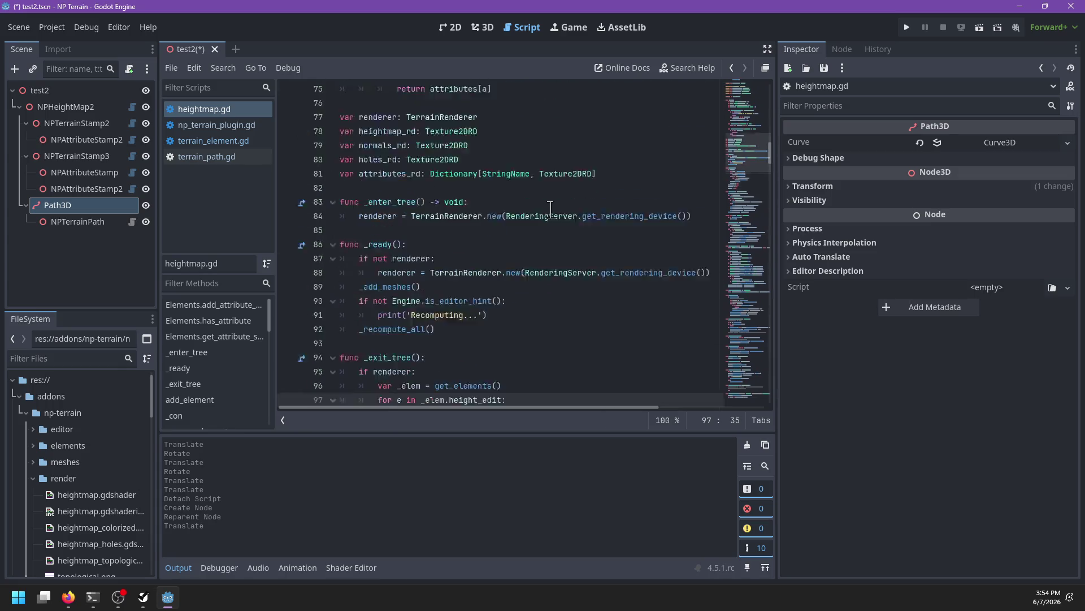
pyautogui.scroll(15, 550, 210)
pyautogui.scroll(-15, 548, 212)
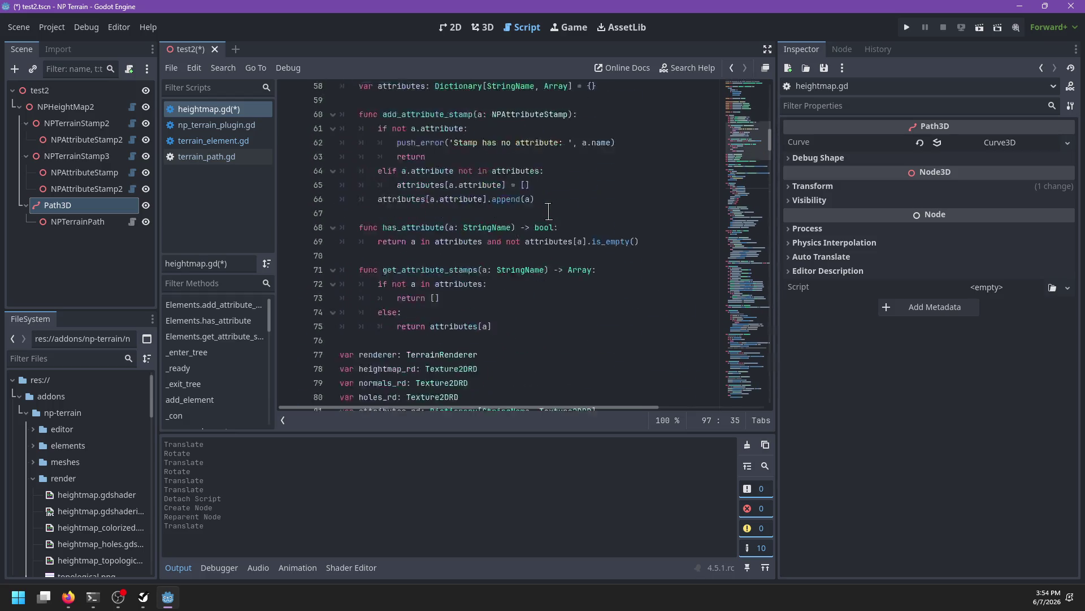
pyautogui.scroll(8, 548, 211)
# - Rename 'stamps' to 'height_edit' and add a comment naming NPTerrainStamps and NPTerrainPath above it
pyautogui.doubleClick(386, 174)
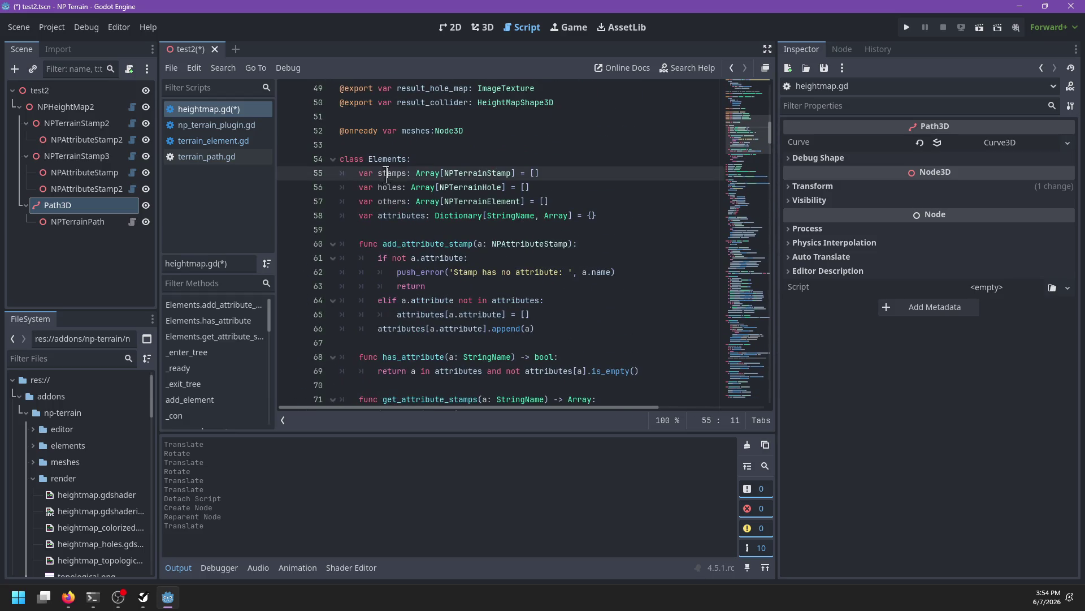
pyautogui.write('height_e')
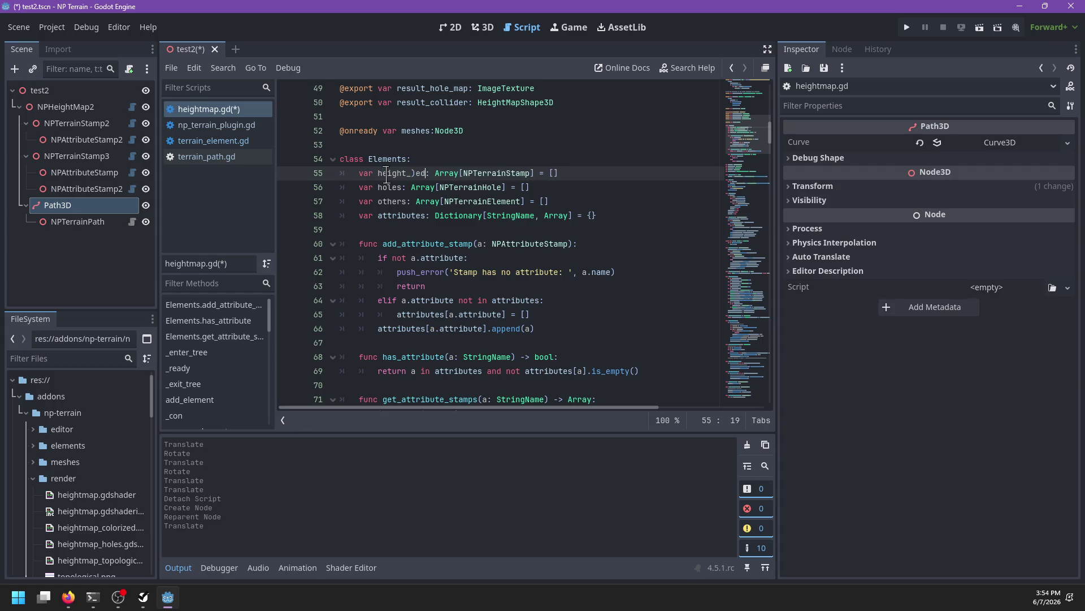
pyautogui.write('dit')
pyautogui.click(436, 159)
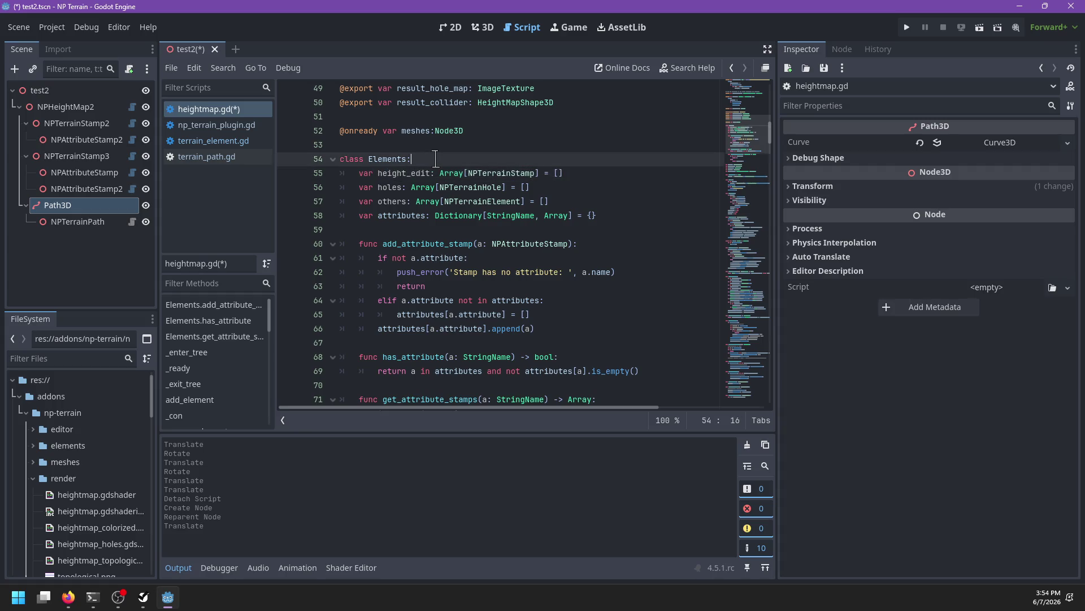
pyautogui.press('Return')
pyautogui.write('3')
pyautogui.press('BackSpace')
pyautogui.press('BackSpace')
pyautogui.write('# Anythi')
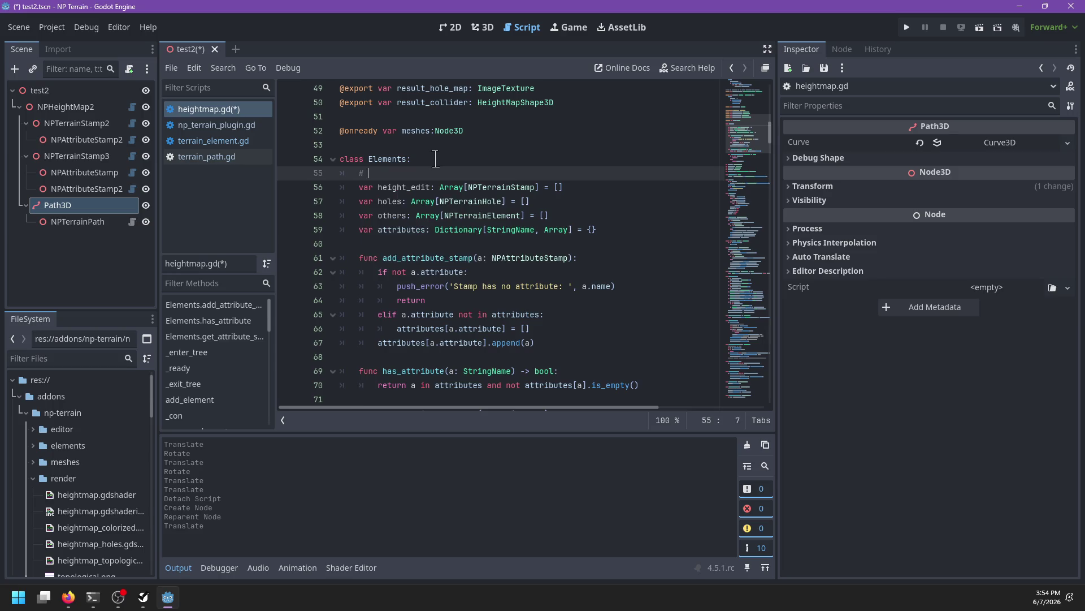
pyautogui.hotkey('ctrl', 'BackSpace')
pyautogui.write('PTerrainStamps a')
pyautogui.write('nd NPTerrainPath')
# - Add comments that they share one order-sensitive list and can overlay each other, then save
pyautogui.press('Return')
pyautogui.write('# ')
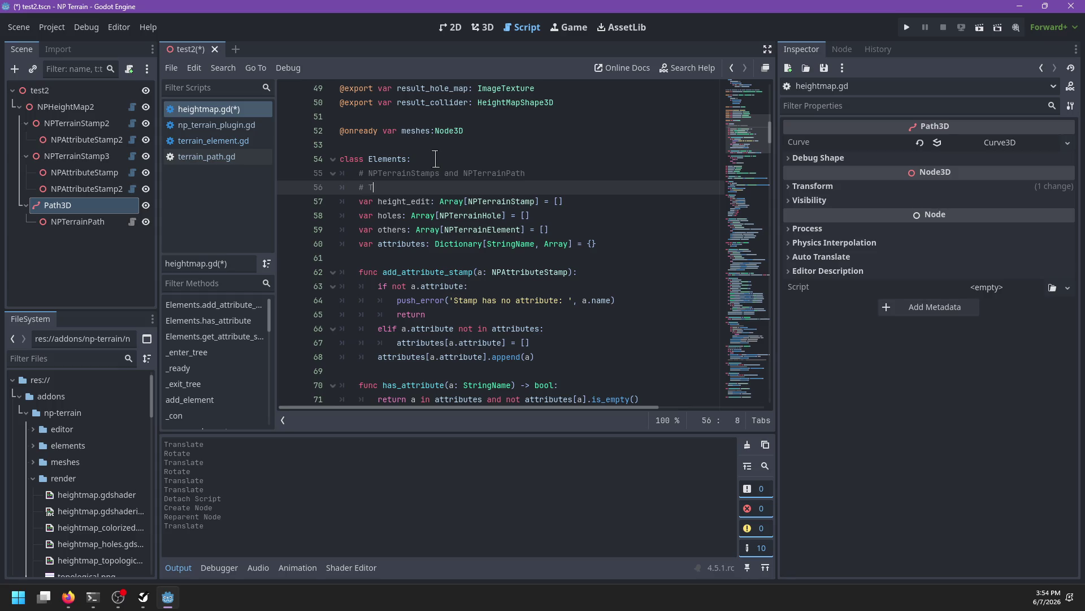
pyautogui.write('They need to be in the ')
pyautogui.write('same list because ')
pyautogui.write("they're")
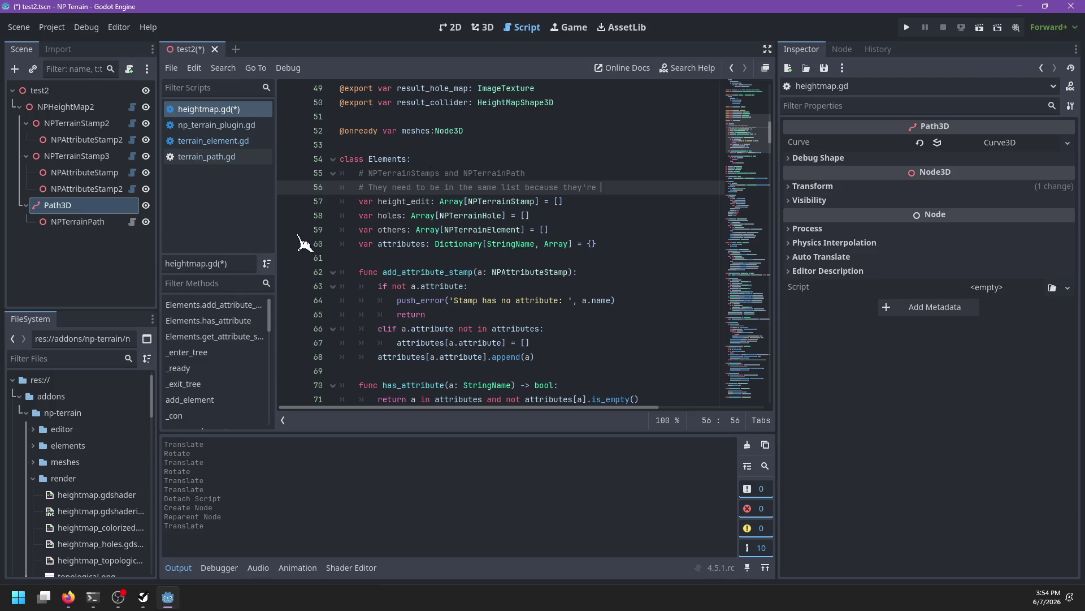
pyautogui.hotkey('alt', 'Tab')
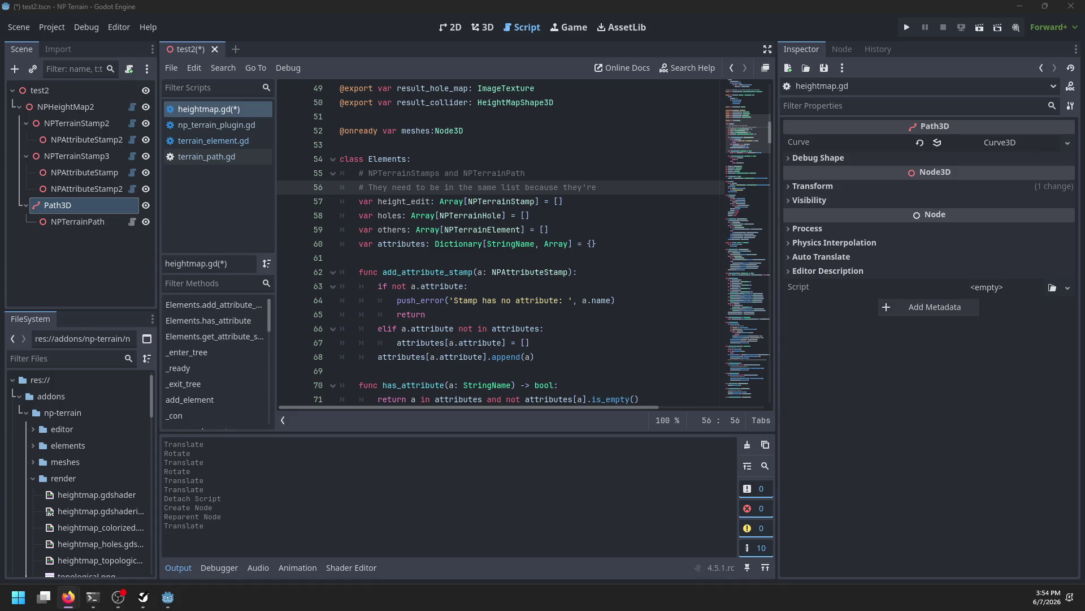
pyautogui.click(616, 183)
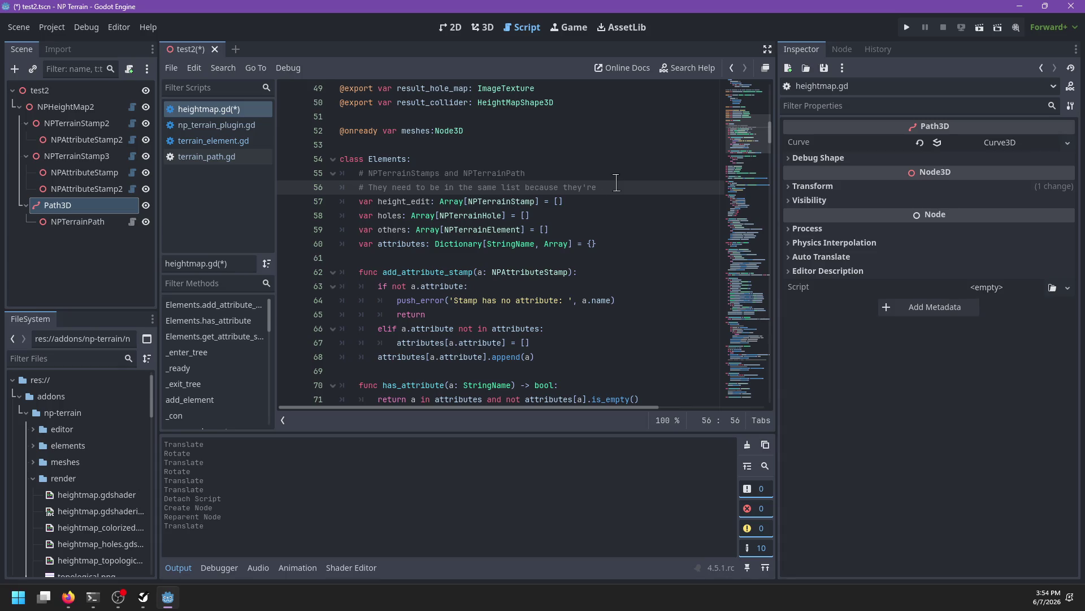
pyautogui.write('order-sensi')
pyautogui.write('tive.')
pyautogui.press('Return')
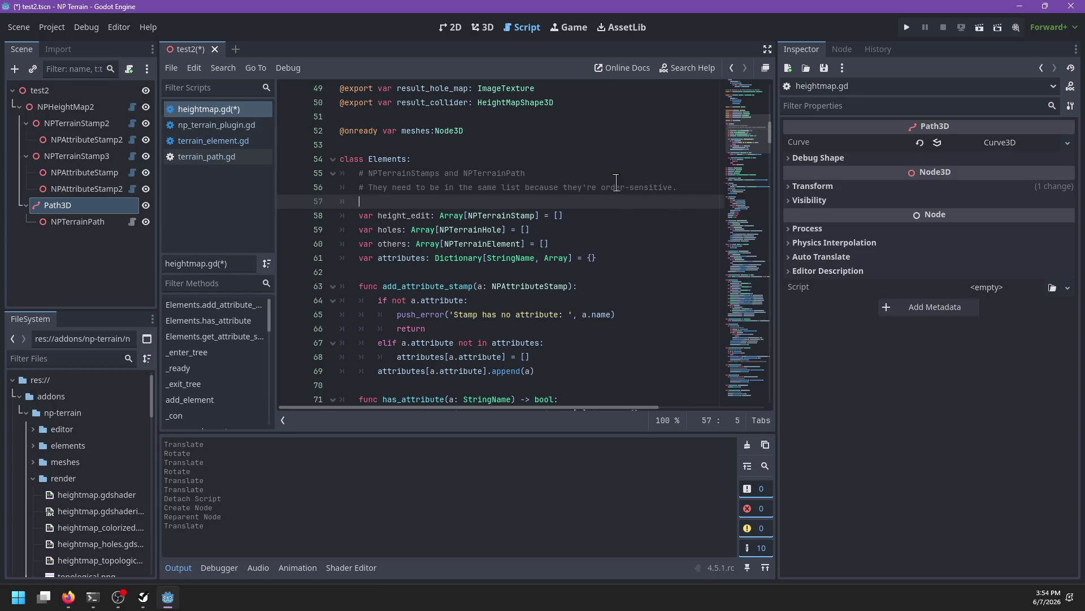
pyautogui.write('# One ')
pyautogui.write('can overlay on ')
pyautogui.write('top of the other.')
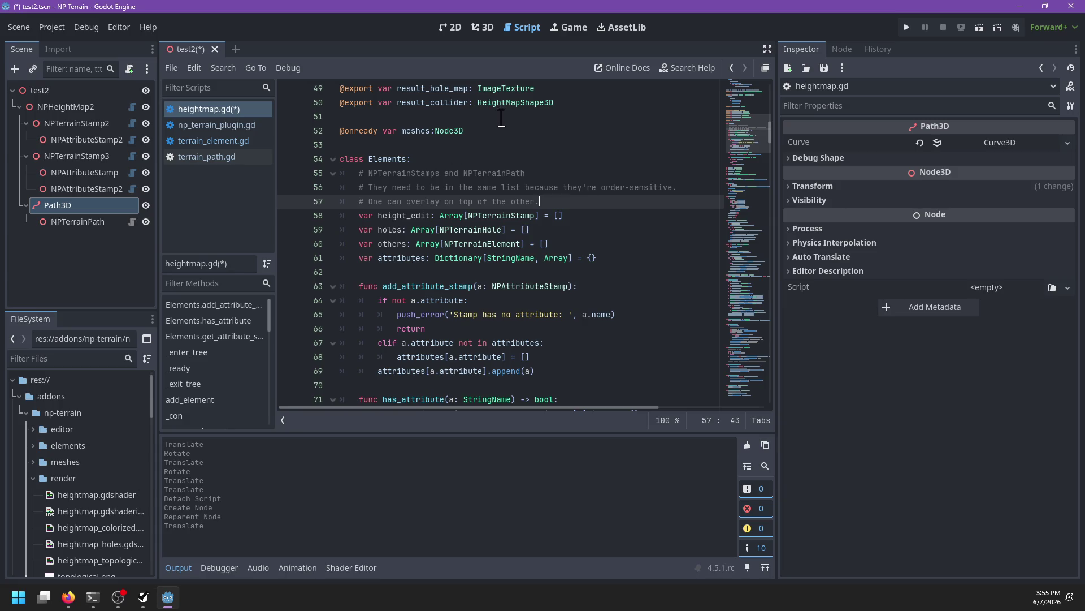
pyautogui.hotkey('ctrl', 's')
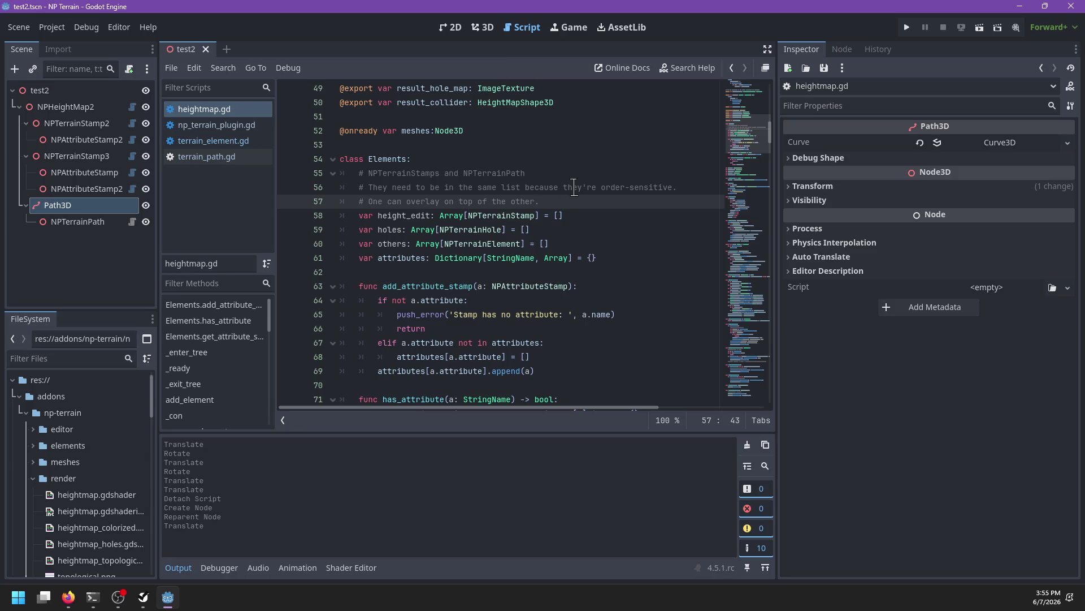
# - Find the height_edit declaration on line 58 and retype it as Array[NPTerrainElement]
pyautogui.scroll(-18, 574, 187)
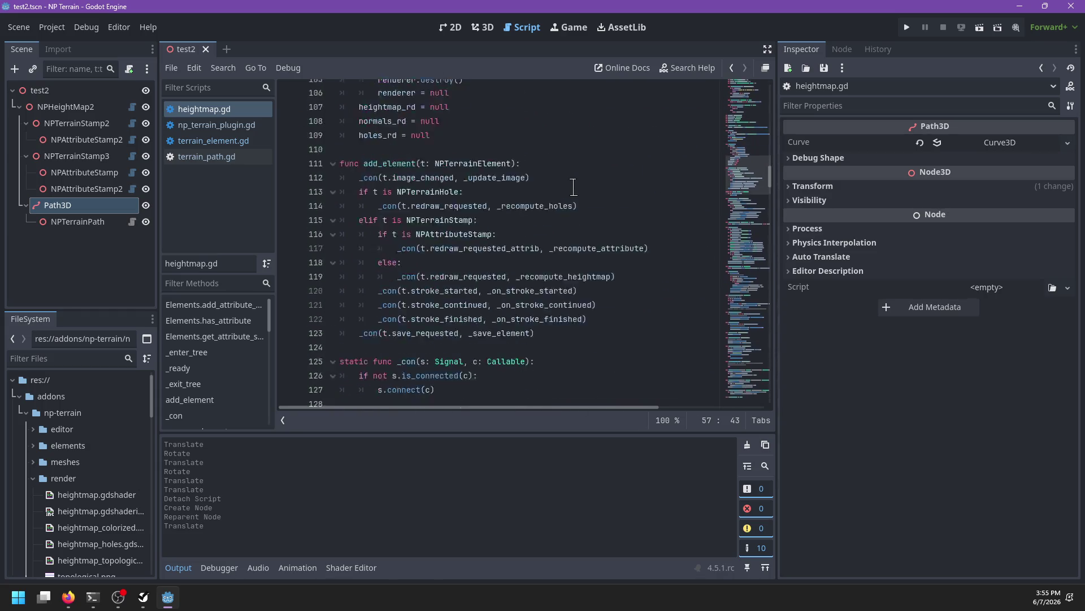
pyautogui.scroll(-20, 574, 187)
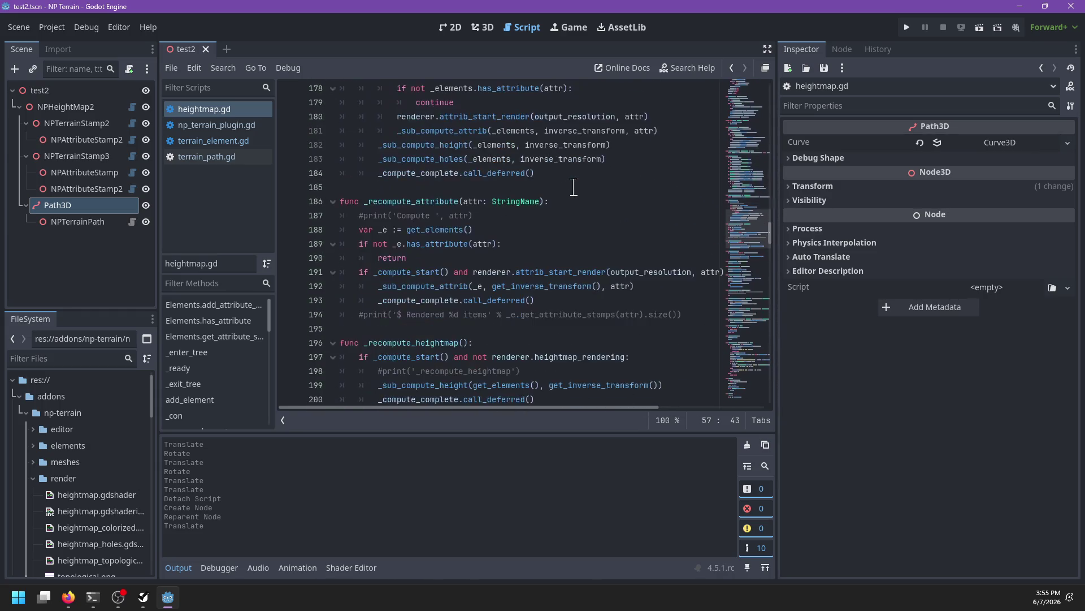
pyautogui.scroll(-20, 574, 188)
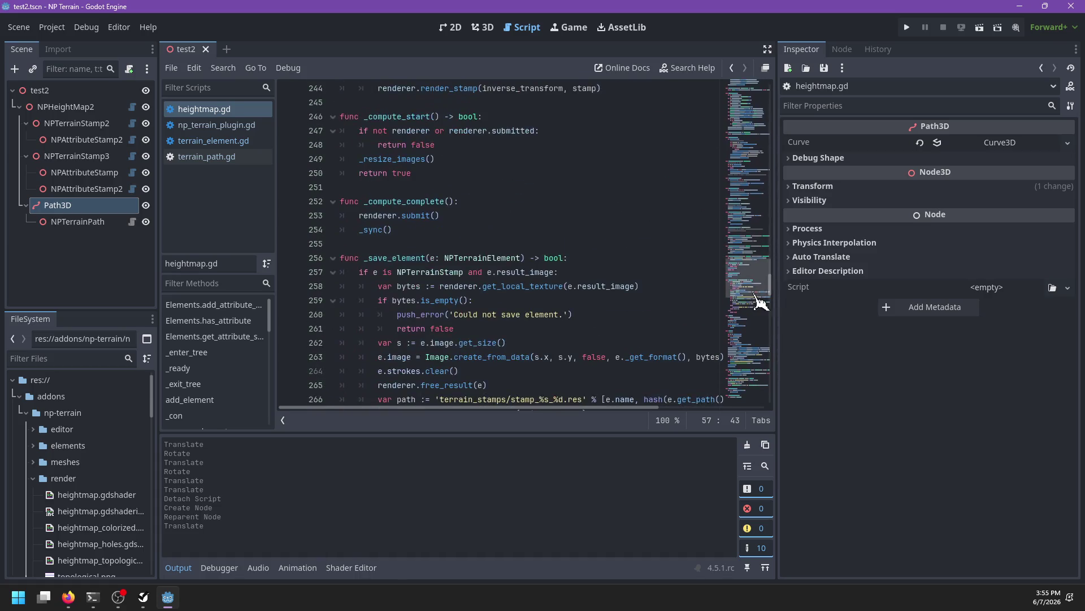
pyautogui.moveTo(759, 300)
pyautogui.mouseDown()
pyautogui.moveTo(745, 402)
pyautogui.moveTo(770, 95)
pyautogui.moveTo(778, 118)
pyautogui.mouseUp()
pyautogui.scroll(-4, 684, 176)
pyautogui.click(685, 176)
pyautogui.scroll(-15, 685, 176)
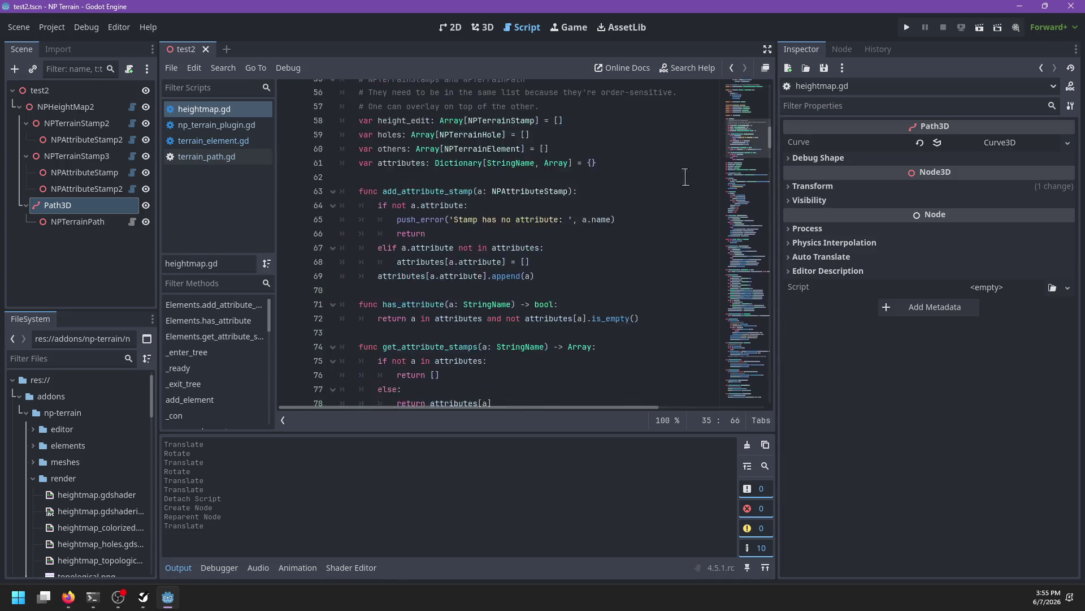
pyautogui.scroll(7, 685, 176)
pyautogui.scroll(19, 685, 176)
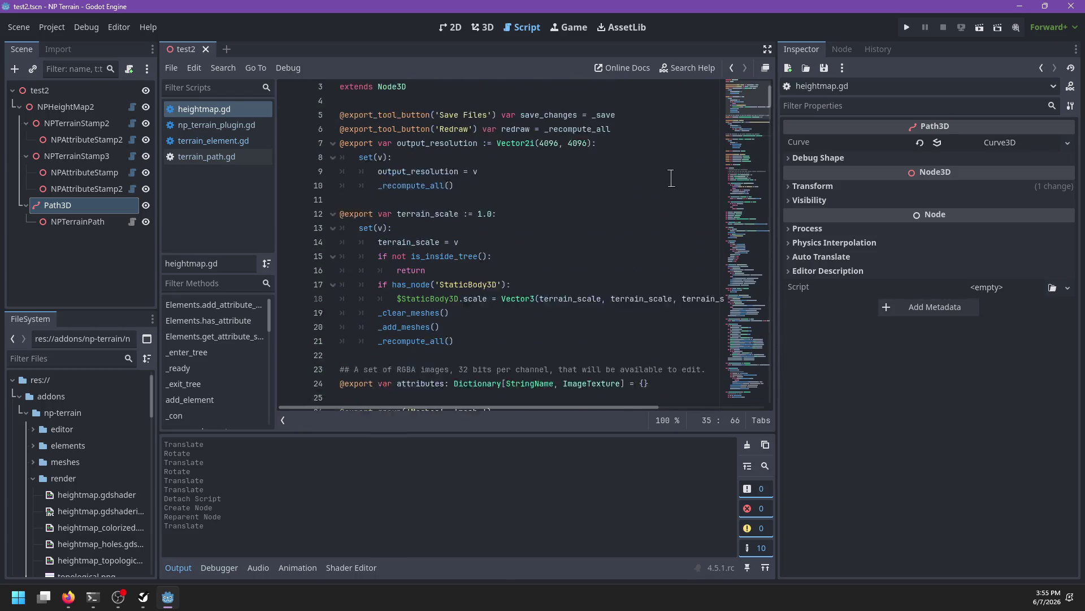
pyautogui.scroll(-4, 571, 212)
pyautogui.scroll(-5, 571, 211)
pyautogui.hotkey('ctrl', 'f')
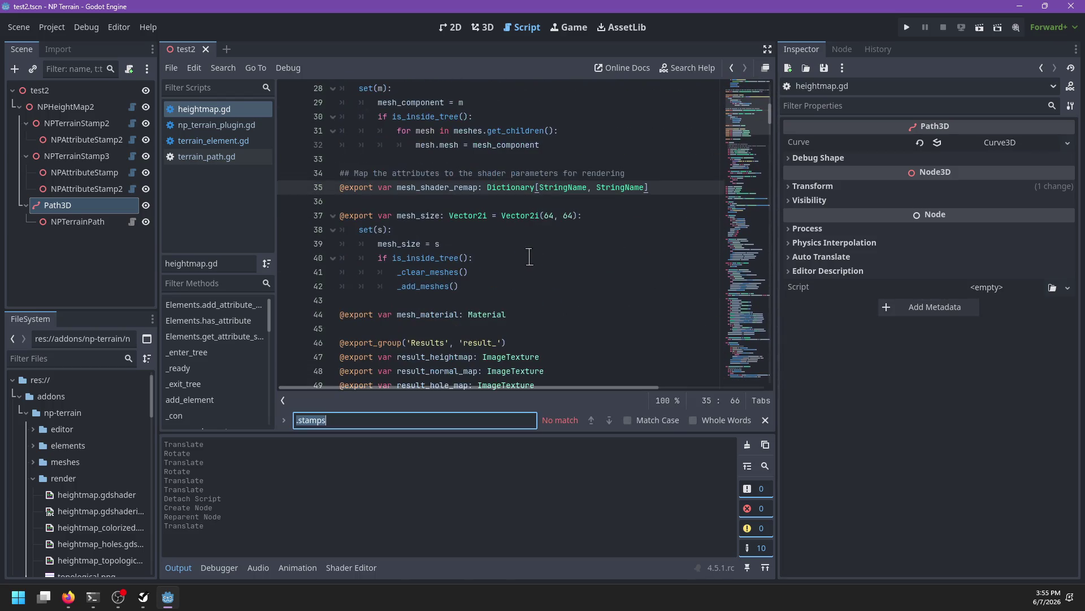
pyautogui.write('height_edit')
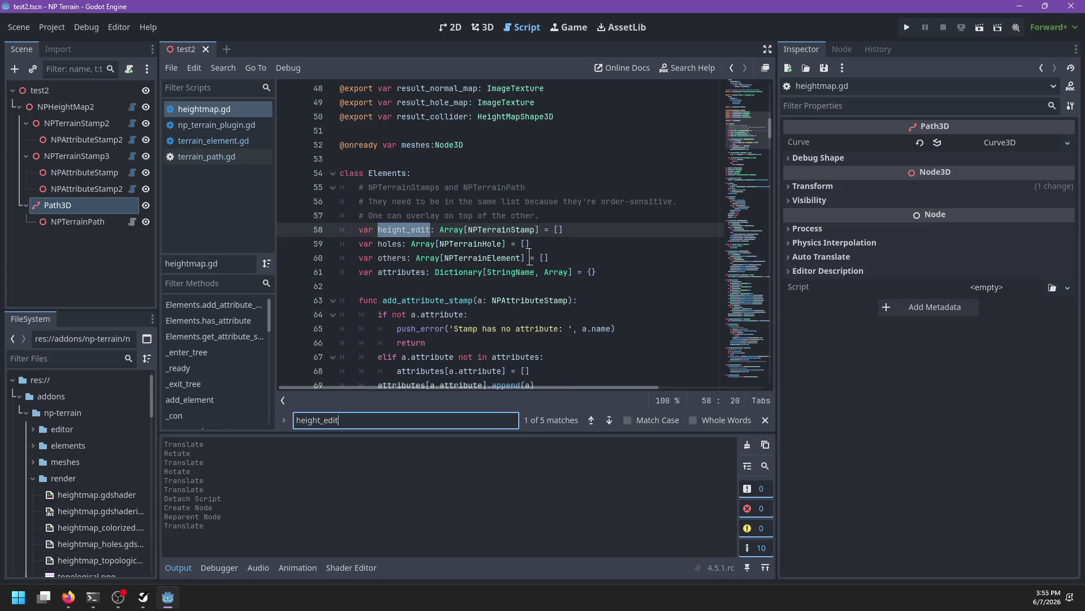
pyautogui.press('Escape')
pyautogui.doubleClick(510, 229)
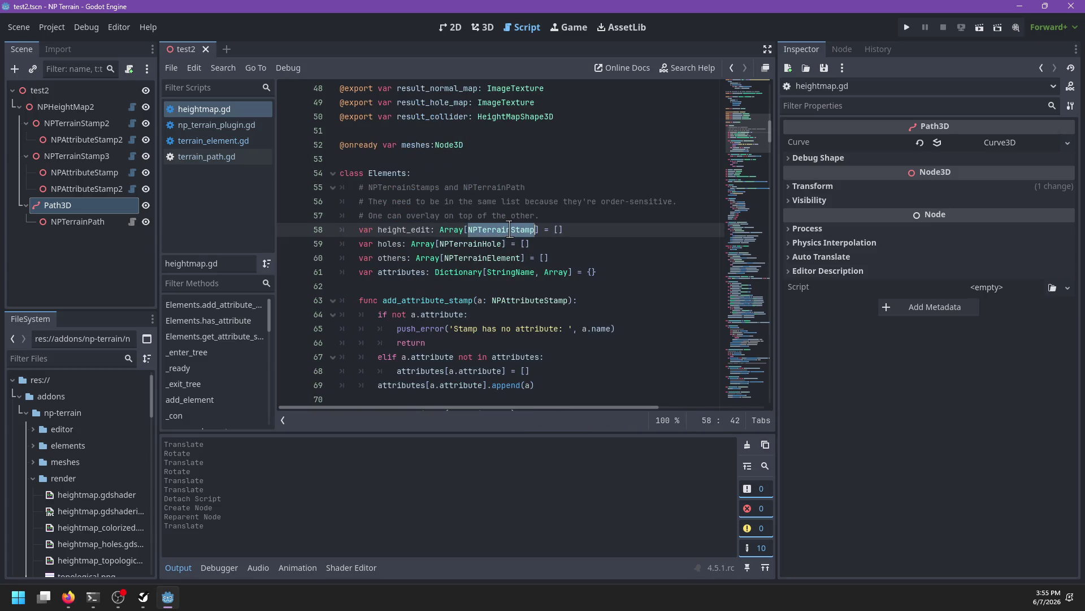
pyautogui.write('NPTerrain')
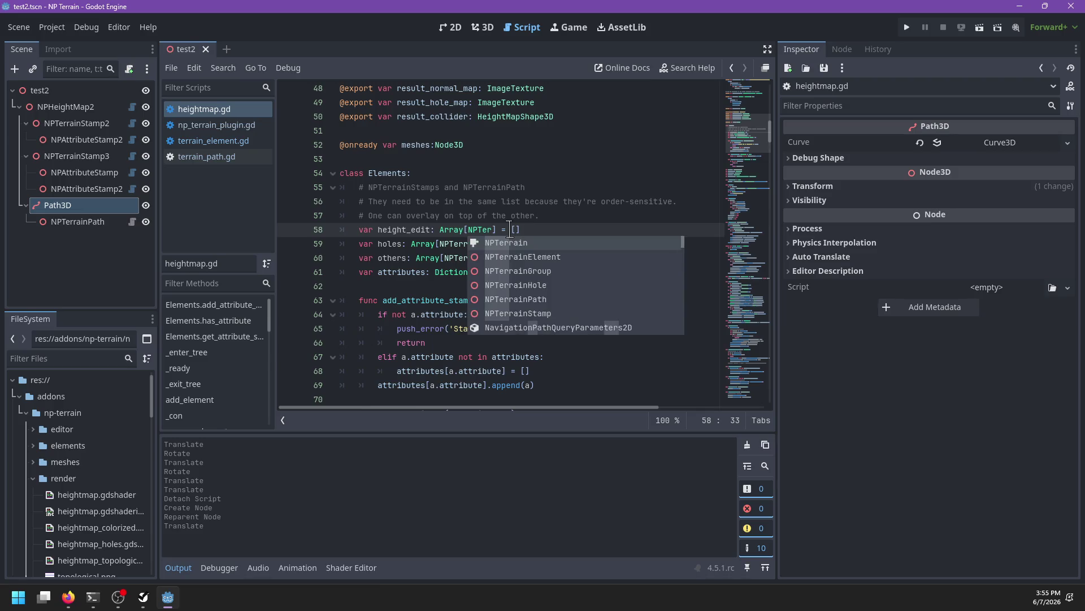
pyautogui.write('Eleme')
pyautogui.press('Return')
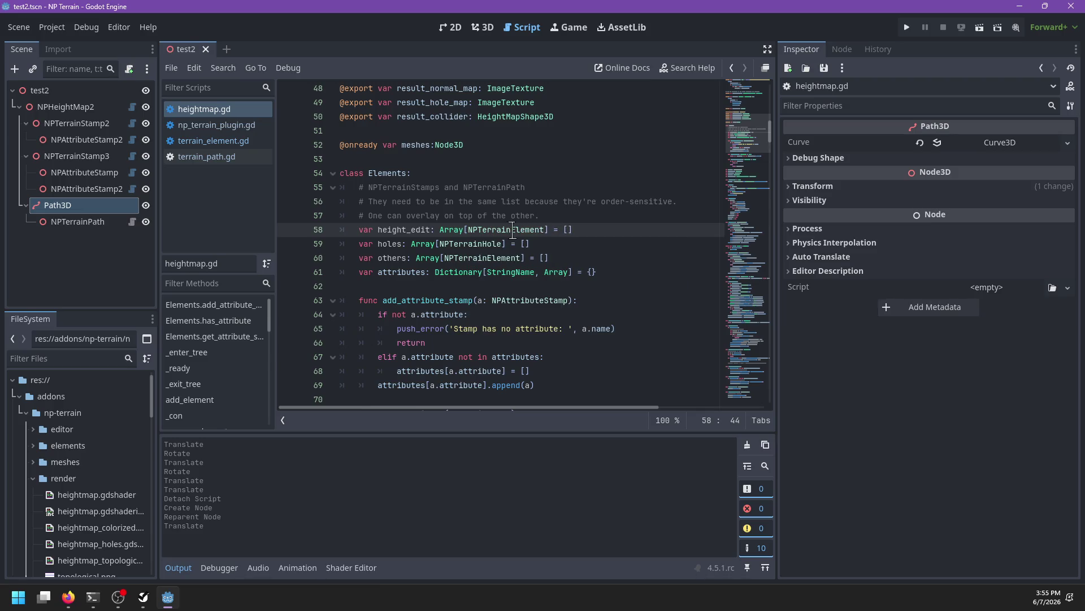
# - Check height_edit's use on line 100, inspect free_result's definition, then return to heightmap.gd
pyautogui.scroll(-2, 515, 229)
pyautogui.hotkey('ctrl', 'f')
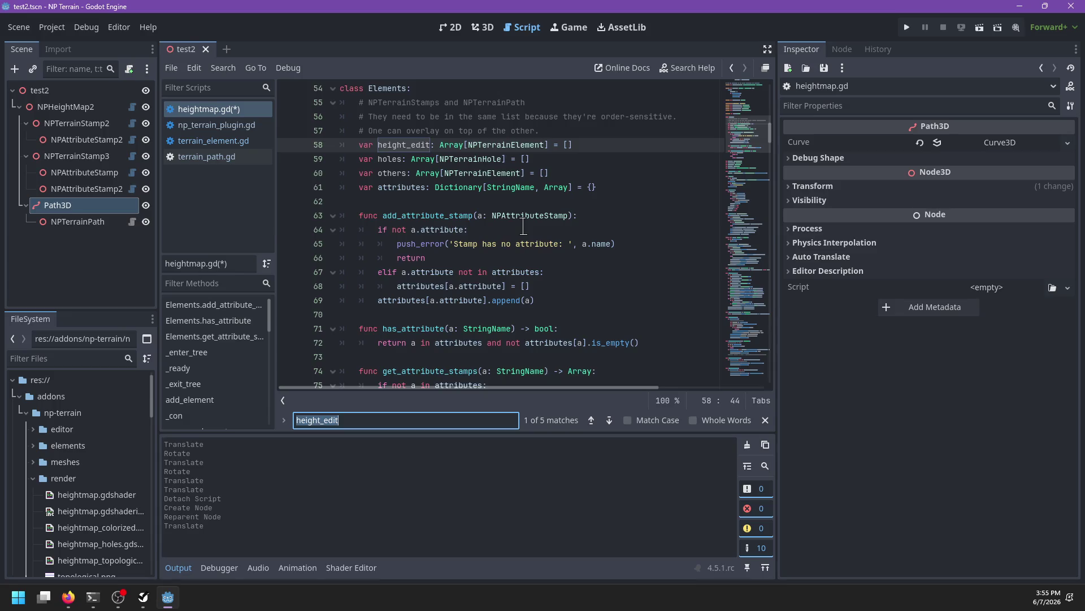
pyautogui.press('Return')
pyautogui.click(524, 227)
pyautogui.press('Escape')
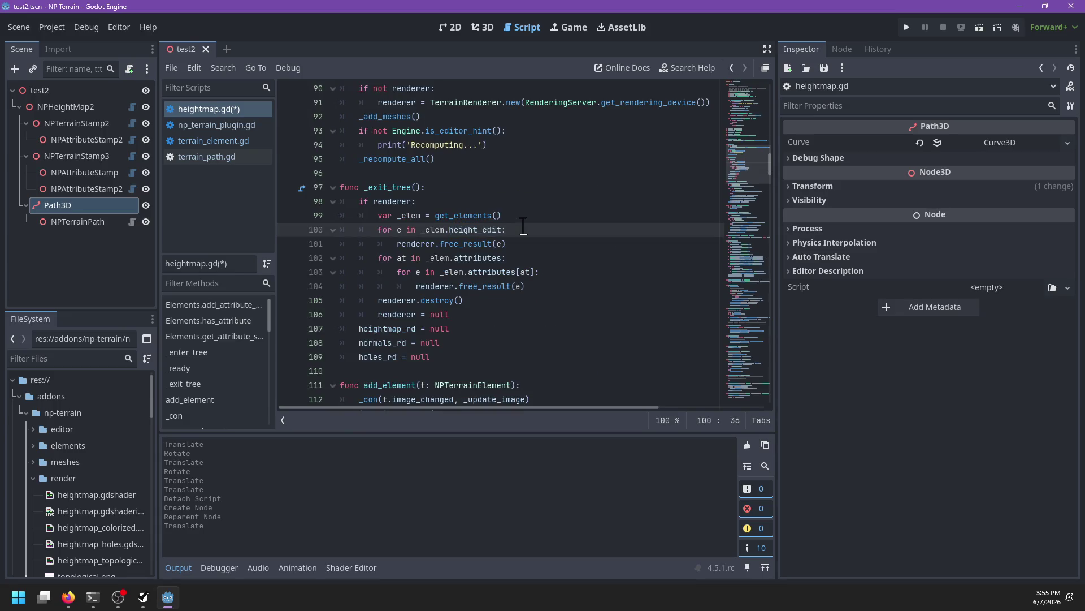
pyautogui.keyDown('ctrl'); pyautogui.click(469, 244); pyautogui.keyUp('ctrl')
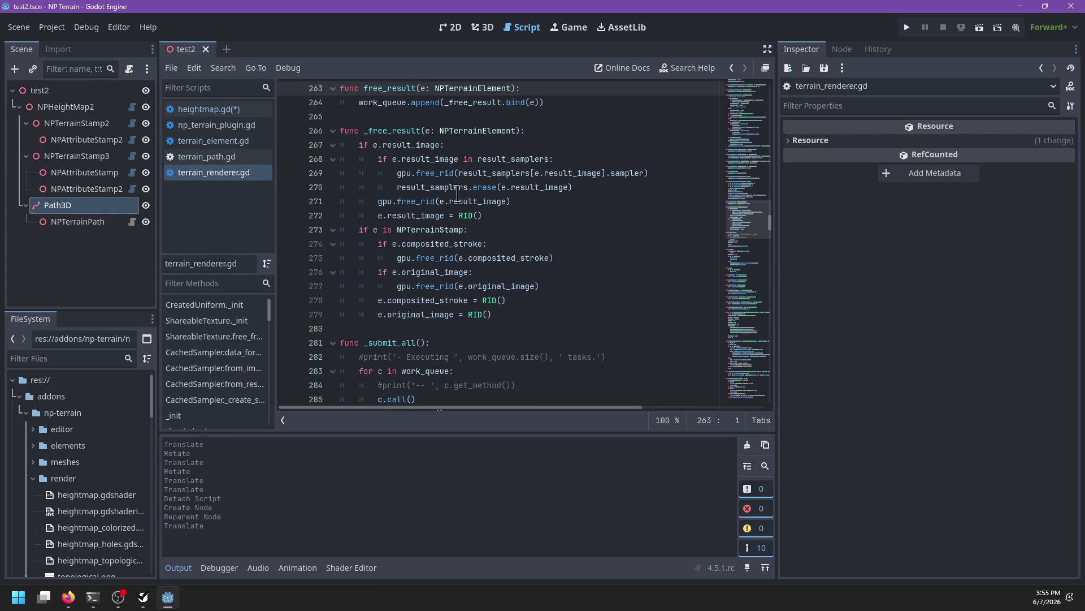
pyautogui.click(203, 109)
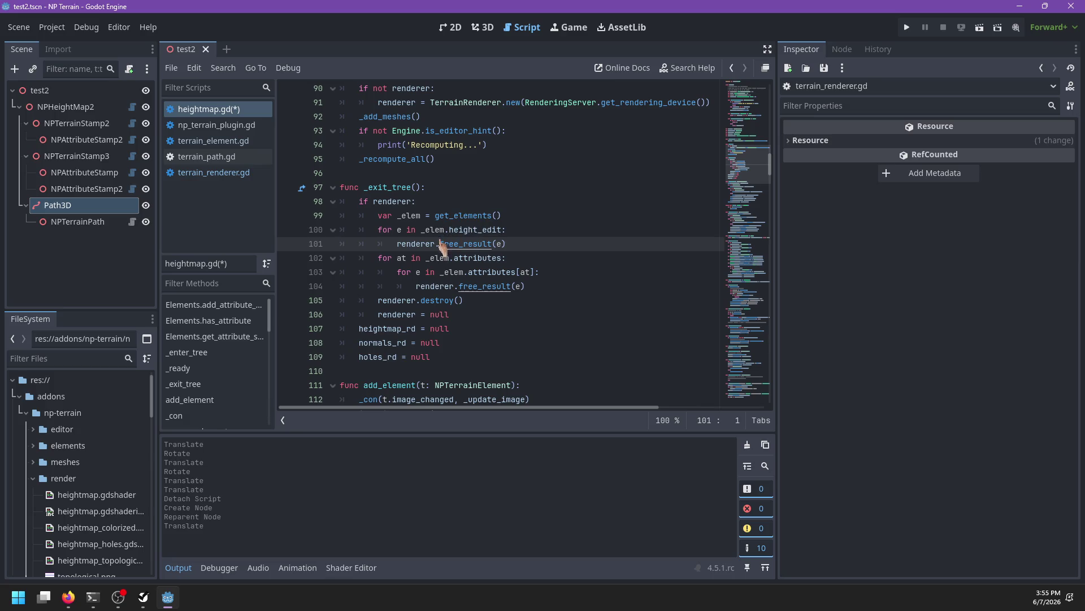
# - In the height_edit loop, add an 'if stamp is NPTerrainStamp:' check on line 233
pyautogui.scroll(-1, 526, 227)
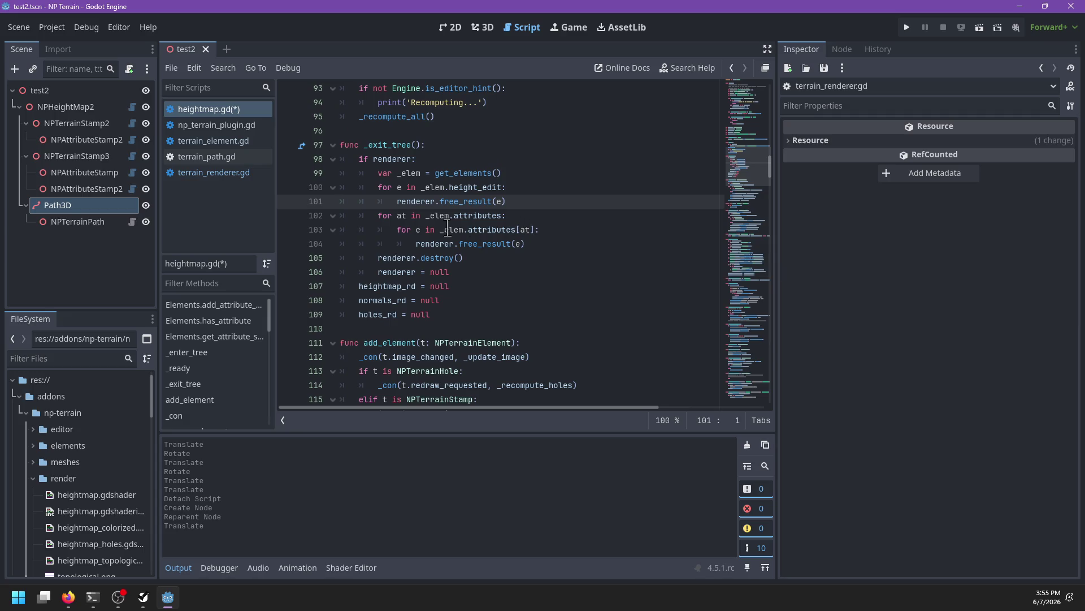
pyautogui.moveTo(447, 228)
pyautogui.scroll(-4, 597, 199)
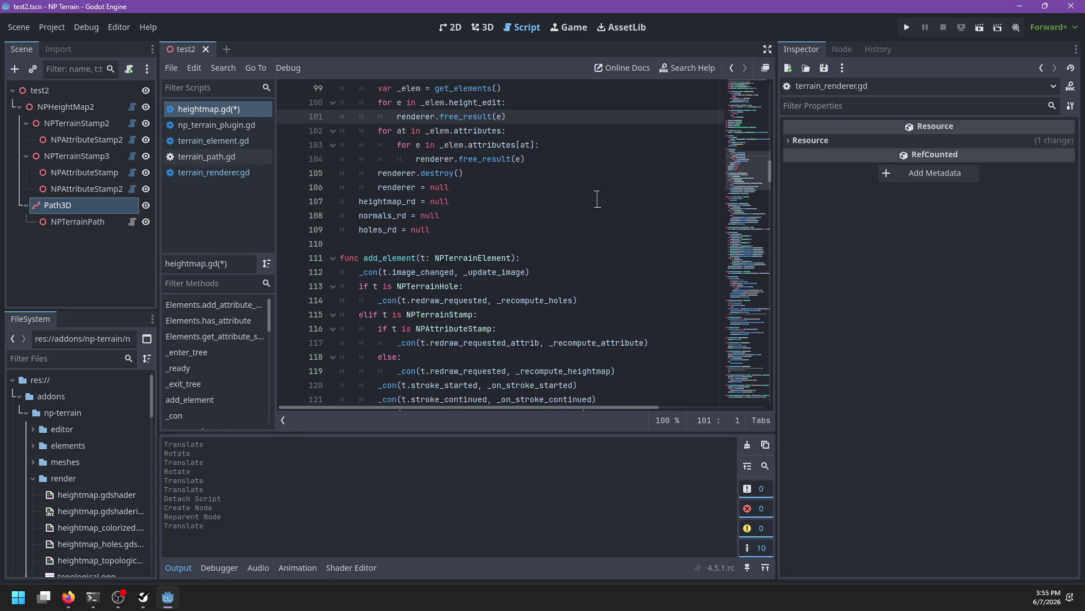
pyautogui.hotkey('ctrl', 'f')
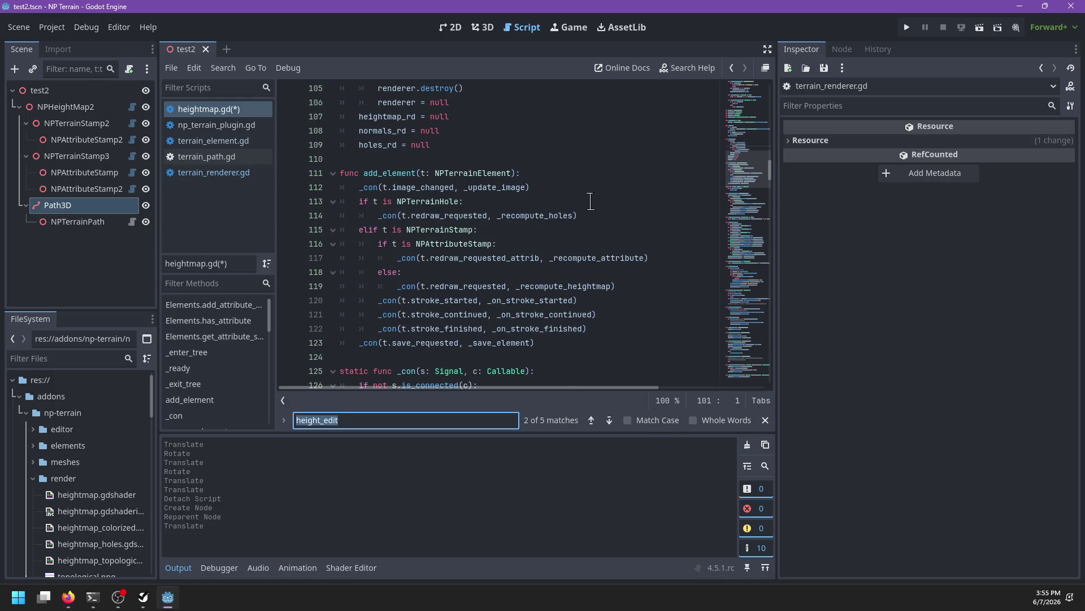
pyautogui.press('Return')
pyautogui.press('Escape')
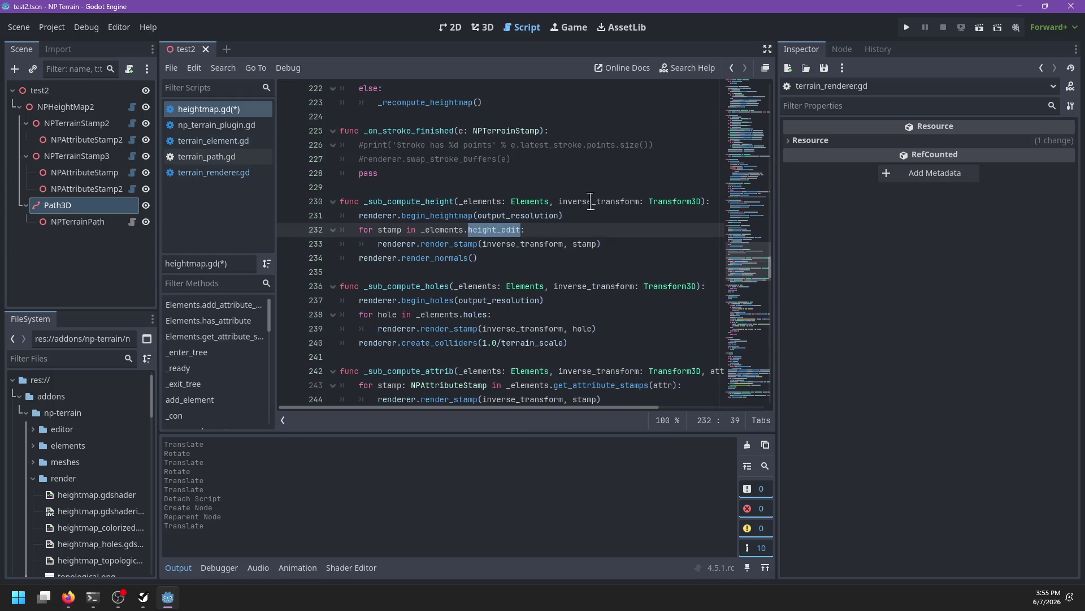
pyautogui.press('End')
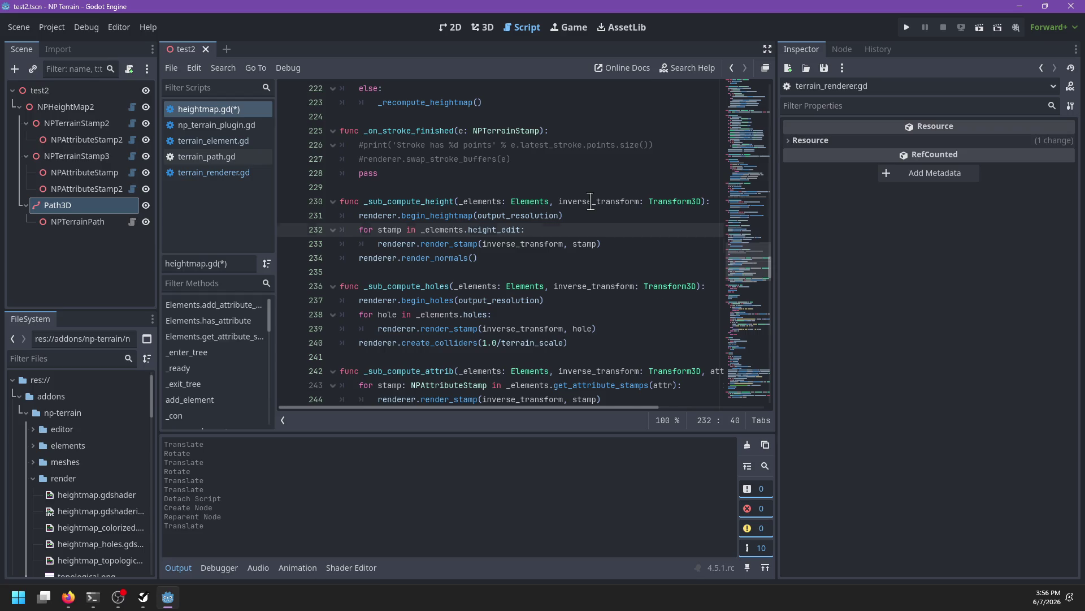
pyautogui.press('Return')
pyautogui.write('if sta')
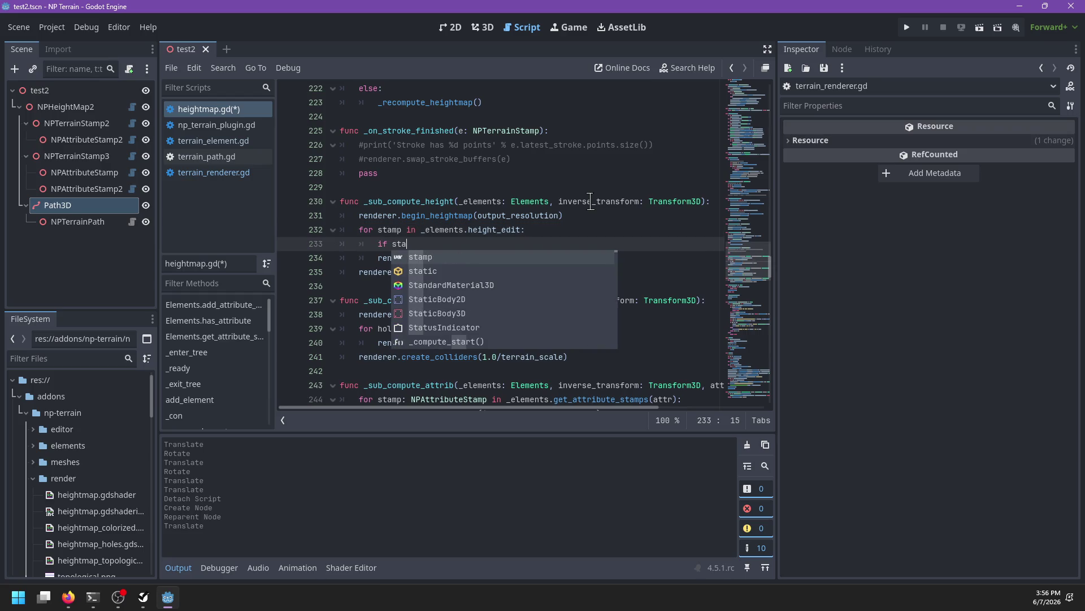
pyautogui.write('mp is NPO')
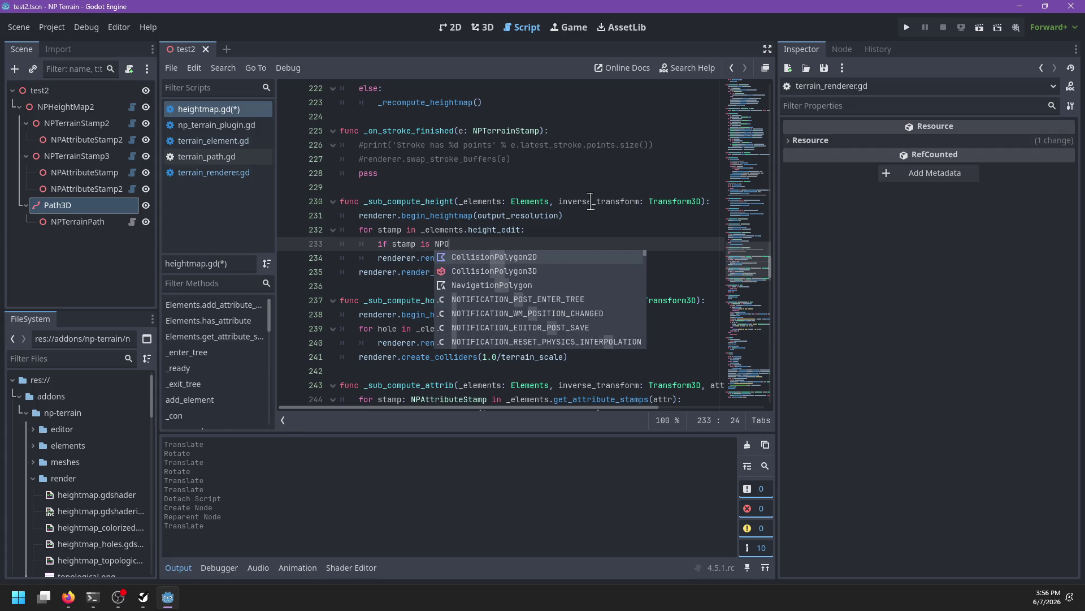
pyautogui.press('BackSpace')
pyautogui.write('P')
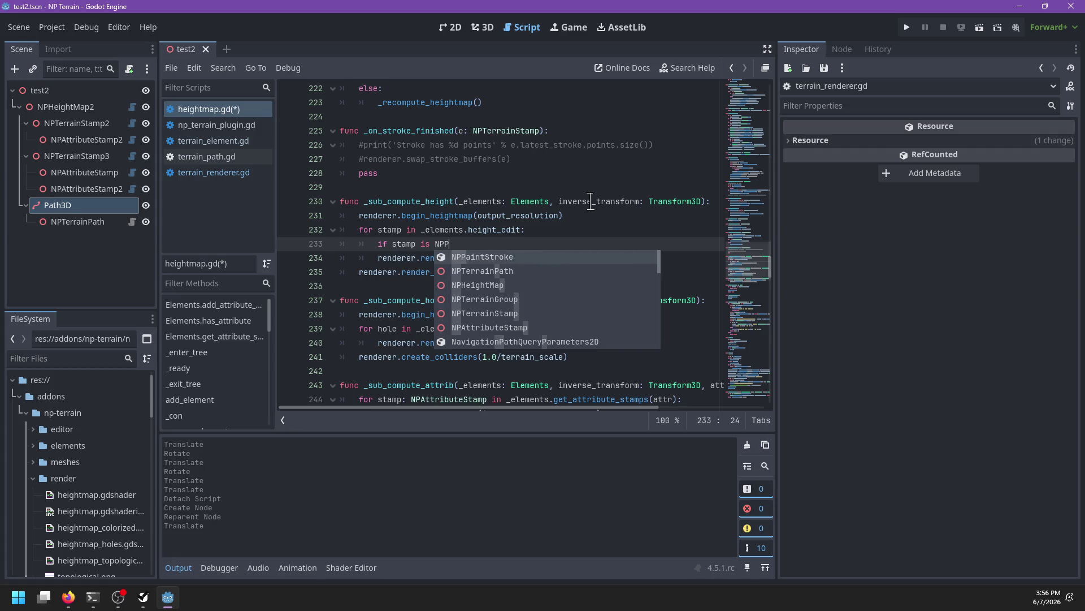
pyautogui.press('BackSpace')
pyautogui.write('TerrainStamp:')
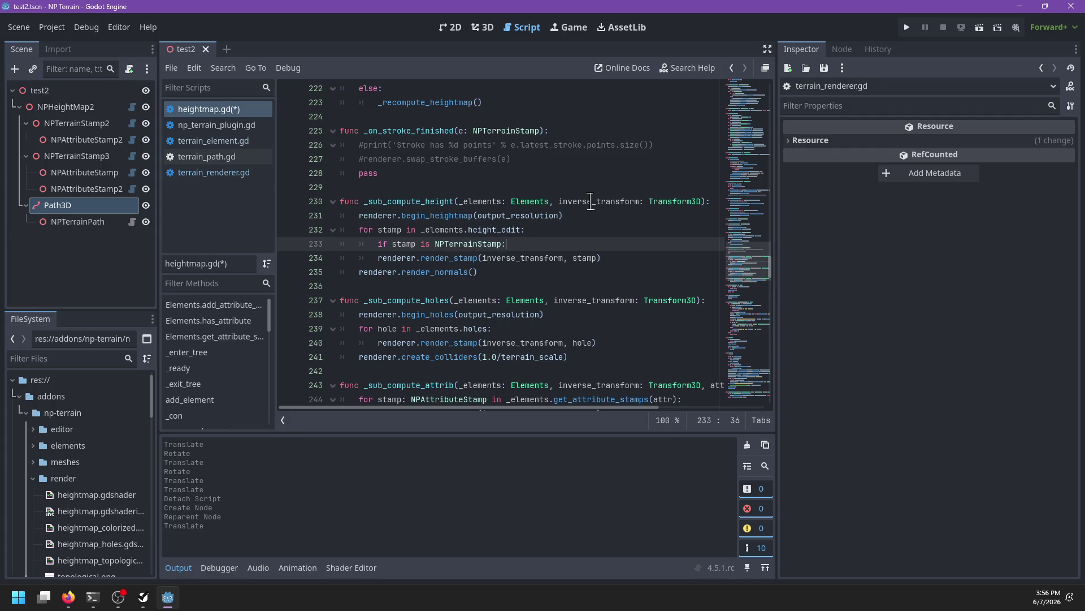
# - Indent render_stamp and add an NPTerrainPath elif printing 'Drawing path: ', stamp.name, then save
pyautogui.press('Down')
pyautogui.hotkey('ctrl', 'Left')
pyautogui.hotkey('ctrl', 'Left')
pyautogui.press('Tab')
pyautogui.press('End')
pyautogui.press('Return')
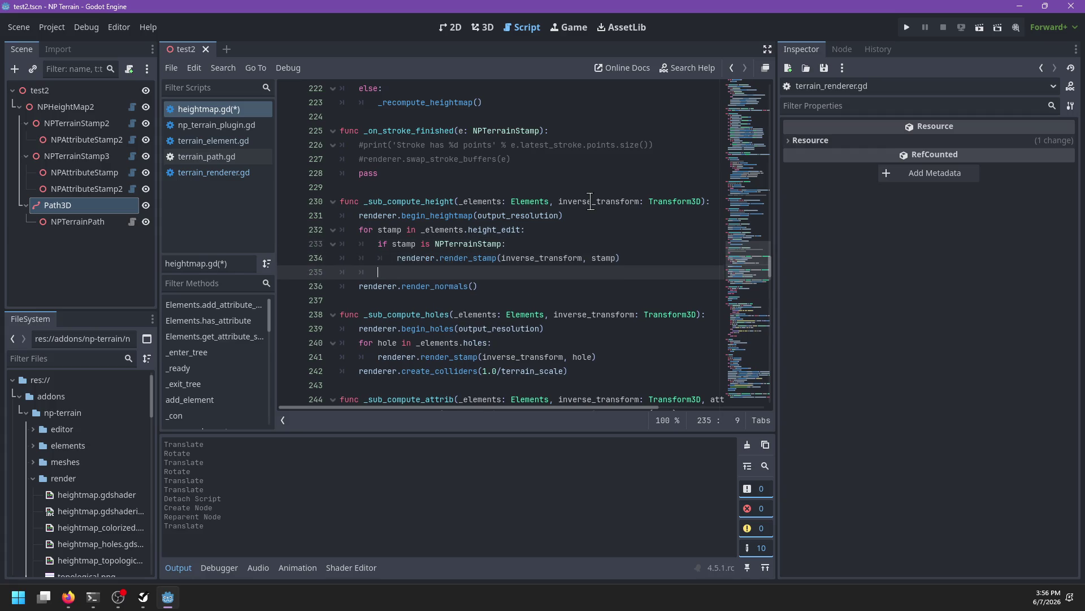
pyautogui.write('elif stamp')
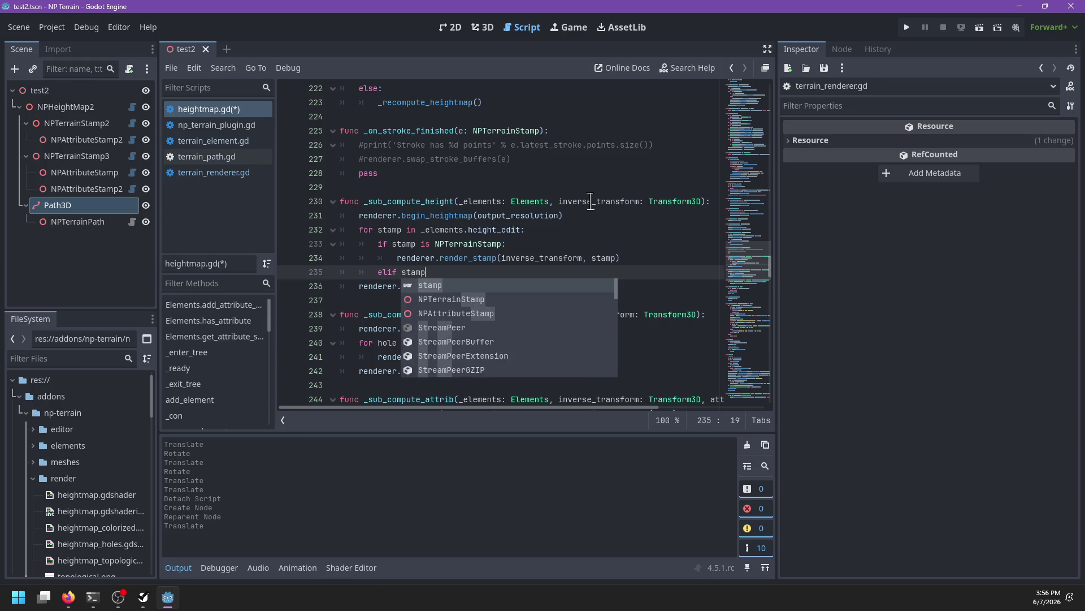
pyautogui.write(' is NPTerrain')
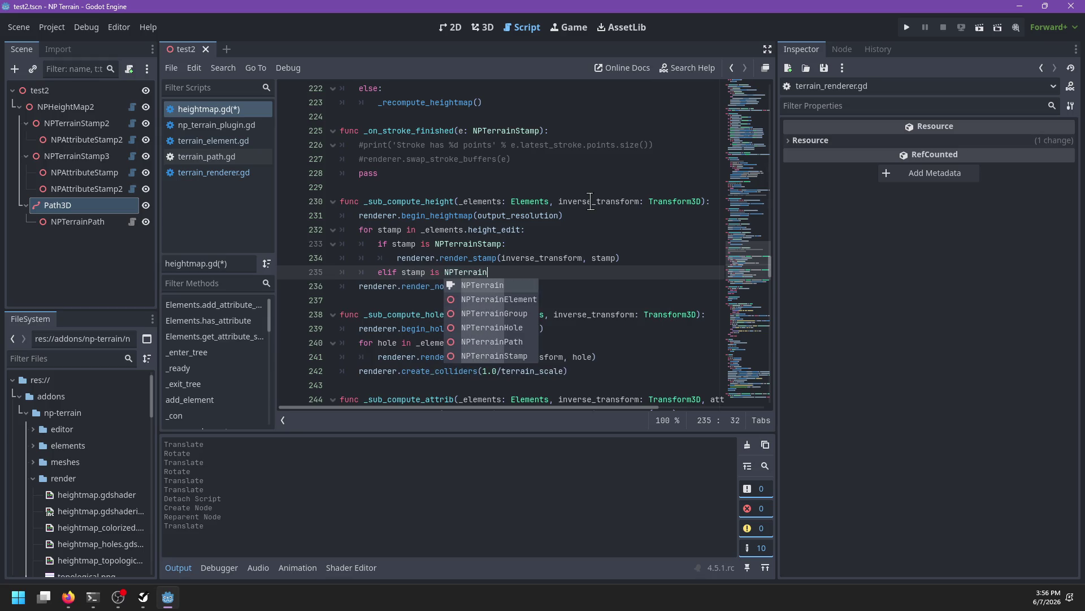
pyautogui.write('Path:')
pyautogui.press('Return')
pyautogui.write('print(')
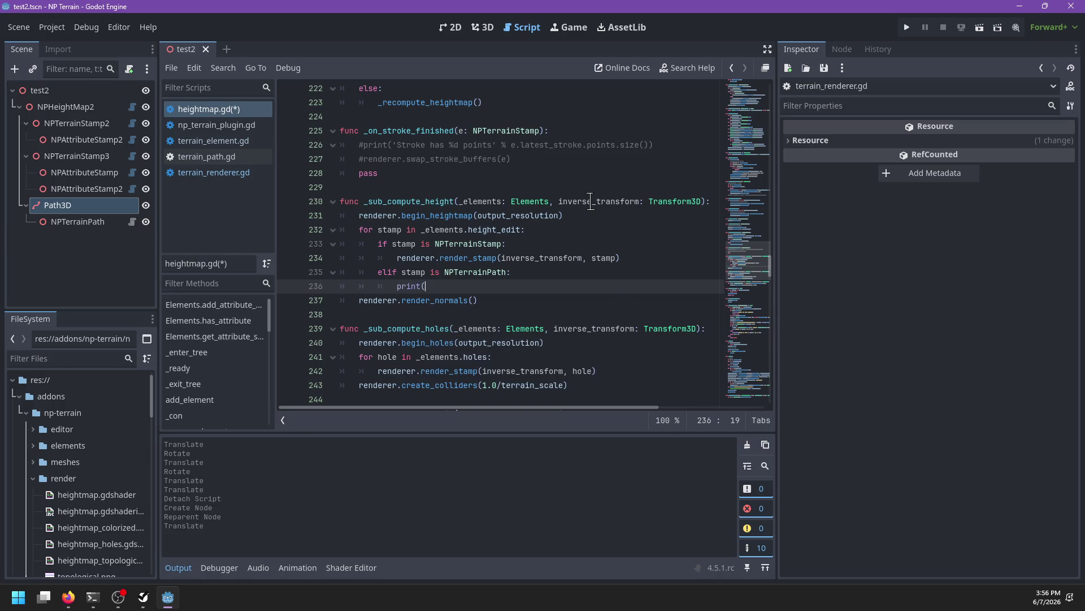
pyautogui.write("'Edit")
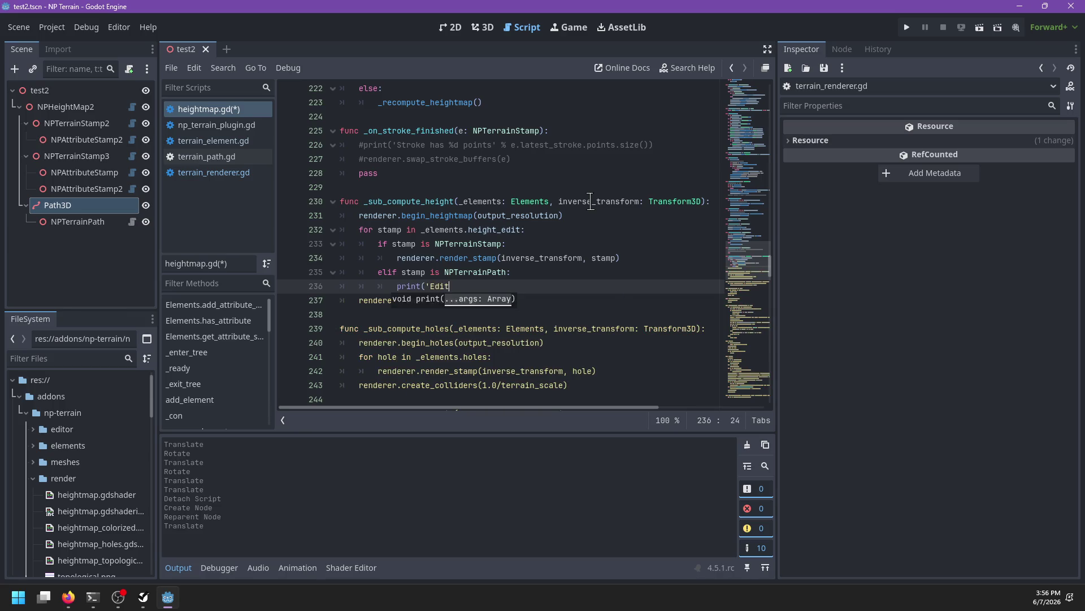
pyautogui.write("ing path: ',")
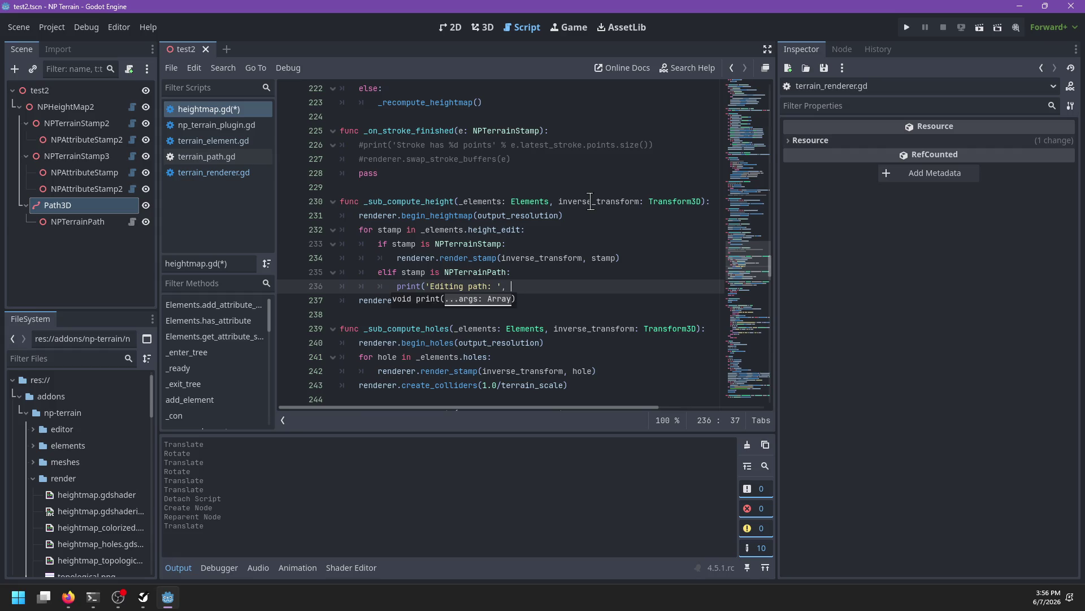
pyautogui.write(' stamp.name)')
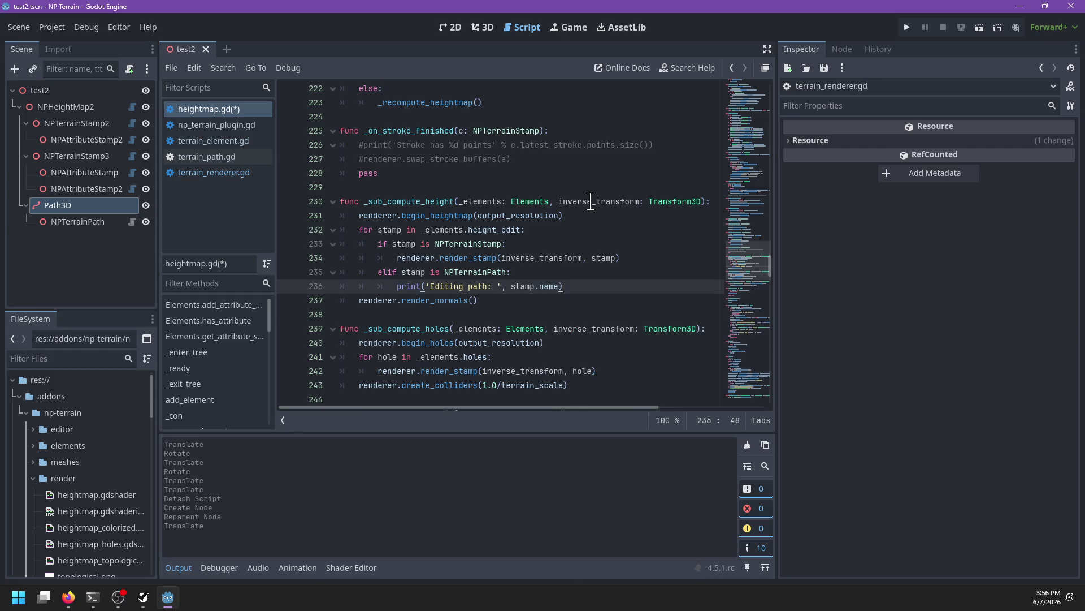
pyautogui.hotkey('ctrl', 'Delete')
pyautogui.write('Drawing')
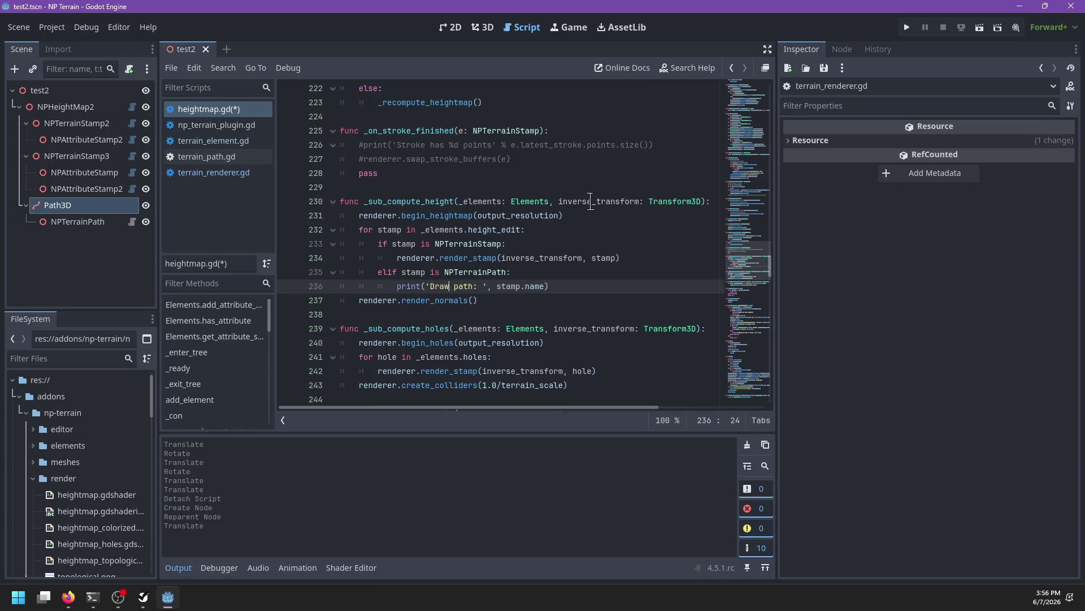
pyautogui.hotkey('ctrl', 's')
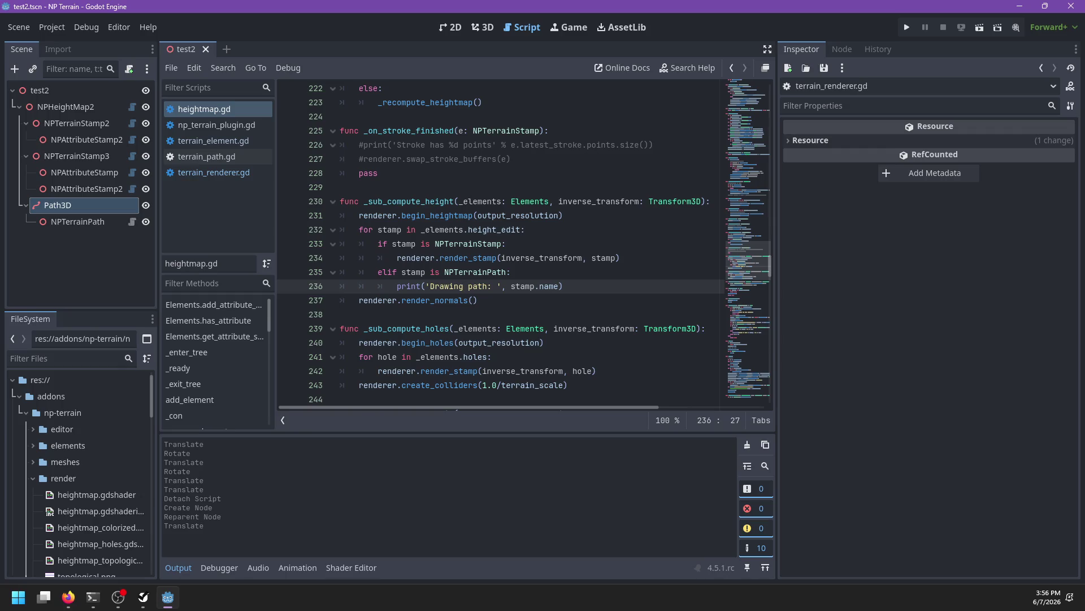
pyautogui.hotkey('alt', 'Tab')
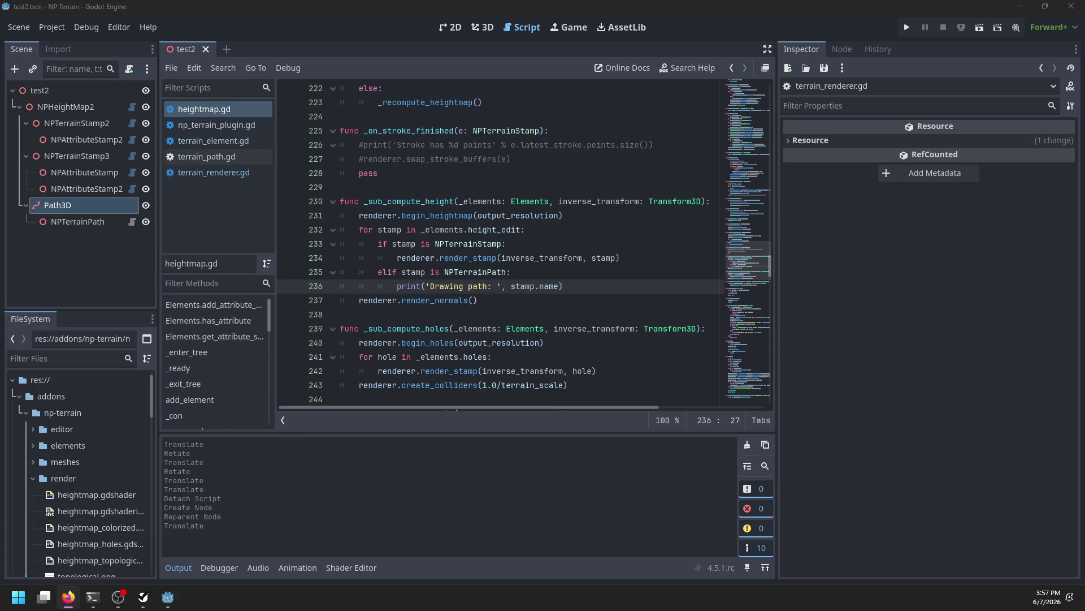
pyautogui.click(516, 242)
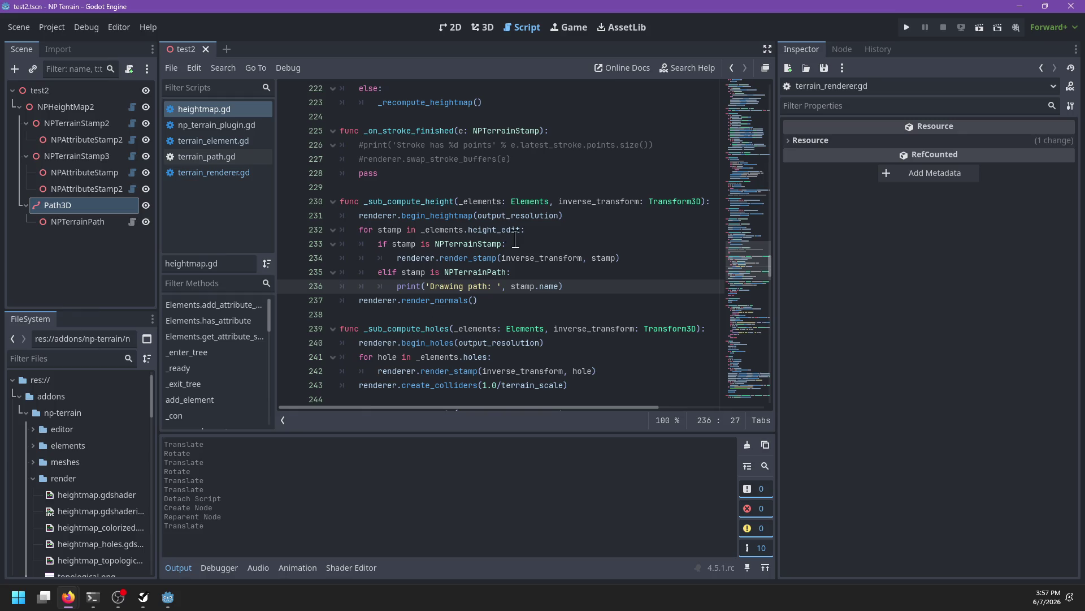
pyautogui.scroll(-1, 549, 244)
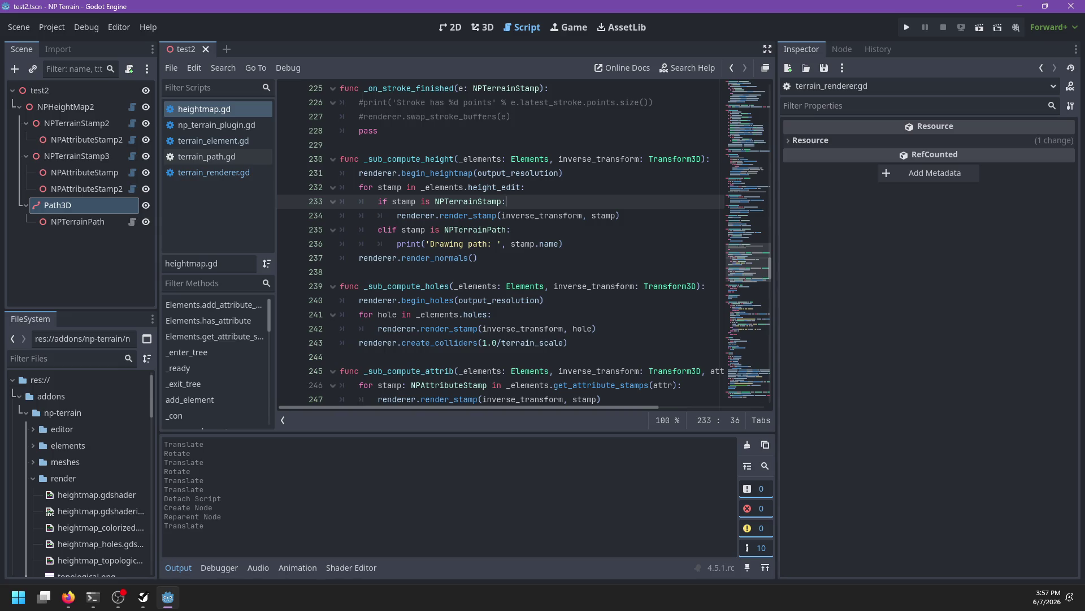
pyautogui.hotkey('alt', 'Tab')
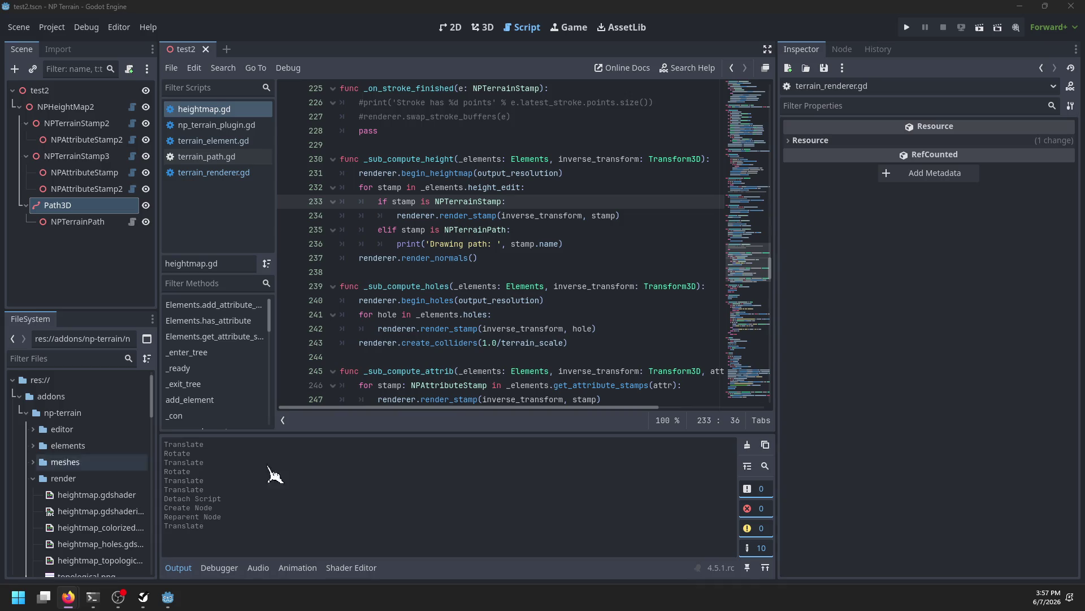
pyautogui.click(520, 343)
pyautogui.scroll(-1, 520, 343)
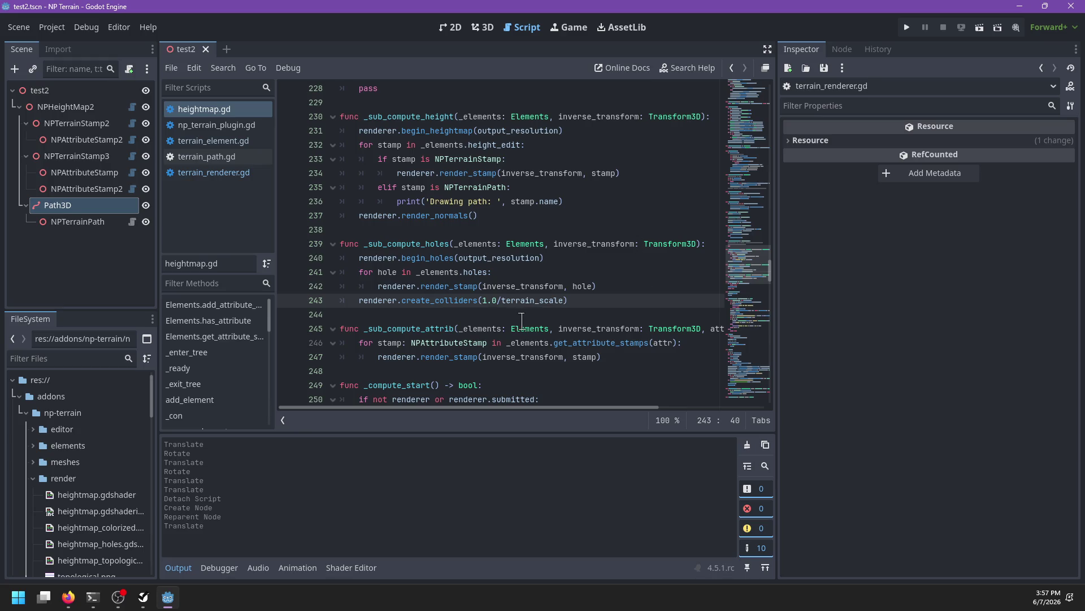
# - Step through height_edit matches past _save_element to its append in _add_element_children near line 399
pyautogui.click(561, 270)
pyautogui.scroll(-1, 593, 271)
pyautogui.doubleClick(439, 244)
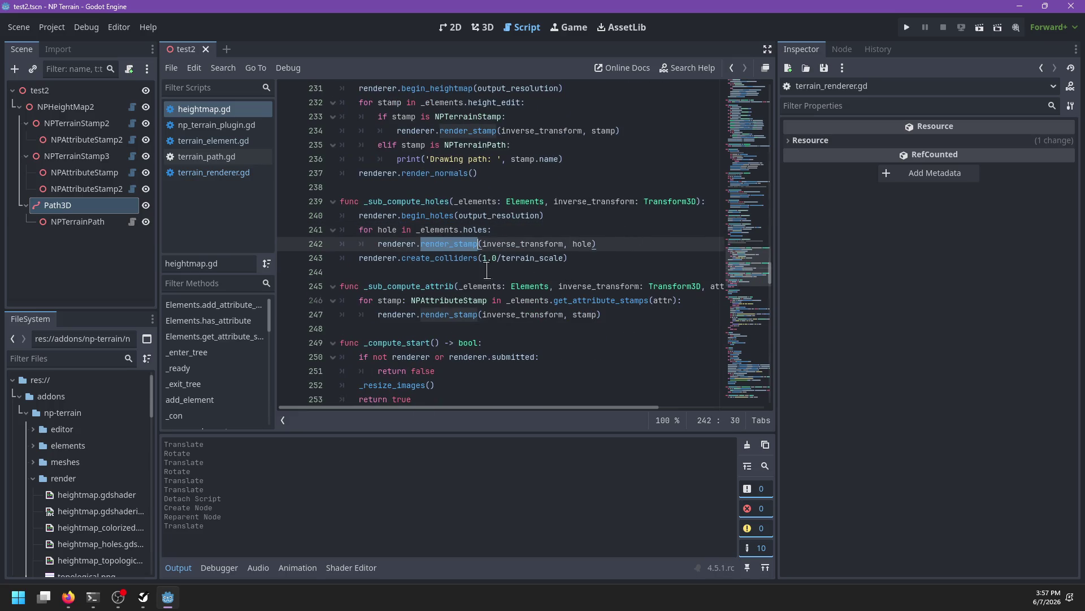
pyautogui.doubleClick(489, 102)
pyautogui.hotkey('ctrl', 'f')
pyautogui.press('Return')
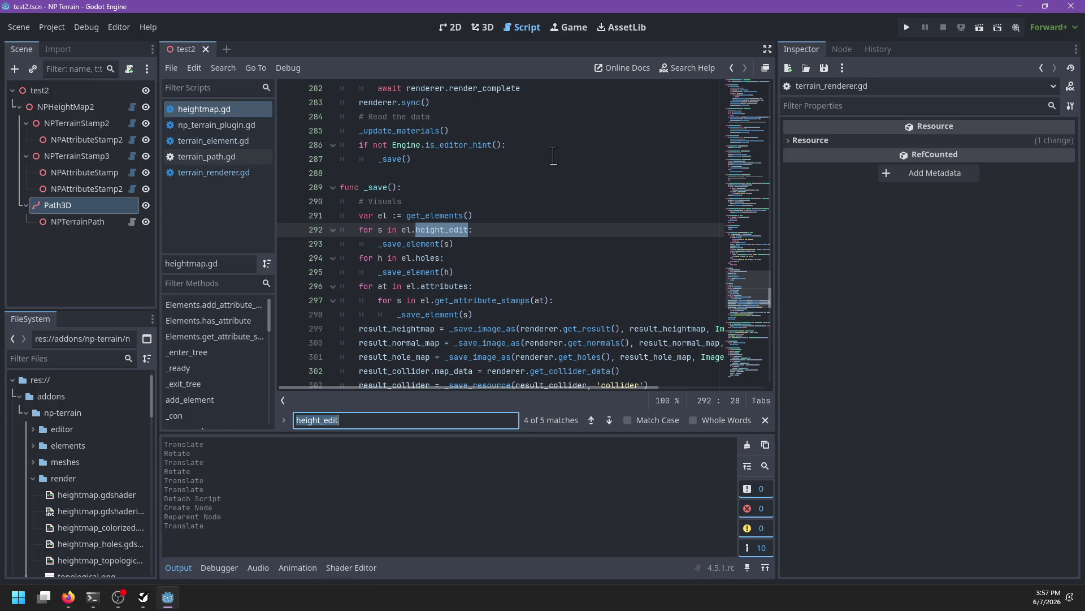
pyautogui.keyDown('ctrl'); pyautogui.click(407, 243); pyautogui.keyUp('ctrl')
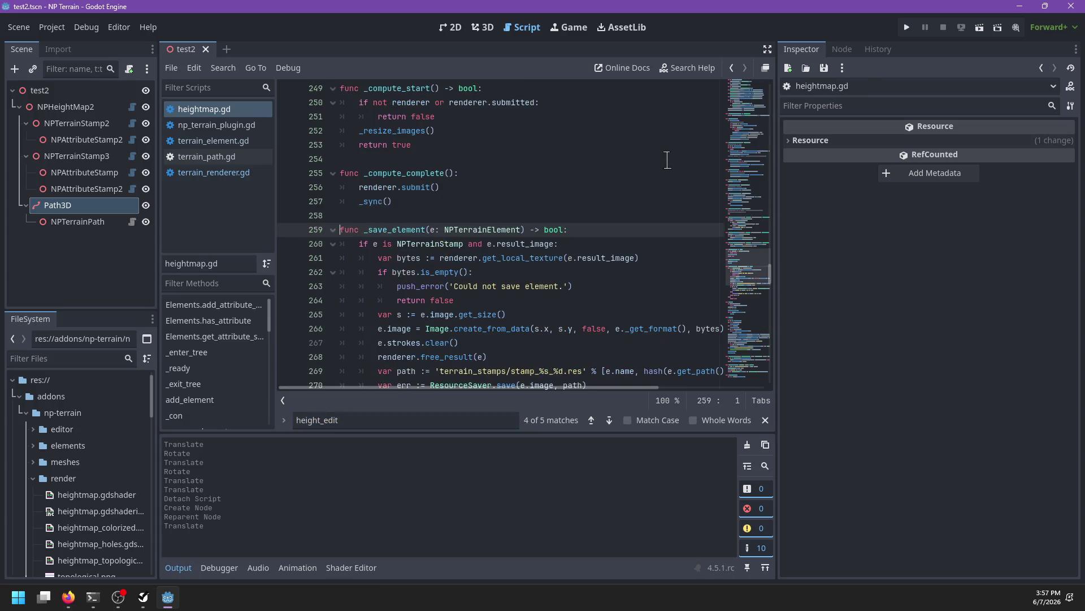
pyautogui.scroll(-3, 499, 125)
pyautogui.scroll(2, 500, 124)
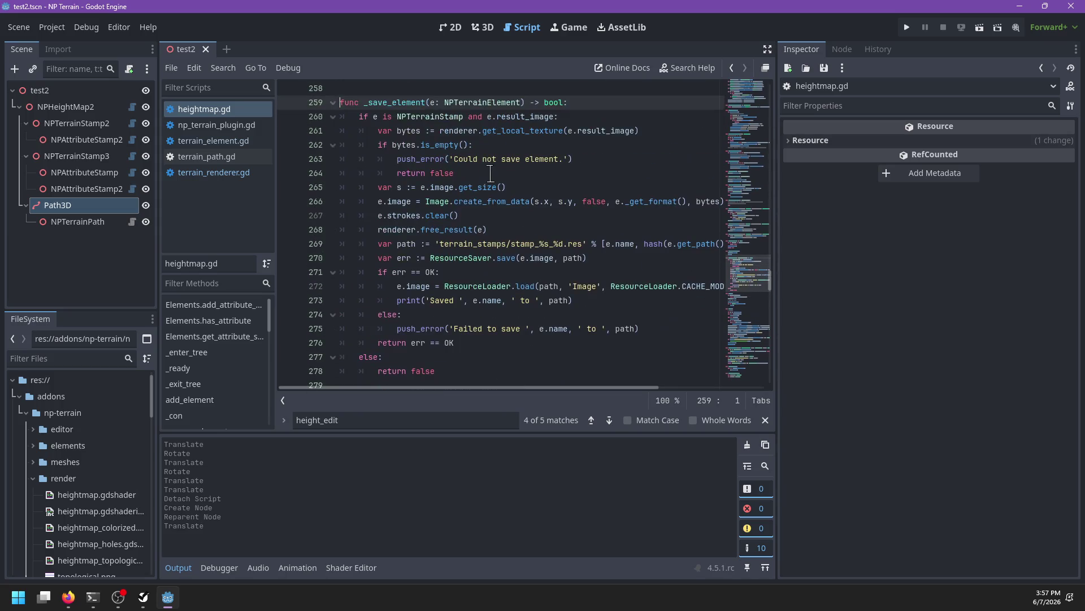
pyautogui.hotkey('ctrl', 'f')
pyautogui.press('Return')
pyautogui.press('Return')
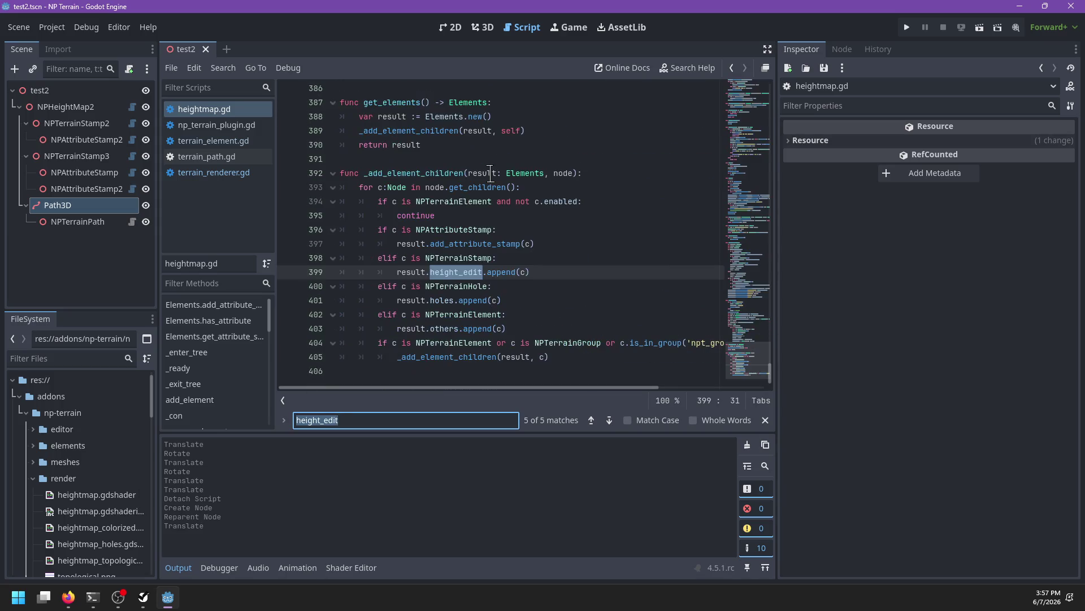
pyautogui.press('Escape')
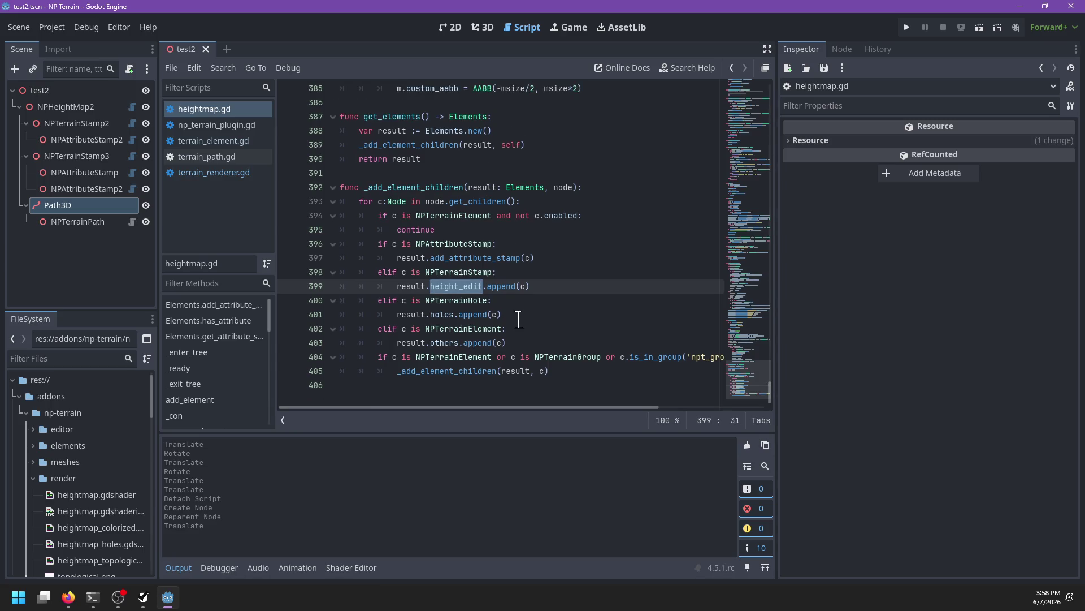
# - Extend the type check on line 398 with 'or c is NPTerrainPath'
pyautogui.click(491, 272)
pyautogui.write('or c is ')
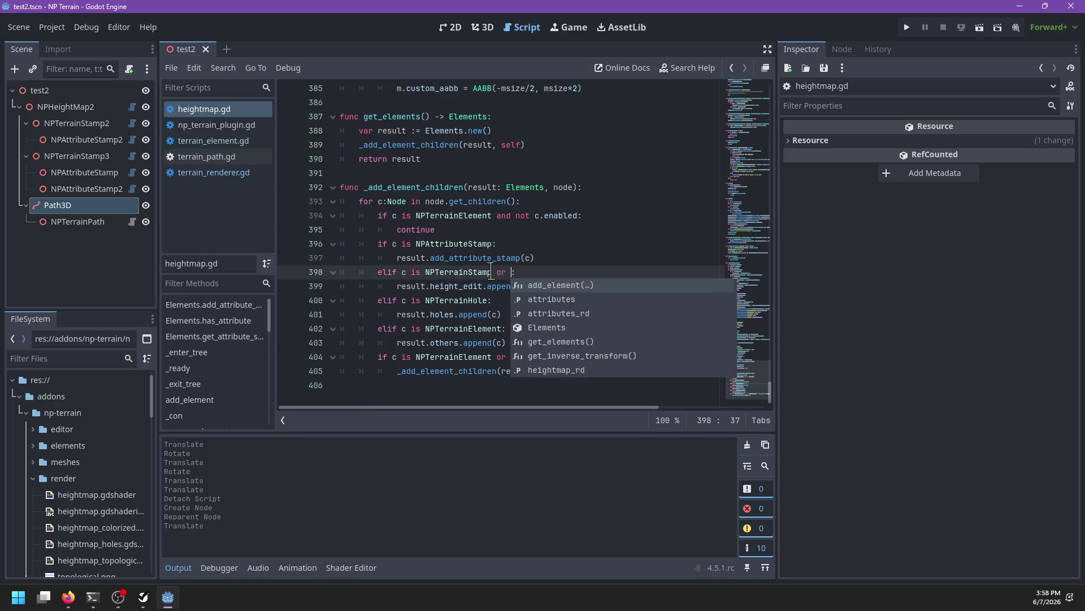
pyautogui.write('NPTer')
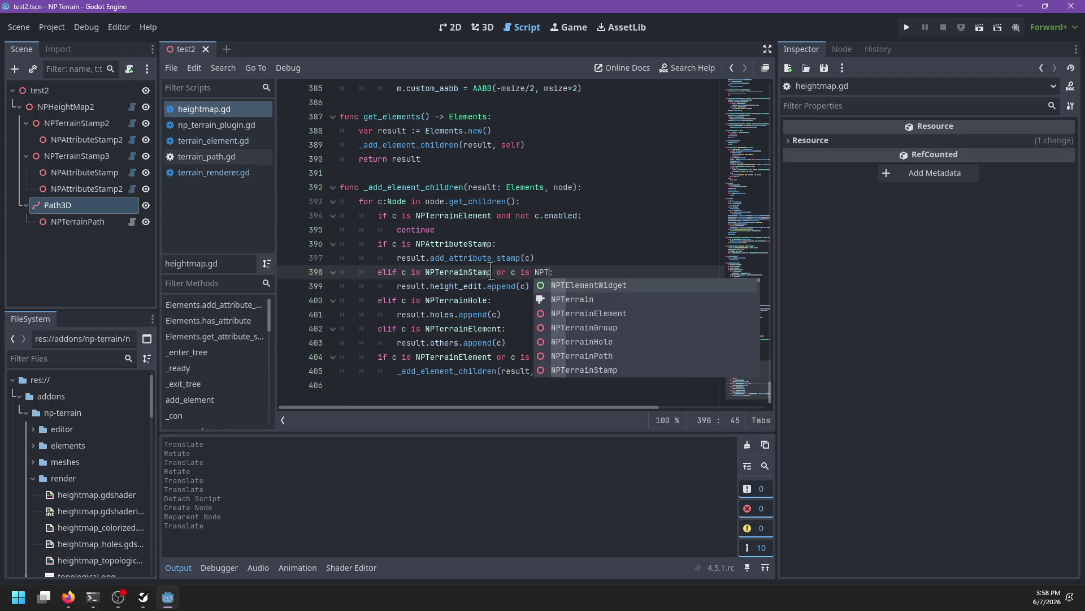
pyautogui.write('rain')
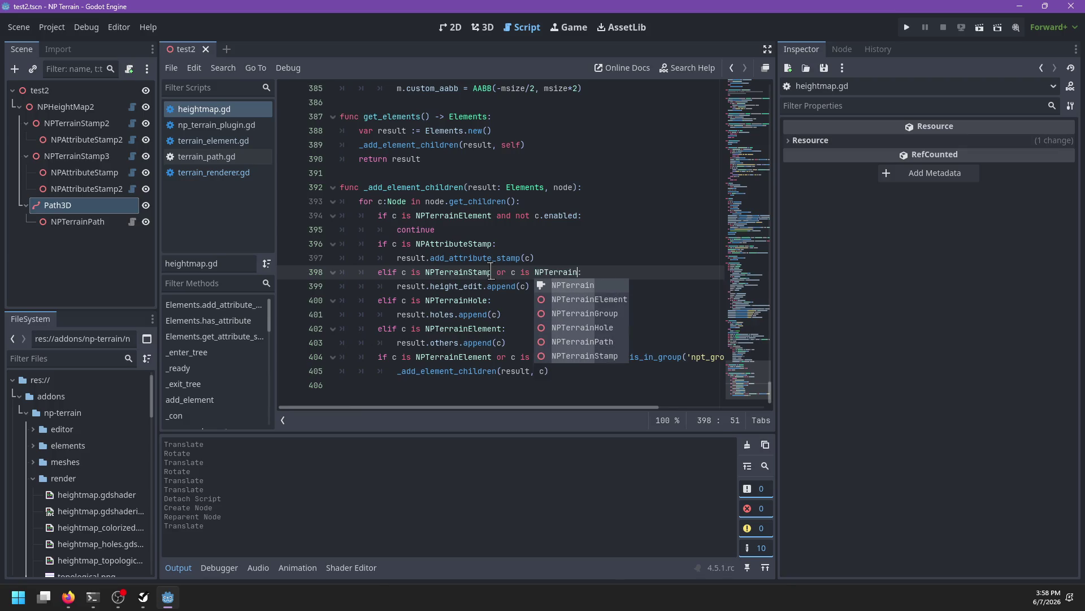
pyautogui.press('Down')
pyautogui.press('Down')
pyautogui.press('Down')
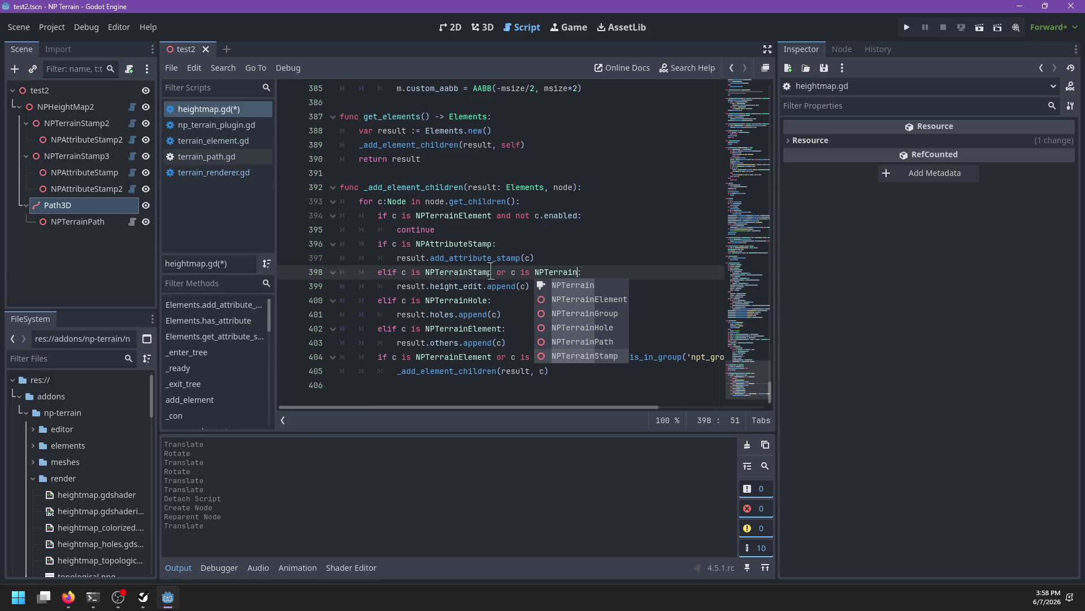
pyautogui.press('Up')
pyautogui.press('Up')
pyautogui.press('Up')
pyautogui.press('Up')
pyautogui.press('Down')
pyautogui.press('Down')
pyautogui.press('Down')
pyautogui.press('Return')
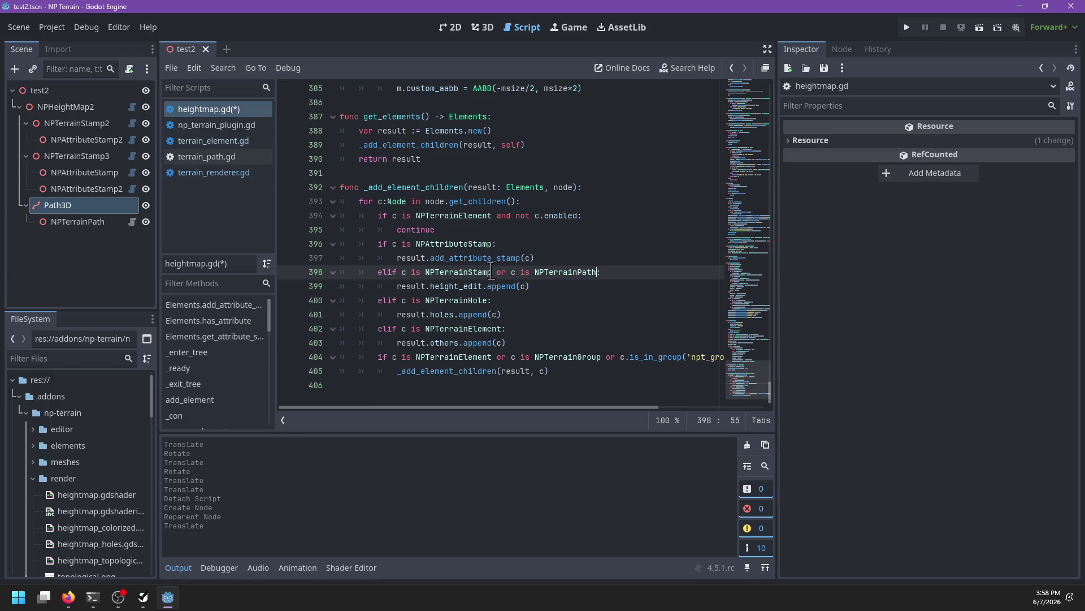
# - Return to the height_edit loop in _sub_compute_height and save heightmap.gd
pyautogui.hotkey('ctrl', 'f')
pyautogui.press('Return')
pyautogui.press('Return')
pyautogui.press('Return')
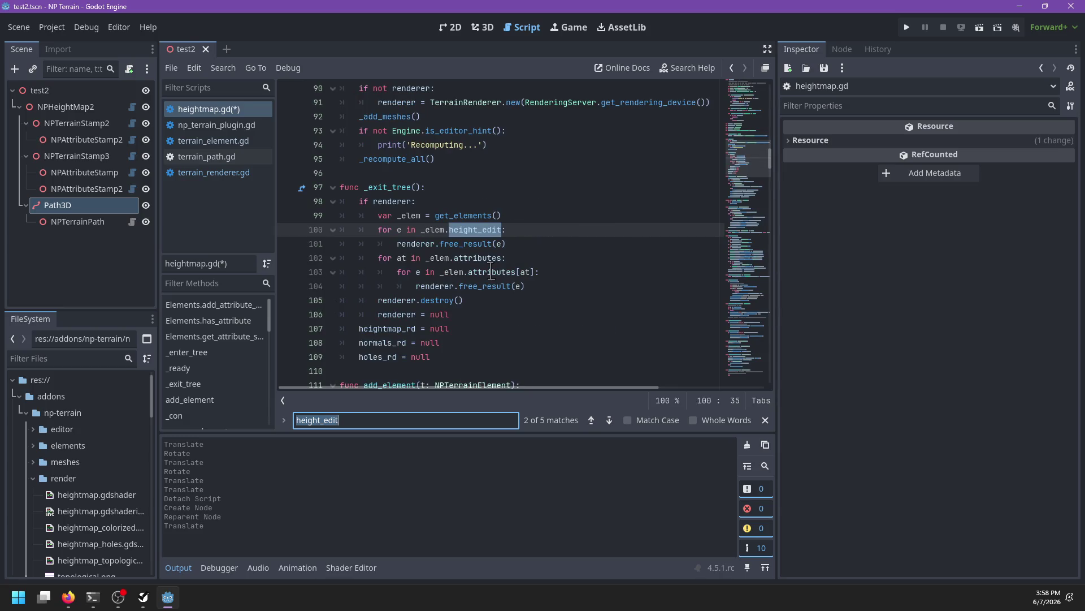
pyautogui.press('Return')
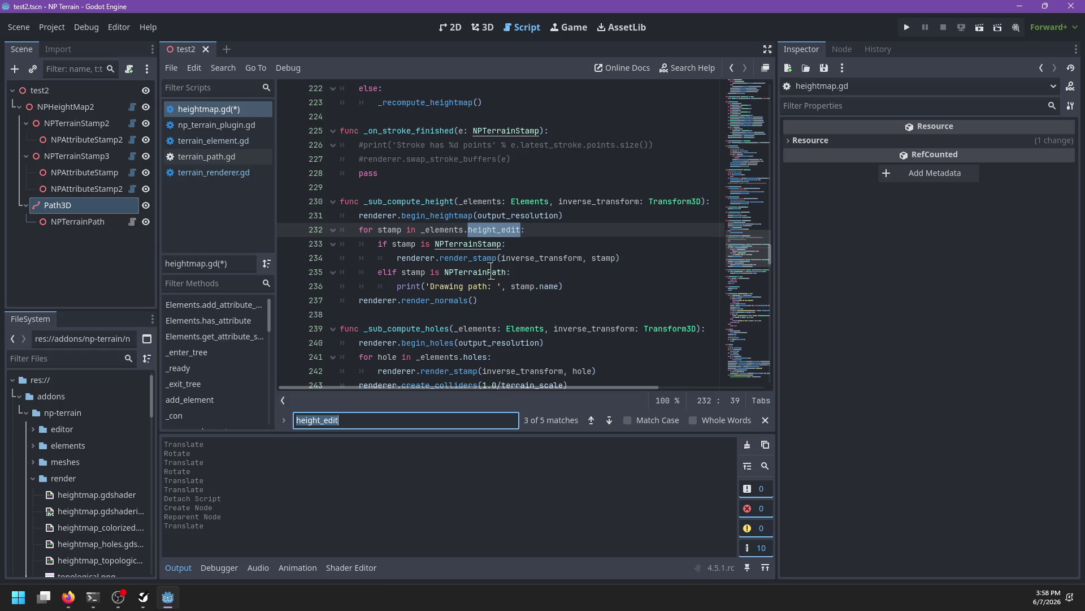
pyautogui.press('Escape')
pyautogui.hotkey('ctrl', 's')
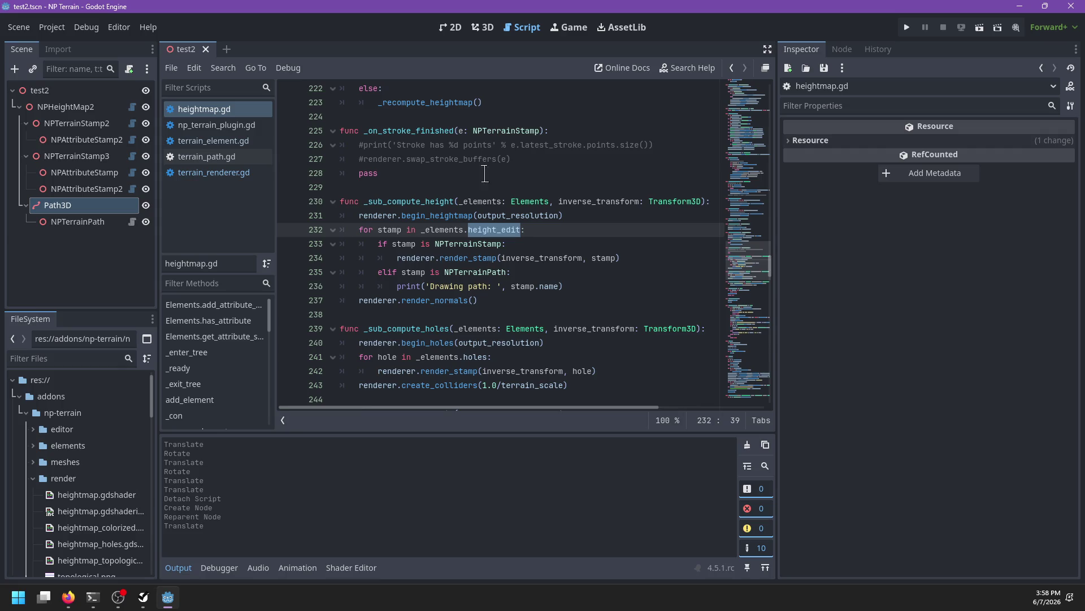
pyautogui.click(101, 221)
pyautogui.click(132, 221)
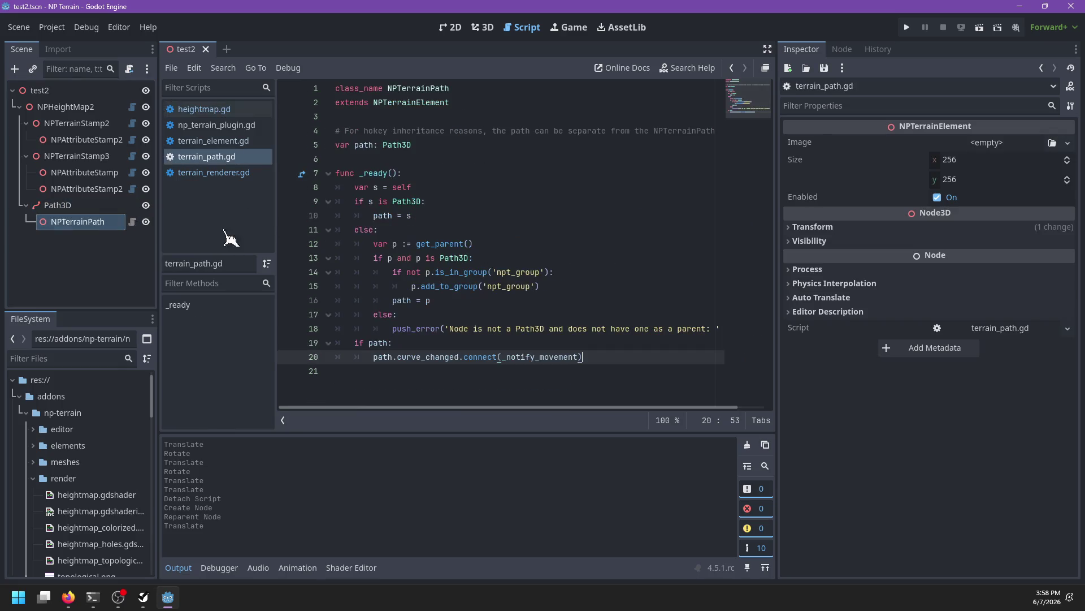
pyautogui.click(454, 141)
pyautogui.press('Up')
pyautogui.press('Up')
pyautogui.press('Return')
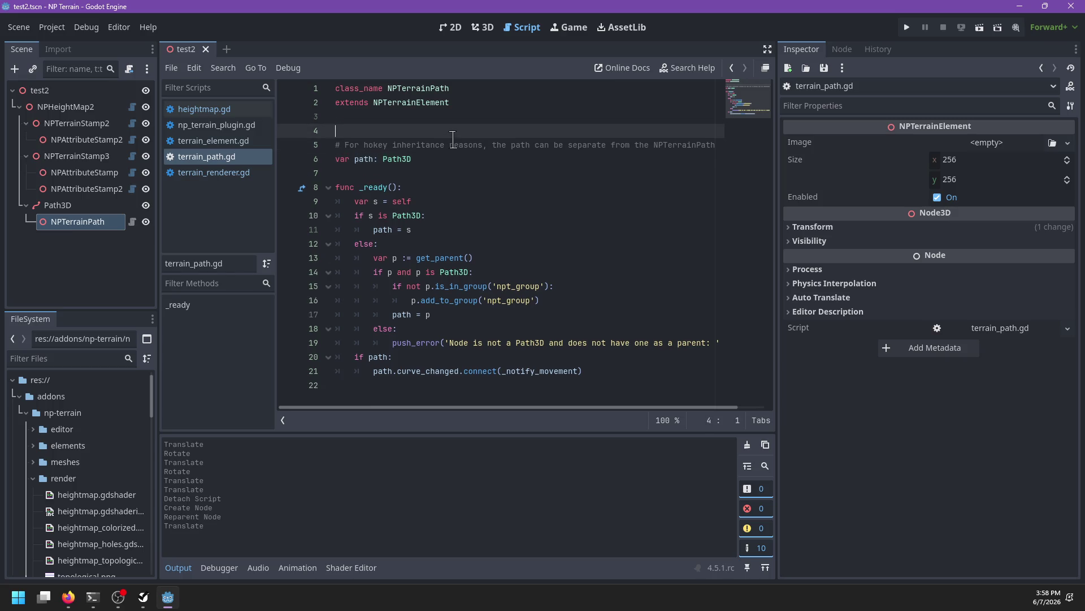
pyautogui.press('Return')
pyautogui.press('Up')
pyautogui.write('@export var stroke')
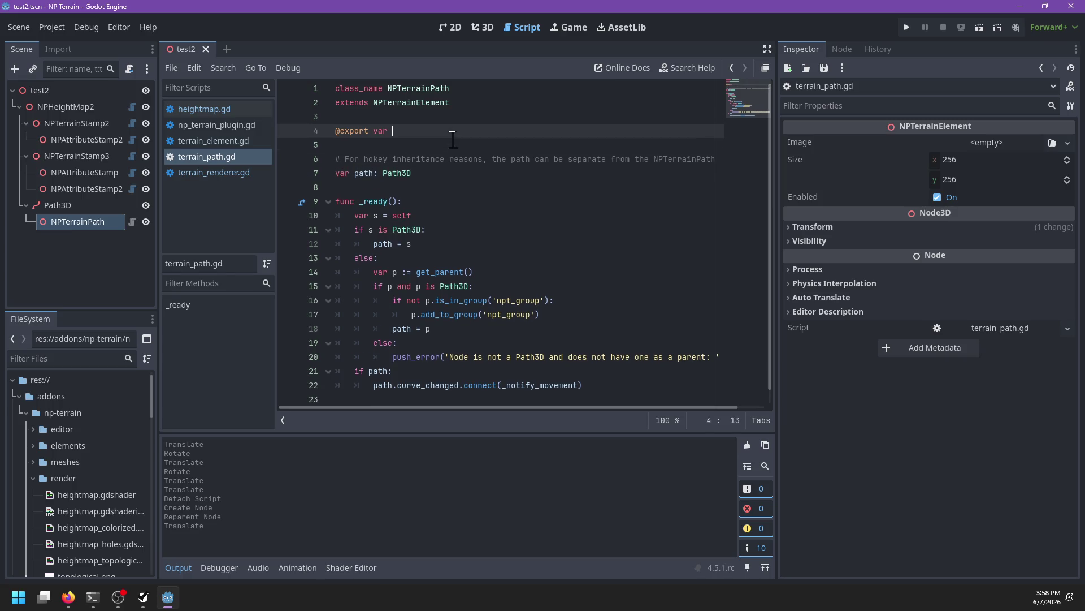
pyautogui.hotkey('ctrl', 'BackSpace')
pyautogui.write('path_start: ')
pyautogui.write('NPP')
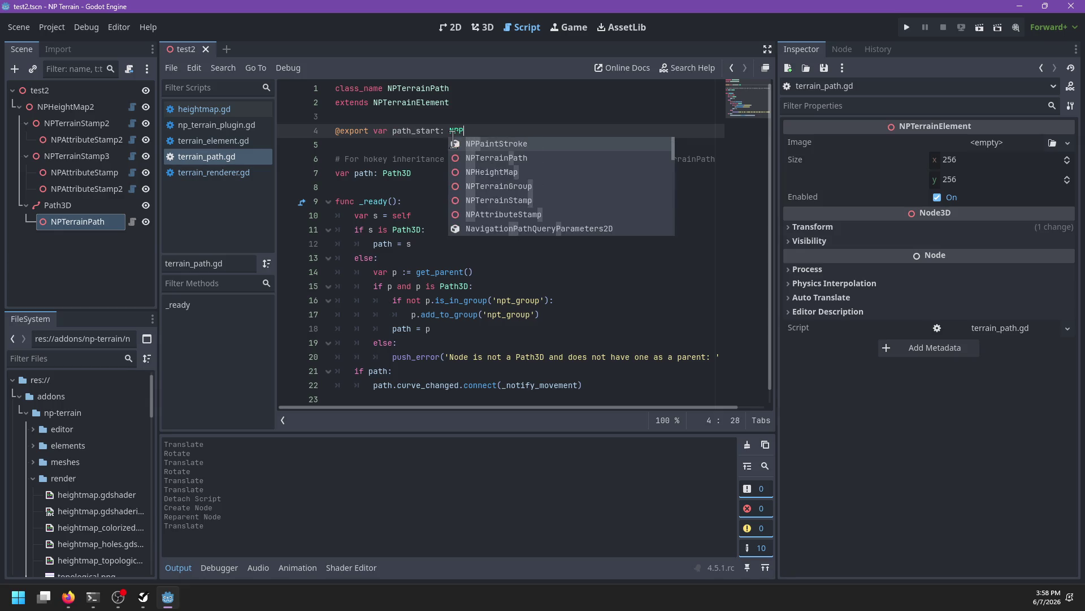
pyautogui.press('Return')
pyautogui.press('Return')
pyautogui.write('@export var ')
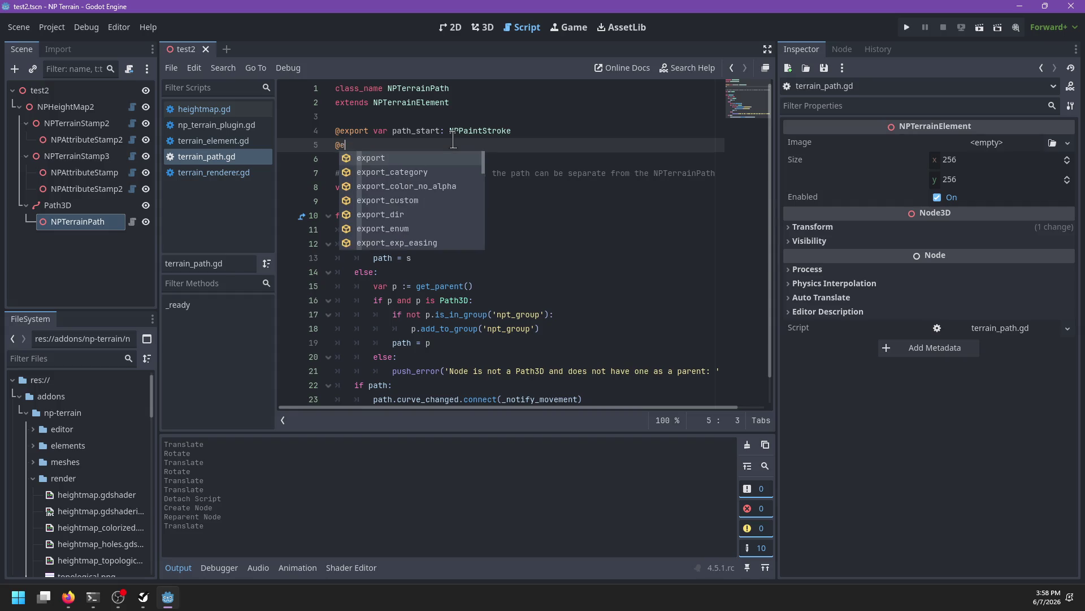
pyautogui.write('path_end: NP')
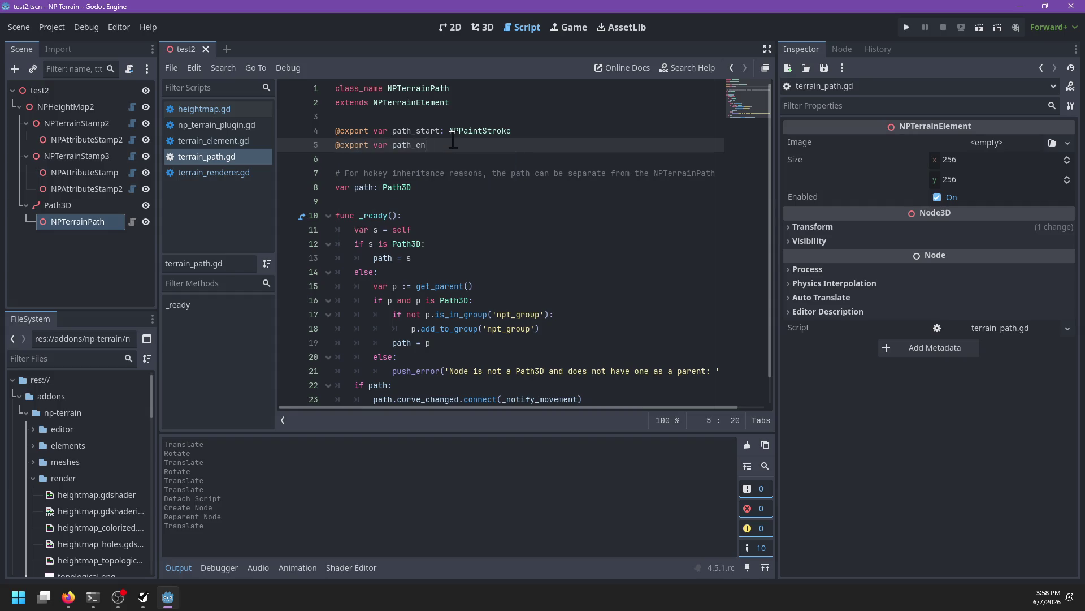
pyautogui.write('PaintS')
pyautogui.press('BackSpace')
pyautogui.press('BackSpace')
pyautogui.press('BackSpace')
pyautogui.write('intStroke')
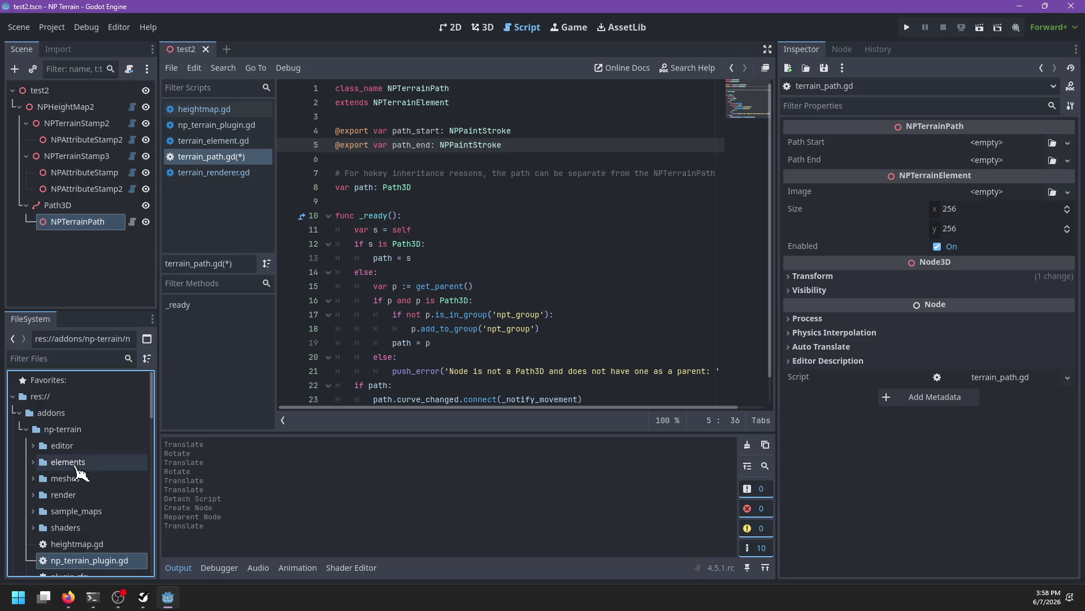
pyautogui.scroll(-2, 78, 471)
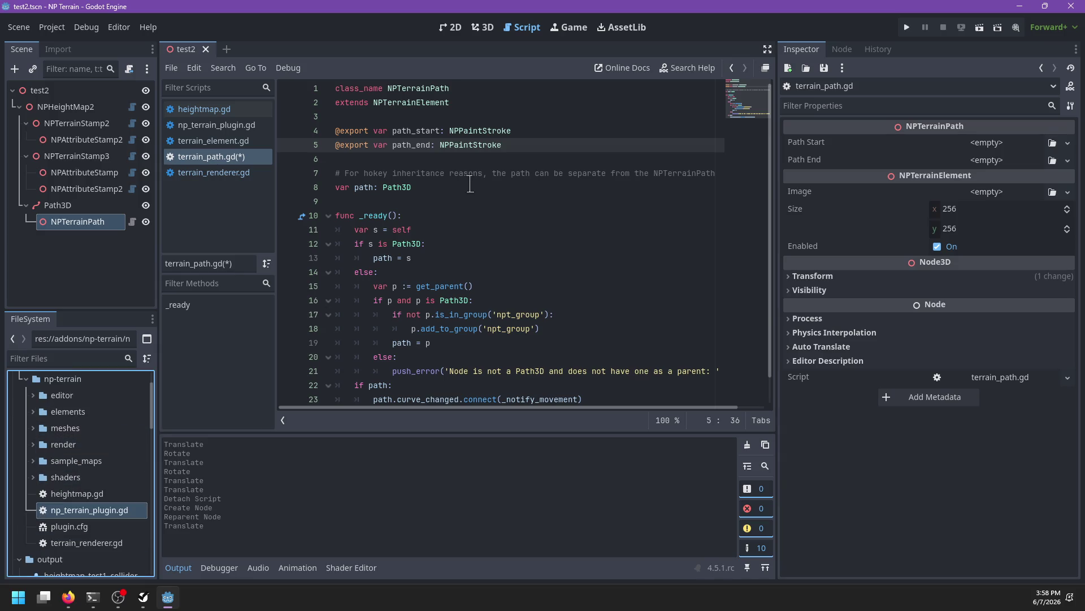
pyautogui.scroll(1, 68, 440)
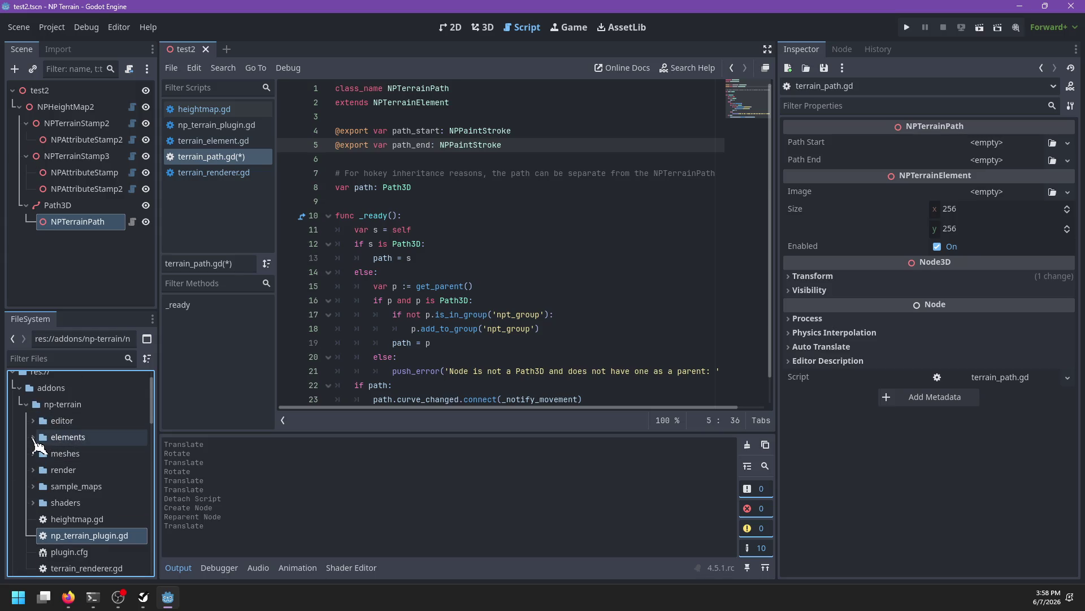
pyautogui.click(33, 438)
# - Create a new script named path_point.gd in the elements folder
pyautogui.rightClick(73, 437)
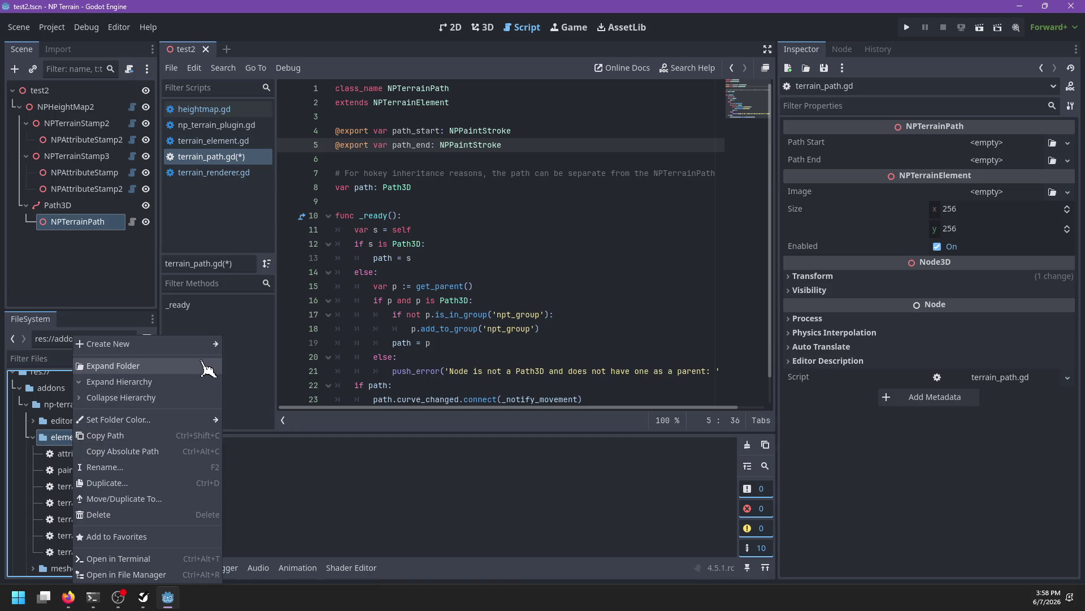
pyautogui.moveTo(214, 344)
pyautogui.click(271, 371)
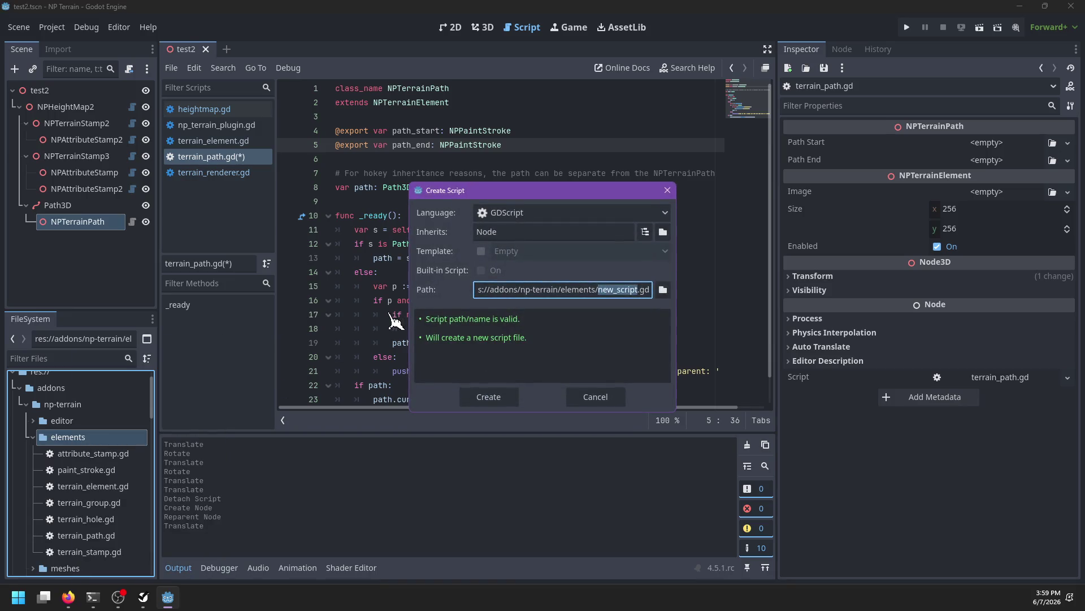
pyautogui.write('path_point')
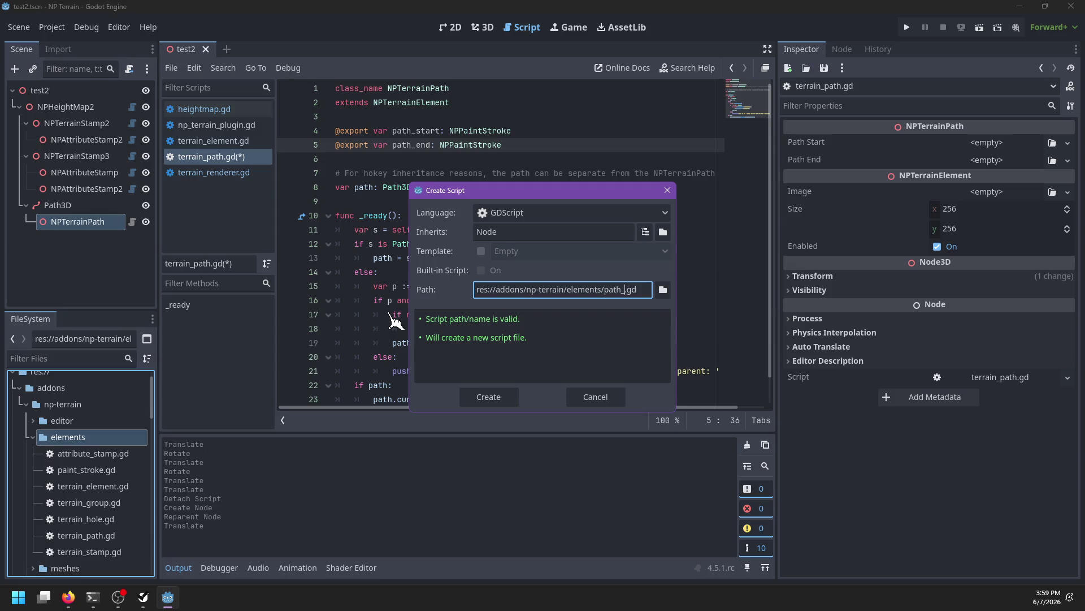
pyautogui.press('Return')
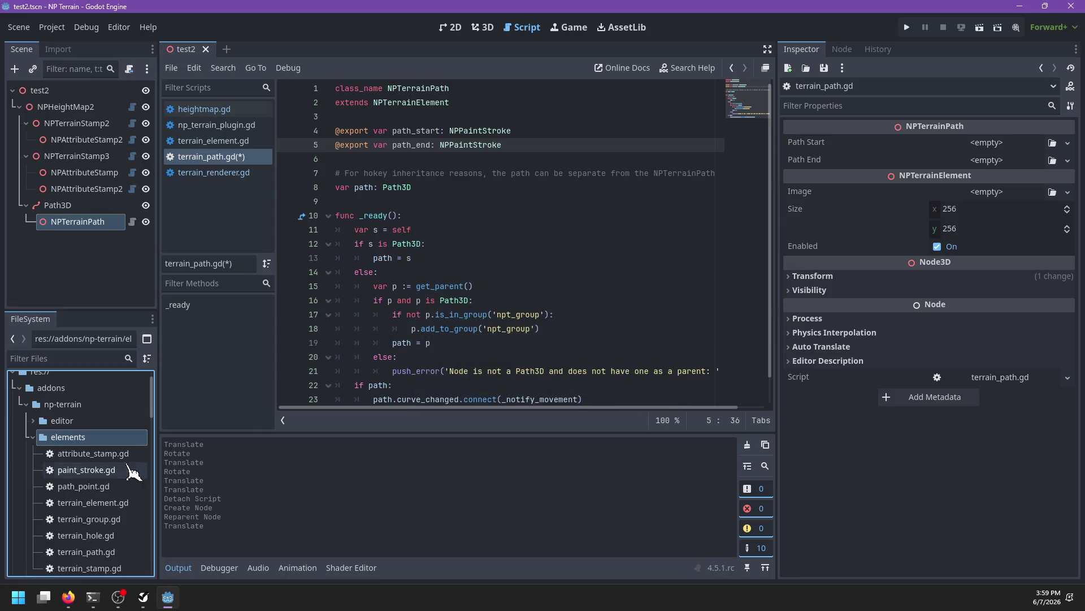
# - Replace the default extends Node line with 'class_name NPPaintPoint'
pyautogui.click(458, 105)
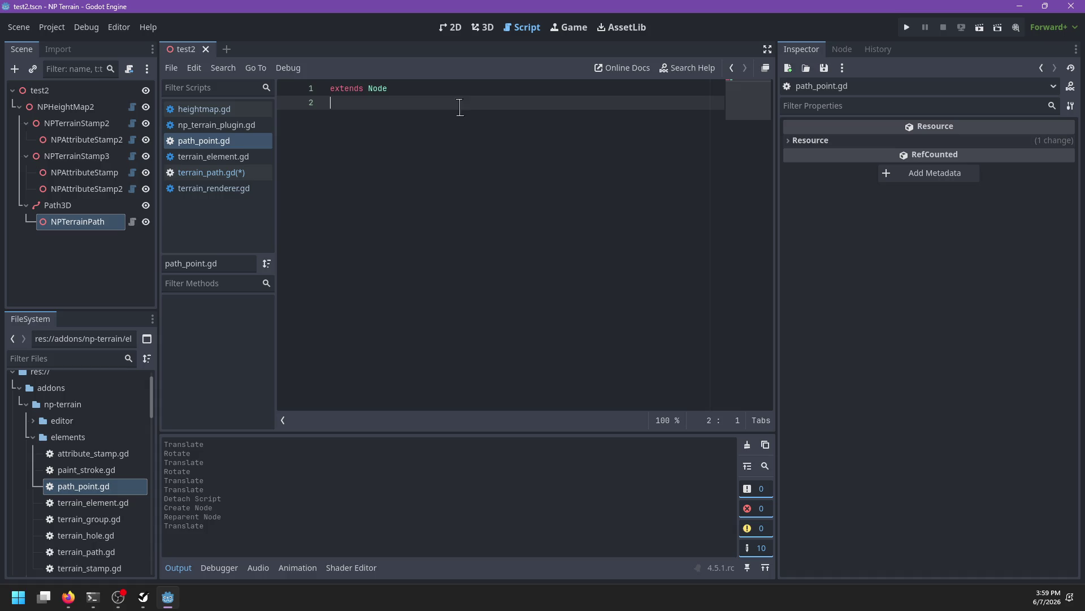
pyautogui.moveTo(445, 122); pyautogui.dragTo(303, 90)
pyautogui.write('class NPPaint')
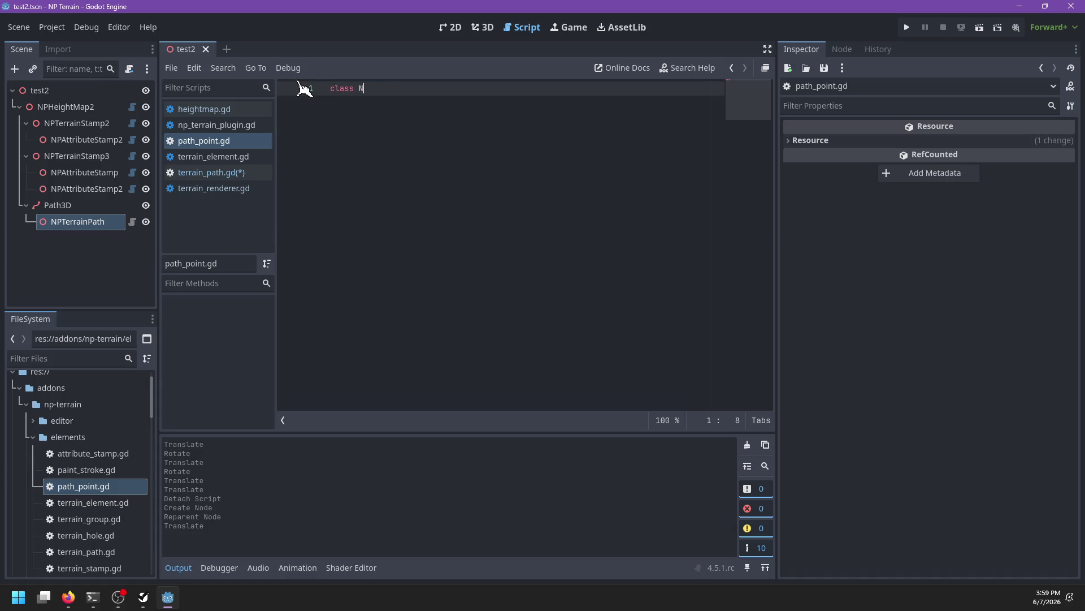
pyautogui.write('Point')
pyautogui.press('Return')
pyautogui.write('@')
pyautogui.press('BackSpace')
pyautogui.click(303, 89)
pyautogui.write('_n')
pyautogui.press('Return')
pyautogui.press('Down')
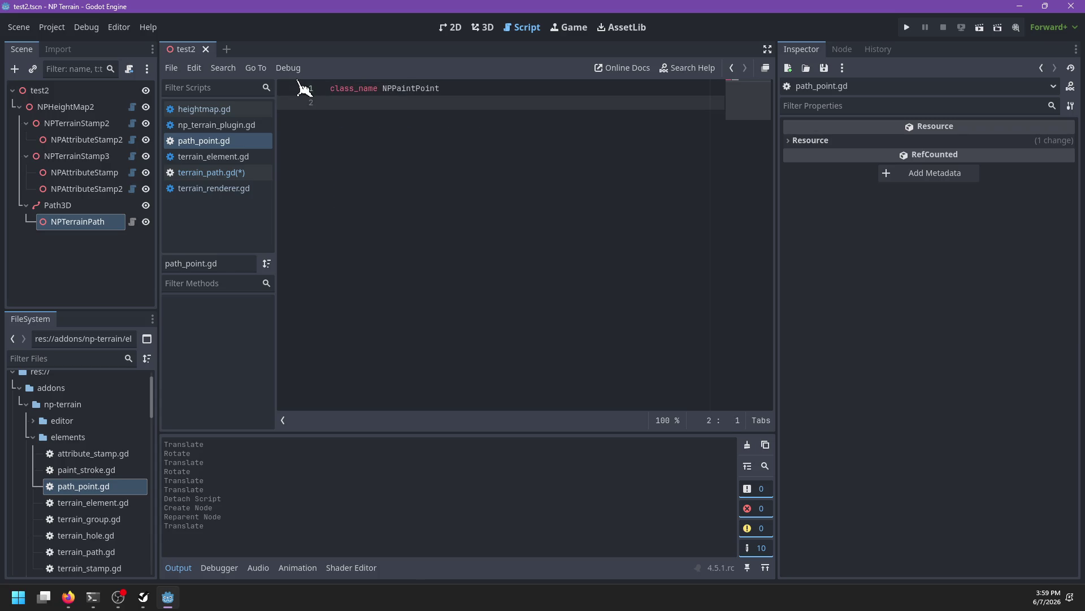
pyautogui.press('Up')
pyautogui.press('Return')
pyautogui.press('Up')
pyautogui.write('@tool')
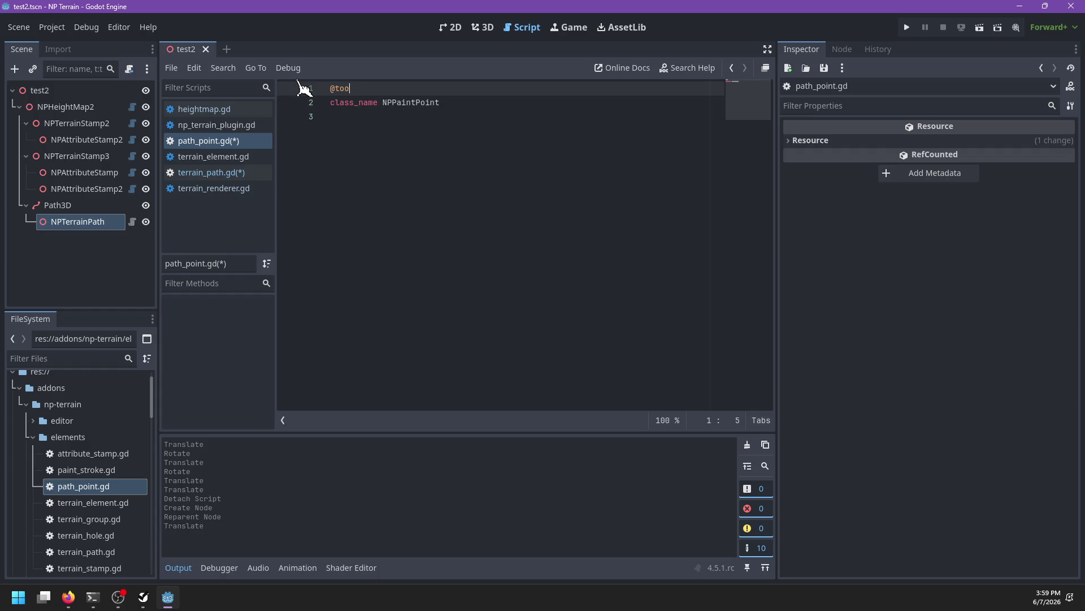
pyautogui.press('Escape')
pyautogui.press('Down')
pyautogui.press('Down')
pyautogui.write('exten')
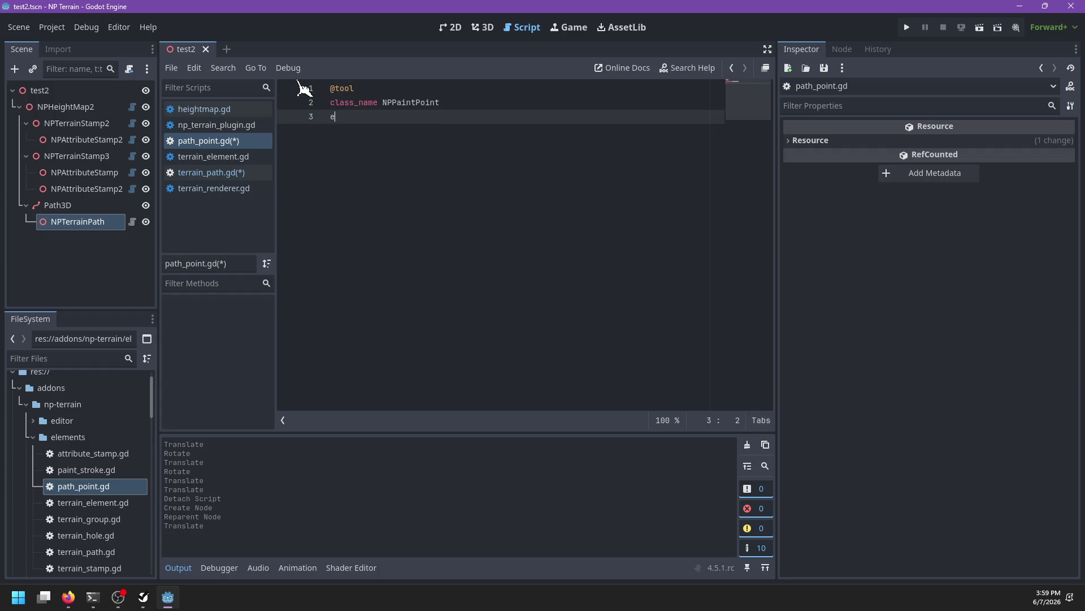
pyautogui.press('Return')
pyautogui.write('Resource')
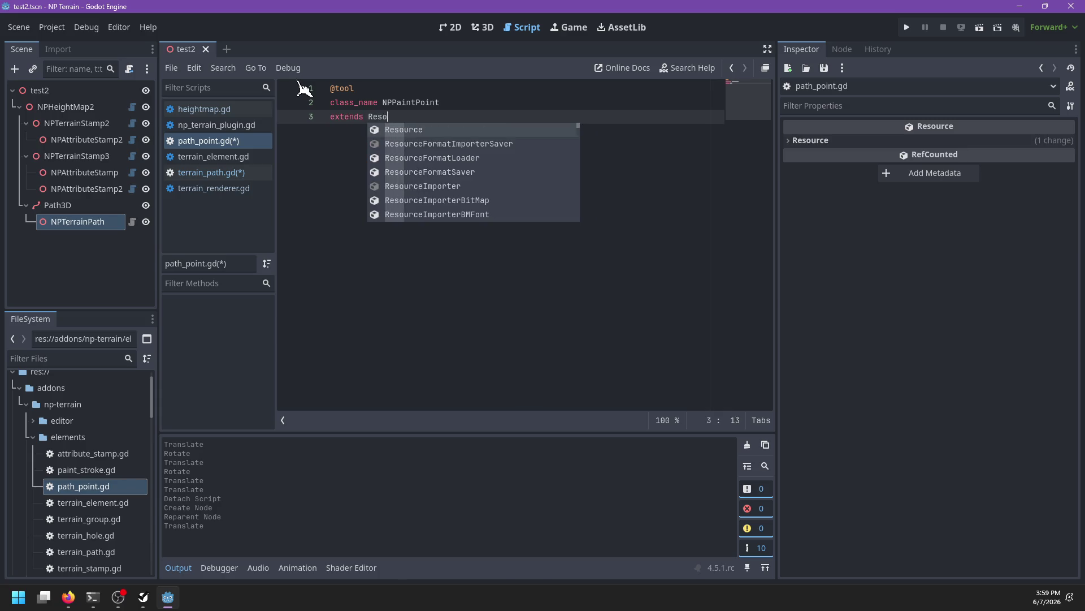
pyautogui.press('Escape')
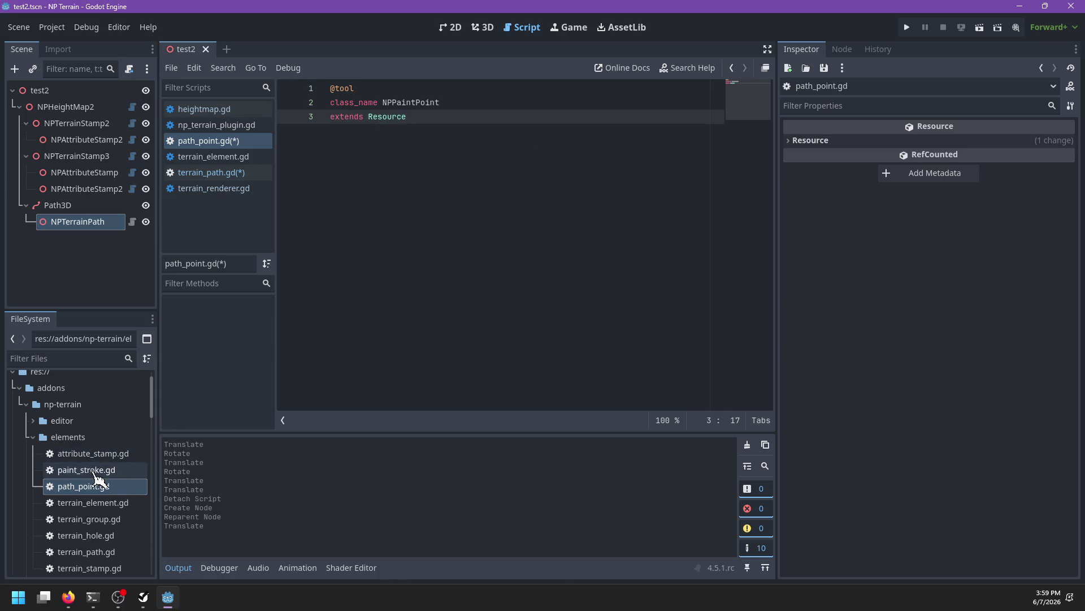
# - Copy the exported variables from paint_stroke.gd into path_point.gd
pyautogui.doubleClick(86, 470)
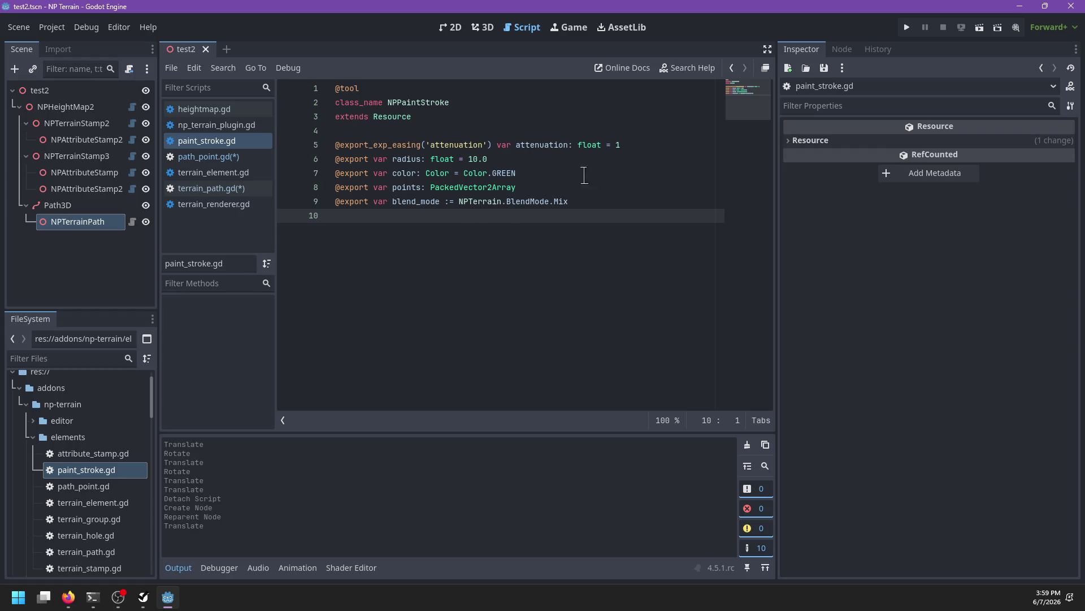
pyautogui.moveTo(486, 134)
pyautogui.mouseDown()
pyautogui.moveTo(509, 160)
pyautogui.moveTo(603, 200)
pyautogui.mouseUp()
pyautogui.hotkey('ctrl', 'c')
pyautogui.click(208, 157)
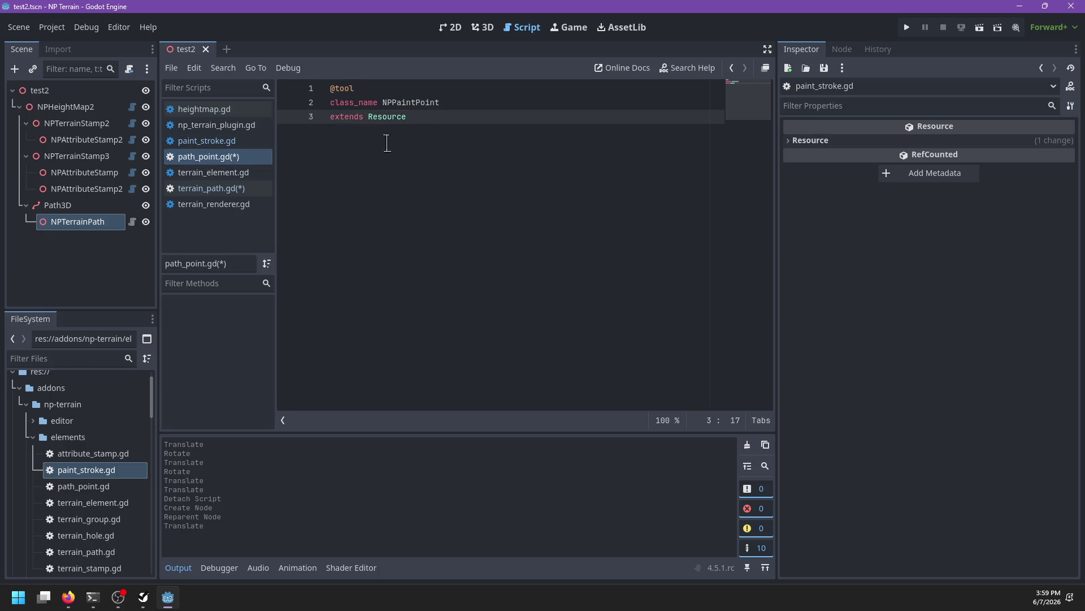
pyautogui.hotkey('ctrl', 'v')
# - Remove the pasted points array line from path_point.gd
pyautogui.click(434, 116)
pyautogui.click(517, 169)
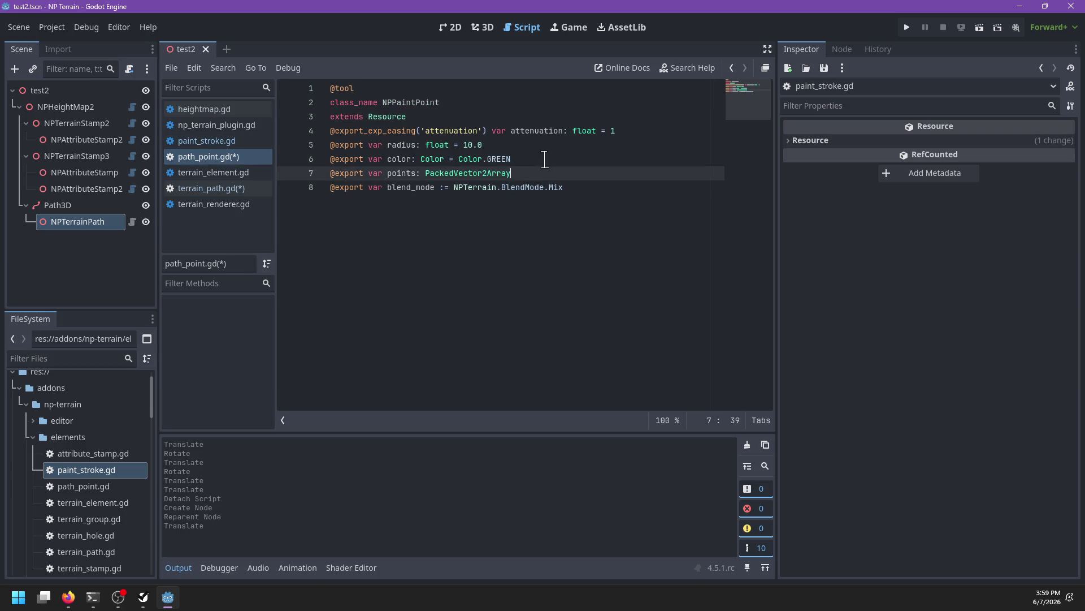
pyautogui.keyDown('shift'); pyautogui.click(544, 160); pyautogui.keyUp('shift')
pyautogui.press('Delete')
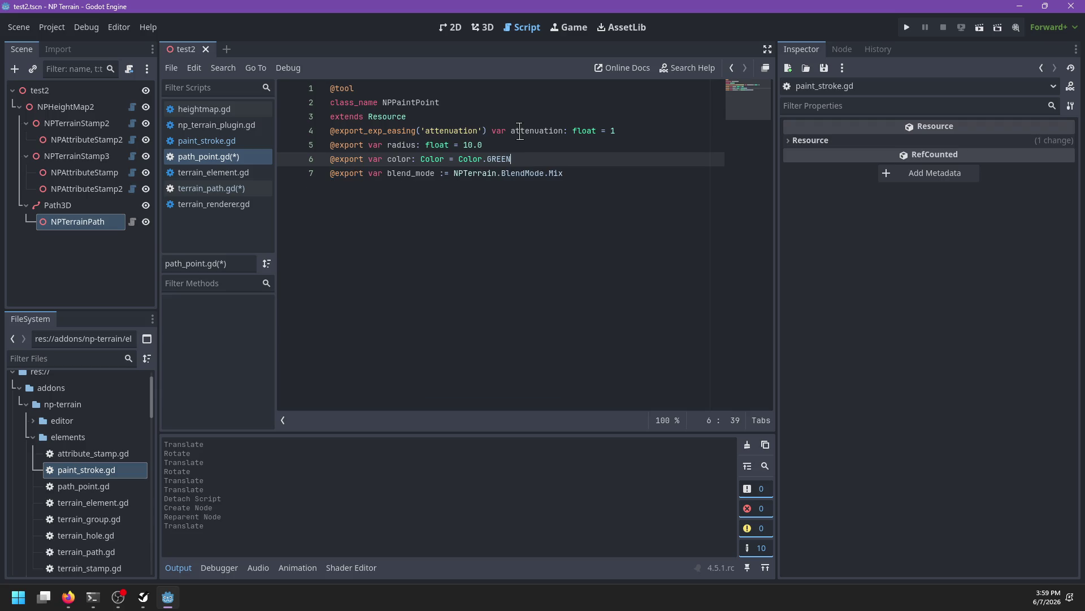
pyautogui.moveTo(593, 174); pyautogui.dragTo(591, 160)
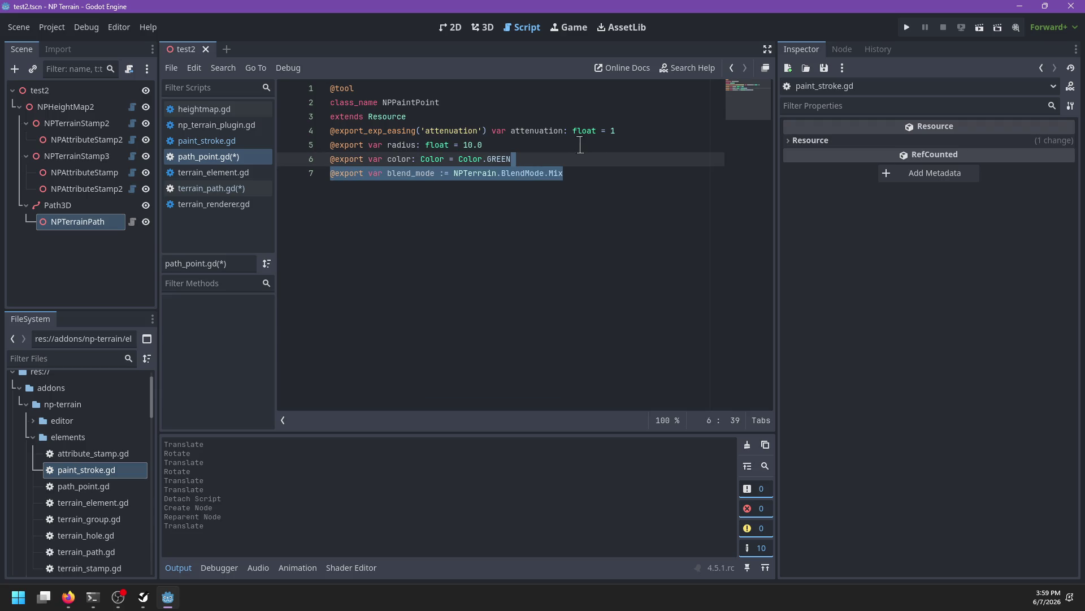
pyautogui.press('Delete')
pyautogui.click(475, 112)
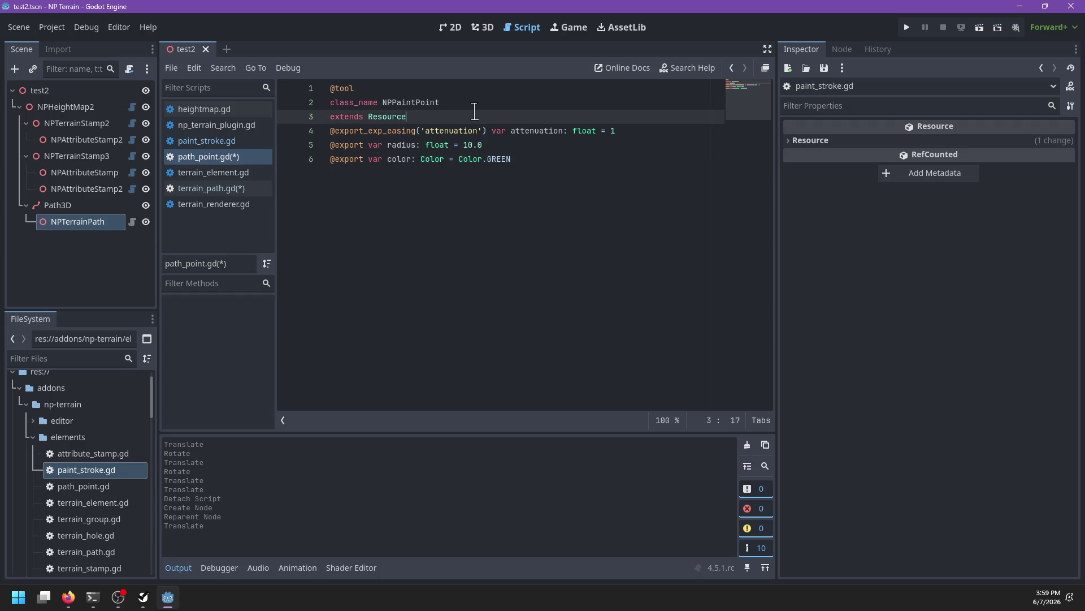
pyautogui.press('Return')
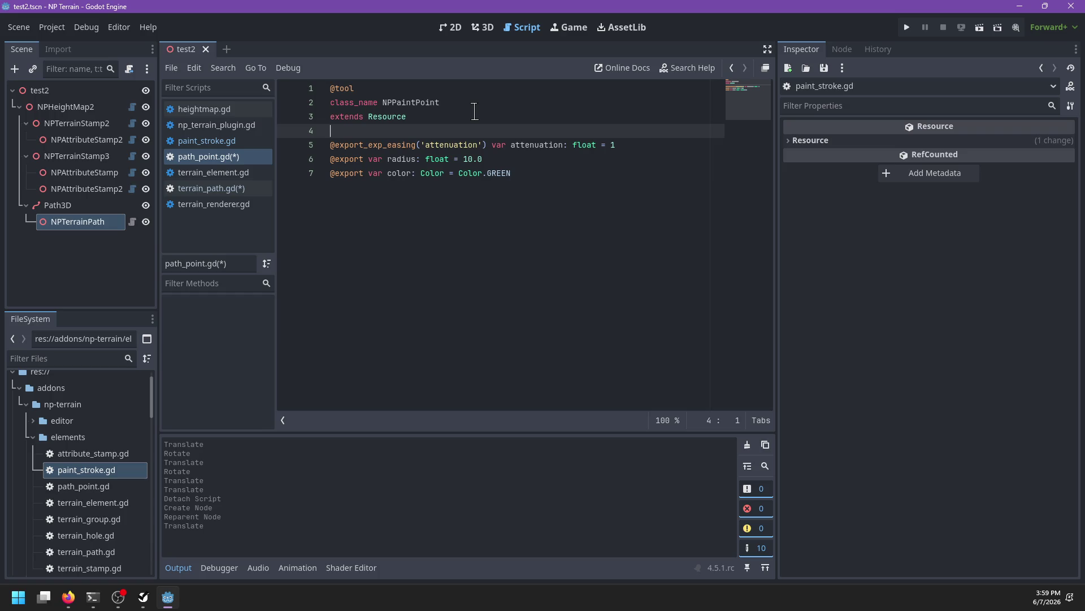
pyautogui.hotkey('ctrl', 'z')
pyautogui.hotkey('ctrl', 'z')
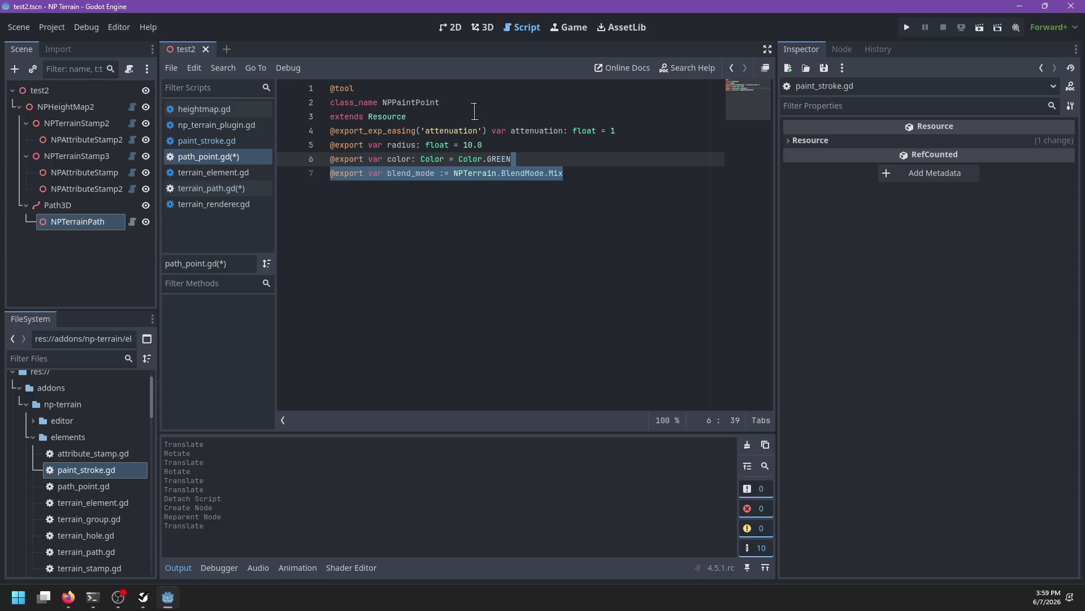
pyautogui.click(435, 118)
pyautogui.press('Return')
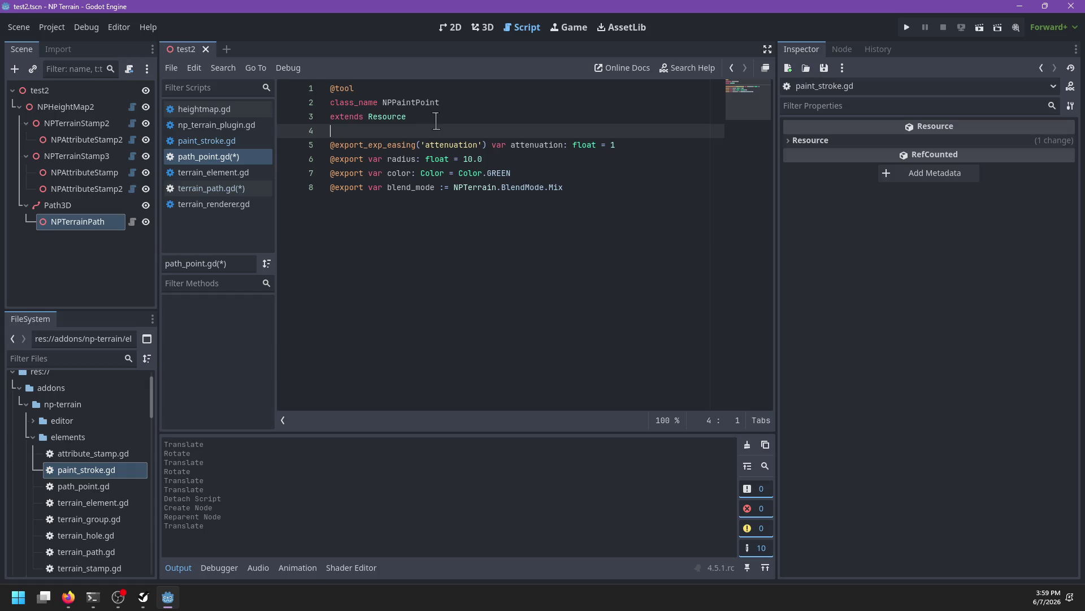
pyautogui.moveTo(606, 186)
pyautogui.mouseDown()
pyautogui.moveTo(604, 160)
pyautogui.moveTo(582, 173)
pyautogui.mouseUp()
pyautogui.press('BackSpace')
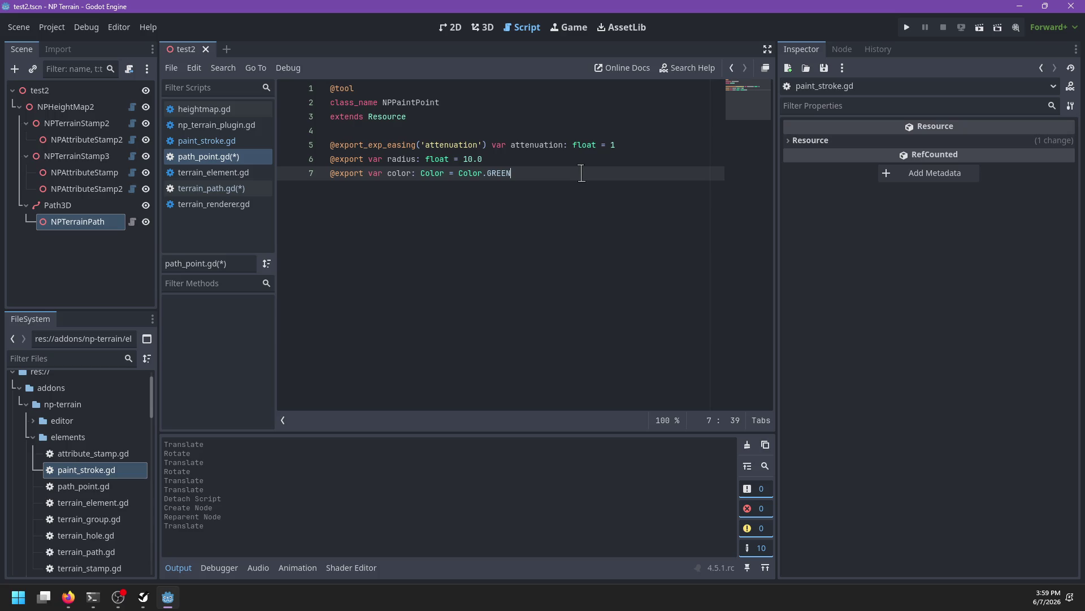
pyautogui.hotkey('ctrl', 'z')
pyautogui.click(428, 308)
pyautogui.hotkey('ctrl', 's')
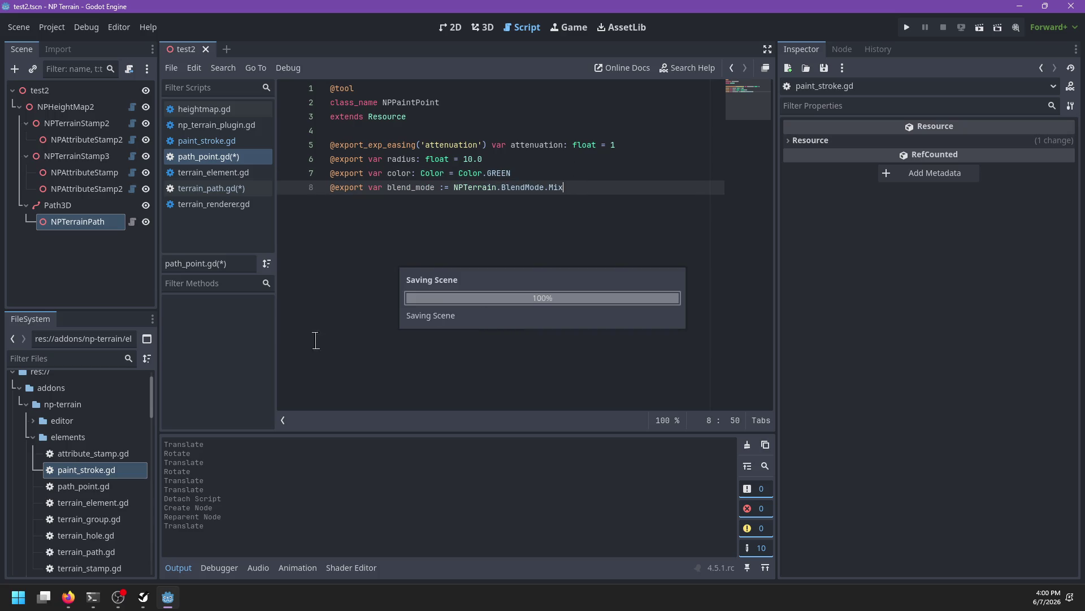
# - Come back from the browser and show the test2 terrain scene in the 3D viewport
pyautogui.hotkey('alt', 'Tab')
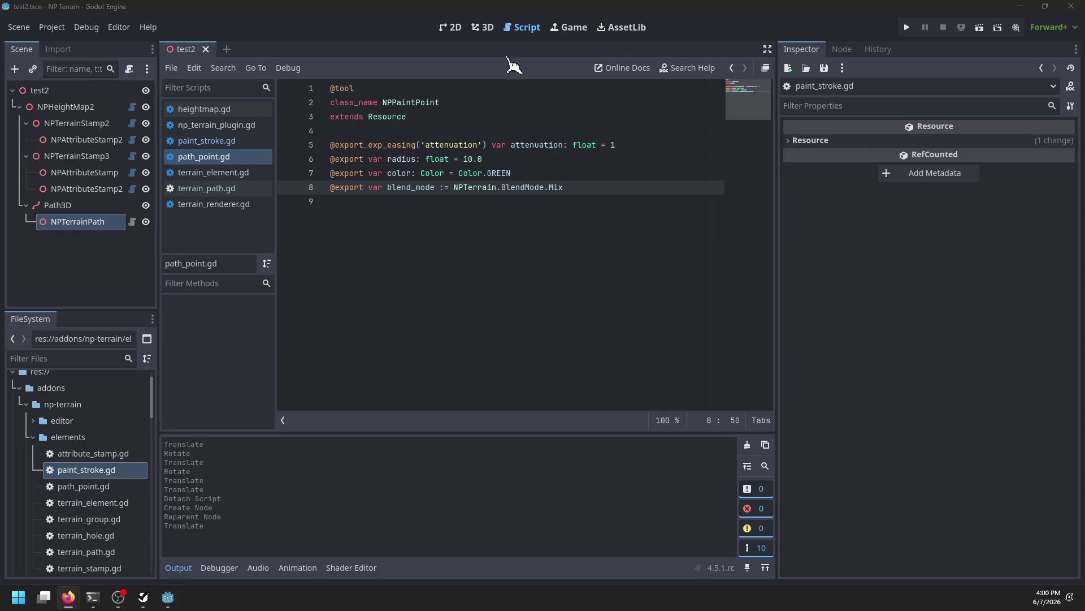
pyautogui.click(482, 27)
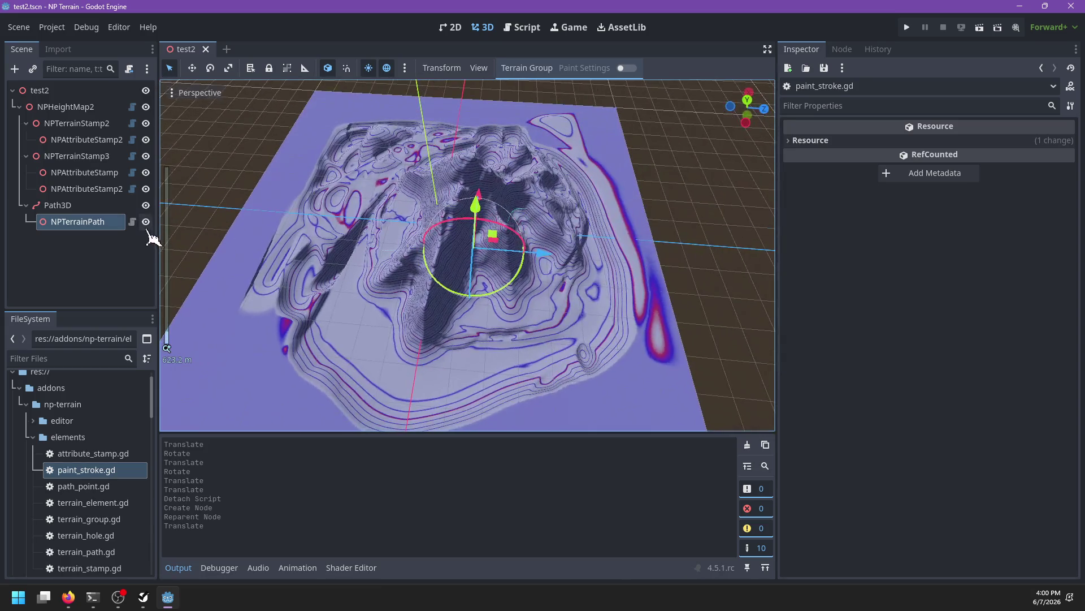
# - Change the path_start and path_end export types from NPPaintStroke to NPPaintPoint and save
pyautogui.click(132, 221)
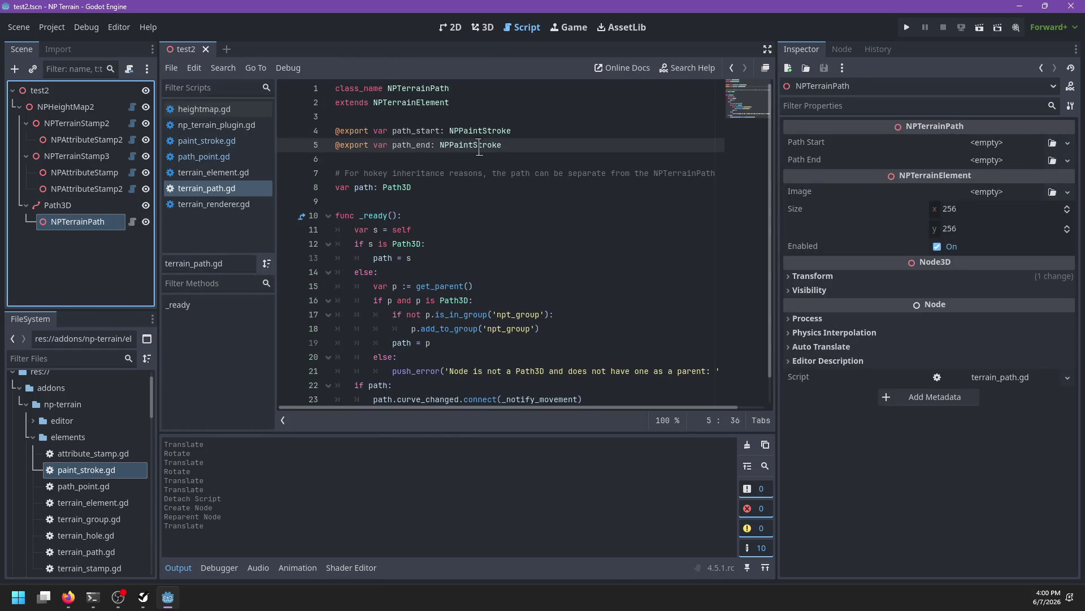
pyautogui.doubleClick(486, 130)
pyautogui.write('d')
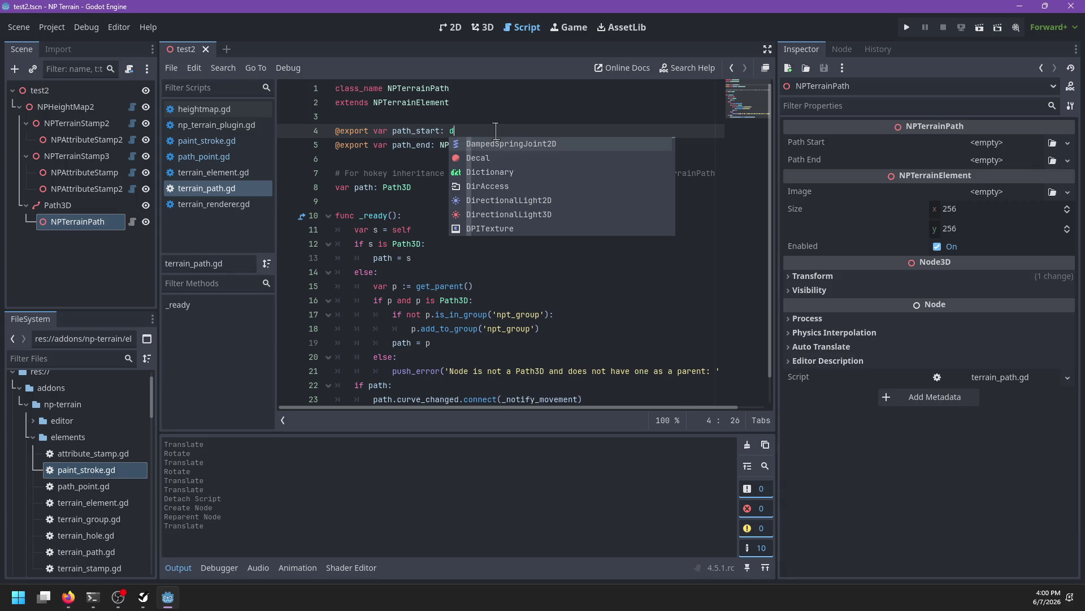
pyautogui.press('BackSpace')
pyautogui.write('NP')
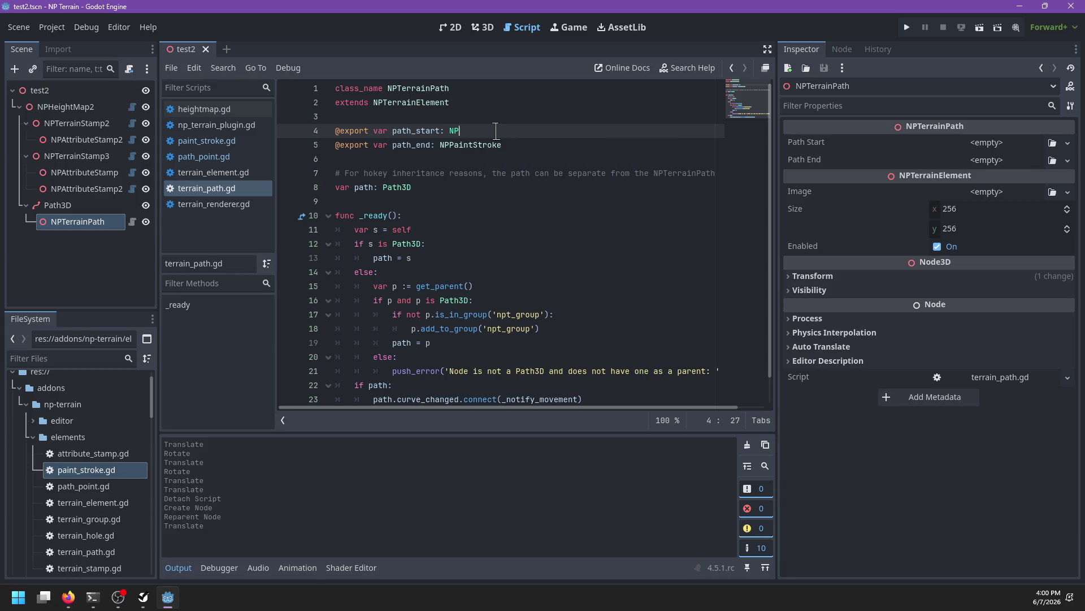
pyautogui.write('Pa')
pyautogui.press('Return')
pyautogui.hotkey('ctrl', 'c')
pyautogui.doubleClick(477, 145)
pyautogui.hotkey('ctrl', 'v')
pyautogui.click(548, 136)
pyautogui.hotkey('ctrl', 's')
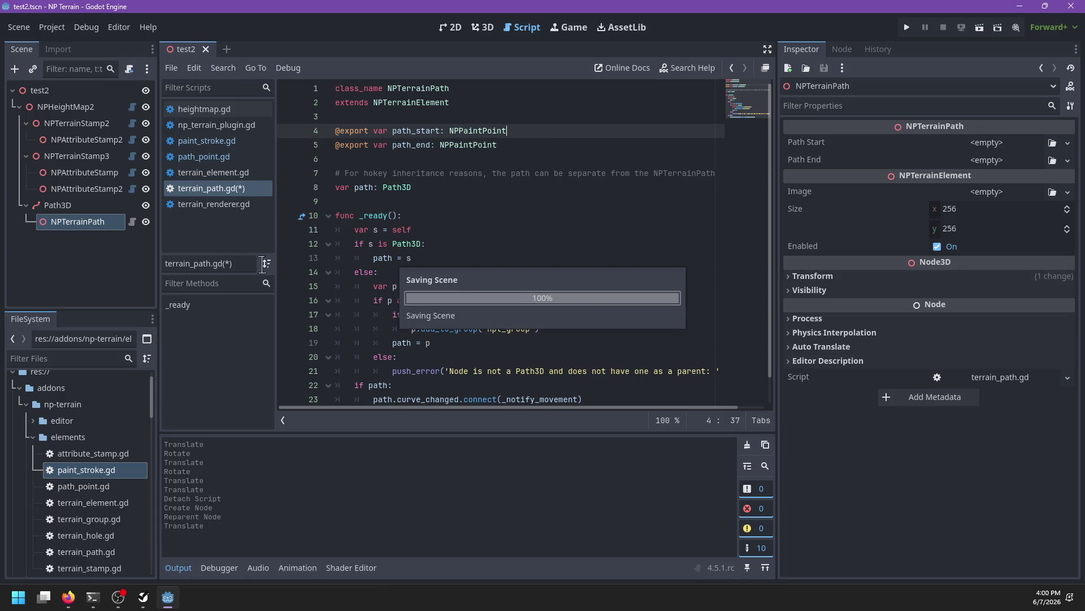
# - Give NPTerrainPath a new NPPaintPoint for Path Start in the Inspector, leaving Path End empty
pyautogui.click(84, 217)
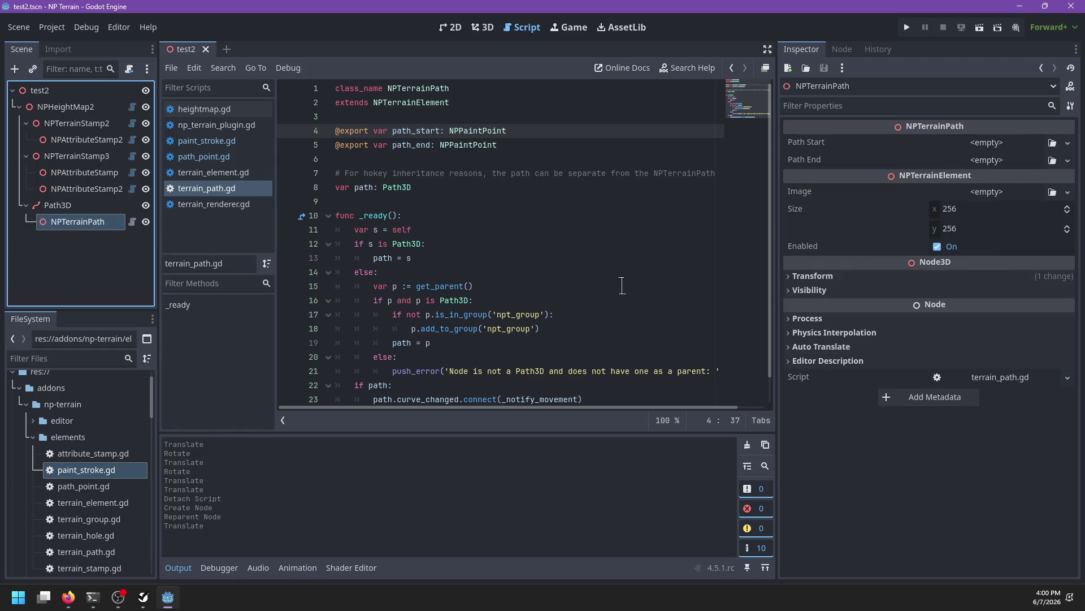
pyautogui.click(1001, 143)
pyautogui.click(1008, 181)
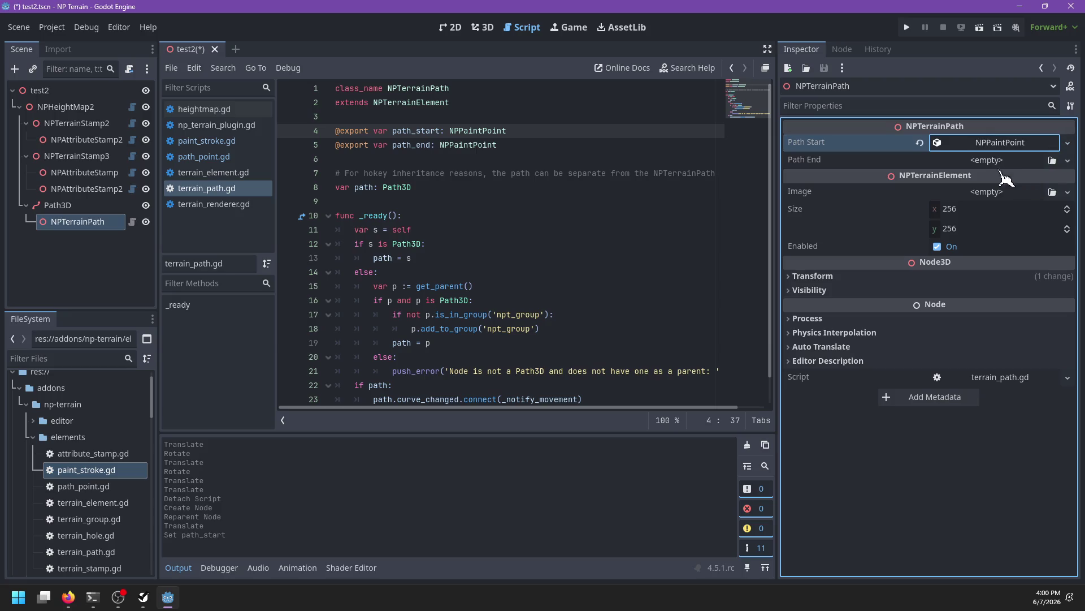
pyautogui.click(1001, 160)
pyautogui.click(1003, 198)
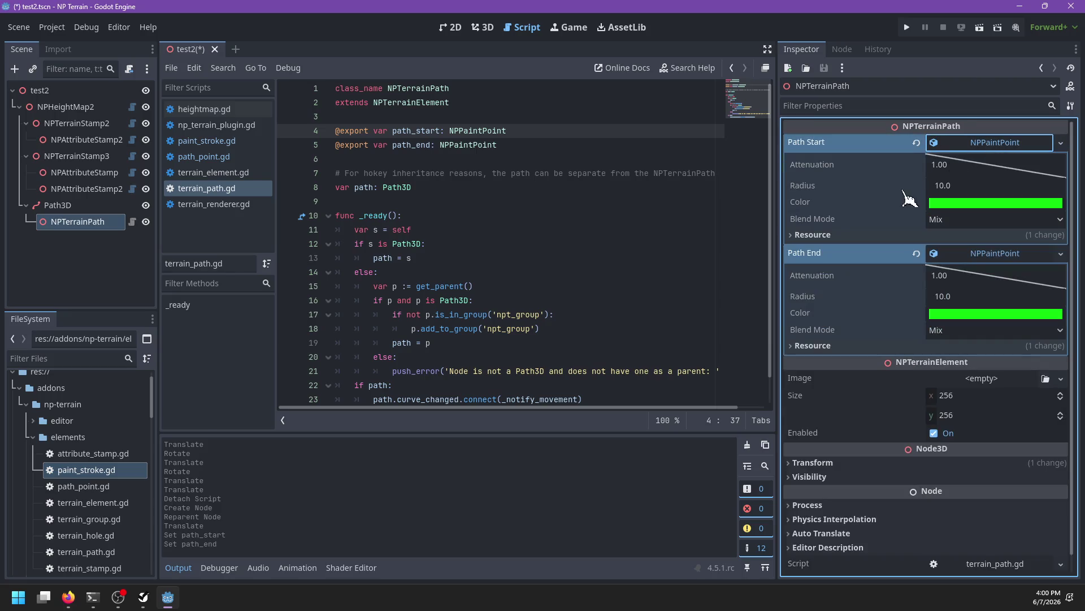
pyautogui.click(917, 254)
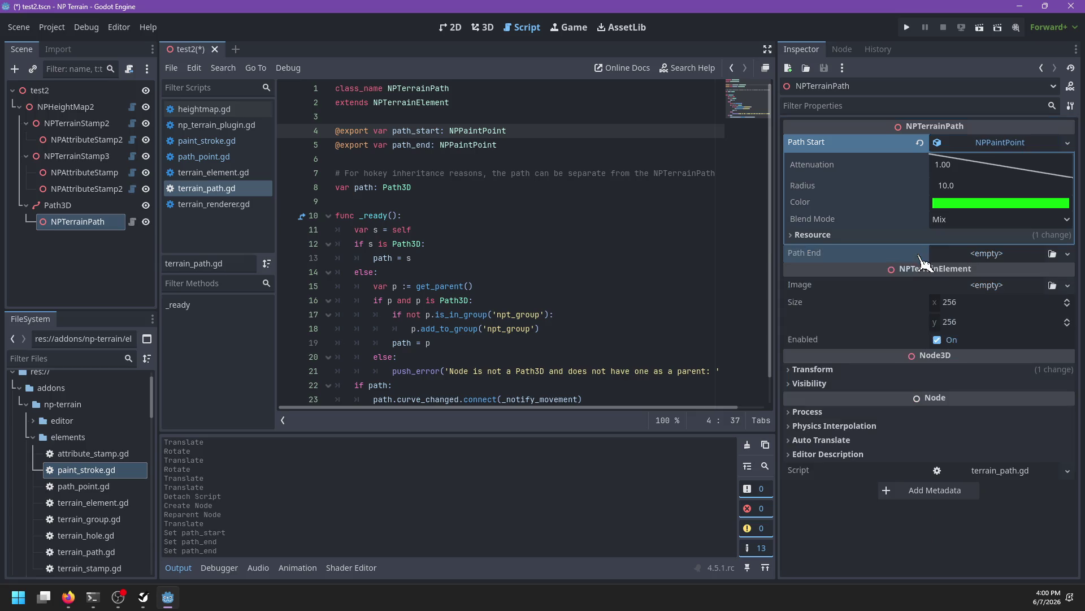
pyautogui.click(968, 145)
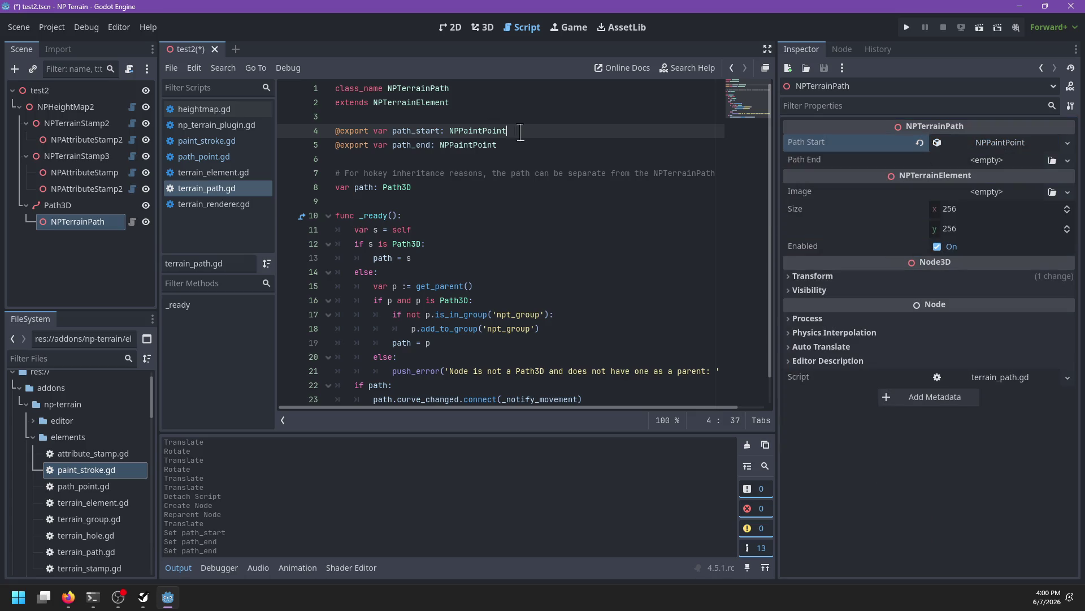
# - Add doc comments: 'Properties of the path at the start.' and 'Properties of the path at the end.'
pyautogui.hotkey('ctrl', 'shift', 'Return')
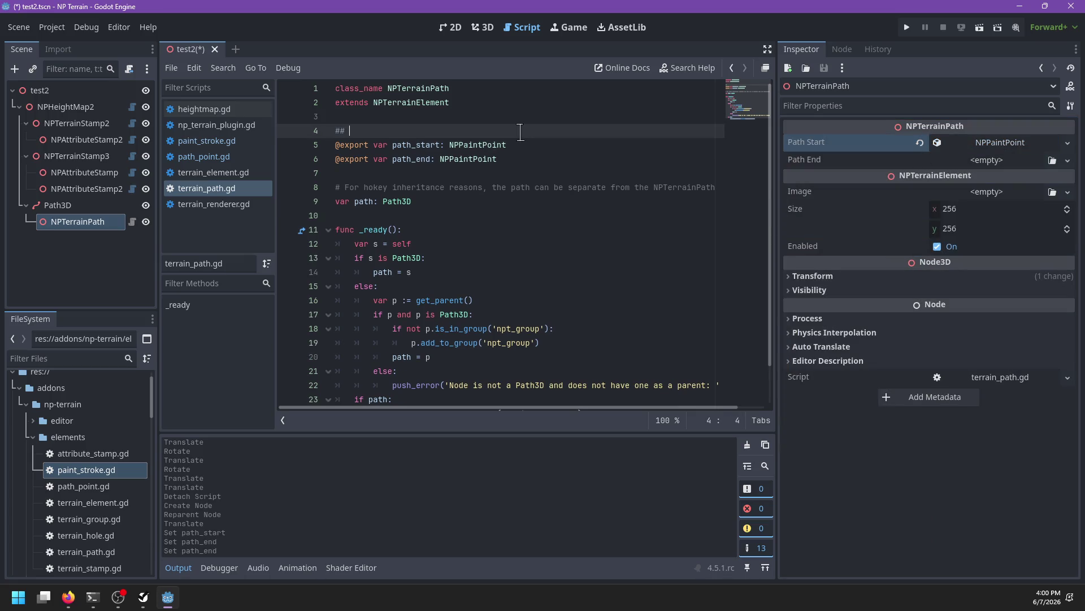
pyautogui.write('Proper')
pyautogui.write('ties of the path at the start.')
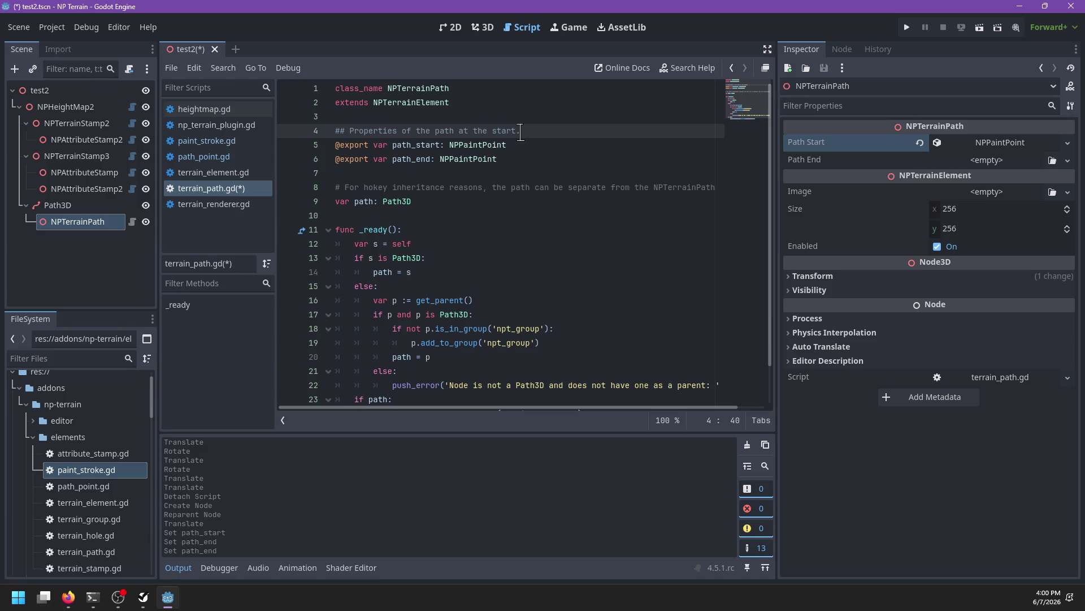
pyautogui.press('Down')
pyautogui.press('Return')
pyautogui.write('## Propert')
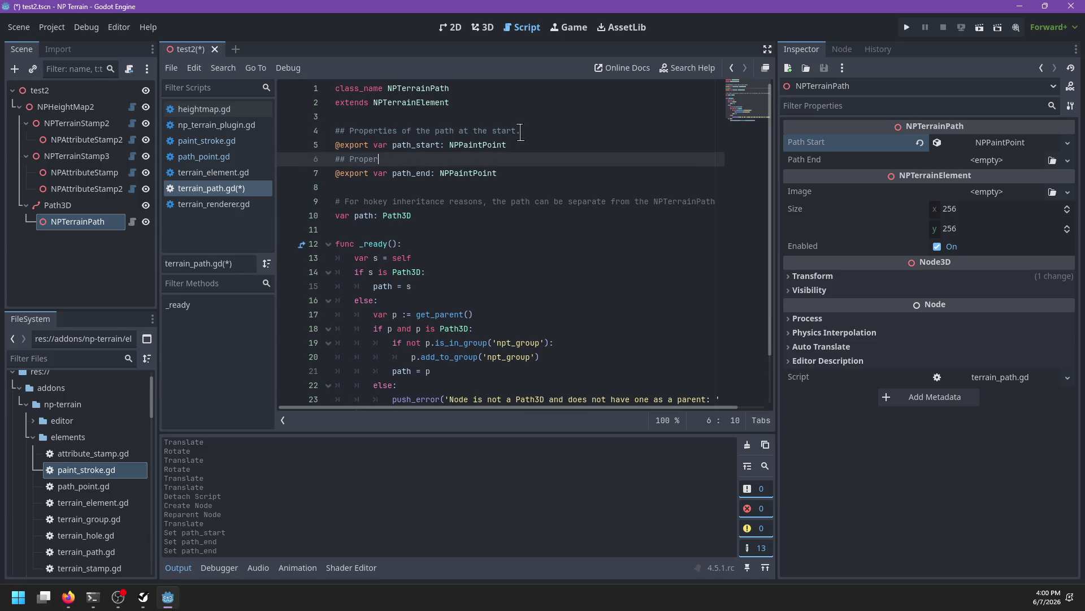
pyautogui.write('ies of the ')
pyautogui.write('path at the end.')
pyautogui.press('Return')
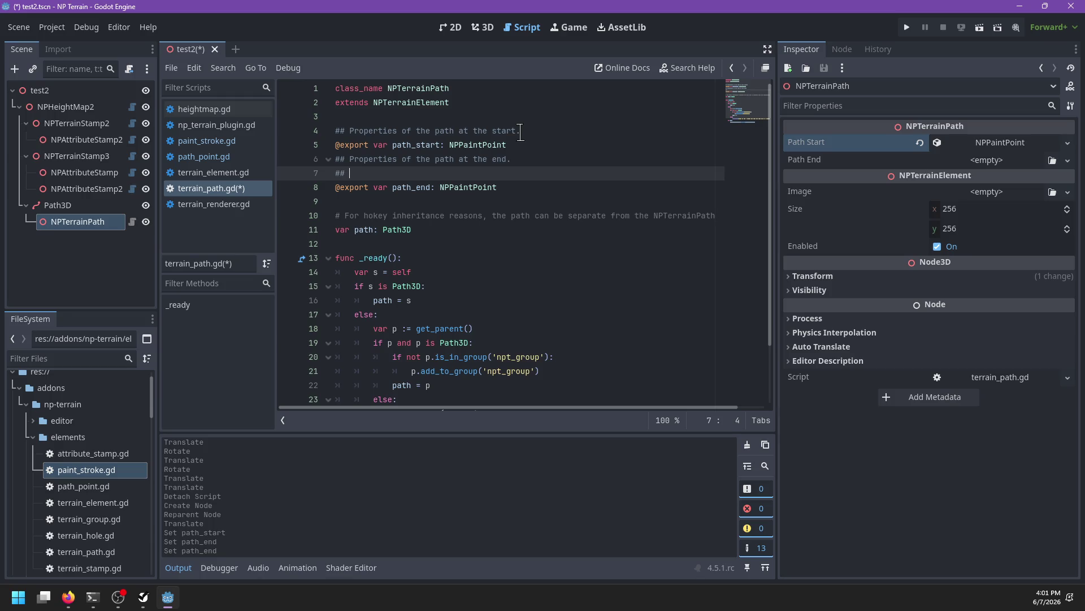
# - Add a path_end comment saying that when it is null, it's the same as the start
pyautogui.write('none, i')
pyautogui.write("t's the same as the strart")
pyautogui.hotkey('ctrl', 'BackSpace')
pyautogui.press('Return')
pyautogui.write('#')
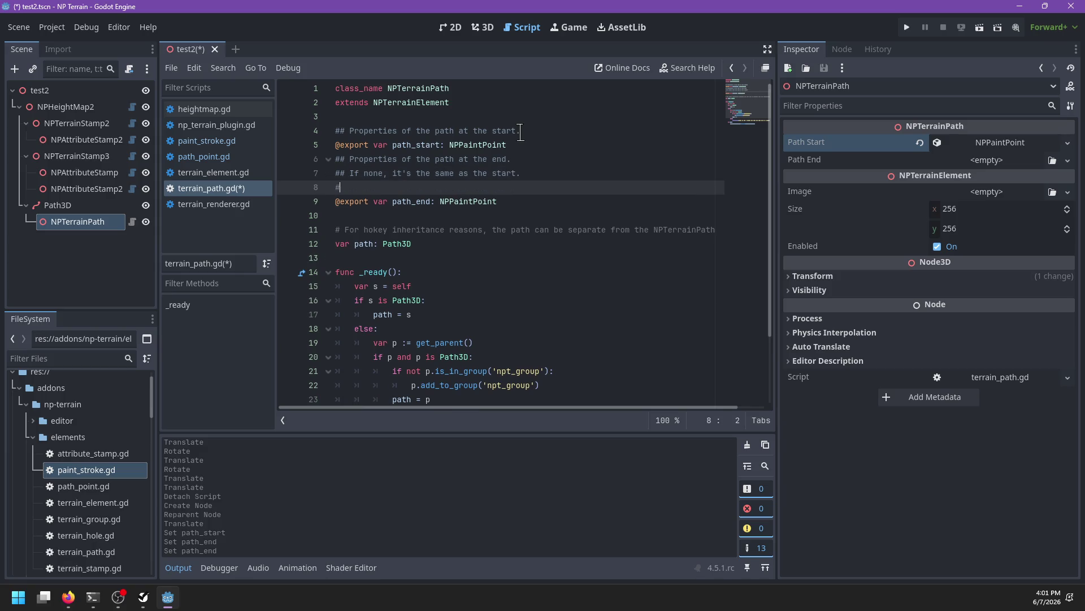
pyautogui.write('# If')
pyautogui.press('Up')
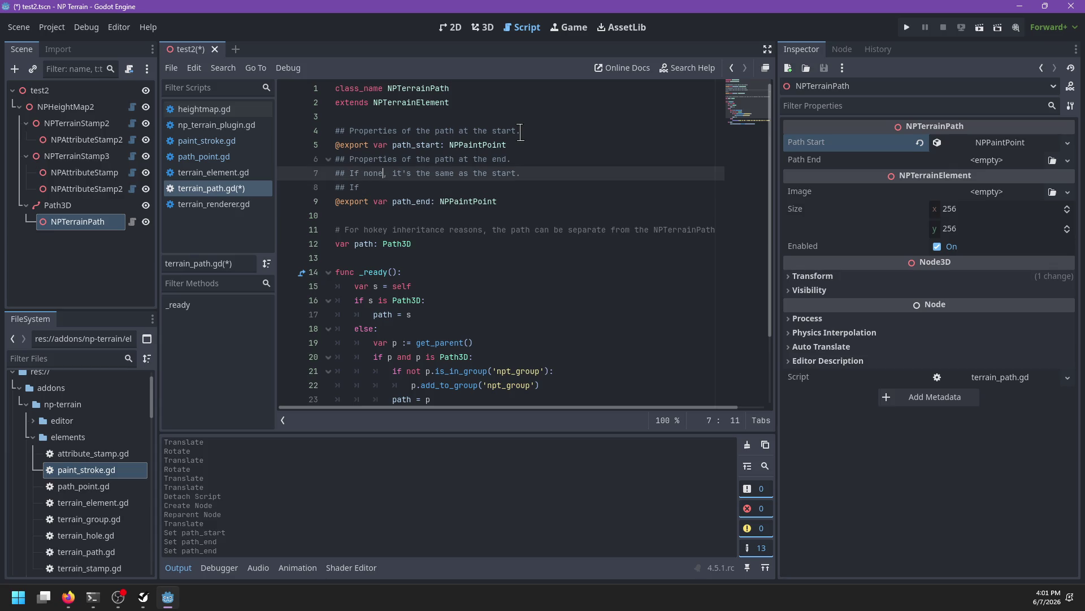
pyautogui.hotkey('ctrl', 'Delete')
pyautogui.write('null')
# - Add a comment saying a unique path_end makes the path gradually shift from one to the other
pyautogui.press('Down')
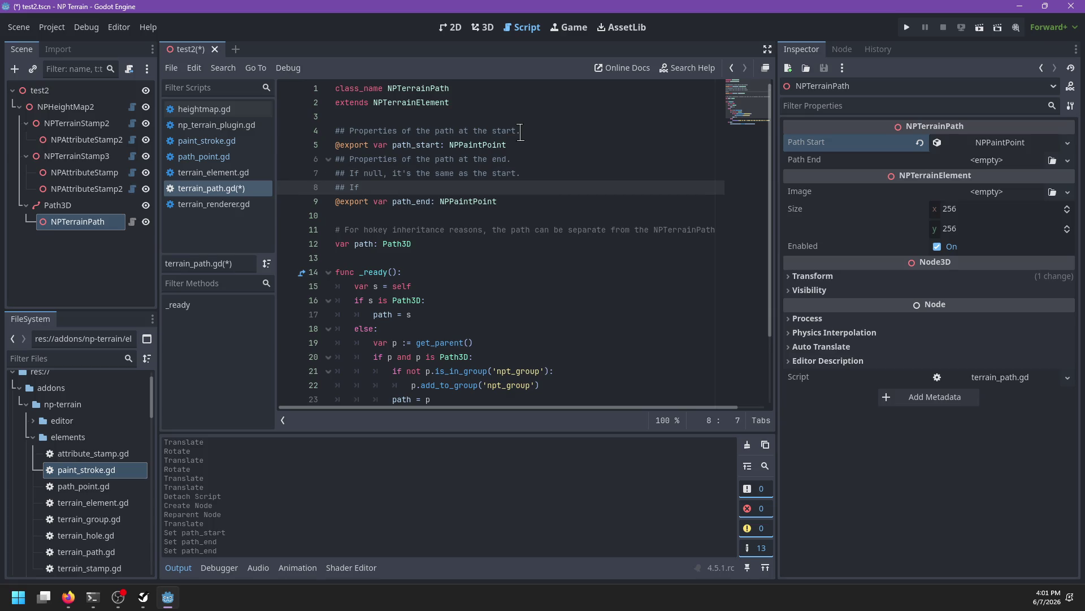
pyautogui.write("here's a u")
pyautogui.write('nique path, each')
pyautogui.press('BackSpace')
pyautogui.press('BackSpace')
pyautogui.press('BackSpace')
pyautogui.write('the s')
pyautogui.press('BackSpace')
pyautogui.press('BackSpace')
pyautogui.press('BackSpace')
pyautogui.write('gradually shift ')
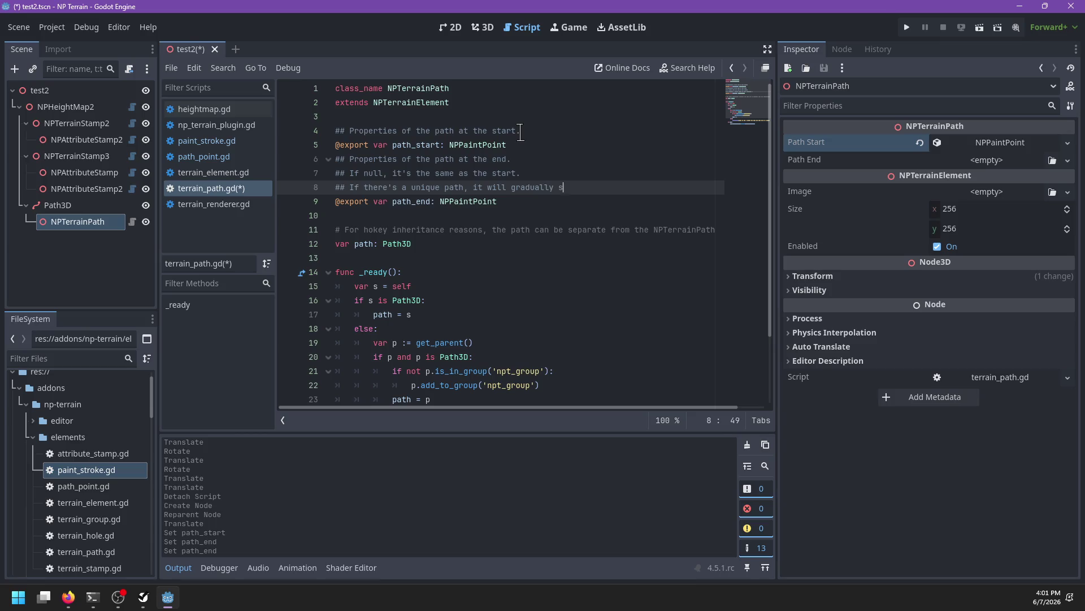
pyautogui.write('from one to the o')
pyautogui.write('ther')
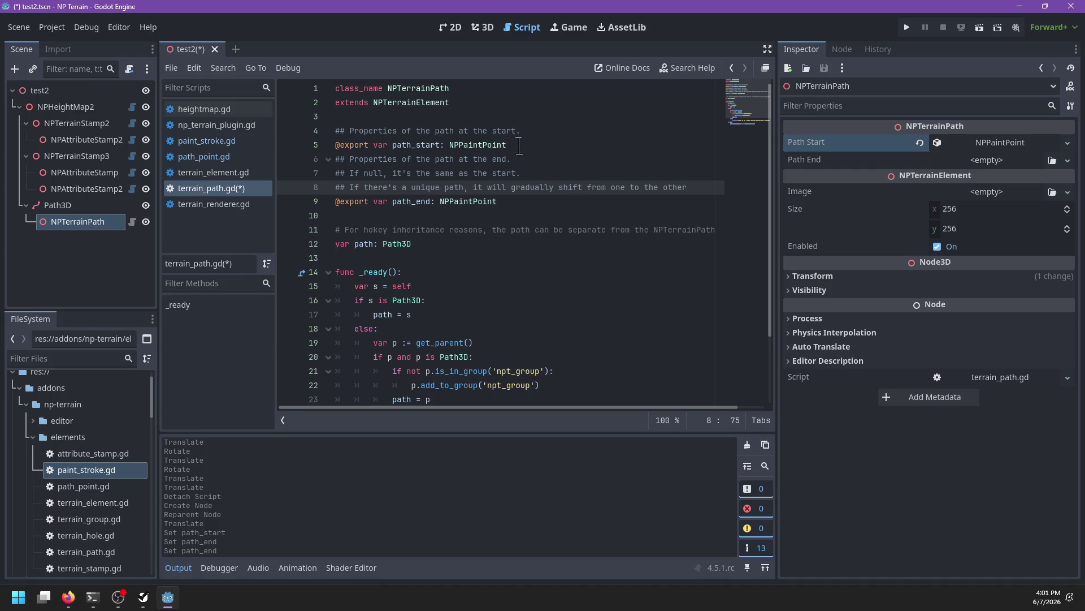
pyautogui.press('Up')
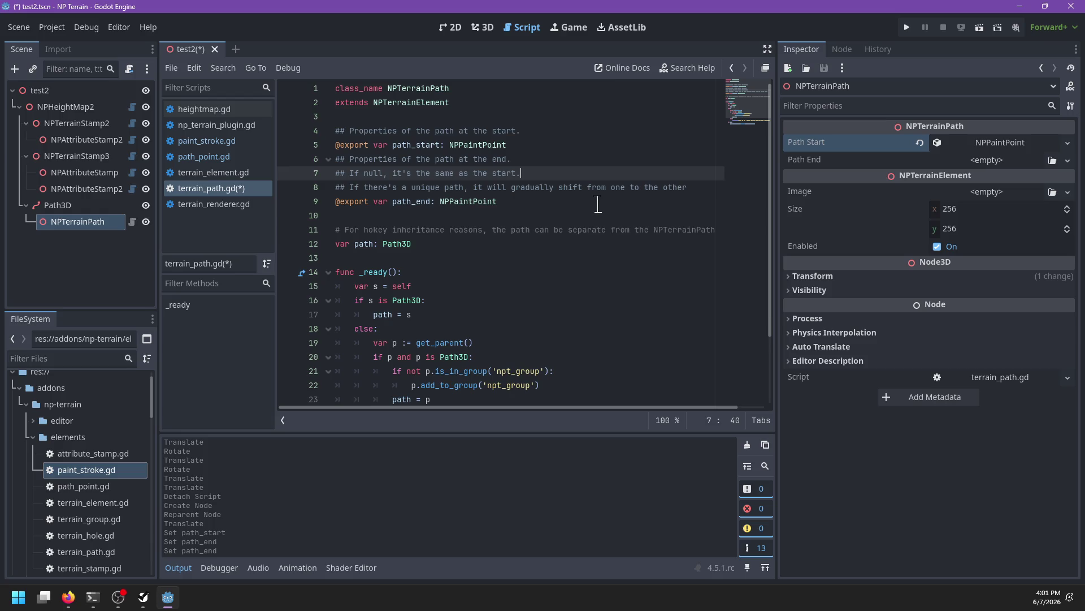
# - Save the scene and terrain_path.gd, then reopen the script from NPTerrainPath in the 3D view
pyautogui.hotkey('ctrl', 's')
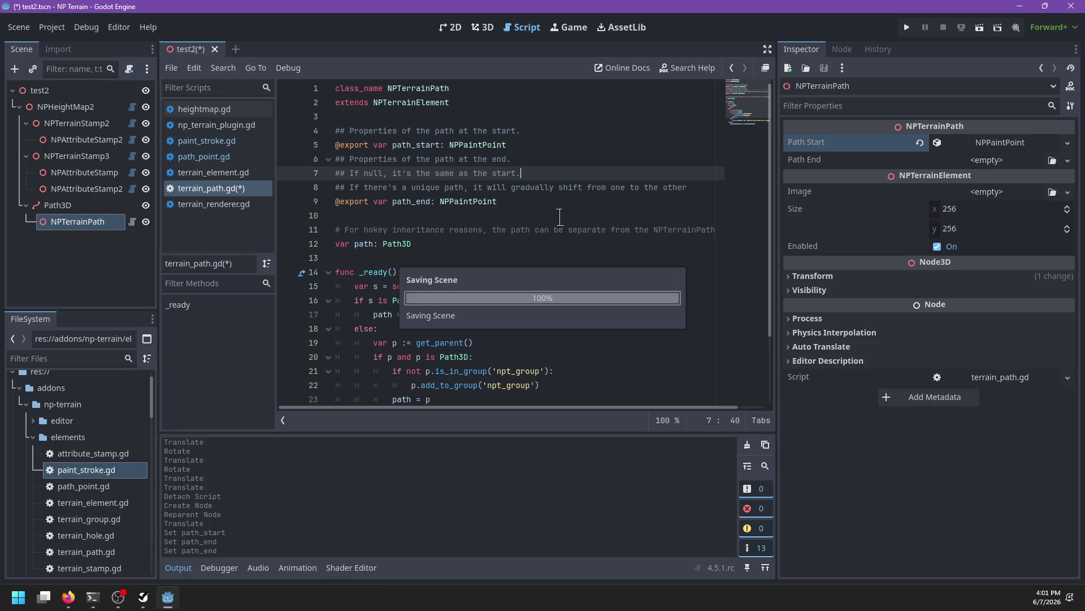
pyautogui.click(101, 224)
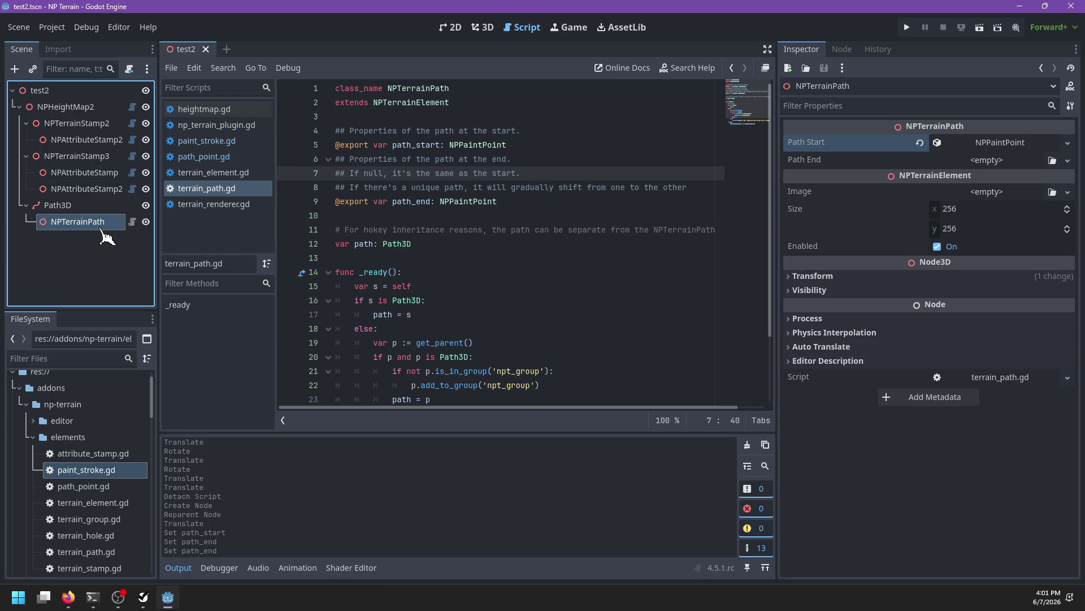
pyautogui.click(483, 27)
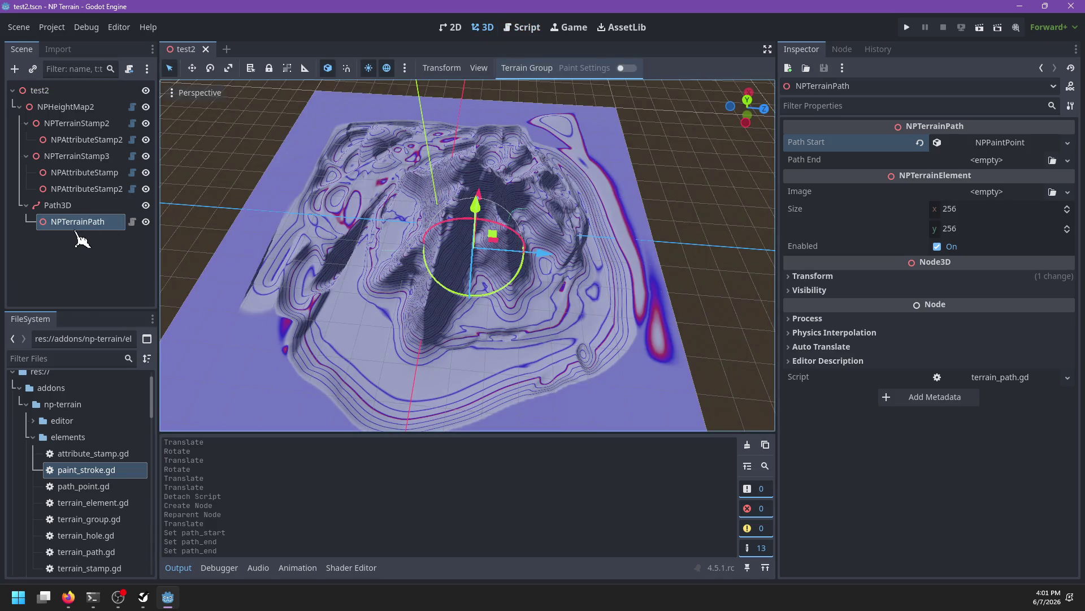
pyautogui.click(62, 205)
pyautogui.click(79, 221)
pyautogui.click(132, 221)
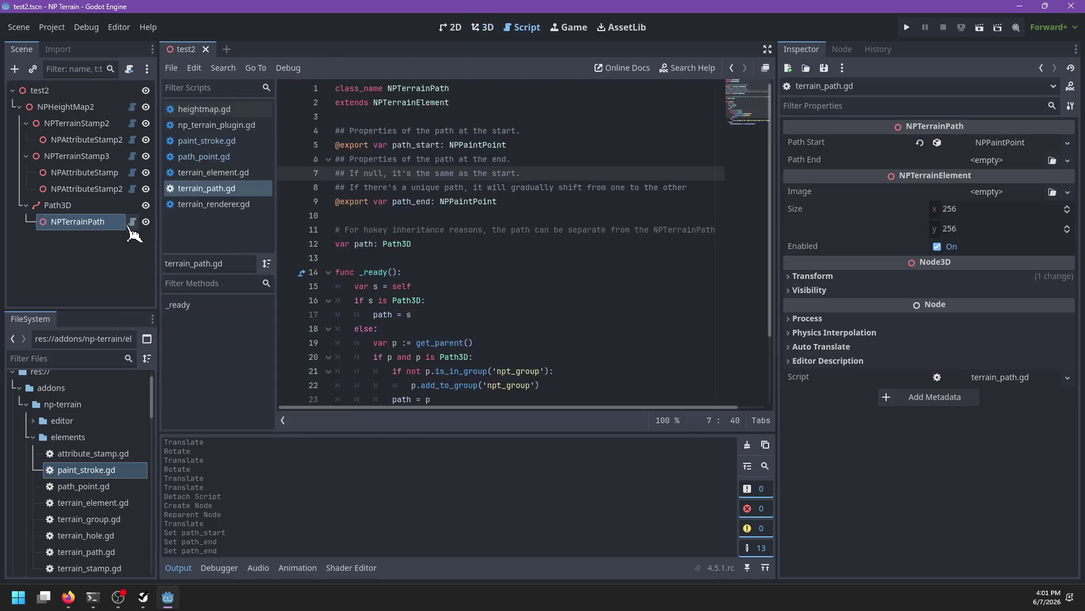
pyautogui.click(536, 204)
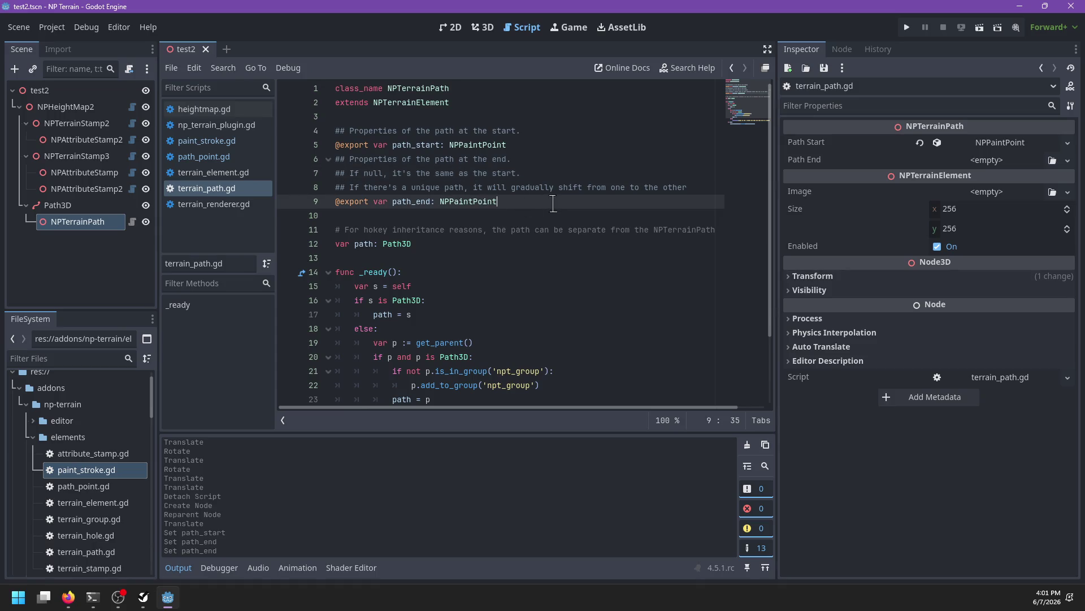
# - Below the extends line, write a Mode block listing HeightMap and Attributes
pyautogui.click(527, 102)
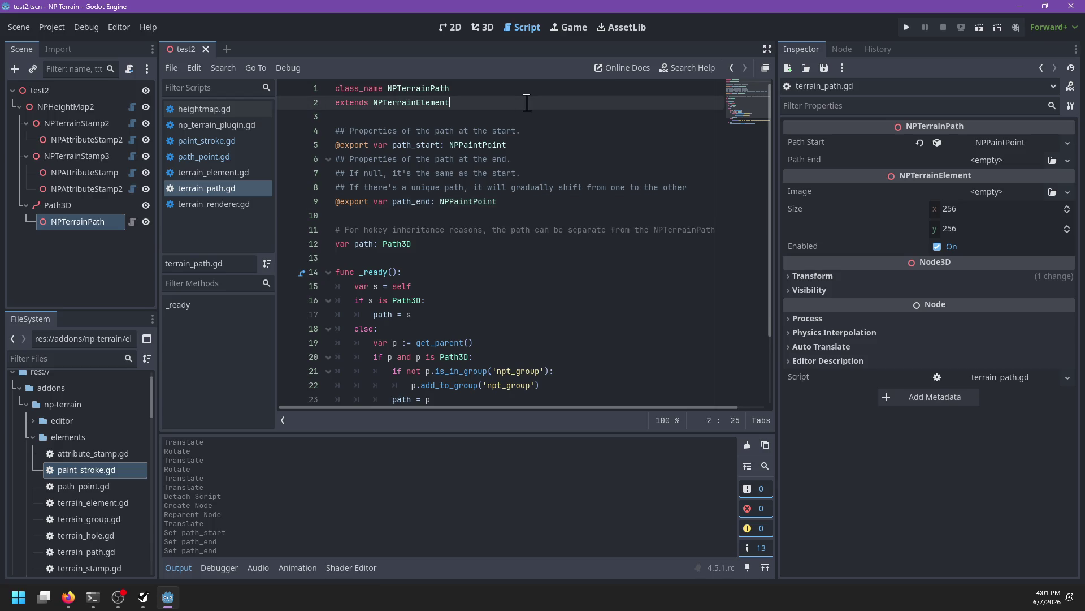
pyautogui.press('Return')
pyautogui.press('Return')
pyautogui.write('export var ')
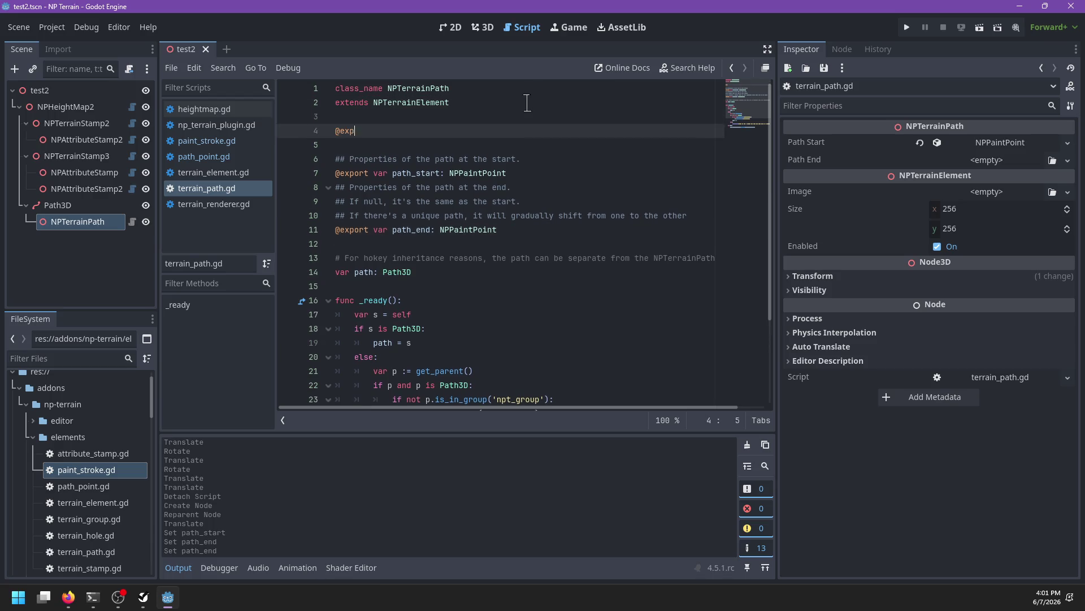
pyautogui.write('Mode {')
pyautogui.press('Return')
pyautogui.press('Return')
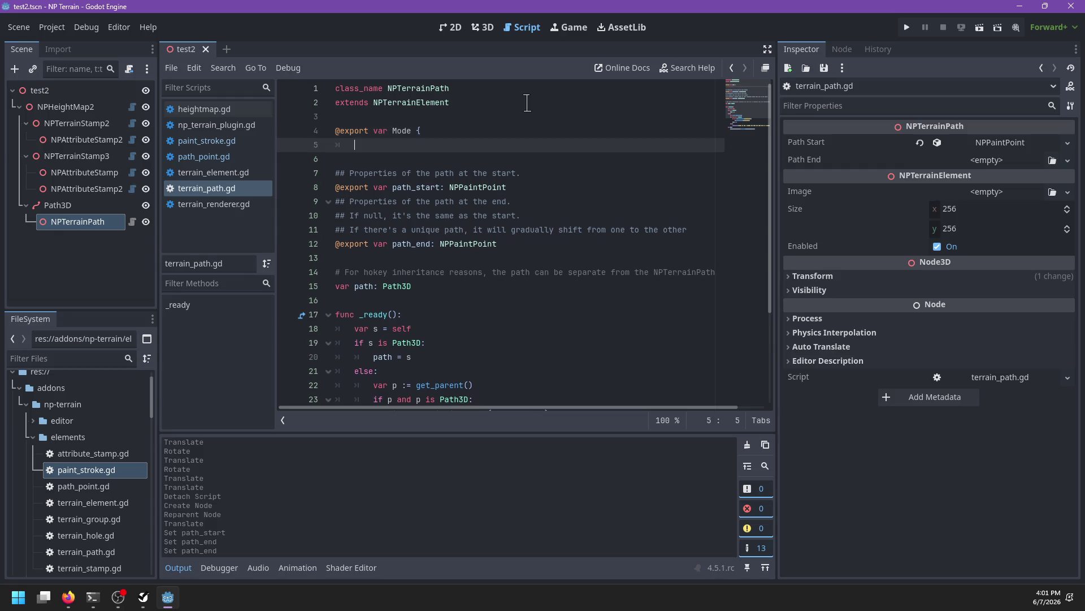
pyautogui.write('}')
pyautogui.press('Up')
pyautogui.press('Down')
pyautogui.press('BackSpace')
pyautogui.press('Up')
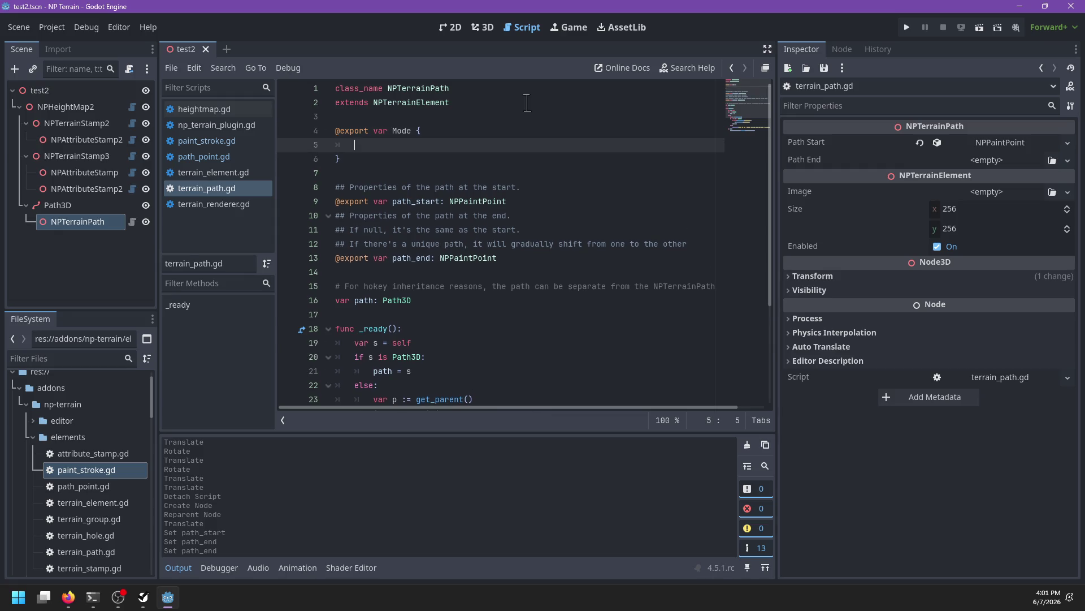
pyautogui.write('ightM')
pyautogui.write('ap.')
pyautogui.press('Return')
pyautogui.write('Attribhu')
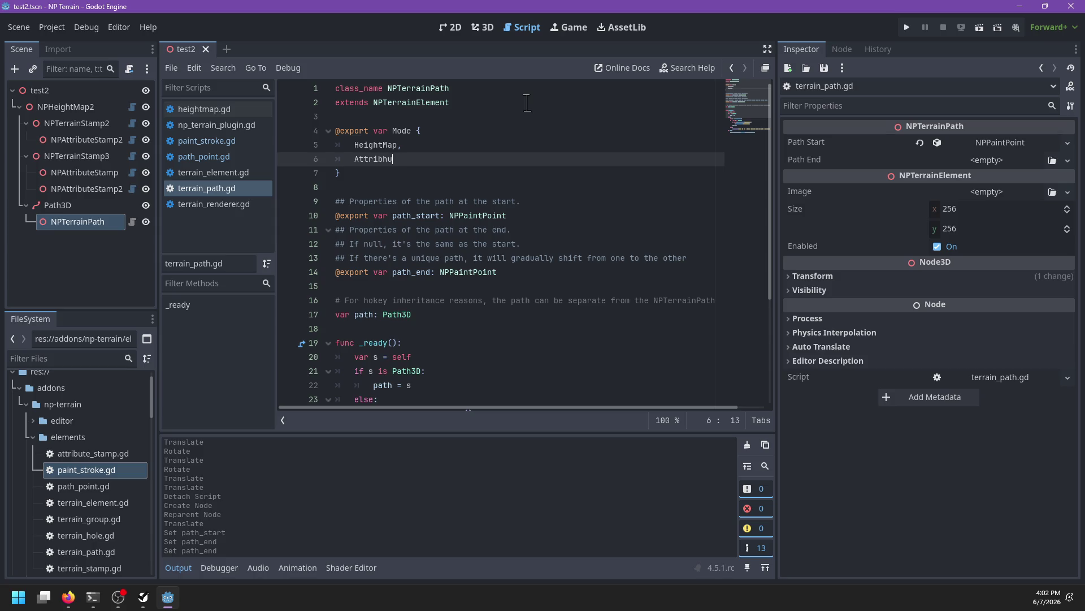
pyautogui.press('BackSpace')
pyautogui.press('BackSpace')
pyautogui.write('utes')
pyautogui.click(525, 269)
pyautogui.press('Return')
pyautogui.press('Return')
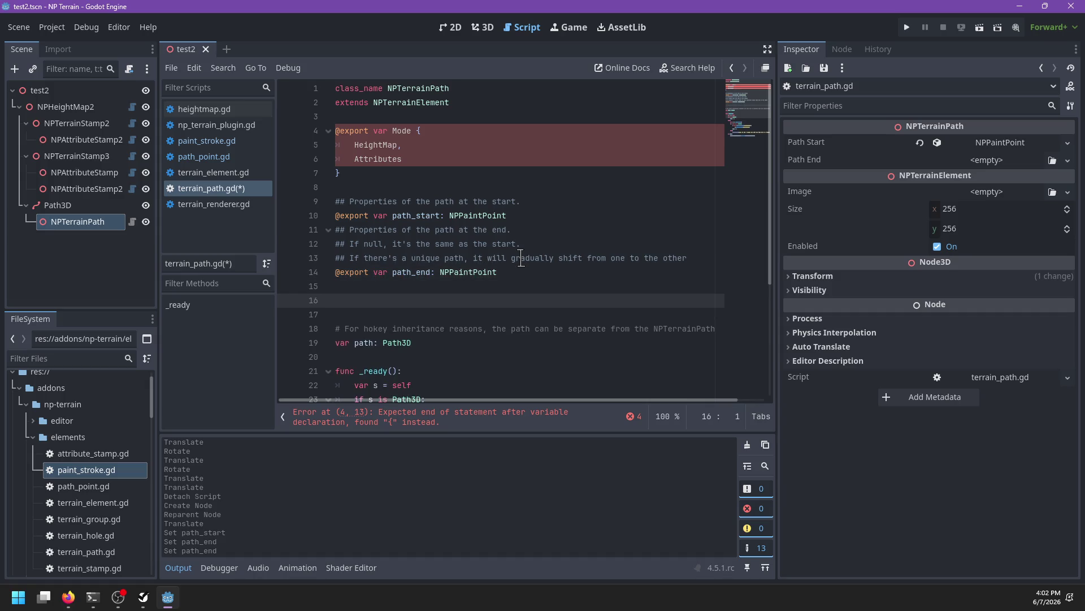
pyautogui.click(373, 130)
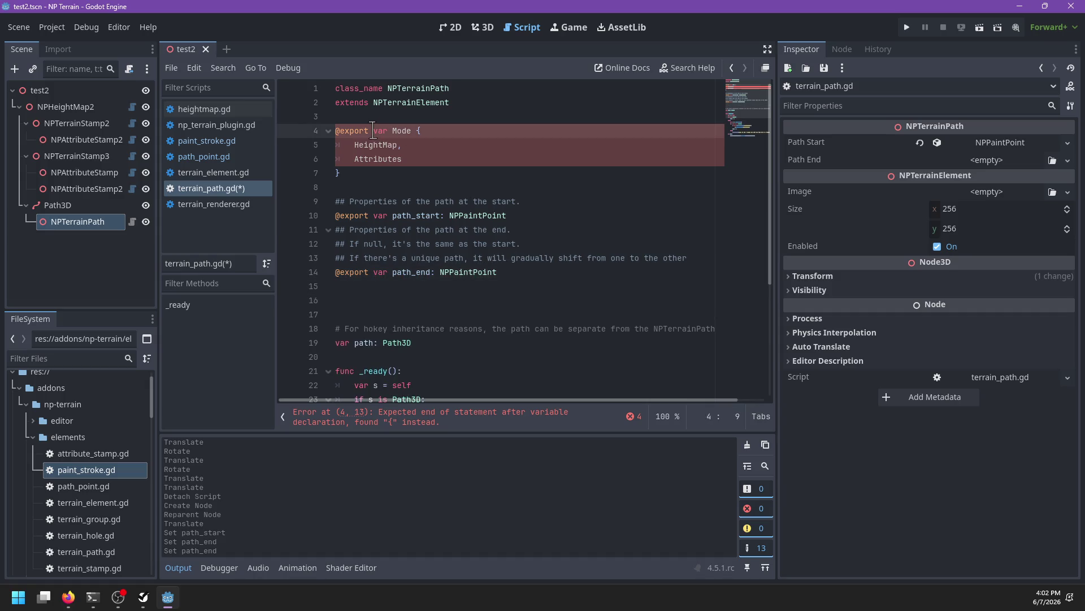
pyautogui.hotkey('shift', 'Home')
pyautogui.press('BackSpace')
pyautogui.hotkey('ctrl', 'shift', 'Right')
pyautogui.write('e')
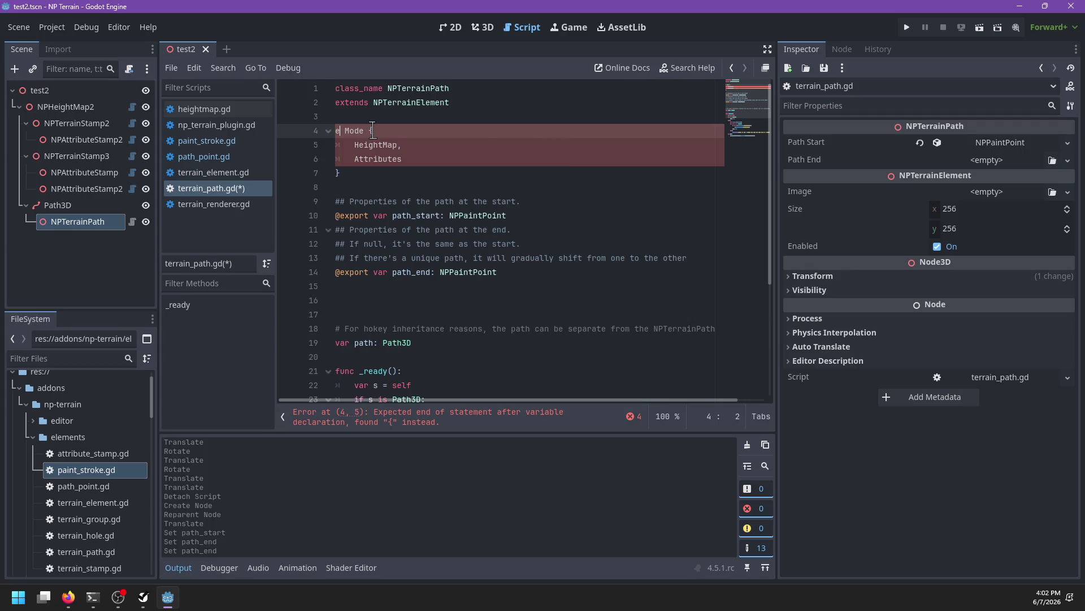
pyautogui.write('num')
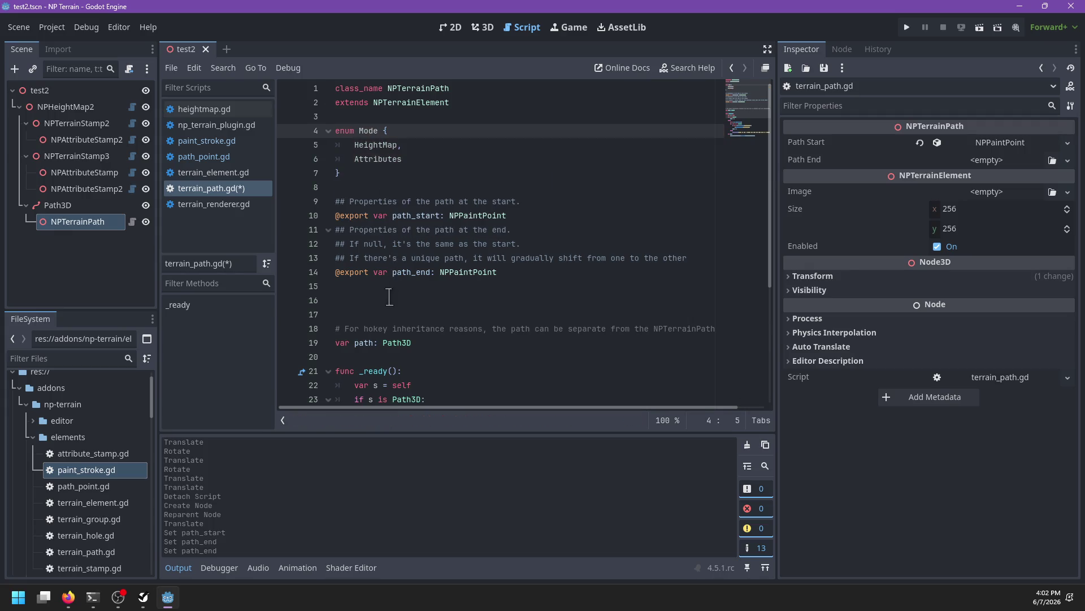
pyautogui.click(389, 296)
pyautogui.write('@export var m')
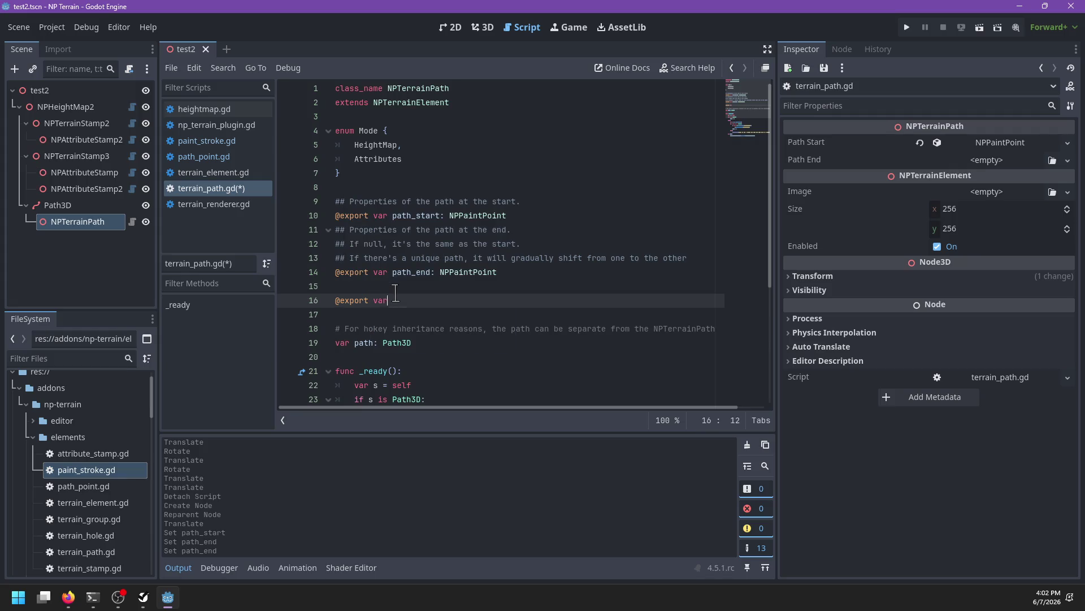
pyautogui.write('ode := Mode.He')
pyautogui.press('Return')
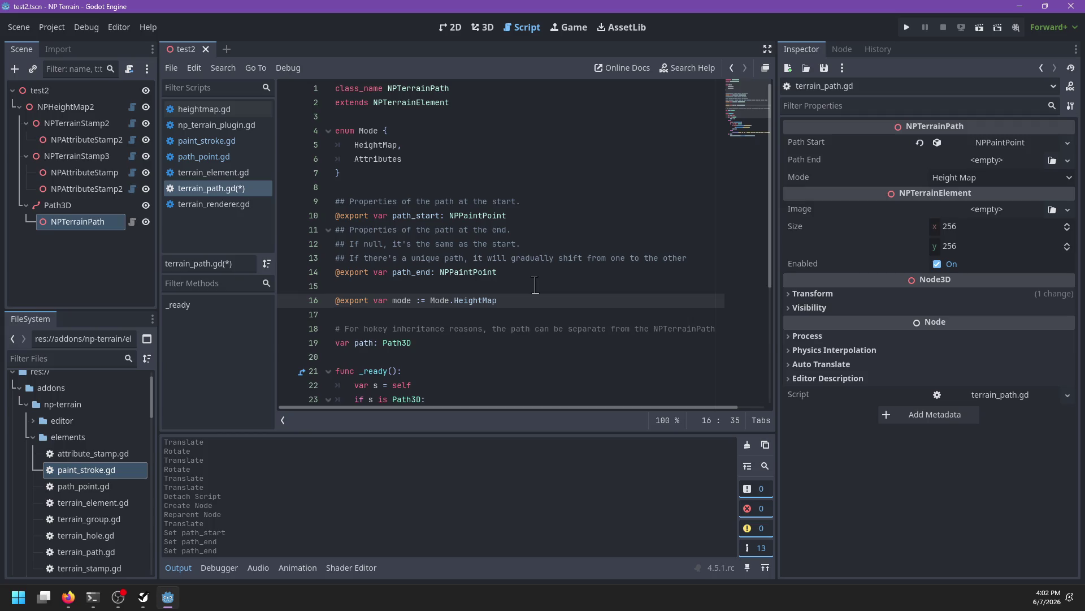
pyautogui.press('Return')
pyautogui.write('@')
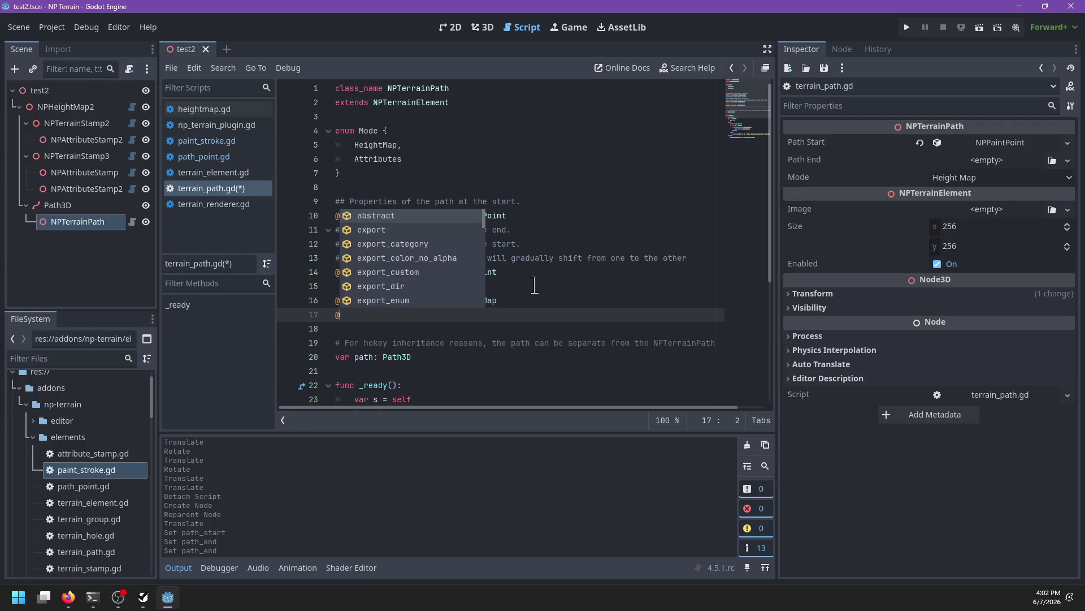
pyautogui.press('BackSpace')
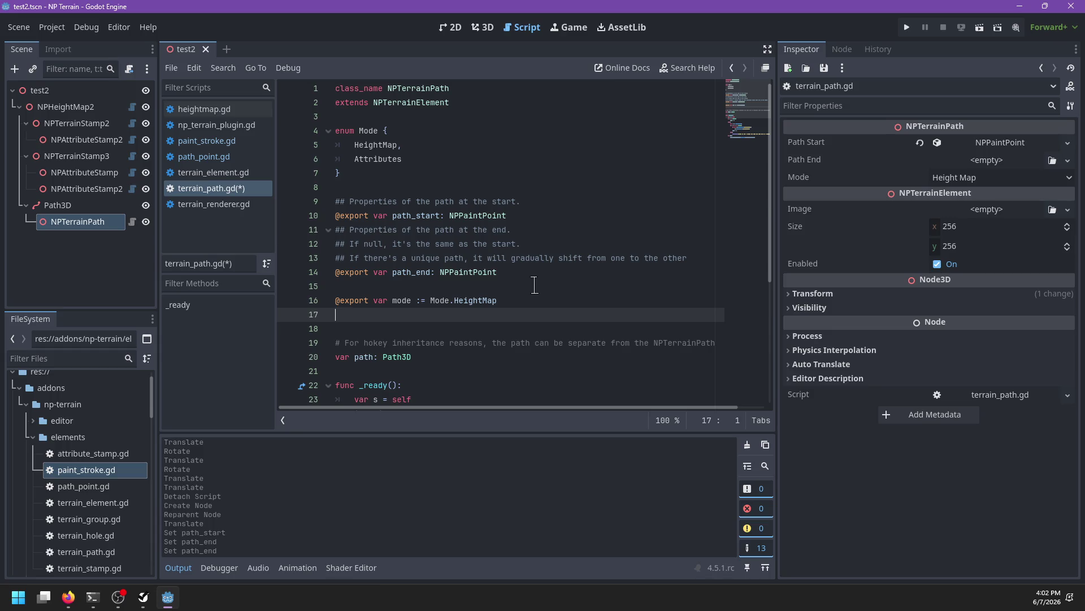
pyautogui.press('Return')
# - Declare 'var blend_mode := NPTerrain.BlendMode.Mix' and begin 'var attribute: StringName'
pyautogui.write('var')
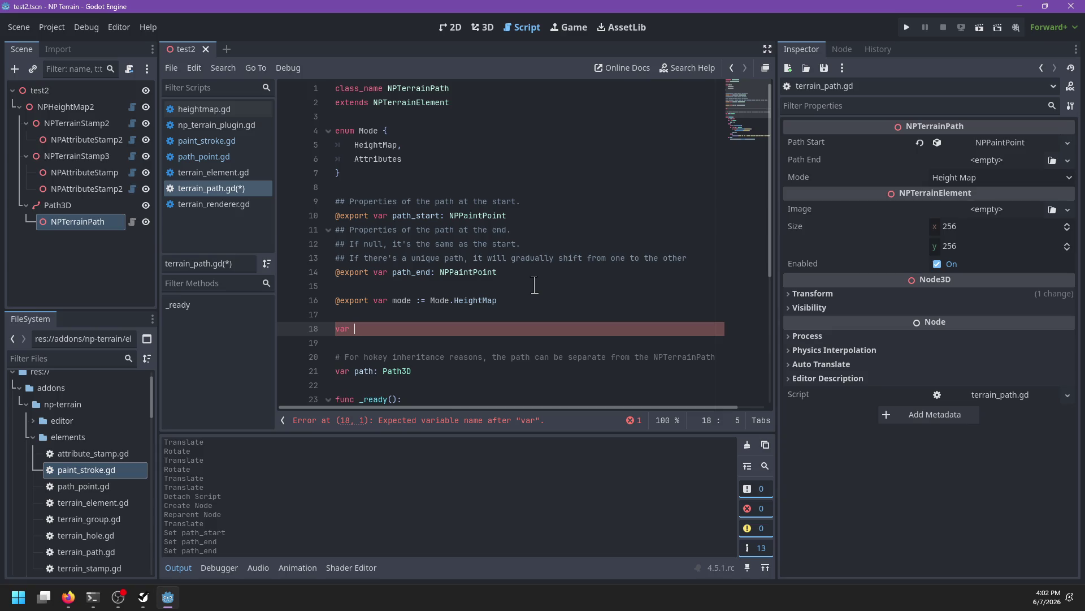
pyautogui.write('blend_mode := ')
pyautogui.write('NPTerrai')
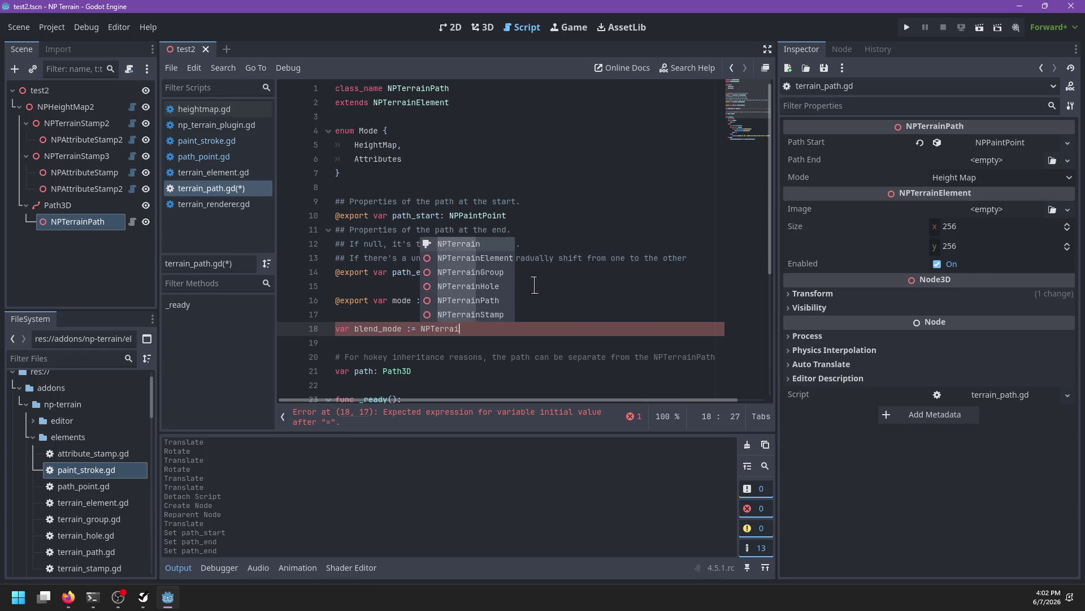
pyautogui.press('Return')
pyautogui.write('.Blend')
pyautogui.press('Return')
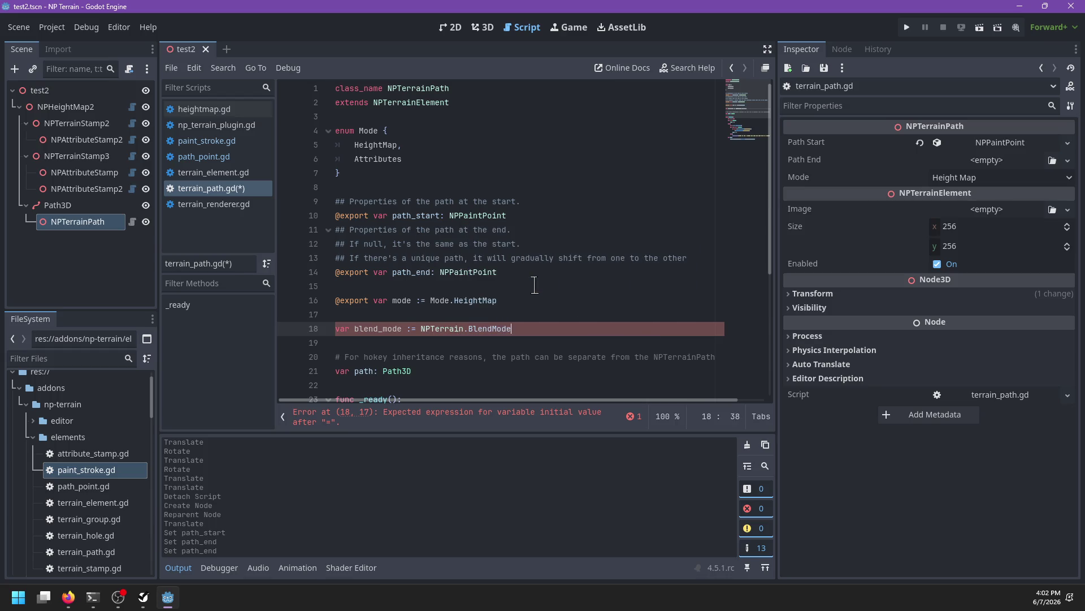
pyautogui.hotkey('ctrl', 'BackSpace')
pyautogui.write('Mode.')
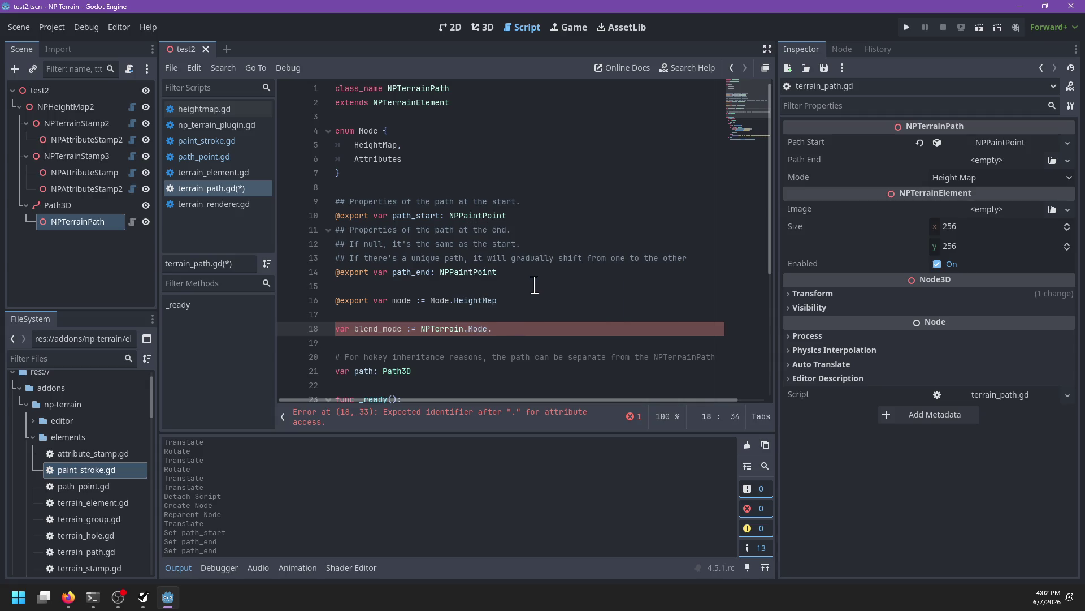
pyautogui.hotkey('ctrl', 'BackSpace')
pyautogui.hotkey('ctrl', 'BackSpace')
pyautogui.write('BlendMode.M')
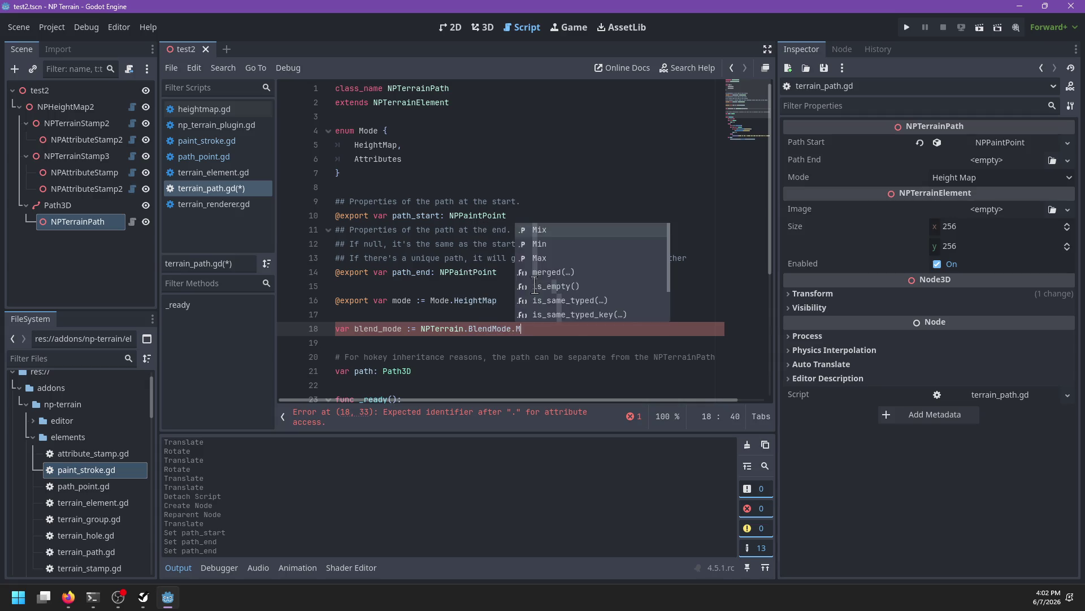
pyautogui.press('Return')
pyautogui.press('Return')
pyautogui.write('var ')
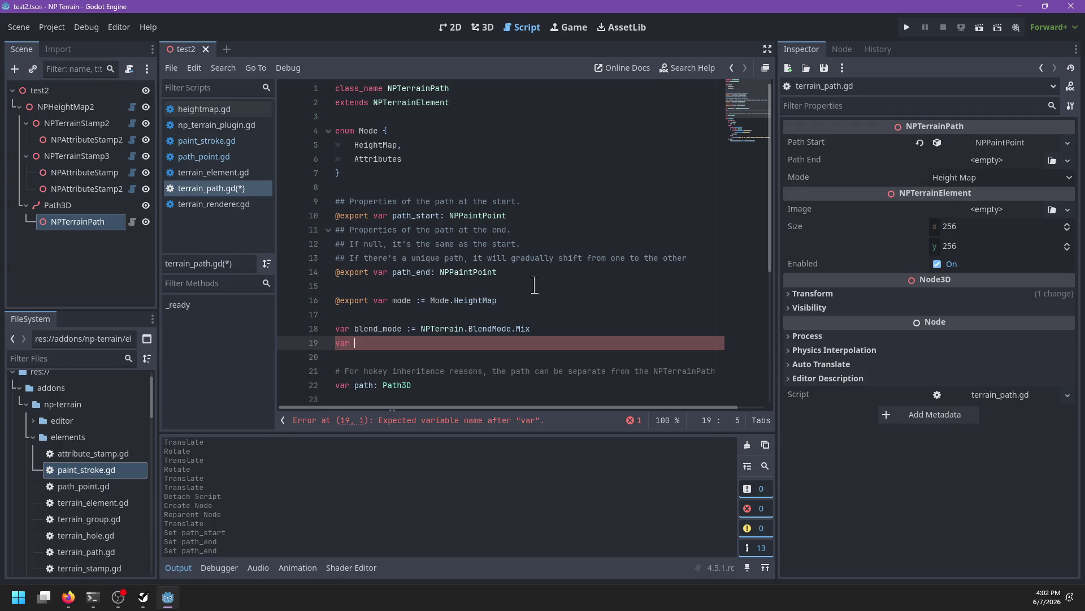
pyautogui.write('attribute: StringName')
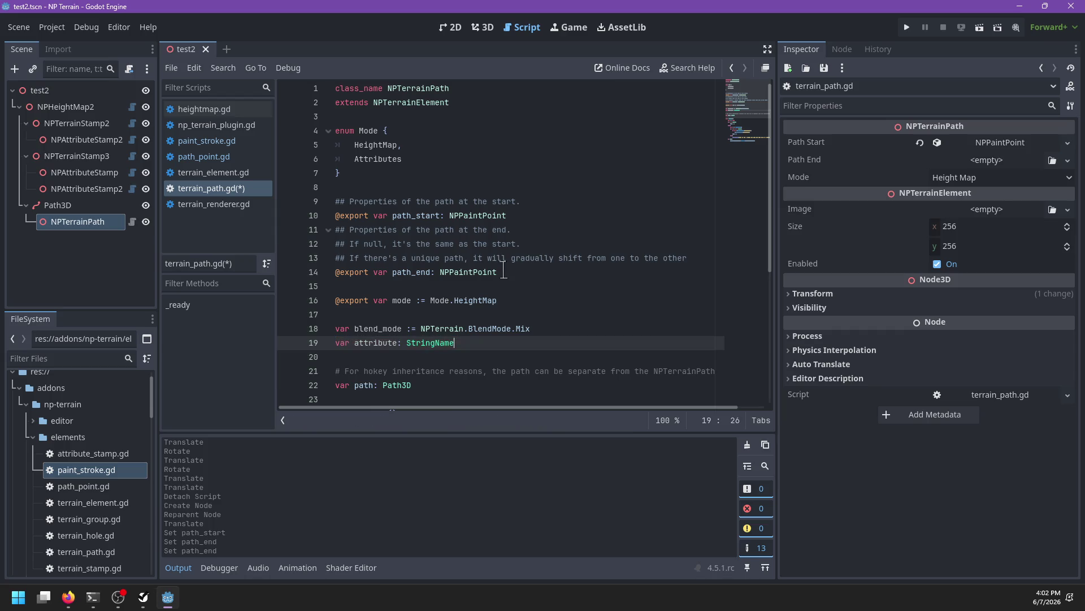
# - Fold the _ready function in terrain_path.gd
pyautogui.scroll(-3, 427, 321)
pyautogui.scroll(2, 468, 233)
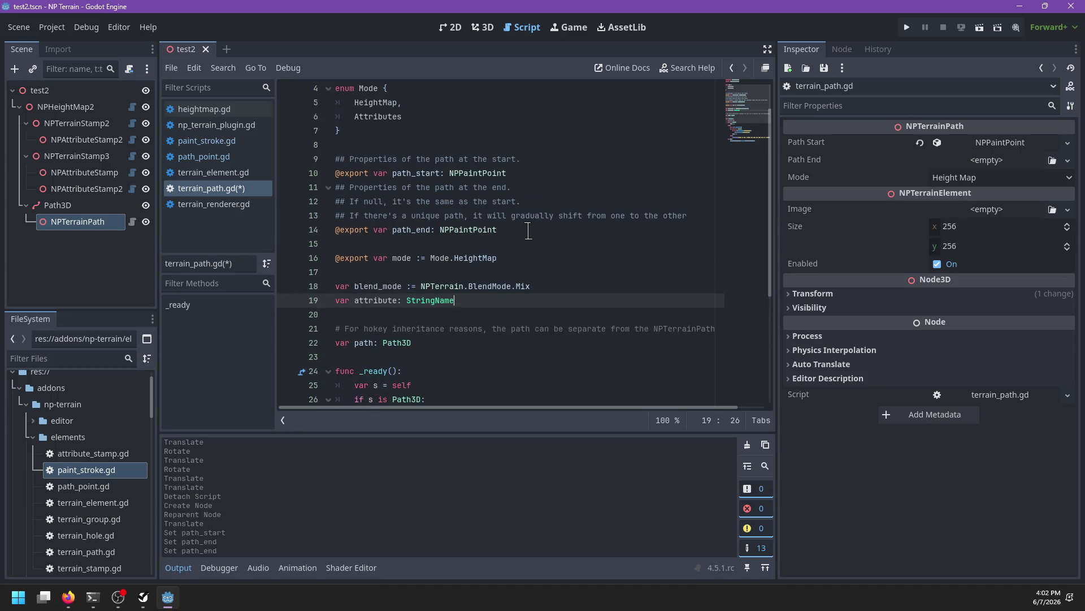
pyautogui.scroll(-4, 528, 231)
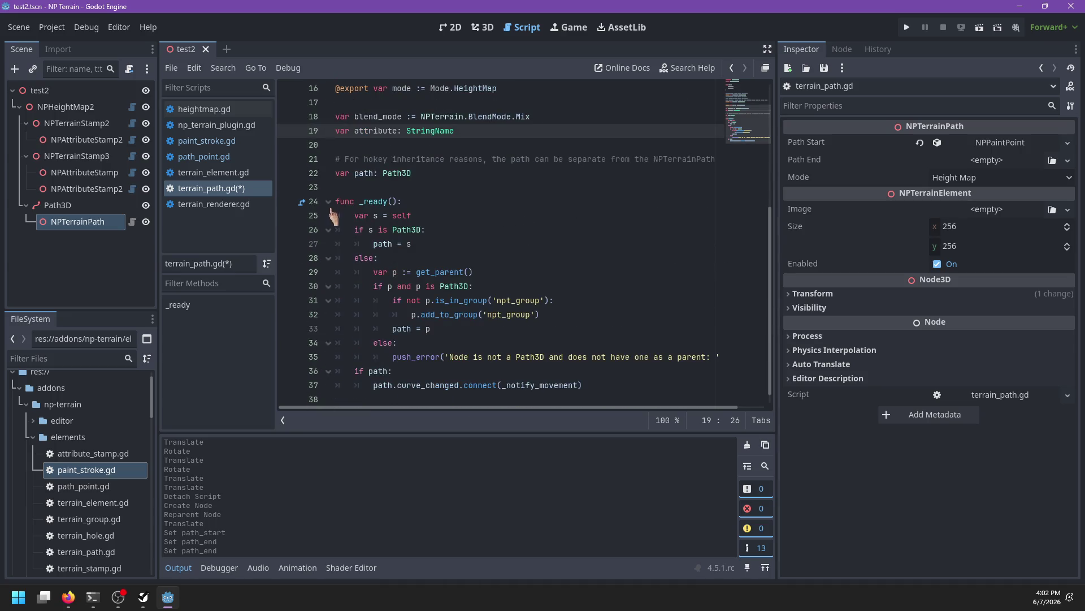
pyautogui.click(331, 203)
# - At the script's end, add 'func _get_property_list() -> Array[Dictionary]:' with an unfinished if below
pyautogui.click(388, 243)
pyautogui.press('Return')
pyautogui.press('Return')
pyautogui.write('func _')
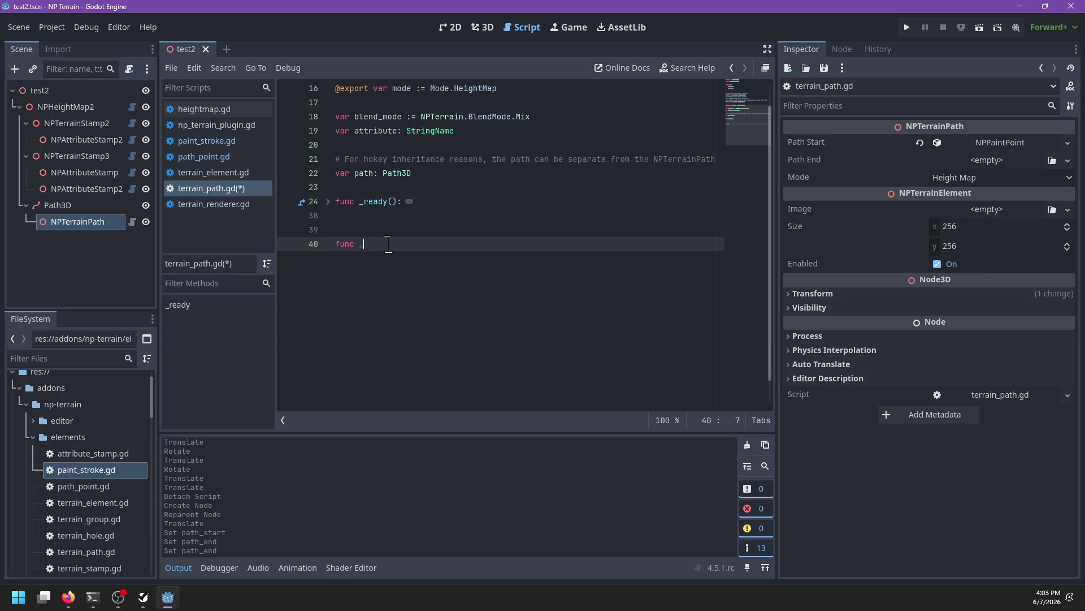
pyautogui.write('get_)')
pyautogui.press('BackSpace')
pyautogui.press('BackSpace')
pyautogui.press('BackSpace')
pyautogui.write('get_prop')
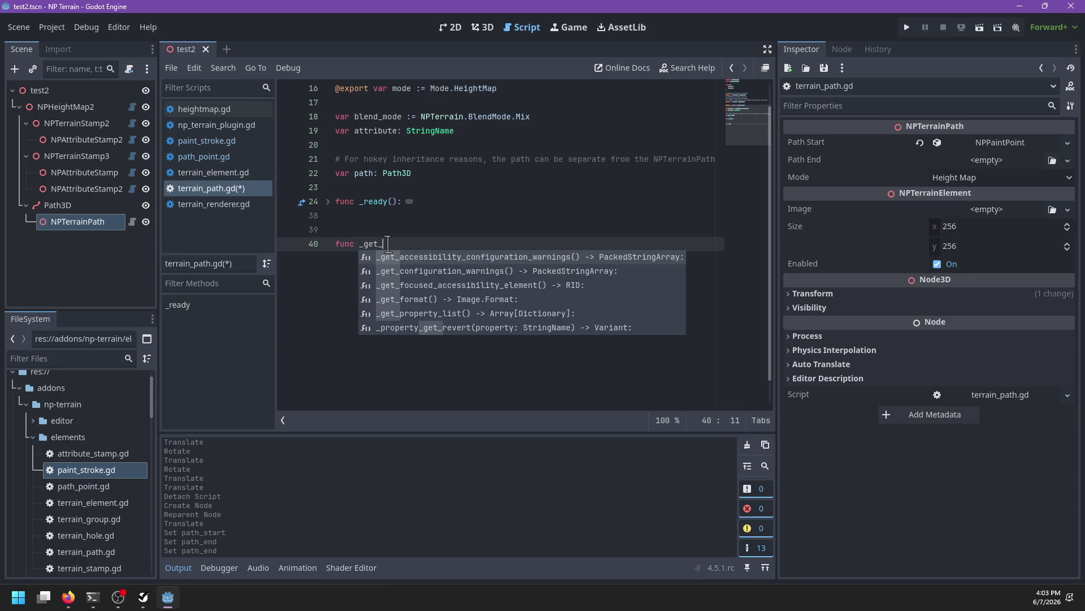
pyautogui.press('Return')
pyautogui.press('Return')
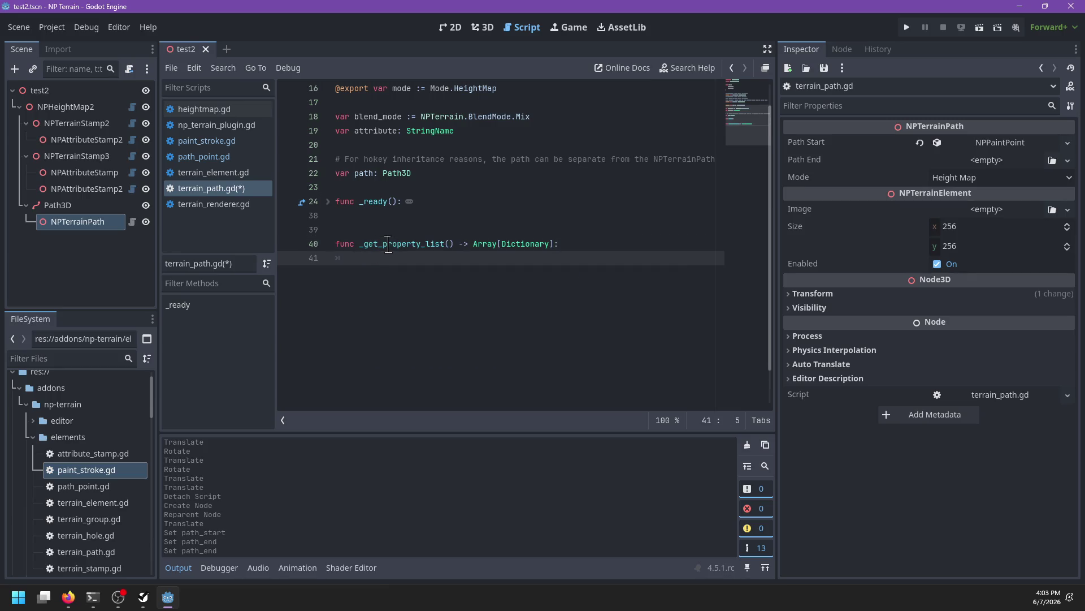
pyautogui.scroll(3, 389, 245)
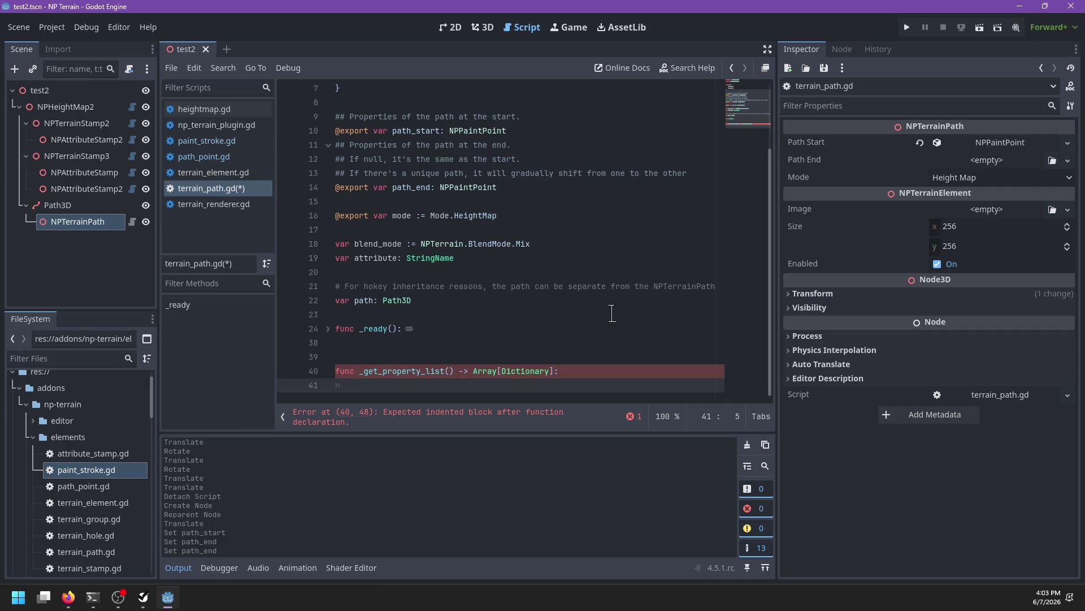
pyautogui.write('f')
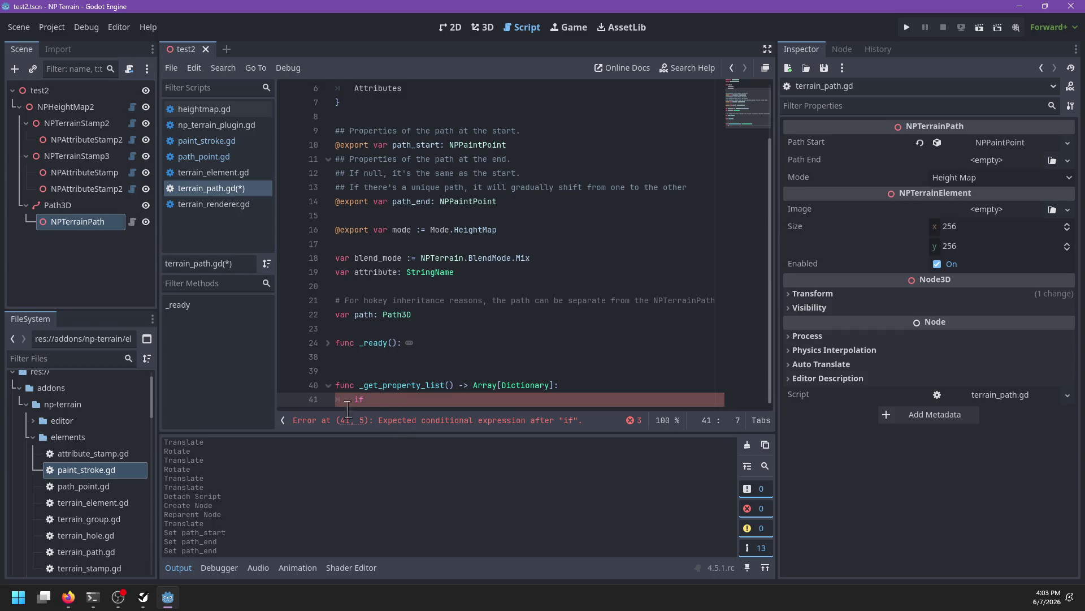
pyautogui.moveTo(69, 601)
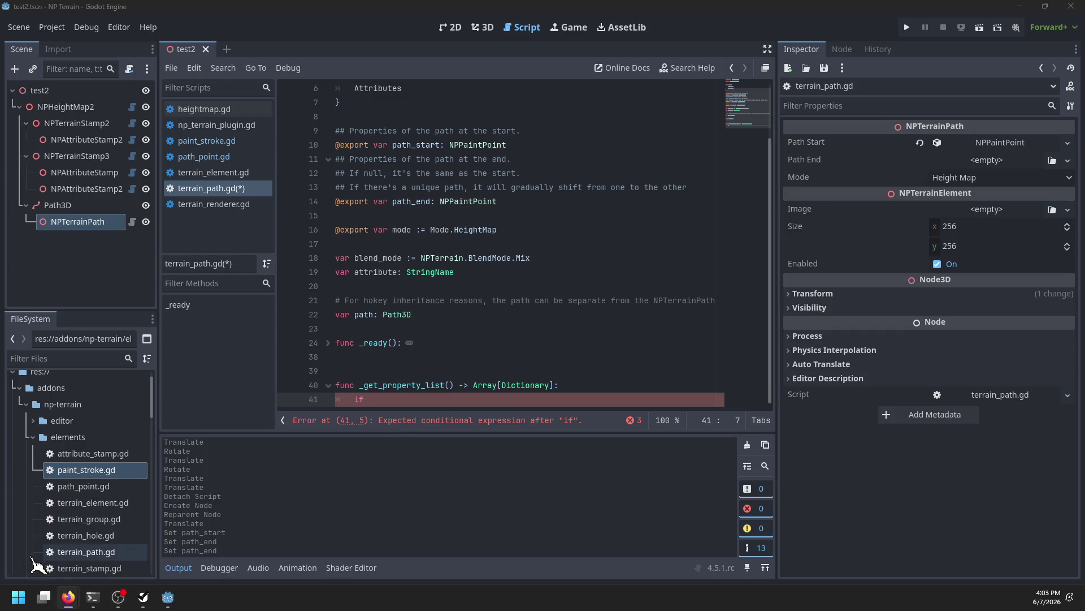
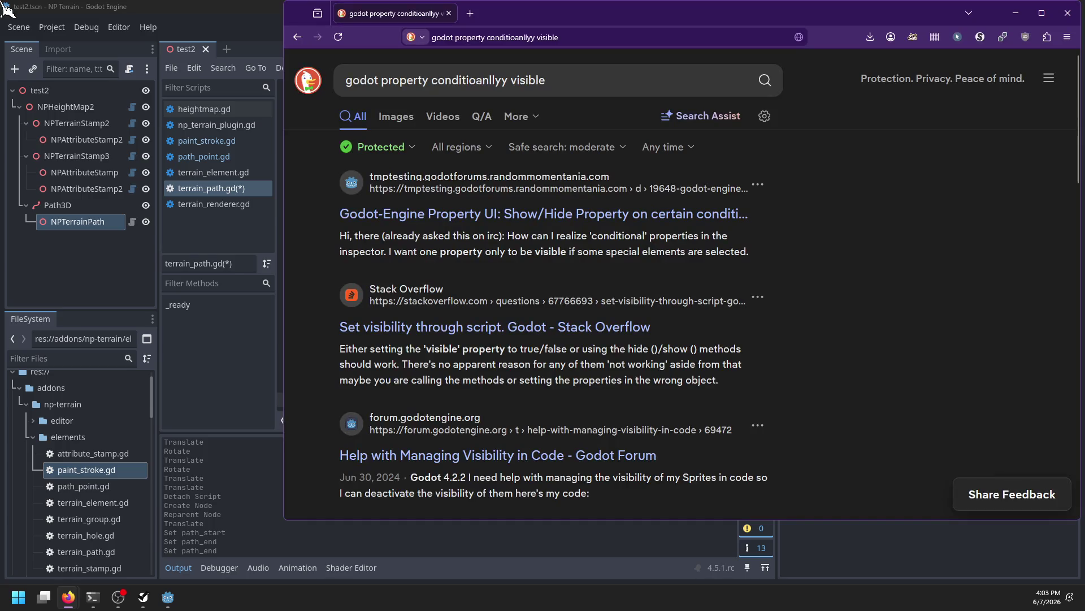
# - Switch the NPTerrainPath node's Mode to Attributes, then select the blend_mode and attribute declarations
pyautogui.click(23, 10)
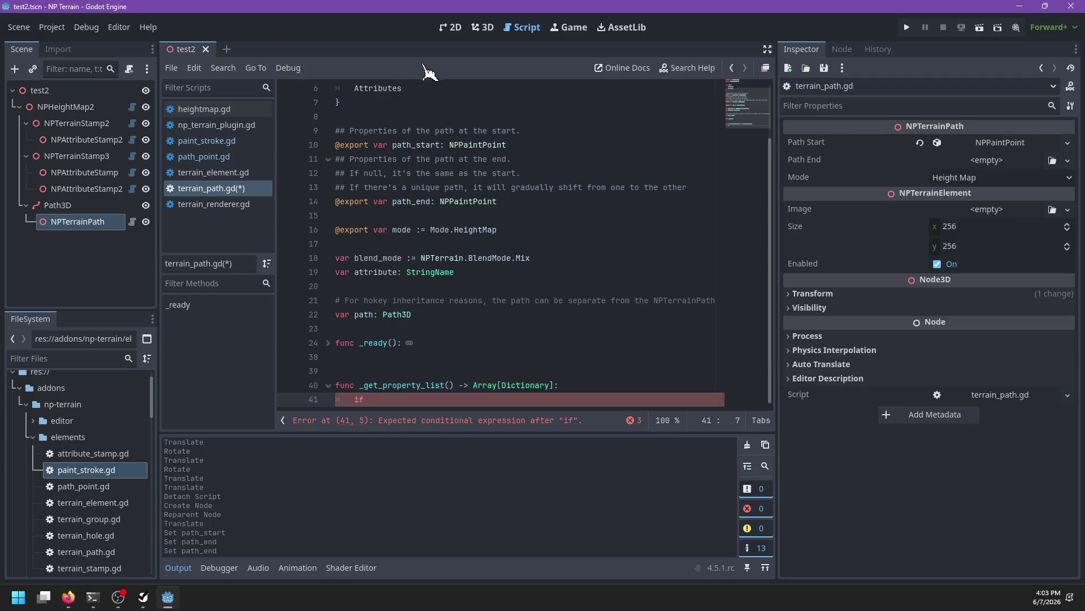
pyautogui.click(78, 221)
pyautogui.click(967, 178)
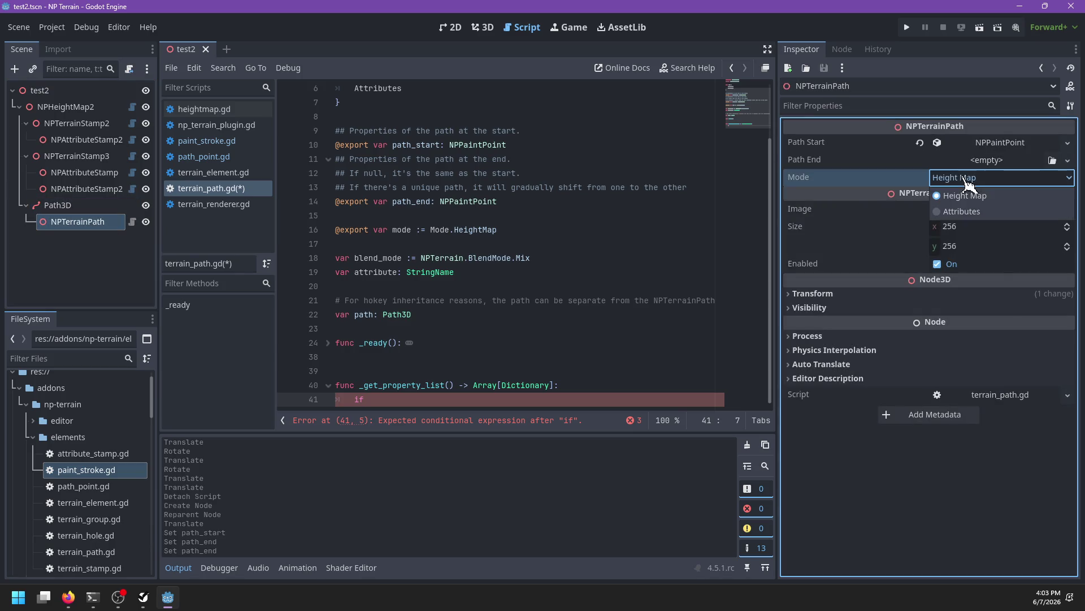
pyautogui.click(981, 213)
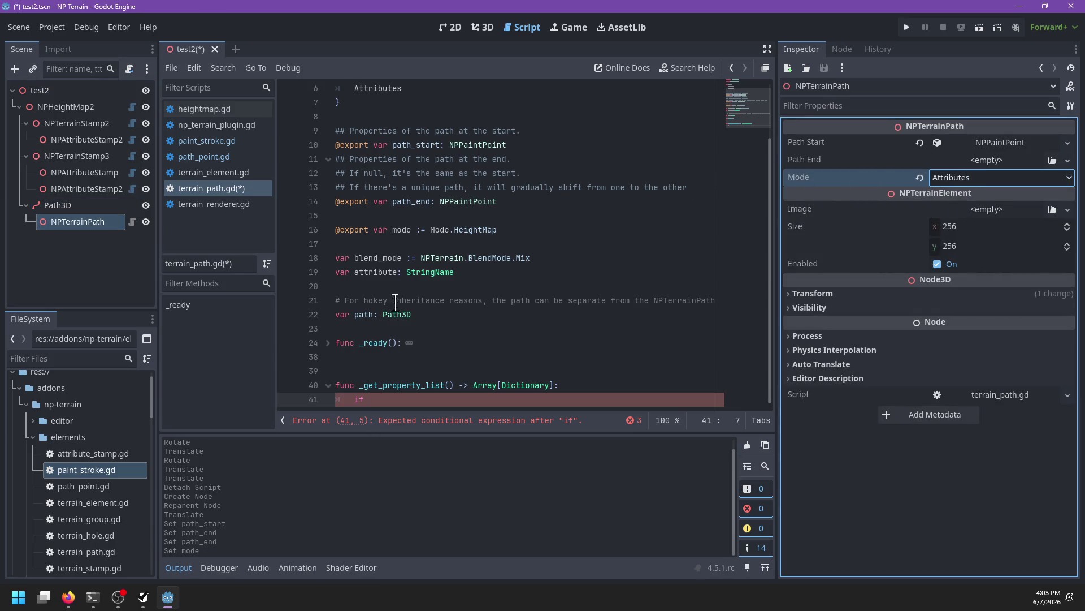
pyautogui.moveTo(457, 272); pyautogui.dragTo(320, 258)
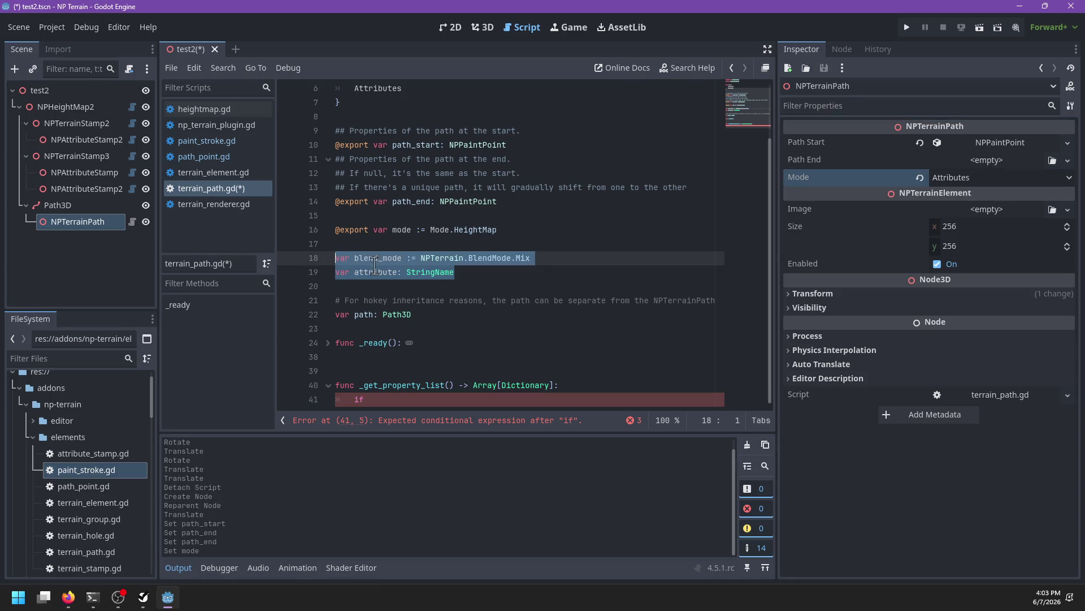
# - Open the Godot Forums thread on showing and hiding properties from the search results
pyautogui.click(145, 597)
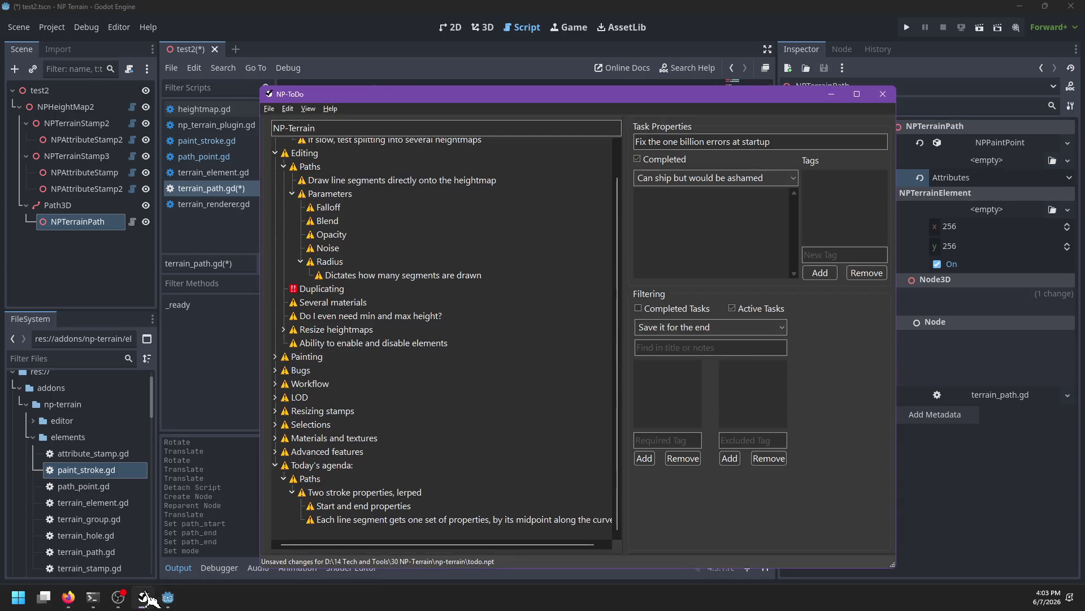
pyautogui.click(145, 597)
pyautogui.click(218, 551)
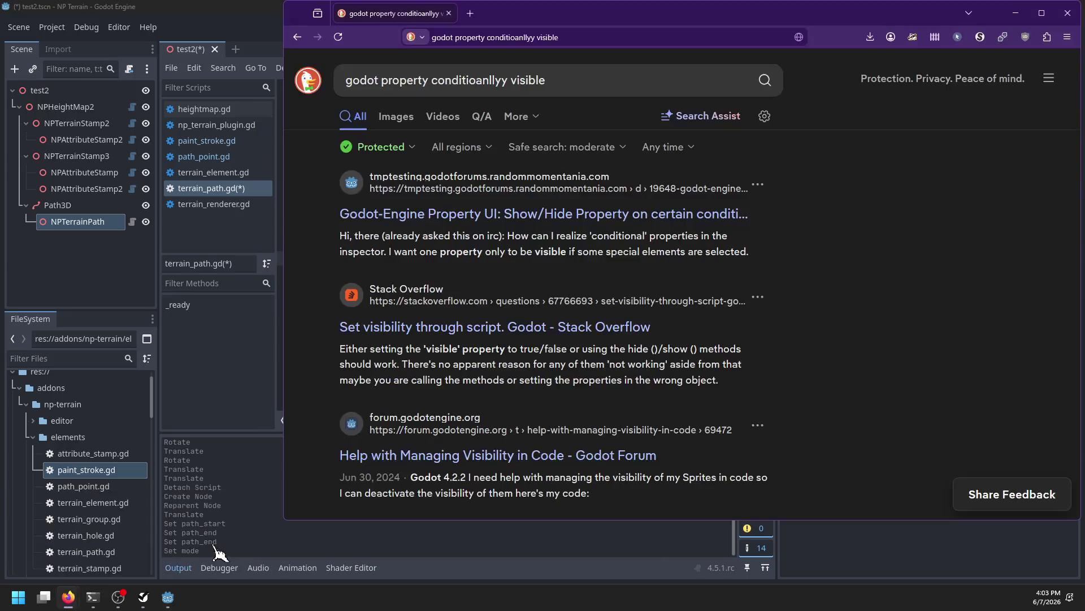
pyautogui.click(434, 213)
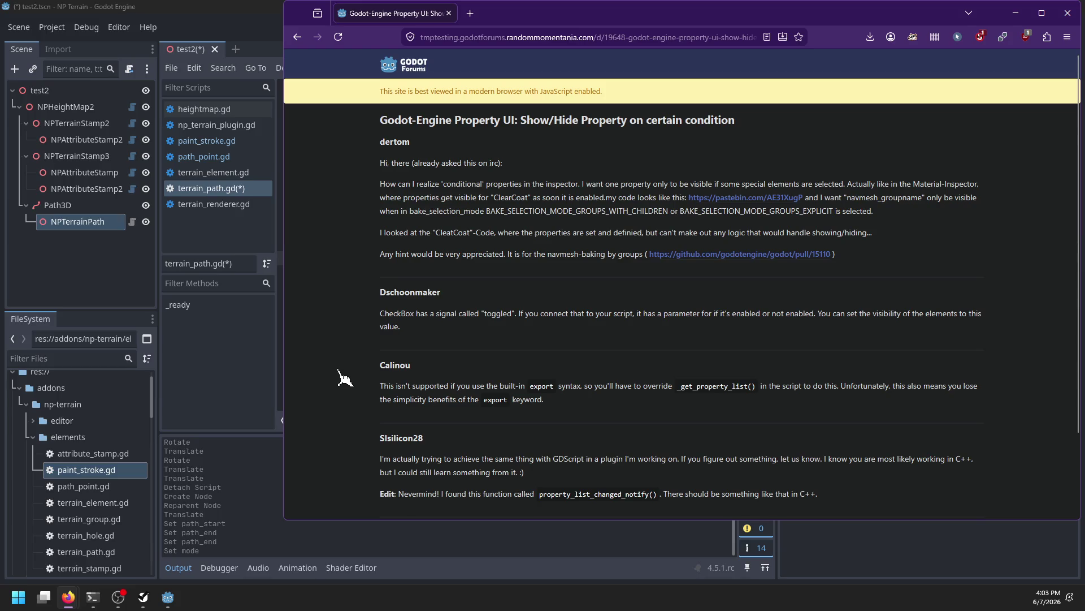
# - Read the thread and pick out property_list_changed_notify before returning to Godot
pyautogui.scroll(-2, 345, 377)
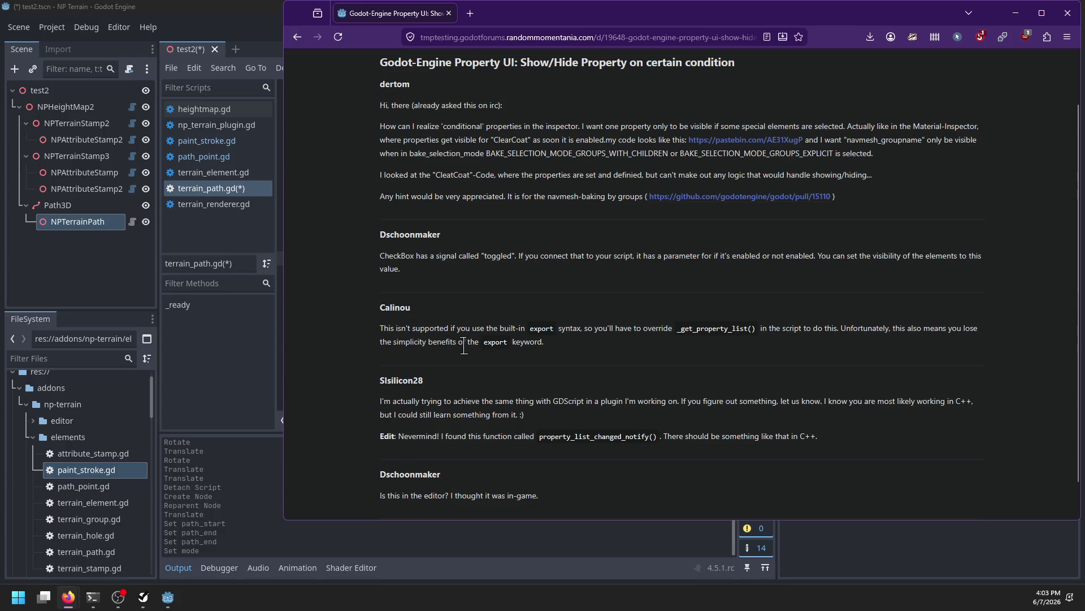
pyautogui.scroll(-1, 460, 345)
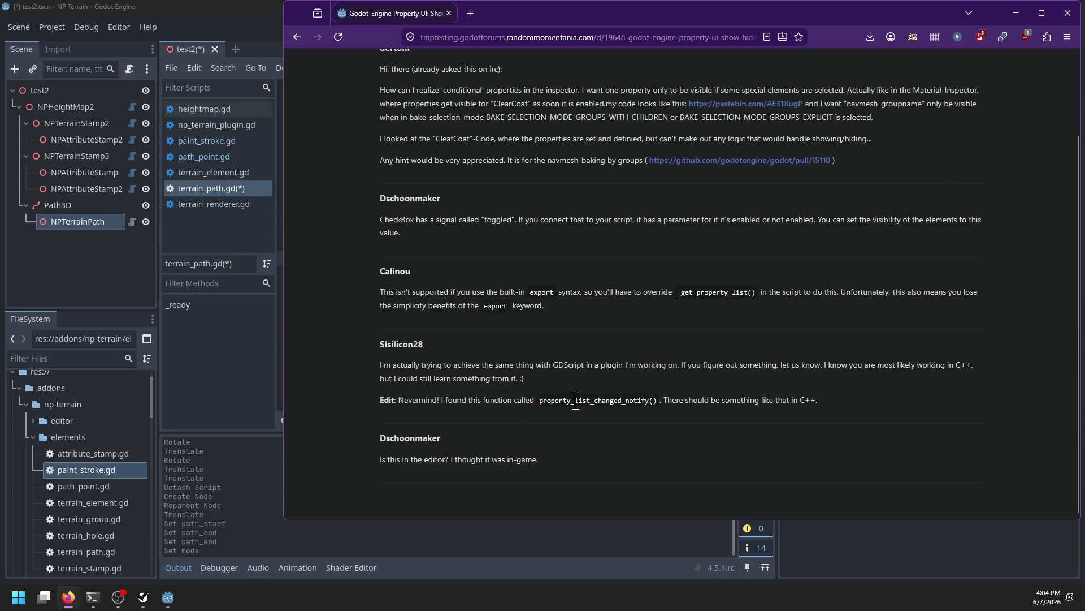
pyautogui.doubleClick(576, 401)
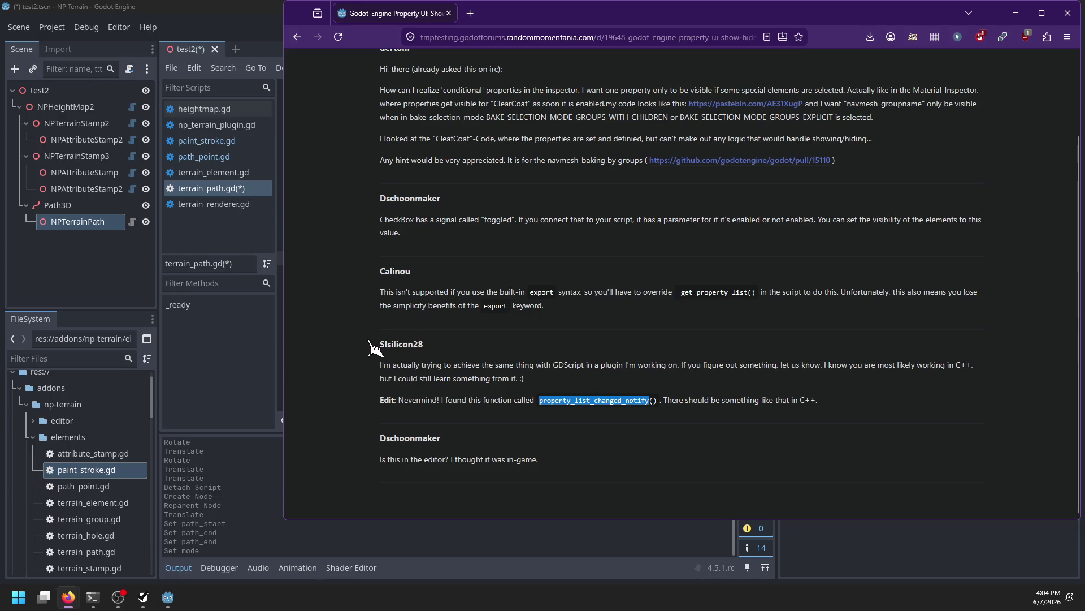
pyautogui.scroll(2, 373, 346)
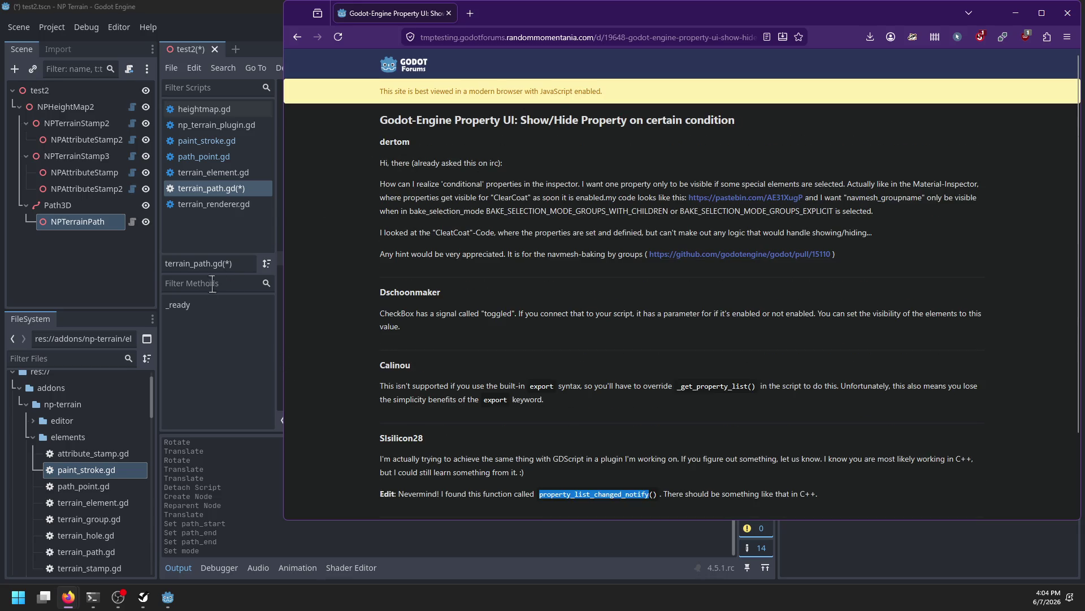
pyautogui.click(218, 339)
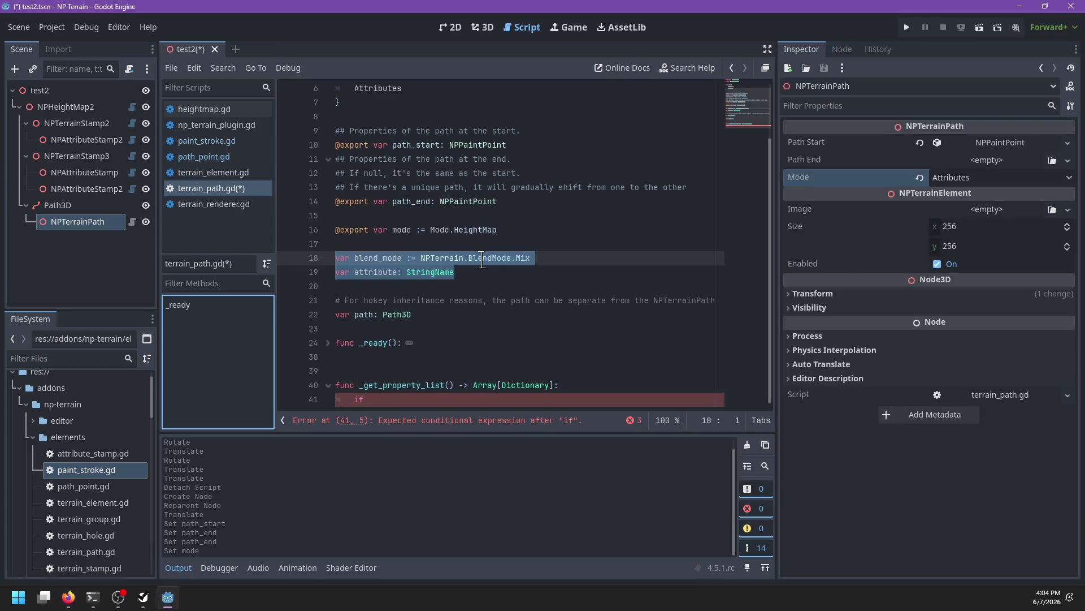
# - Complete line 41's condition as 'if mode == Mode.Attributes:' and start its body
pyautogui.click(389, 398)
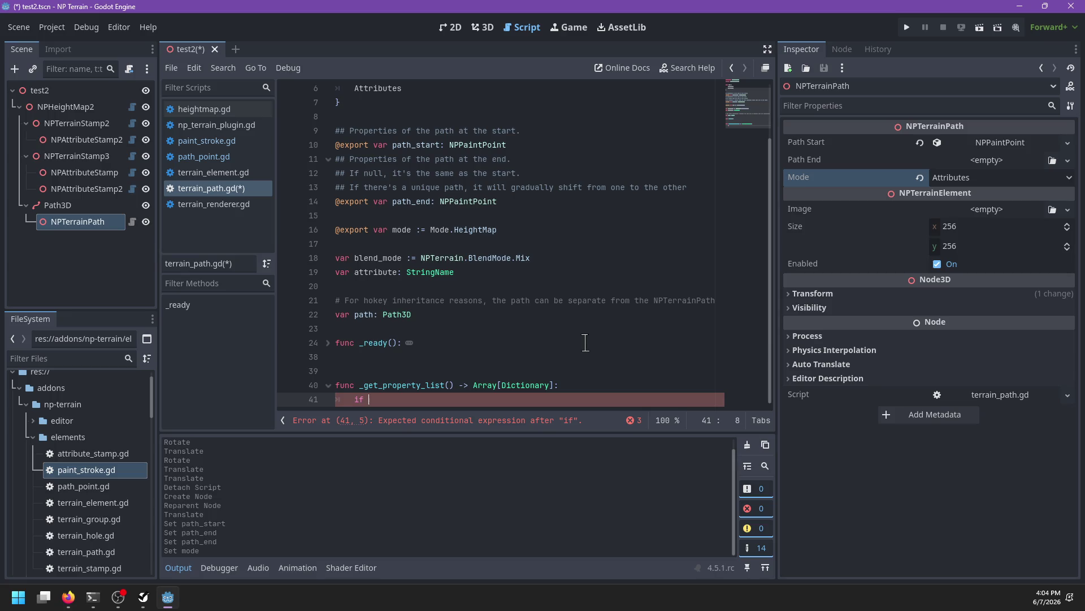
pyautogui.press('BackSpace')
pyautogui.write('mode == Mode')
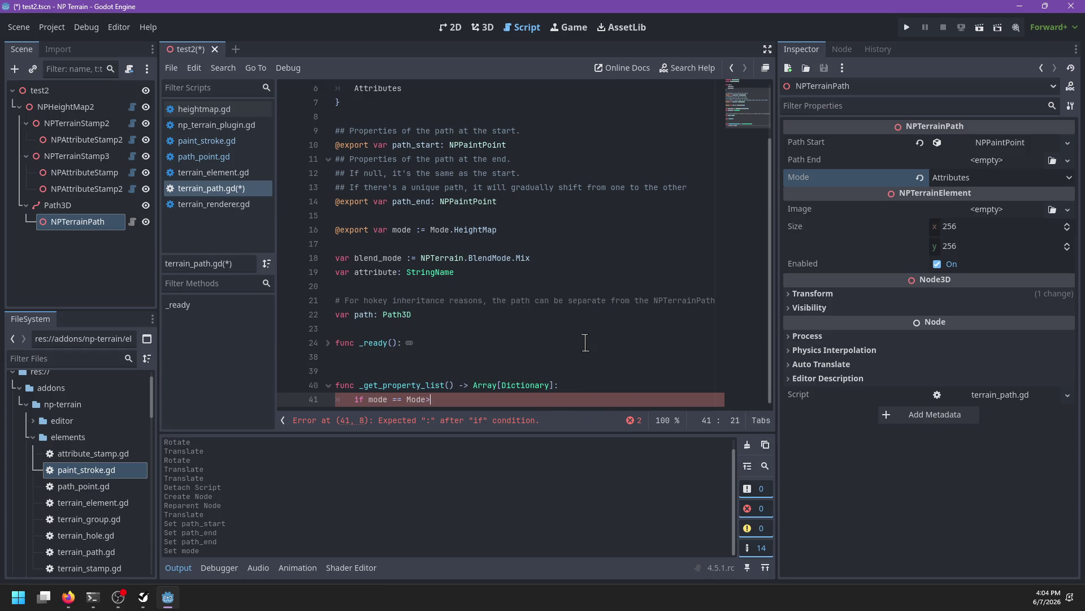
pyautogui.write('.Attributes:')
pyautogui.press('Return')
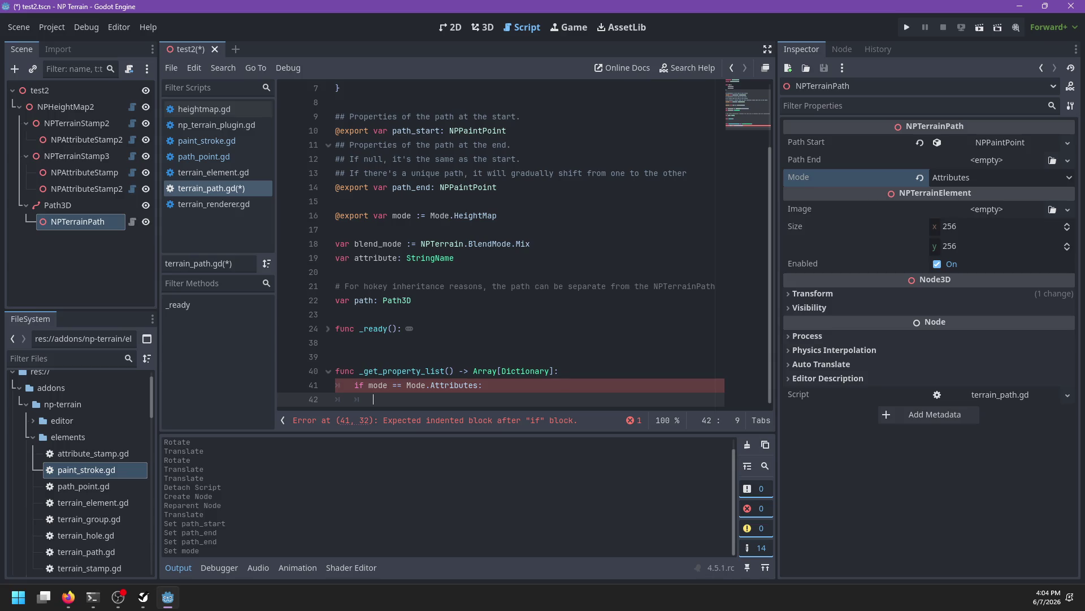
# - Unfold _ready and remove the blank line before _get_property_list
pyautogui.hotkey('alt', 'Tab')
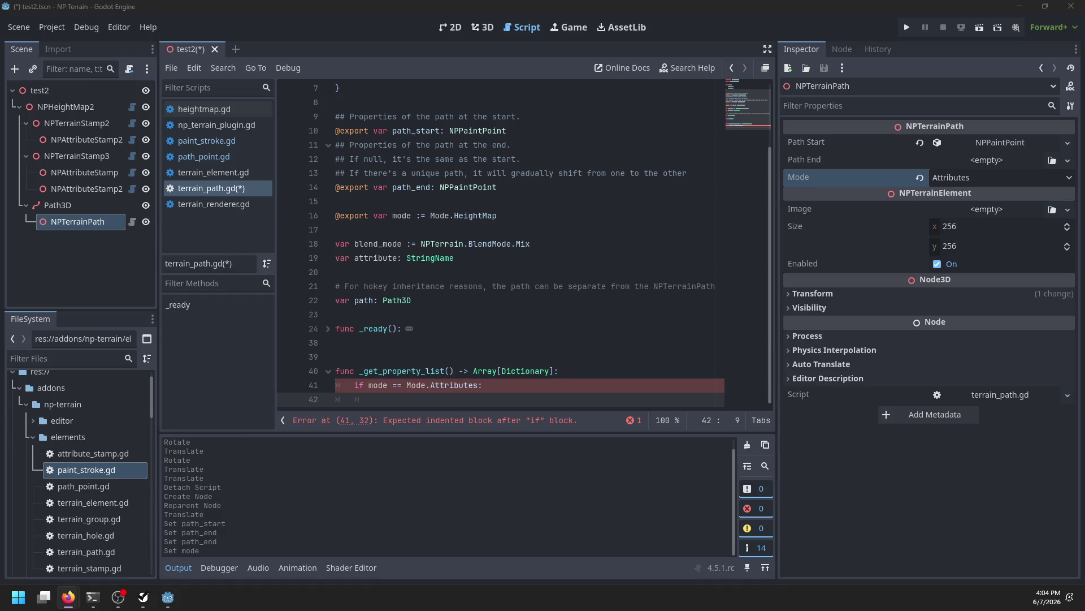
pyautogui.hotkey('alt', 'Tab')
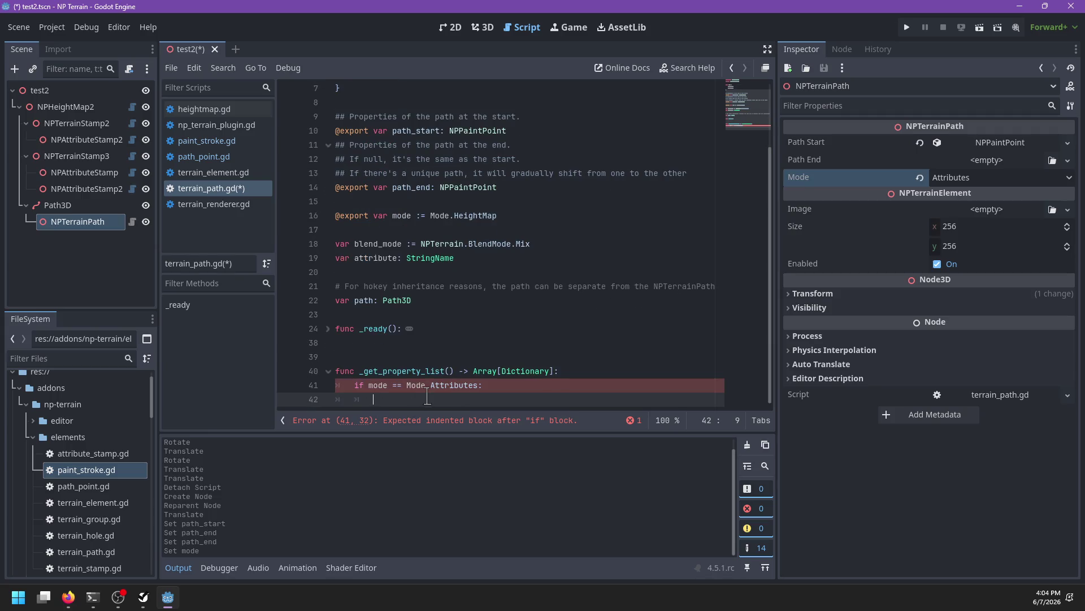
pyautogui.click(328, 328)
pyautogui.scroll(-4, 359, 373)
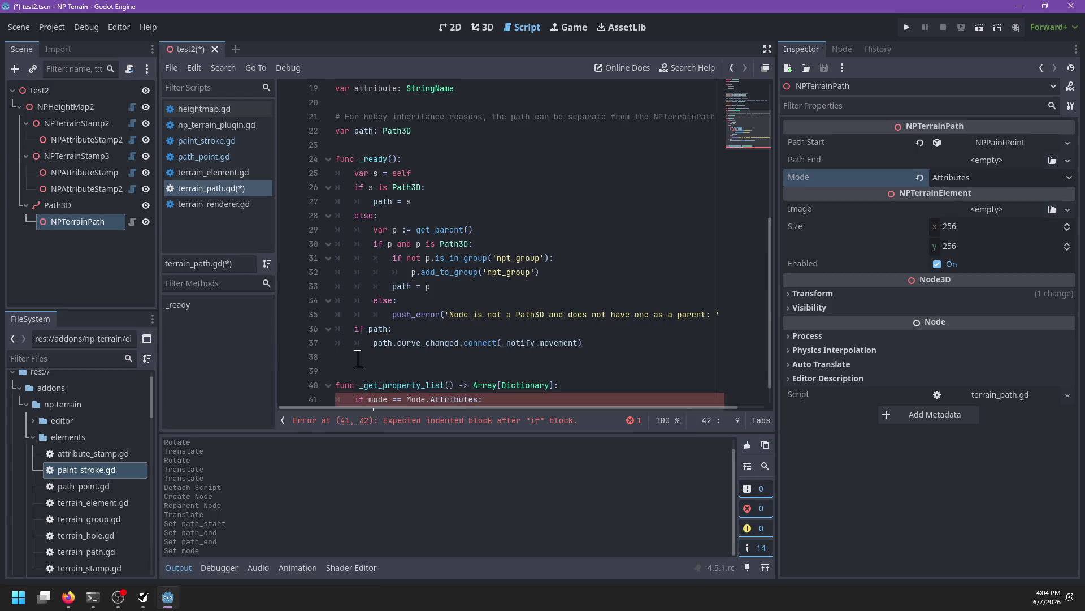
pyautogui.click(358, 358)
pyautogui.press('BackSpace')
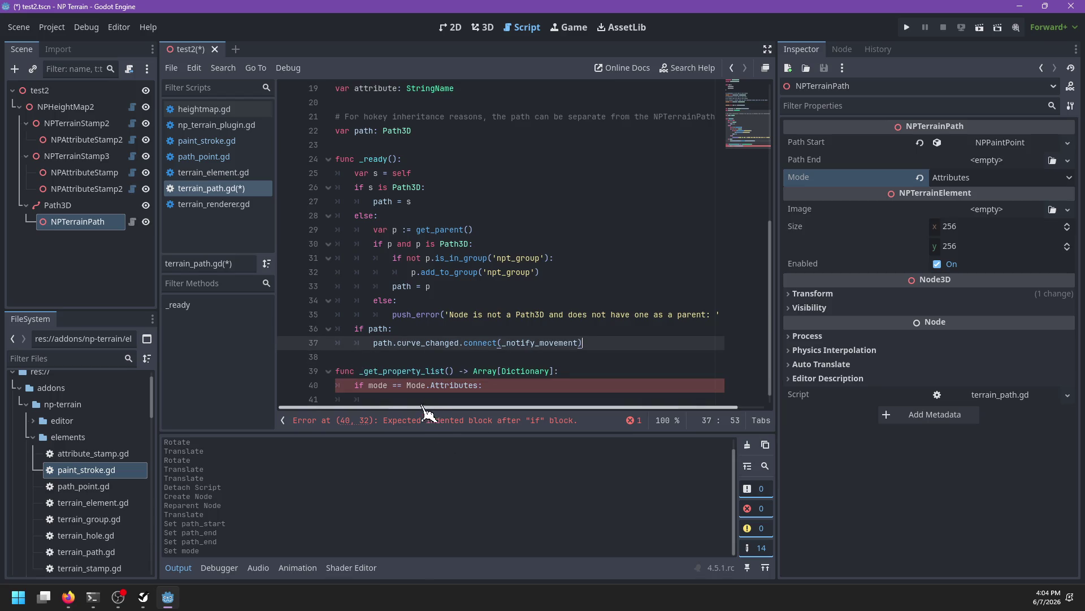
# - Write a 'return [' list holding two empty {} dictionaries in the if body
pyautogui.click(423, 399)
pyautogui.scroll(-1, 422, 399)
pyautogui.scroll(1, 464, 386)
pyautogui.write('return ')
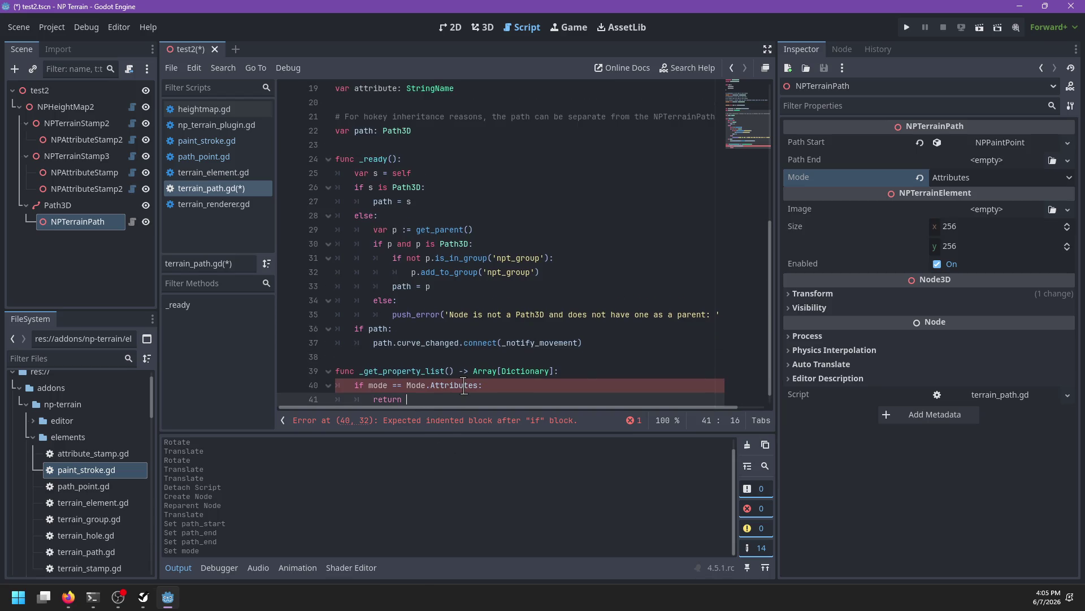
pyautogui.write('[')
pyautogui.press('Return')
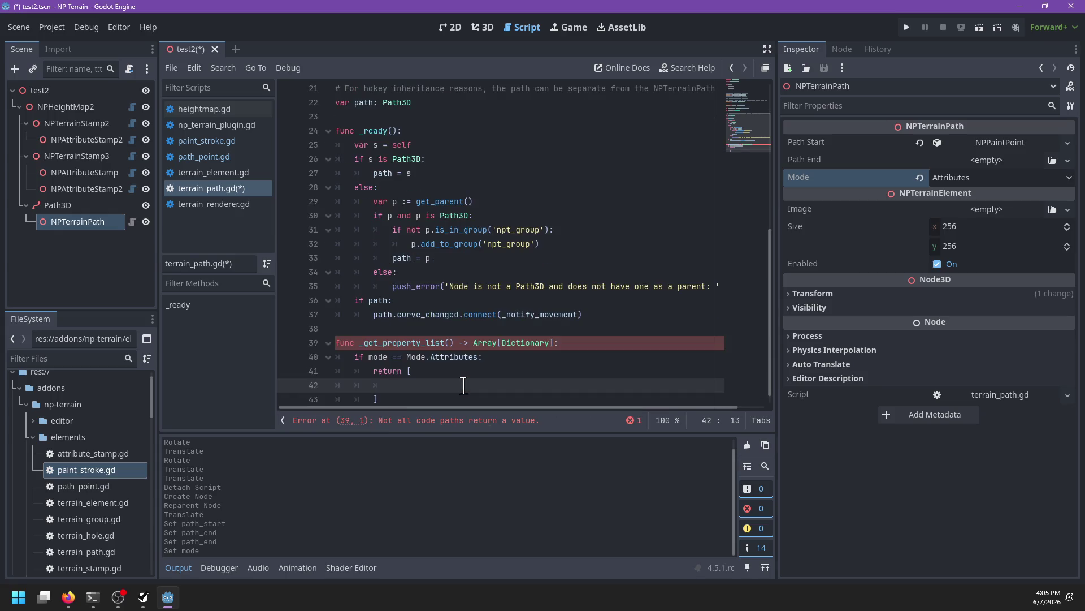
pyautogui.press('Down')
pyautogui.click(464, 386)
pyautogui.write('{},')
pyautogui.press('Return')
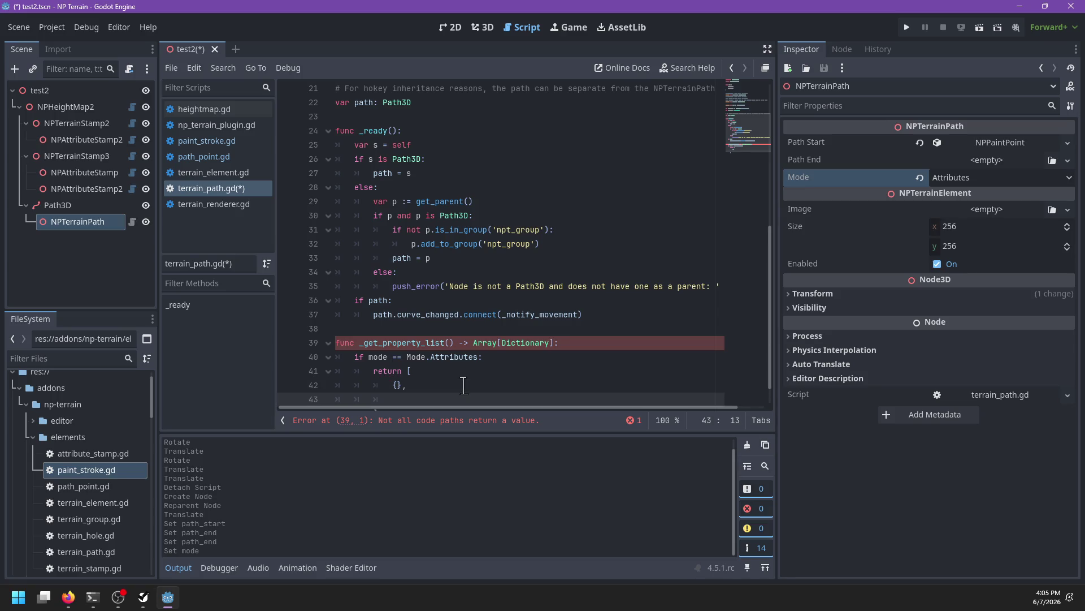
pyautogui.write('{}')
# - Expand the first dictionary to 'name': blend_mode and begin its 'type' key
pyautogui.press('Up')
pyautogui.write('me')
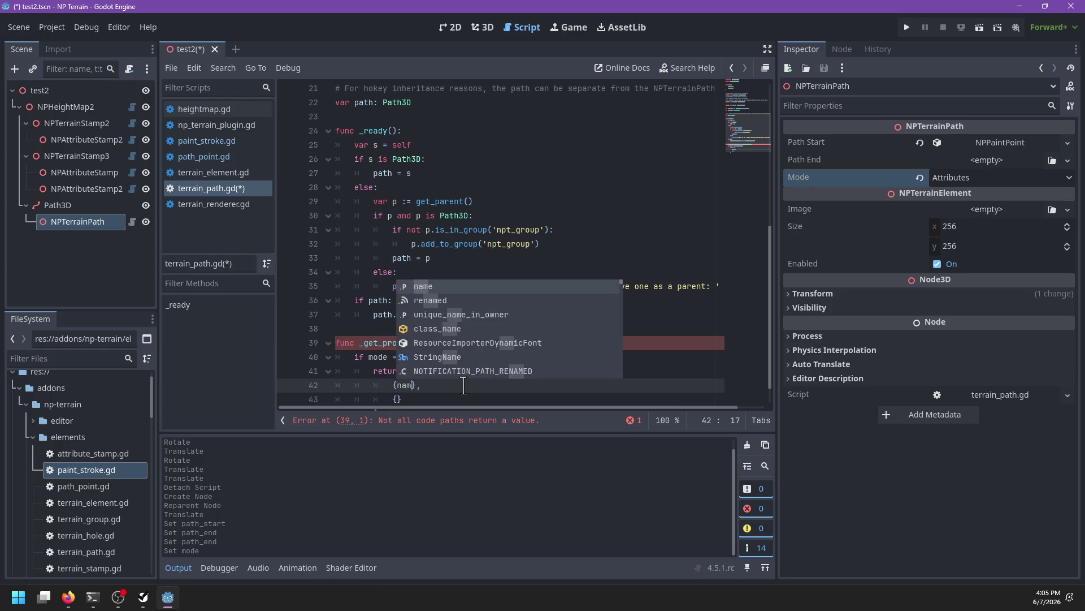
pyautogui.press('Return')
pyautogui.press('BackSpace')
pyautogui.press('BackSpace')
pyautogui.press('BackSpace')
pyautogui.write('{')
pyautogui.press('Return')
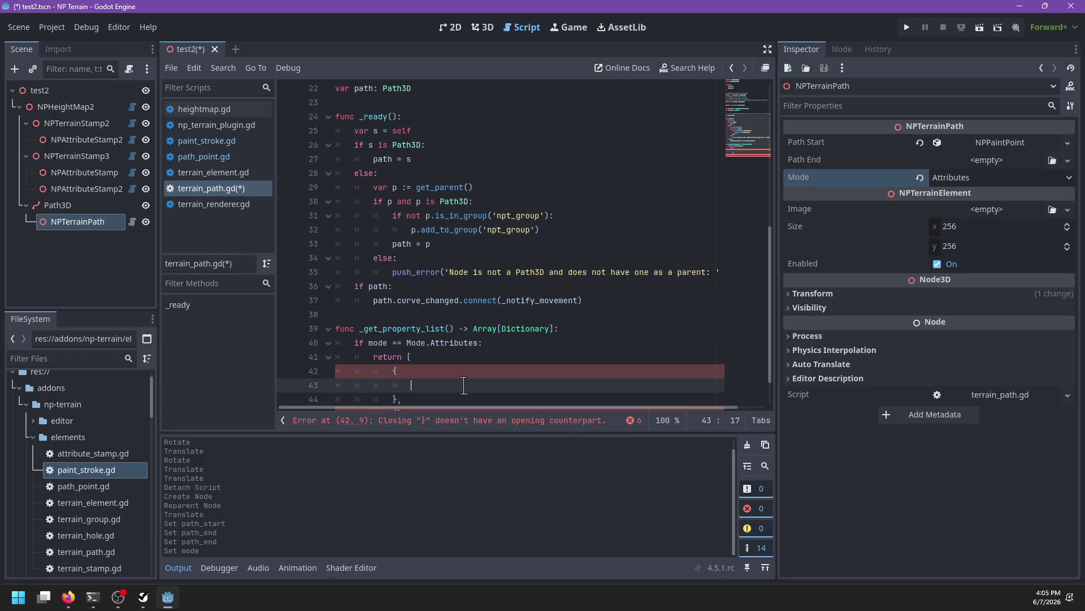
pyautogui.write("name': ")
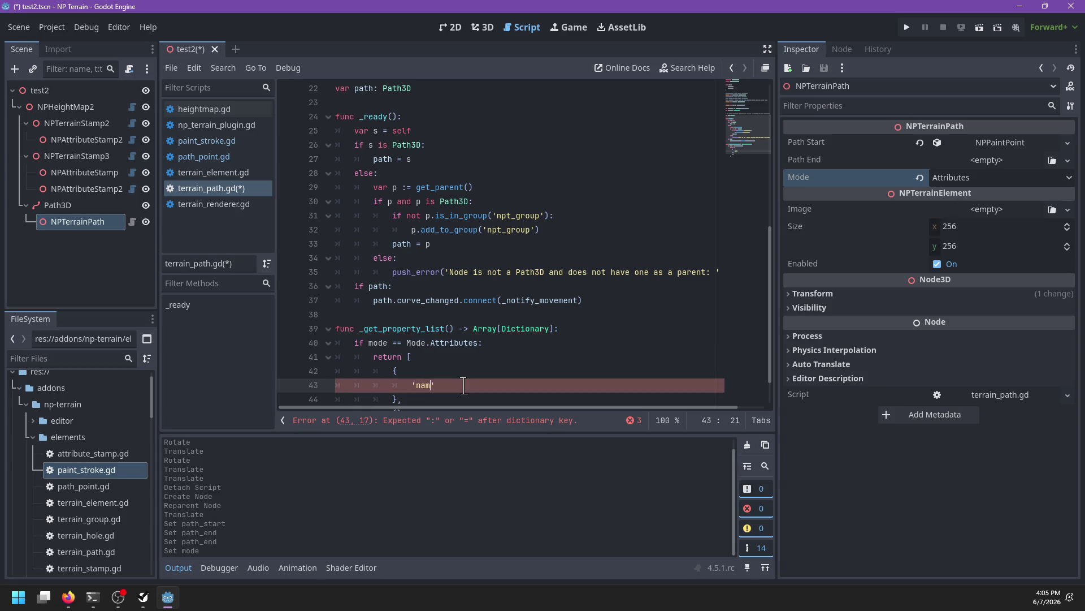
pyautogui.write('blend_mode')
pyautogui.scroll(-1, 531, 324)
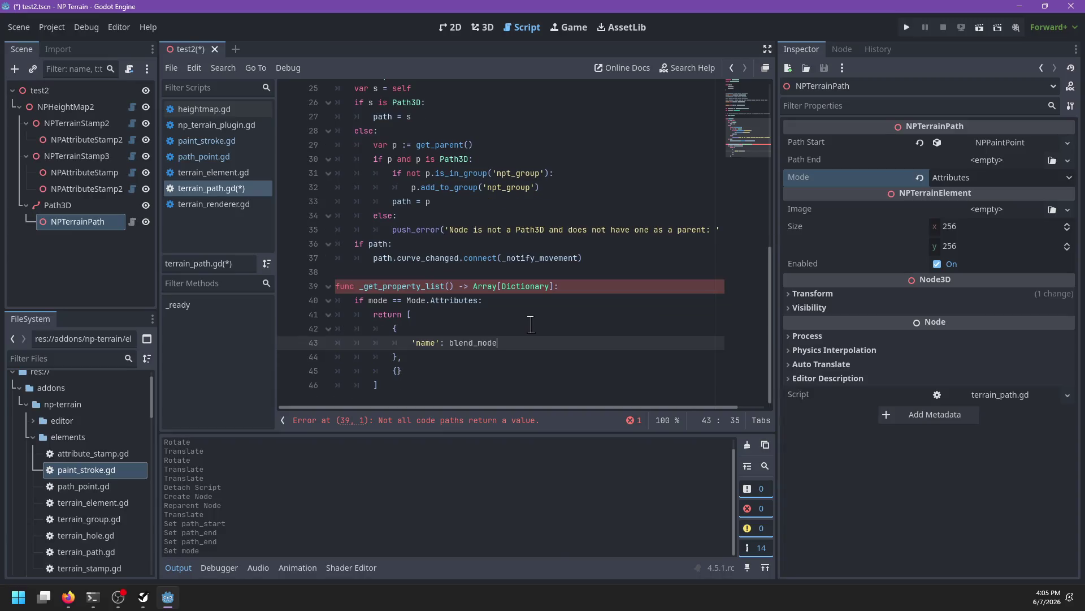
pyautogui.write(',')
pyautogui.press('Return')
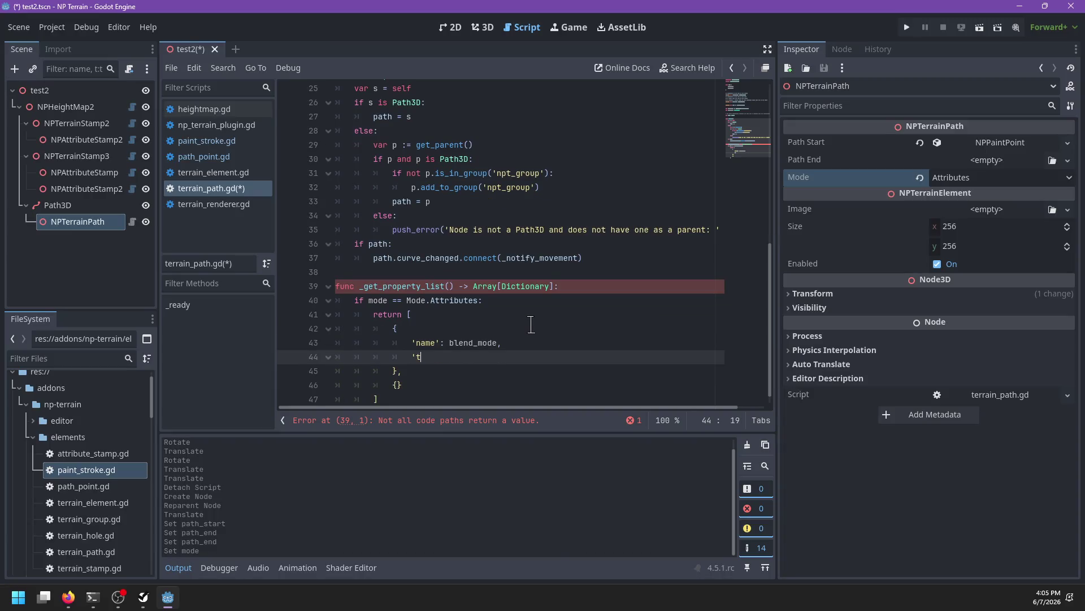
pyautogui.write("ype':")
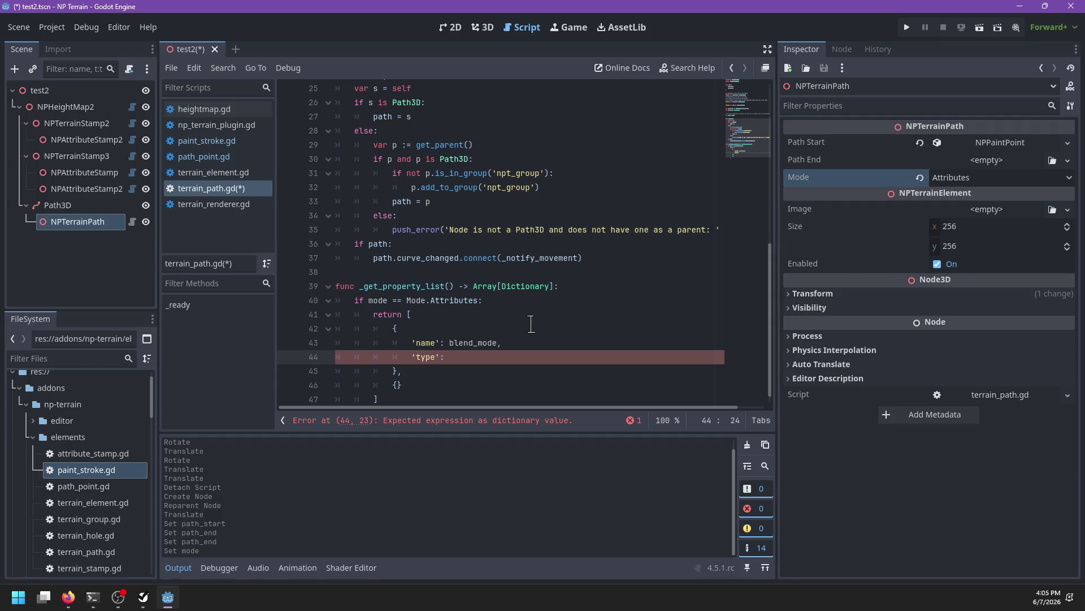
# - Look up the documentation for _get_property_list
pyautogui.click(432, 287)
pyautogui.keyDown('ctrl'); pyautogui.click(431, 287); pyautogui.keyUp('ctrl')
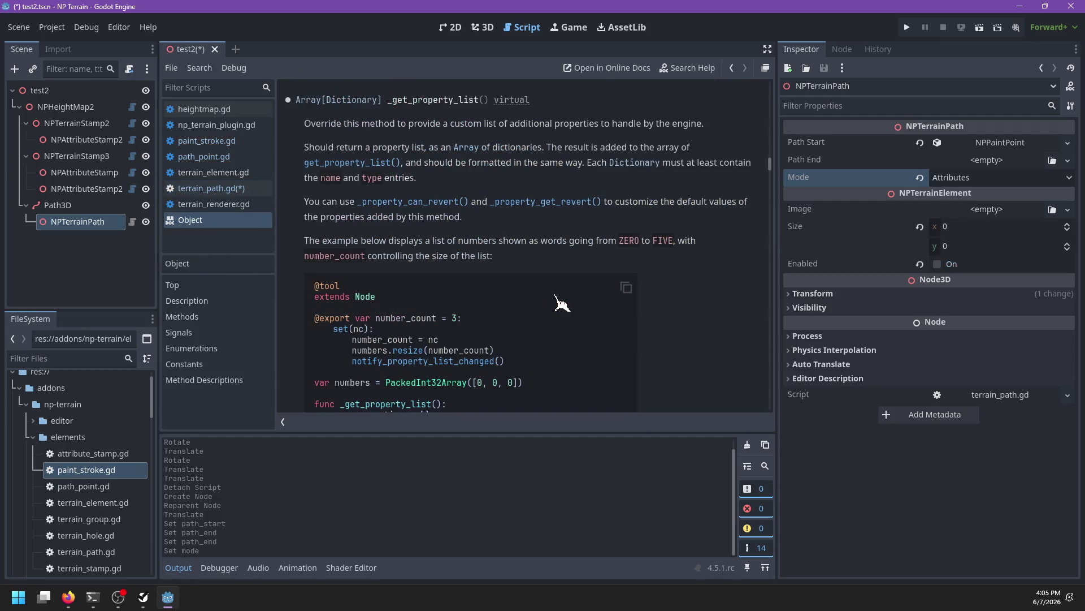
pyautogui.scroll(-2, 517, 283)
pyautogui.scroll(-5, 521, 285)
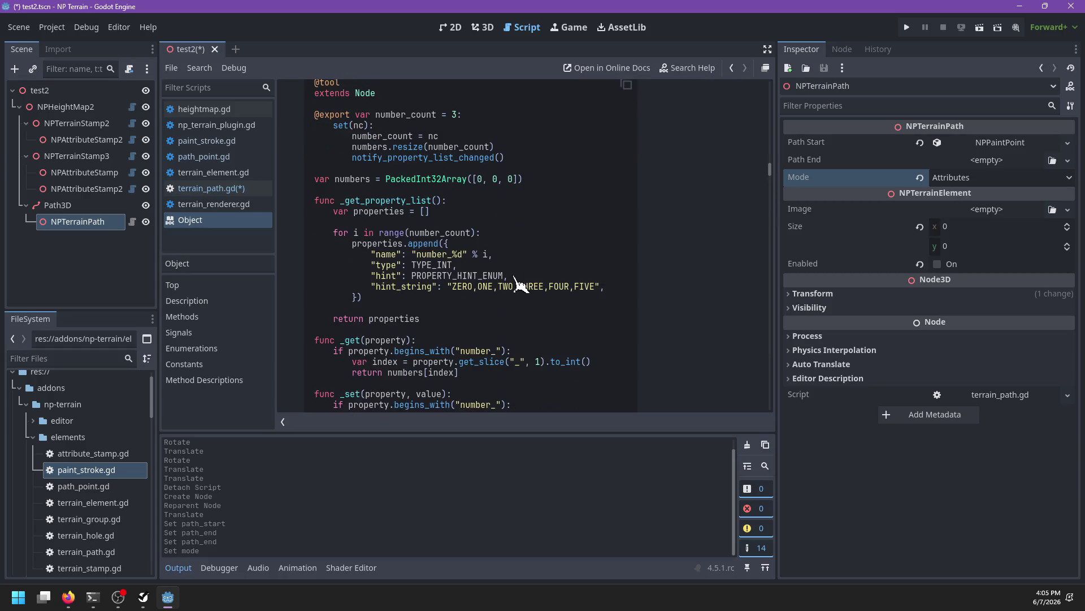
pyautogui.click(219, 191)
# - Give the blend_mode entry 'type': TYPE_INT and 'hint': PROPERTY_HINT_ENUM
pyautogui.click(473, 370)
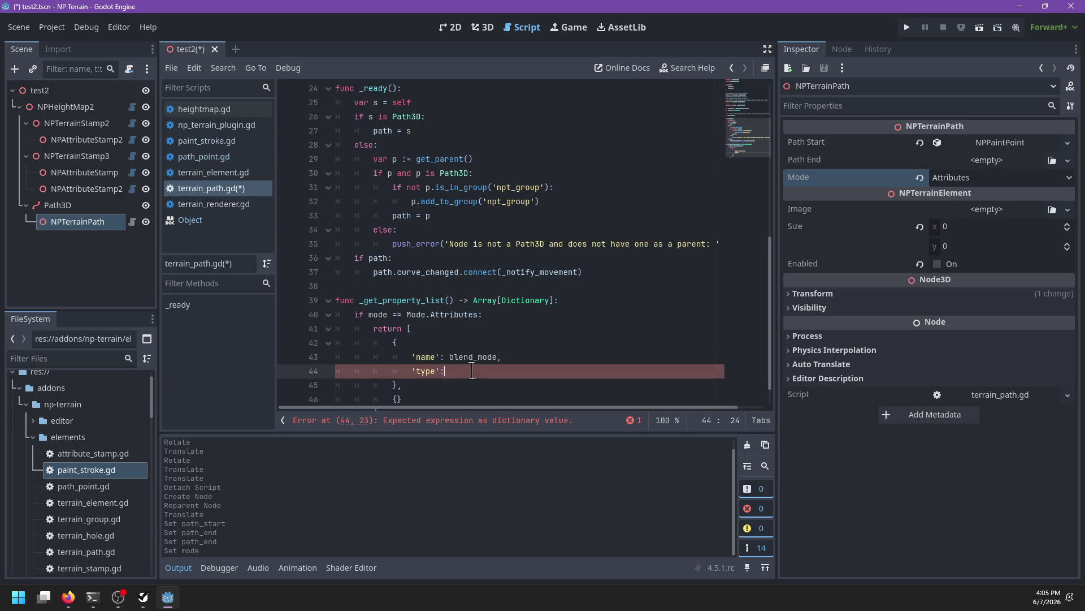
pyautogui.write('YPE_INT,')
pyautogui.press('Return')
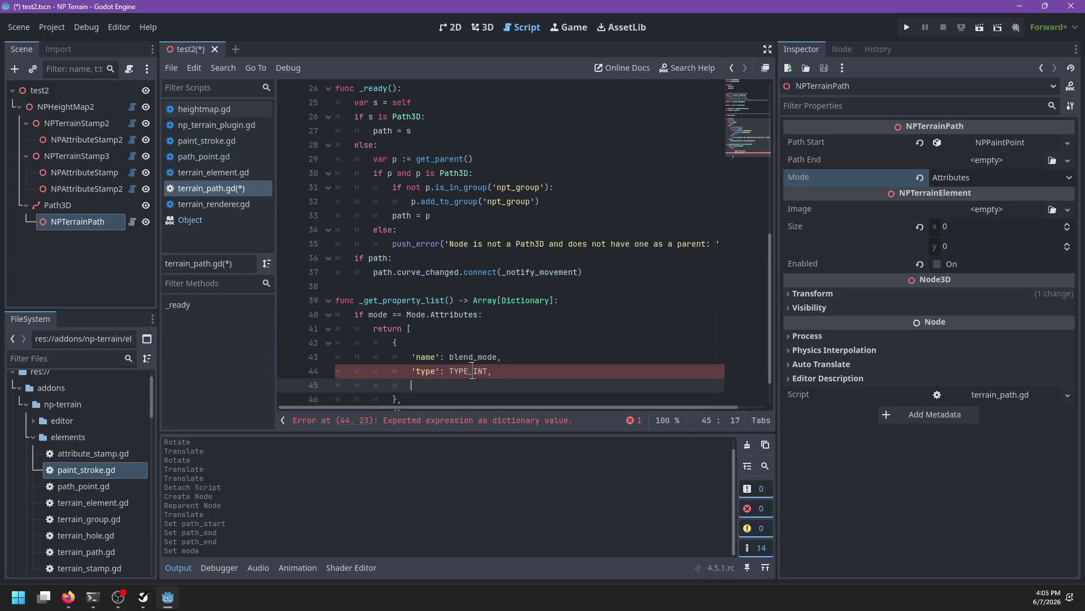
pyautogui.write('hint')
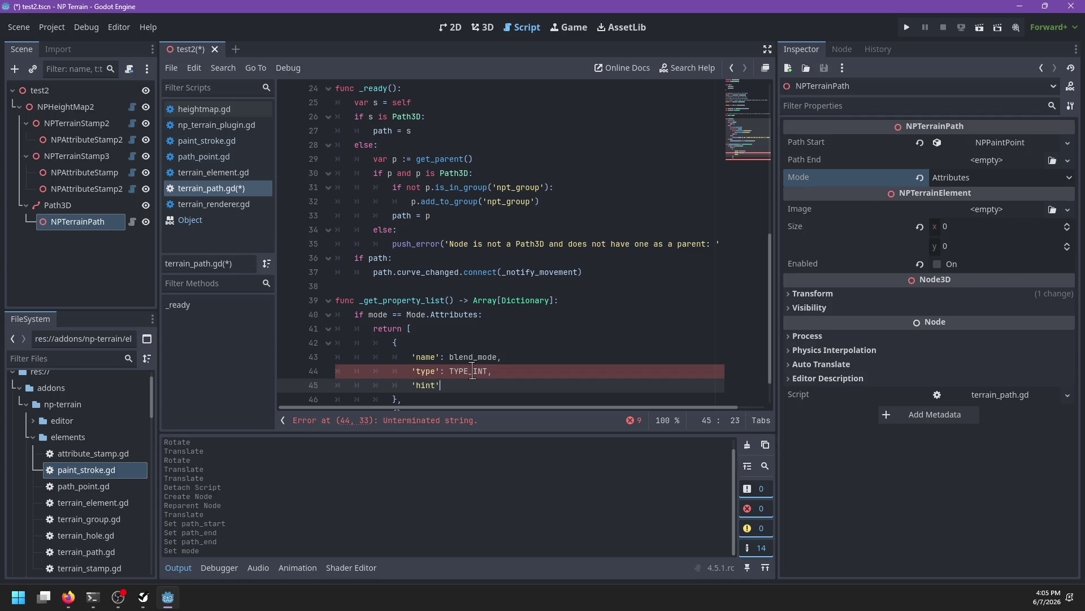
pyautogui.write(': HINT_ENUM')
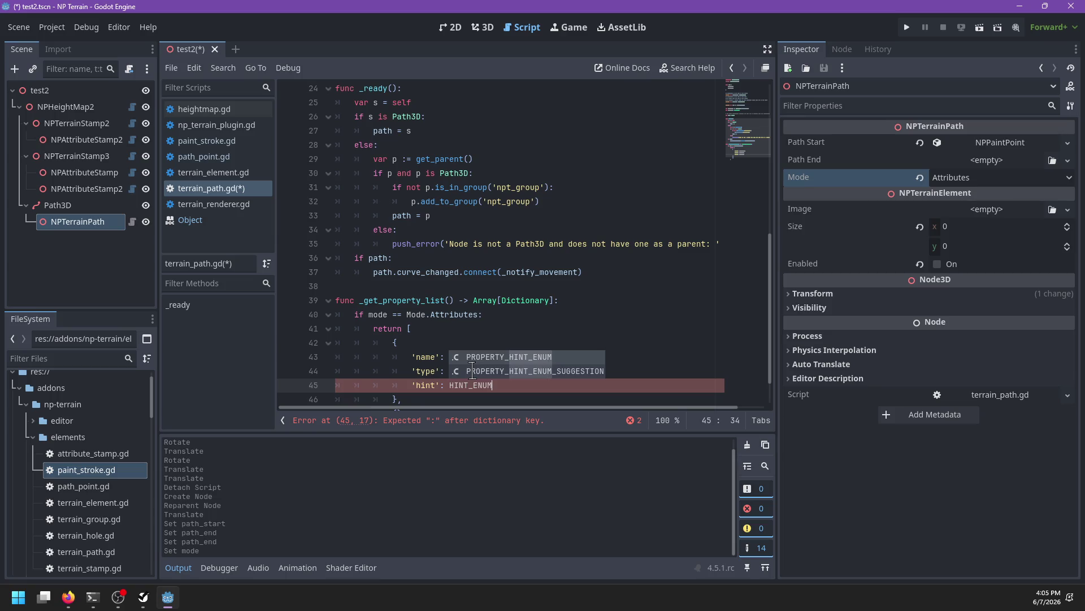
pyautogui.press('Return')
pyautogui.write(',attribute')
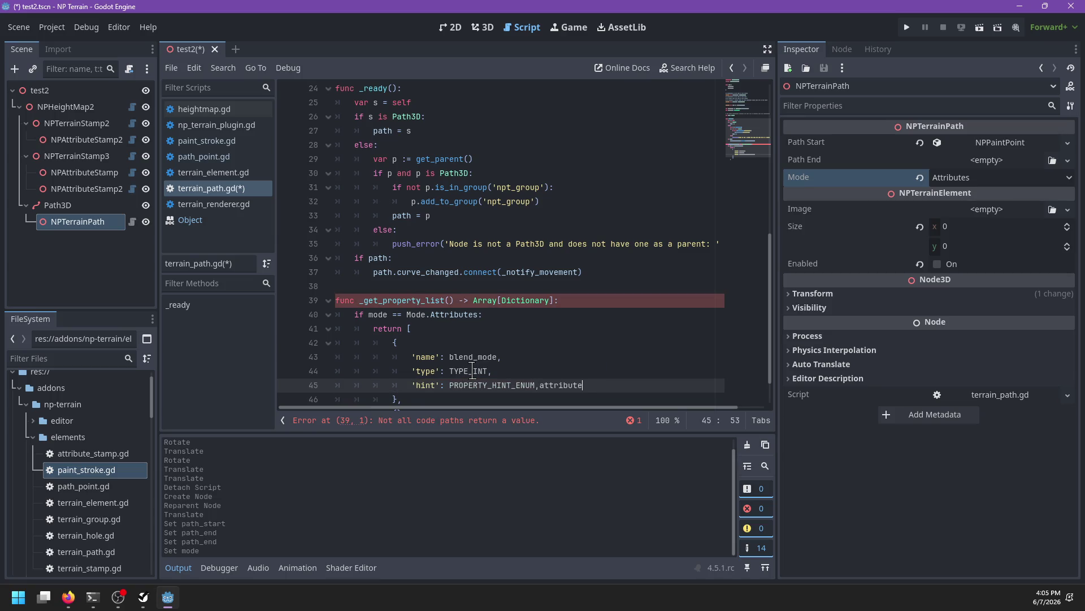
pyautogui.press('BackSpace')
pyautogui.press('BackSpace')
pyautogui.press('BackSpace')
pyautogui.press('Return')
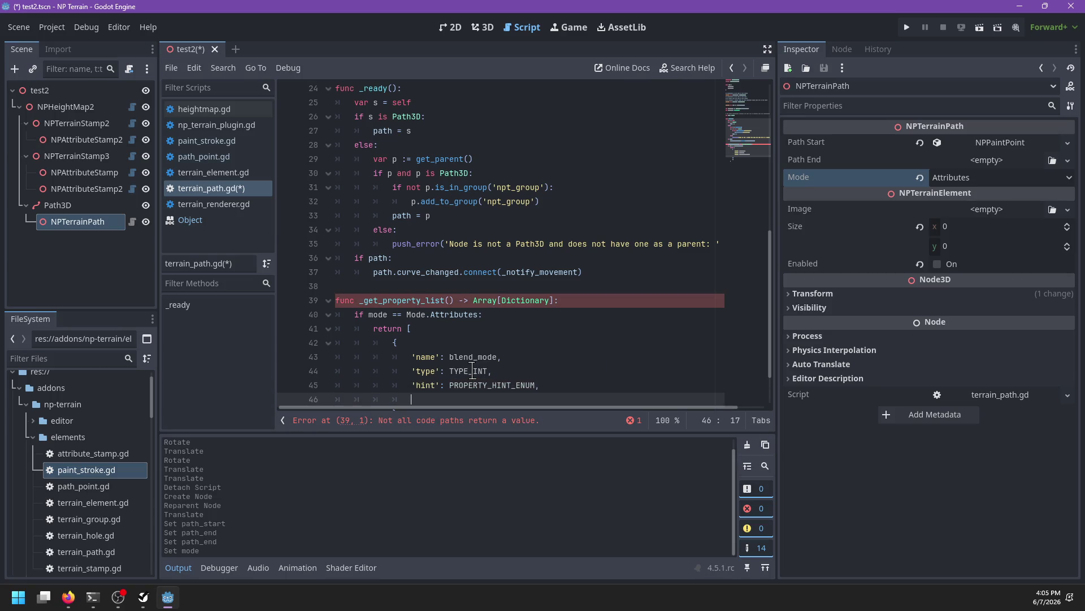
# - Set the entry's 'hint_string' to ','.join(NPTerrain.BlendMode.keys())
pyautogui.write('hint')
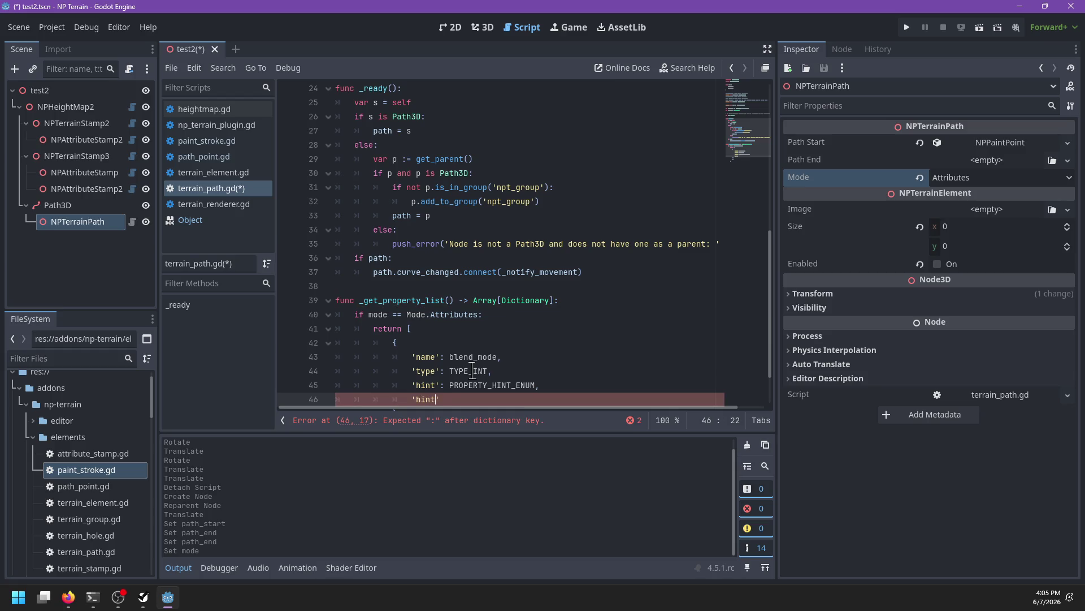
pyautogui.write('_string')
pyautogui.press('BackSpace')
pyautogui.scroll(6, 525, 274)
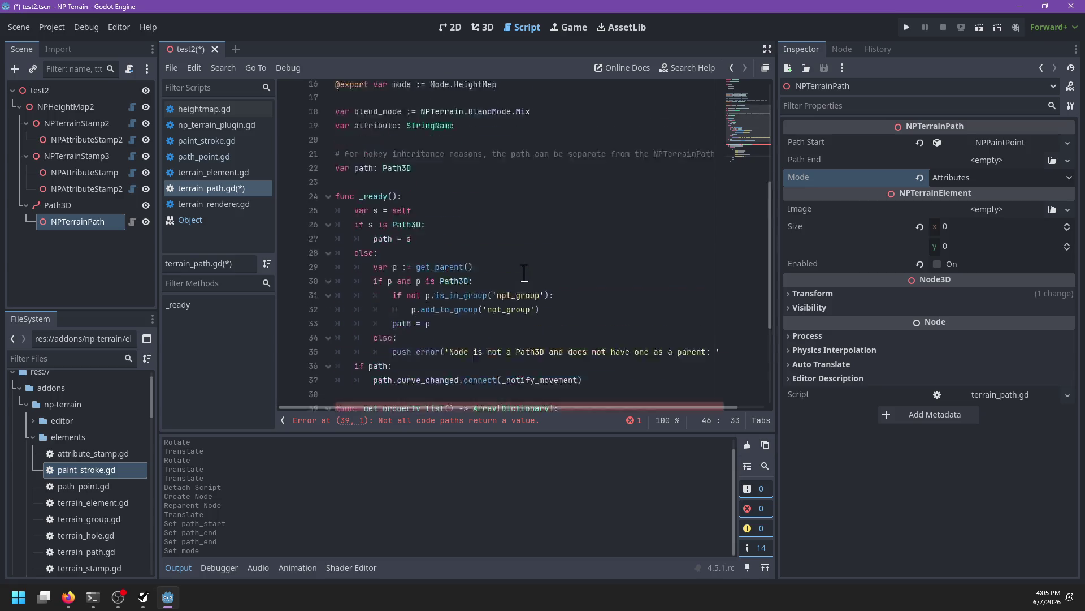
pyautogui.scroll(-2, 492, 274)
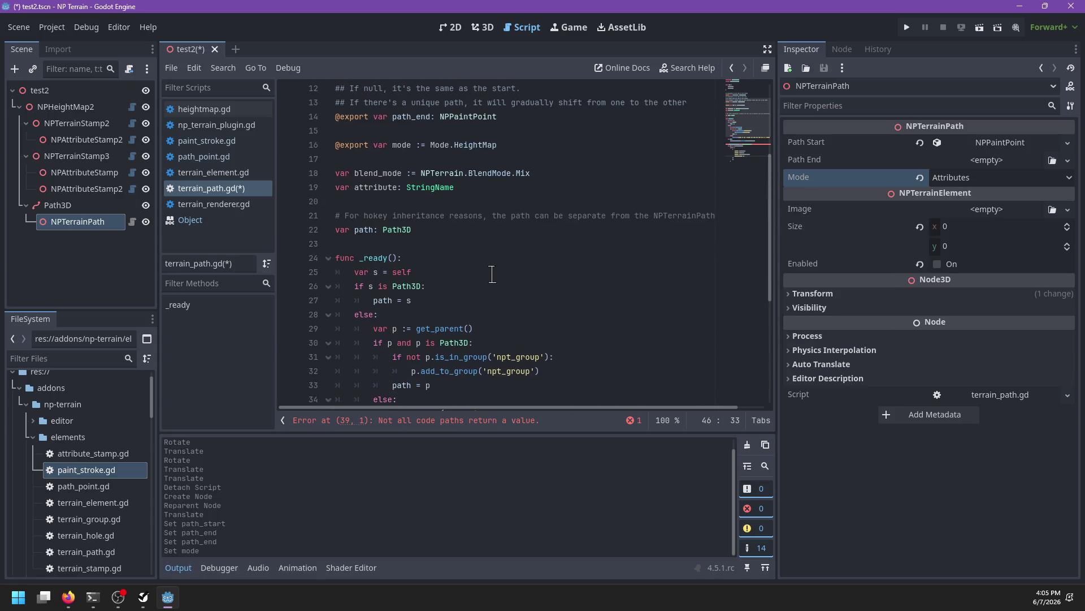
pyautogui.write("': blend_mode.keys().")
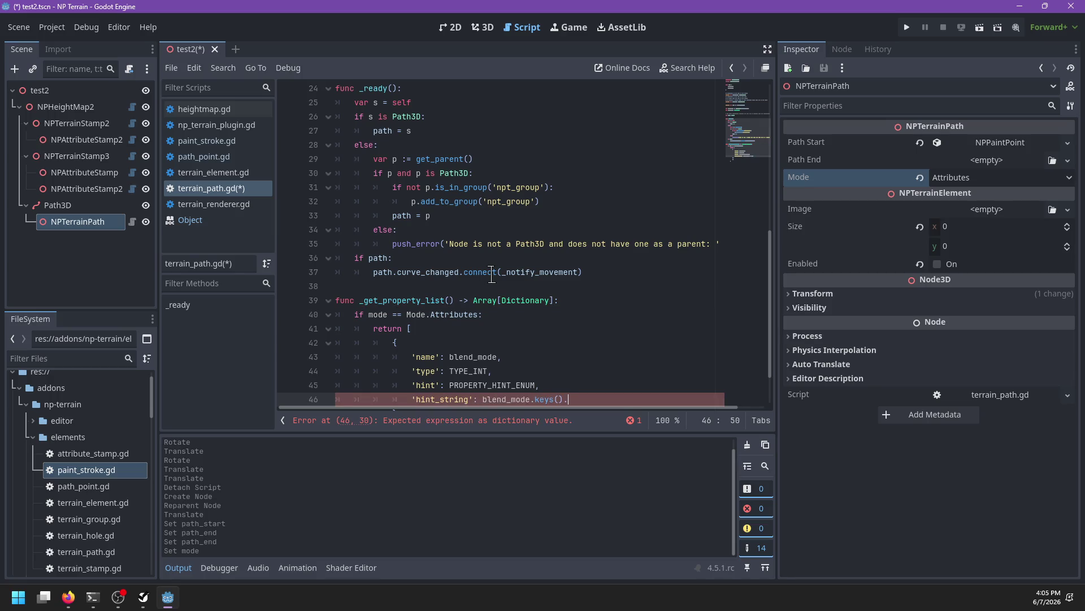
pyautogui.press('BackSpace')
pyautogui.press('BackSpace')
pyautogui.press('BackSpace')
pyautogui.write('NP')
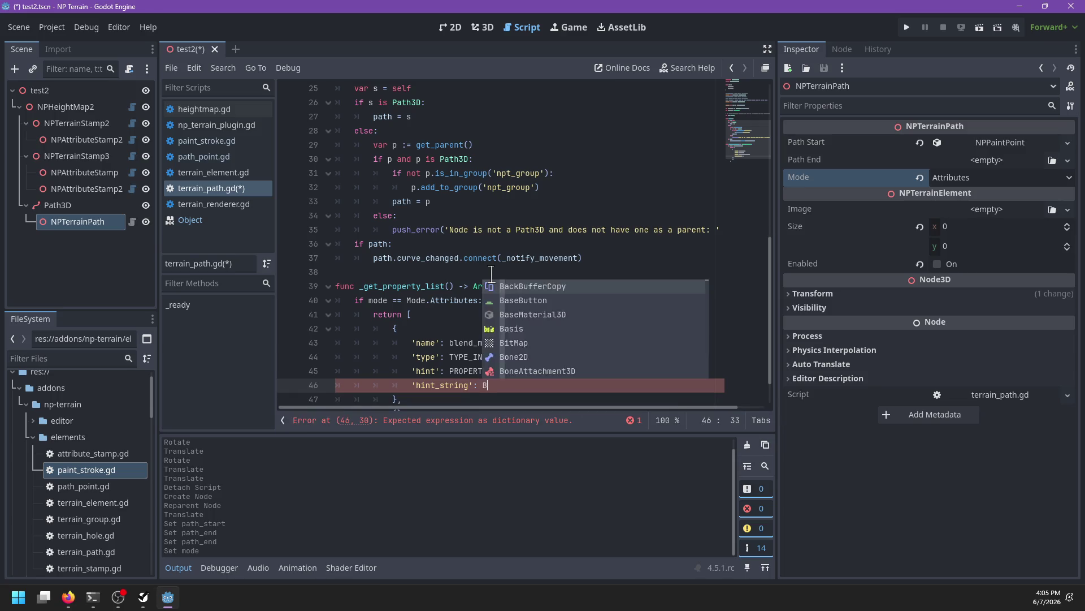
pyautogui.write('Terrain.BlendMode.')
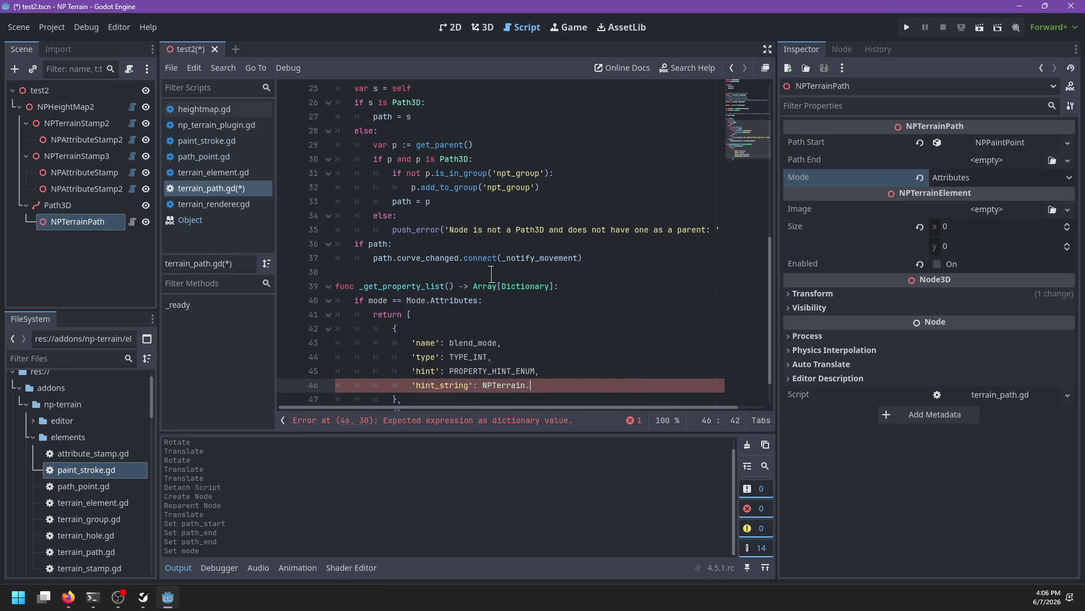
pyautogui.write('keys().join')
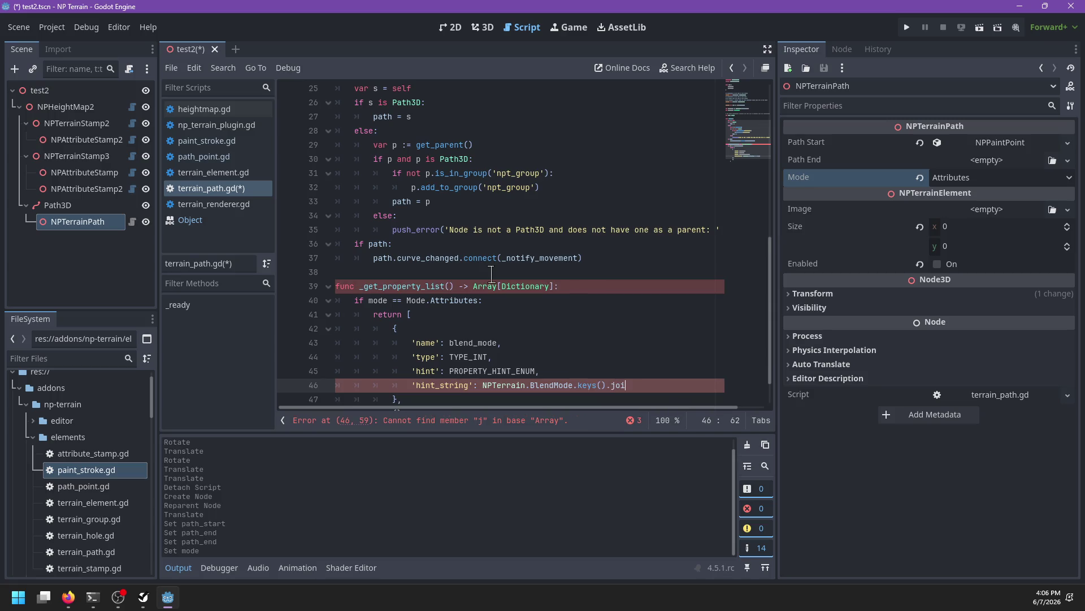
pyautogui.write("('")
pyautogui.hotkey('ctrl', 'shift', 'Left')
pyautogui.hotkey('ctrl', 'shift', 'Left')
pyautogui.hotkey('ctrl', 'shift', 'Left')
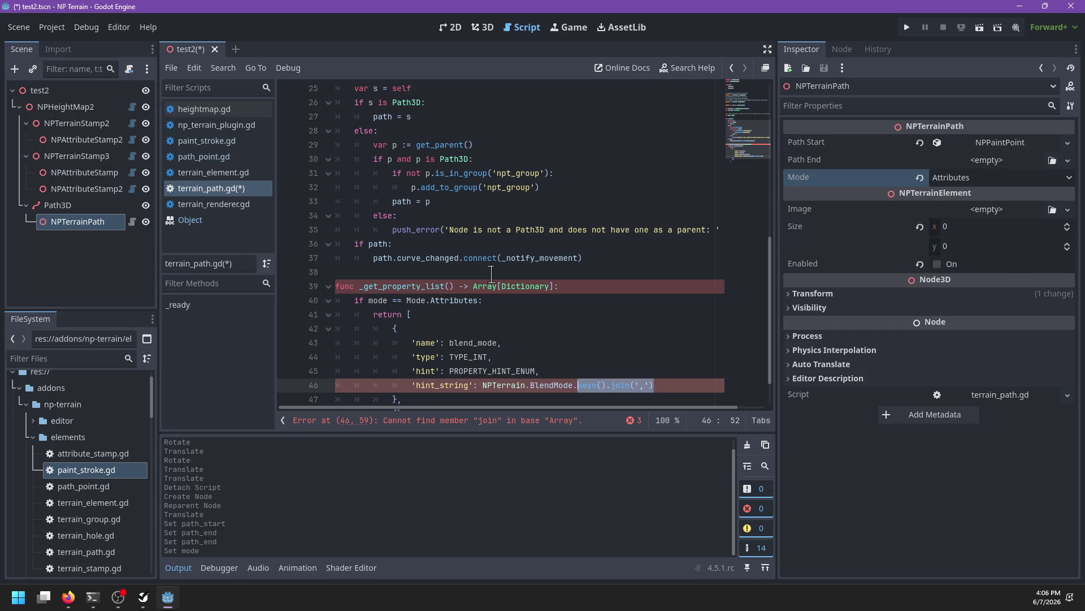
pyautogui.press('BackSpace')
pyautogui.hotkey('ctrl', 'Left')
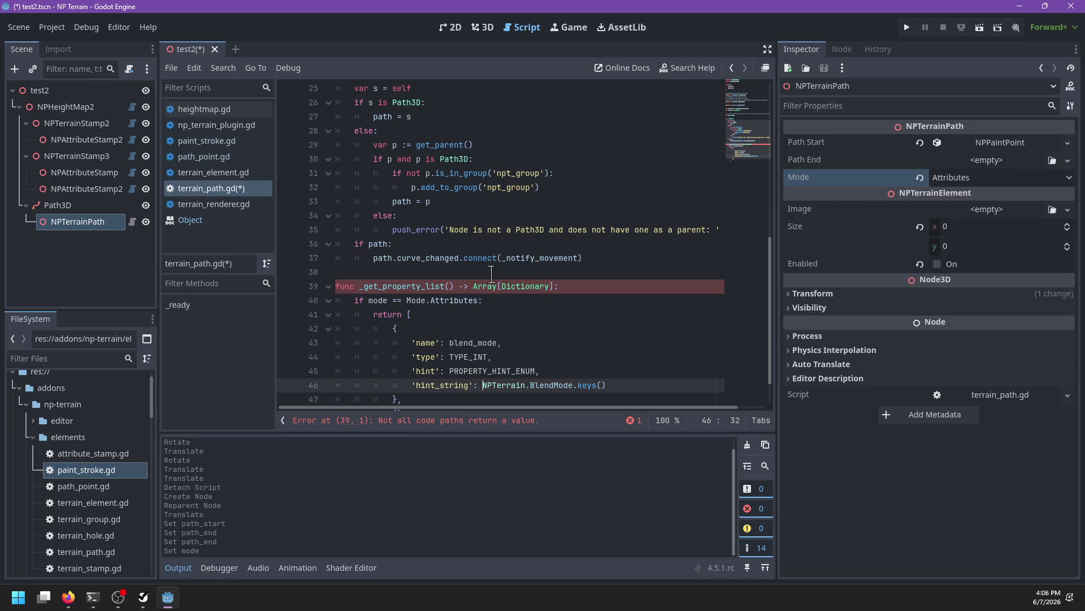
pyautogui.hotkey('ctrl', 'Left')
pyautogui.hotkey('ctrl', 'Left')
pyautogui.hotkey('ctrl', 'Left')
pyautogui.write("','.joi")
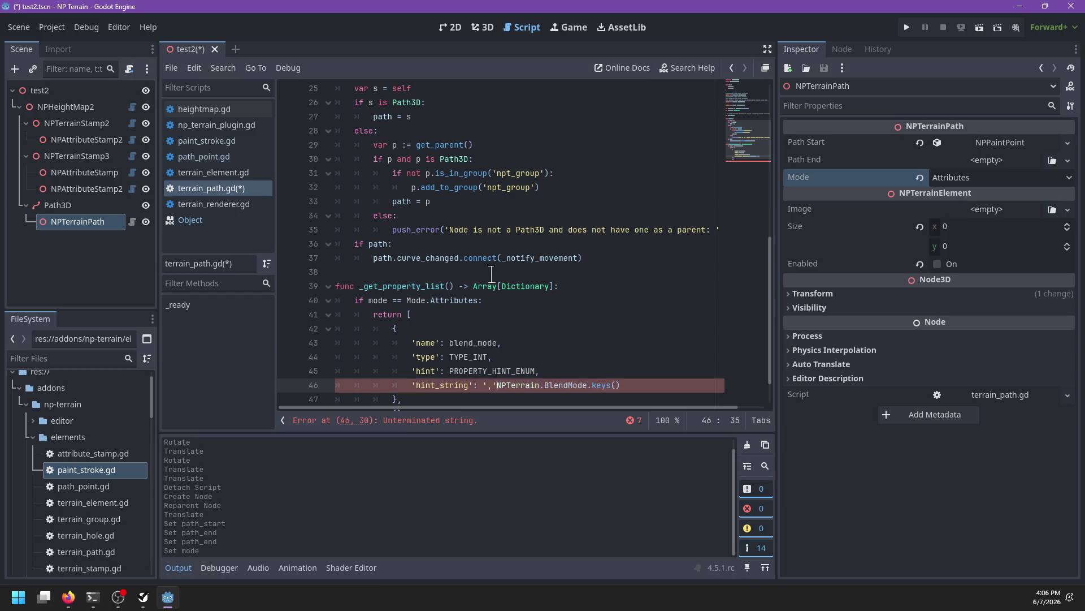
pyautogui.write('n(')
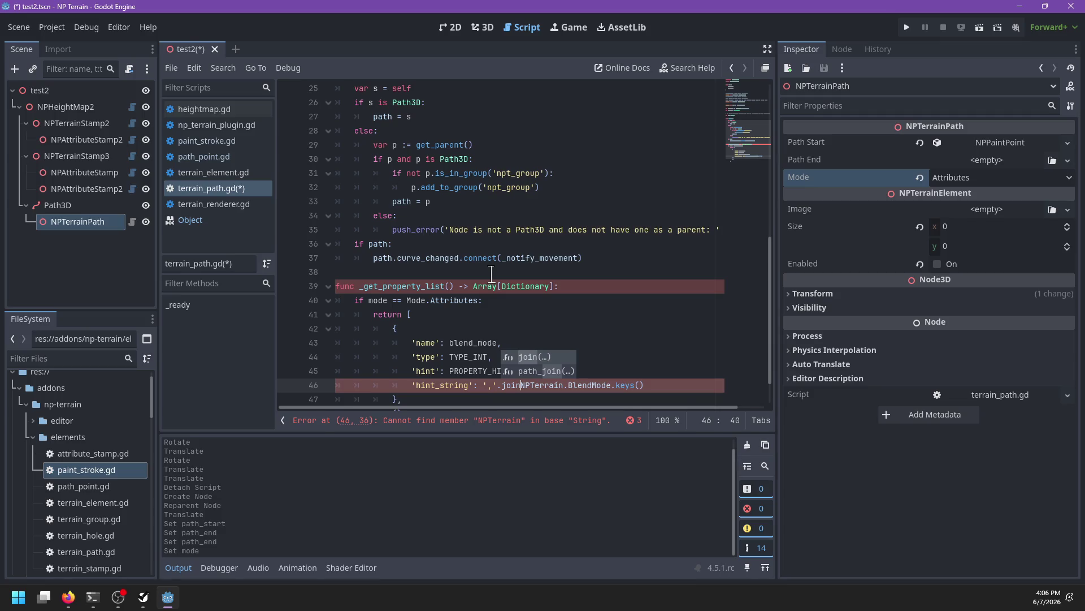
pyautogui.press('End')
pyautogui.write(')')
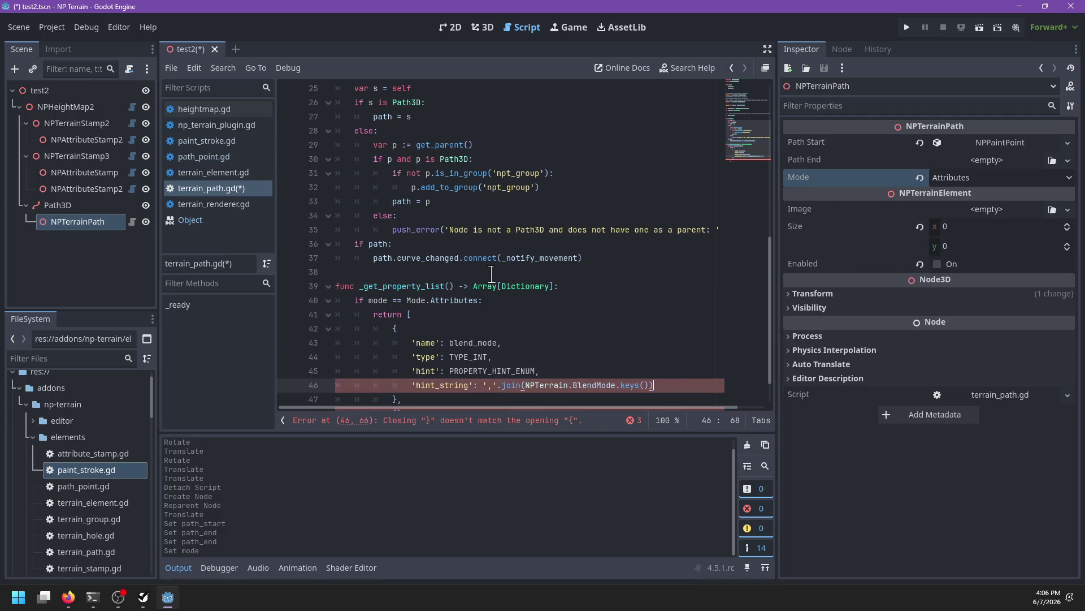
# - Delete the empty placeholder {} dictionary after the blend_mode entry
pyautogui.scroll(-1, 490, 277)
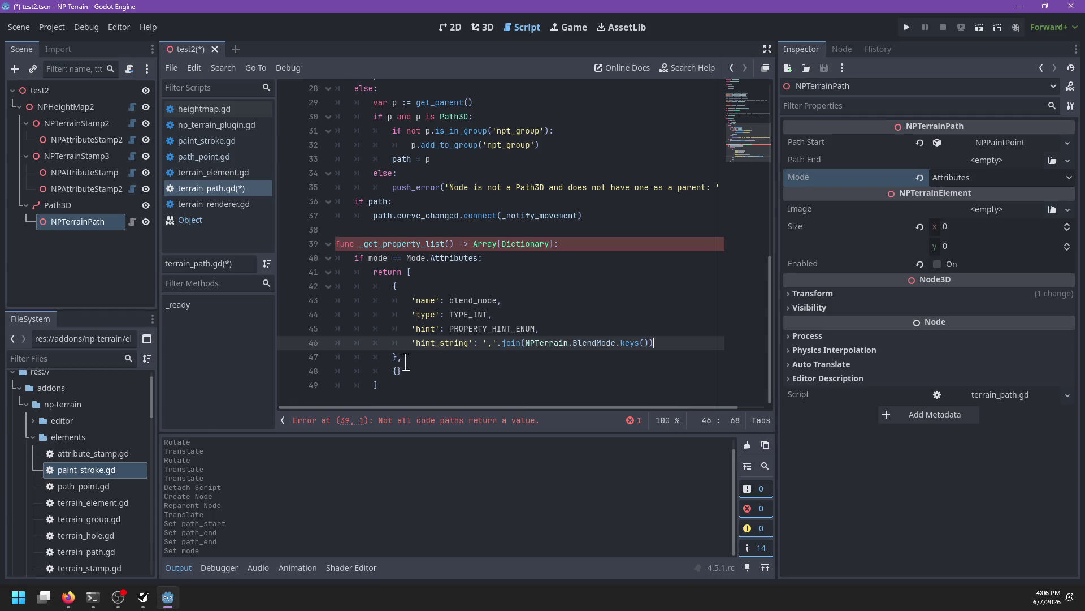
pyautogui.click(404, 370)
pyautogui.press('BackSpace')
pyautogui.press('BackSpace')
pyautogui.press('BackSpace')
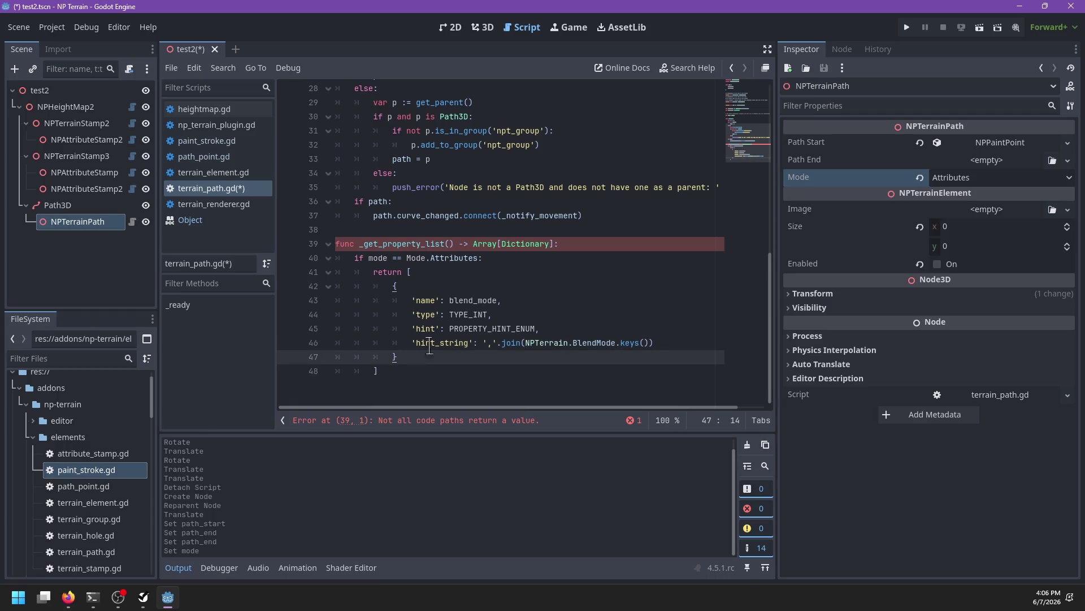
# - Insert a new dictionary at the top of the returned list and quote blend_mode as a string
pyautogui.click(437, 274)
pyautogui.press('Return')
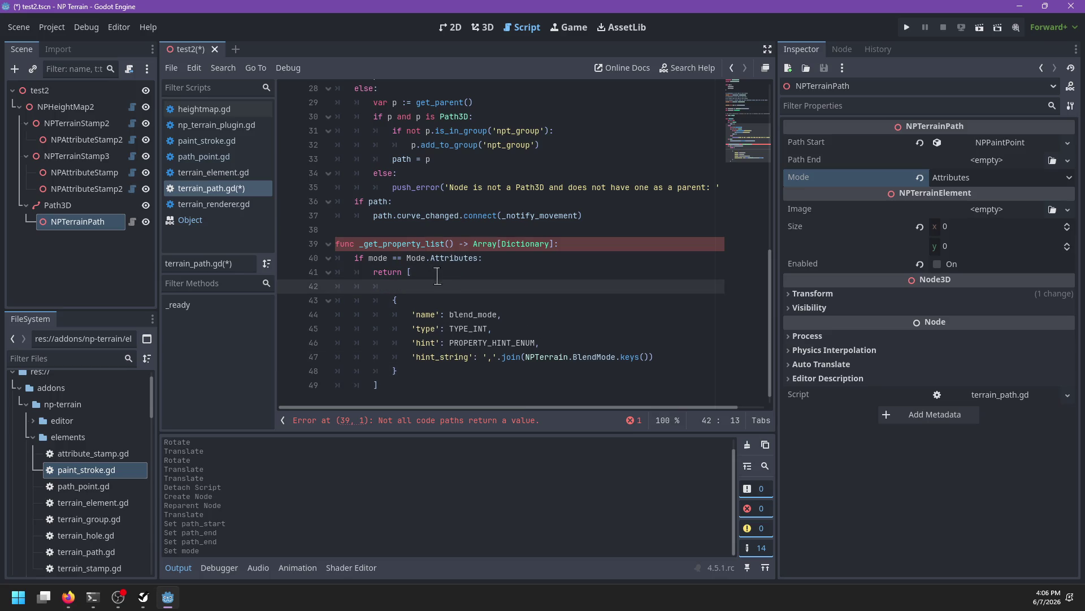
pyautogui.write('{},')
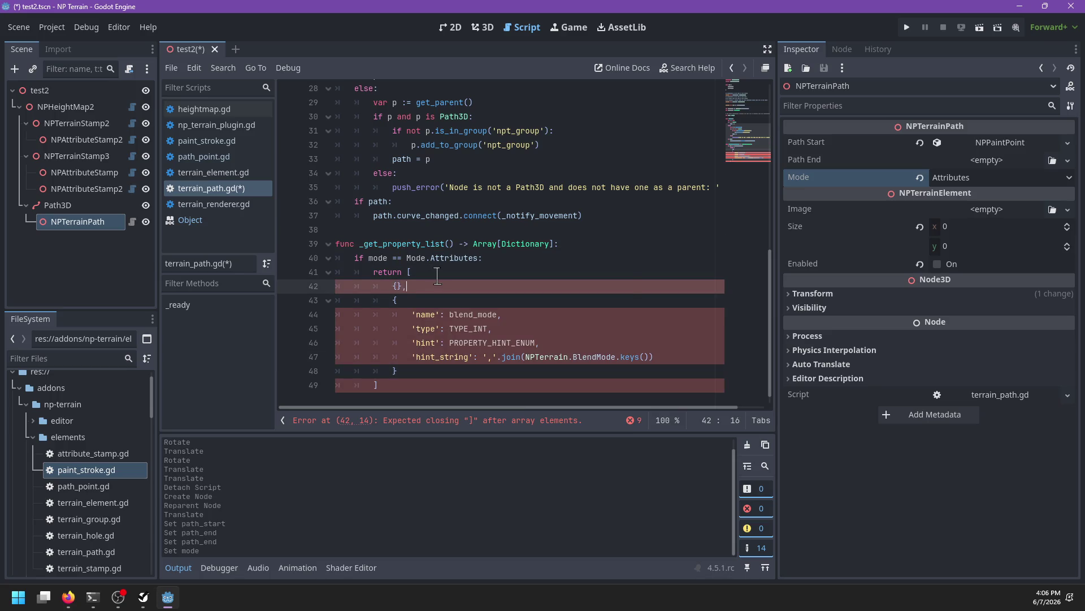
pyautogui.press('Left')
pyautogui.press('Left')
pyautogui.press('Return')
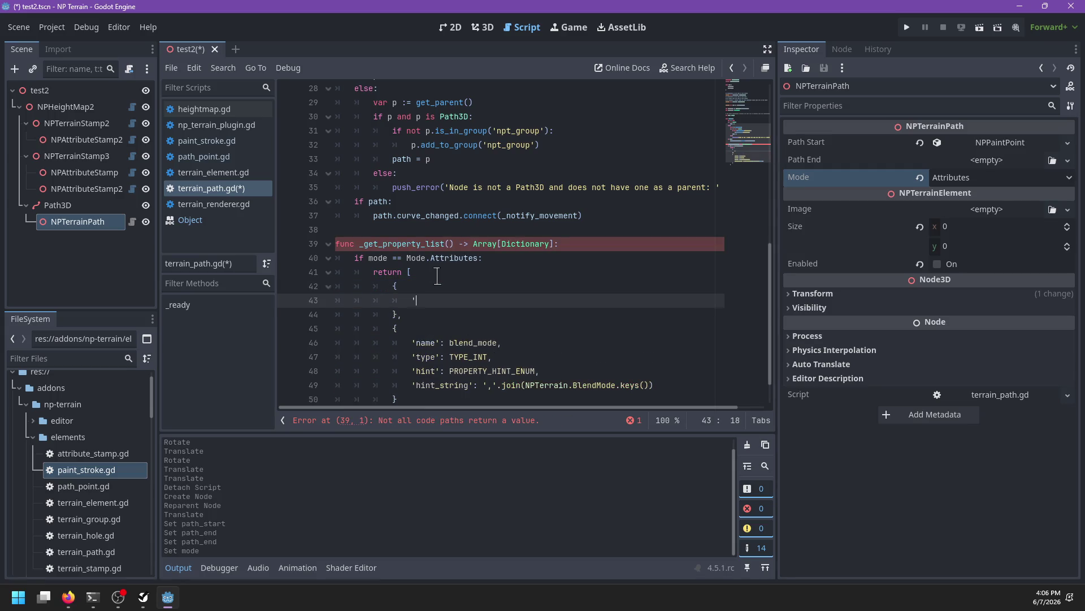
pyautogui.write("'name':")
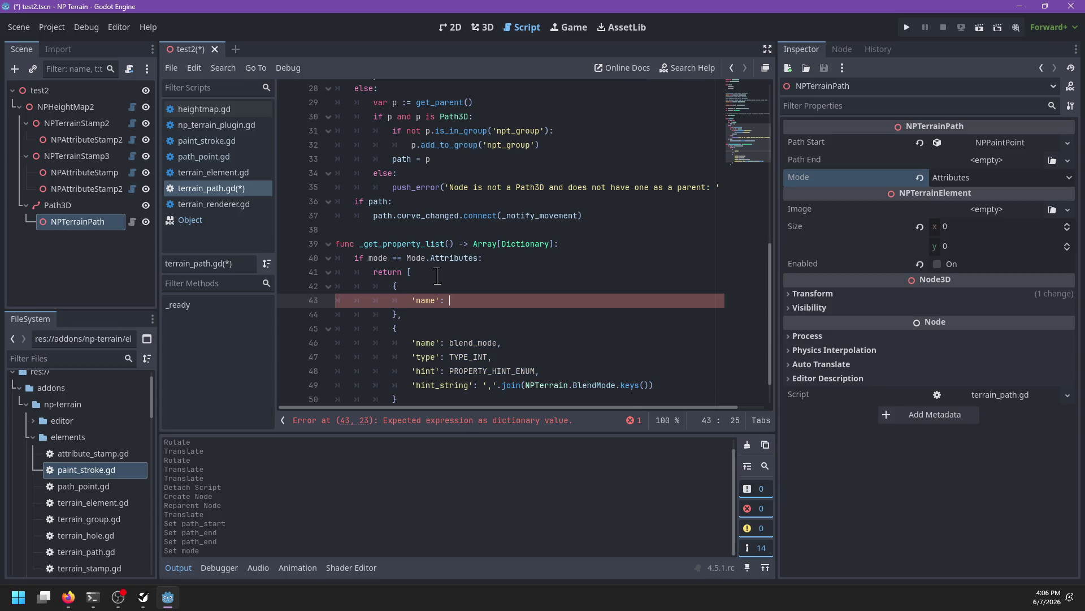
pyautogui.click(449, 343)
pyautogui.doubleClick(486, 341)
pyautogui.write("'")
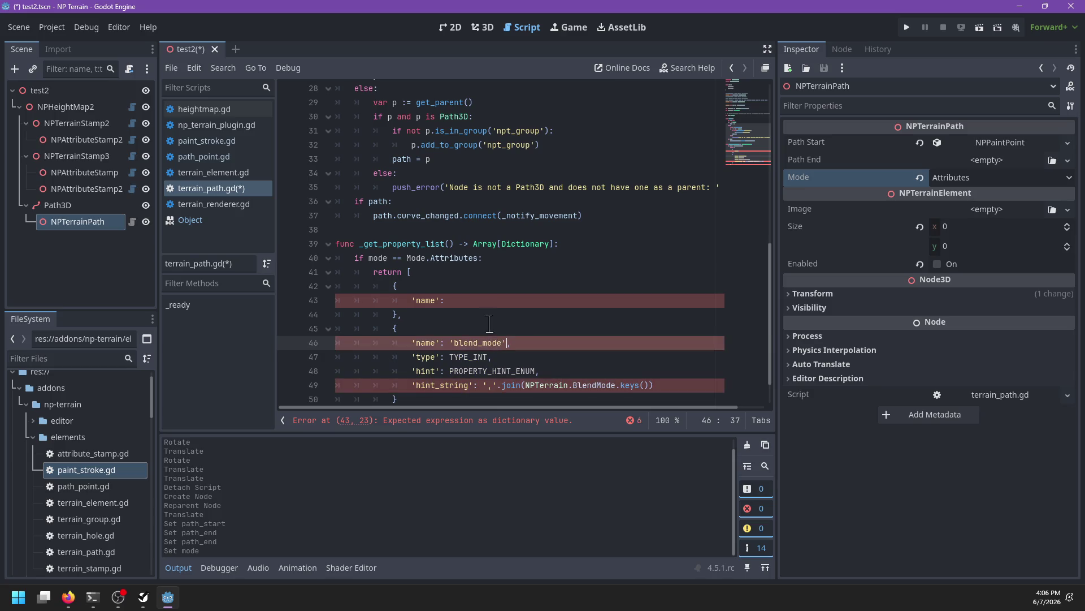
# - Fill the new entry with 'name': 'attribute' and 'type': TYPE_STRING_NAME
pyautogui.click(466, 300)
pyautogui.scroll(8, 467, 299)
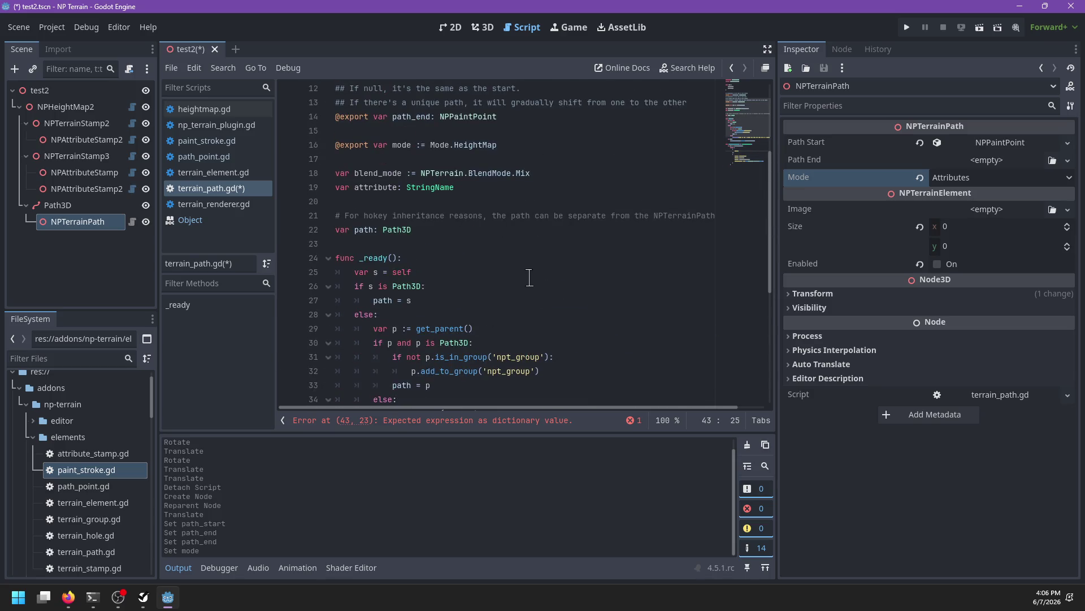
pyautogui.scroll(-8, 529, 277)
pyautogui.write("ame': 'attribute',")
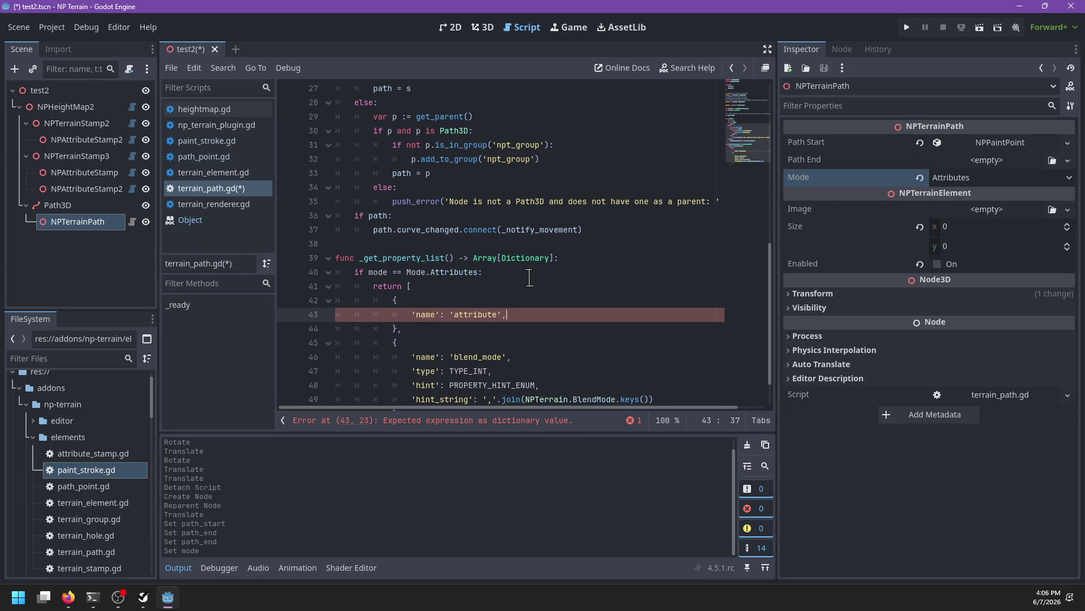
pyautogui.press('Return')
pyautogui.write("'type': T")
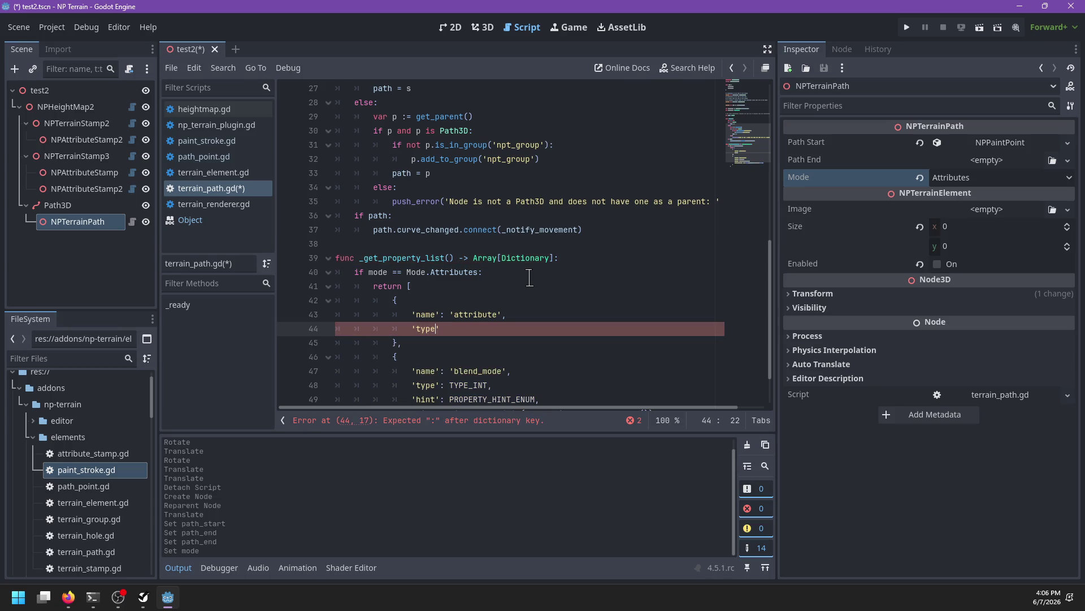
pyautogui.write('YPE_STRING_')
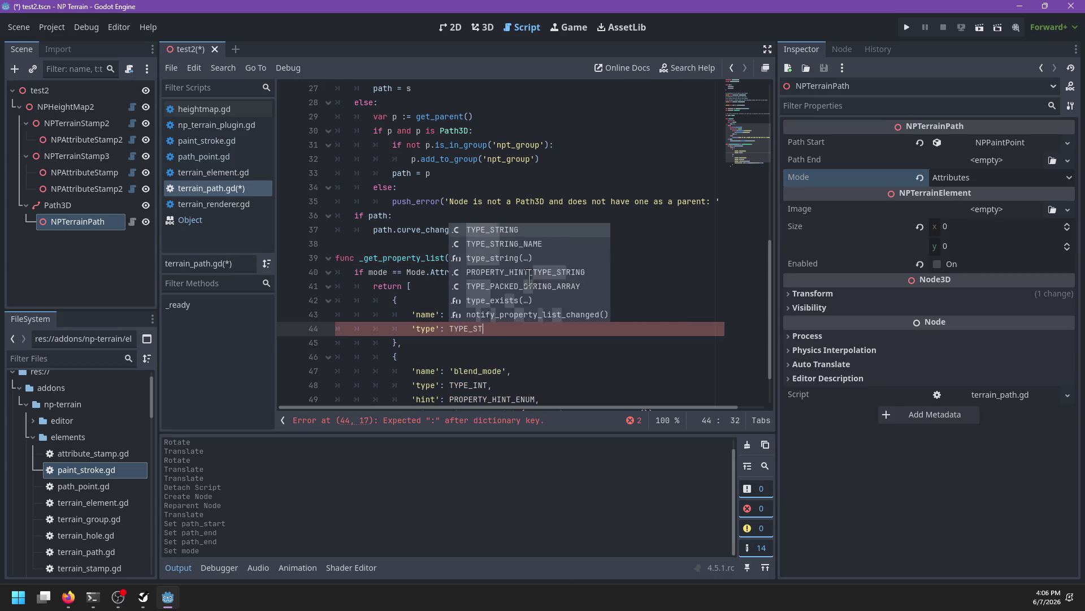
pyautogui.press('Return')
pyautogui.write(',')
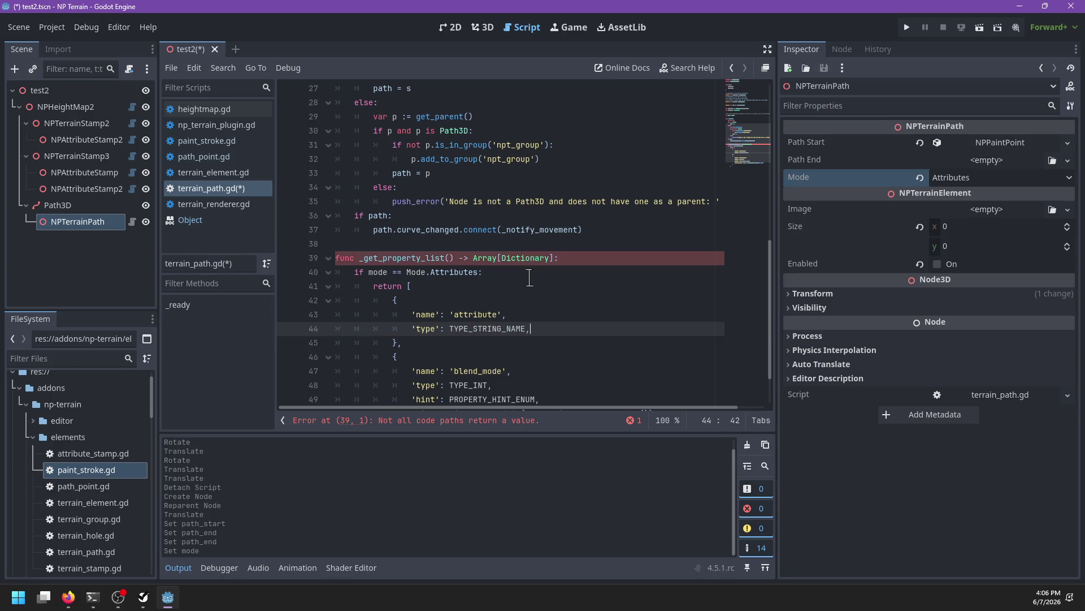
pyautogui.press('Return')
pyautogui.write("'")
pyautogui.press('BackSpace')
pyautogui.press('BackSpace')
pyautogui.press('BackSpace')
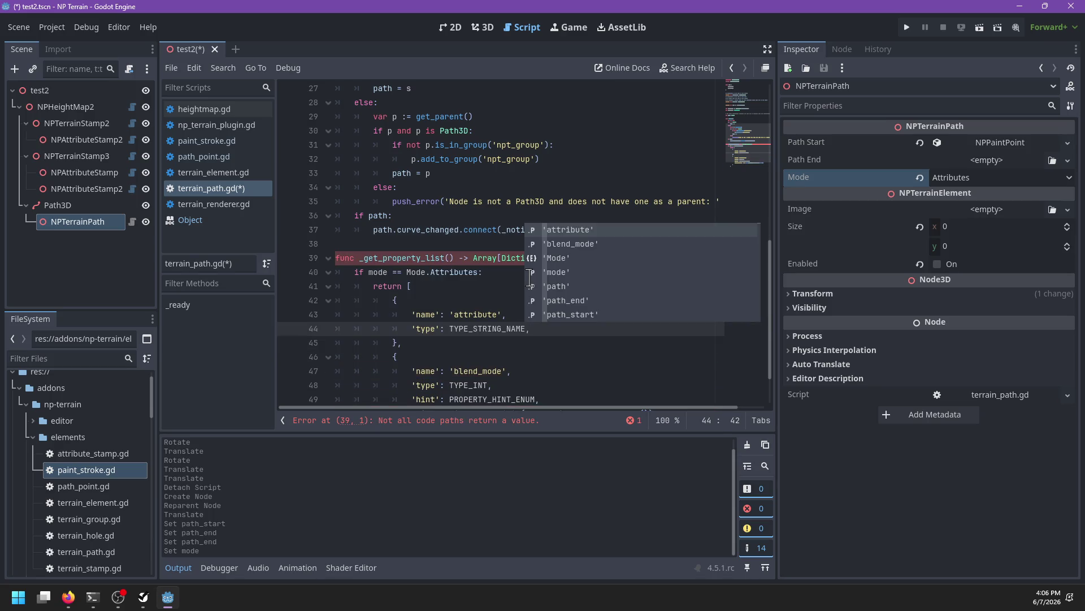
pyautogui.press('BackSpace')
pyautogui.press('Up')
pyautogui.press('Up')
pyautogui.press('Up')
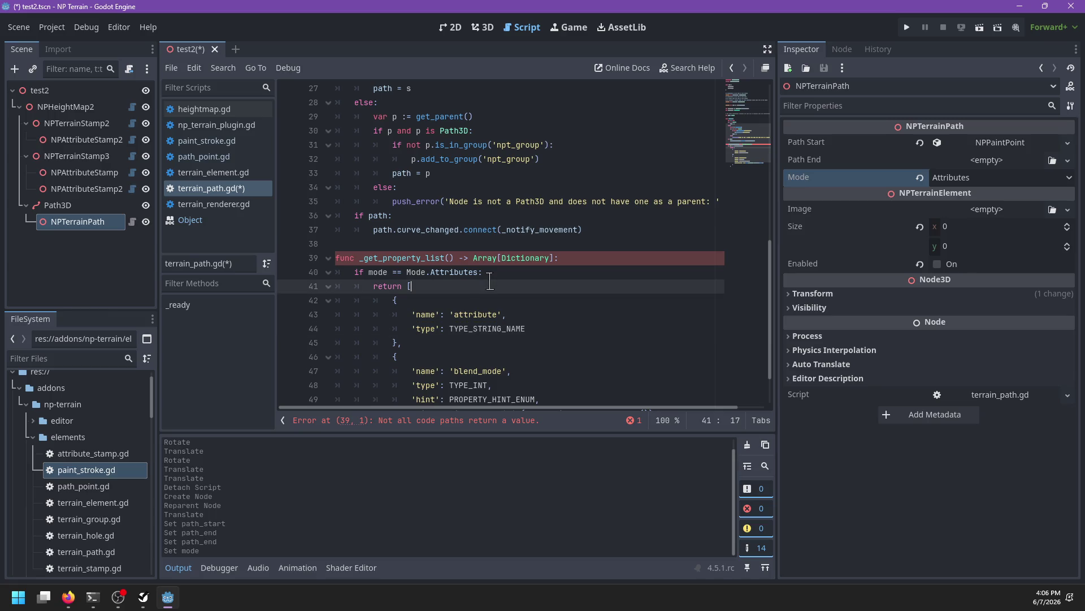
# - Add an else branch returning [] and save the script
pyautogui.scroll(-1, 489, 283)
pyautogui.scroll(1, 453, 347)
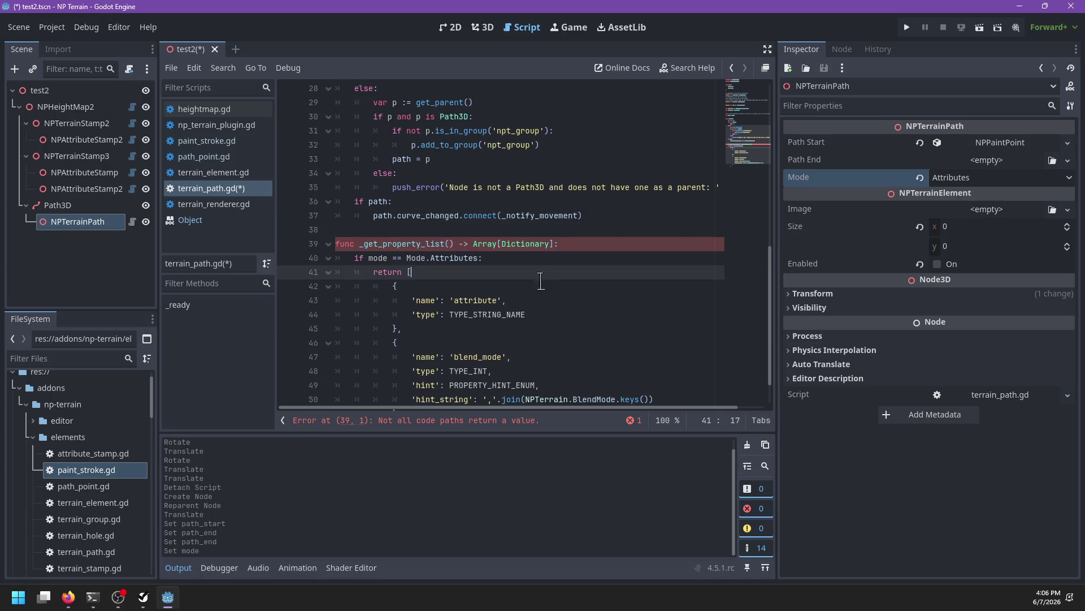
pyautogui.scroll(-1, 548, 250)
pyautogui.click(412, 398)
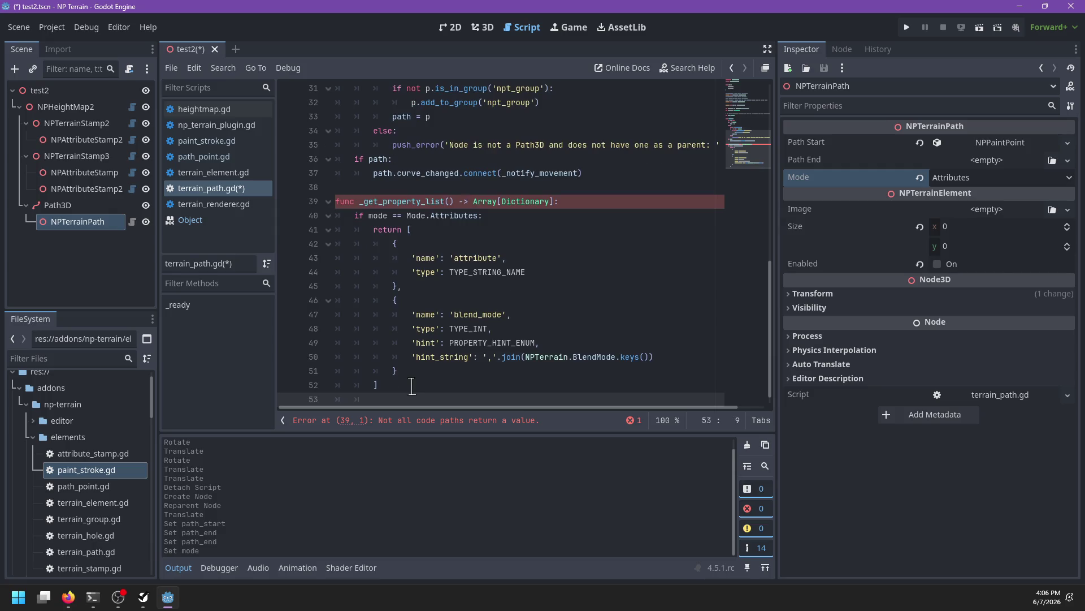
pyautogui.write('else:')
pyautogui.press('Return')
pyautogui.write('return [')
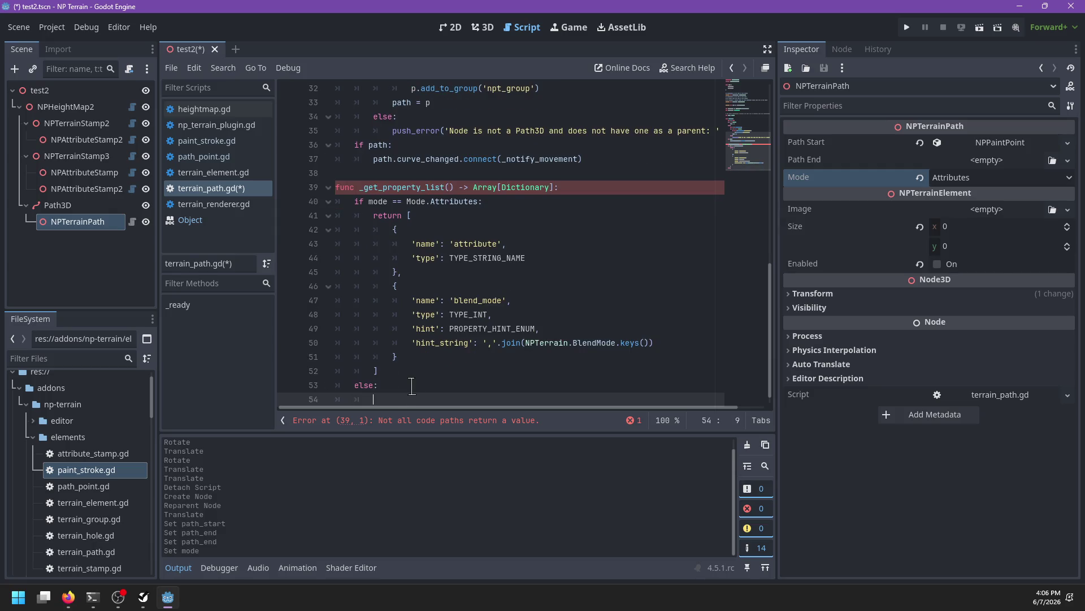
pyautogui.write(']')
pyautogui.hotkey('ctrl', 's')
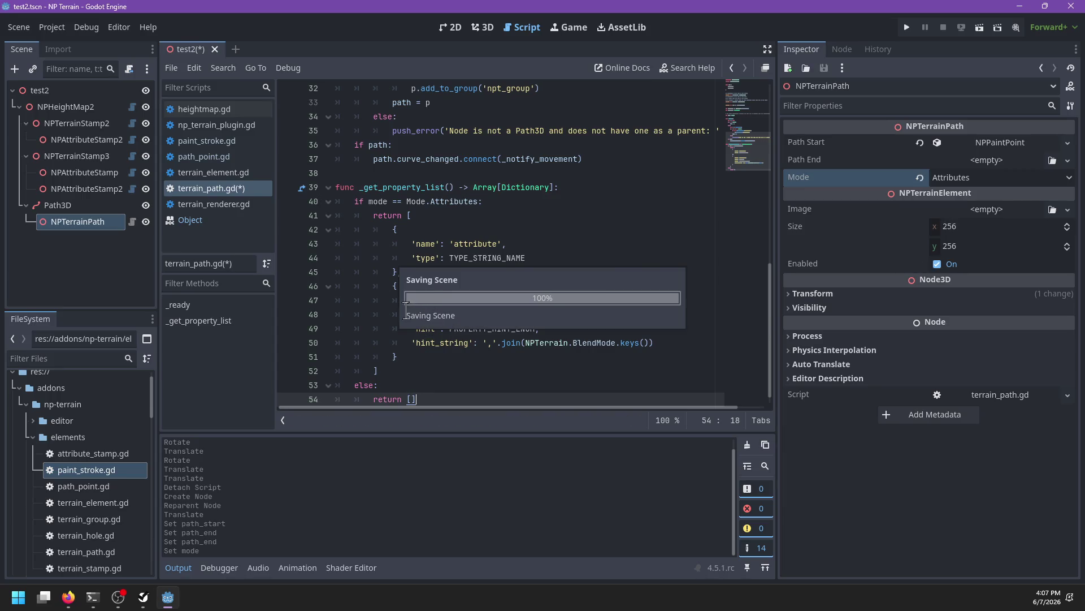
# - Give mode a setter that assigns m and calls property_list_changed.emit(), then save
pyautogui.scroll(10, 390, 315)
pyautogui.scroll(1, 390, 316)
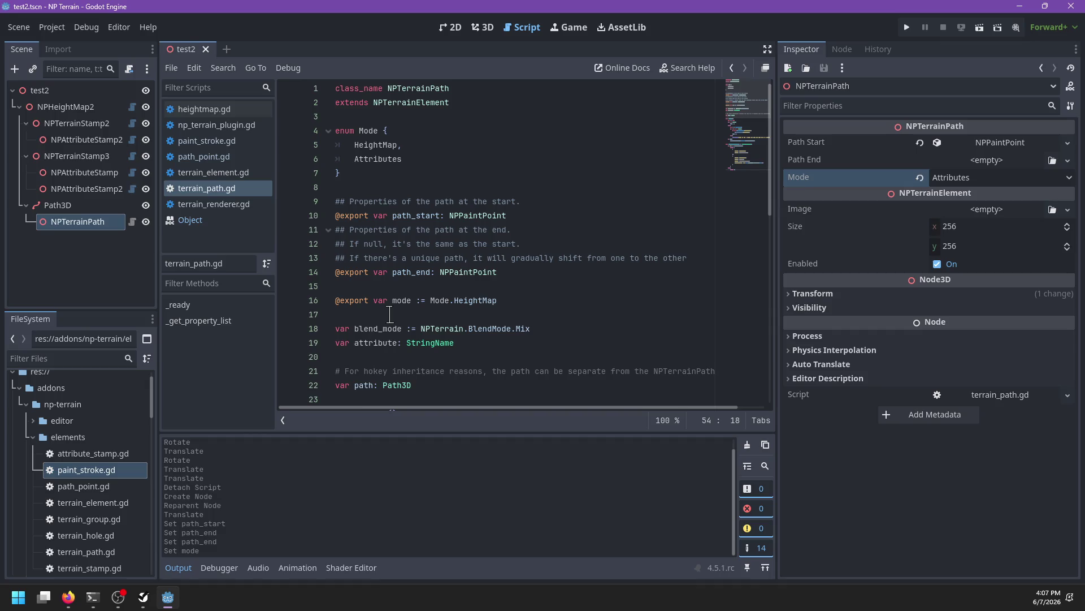
pyautogui.scroll(-1, 390, 316)
pyautogui.click(534, 252)
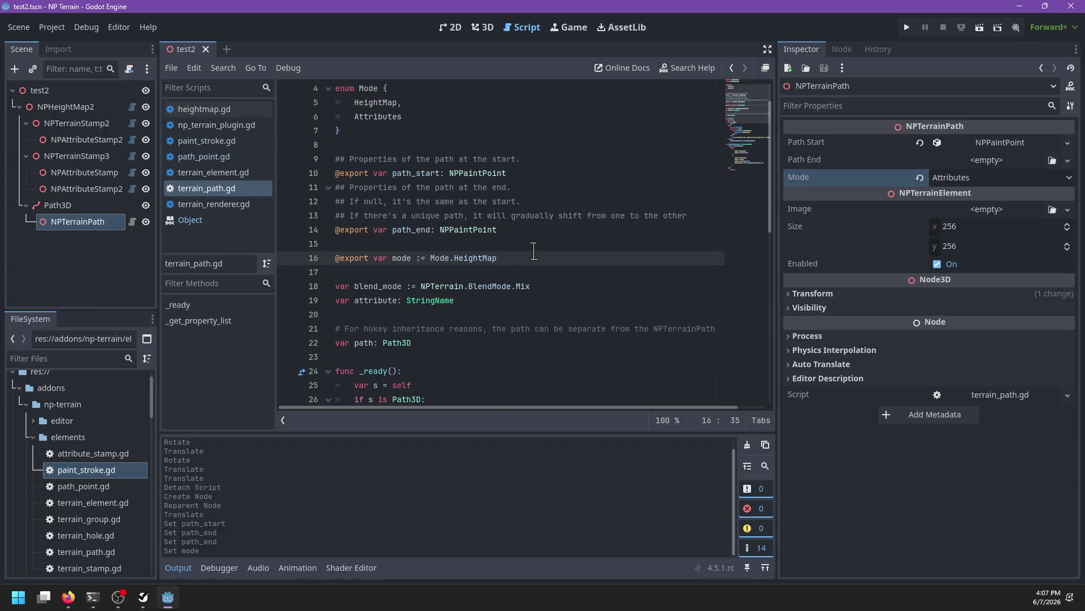
pyautogui.press('Return')
pyautogui.write('set(m):')
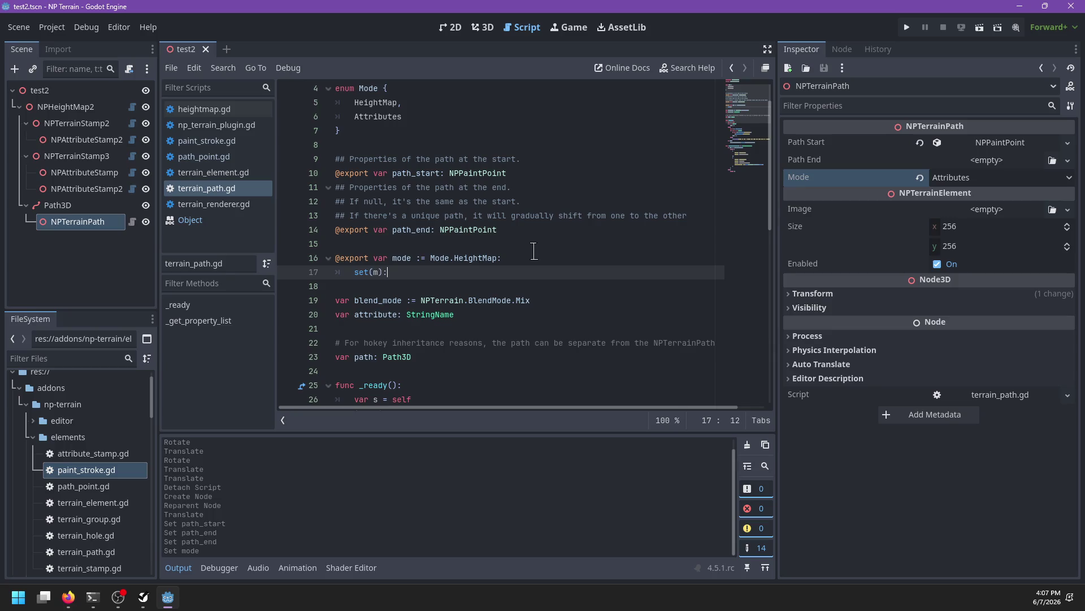
pyautogui.press('Return')
pyautogui.write('mode = m')
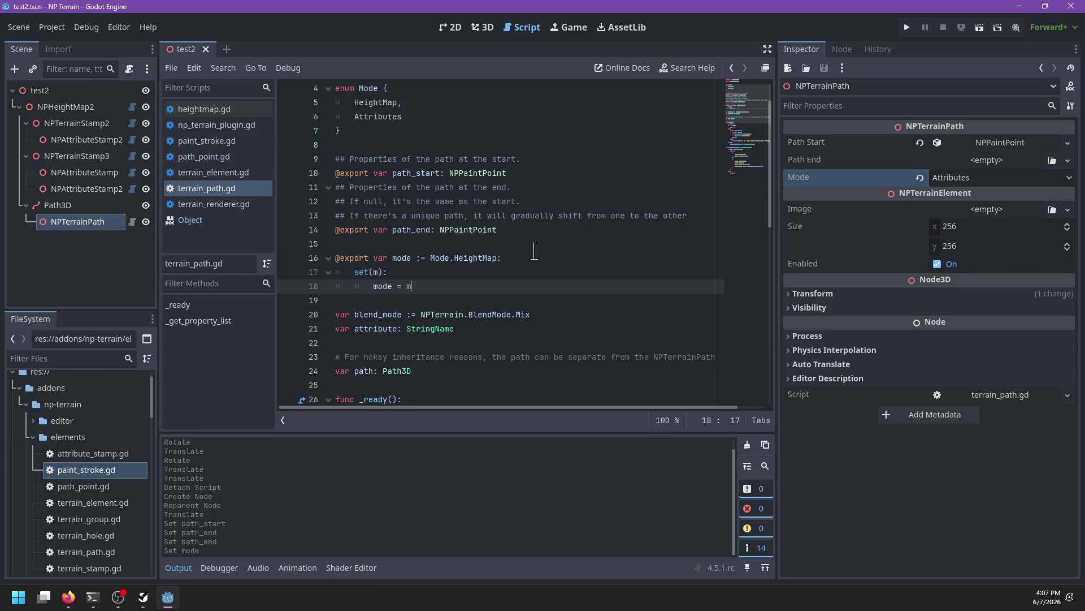
pyautogui.press('Return')
pyautogui.write('proper')
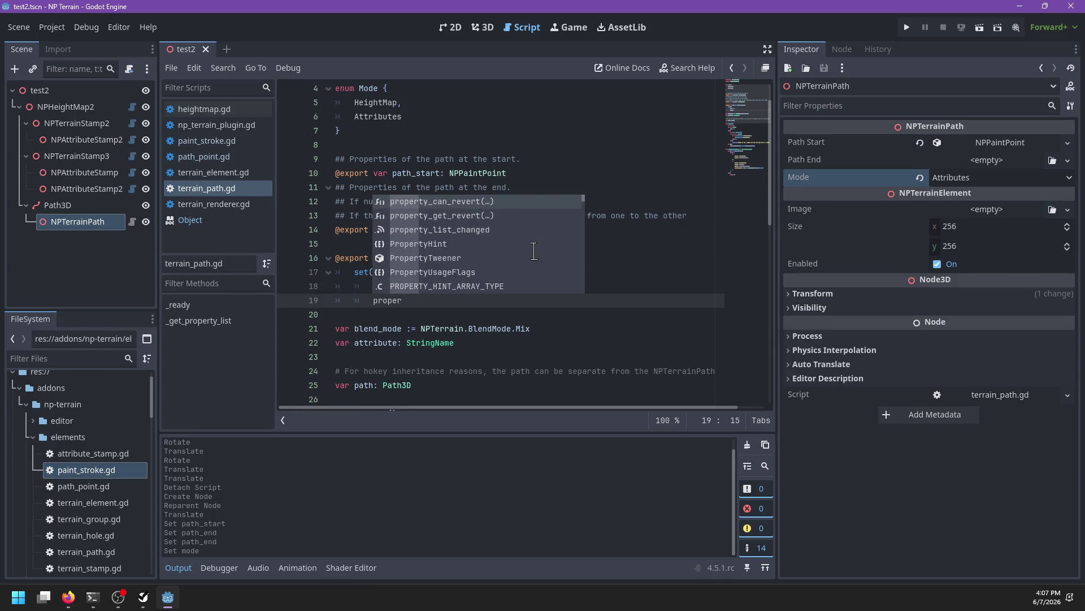
pyautogui.press('Down')
pyautogui.press('Down')
pyautogui.press('Return')
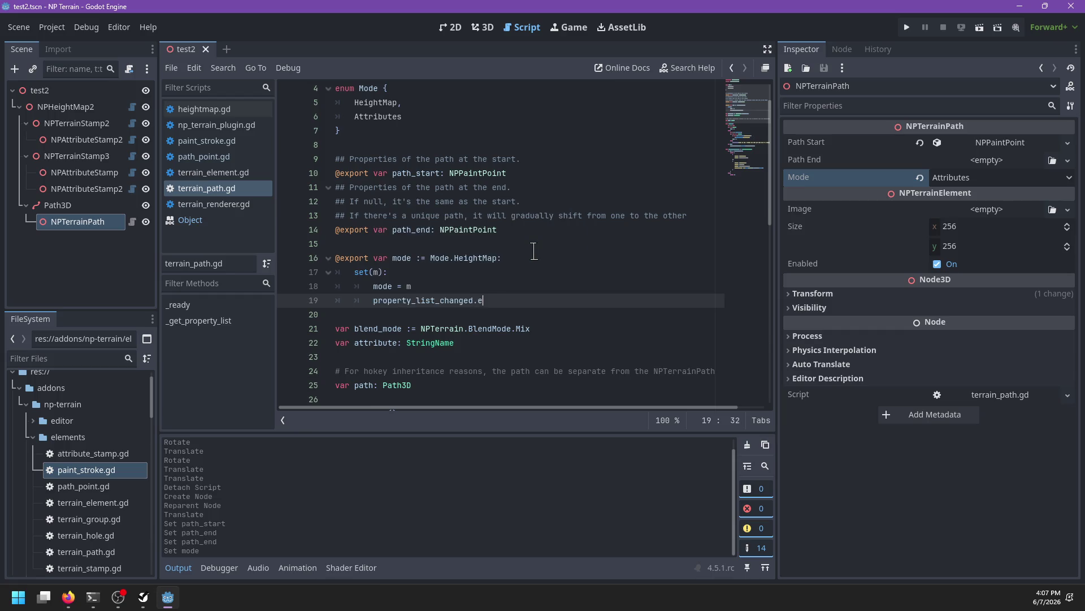
pyautogui.write('mit()')
pyautogui.hotkey('ctrl', 's')
# - Toggle the NPTerrainPath's Mode between Height Map and Attributes, leaving it on Height Map
pyautogui.click(483, 27)
pyautogui.click(967, 178)
pyautogui.click(959, 195)
pyautogui.click(958, 179)
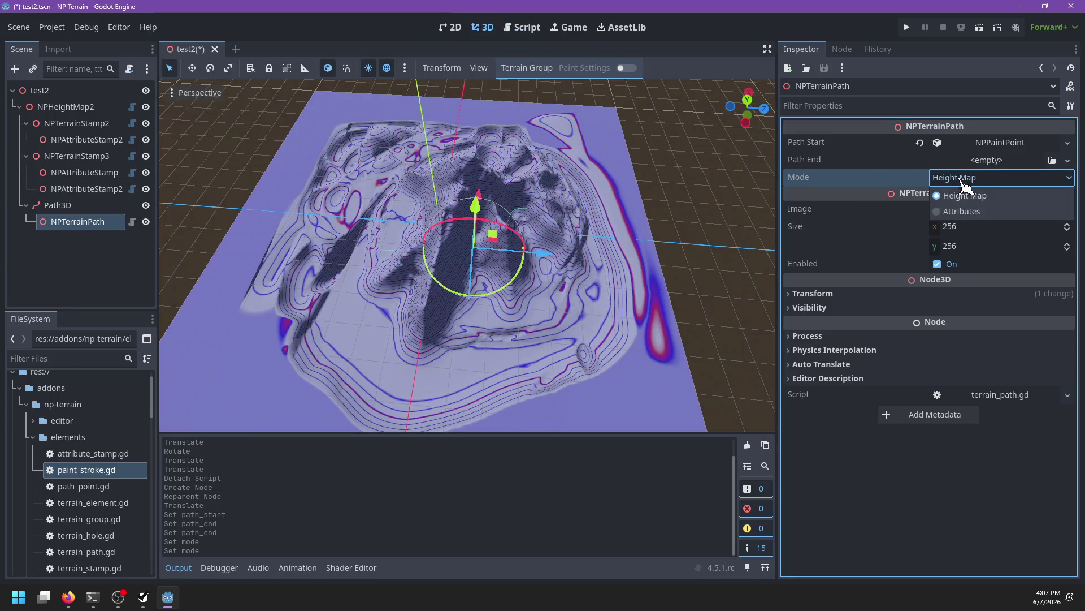
pyautogui.click(961, 211)
pyautogui.click(956, 179)
pyautogui.click(961, 195)
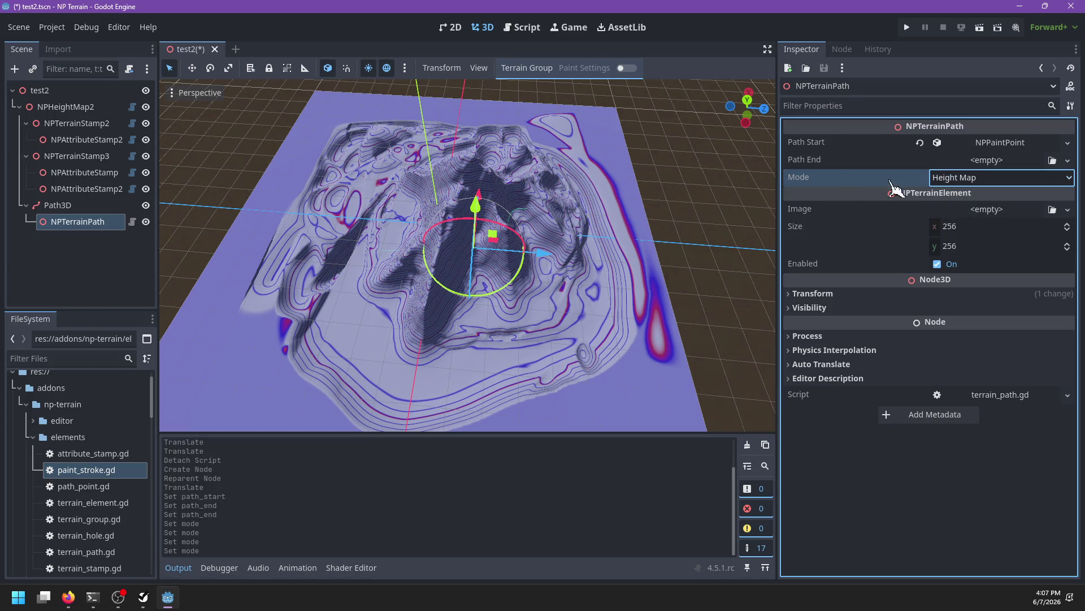
pyautogui.click(521, 28)
# - Select the _get_property_list function name and clear the output log
pyautogui.scroll(-10, 428, 318)
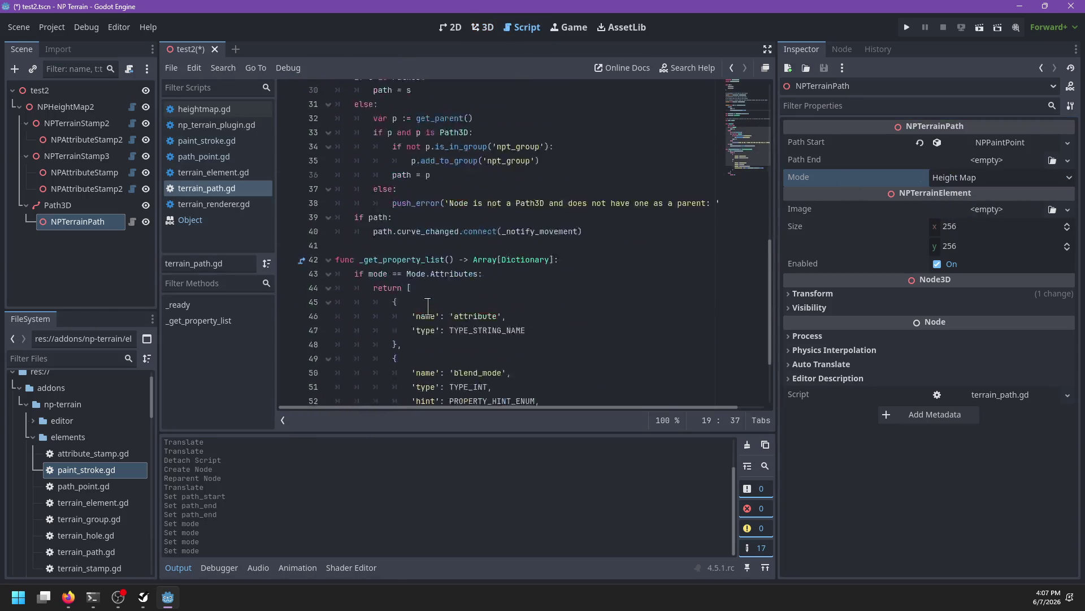
pyautogui.doubleClick(394, 159)
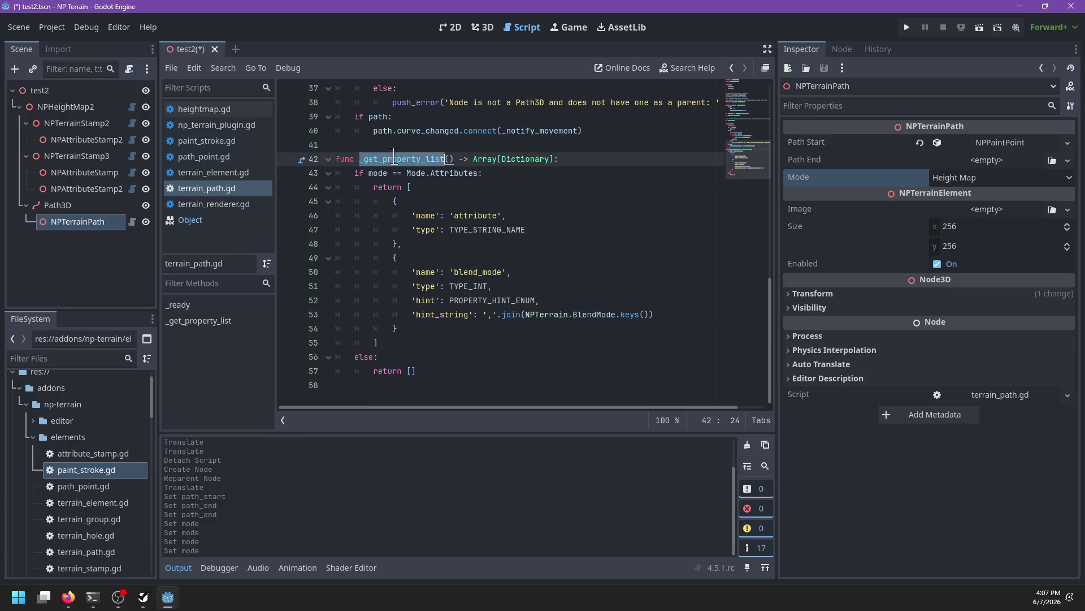
pyautogui.click(747, 445)
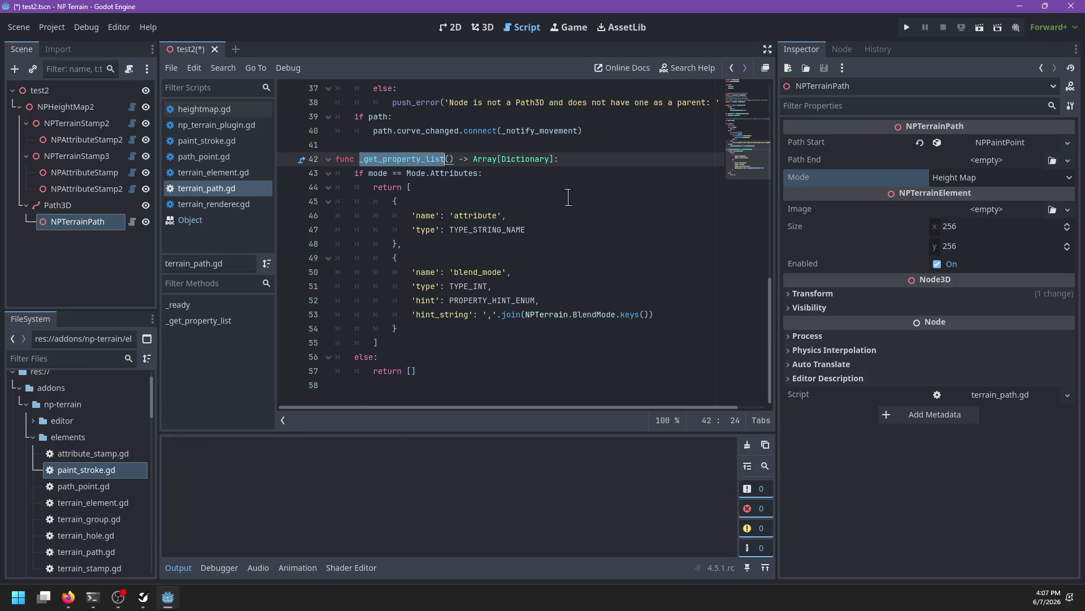
# - Save and close the test2 scene, then close all open scripts
pyautogui.hotkey('ctrl', 's')
pyautogui.click(215, 50)
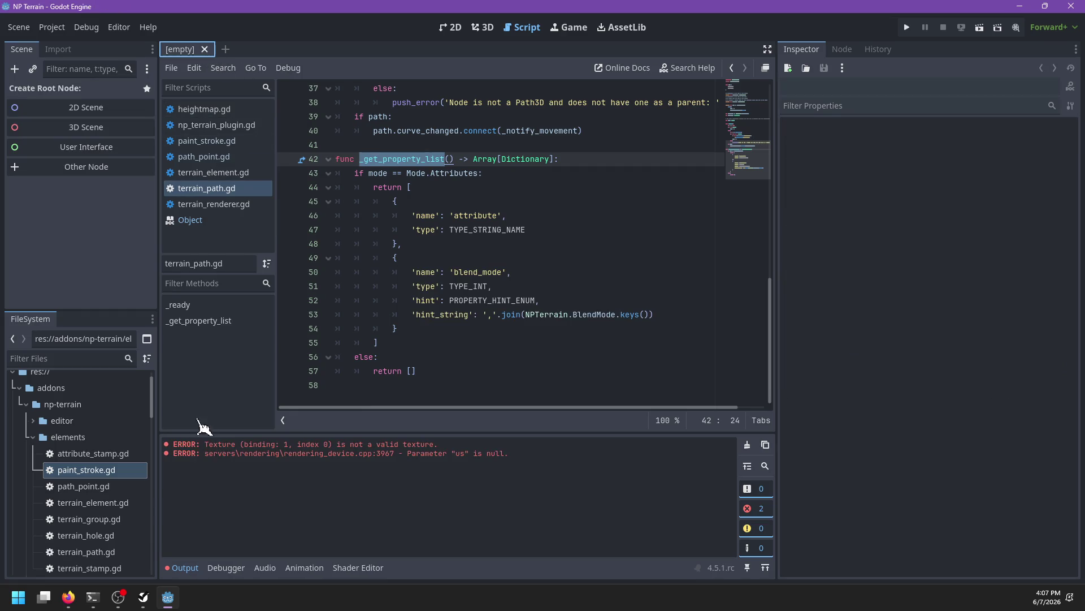
pyautogui.rightClick(208, 201)
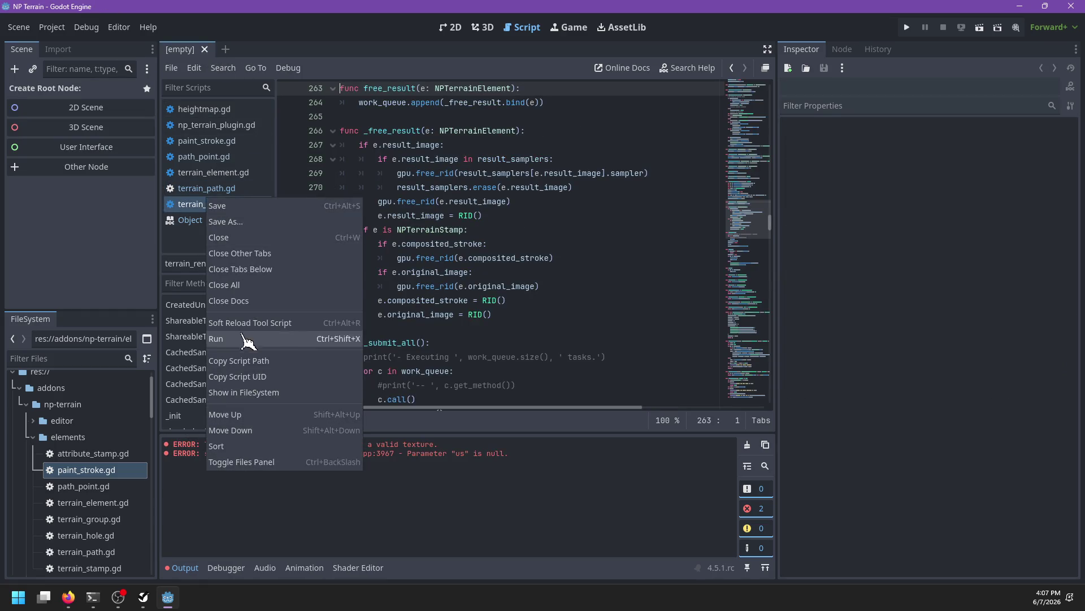
pyautogui.click(241, 284)
pyautogui.scroll(-15, 116, 497)
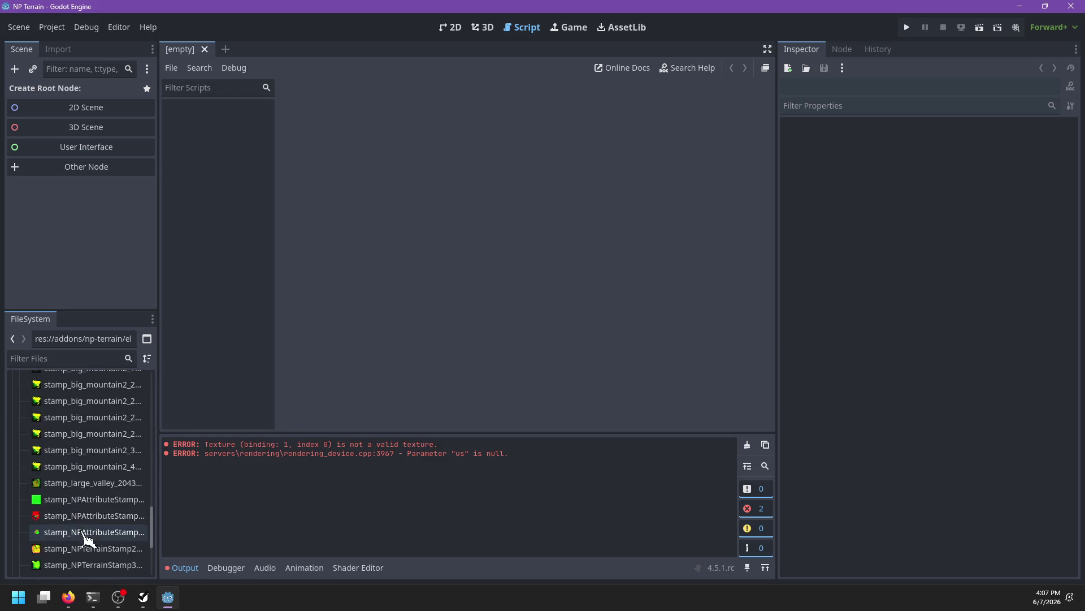
pyautogui.hotkey('alt', 'Tab')
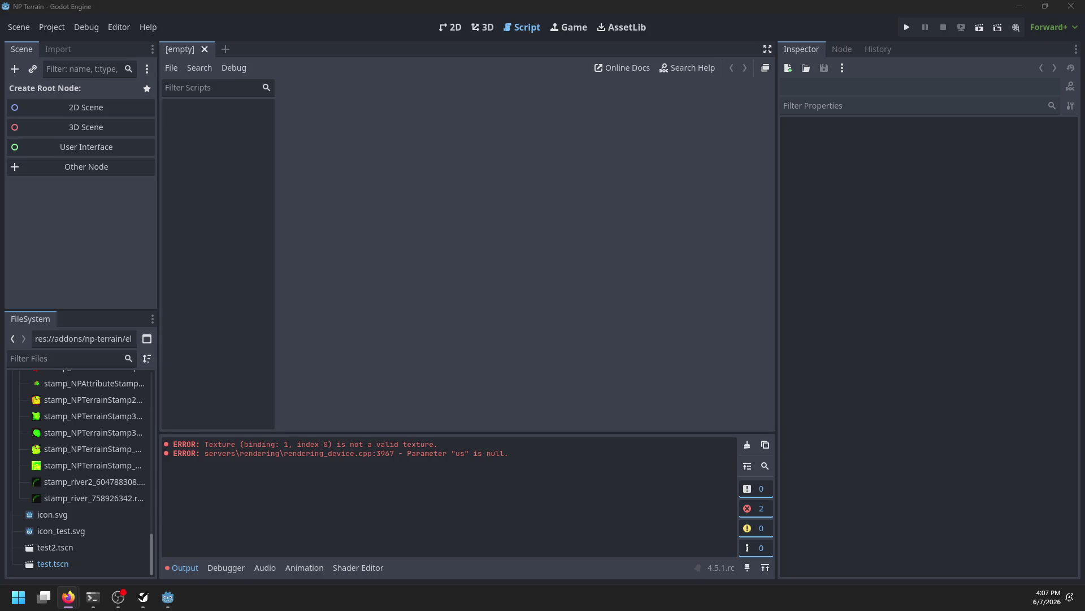
# - Reopen test2.tscn, select NPTerrainPath, and switch its Mode to Attributes and back to Height Map
pyautogui.doubleClick(56, 547)
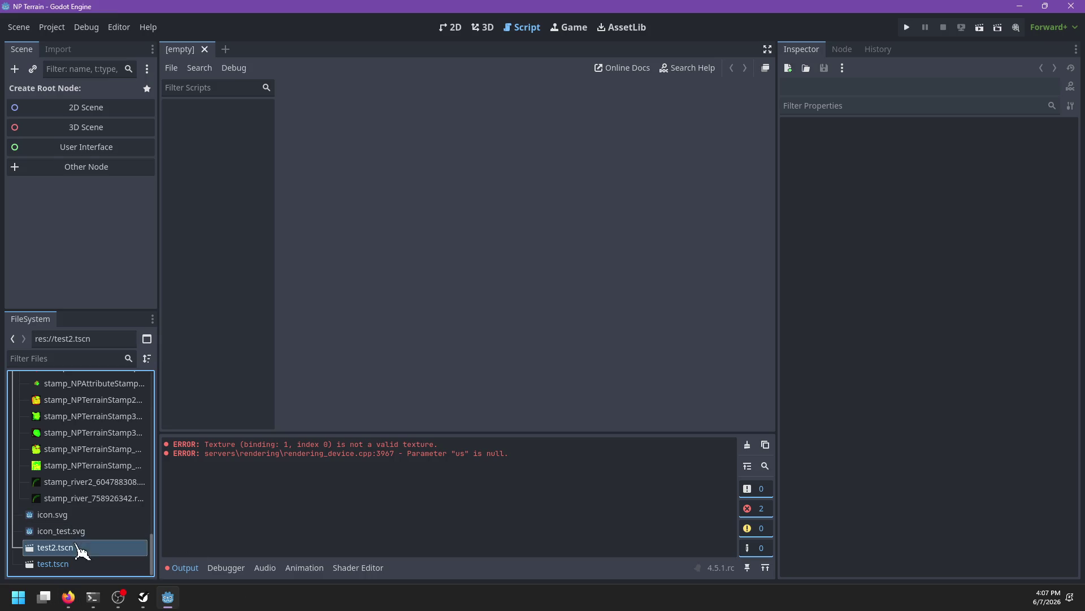
pyautogui.click(485, 29)
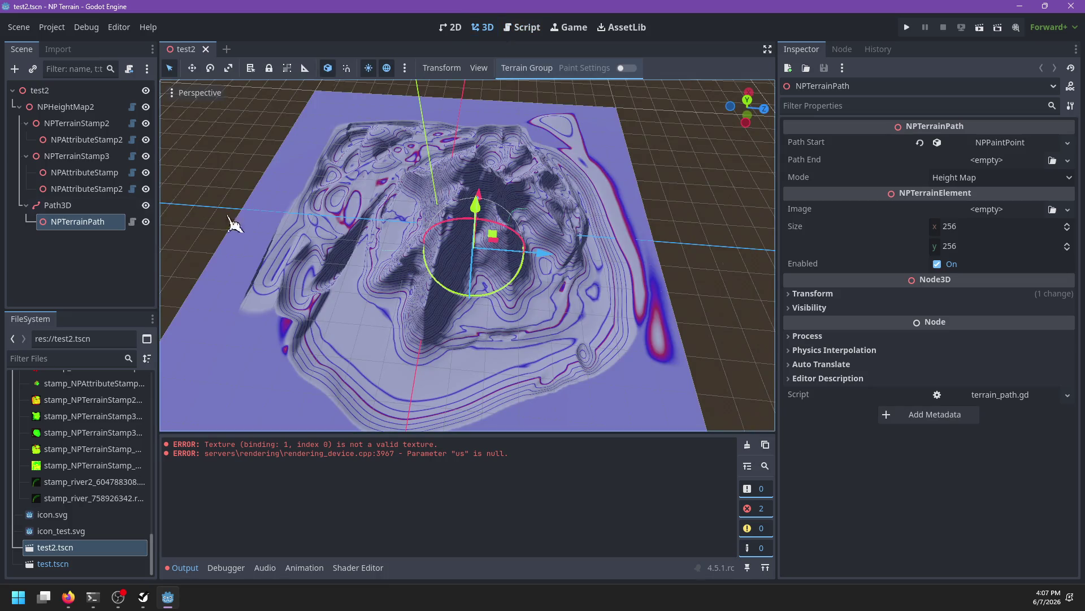
pyautogui.click(68, 208)
pyautogui.click(75, 221)
pyautogui.click(972, 177)
pyautogui.click(968, 197)
pyautogui.click(970, 178)
pyautogui.click(969, 193)
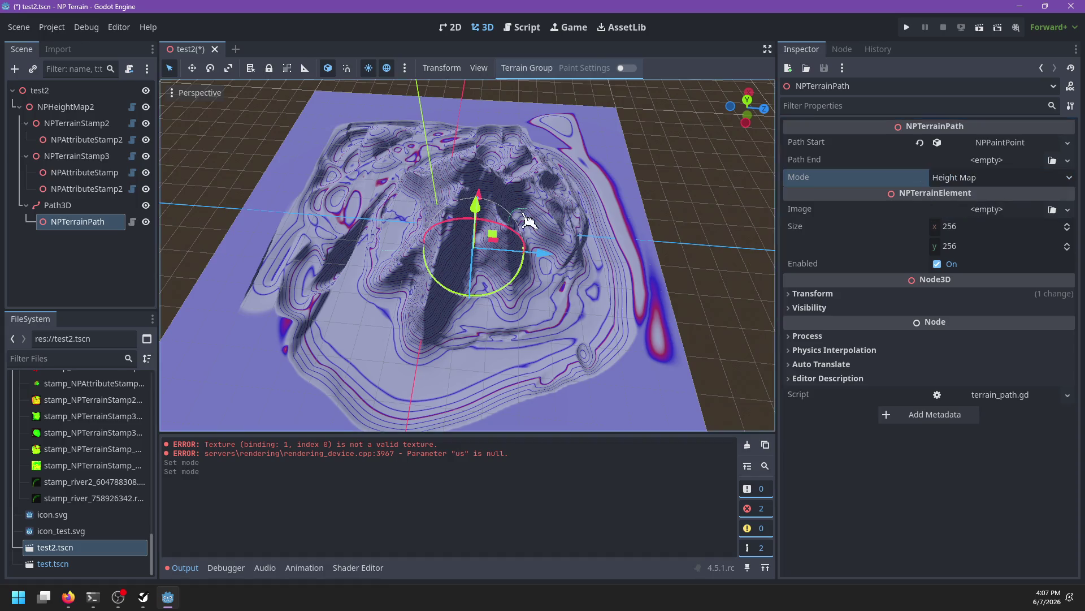
# - Open terrain_path.gd by filtering files for 'terrain_pa', then save the scene and quit to the project list
pyautogui.click(514, 32)
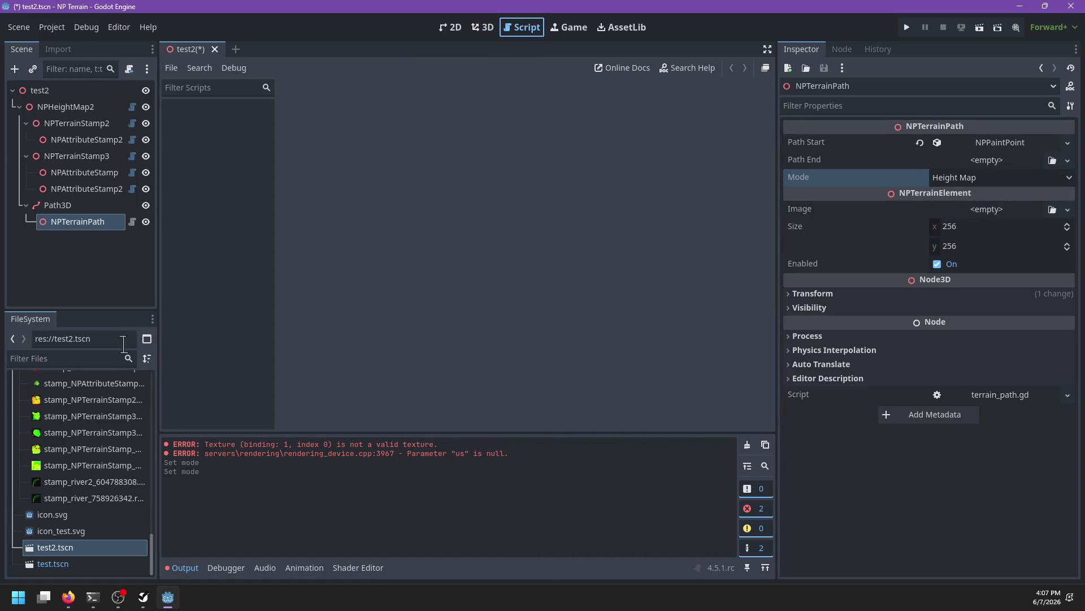
pyautogui.click(96, 356)
pyautogui.write('terrain_pa')
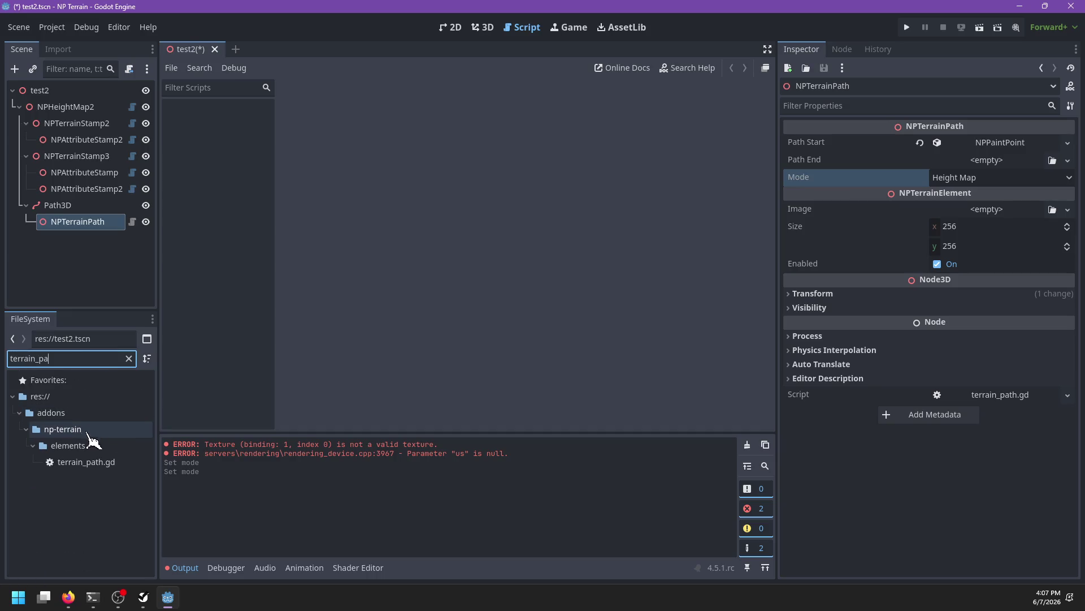
pyautogui.doubleClick(86, 462)
pyautogui.scroll(-3, 480, 271)
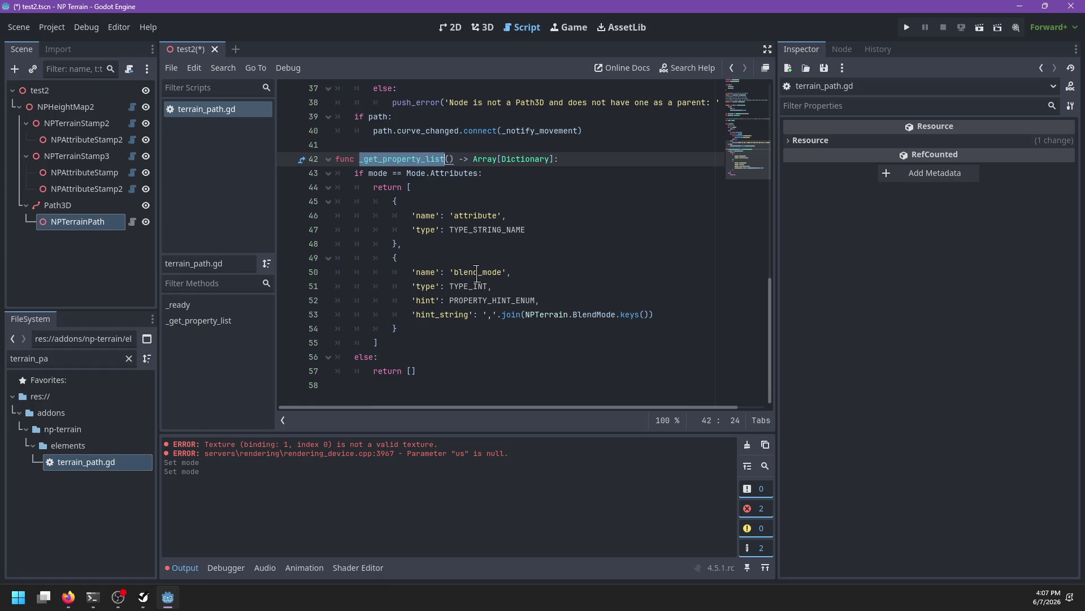
pyautogui.click(629, 265)
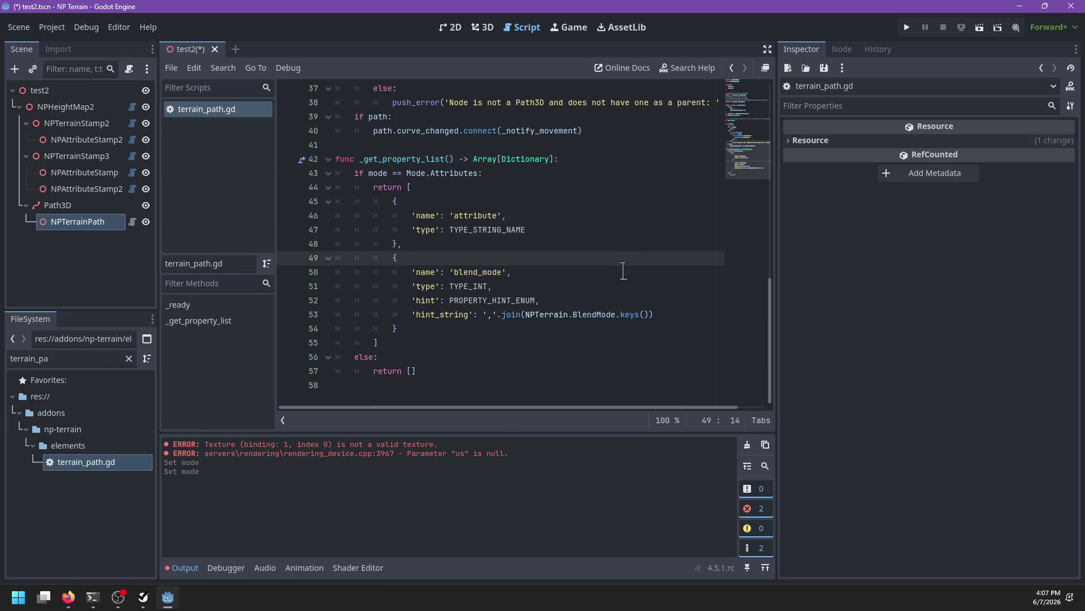
pyautogui.hotkey('ctrl', 'shift', 'w')
pyautogui.click(482, 338)
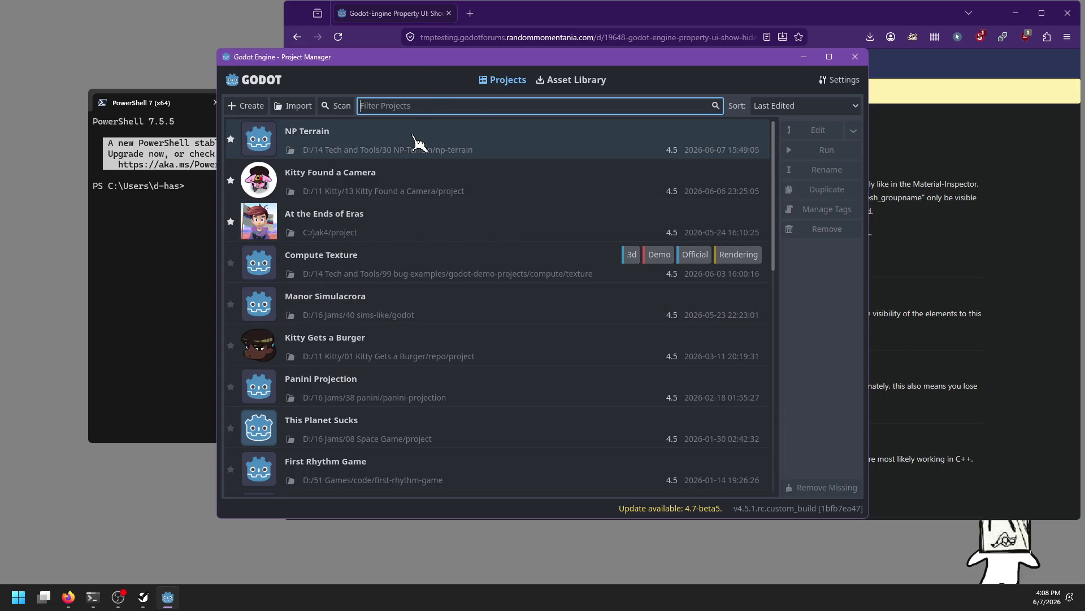
# - Select the NP Terrain project in the Project Manager and open it in the editor
pyautogui.click(417, 146)
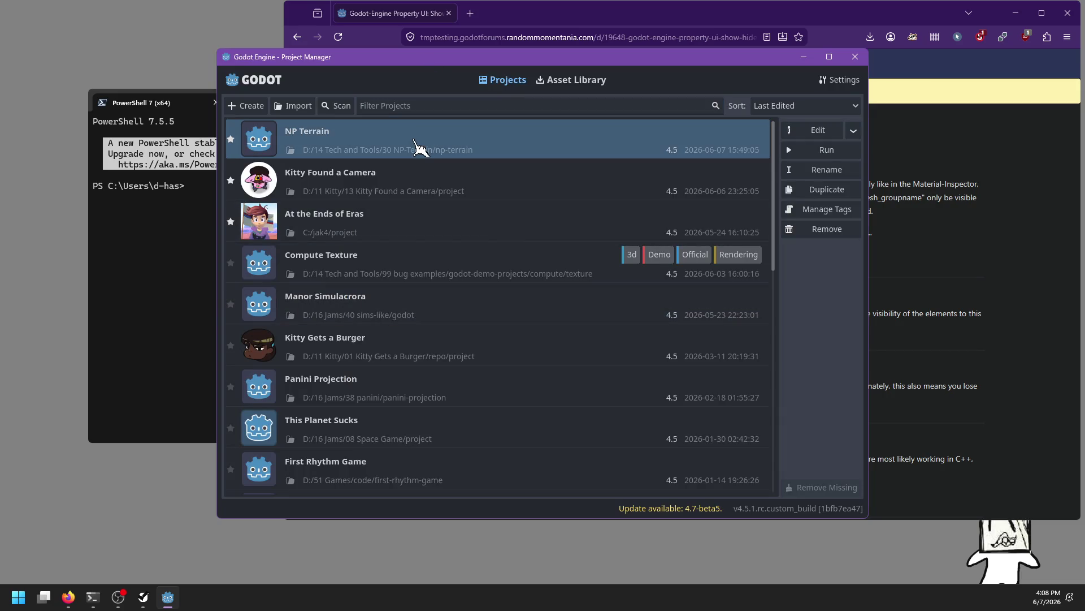
pyautogui.doubleClick(417, 145)
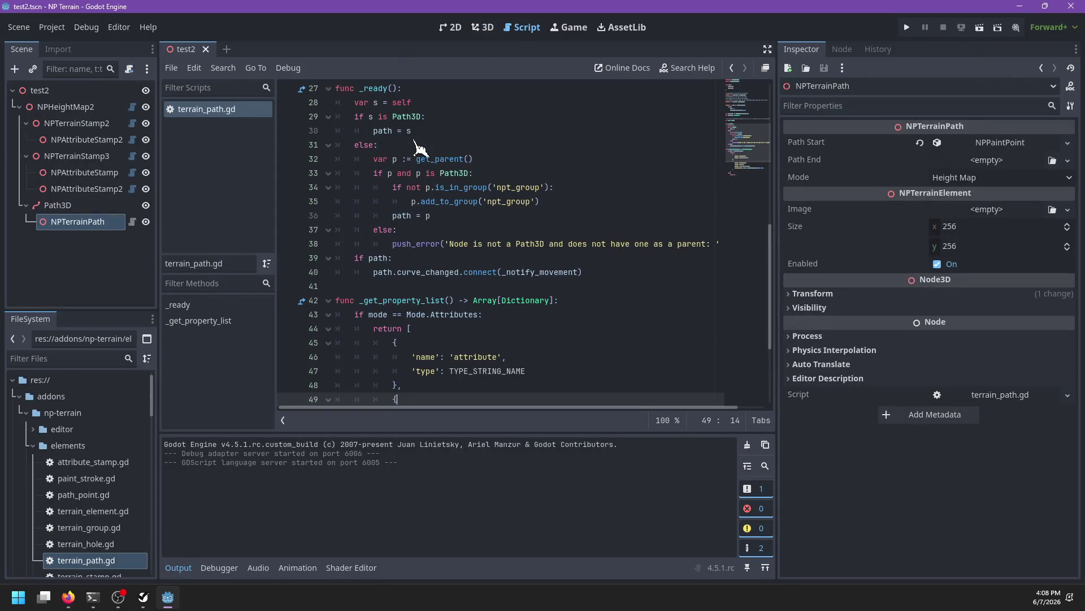
# - Change the NPTerrainPath's Mode dropdown in the Inspector to Attributes
pyautogui.scroll(-2, 486, 266)
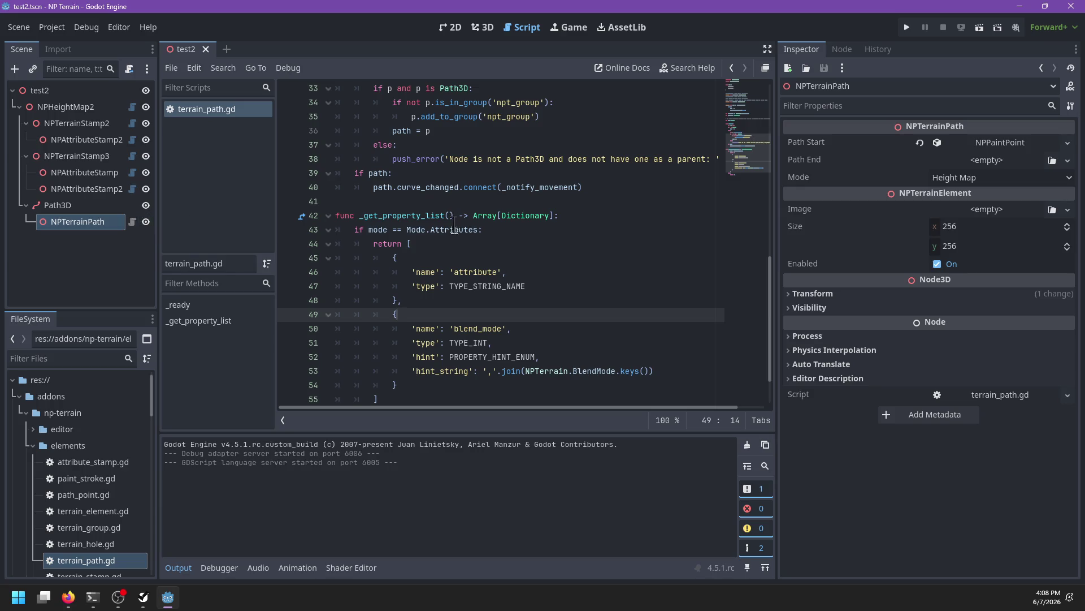
pyautogui.scroll(7, 455, 224)
pyautogui.click(961, 178)
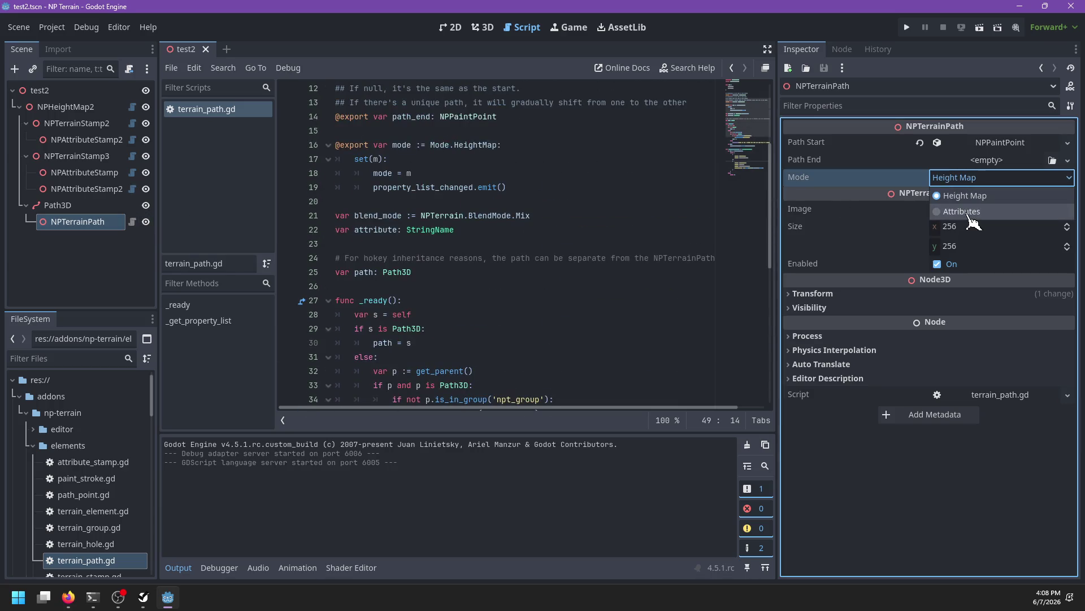
pyautogui.click(969, 212)
pyautogui.scroll(-7, 508, 378)
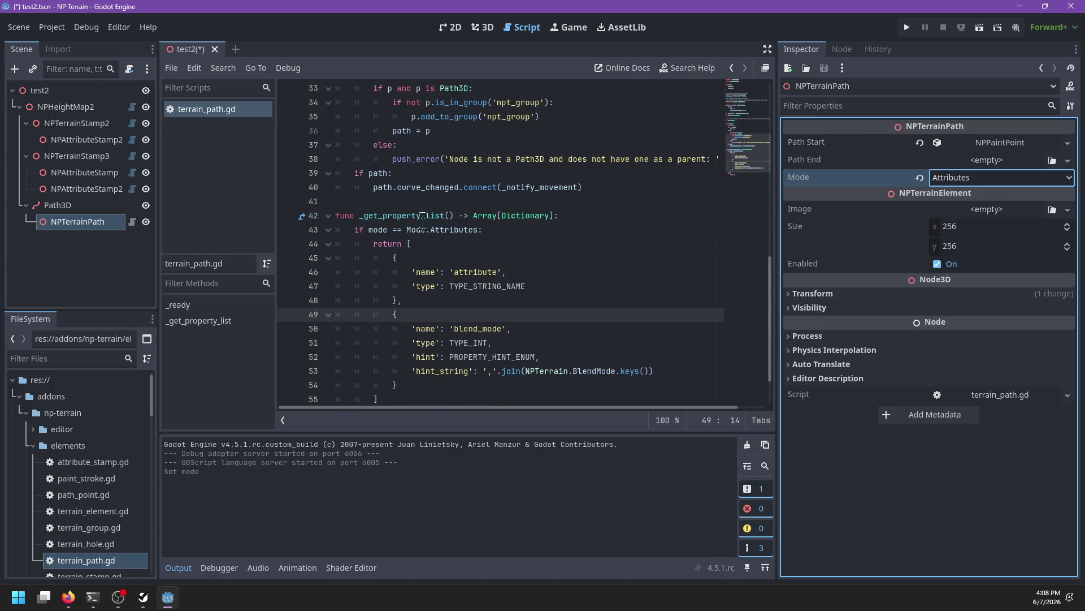
# - Replace property_list_changed.emit() on line 19 with notify_property_list_changed() and save
pyautogui.scroll(8, 496, 273)
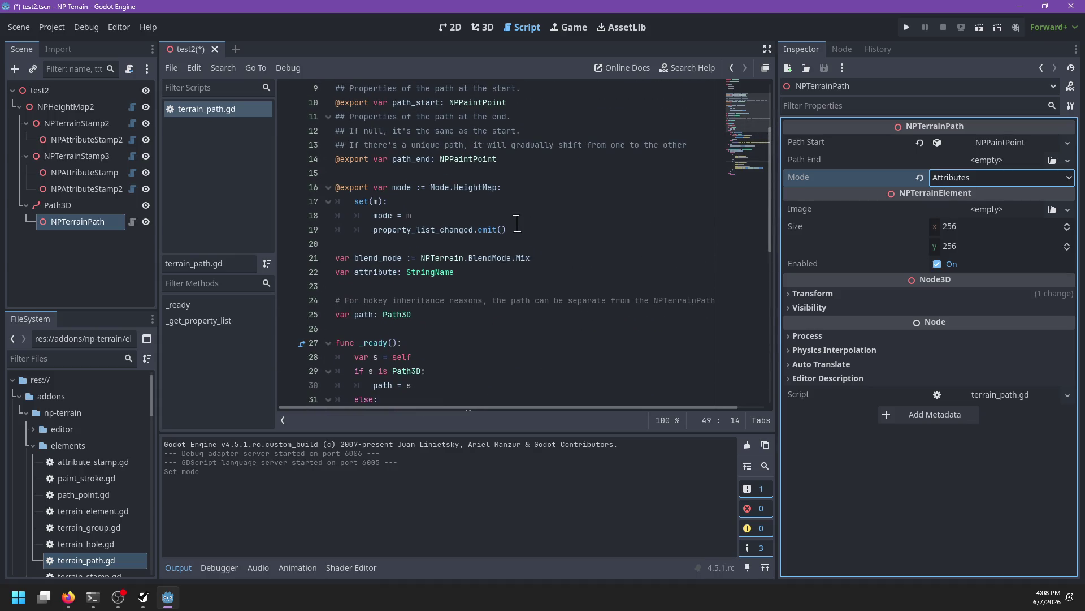
pyautogui.moveTo(517, 229); pyautogui.dragTo(367, 232)
pyautogui.write('not')
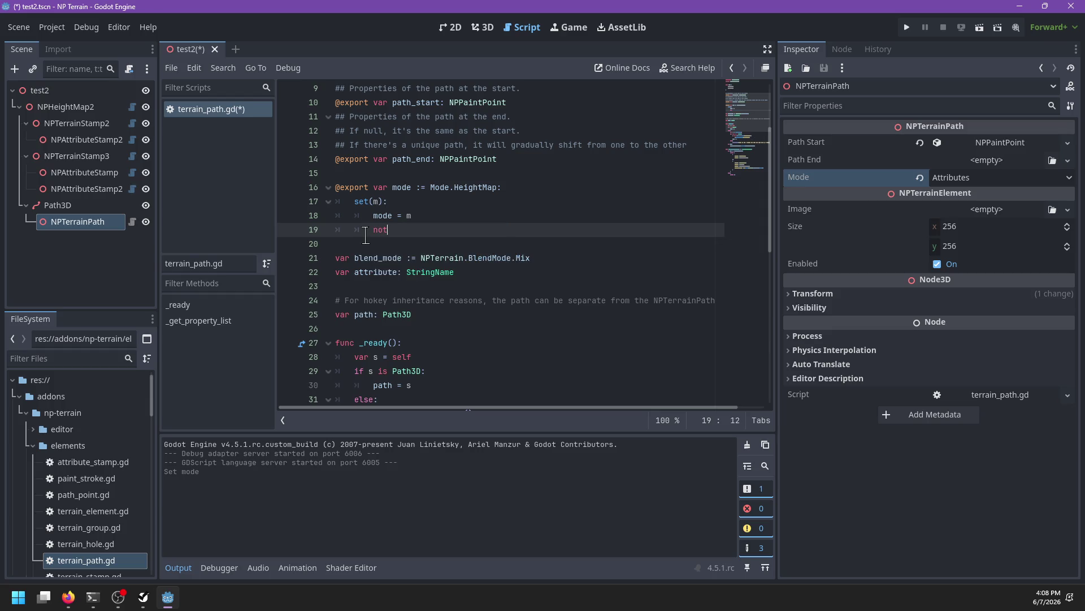
pyautogui.write('ify_')
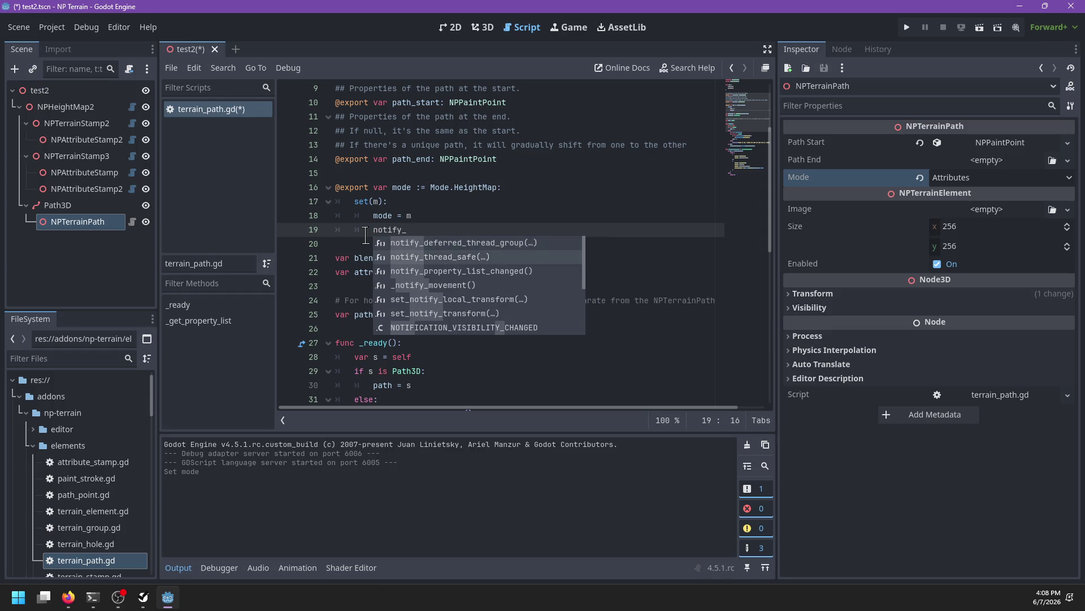
pyautogui.press('Down')
pyautogui.press('Return')
pyautogui.hotkey('ctrl', 's')
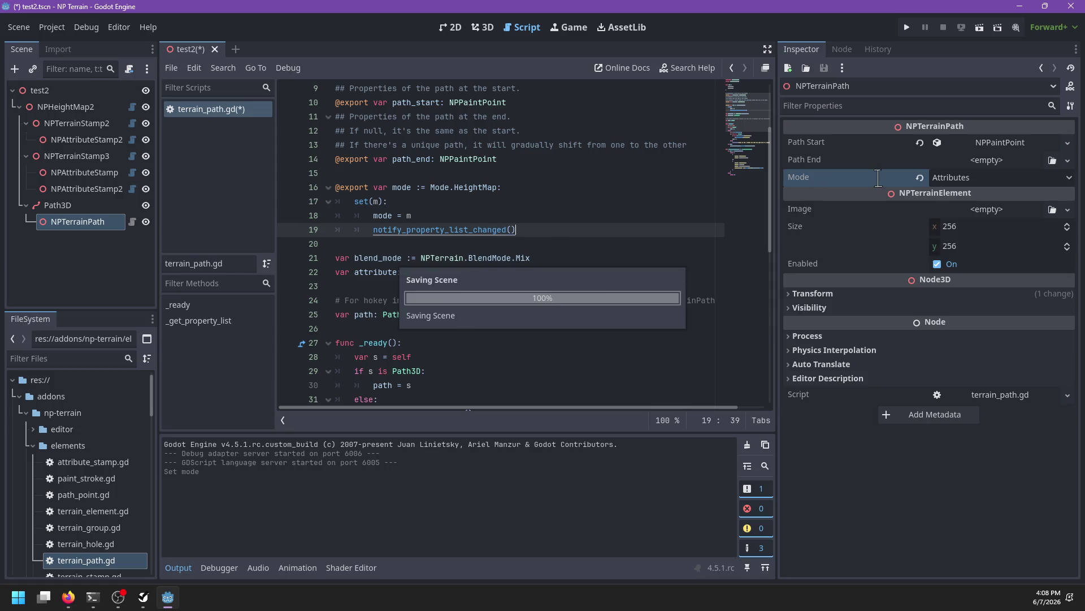
# - Toggle the path's Mode between Height Map and Attributes, ending on Height Map, then save and close test2
pyautogui.click(964, 177)
pyautogui.click(964, 195)
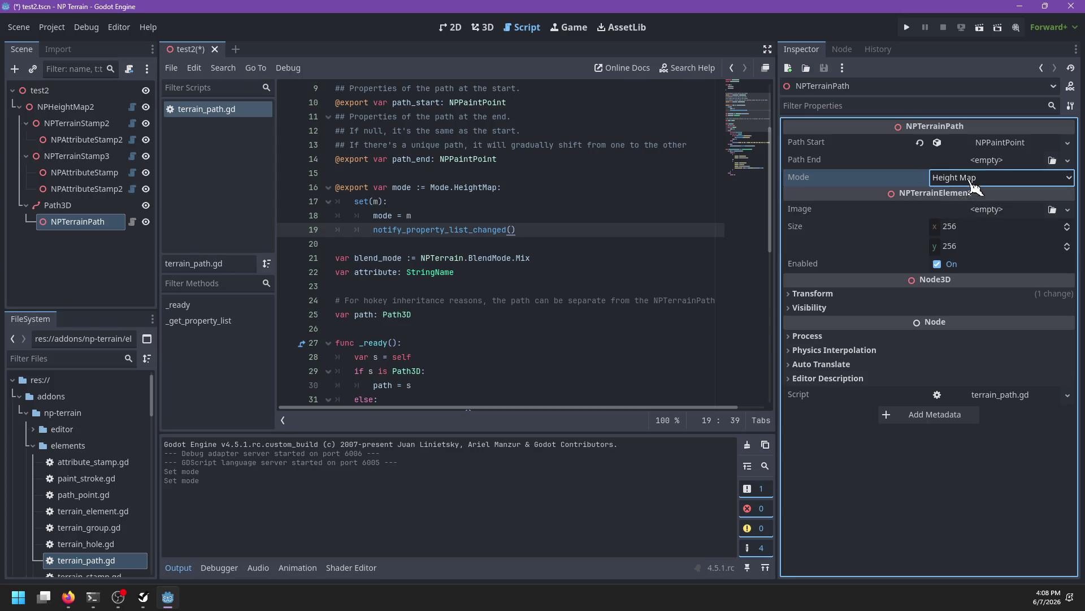
pyautogui.click(964, 177)
pyautogui.click(972, 213)
pyautogui.click(973, 177)
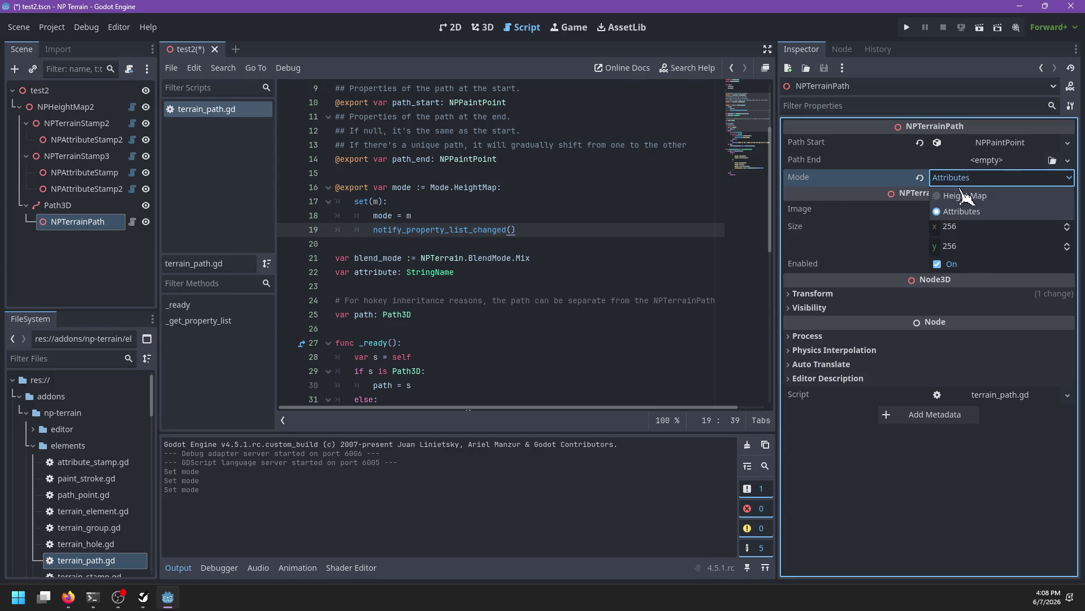
pyautogui.click(963, 195)
pyautogui.scroll(-1, 529, 228)
pyautogui.scroll(-7, 528, 227)
pyautogui.hotkey('ctrl', 's')
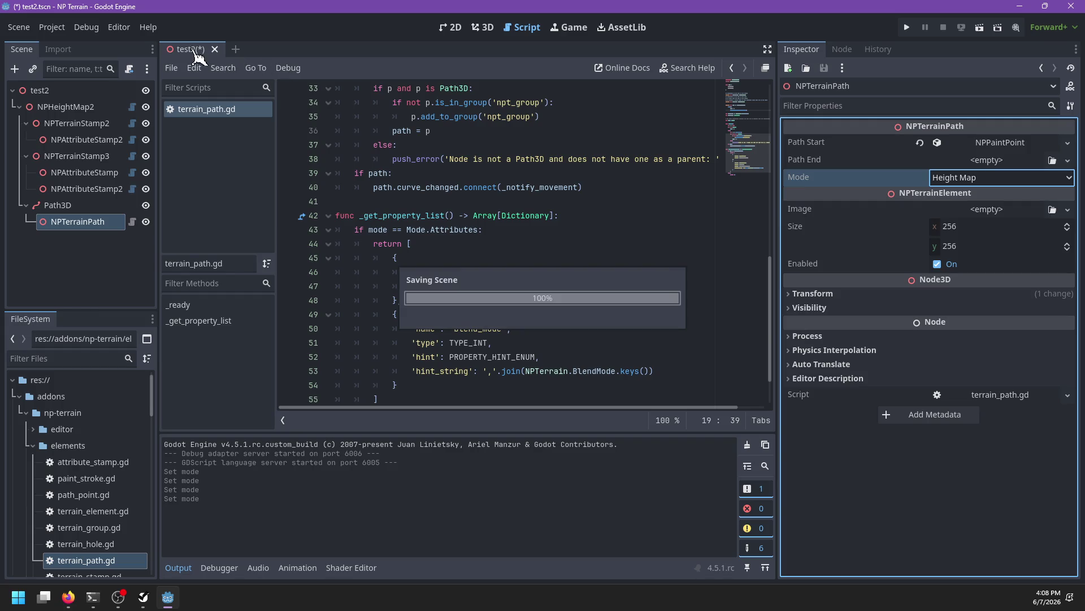
pyautogui.click(215, 49)
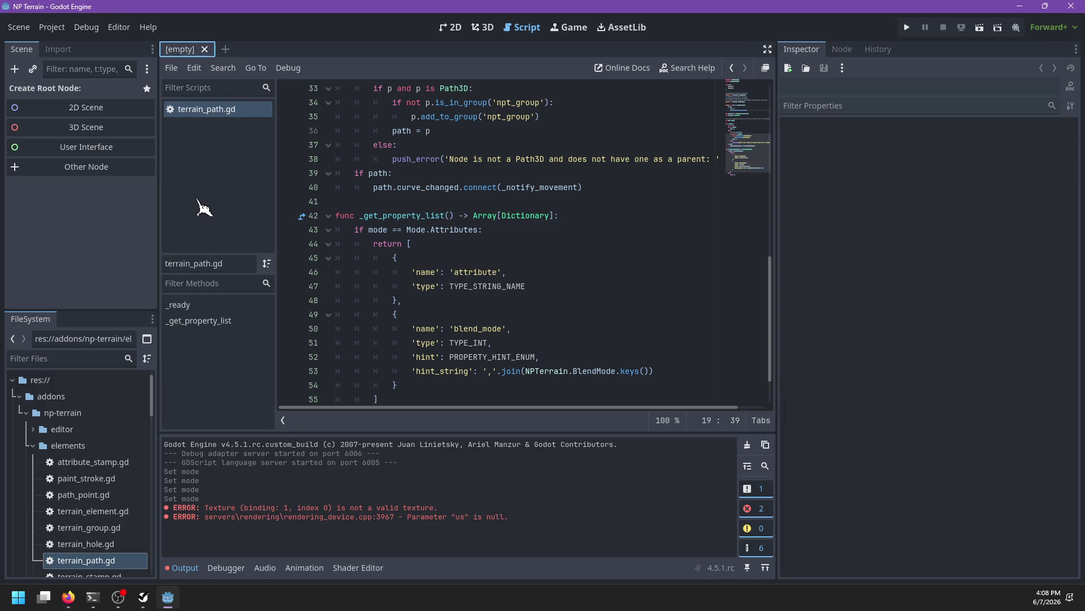
# - Close the terrain_path.gd script and open test2.tscn in the 3D view
pyautogui.rightClick(189, 116)
pyautogui.click(223, 158)
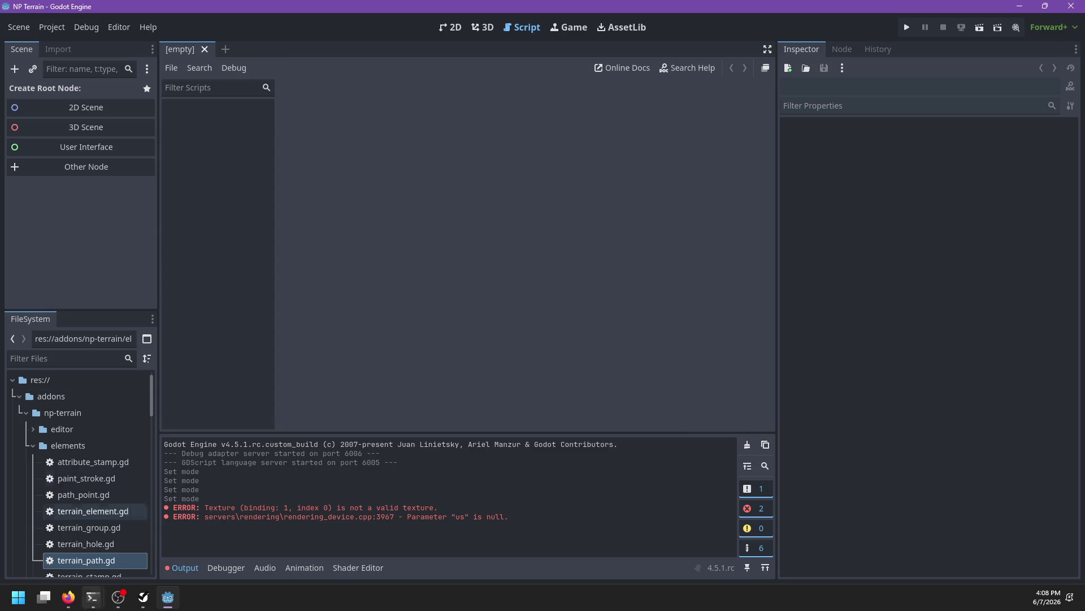
pyautogui.scroll(-5, 85, 547)
pyautogui.scroll(-5, 85, 547)
pyautogui.doubleClick(85, 549)
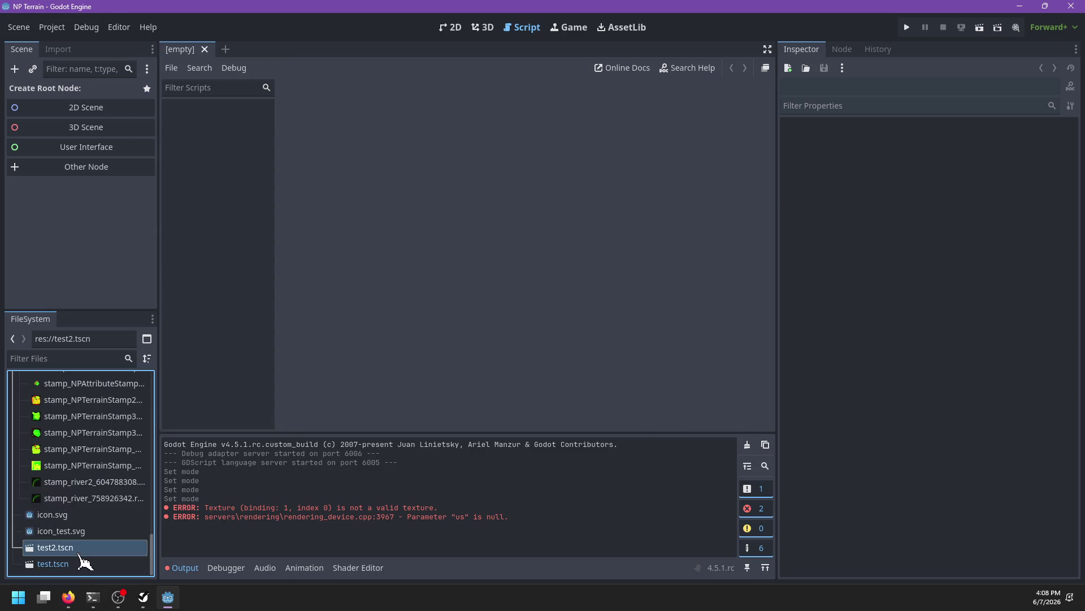
pyautogui.click(132, 221)
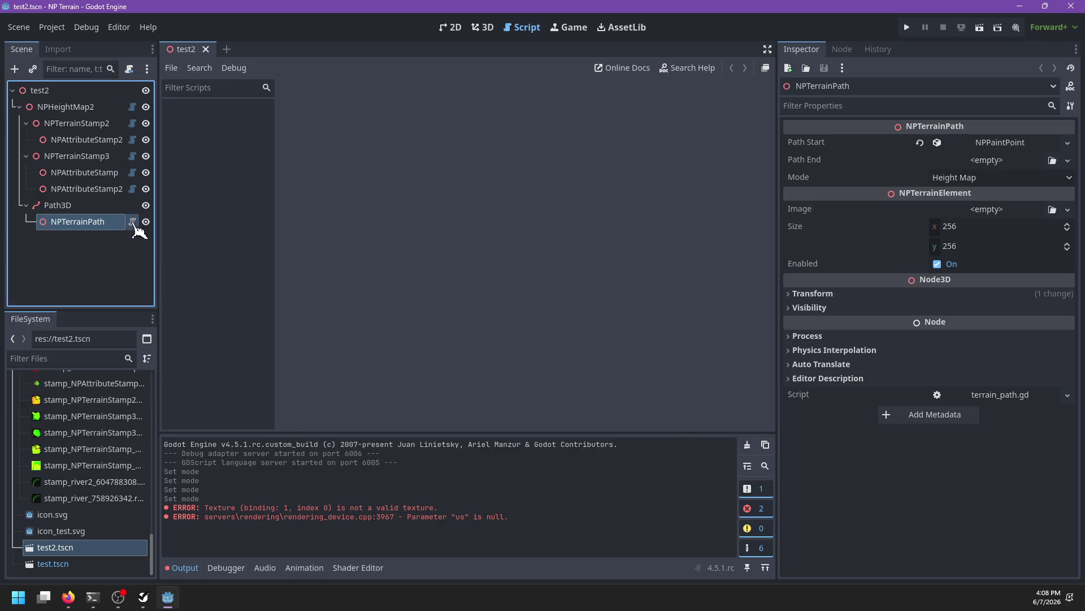
pyautogui.click(483, 27)
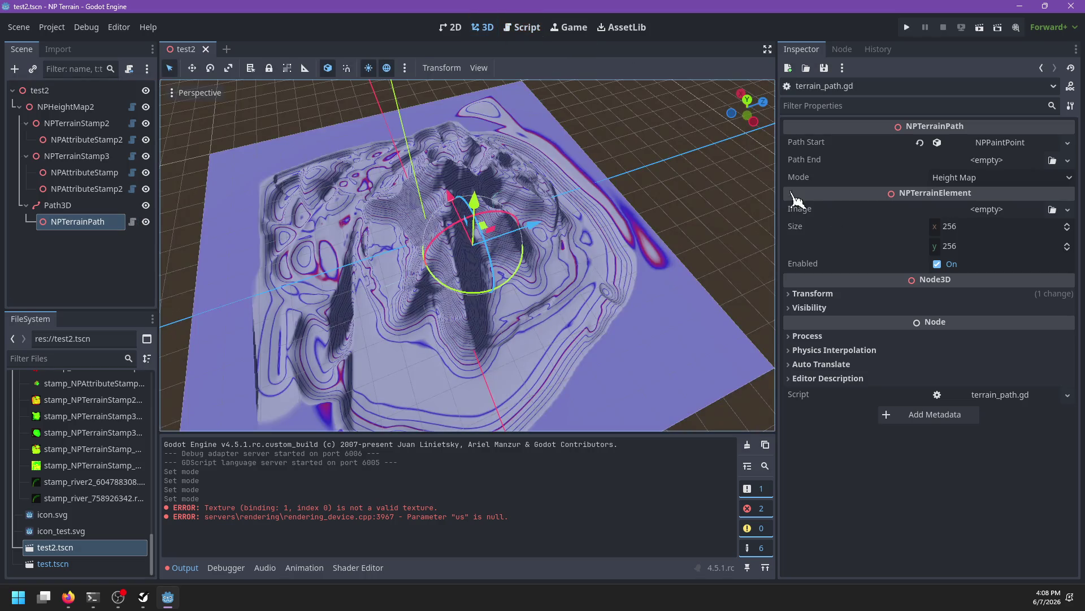
# - Set the path's Mode to Attributes, save, reopen test2, and bring up terrain_path.gd
pyautogui.click(975, 178)
pyautogui.click(974, 212)
pyautogui.hotkey('ctrl', 's')
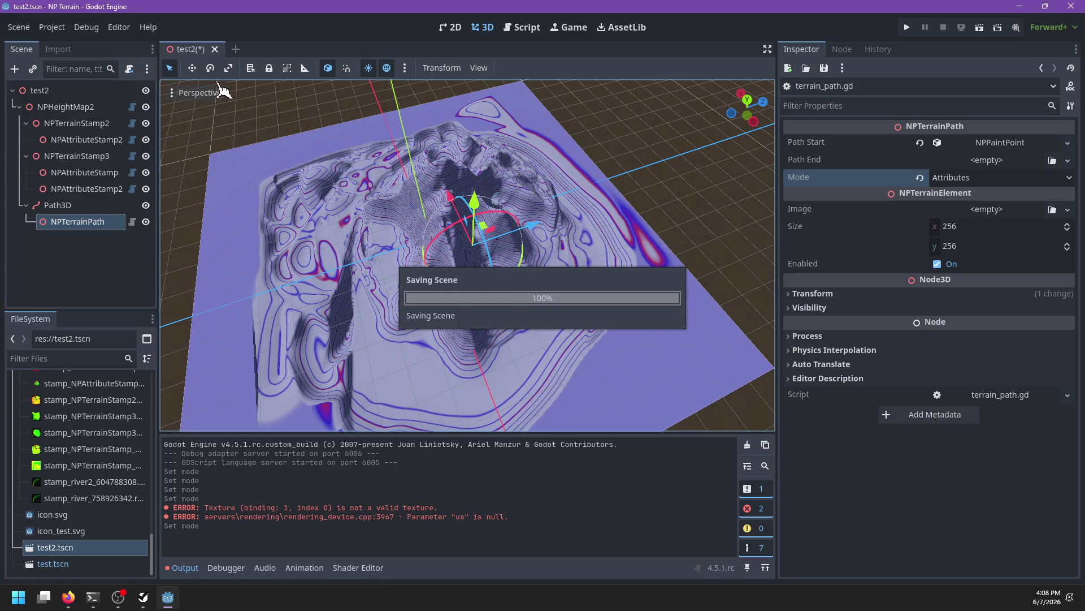
pyautogui.click(205, 50)
pyautogui.doubleClick(79, 547)
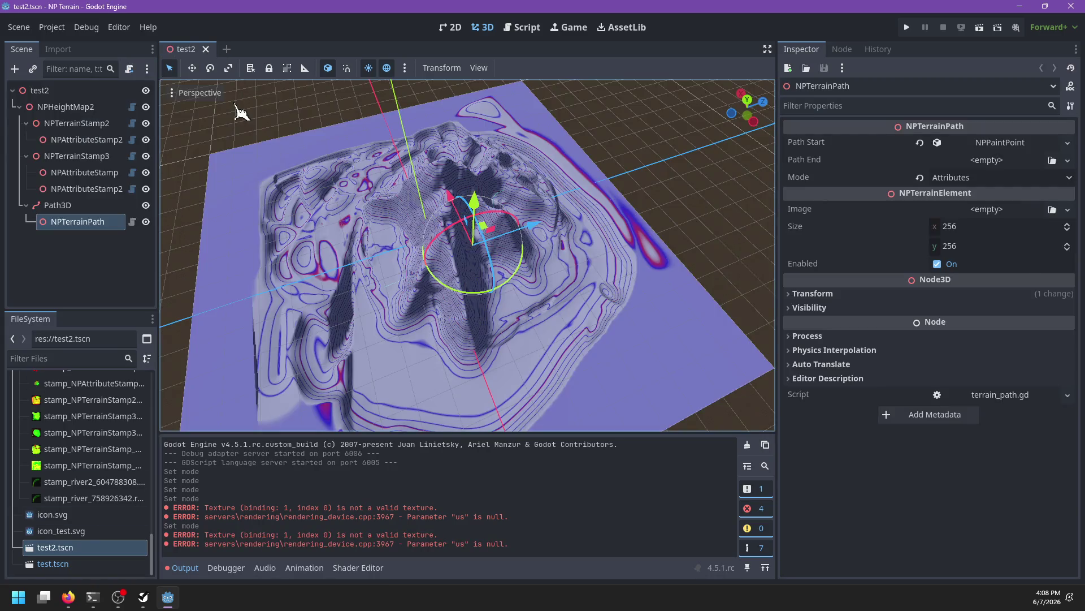
pyautogui.click(523, 27)
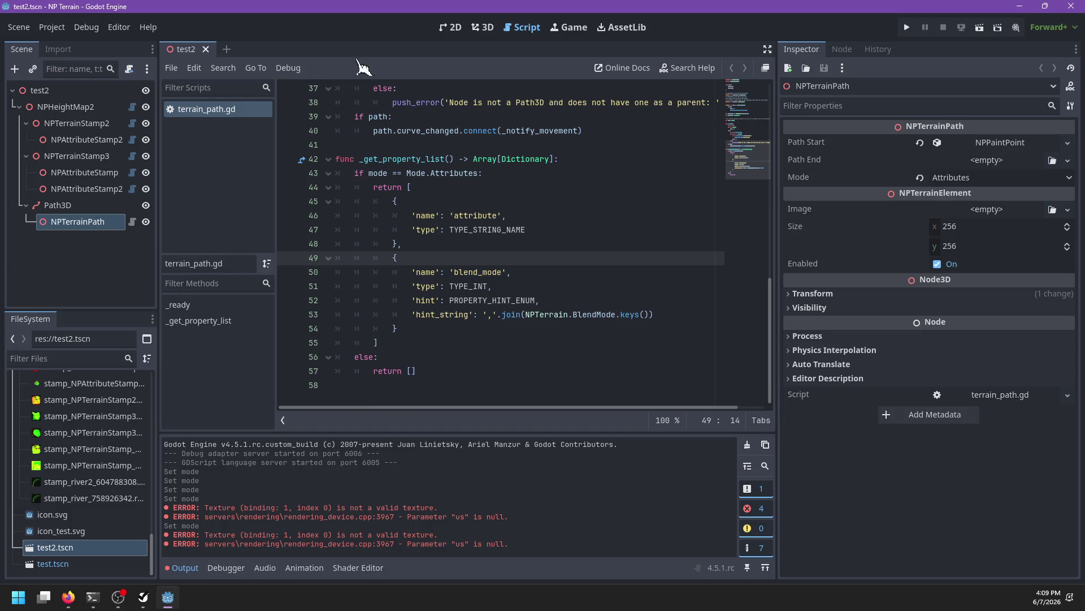
pyautogui.keyDown('ctrl'); pyautogui.click(416, 170); pyautogui.keyUp('ctrl')
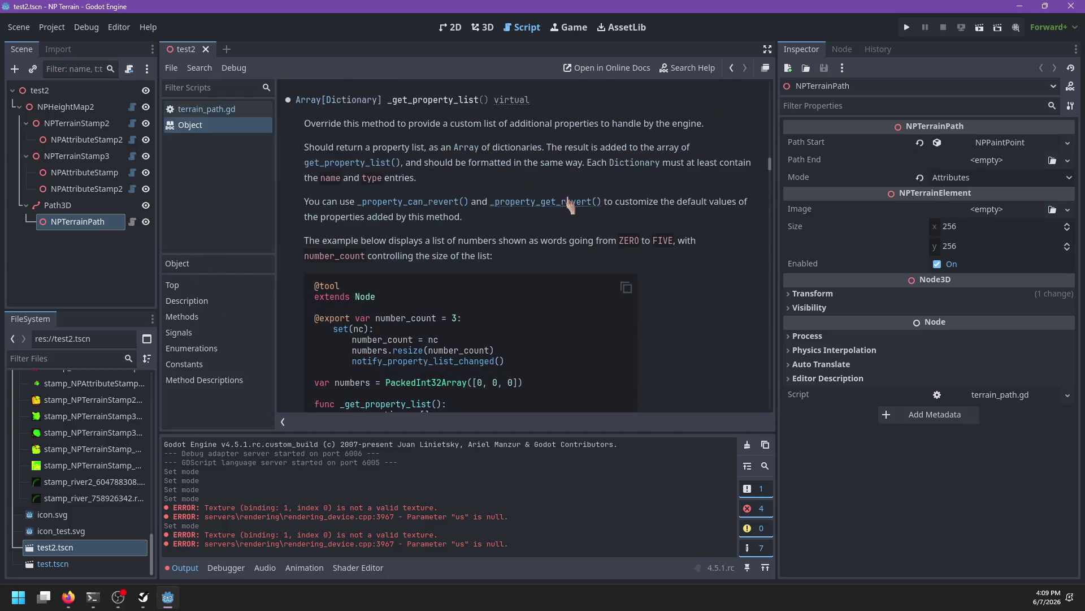
pyautogui.scroll(-4, 559, 209)
pyautogui.scroll(4, 559, 209)
pyautogui.scroll(-1, 419, 232)
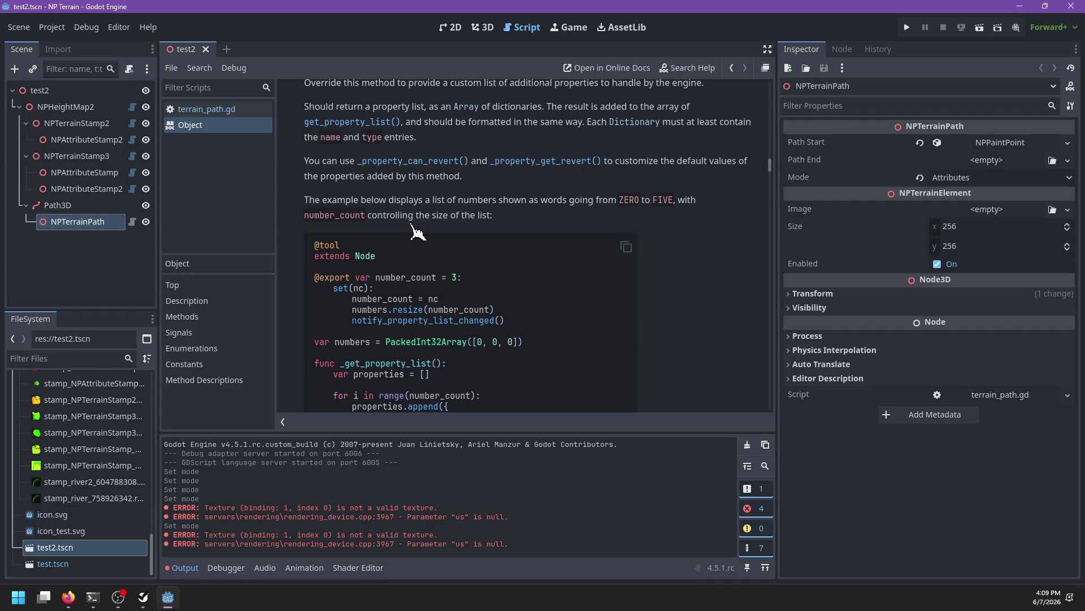
pyautogui.scroll(-3, 418, 232)
pyautogui.scroll(-3, 416, 229)
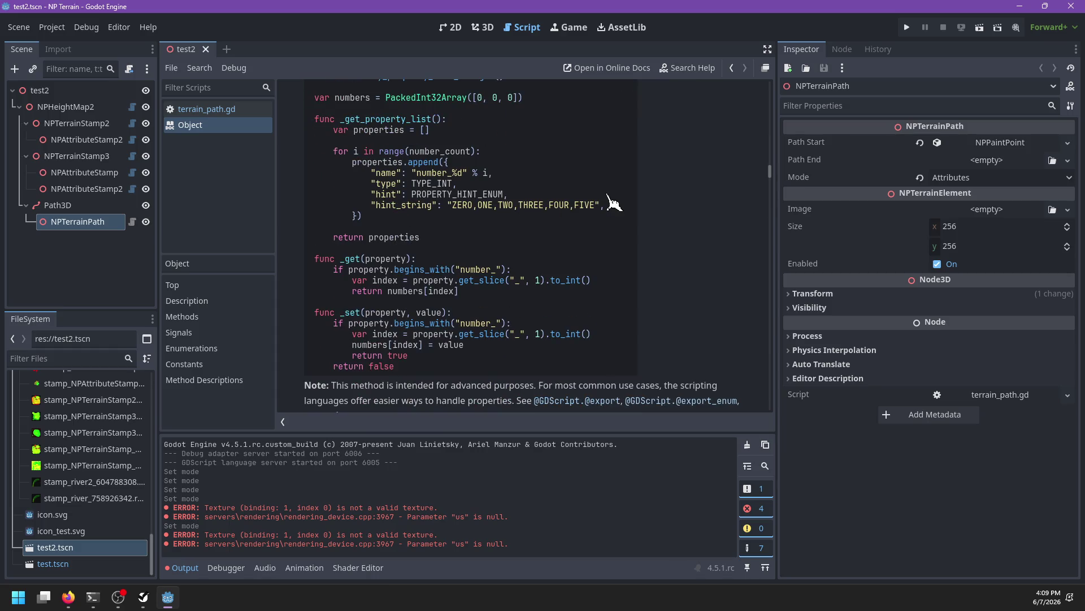
pyautogui.scroll(-2, 614, 204)
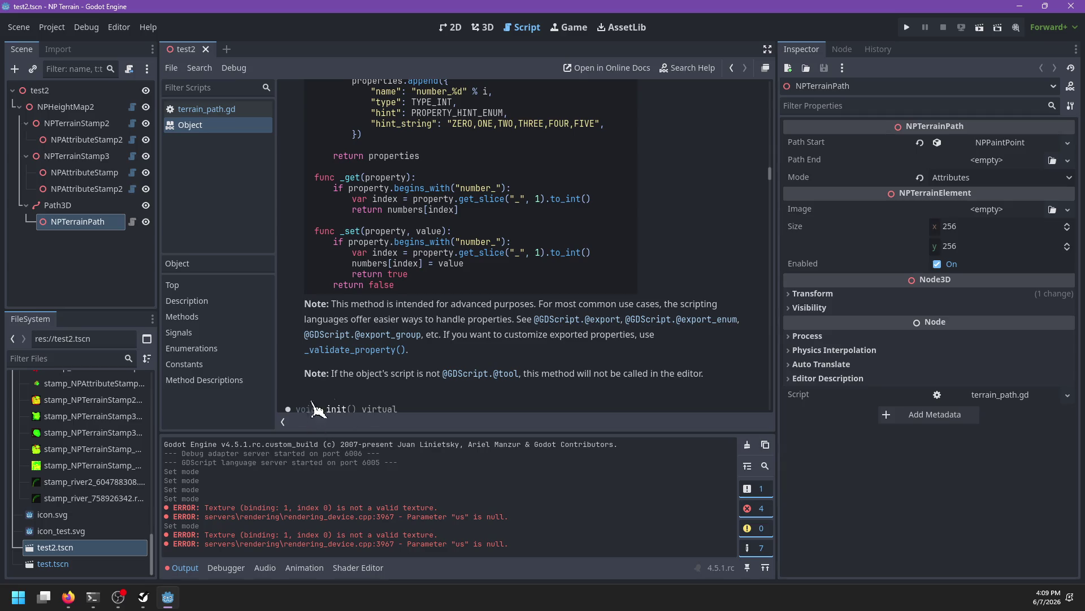
pyautogui.click(345, 350)
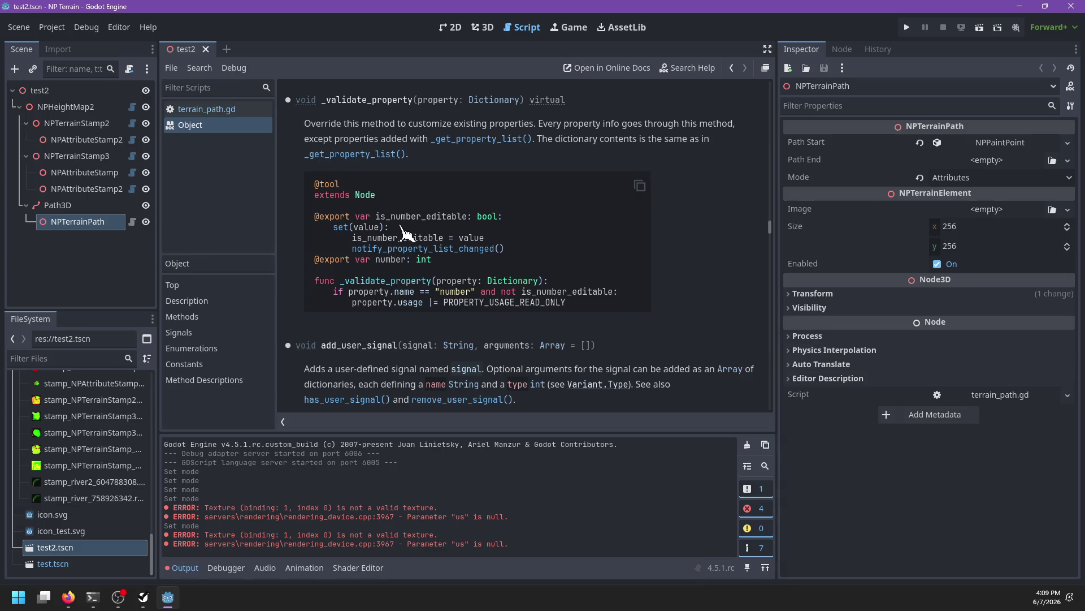
# - Try replacing _get_property_list with a _validate_property function, check its docs, then undo
pyautogui.click(209, 111)
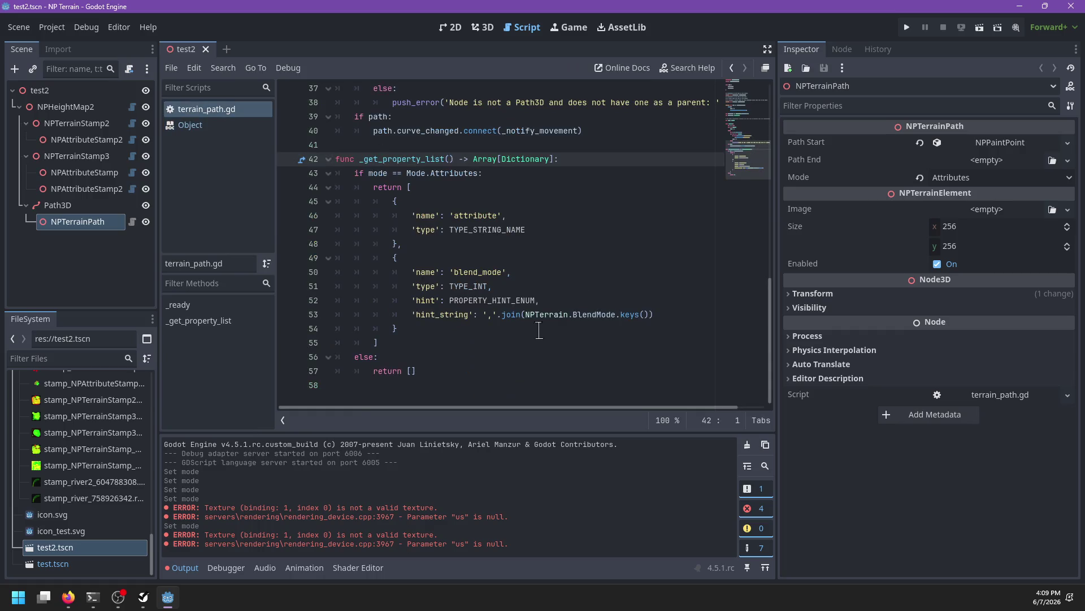
pyautogui.moveTo(424, 371)
pyautogui.mouseDown()
pyautogui.moveTo(317, 300)
pyautogui.moveTo(306, 161)
pyautogui.mouseUp()
pyautogui.write('func _')
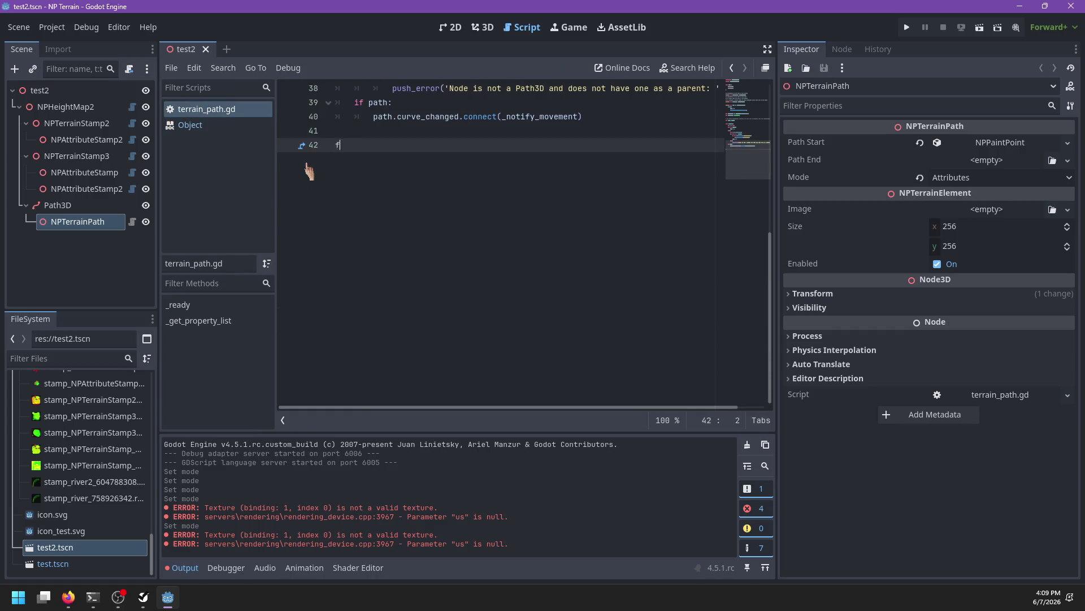
pyautogui.write('valida')
pyautogui.press('Return')
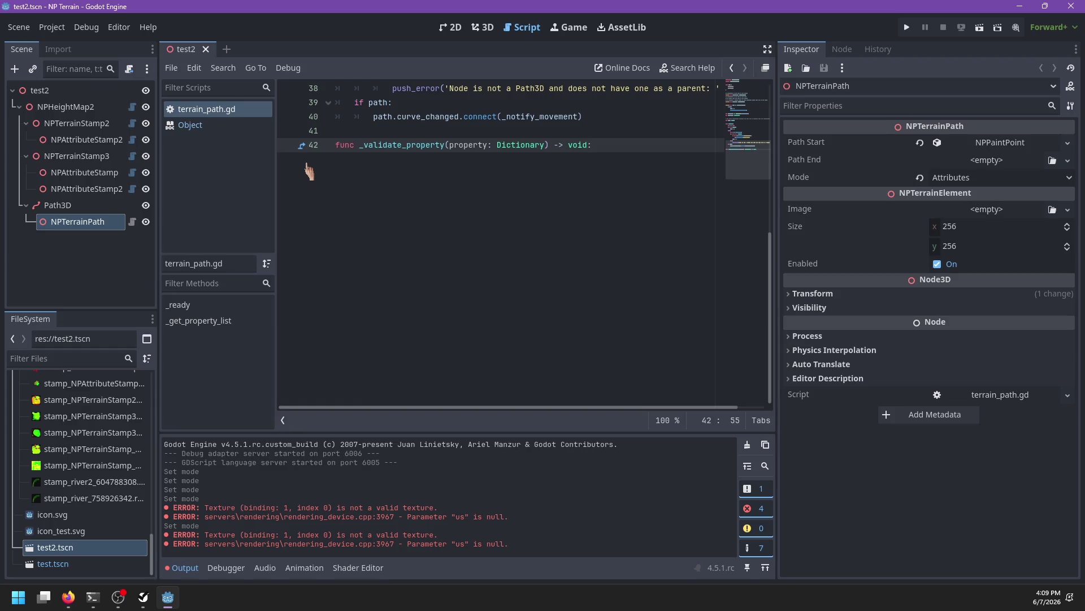
pyautogui.press('Return')
pyautogui.scroll(10, 314, 176)
pyautogui.scroll(-3, 338, 207)
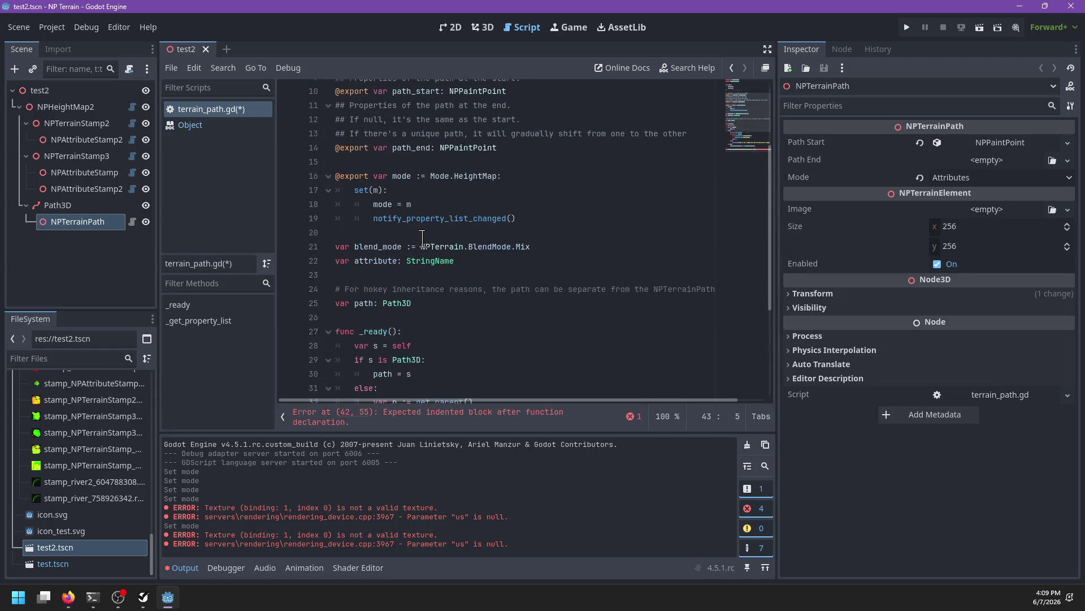
pyautogui.click(227, 125)
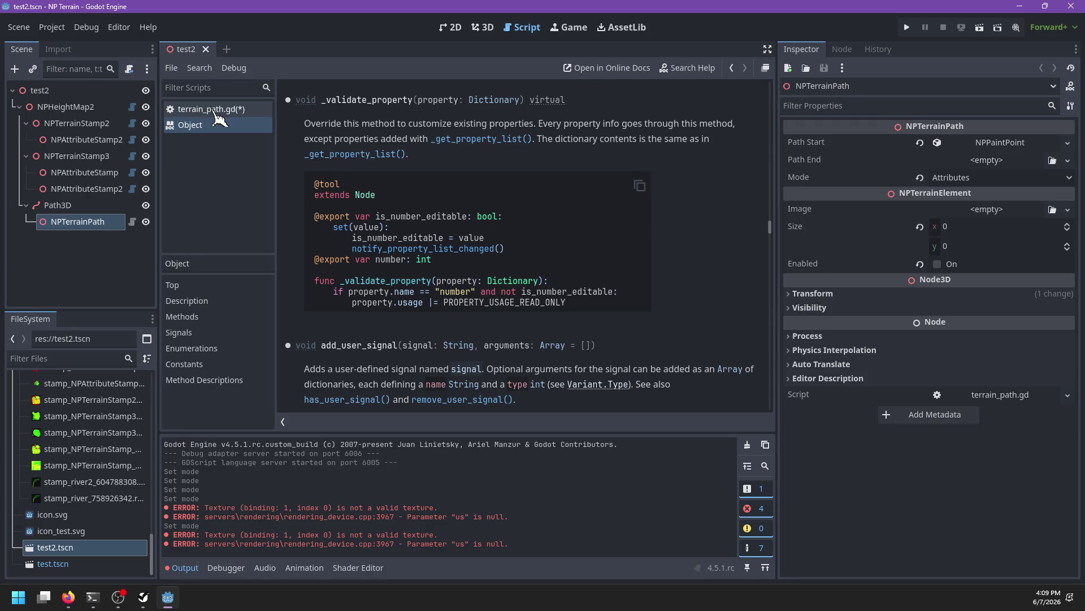
pyautogui.click(216, 112)
pyautogui.scroll(-4, 473, 302)
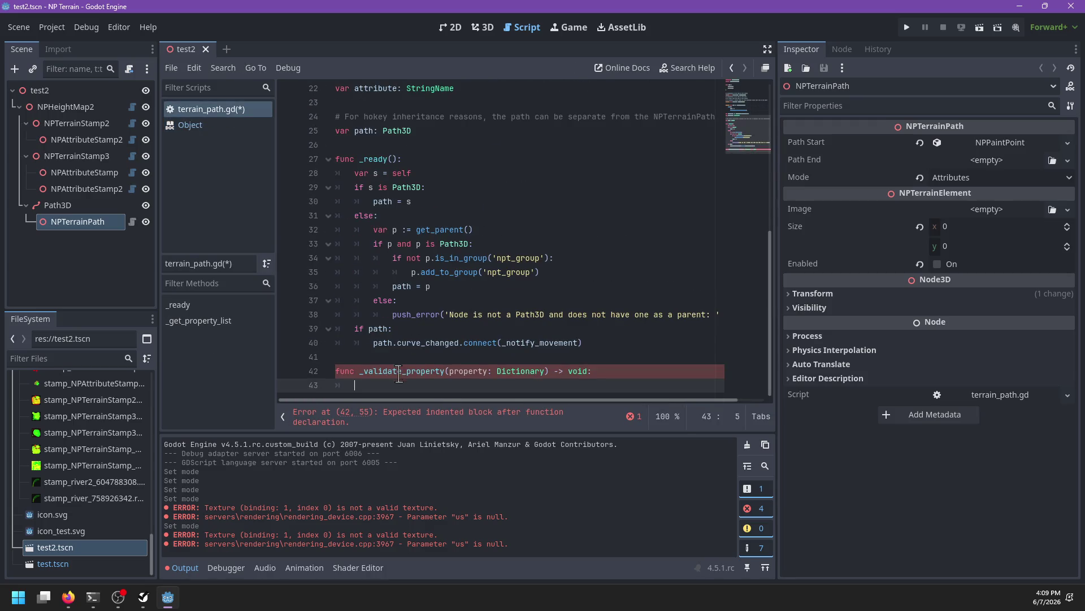
pyautogui.hotkey('ctrl', 'z')
pyautogui.hotkey('ctrl', 'z')
pyautogui.hotkey('ctrl', 'z')
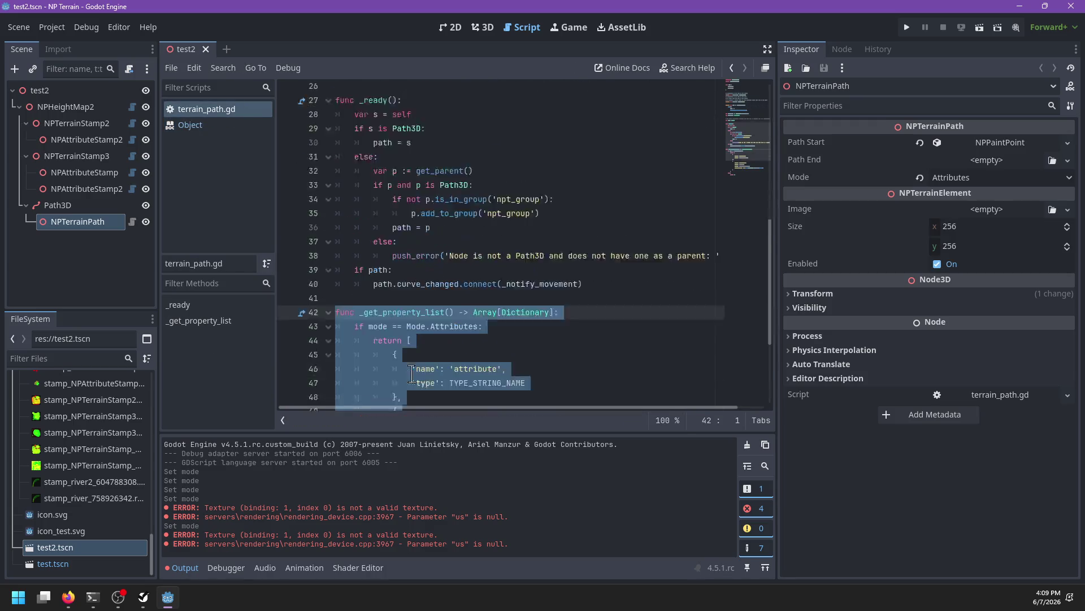
# - Add a 'usage': PROPERTY_USAGE_EDITOR entry after the type entry on line 47
pyautogui.scroll(-1, 412, 373)
pyautogui.click(576, 268)
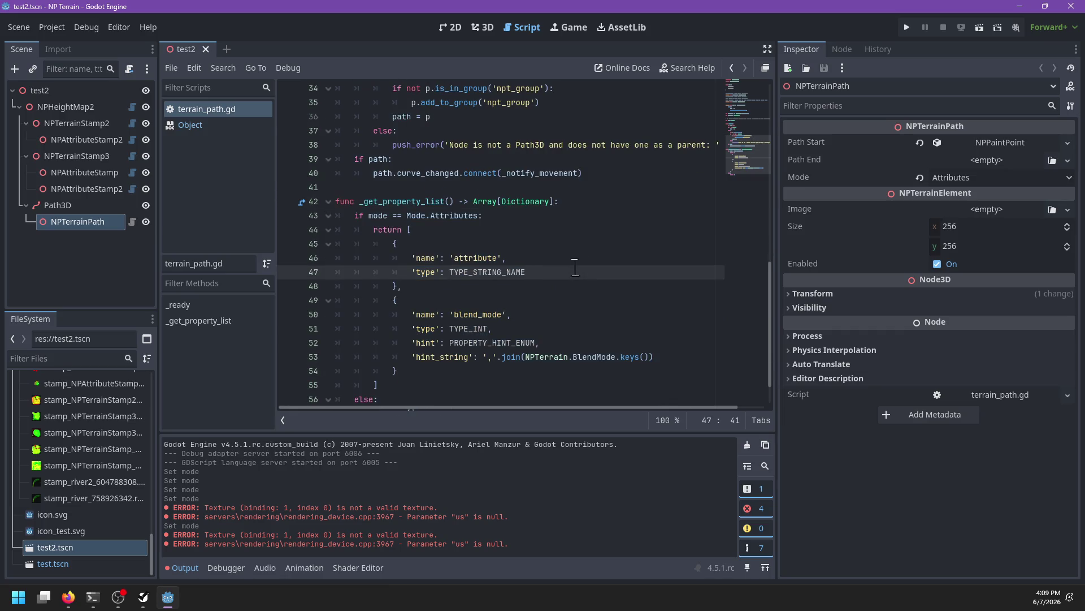
pyautogui.write(',')
pyautogui.press('Return')
pyautogui.write("usage'")
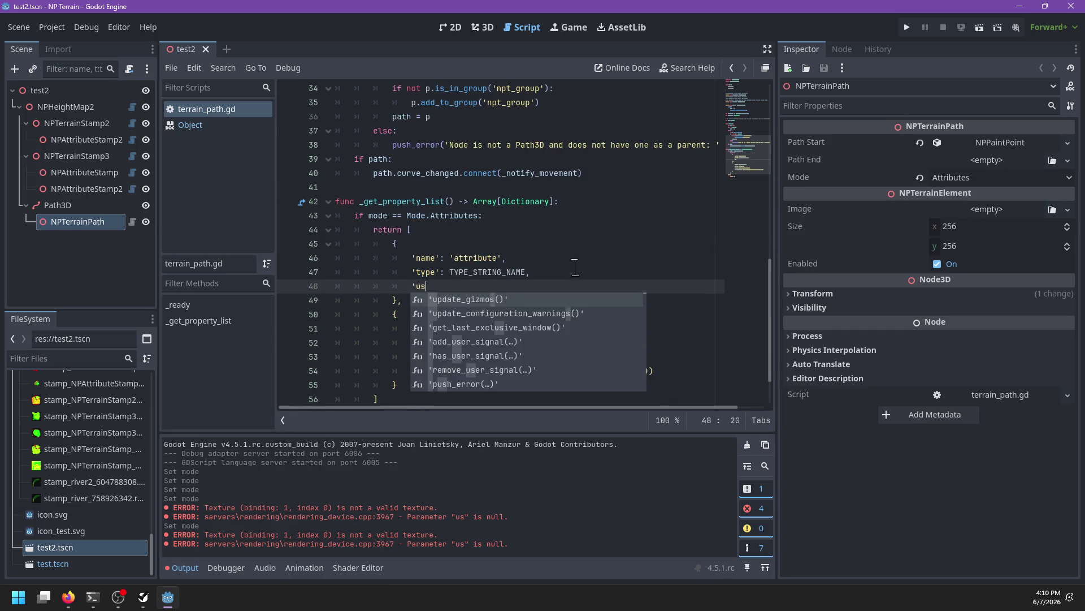
pyautogui.press('BackSpace')
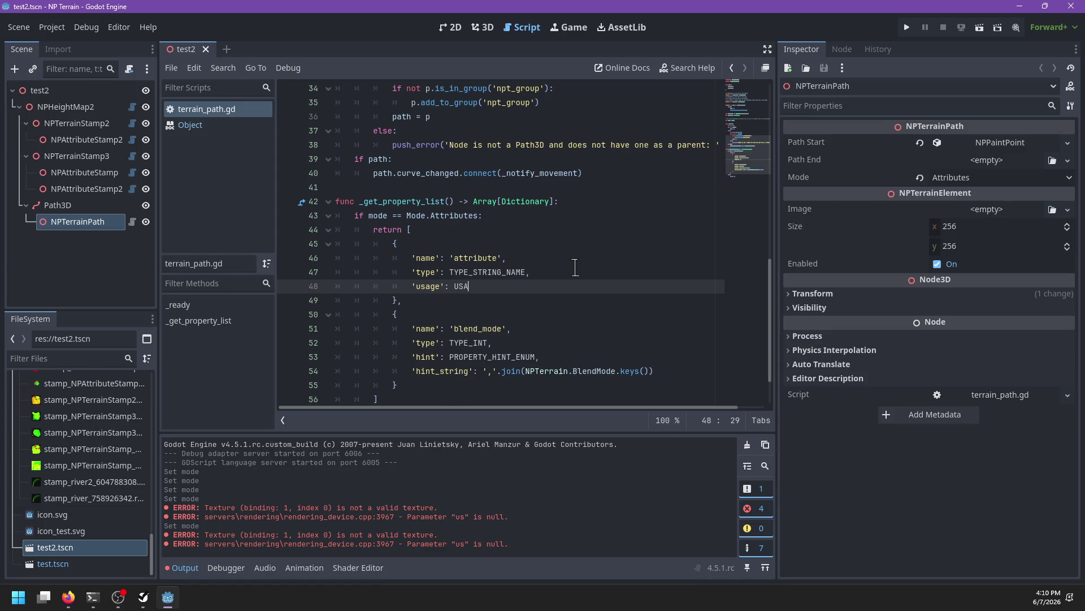
pyautogui.write('GE_')
pyautogui.press('Down')
pyautogui.press('Down')
pyautogui.press('Down')
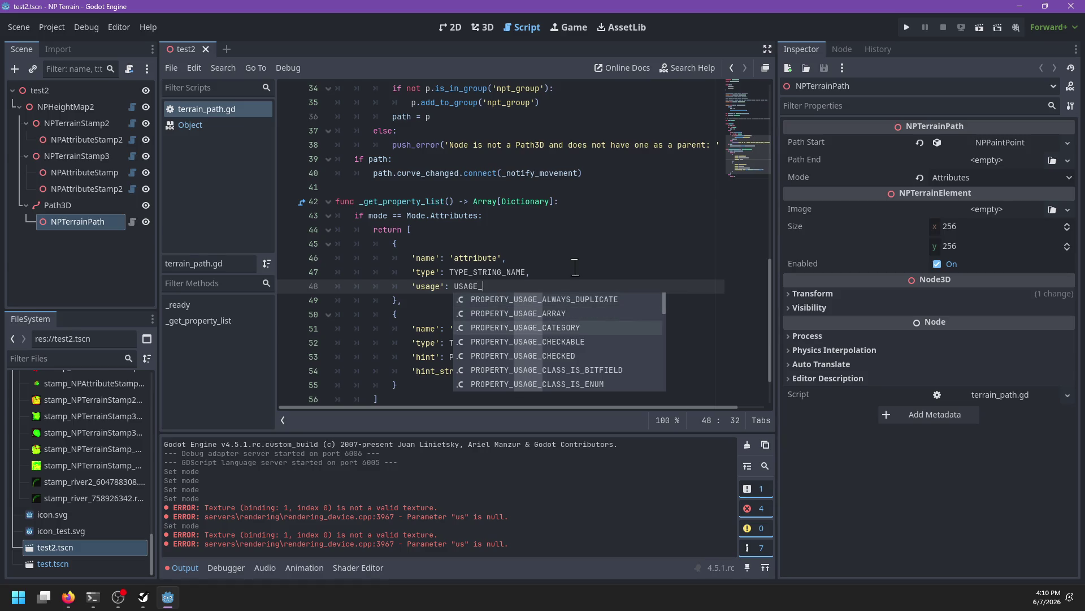
pyautogui.press('Down')
pyautogui.press('Down')
pyautogui.press('Down')
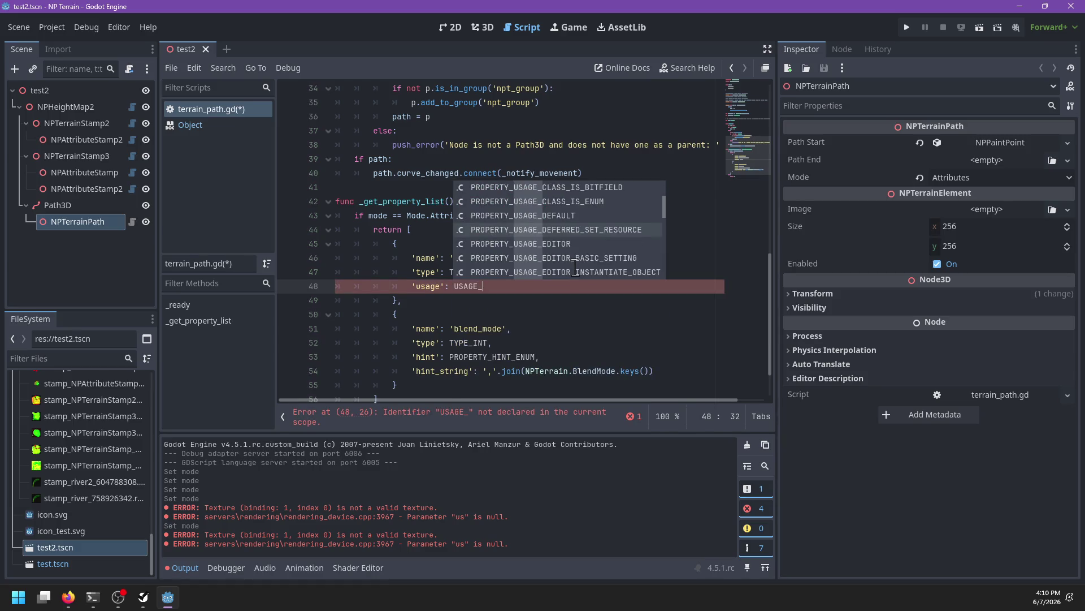
pyautogui.press('Down')
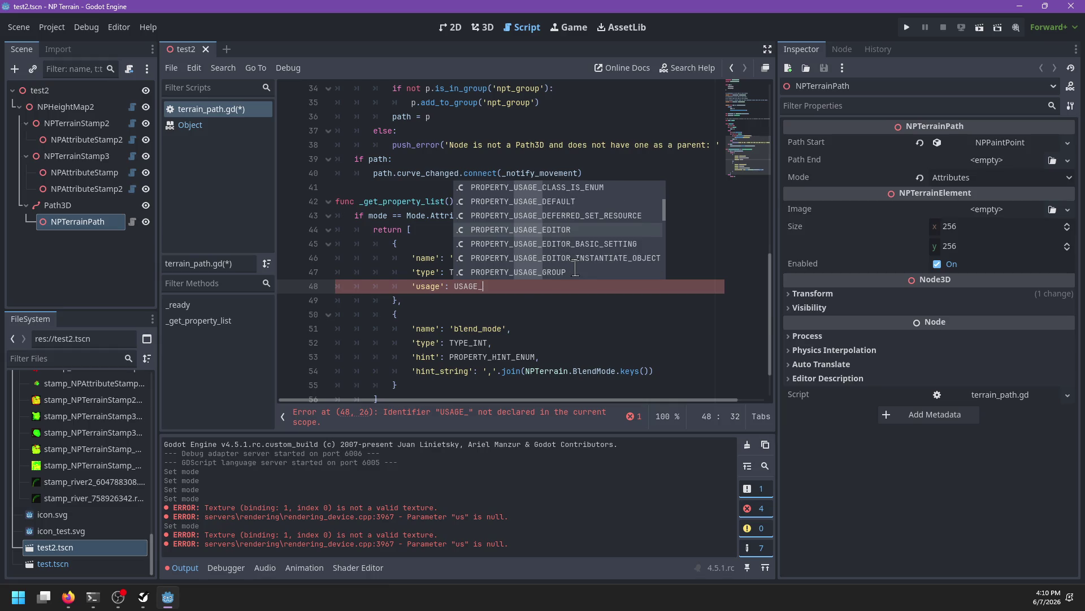
pyautogui.press('Return')
pyautogui.scroll(7, 575, 268)
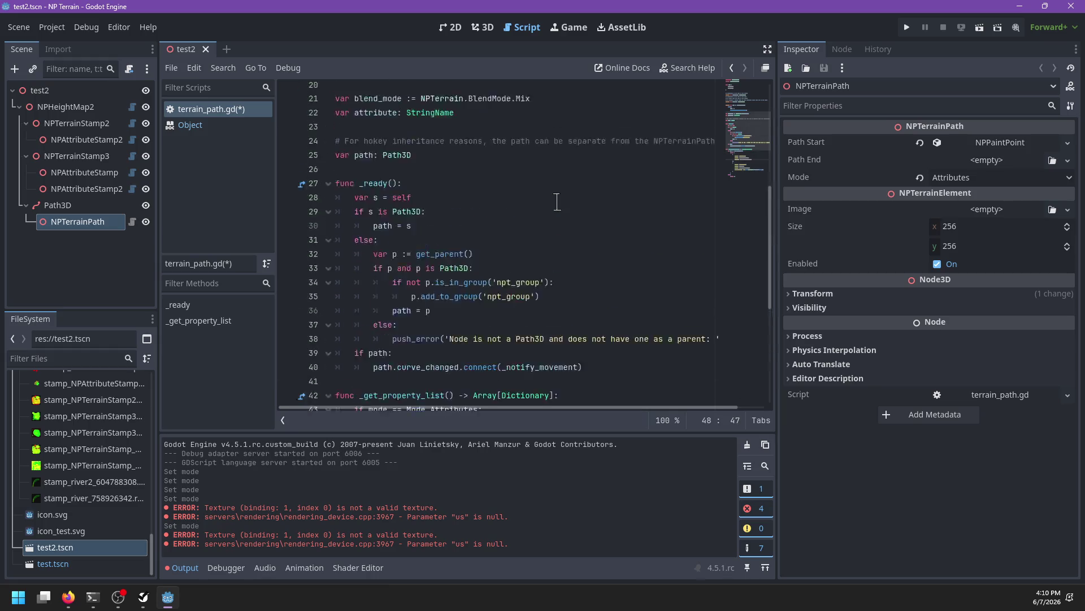
# - Search the Object docs and help for PROPERTY_USAGE flags, view PROPERTY_USAGE_STORAGE, then return to terrain_path.gd
pyautogui.click(199, 128)
pyautogui.hotkey('ctrl', 'f')
pyautogui.write('PROPERTY_USAG')
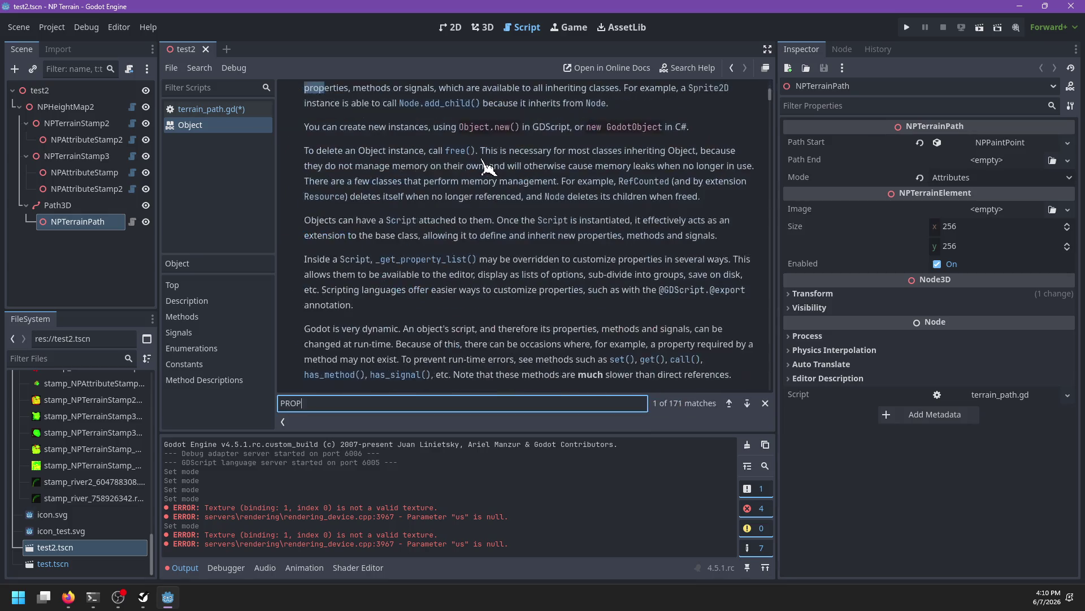
pyautogui.write('E_ED')
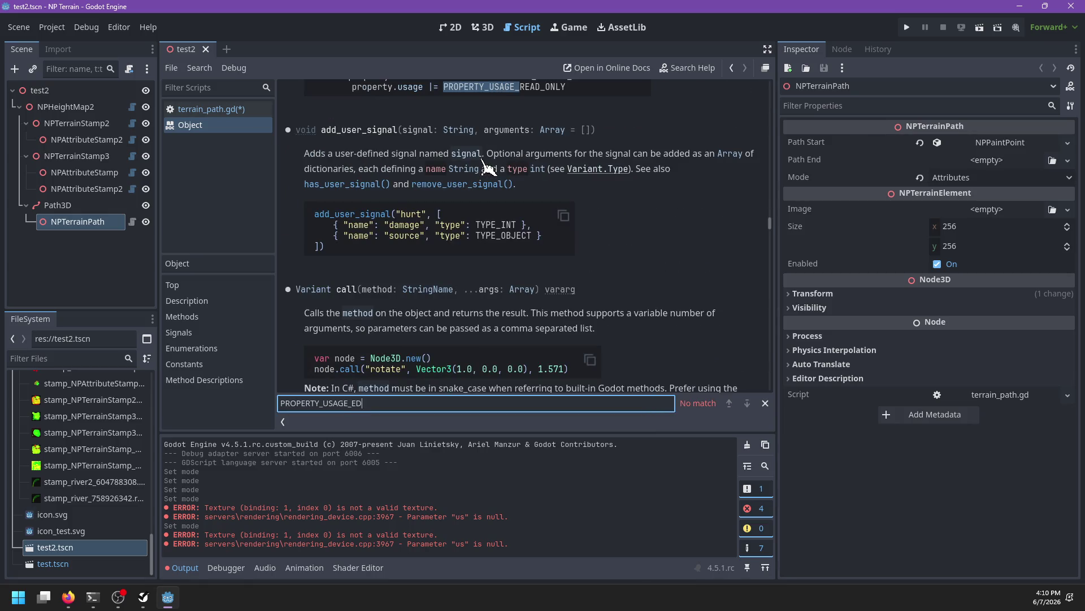
pyautogui.press('Escape')
pyautogui.press('F1')
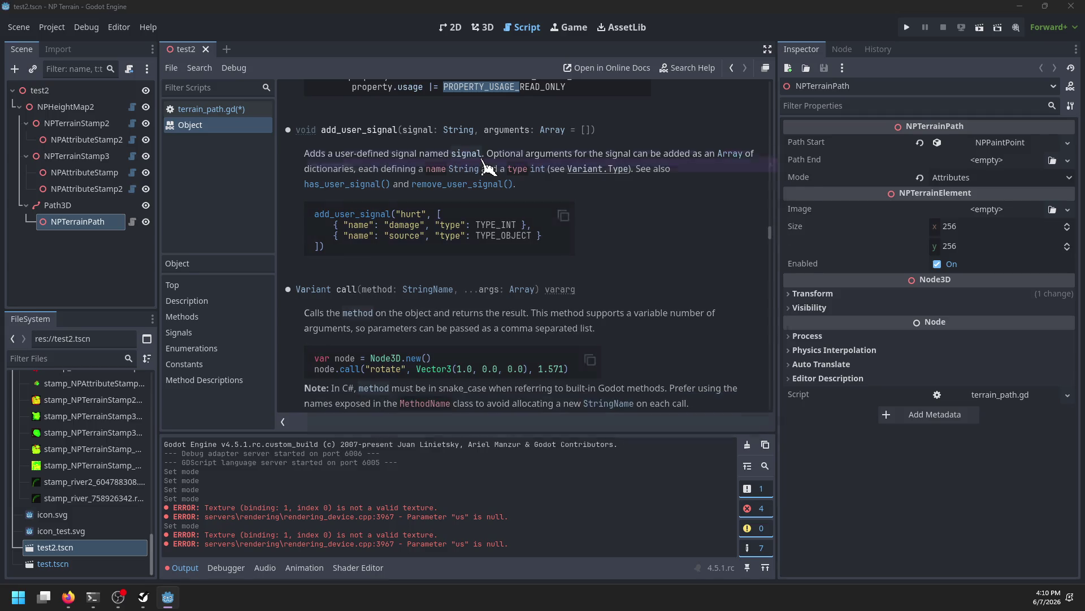
pyautogui.write('property_usage')
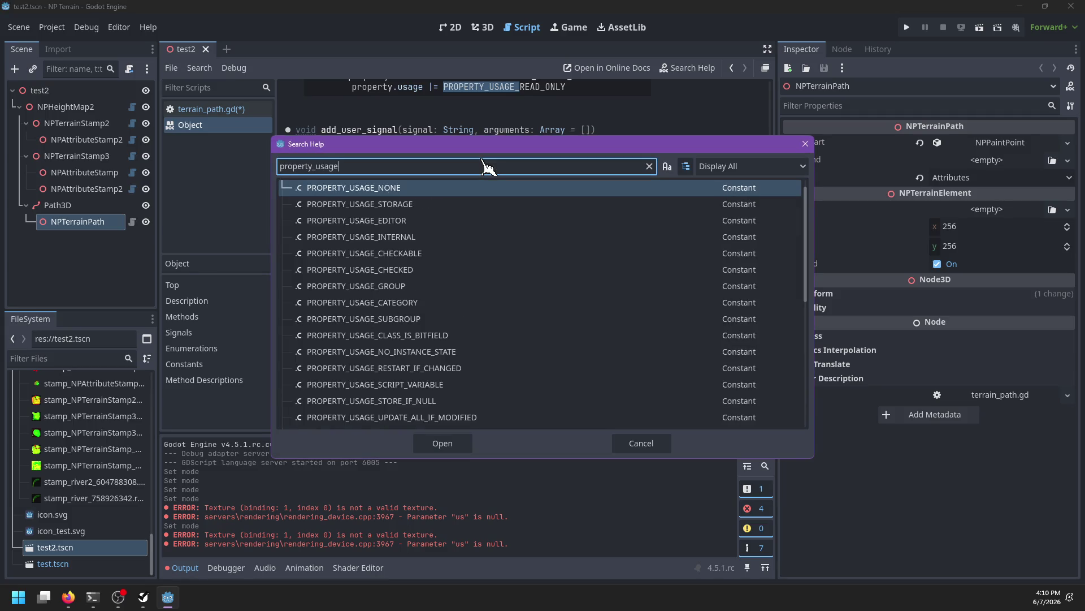
pyautogui.doubleClick(409, 205)
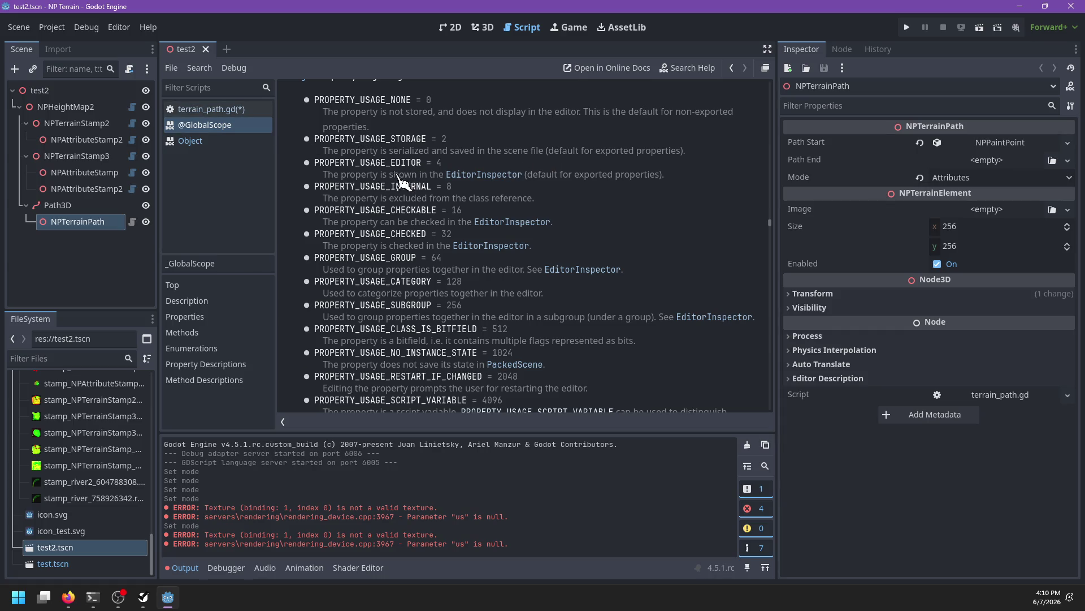
pyautogui.click(238, 109)
pyautogui.scroll(-5, 520, 304)
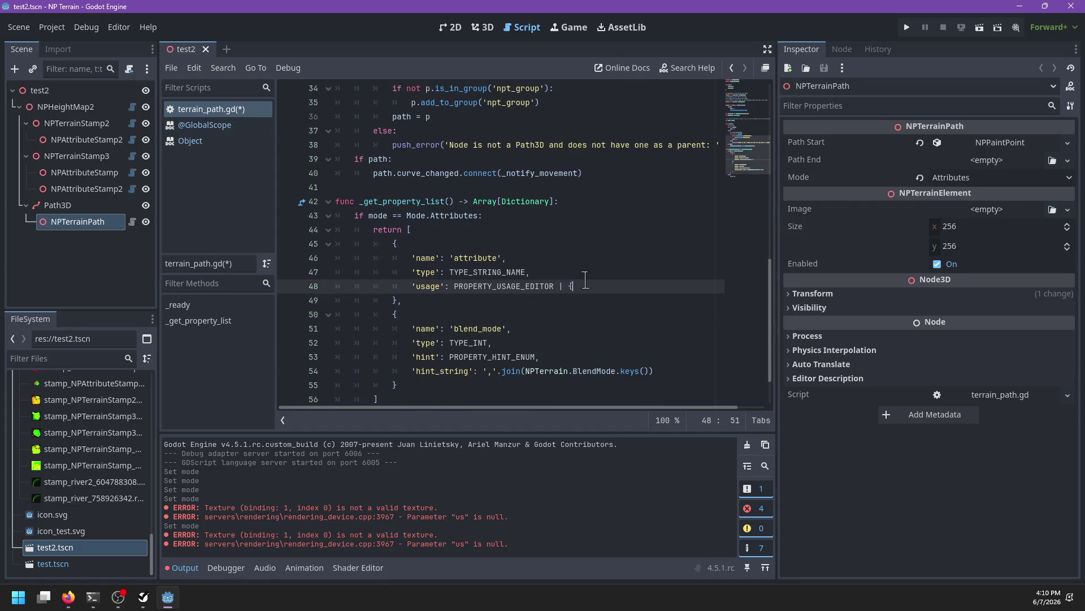
# - Complete the attribute usage on line 48 as PROPERTY_USAGE_EDITOR | PROPERTY_USAGE_STORAGE
pyautogui.press('BackSpace')
pyautogui.press('BackSpace')
pyautogui.press('BackSpace')
pyautogui.write('PROPER')
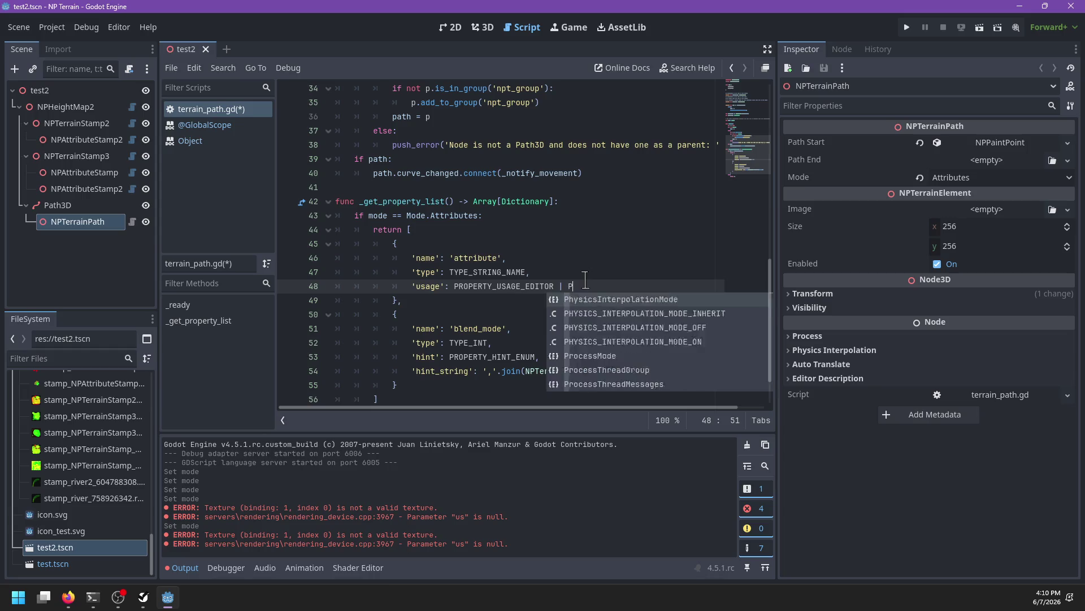
pyautogui.write('TY_USAGE_')
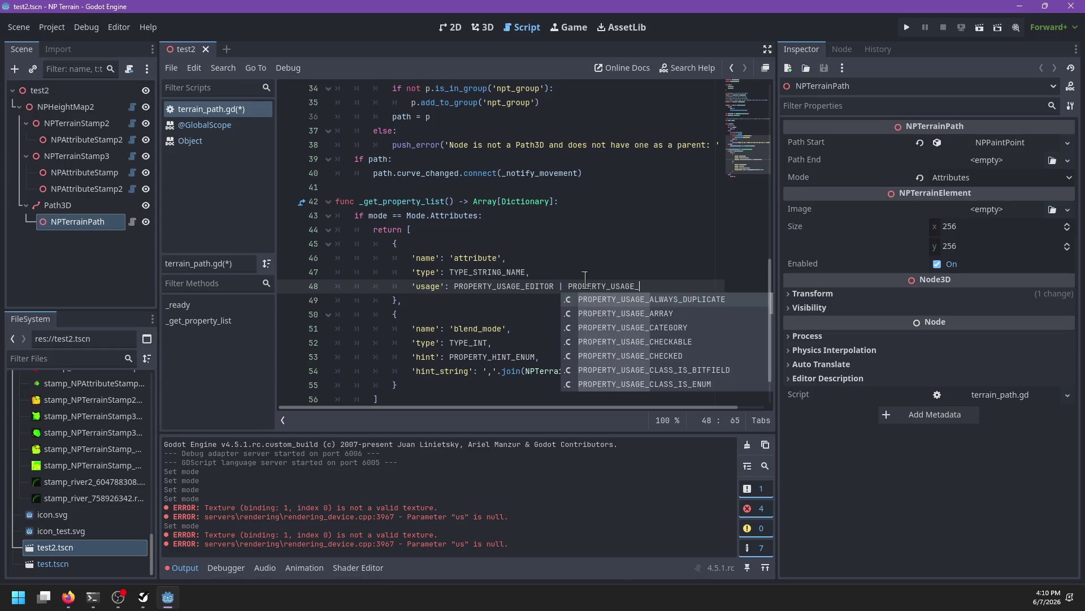
pyautogui.write('STOR')
pyautogui.press('Return')
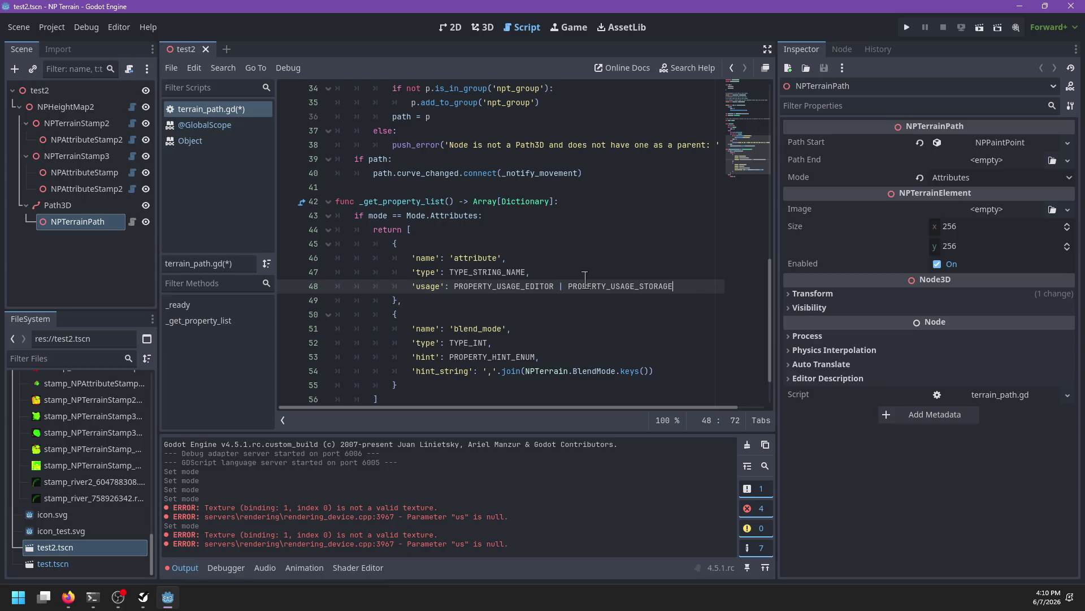
# - Copy the usage entry into the blend_mode property after keys()) on line 54, and save
pyautogui.hotkey('ctrl', 'shift', 'Left')
pyautogui.hotkey('ctrl', 'shift', 'Left')
pyautogui.hotkey('ctrl', 'shift', 'Left')
pyautogui.hotkey('shift', 'Home')
pyautogui.hotkey('shift', 'Up')
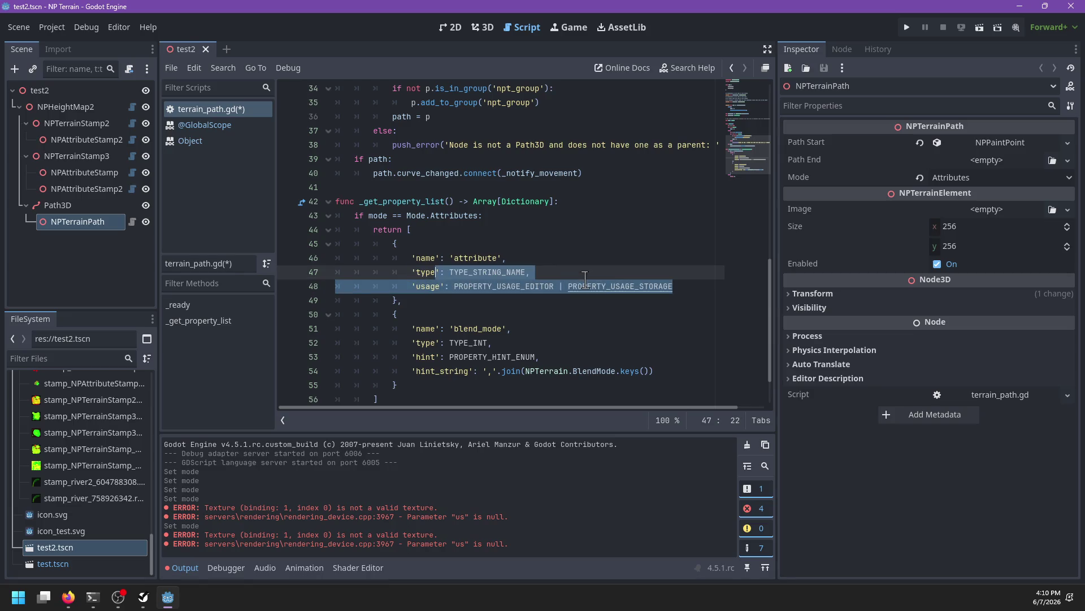
pyautogui.hotkey('shift', 'End')
pyautogui.hotkey('ctrl', 'c')
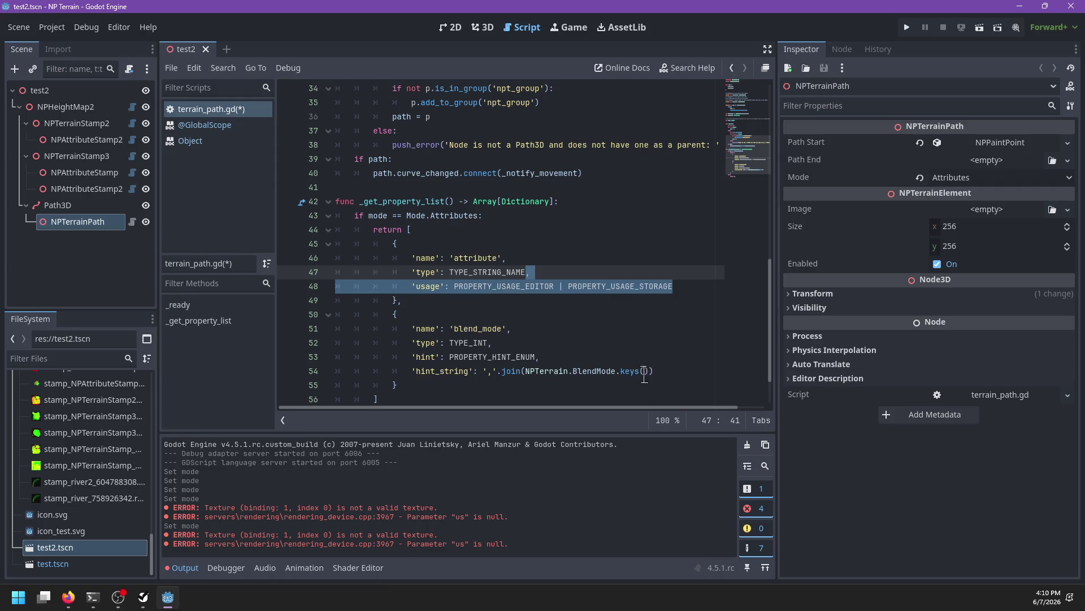
pyautogui.click(661, 370)
pyautogui.hotkey('ctrl', 'v')
pyautogui.hotkey('ctrl', 's')
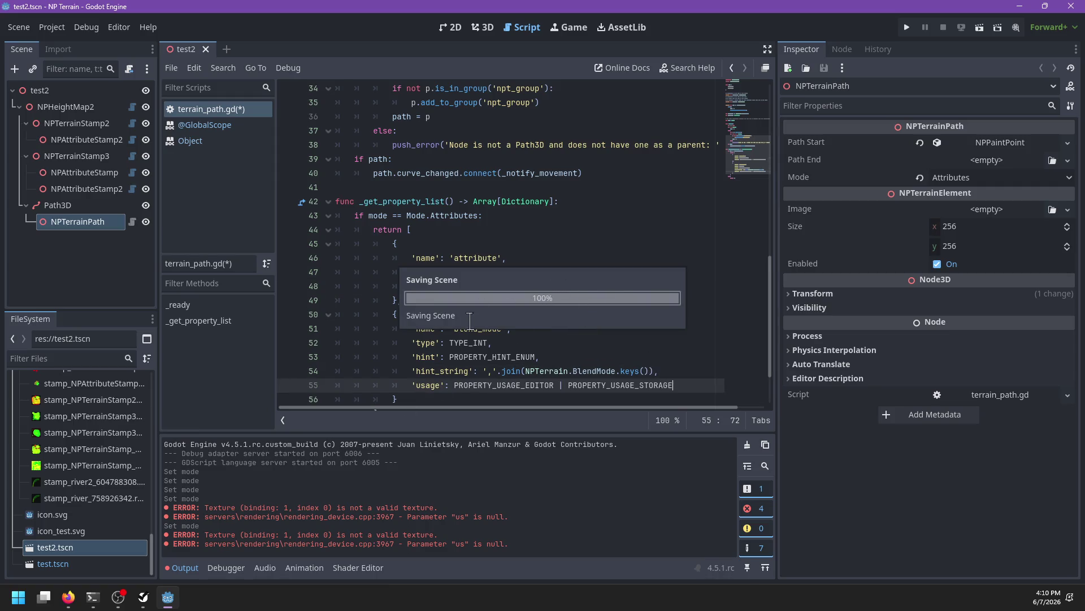
pyautogui.click(958, 178)
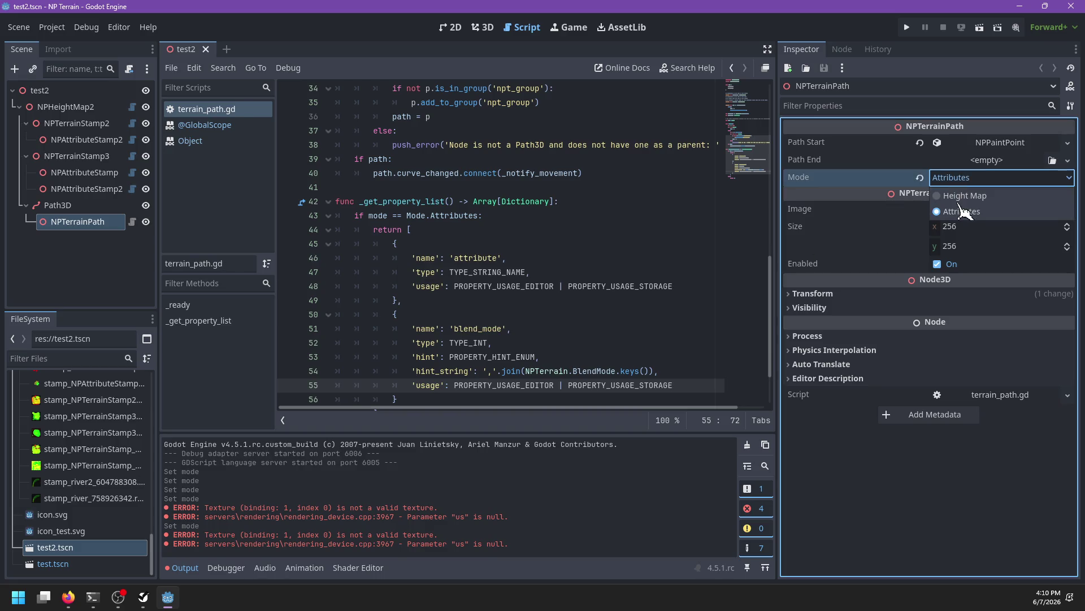
# - Toggle the path's Mode between Height Map and Attributes twice, ending on Attributes
pyautogui.click(961, 196)
pyautogui.click(961, 179)
pyautogui.click(964, 211)
pyautogui.click(967, 180)
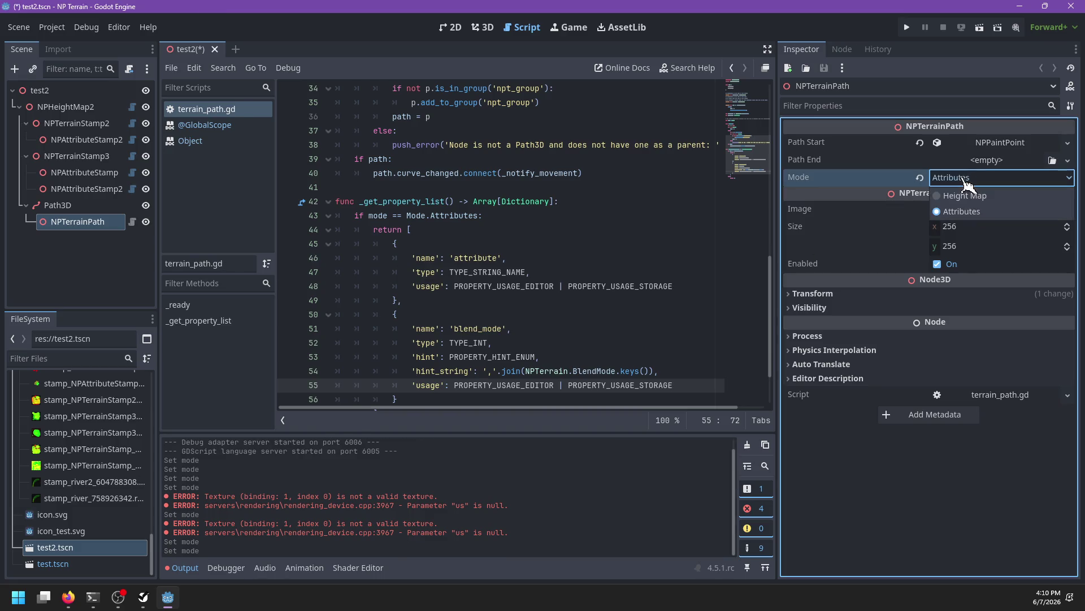
pyautogui.click(964, 196)
pyautogui.click(961, 178)
pyautogui.click(964, 211)
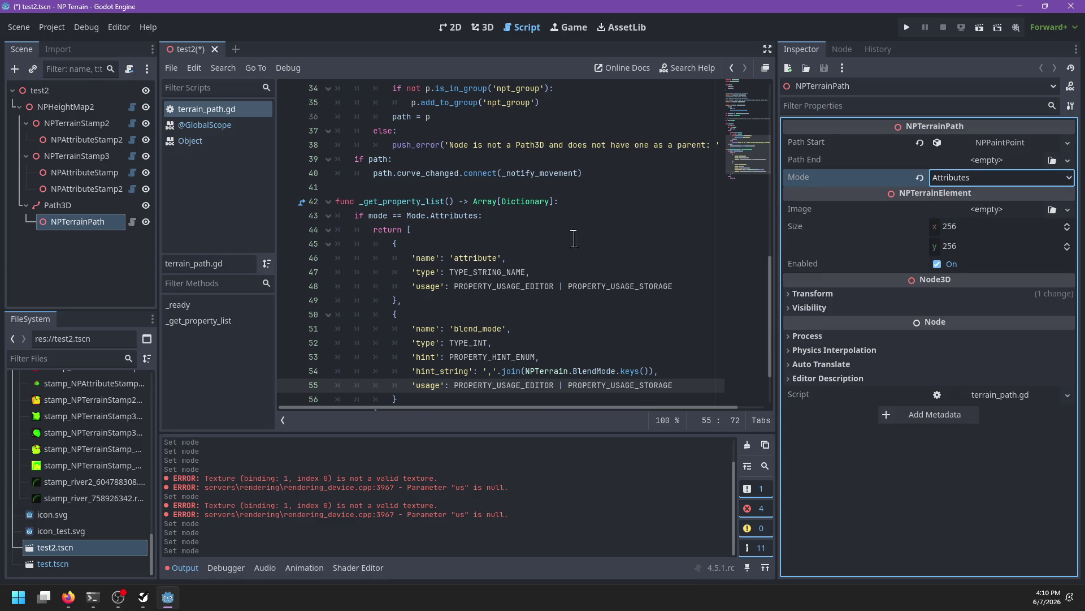
# - Insert print_debug('Properties') above return [ in the Attributes branch and save
pyautogui.click(574, 240)
pyautogui.scroll(-2, 588, 240)
pyautogui.click(528, 144)
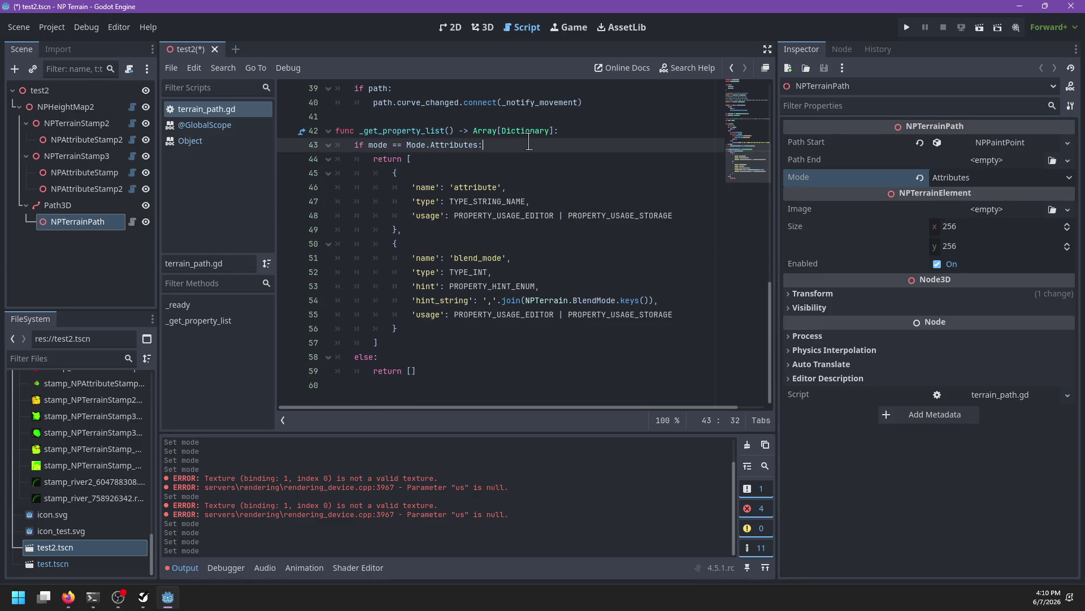
pyautogui.press('Return')
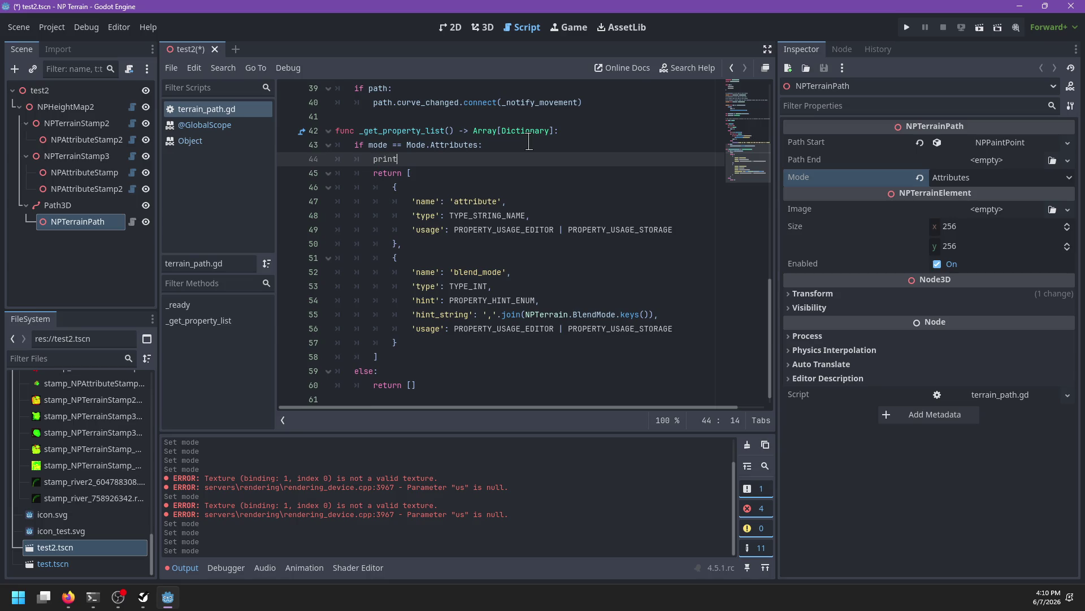
pyautogui.write("'Prop[er")
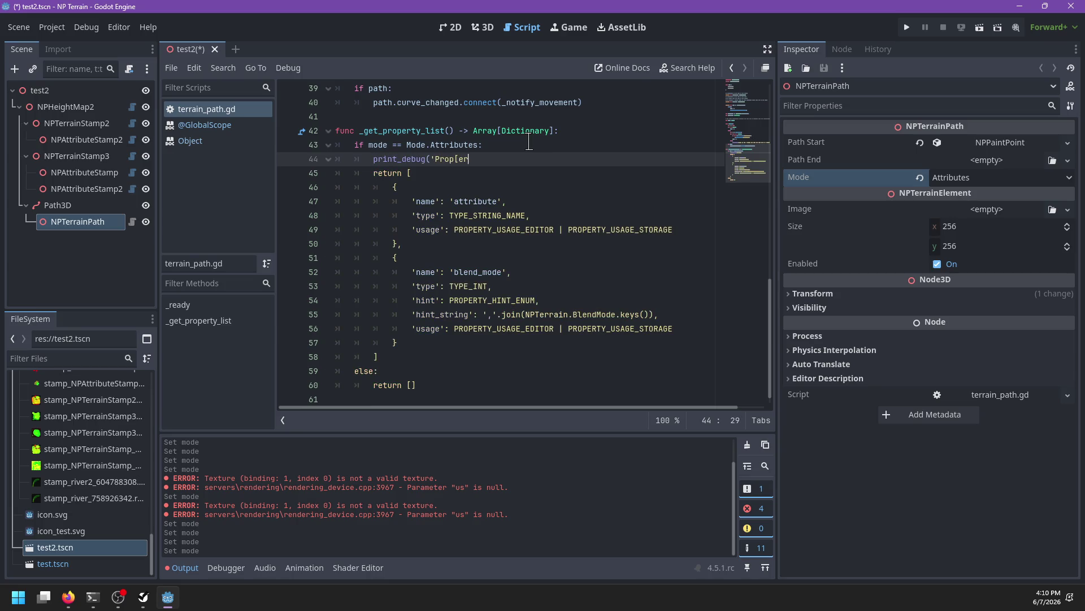
pyautogui.press('BackSpace')
pyautogui.press('BackSpace')
pyautogui.write("ies')")
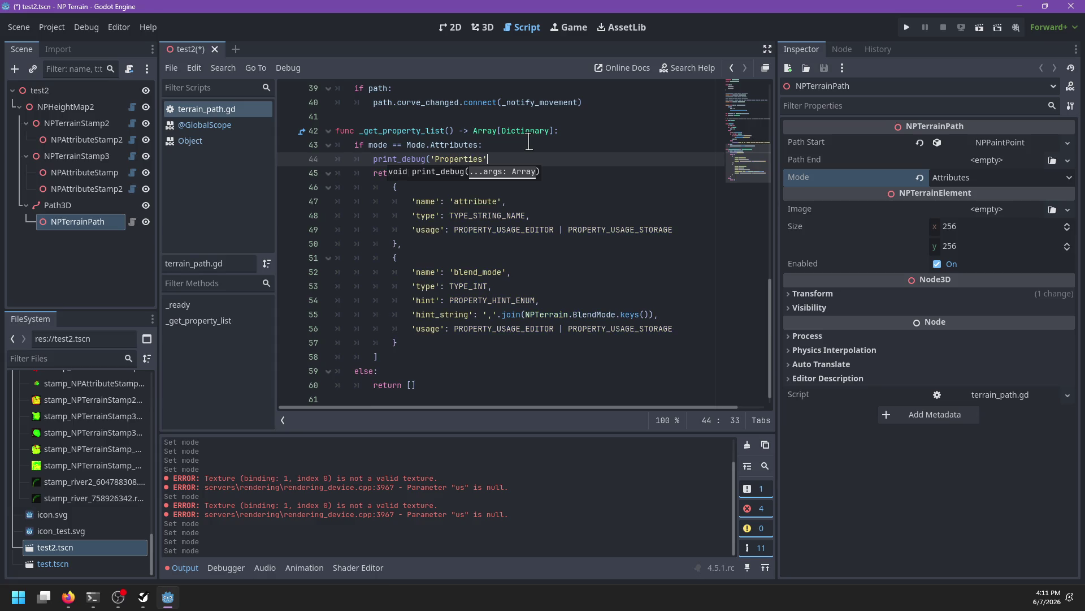
pyautogui.hotkey('ctrl', 's')
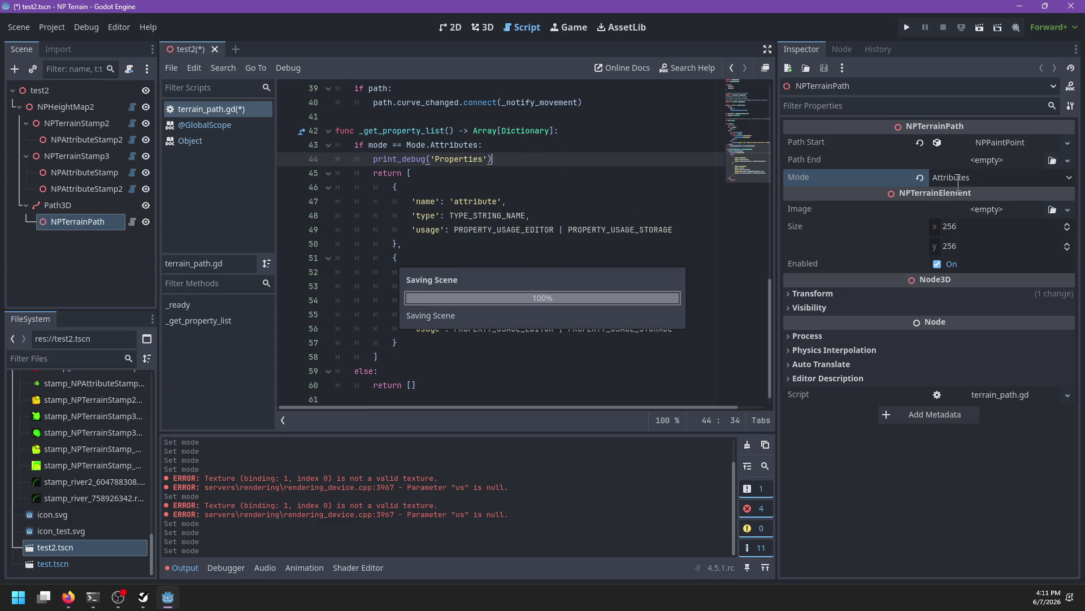
# - Switch Mode to Height Map and back to Attributes, clear the Output log, and save
pyautogui.click(958, 178)
pyautogui.click(961, 195)
pyautogui.click(961, 178)
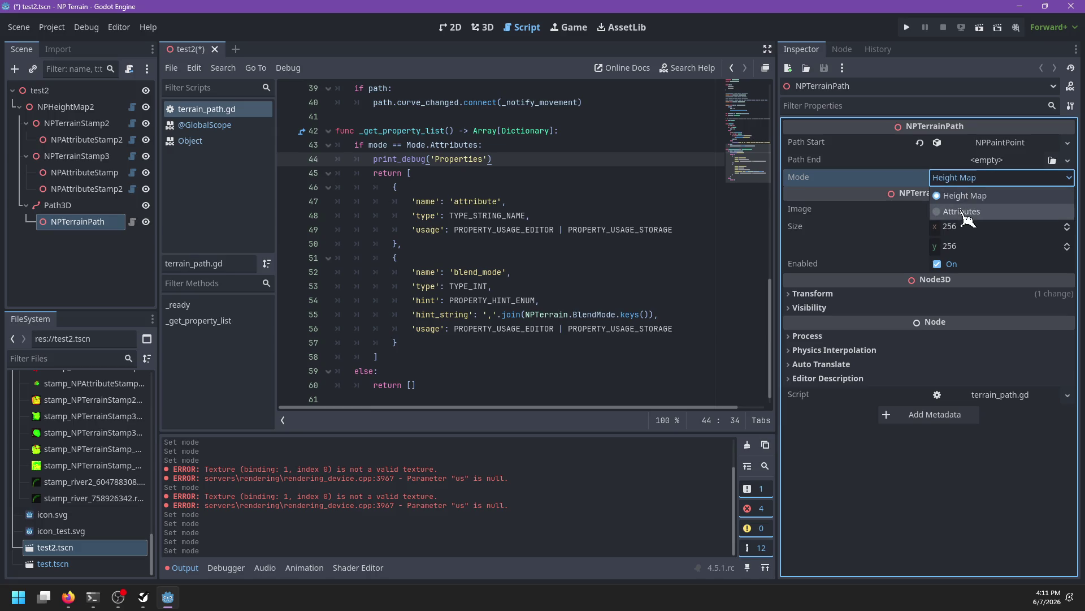
pyautogui.click(963, 212)
pyautogui.click(747, 444)
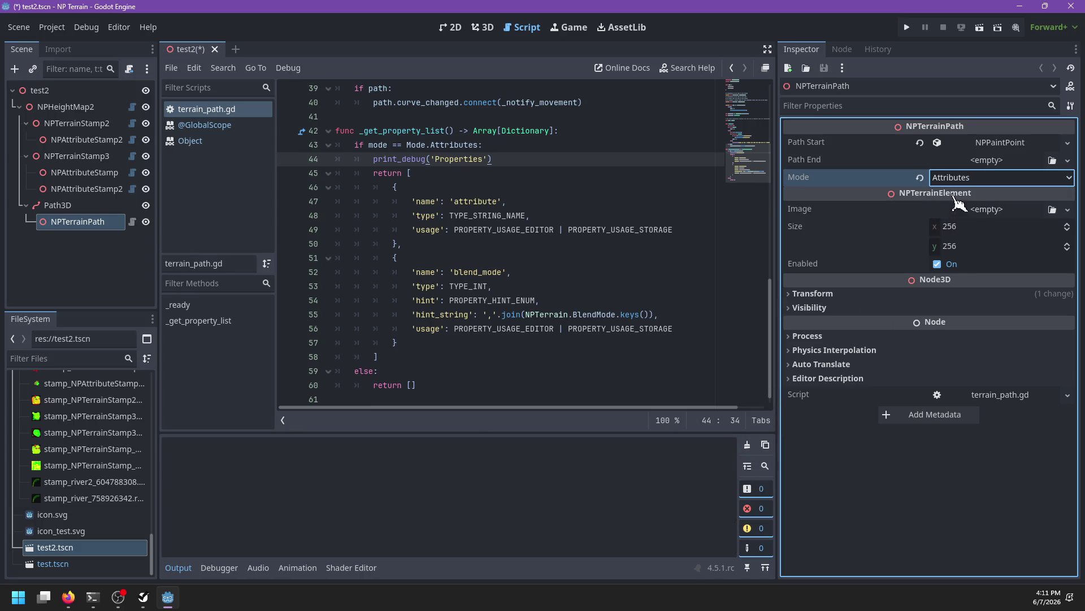
pyautogui.click(529, 159)
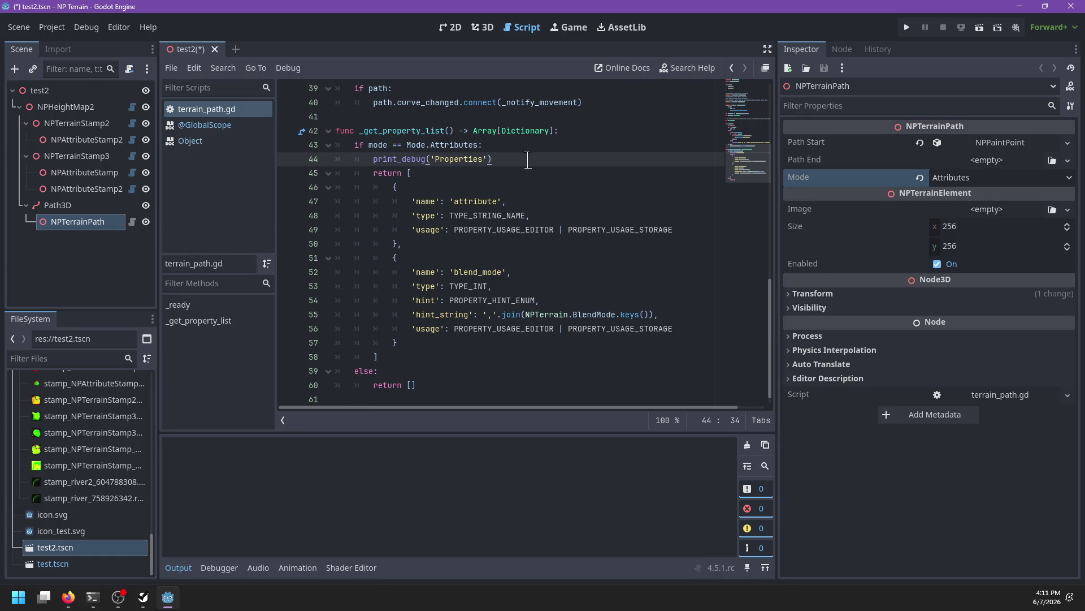
pyautogui.hotkey('ctrl', 's')
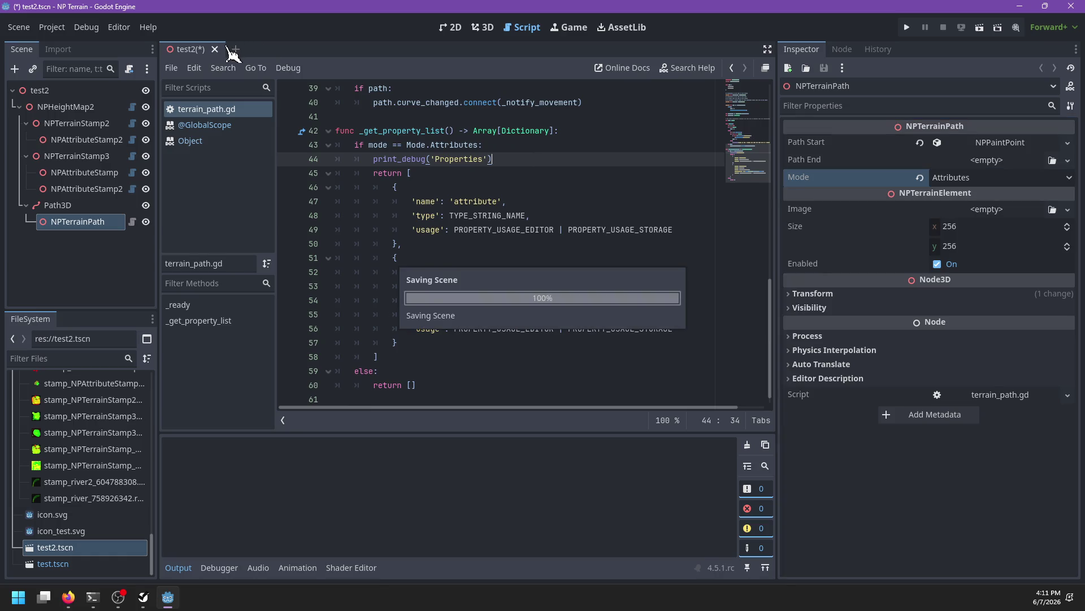
pyautogui.scroll(10, 411, 230)
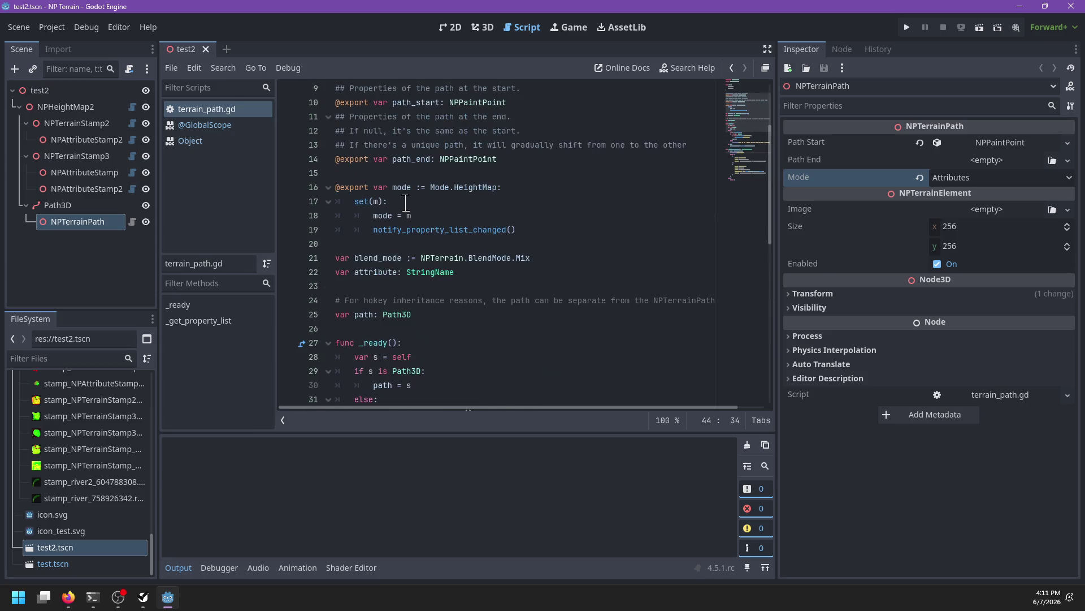
# - Check the notify_property_list_changed docs, reselect NPTerrainPath, and return to terrain_path.gd
pyautogui.keyDown('ctrl'); pyautogui.click(432, 276); pyautogui.keyUp('ctrl')
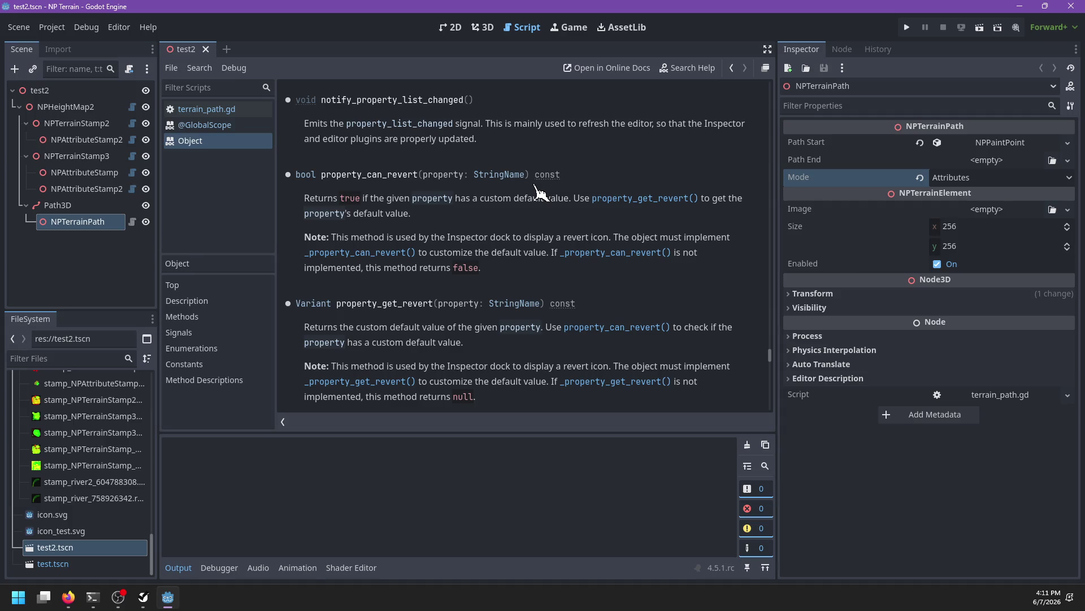
pyautogui.click(89, 207)
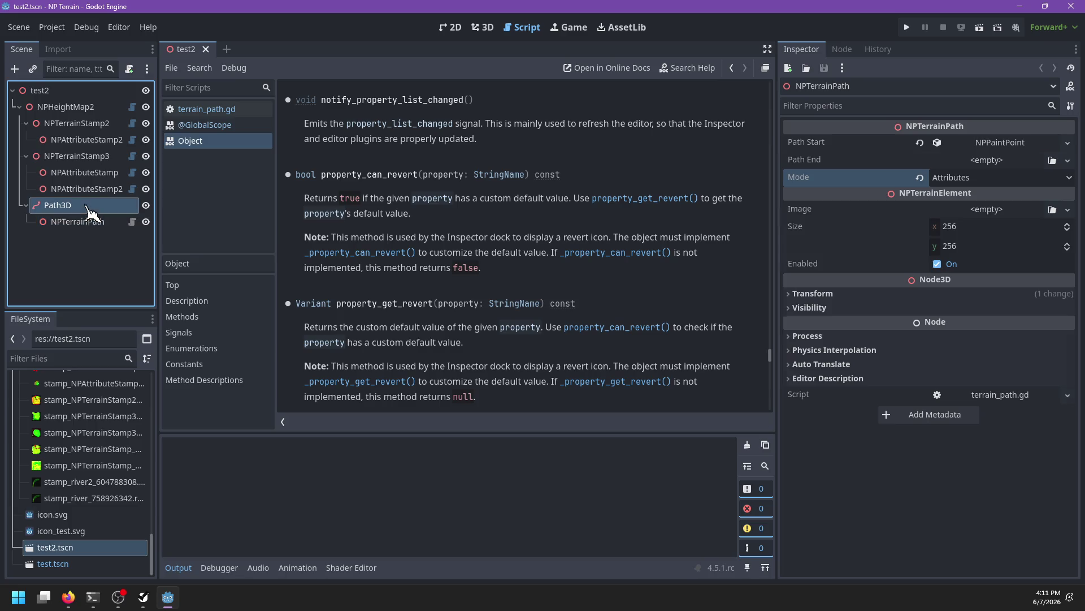
pyautogui.click(90, 222)
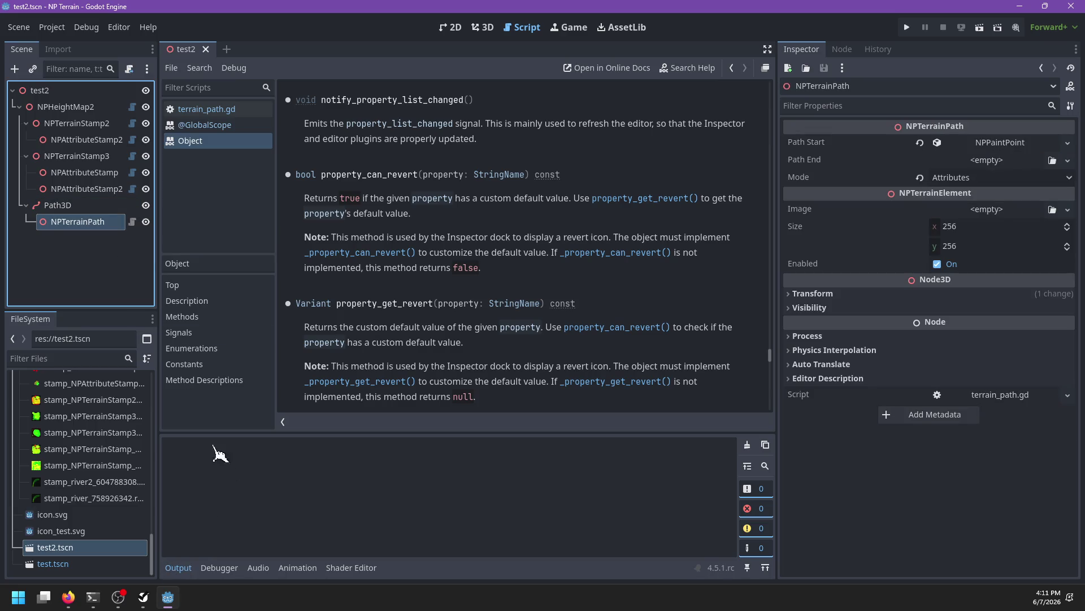
pyautogui.click(233, 111)
pyautogui.scroll(-10, 468, 330)
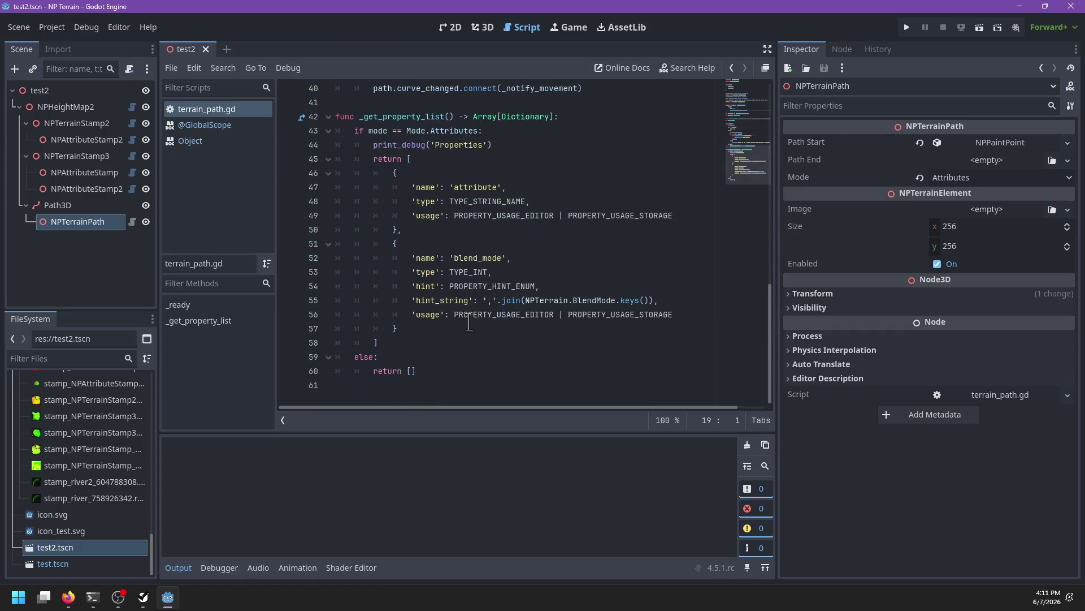
# - Add print_debug("gamer") inside the else branch and save the script
pyautogui.click(454, 368)
pyautogui.click(450, 361)
pyautogui.press('Return')
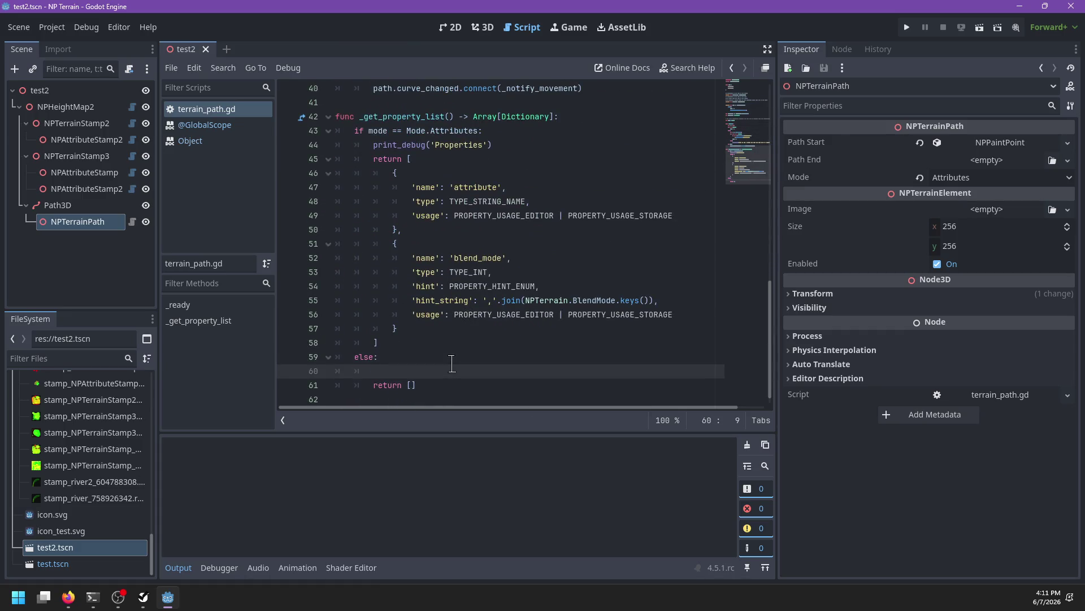
pyautogui.press('BackSpace')
pyautogui.press('BackSpace')
pyautogui.press('BackSpace')
pyautogui.write('print_debug')
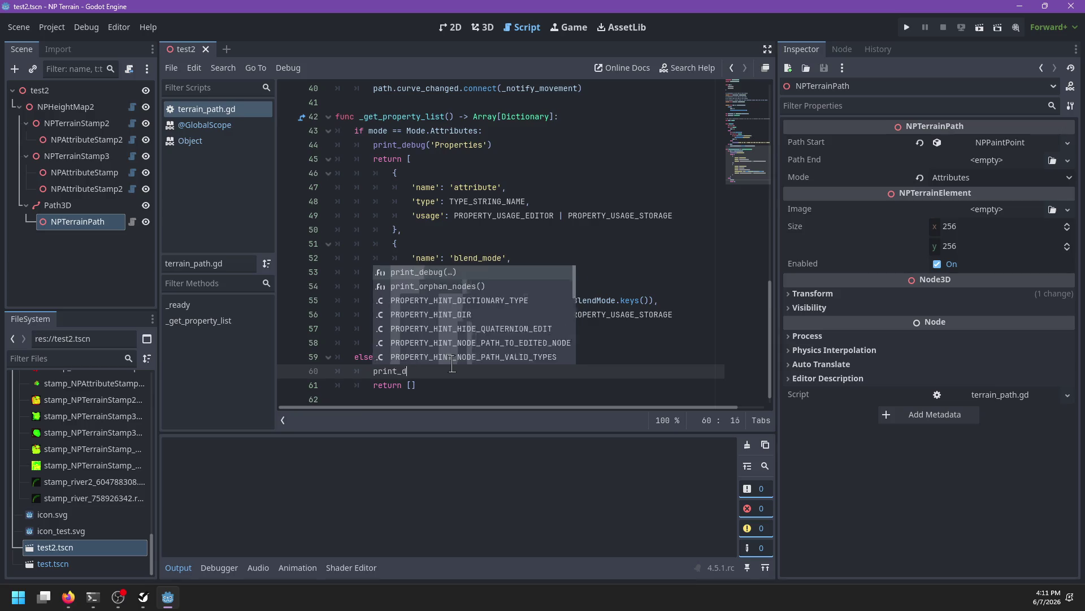
pyautogui.write('("gamer')
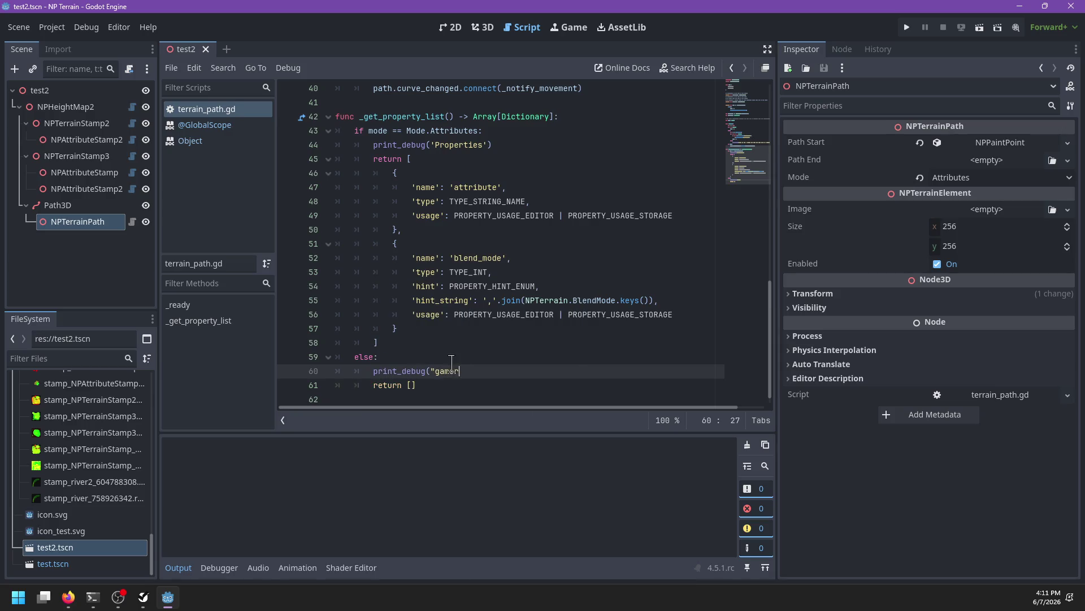
pyautogui.hotkey('ctrl', 's')
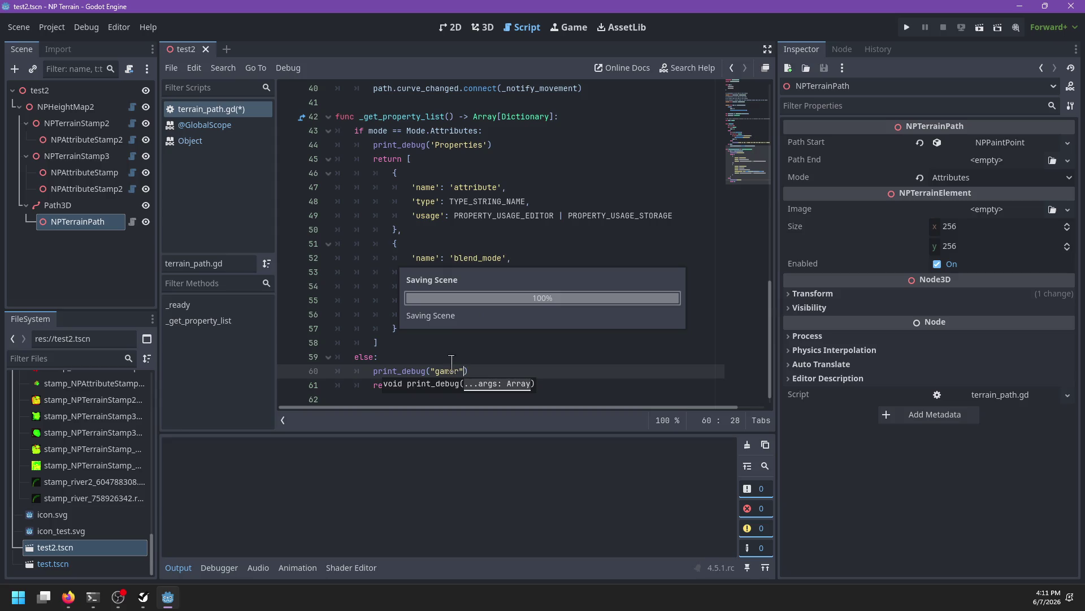
# - Reselect NPTerrainPath to refresh it and go to the _get_property_list declaration
pyautogui.click(80, 234)
pyautogui.click(85, 223)
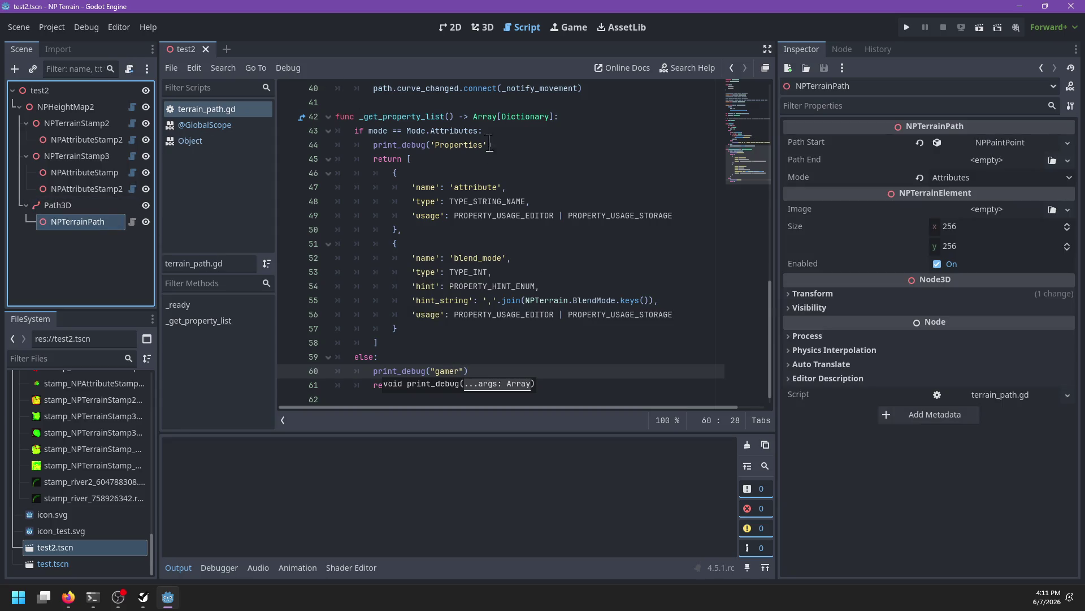
pyautogui.click(592, 119)
pyautogui.moveTo(476, 195)
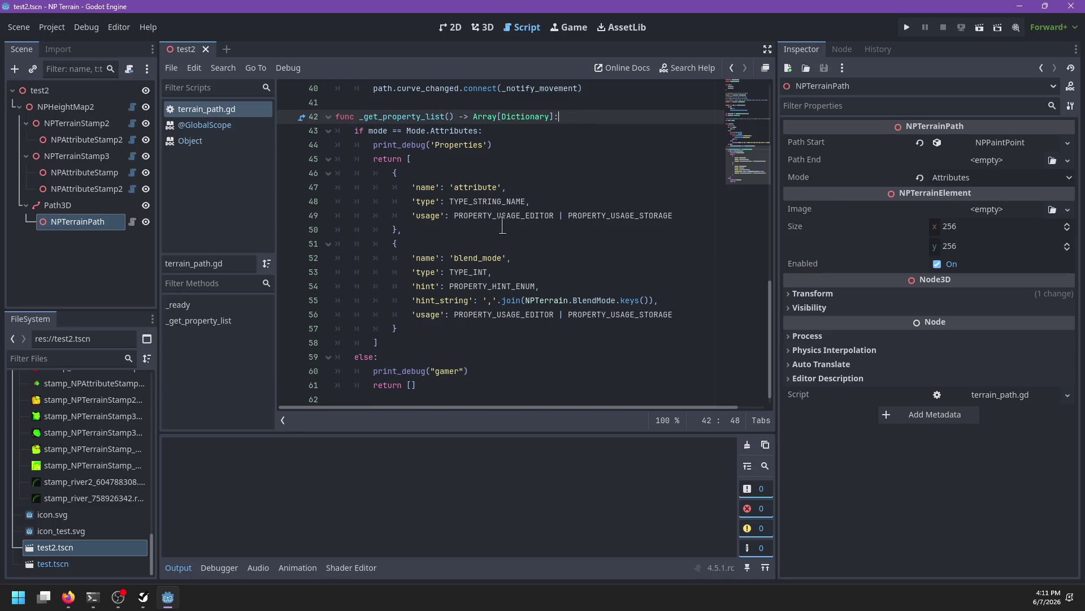
pyautogui.scroll(13, 491, 232)
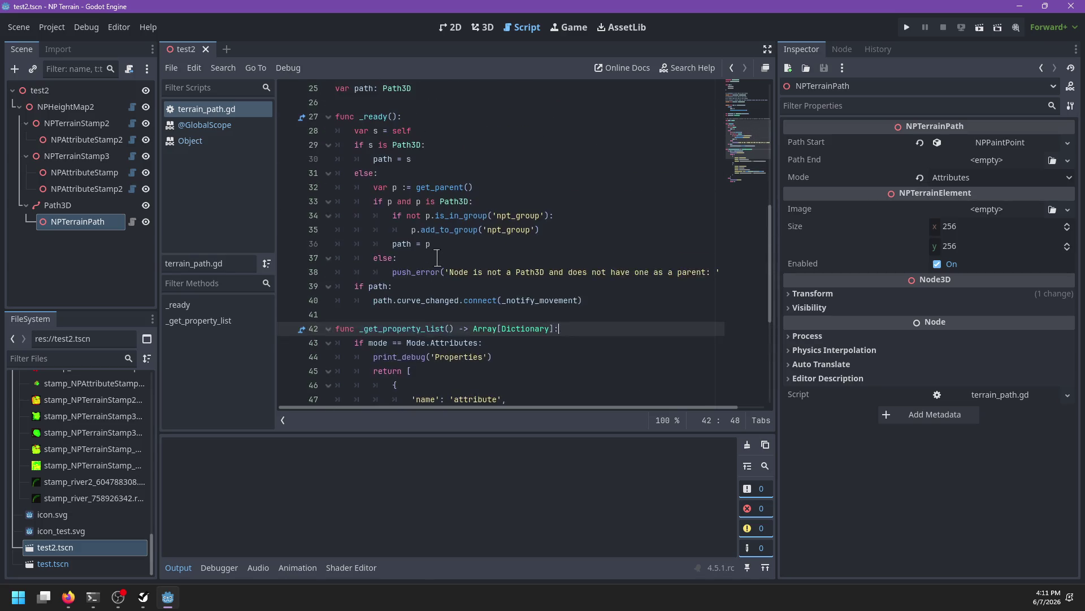
pyautogui.click(338, 91)
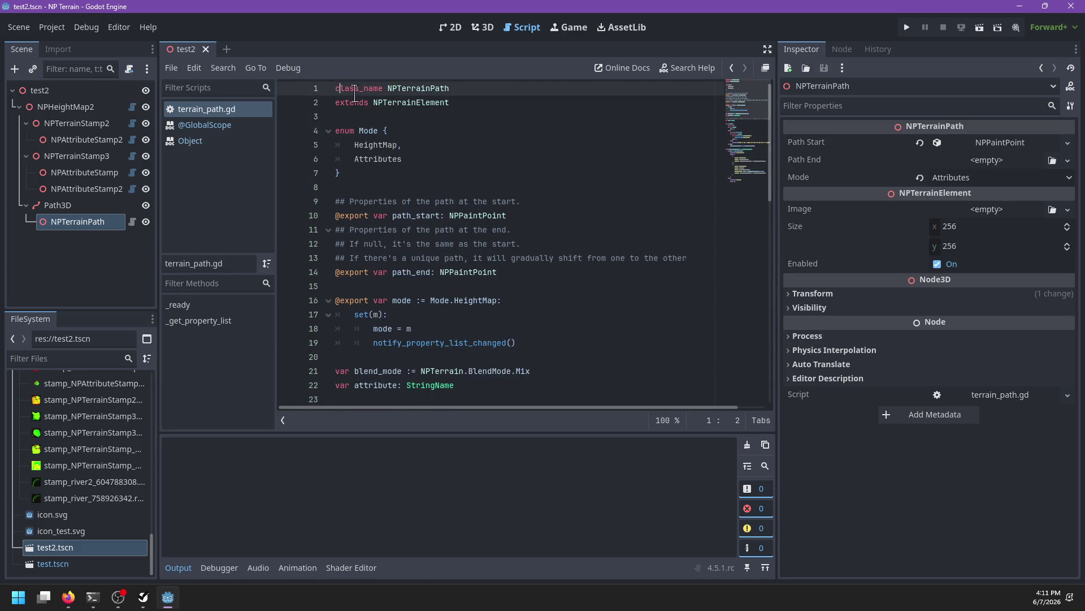
pyautogui.press('Return')
pyautogui.press('Up')
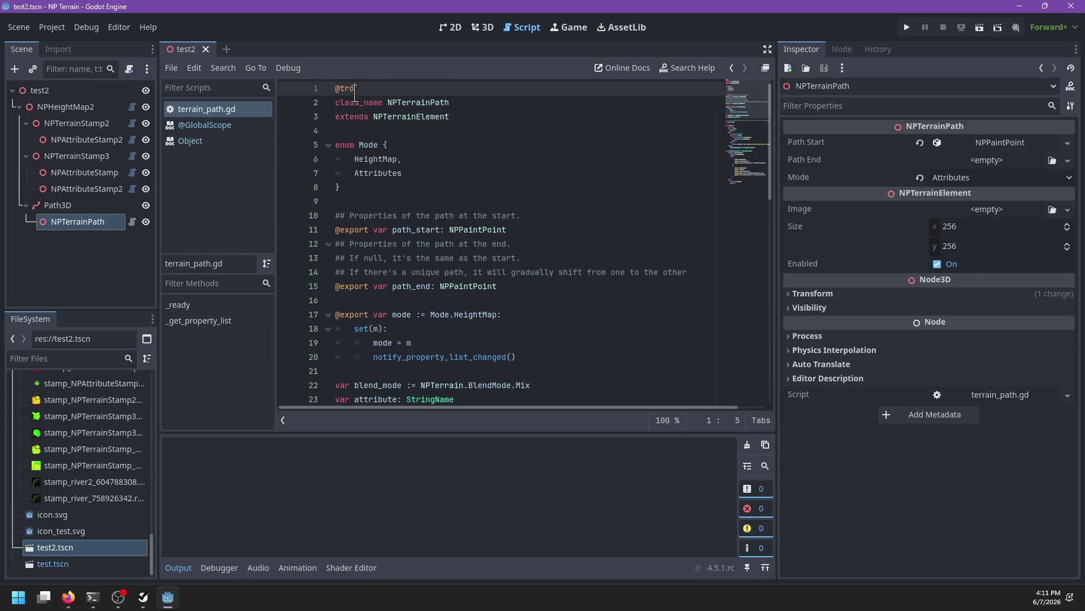
pyautogui.hotkey('ctrl', 's')
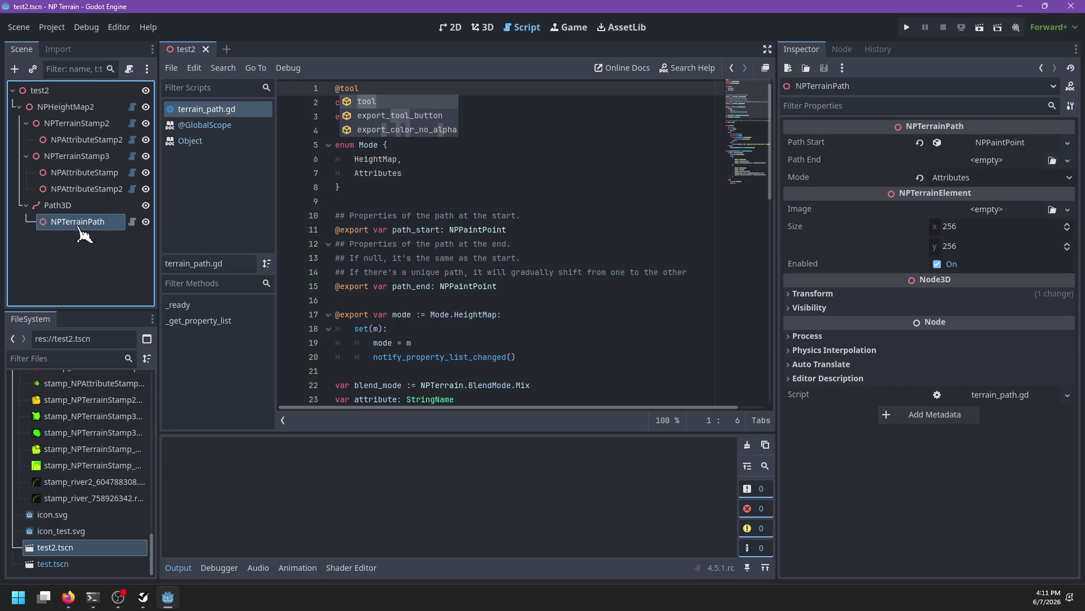
# - Toggle the path's Mode to Height Map and back to Attributes in the Inspector
pyautogui.click(547, 159)
pyautogui.scroll(-13, 514, 177)
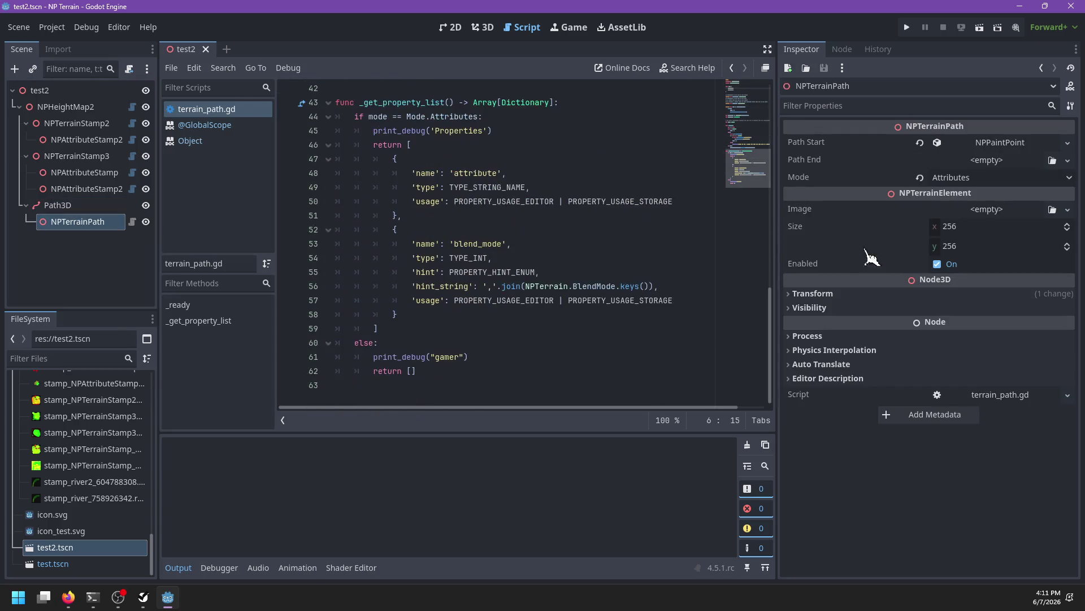
pyautogui.click(961, 177)
pyautogui.click(960, 210)
pyautogui.click(961, 177)
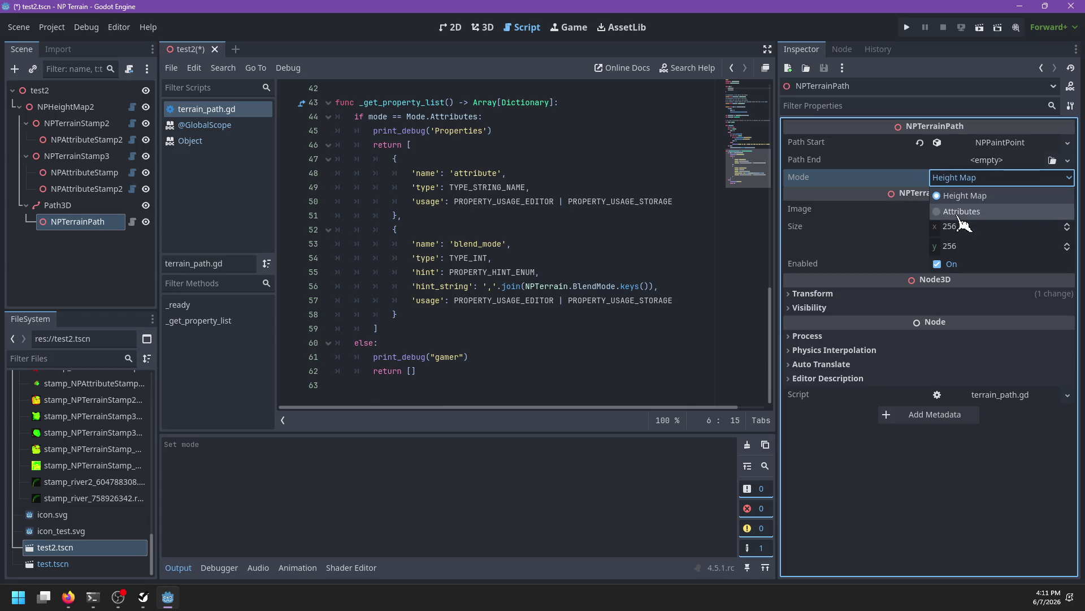
pyautogui.click(961, 210)
pyautogui.scroll(11, 532, 277)
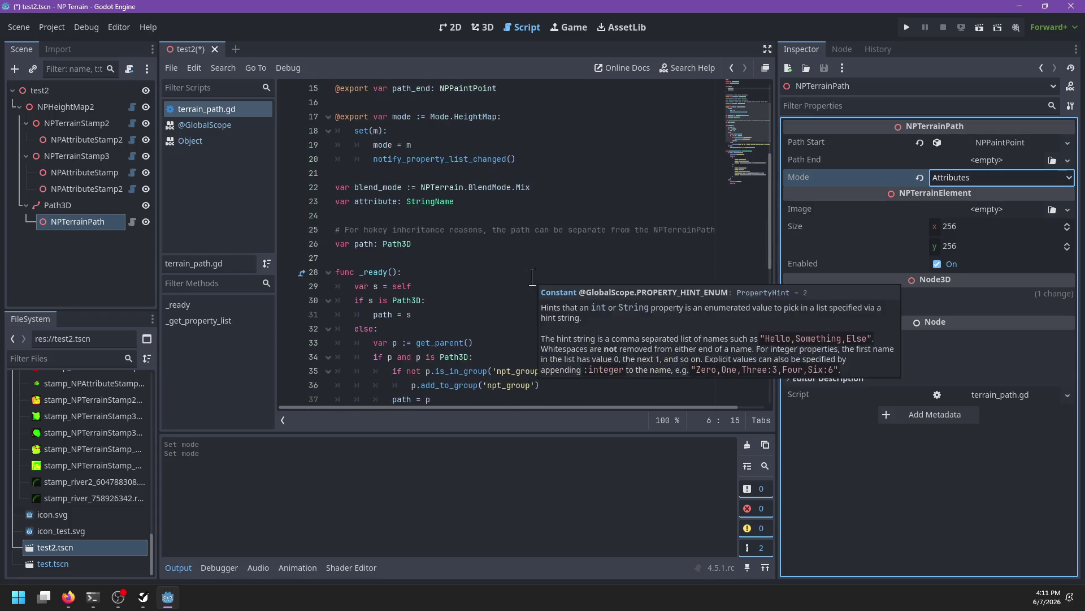
# - Add print_debug('plk') in the mode setter after mode = m and save
pyautogui.click(455, 229)
pyautogui.press('Return')
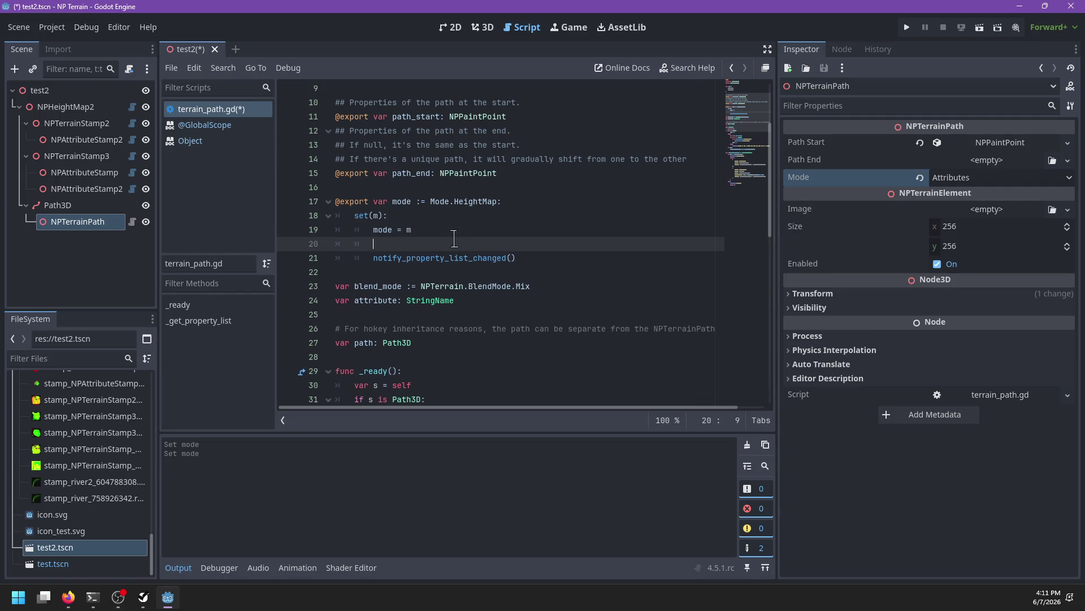
pyautogui.write('_debug9')
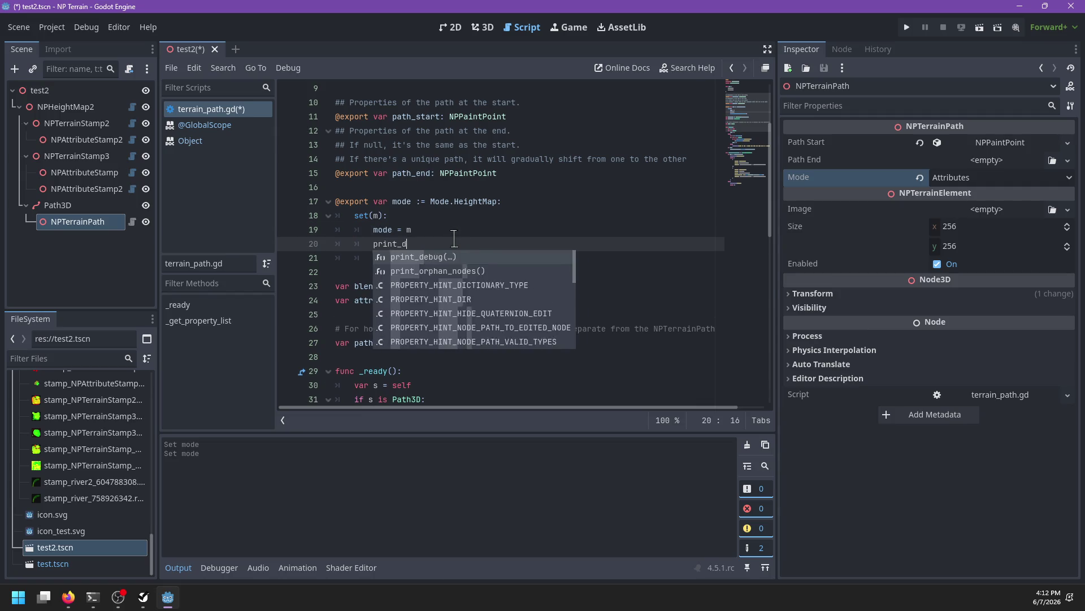
pyautogui.write("'po")
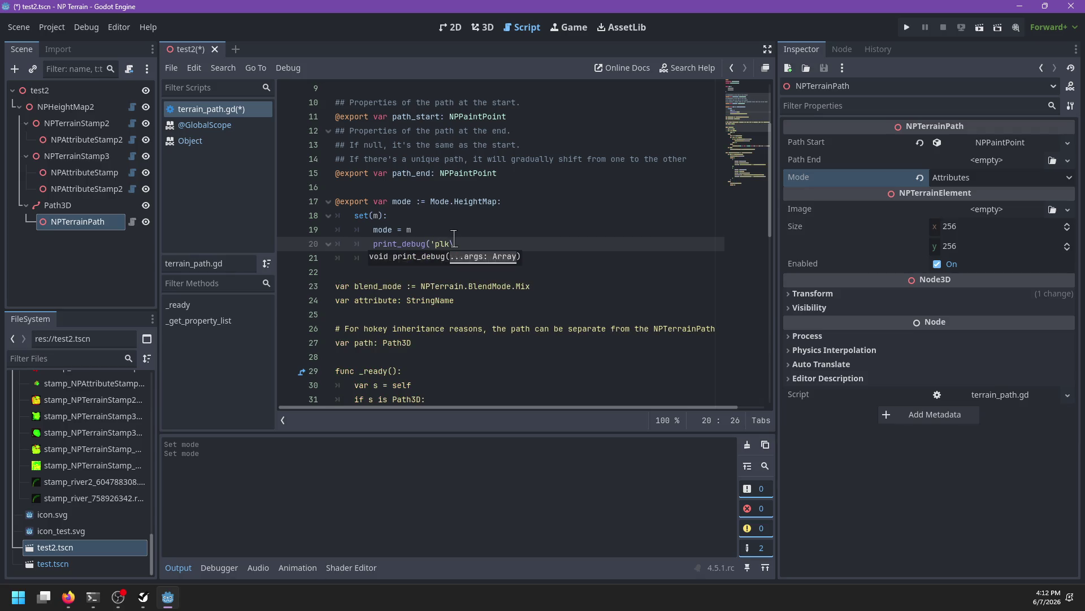
pyautogui.write("')")
pyautogui.hotkey('ctrl', 's')
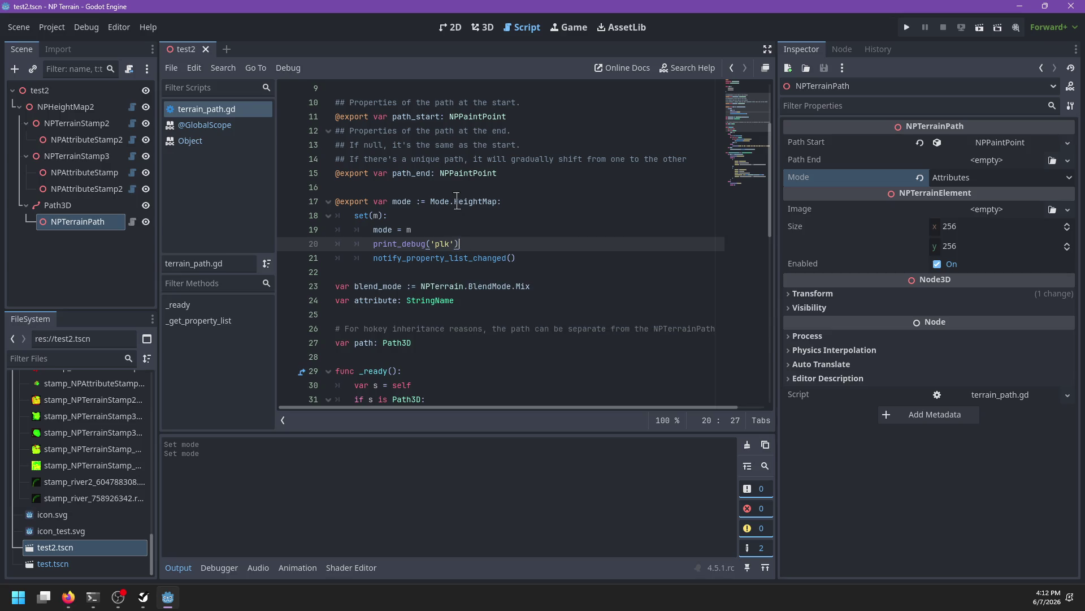
# - Switch Mode to Height Map and back to Attributes to trigger the print, then quit
pyautogui.click(952, 178)
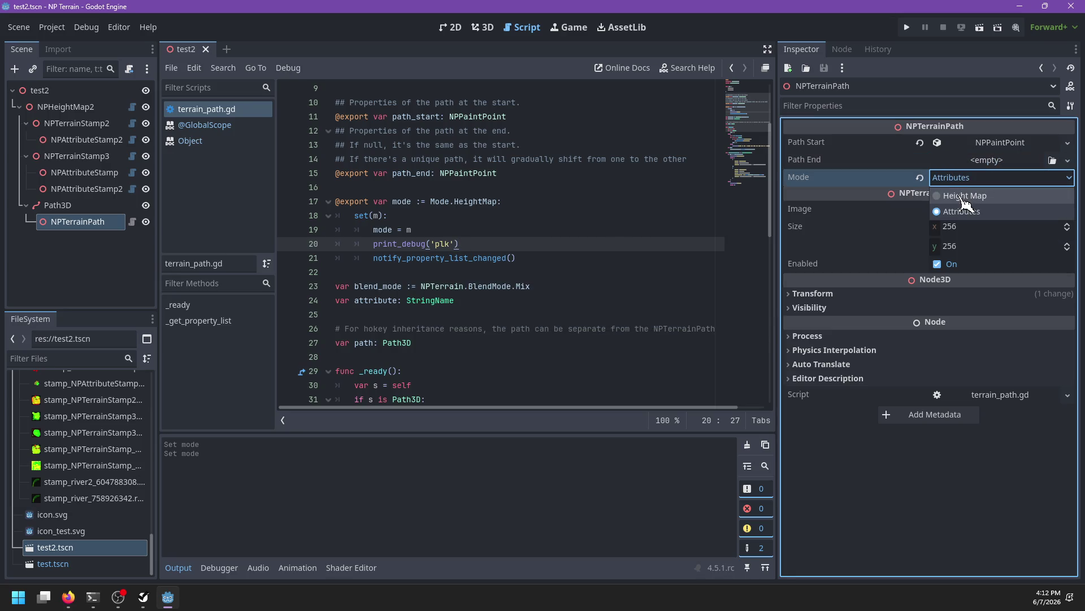
pyautogui.click(963, 195)
pyautogui.click(964, 178)
pyautogui.click(964, 211)
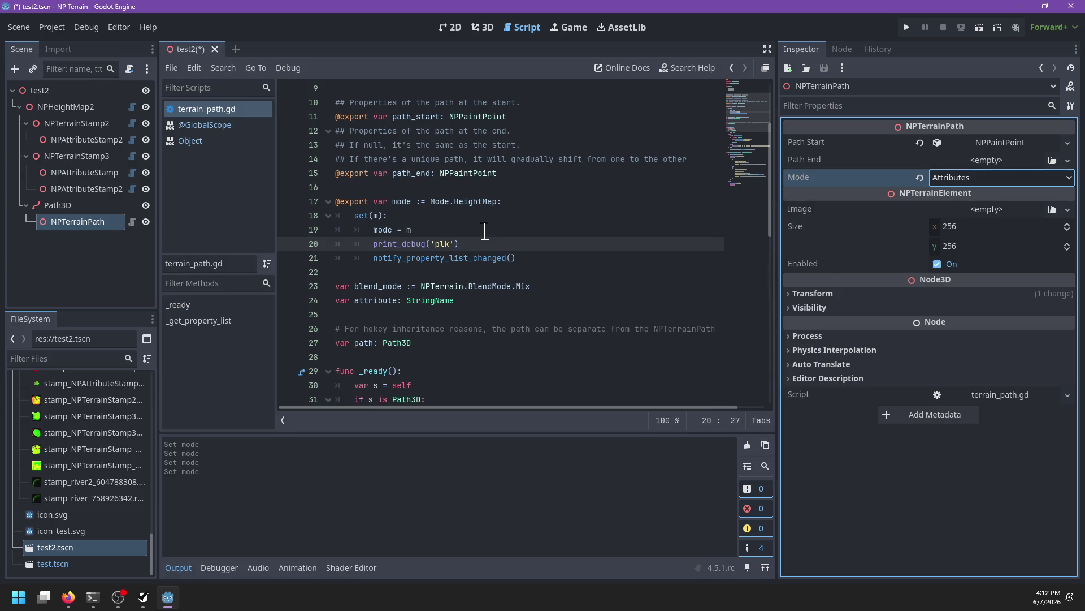
pyautogui.hotkey('ctrl', 'shift', 'w')
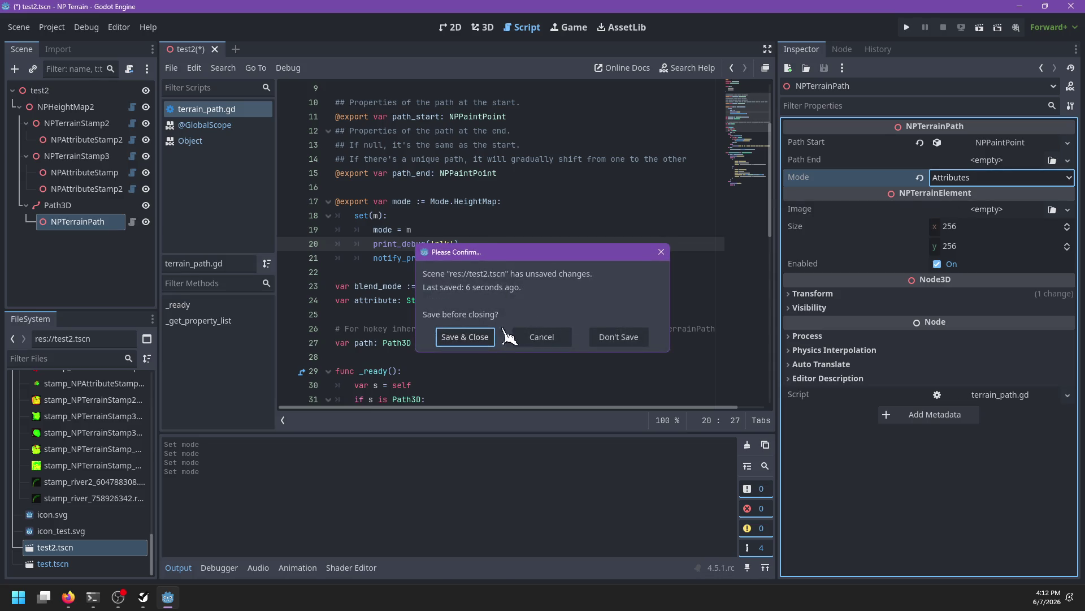
# - Save test2.tscn before closing, then reopen the NP Terrain project from the Project Manager
pyautogui.click(480, 339)
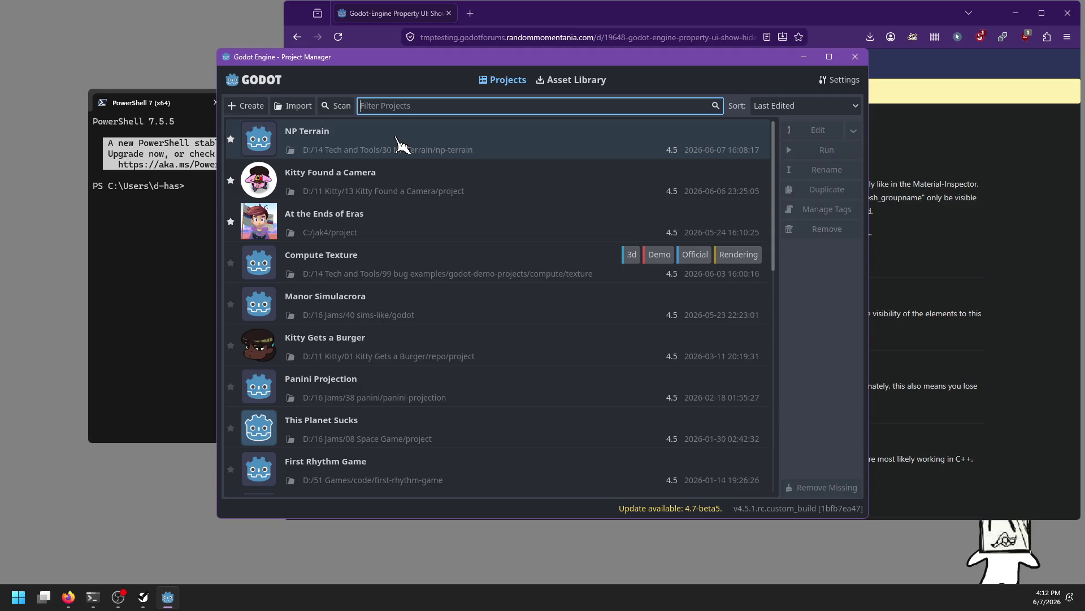
pyautogui.doubleClick(402, 144)
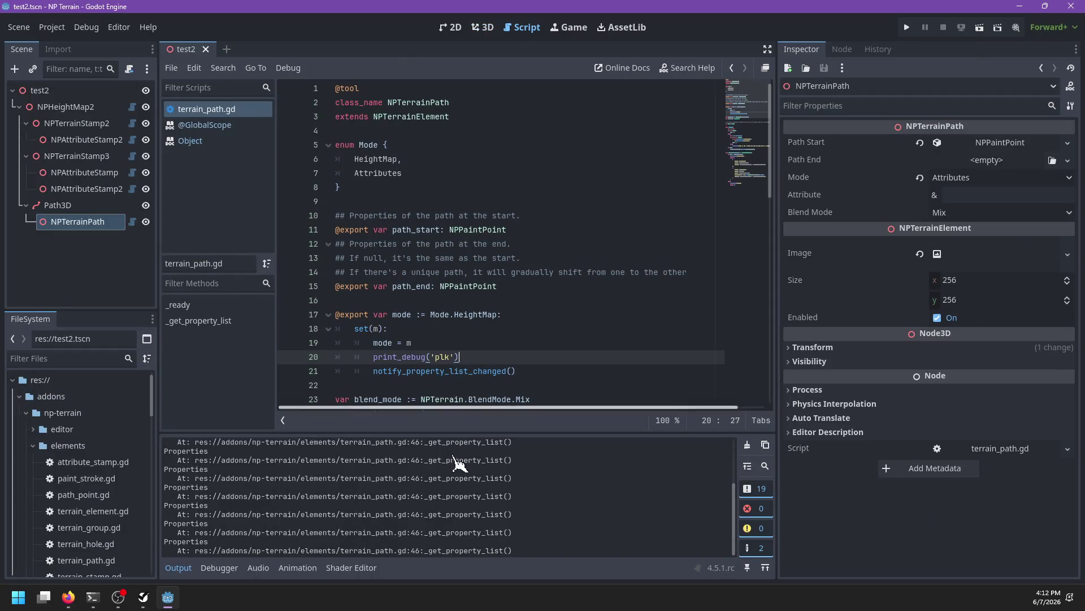
# - Toggle the path's Mode to Height Map and back to Attributes, then view the terrain in 3D
pyautogui.click(968, 177)
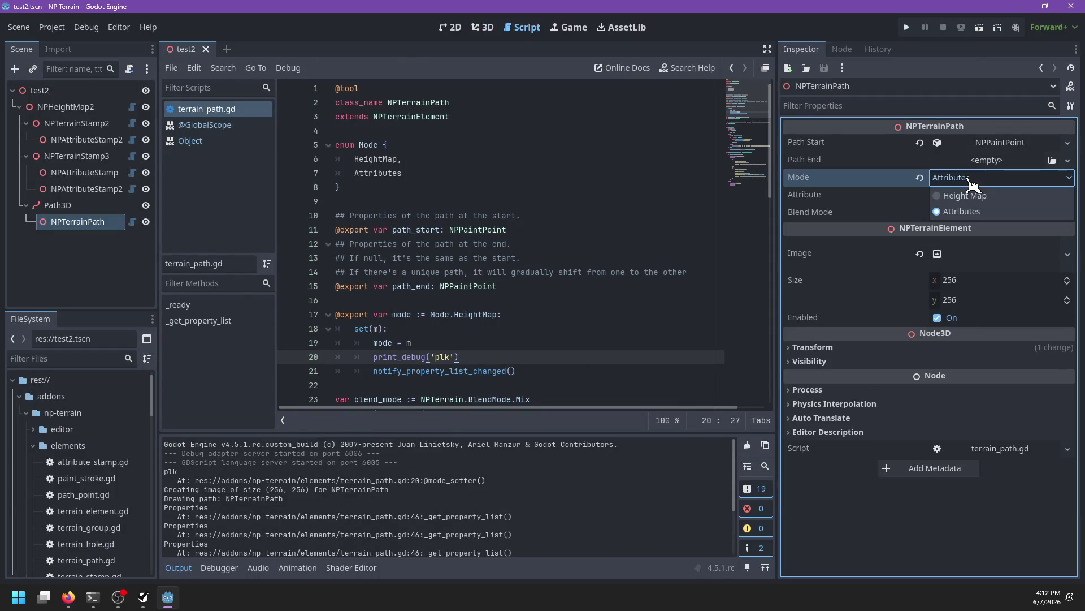
pyautogui.click(966, 195)
pyautogui.click(969, 180)
pyautogui.click(963, 211)
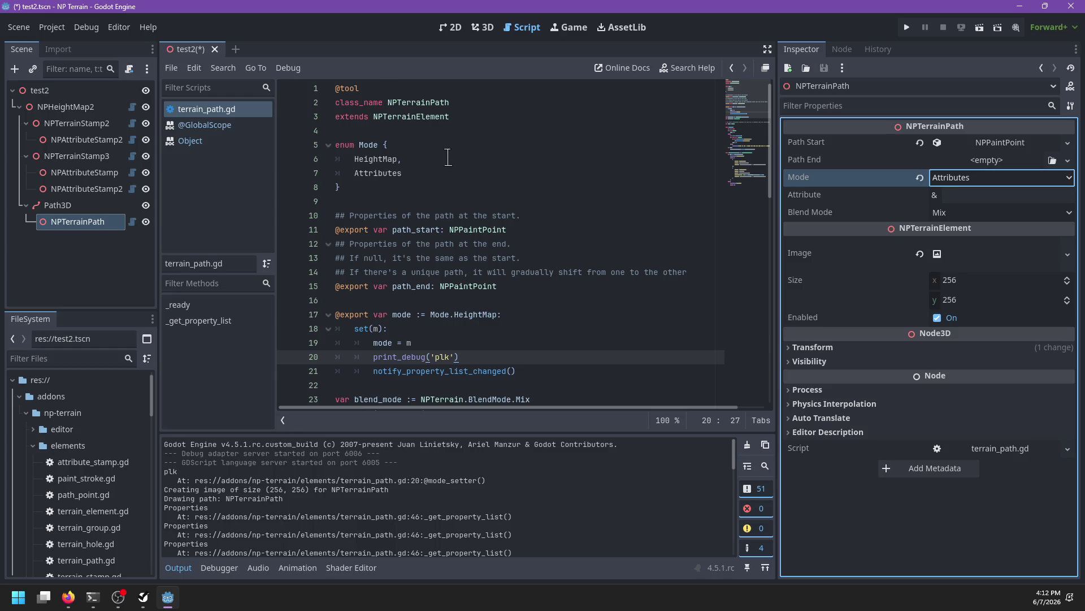
pyautogui.click(483, 28)
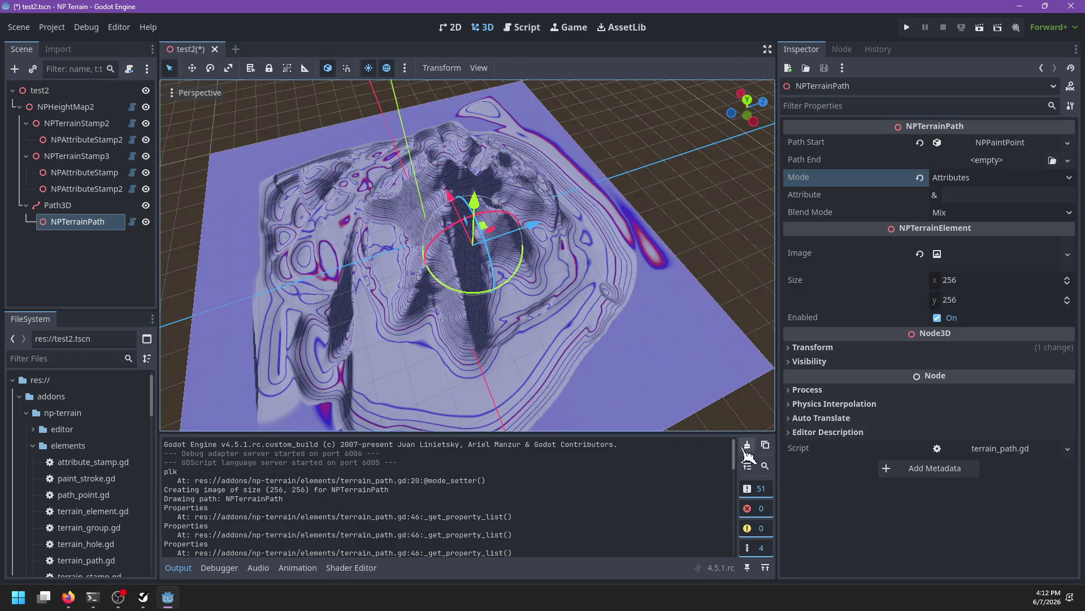
# - Delete the print_debug("gamer") line from terrain_path.gd and save the cleaned script
pyautogui.click(526, 28)
pyautogui.scroll(-3, 465, 187)
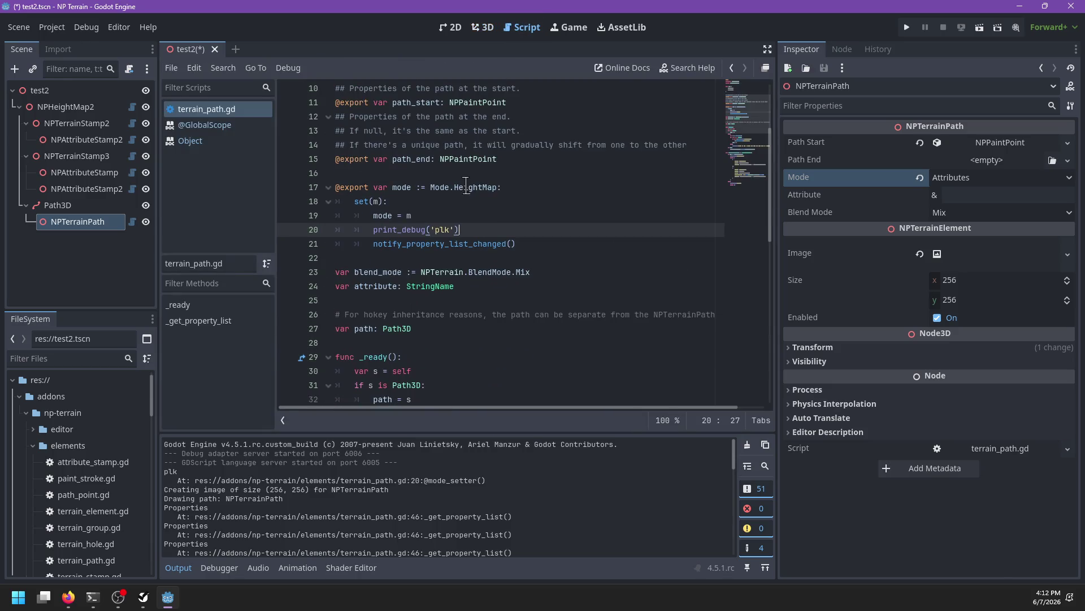
pyautogui.click(476, 218)
pyautogui.scroll(-10, 492, 215)
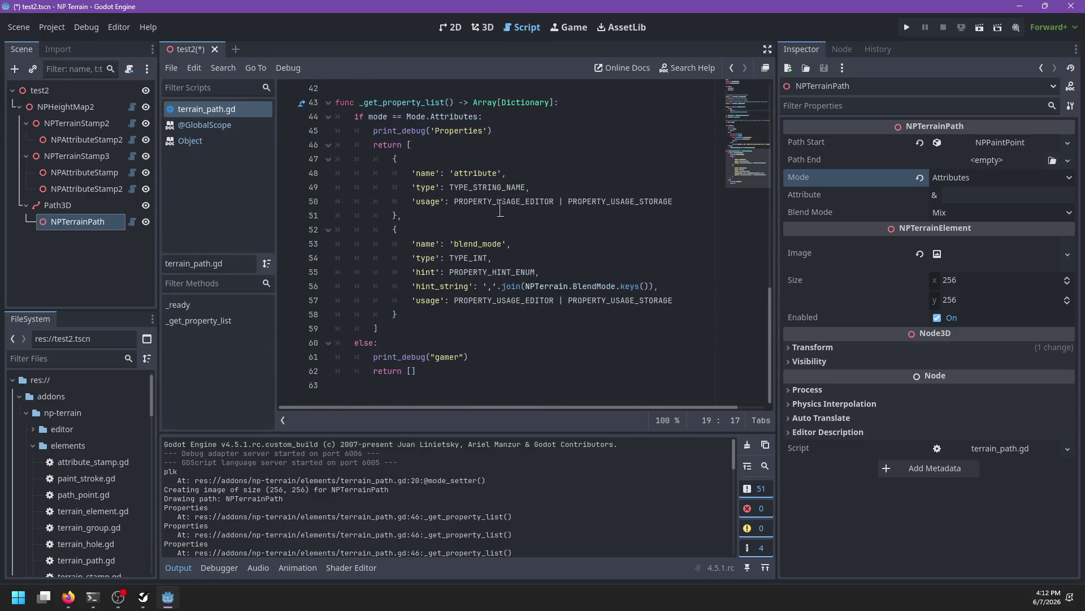
pyautogui.moveTo(489, 357); pyautogui.dragTo(488, 338)
pyautogui.press('BackSpace')
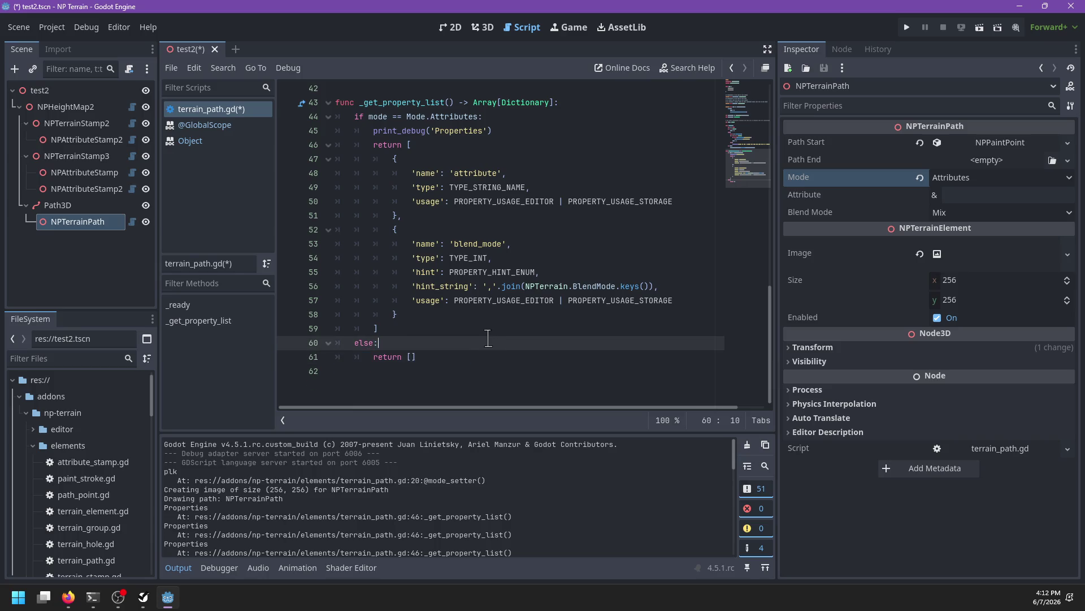
pyautogui.moveTo(489, 130); pyautogui.dragTo(506, 113)
pyautogui.click(506, 112)
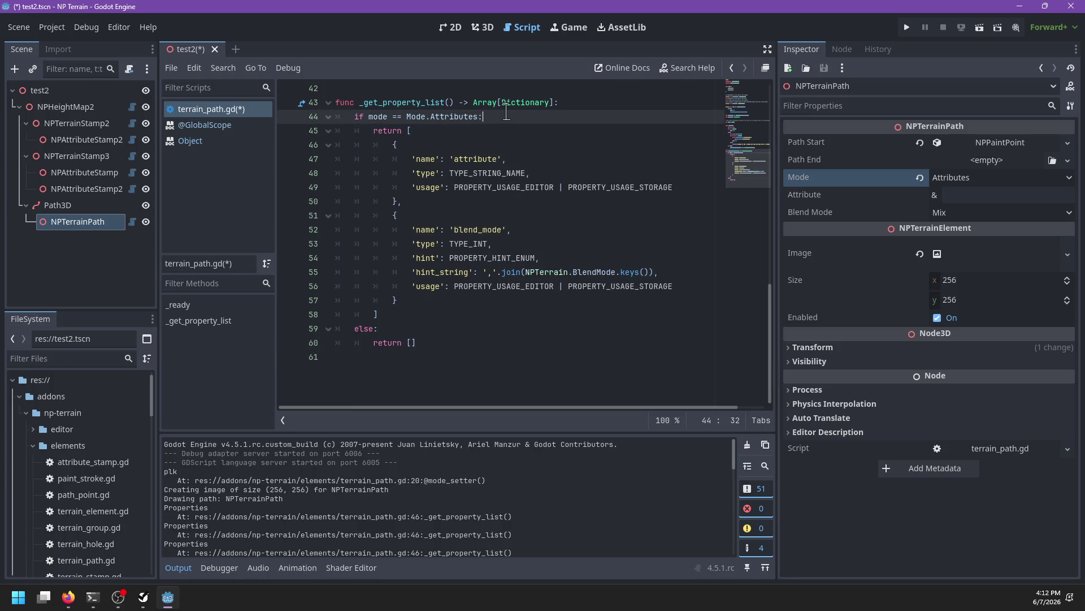
pyautogui.scroll(12, 472, 189)
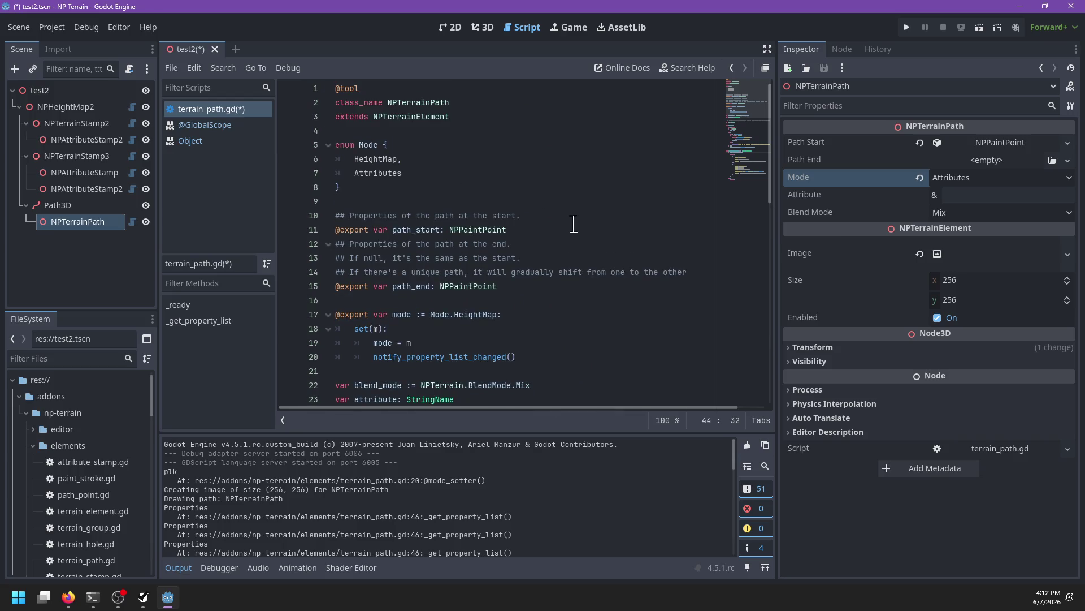
pyautogui.hotkey('ctrl', 's')
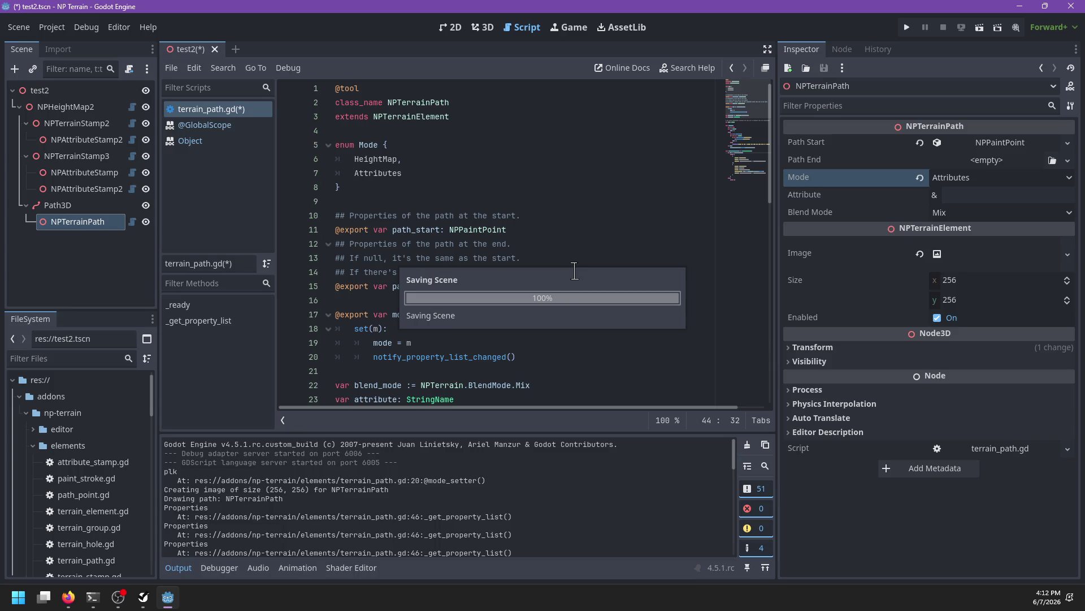
# - Toggle Mode again and inspect the revealed Attribute and Blend Mode (Mix) properties
pyautogui.click(961, 179)
pyautogui.click(961, 197)
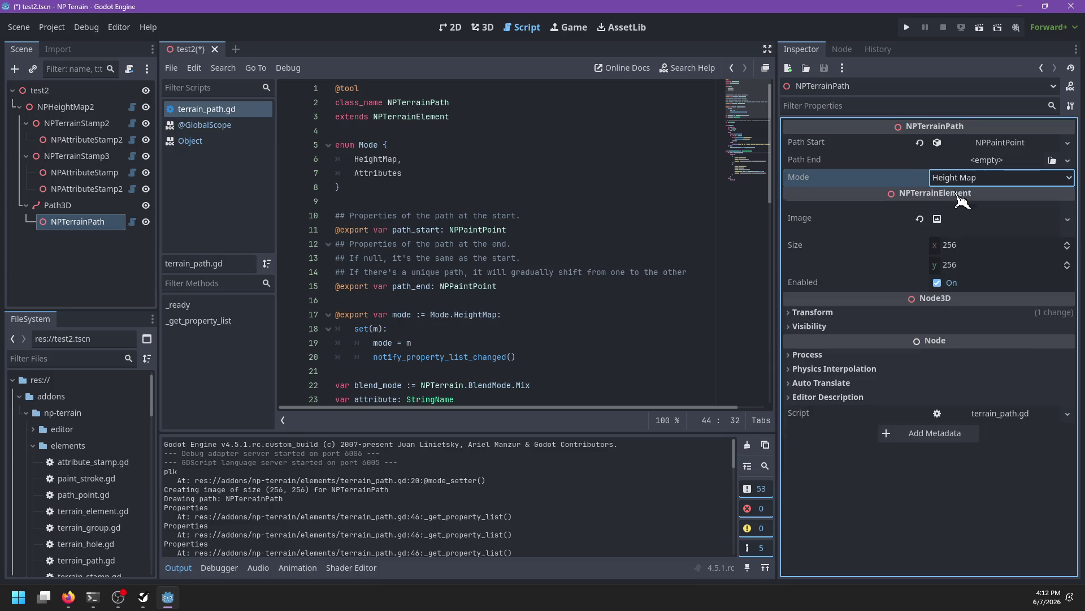
pyautogui.click(961, 180)
pyautogui.click(964, 213)
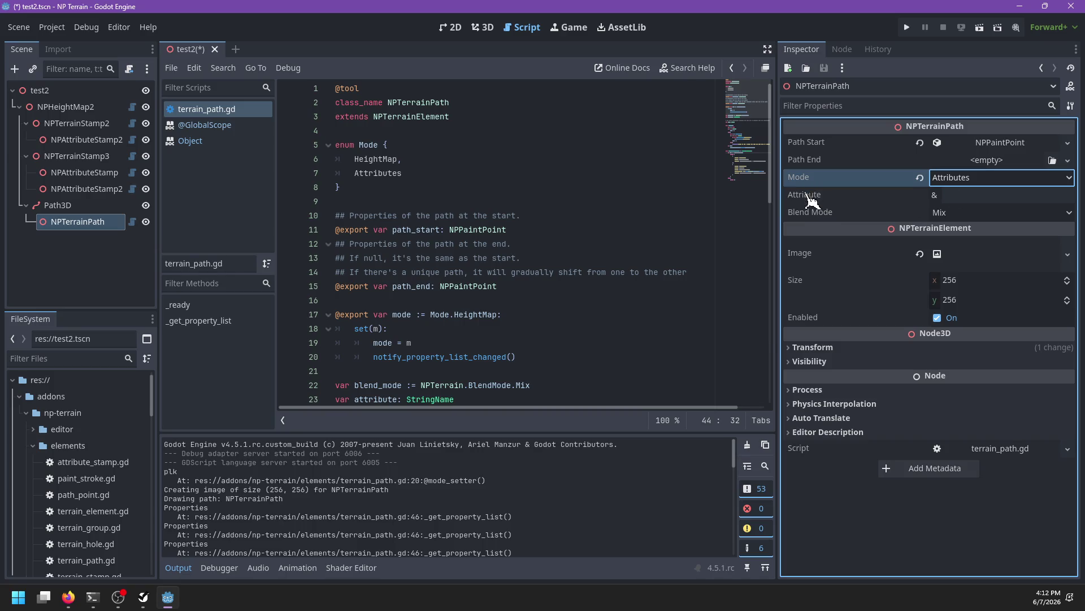
pyautogui.click(812, 199)
pyautogui.click(977, 215)
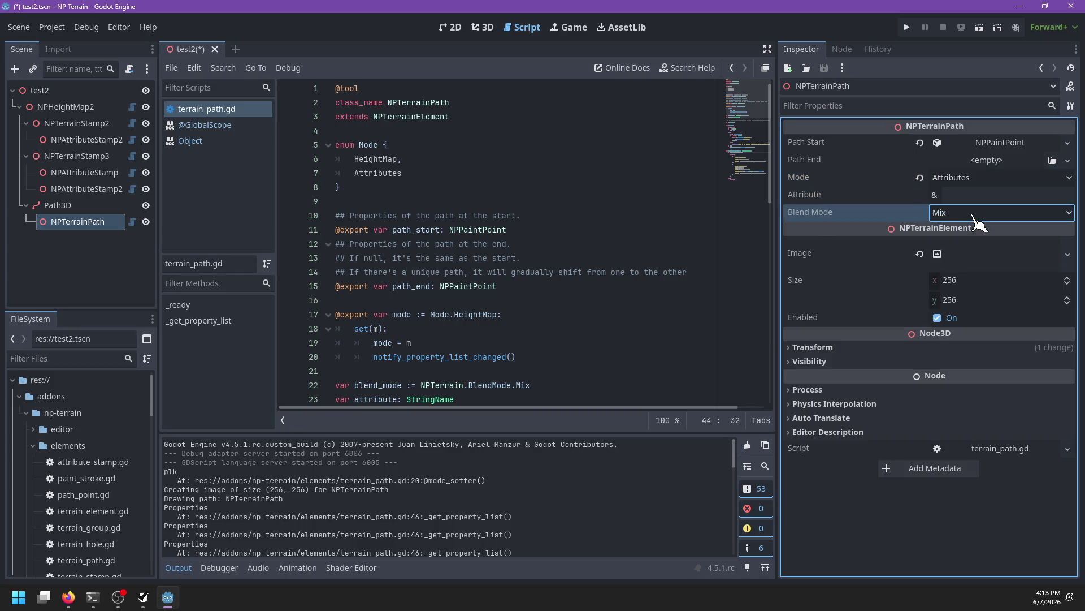
pyautogui.scroll(-10, 509, 243)
# - Open the Object class reference and read the _get_property_list method description
pyautogui.click(236, 127)
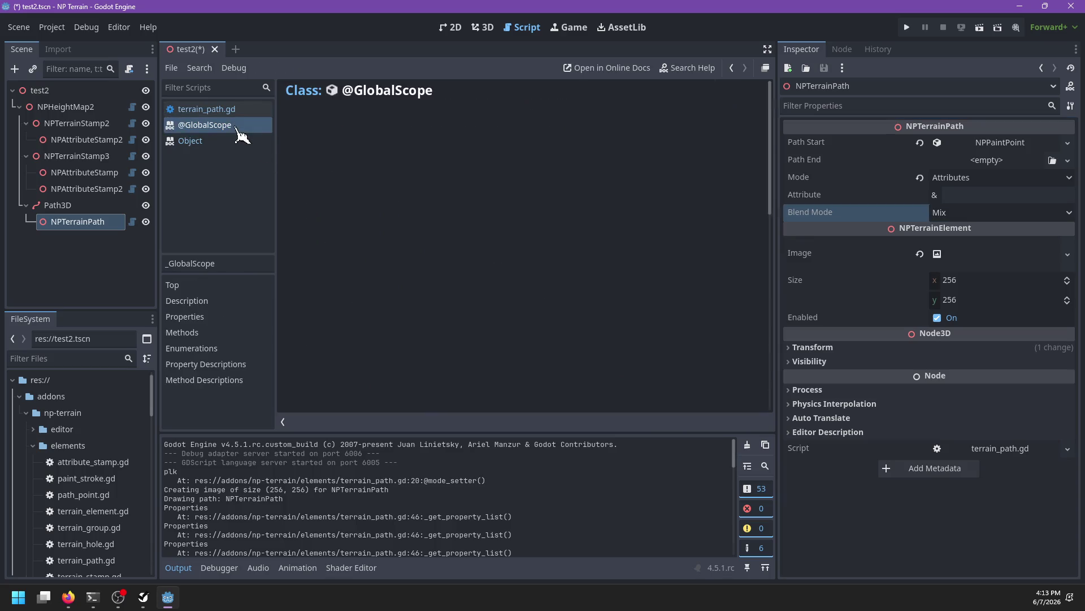
pyautogui.click(237, 142)
pyautogui.hotkey('ctrl', 'f')
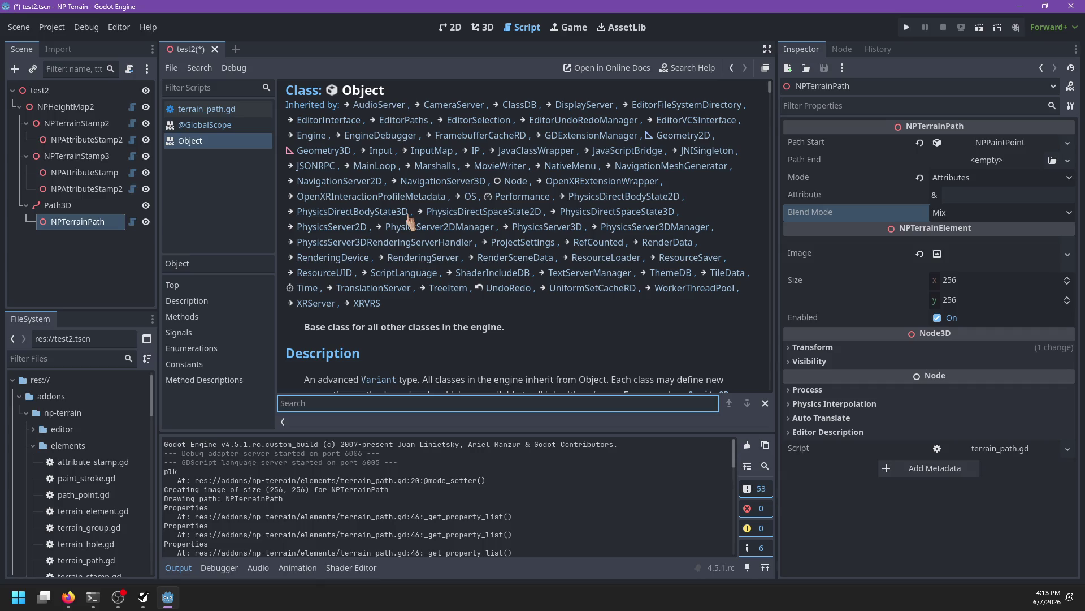
pyautogui.write('_get_propert')
pyautogui.press('Escape')
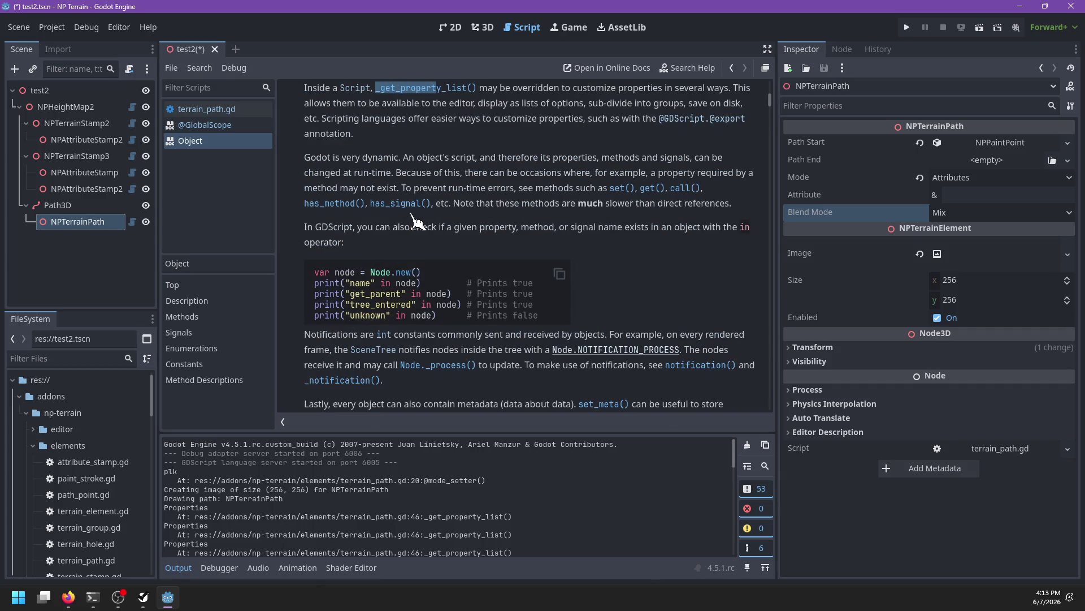
pyautogui.click(436, 88)
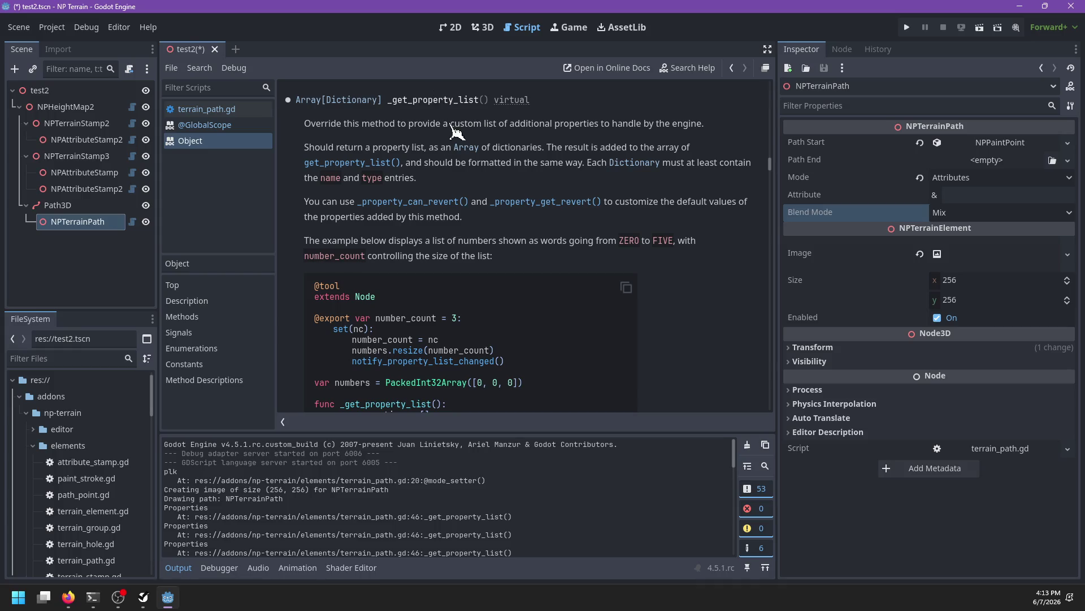
pyautogui.scroll(-6, 544, 178)
pyautogui.scroll(2, 545, 176)
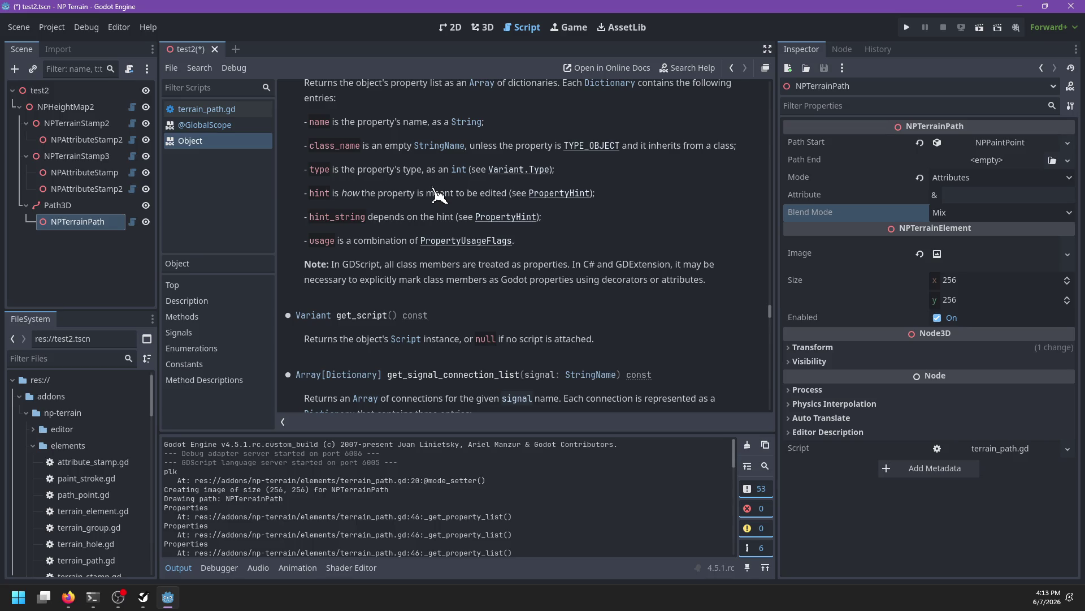
pyautogui.scroll(3, 431, 198)
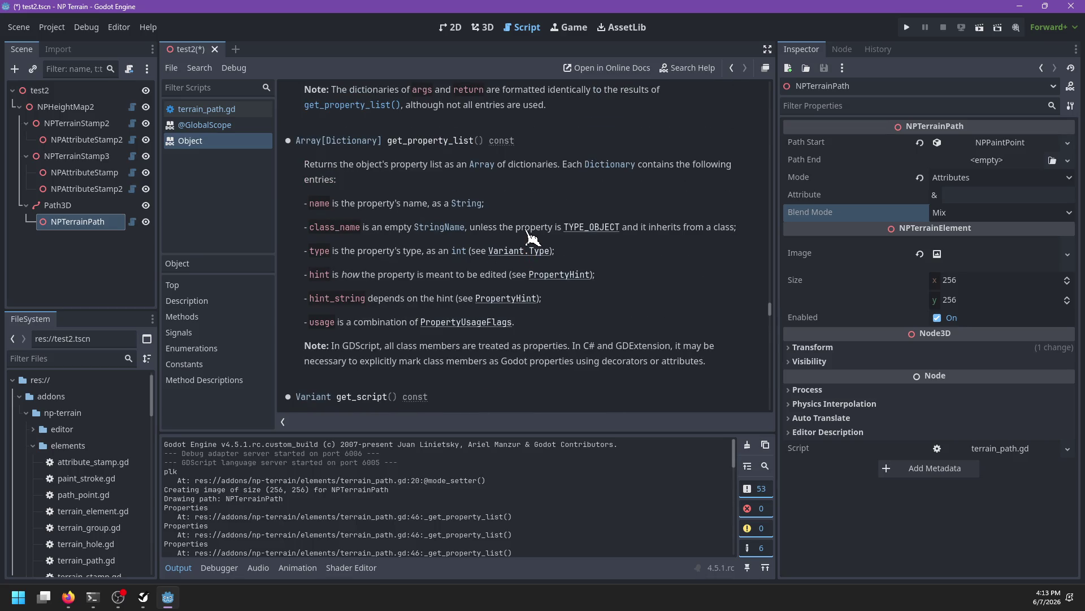
# - Search the Object docs for 'group' matches, then go back to the 3D scene view
pyautogui.hotkey('ctrl', 'f')
pyautogui.write('PROPERT')
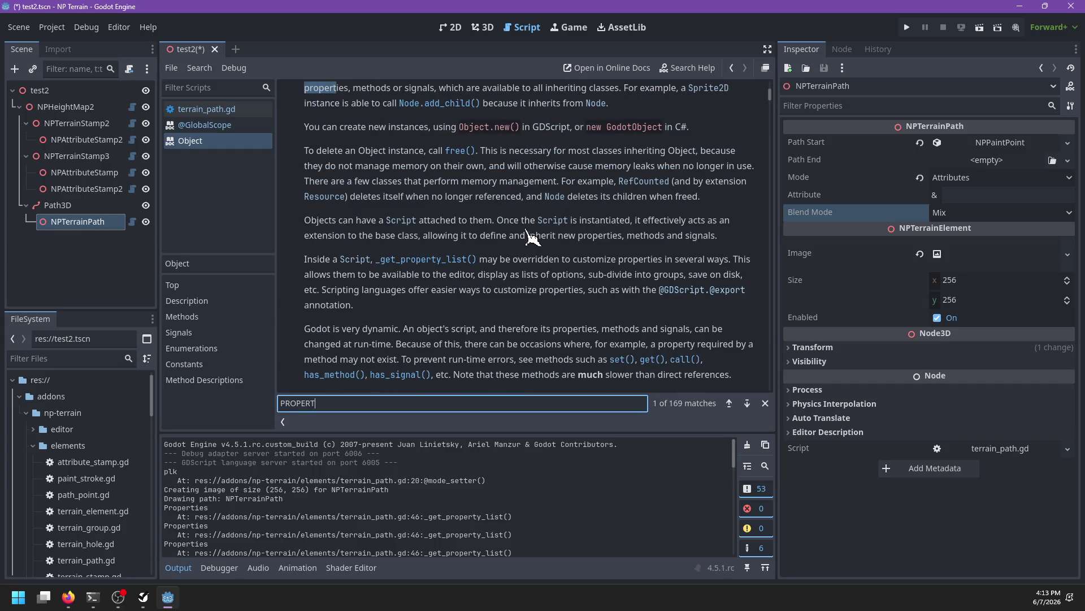
pyautogui.hotkey('ctrl', 'BackSpace')
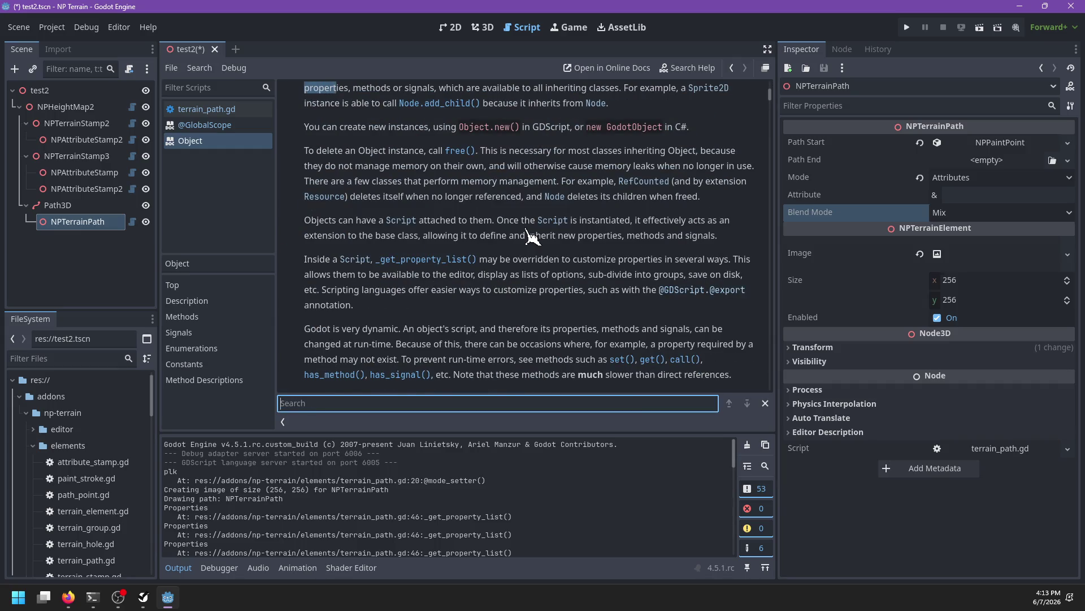
pyautogui.write('GROUP')
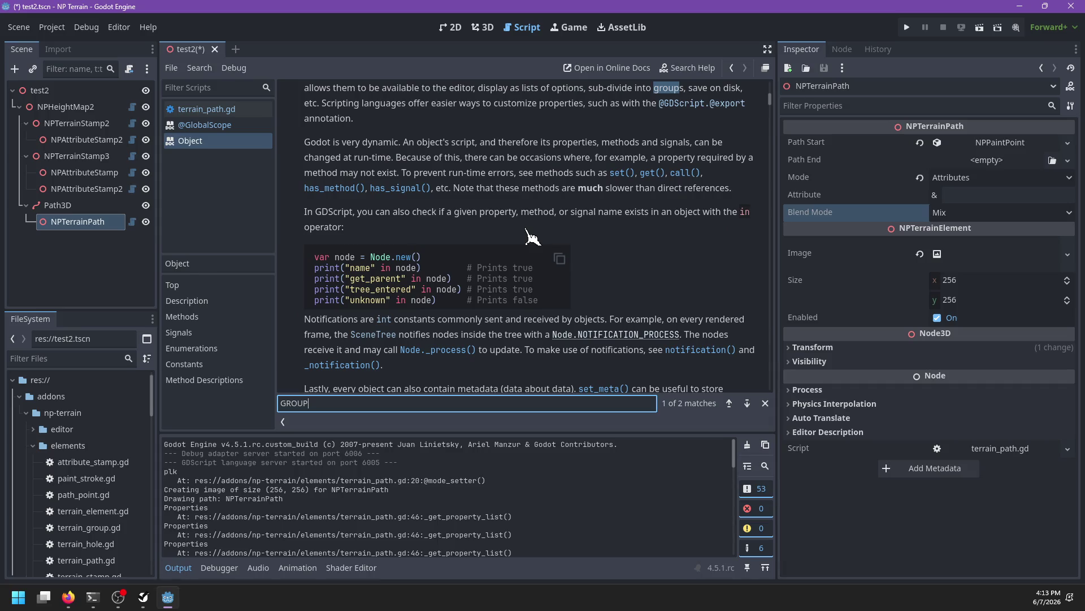
pyautogui.press('Return')
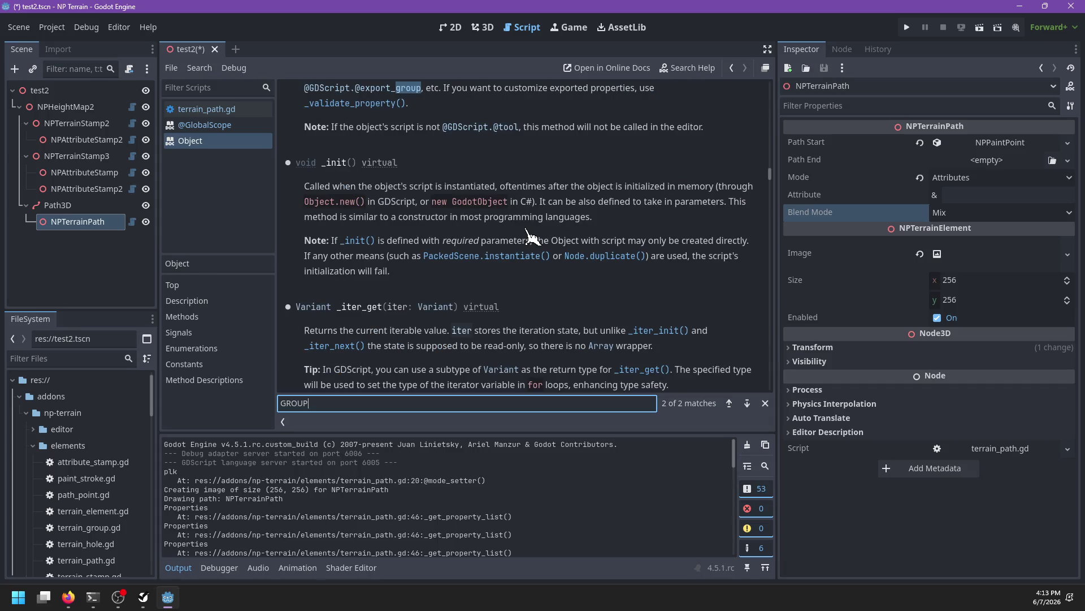
pyautogui.press('Return')
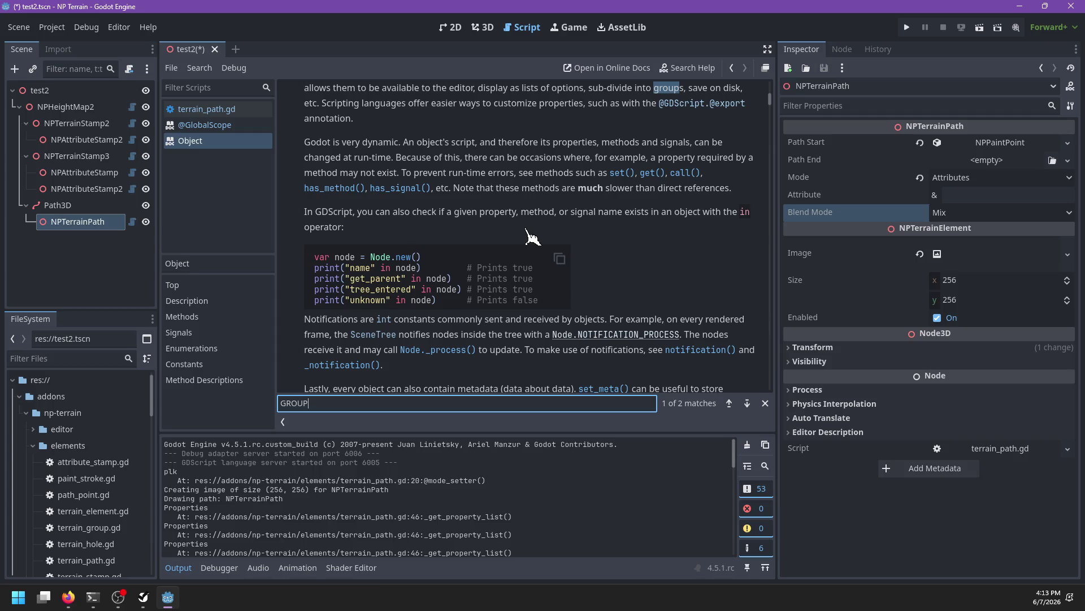
pyautogui.press('Escape')
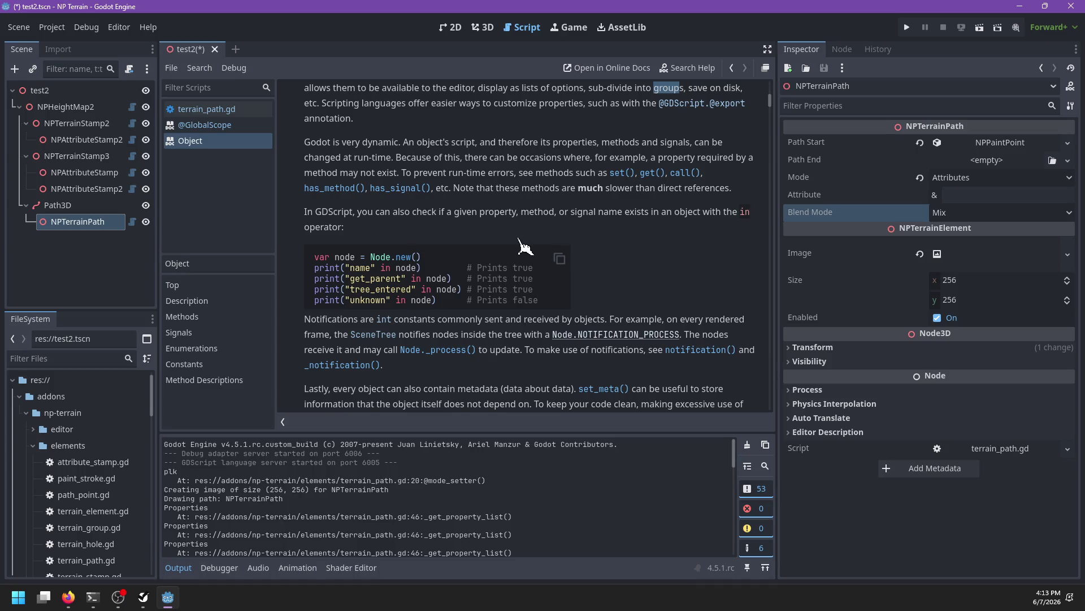
pyautogui.click(483, 27)
# - Orbit to look down on the terrain and check the Blend Mode options list
pyautogui.click(967, 196)
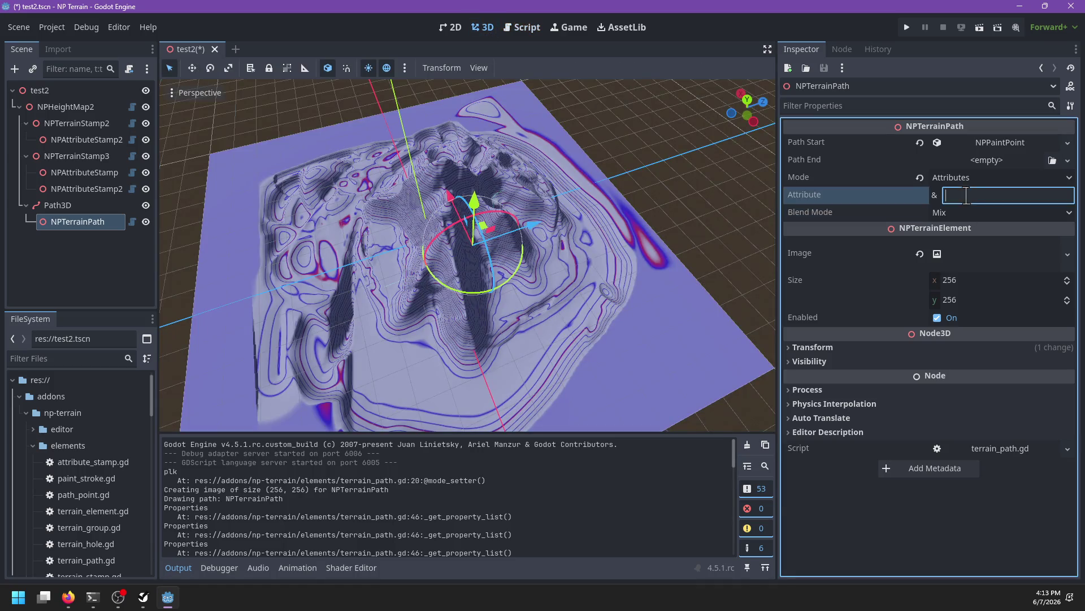
pyautogui.scroll(3, 528, 266)
pyautogui.moveTo(528, 266)
pyautogui.mouseDown()
pyautogui.moveTo(496, 249)
pyautogui.moveTo(973, 222)
pyautogui.mouseUp()
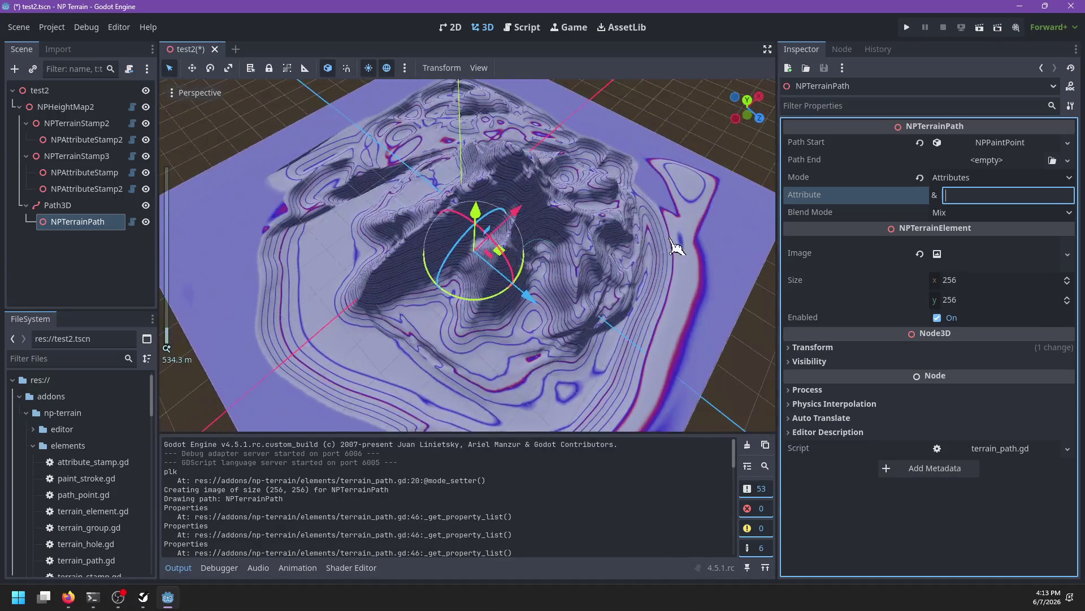
pyautogui.click(969, 213)
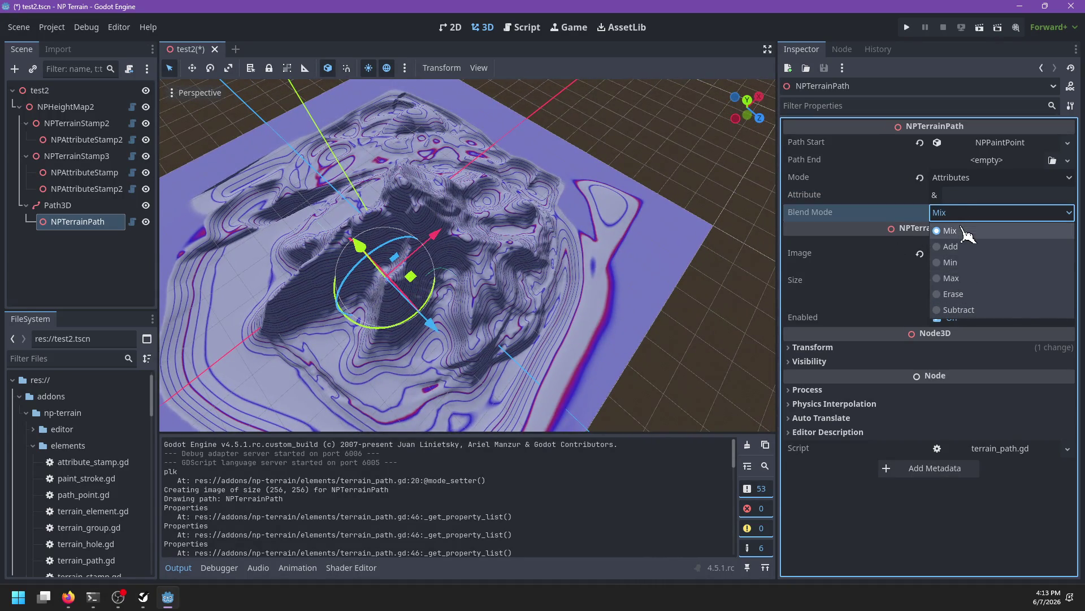
pyautogui.click(963, 229)
# - Switch Mode to Height Map and back to Attributes, then open terrain_path.gd
pyautogui.click(957, 178)
pyautogui.click(961, 195)
pyautogui.click(955, 178)
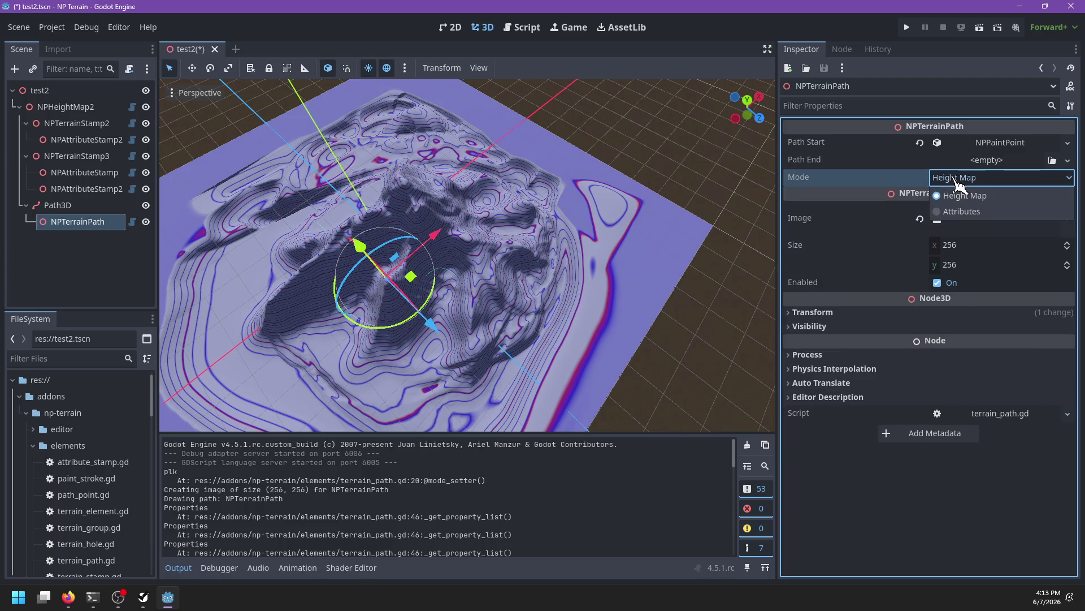
pyautogui.click(961, 210)
pyautogui.click(132, 221)
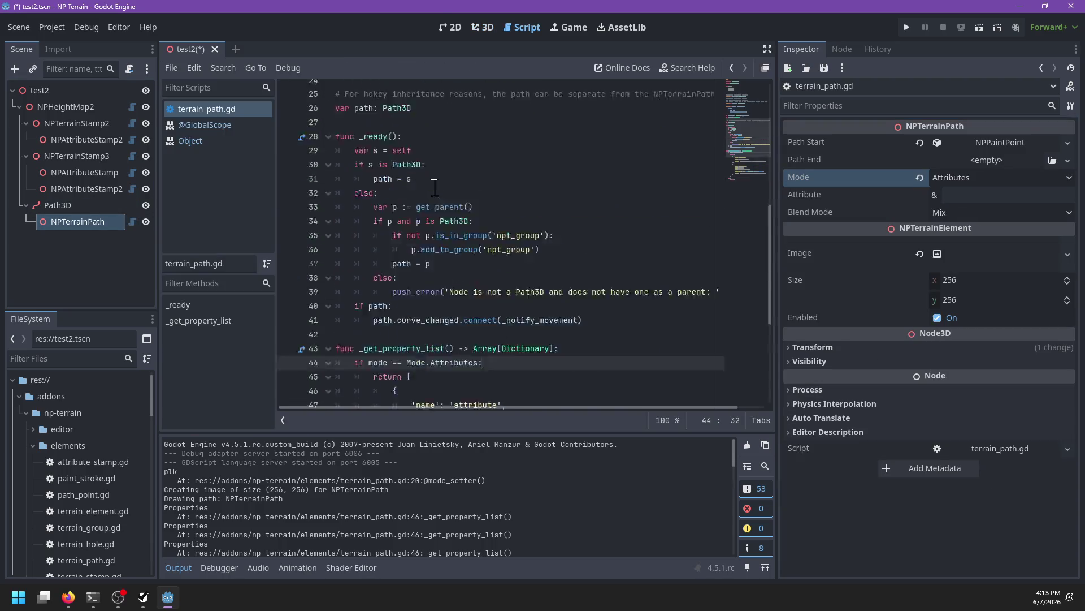
# - Rename the Attributes enum value on line 7 to Attribute and save
pyautogui.scroll(8, 438, 186)
pyautogui.doubleClick(384, 173)
pyautogui.scroll(-7, 573, 195)
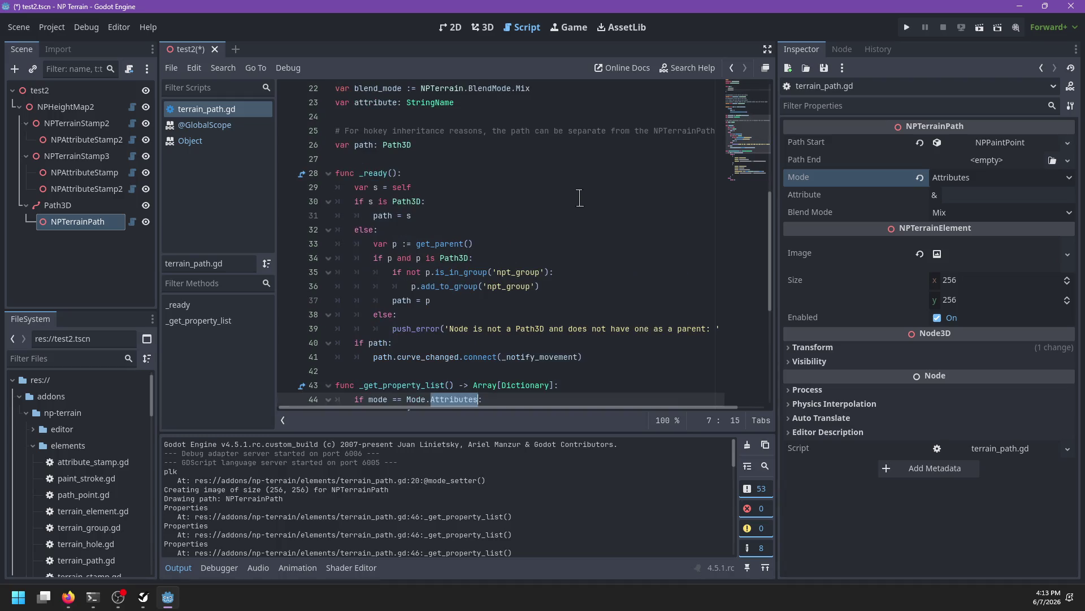
pyautogui.write('Attribute')
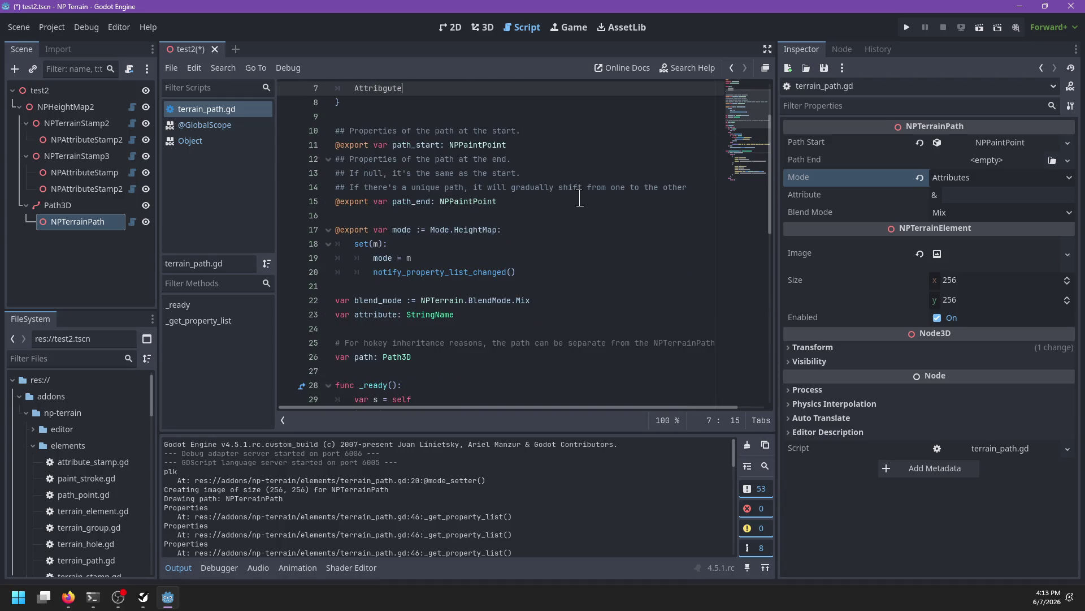
pyautogui.hotkey('ctrl', 's')
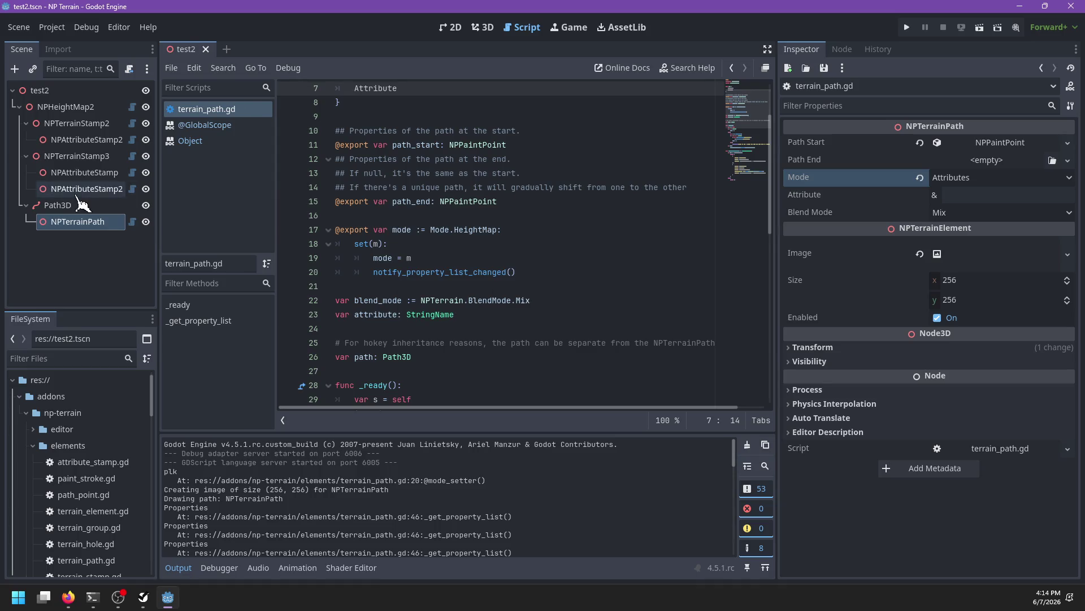
# - Select NPTerrainPath and set its Mode to Height Map, then to Attribute
pyautogui.click(20, 205)
pyautogui.click(20, 221)
pyautogui.click(974, 178)
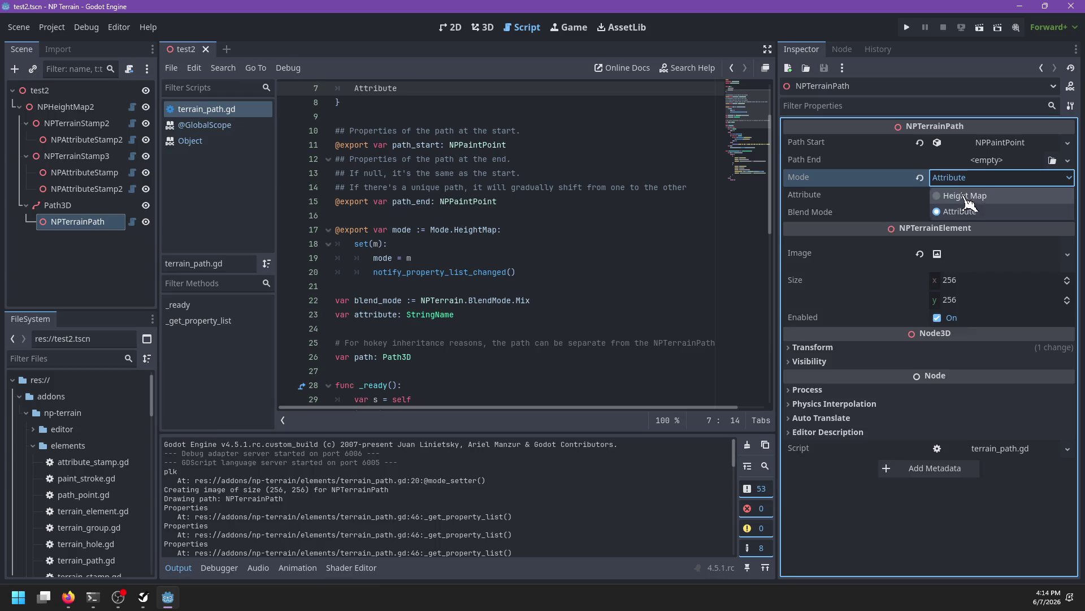
pyautogui.click(966, 196)
pyautogui.click(967, 179)
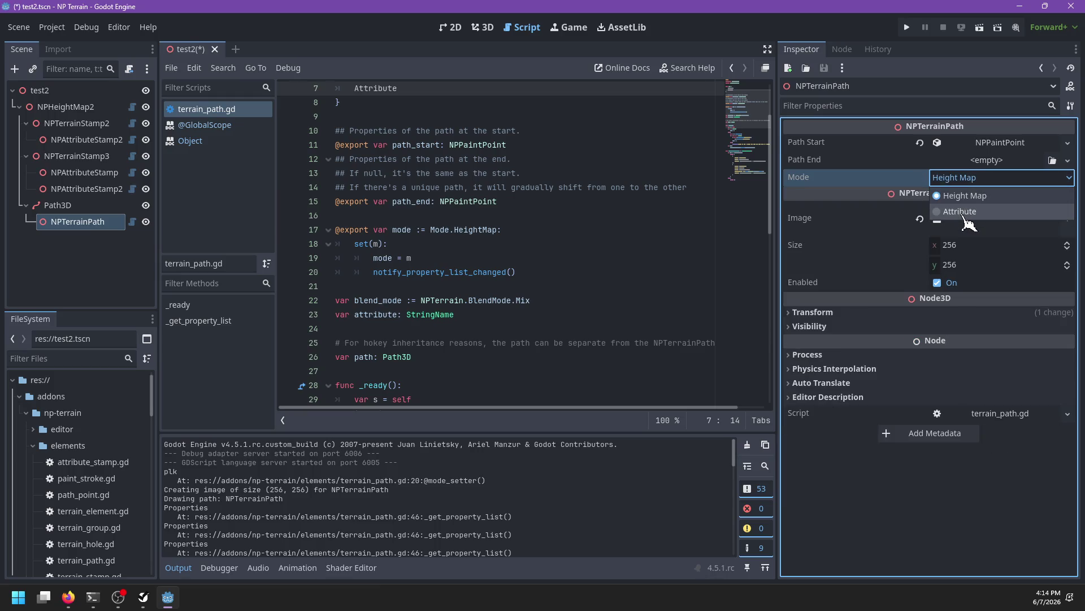
pyautogui.click(968, 206)
pyautogui.scroll(-10, 478, 249)
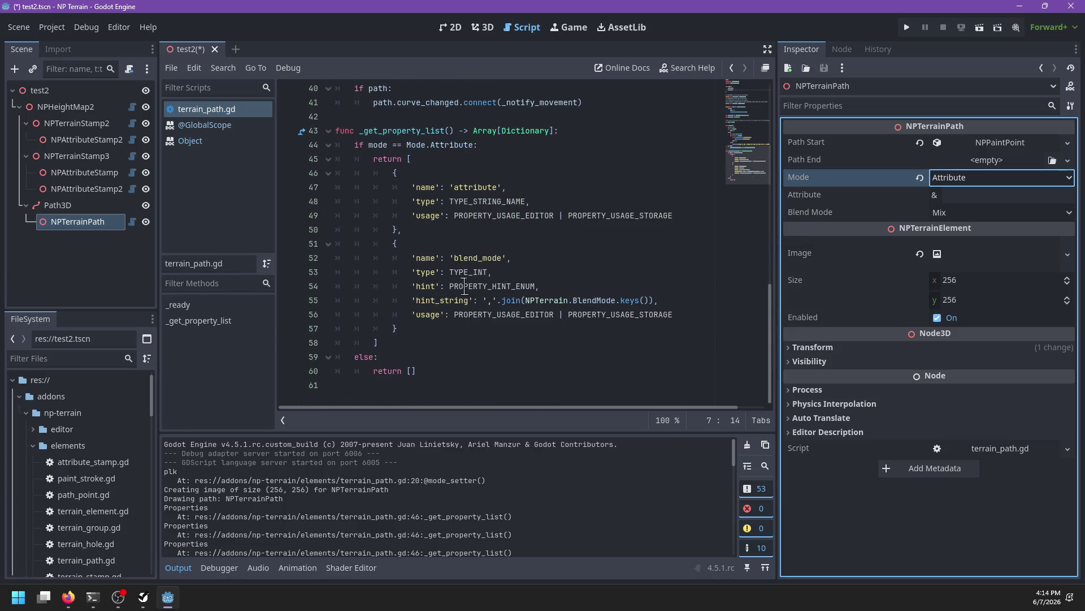
pyautogui.click(422, 328)
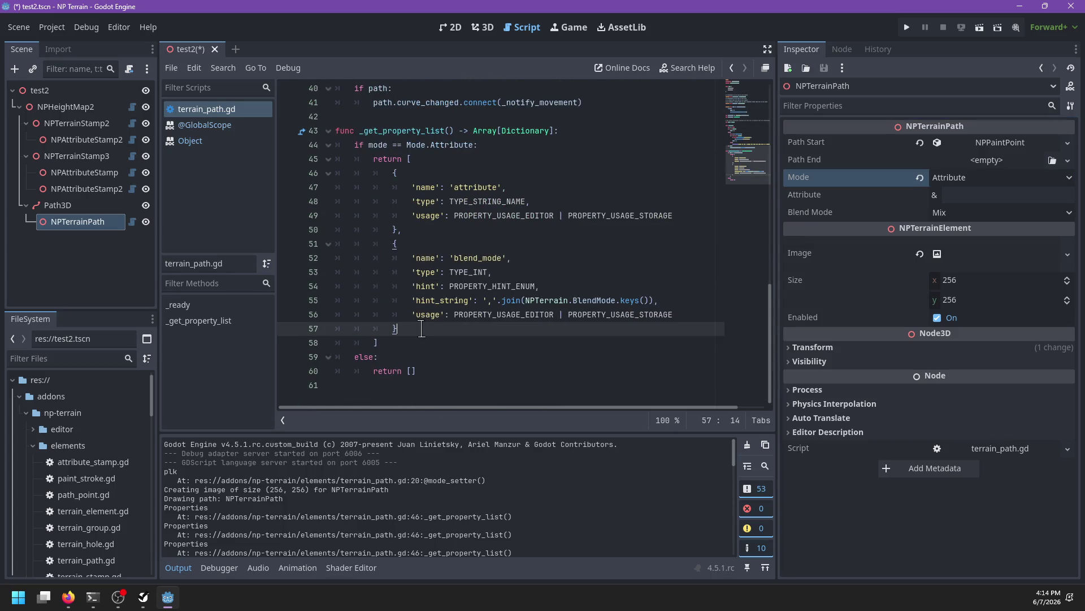
pyautogui.moveTo(419, 343)
pyautogui.mouseDown()
pyautogui.moveTo(371, 226)
pyautogui.moveTo(367, 163)
pyautogui.mouseUp()
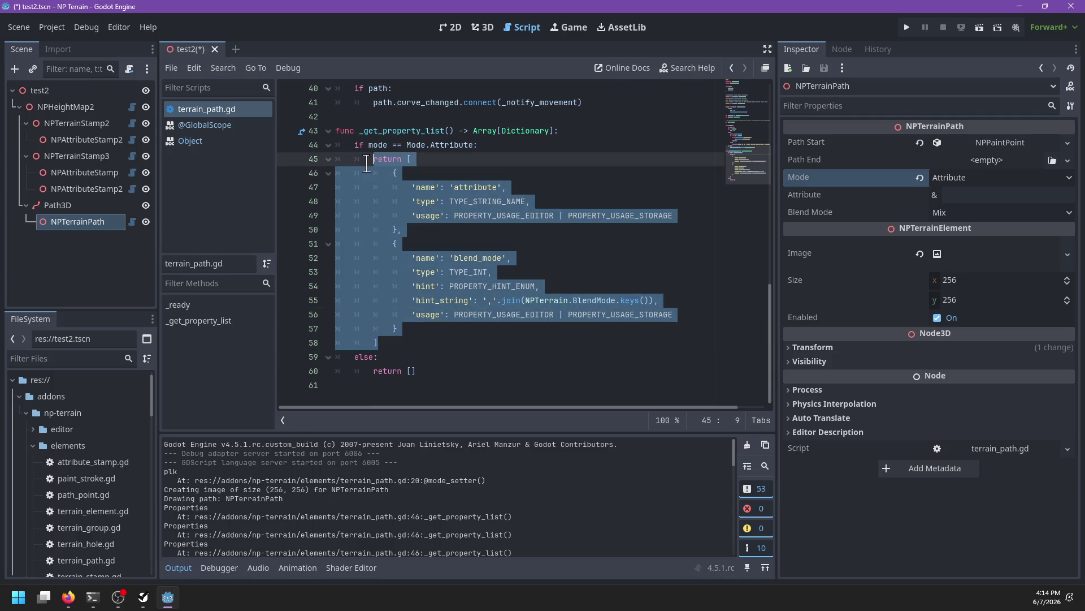
pyautogui.hotkey('shift', 'Tab')
pyautogui.moveTo(443, 366); pyautogui.dragTo(438, 343)
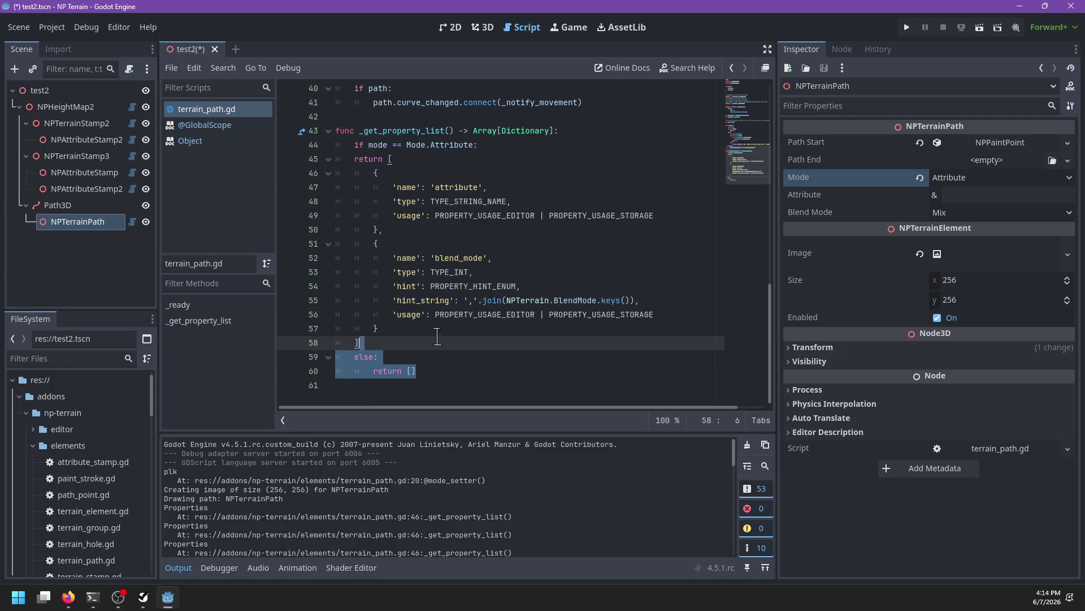
pyautogui.press('BackSpace')
pyautogui.click(547, 146)
pyautogui.hotkey('ctrl', 'BackSpace')
pyautogui.hotkey('ctrl', 'BackSpace')
pyautogui.hotkey('ctrl', 'BackSpace')
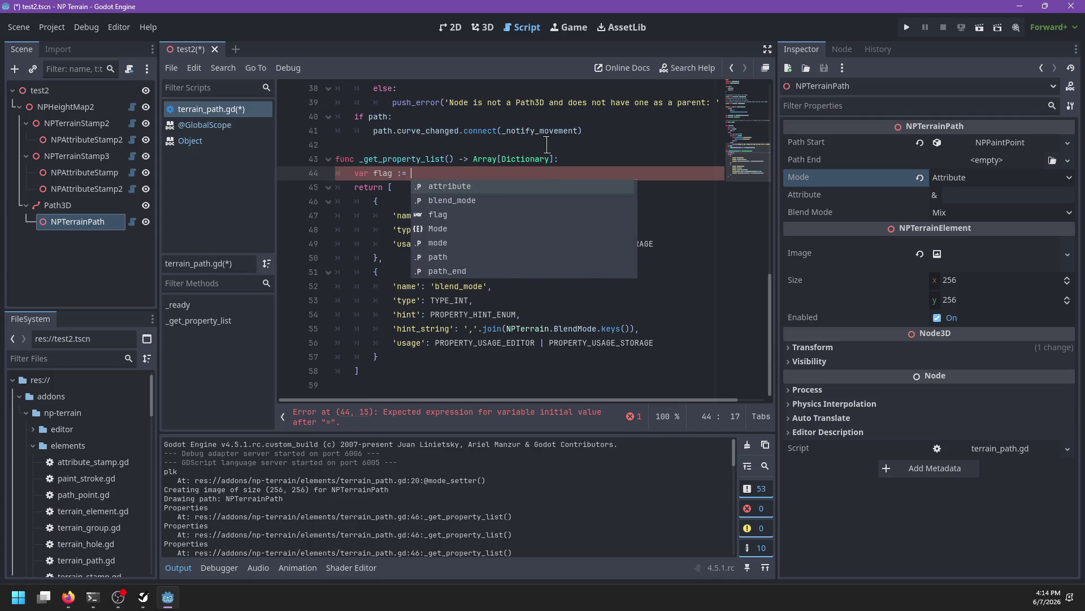
pyautogui.press('Escape')
pyautogui.moveTo(436, 243); pyautogui.dragTo(681, 237)
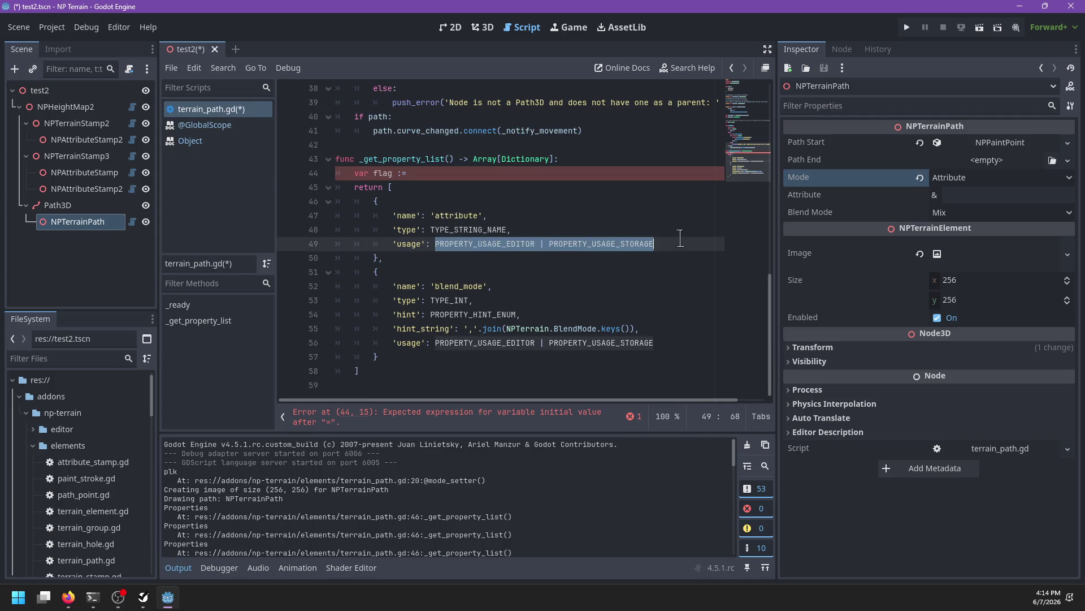
pyautogui.hotkey('ctrl', 'x')
pyautogui.click(545, 170)
pyautogui.hotkey('ctrl', 'v')
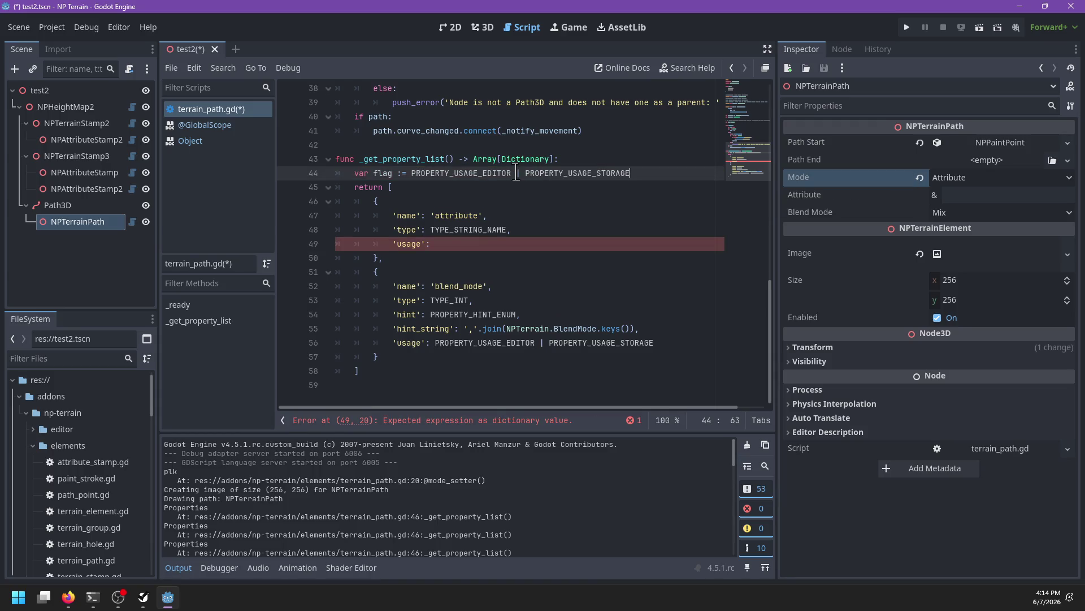
pyautogui.moveTo(525, 173); pyautogui.dragTo(411, 171)
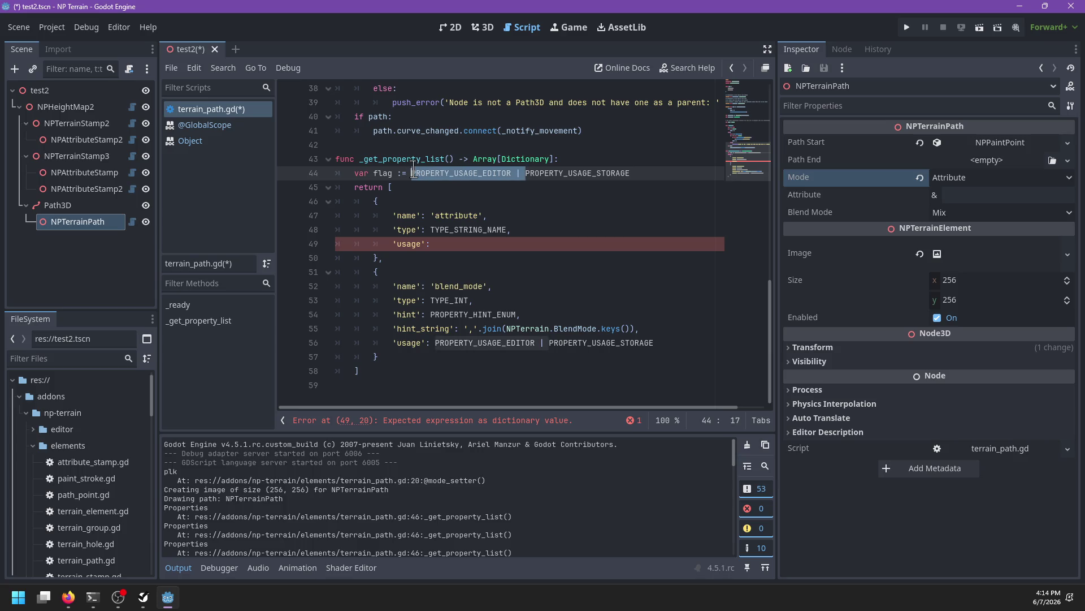
pyautogui.press('BackSpace')
pyautogui.press('End')
pyautogui.press('Return')
pyautogui.write('if')
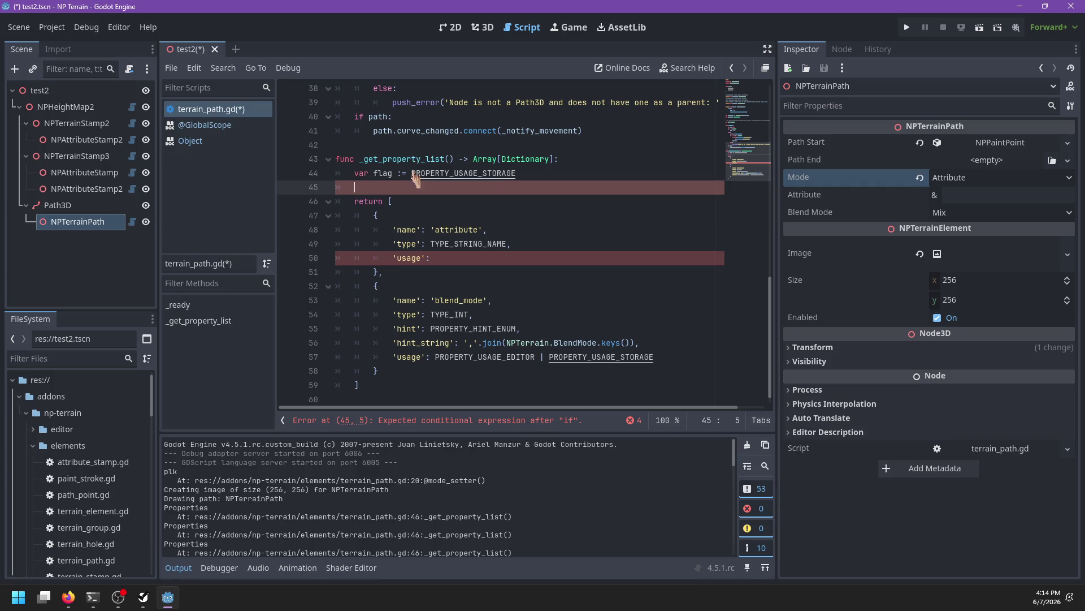
pyautogui.hotkey('ctrl', 'z')
pyautogui.hotkey('ctrl', 'z')
pyautogui.hotkey('ctrl', 'z')
pyautogui.hotkey('ctrl', 'z')
pyautogui.hotkey('ctrl', 'z')
pyautogui.hotkey('ctrl', 'z')
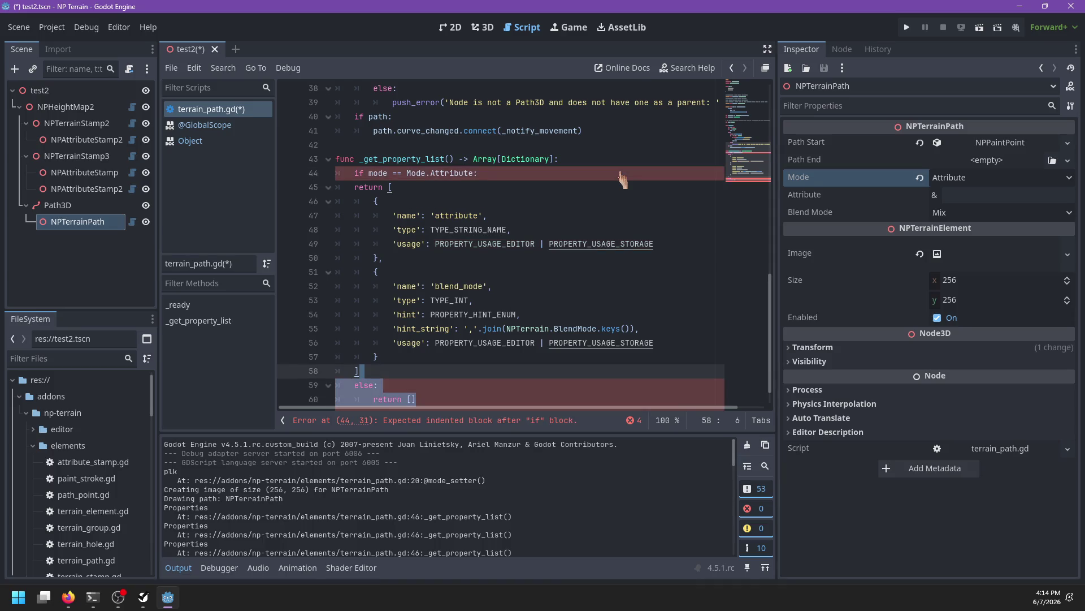
pyautogui.hotkey('ctrl', 'z')
pyautogui.hotkey('ctrl', 'z')
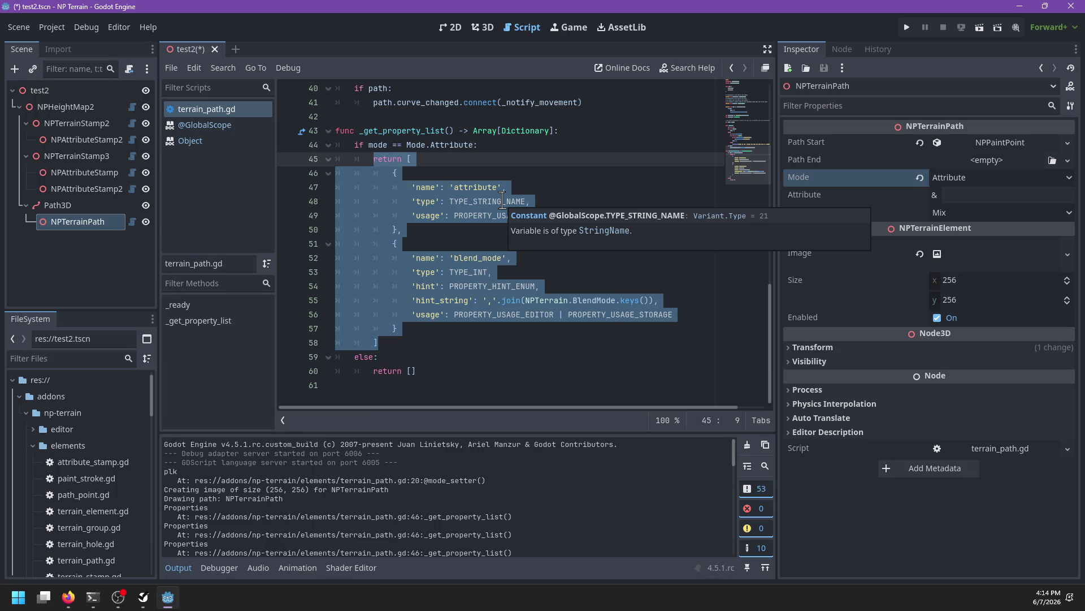
pyautogui.hotkey('ctrl', 'y')
pyautogui.hotkey('ctrl', 'y')
pyautogui.hotkey('ctrl', 'y')
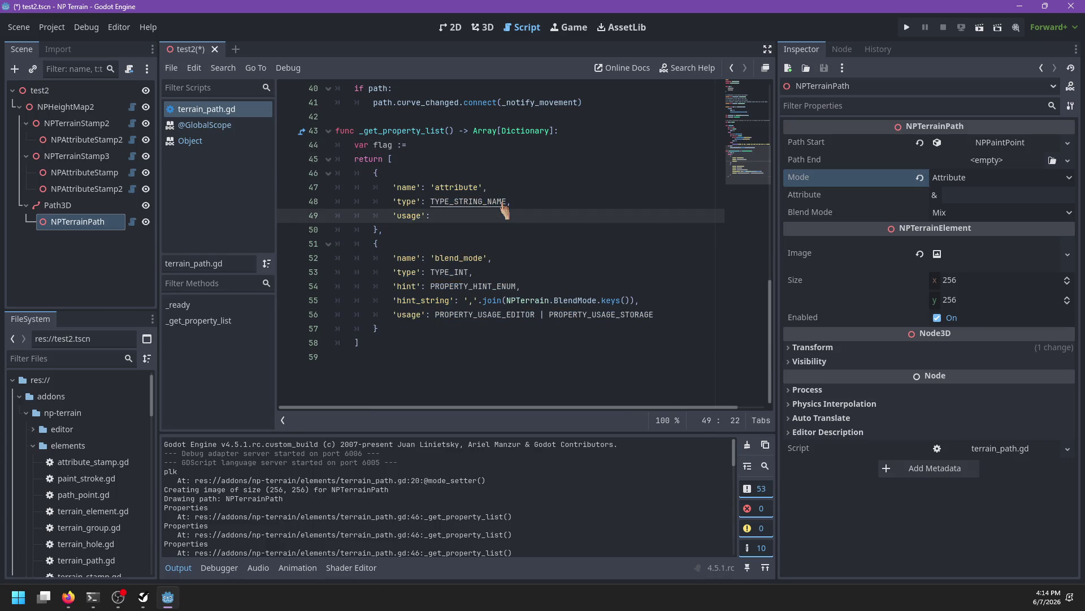
# - Make flag default to PROPERTY_USAGE_STORAGE and use flag in both 'usage' entries
pyautogui.hotkey('ctrl', 'y')
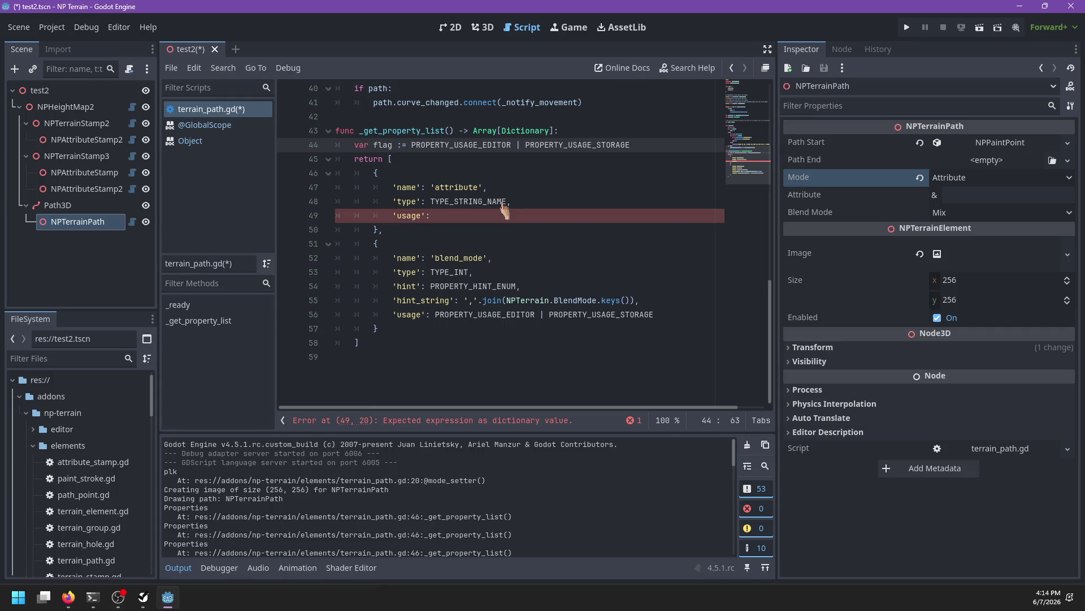
pyautogui.click(956, 177)
pyautogui.click(968, 208)
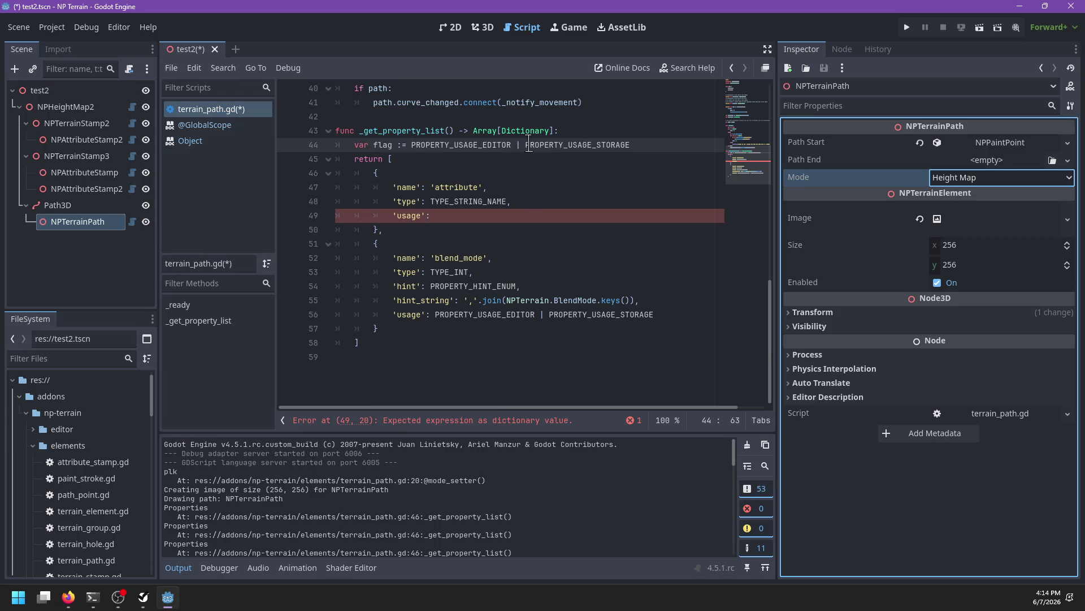
pyautogui.moveTo(526, 142); pyautogui.dragTo(411, 141)
pyautogui.press('BackSpace')
pyautogui.click(562, 140)
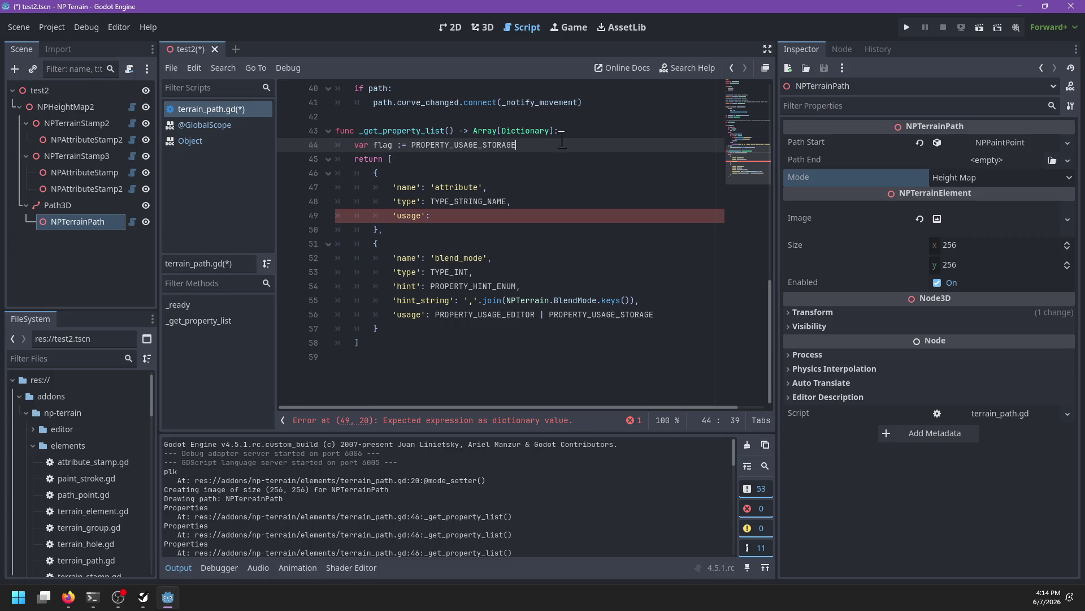
pyautogui.click(457, 216)
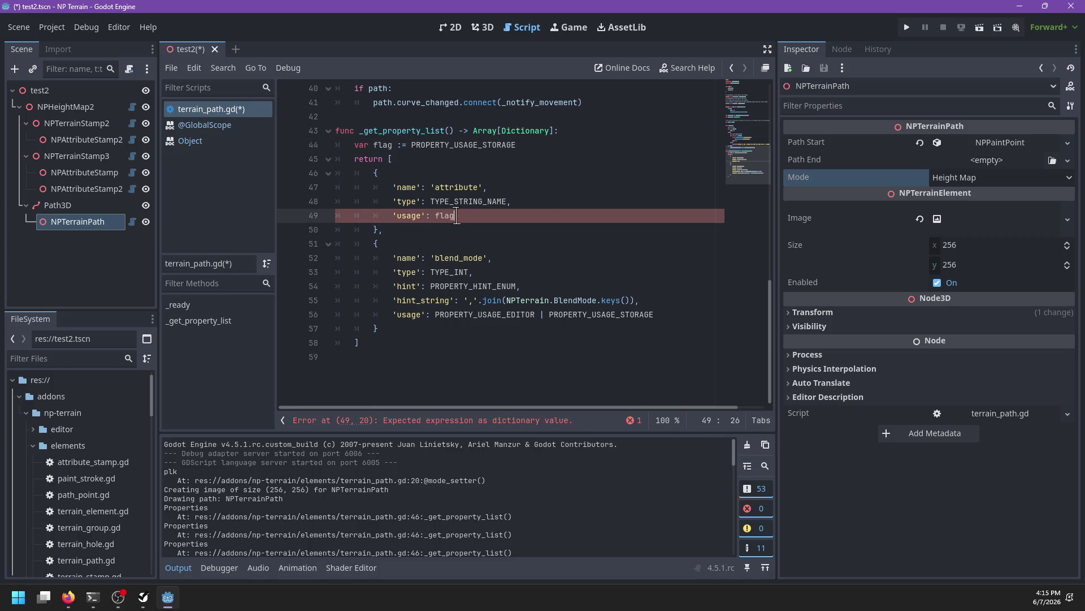
pyautogui.moveTo(436, 314); pyautogui.dragTo(655, 314)
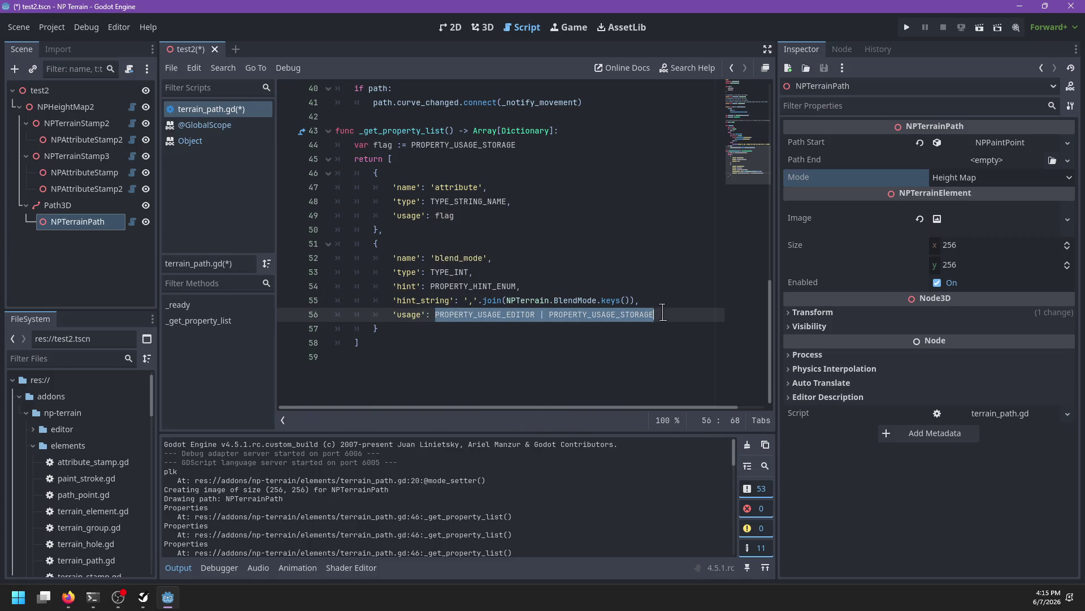
pyautogui.write('flag')
# - Start an 'if mode == Mode.Attribute:' branch with an unfinished flag |= PROPERTY_USA line
pyautogui.click(532, 144)
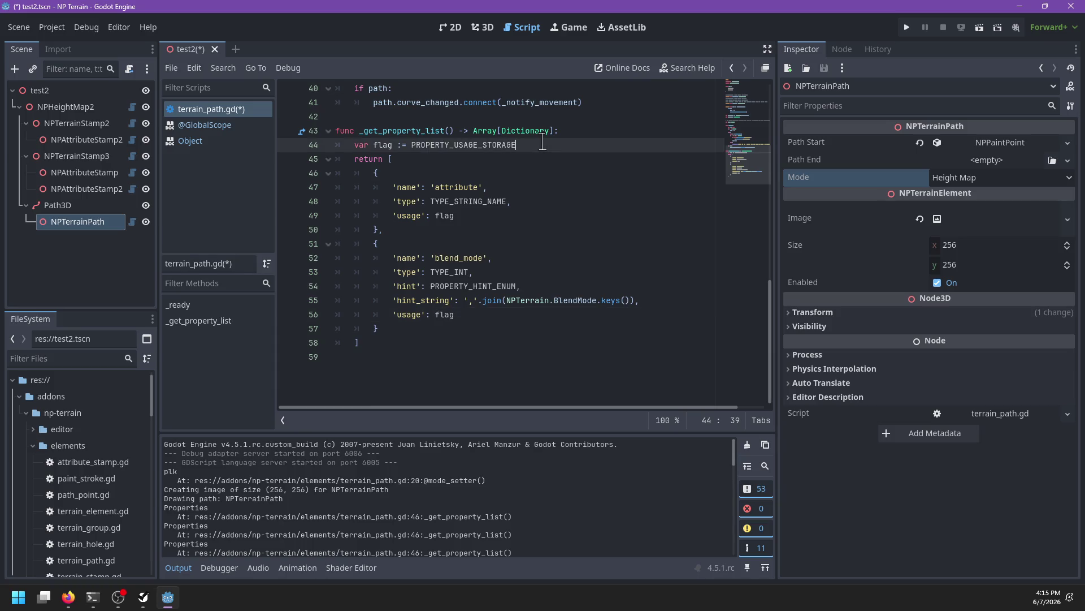
pyautogui.press('Return')
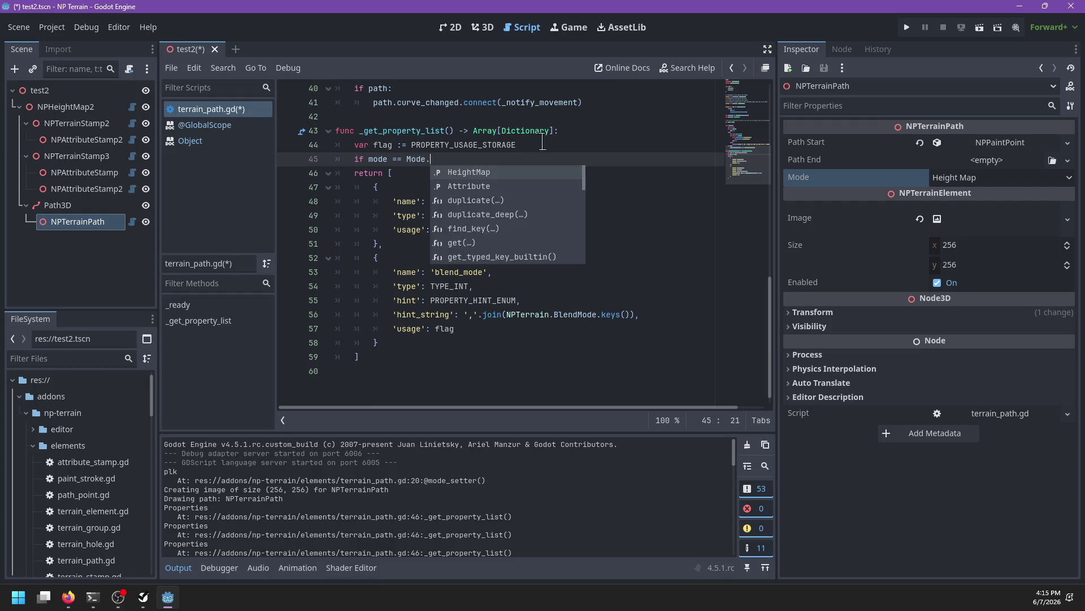
pyautogui.press('Down')
pyautogui.press('Return')
pyautogui.write(':')
pyautogui.press('Return')
pyautogui.write('g |= ')
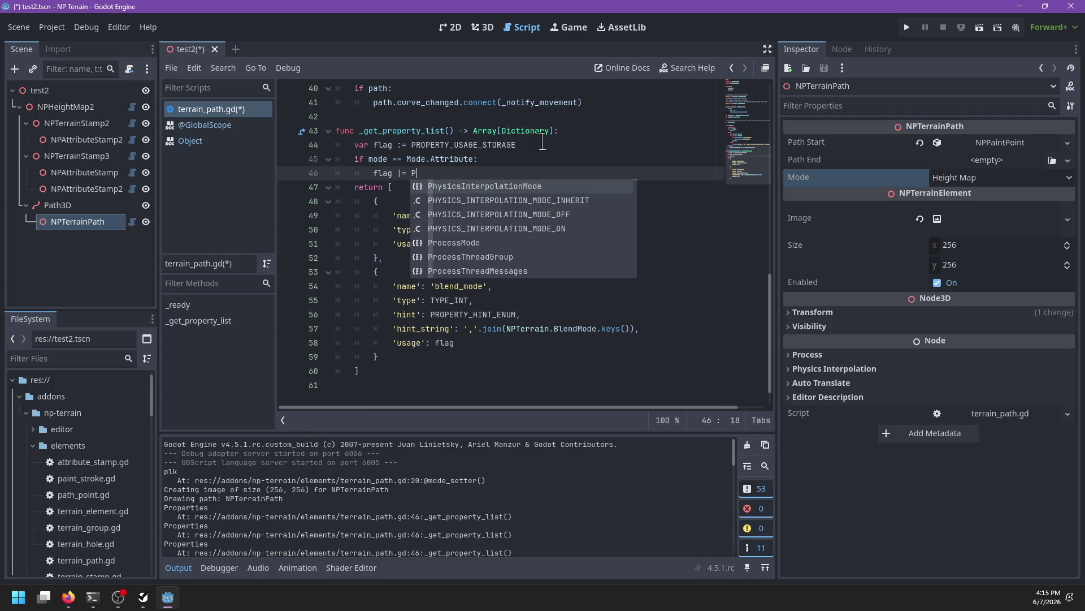
pyautogui.write('PROPERTY_USA')
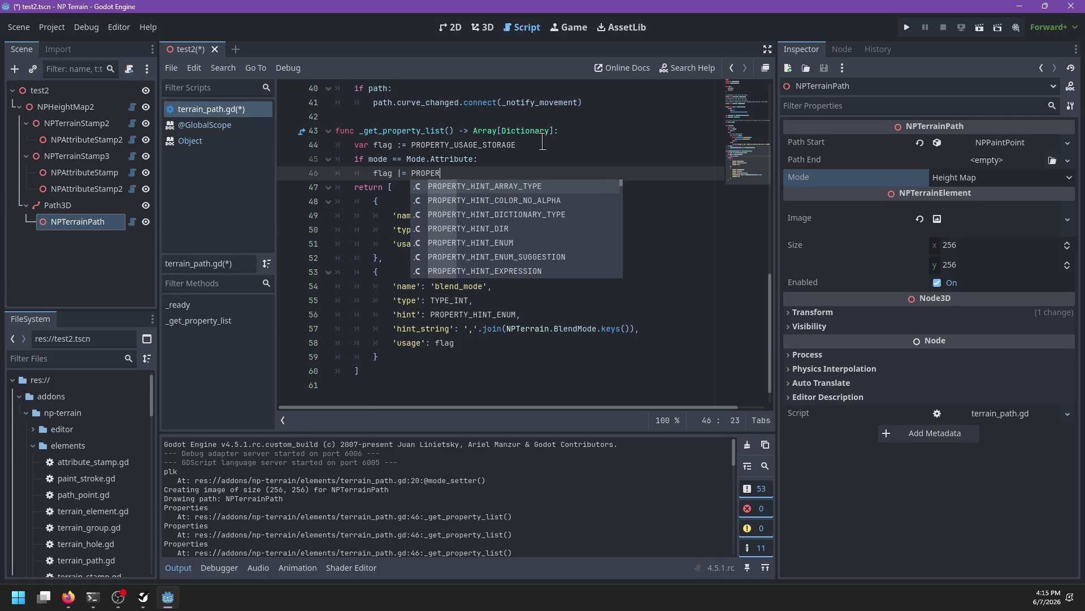
pyautogui.press('Down')
pyautogui.press('Down')
pyautogui.press('Down')
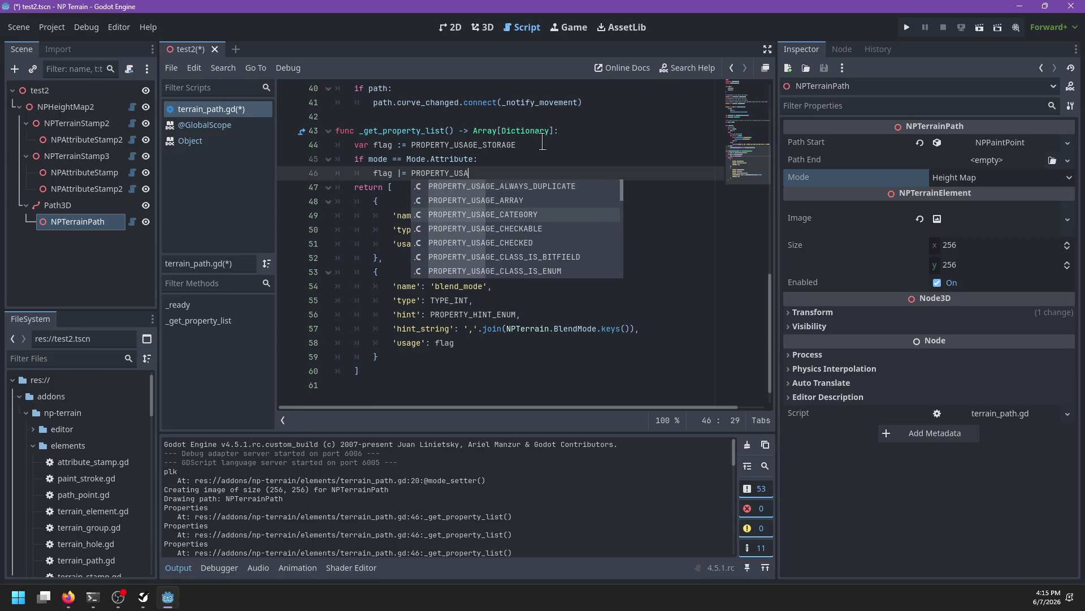
# - Complete flag |= PROPERTY_USAGE_EDITOR, save, and set the path's Mode to Attribute
pyautogui.press('Return')
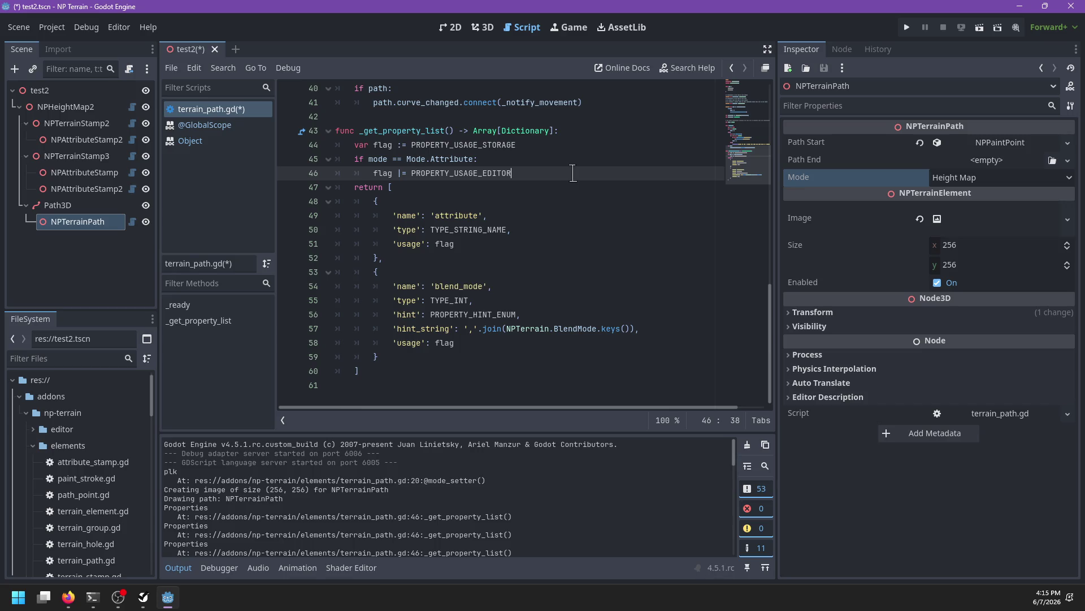
pyautogui.hotkey('ctrl', 's')
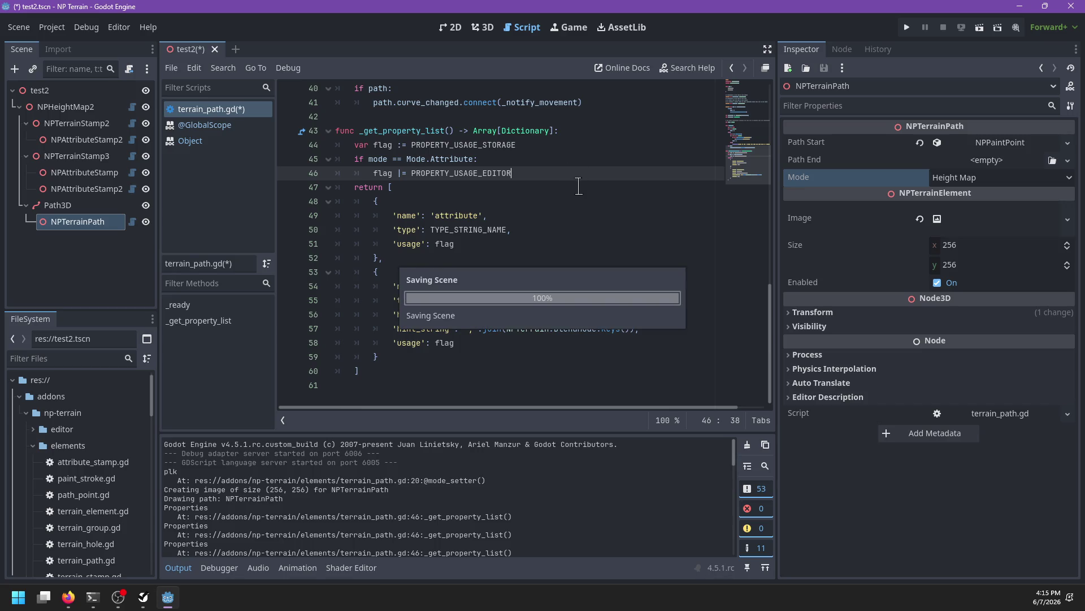
pyautogui.click(969, 178)
pyautogui.click(968, 212)
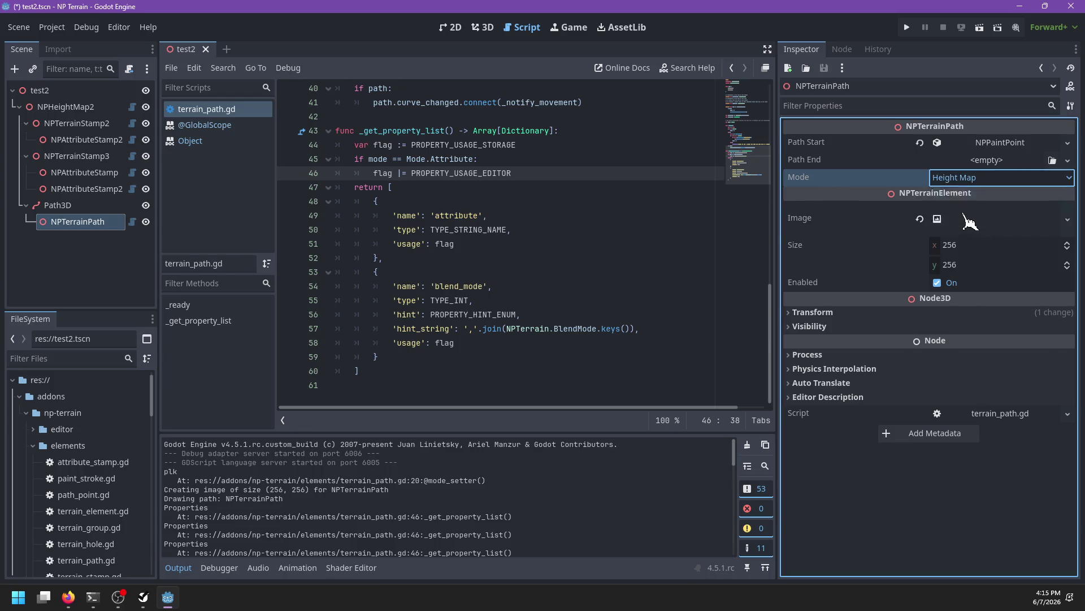
pyautogui.click(964, 181)
pyautogui.click(964, 196)
pyautogui.click(963, 179)
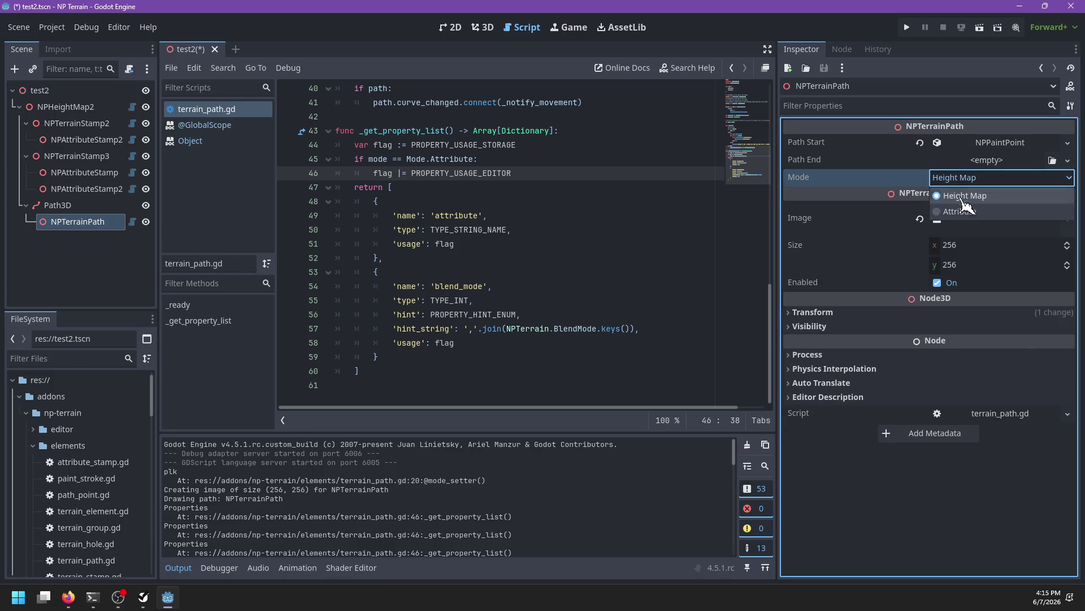
pyautogui.click(964, 212)
# - Set the terrain path's Blend Mode to Max
pyautogui.click(965, 195)
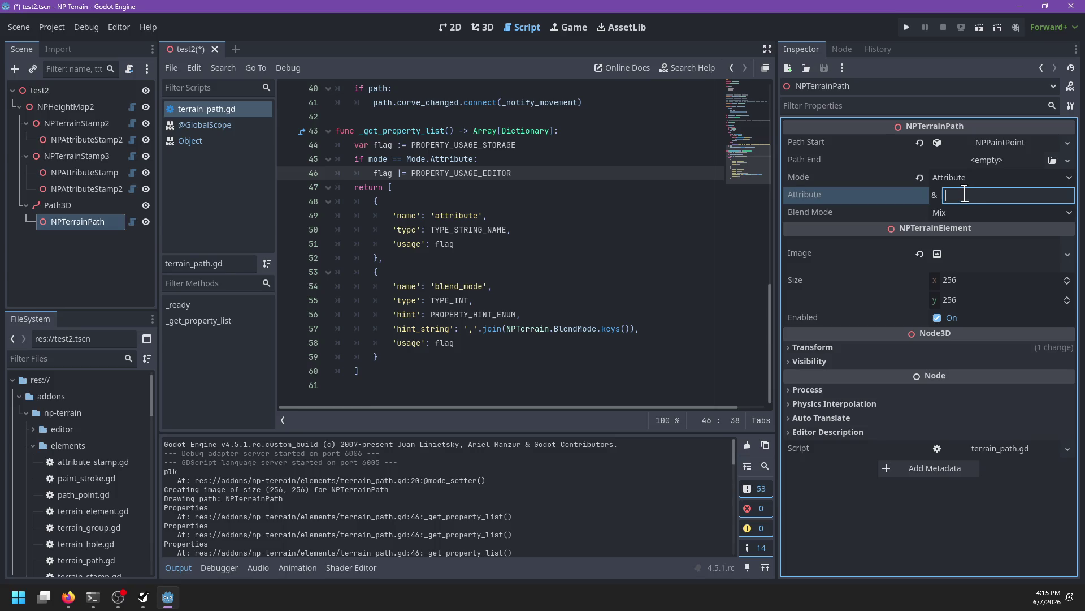
pyautogui.click(964, 212)
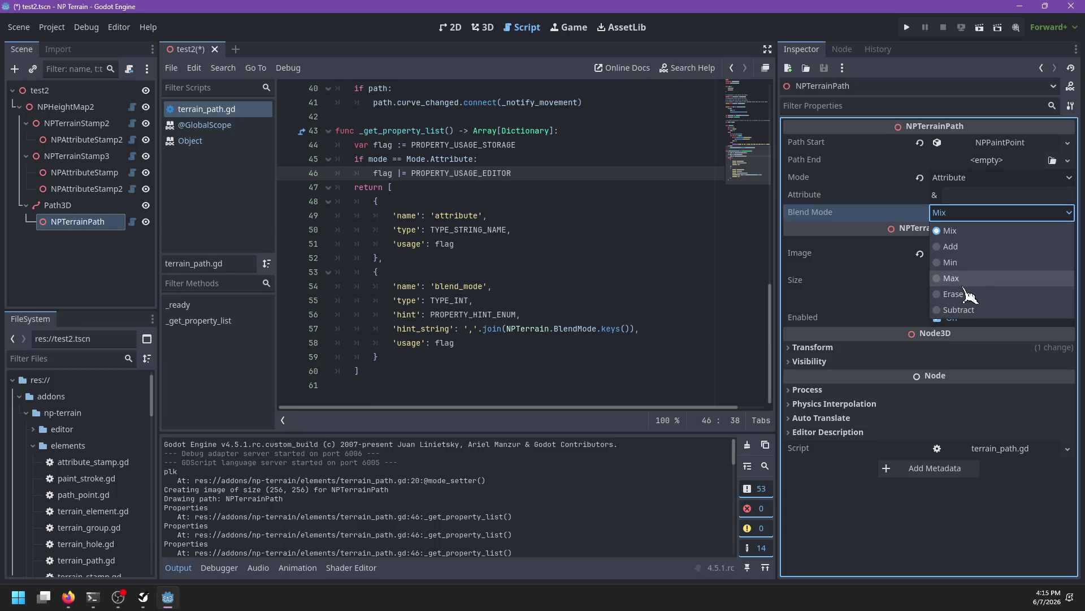
pyautogui.click(965, 283)
pyautogui.click(962, 195)
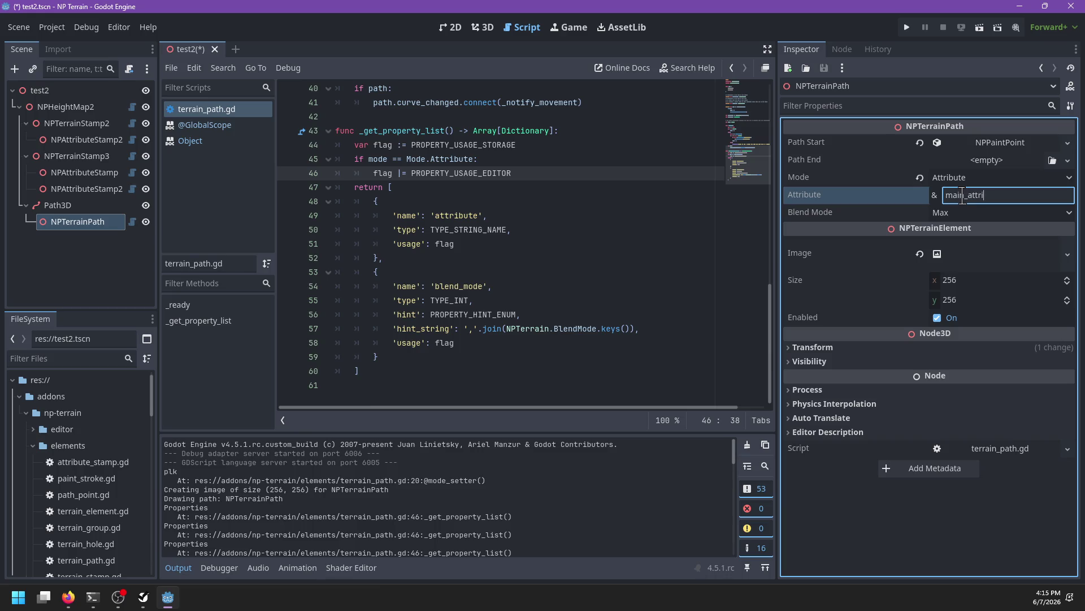
# - Check NPHeightMap2's Attributes dictionary and view the terrain in the 3D workspace
pyautogui.click(85, 107)
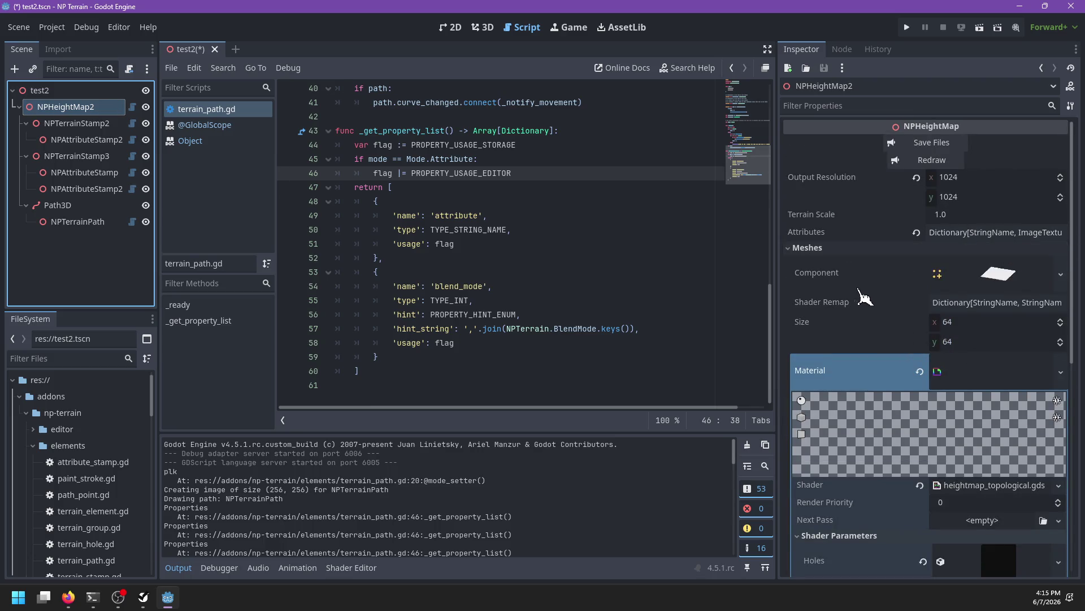
pyautogui.click(994, 236)
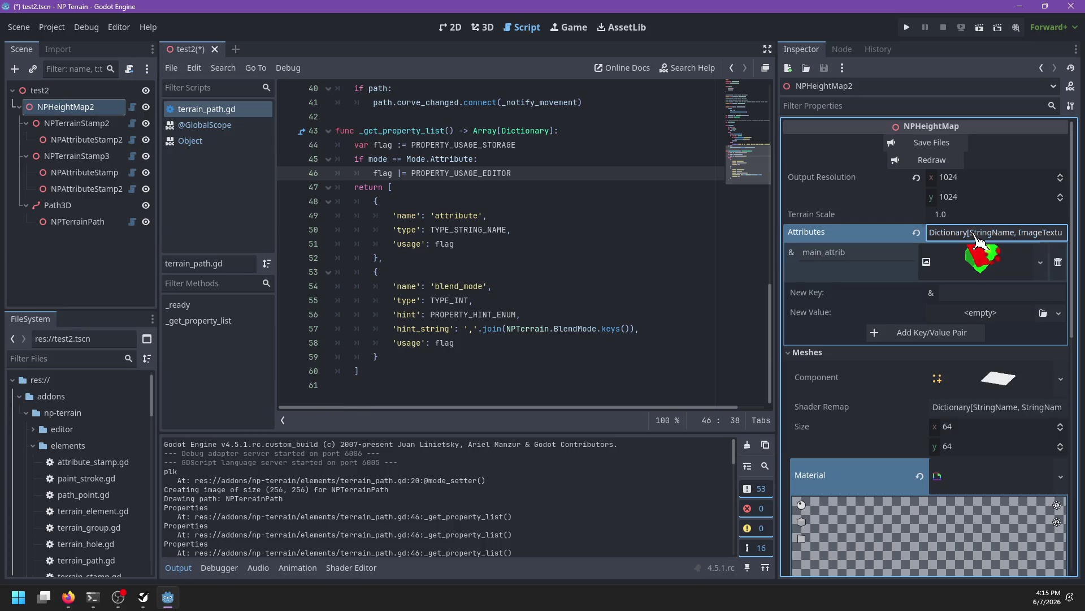
pyautogui.click(975, 237)
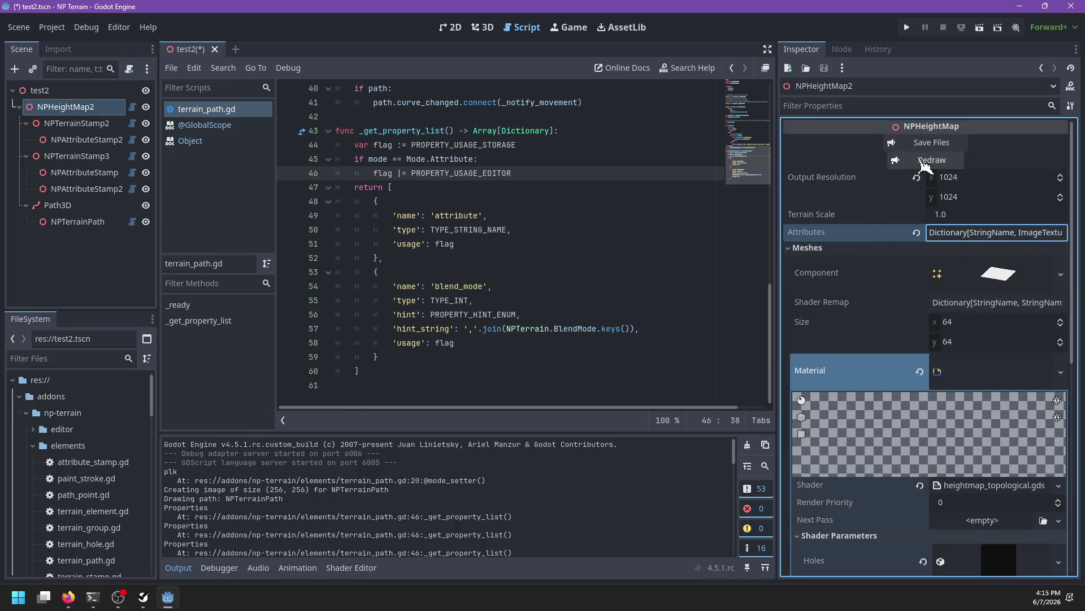
pyautogui.click(482, 27)
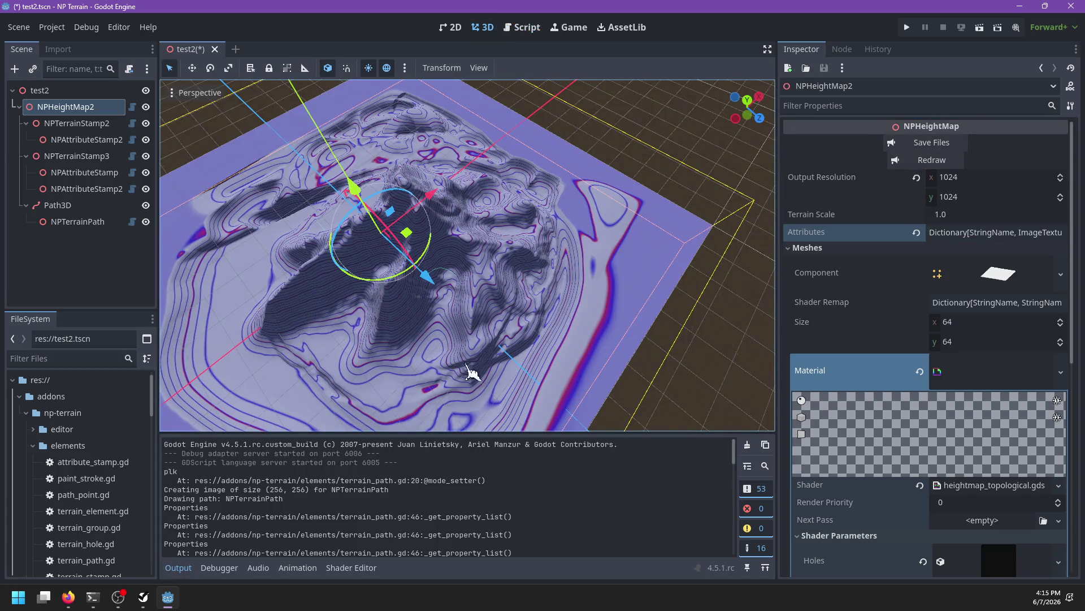
pyautogui.click(143, 597)
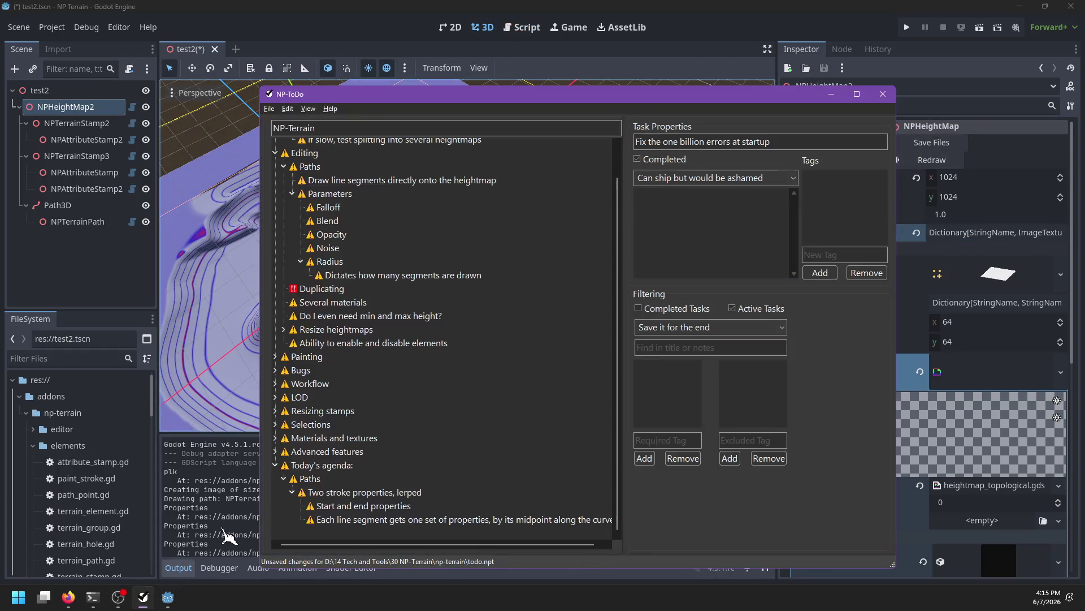
# - Create sub-task 'Move heightmap buttons to the top bar' beneath Today's agenda and save
pyautogui.rightClick(339, 518)
pyautogui.press('Escape')
pyautogui.click(317, 479)
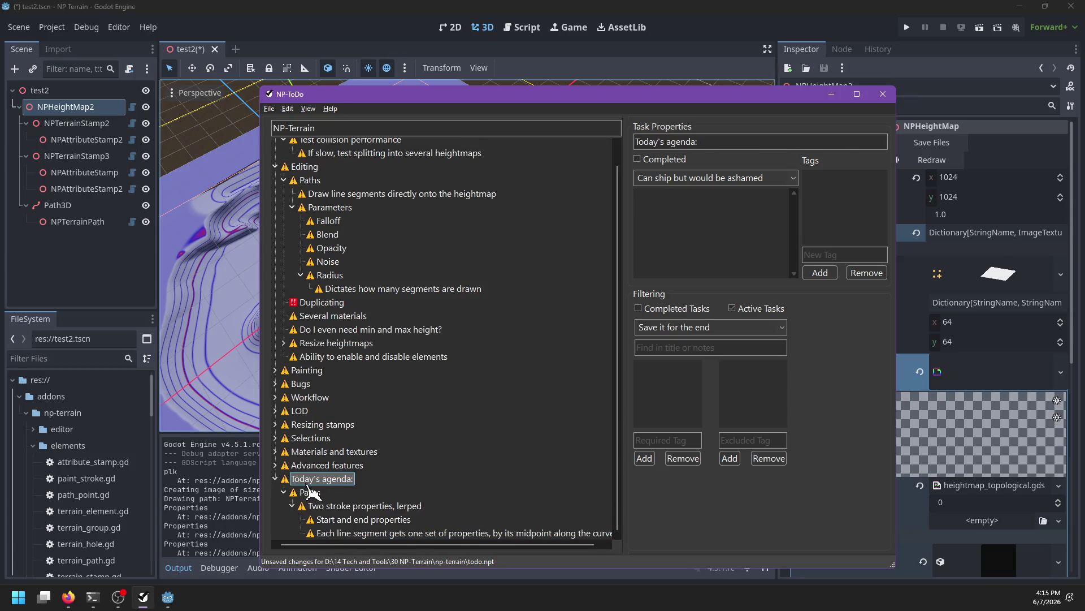
pyautogui.hotkey('ctrl', 'n')
pyautogui.write('Move')
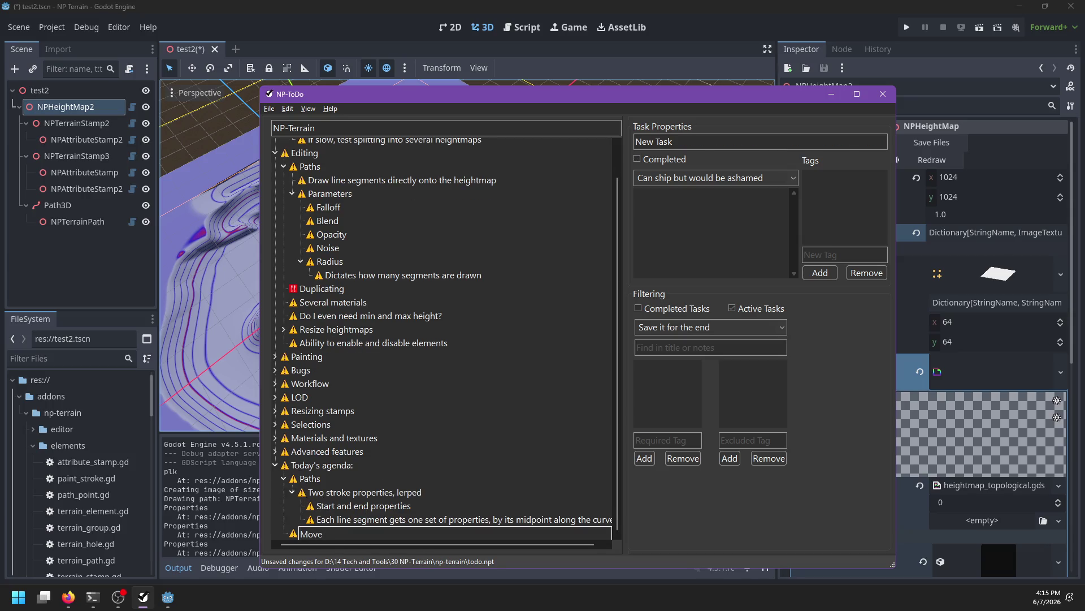
pyautogui.write(' heightmap buttons to the top bar')
pyautogui.press('Return')
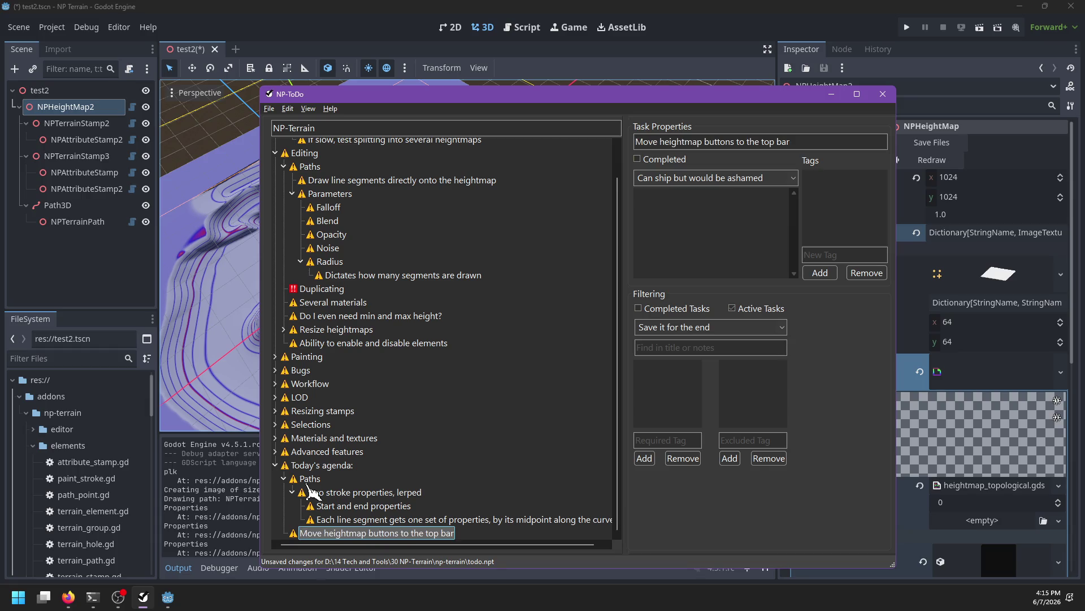
pyautogui.hotkey('ctrl', 's')
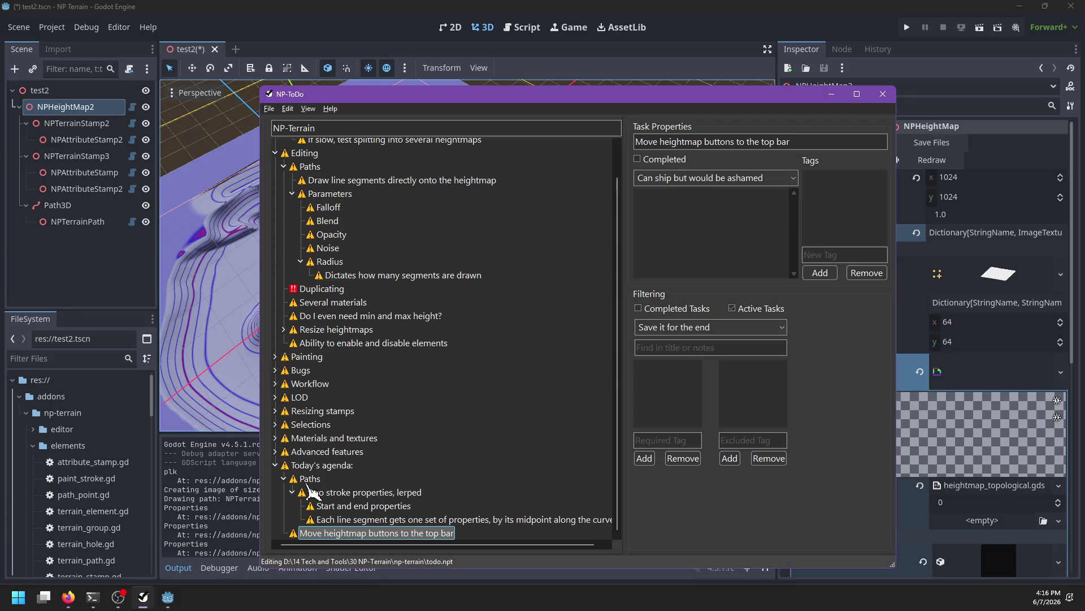
# - Change heightmap.gd line 3 to 'extends NPTerrainGroup', then view terrain_group.gd
pyautogui.click(129, 124)
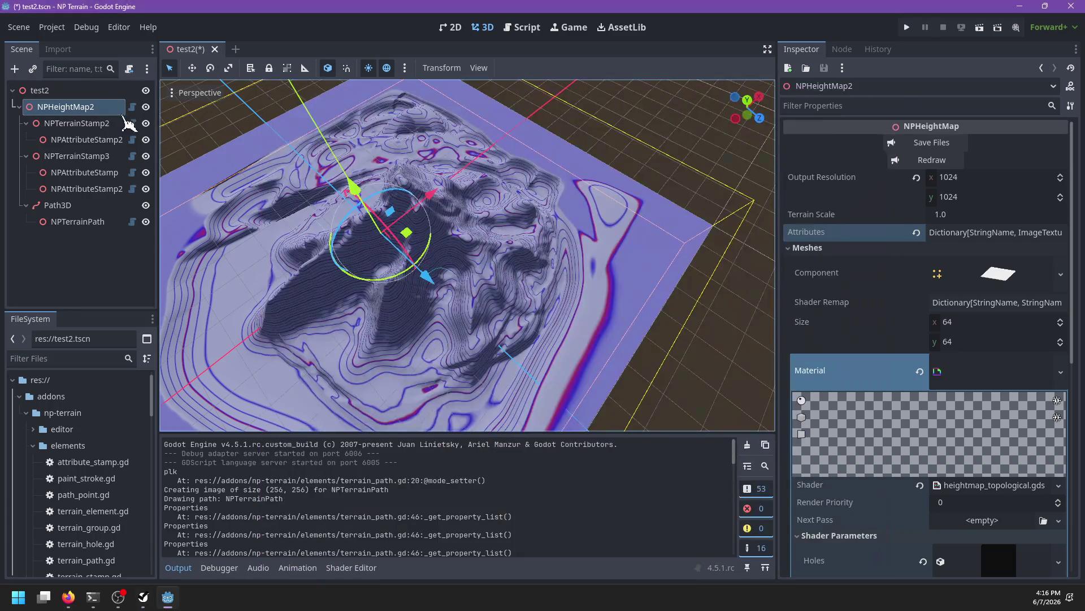
pyautogui.scroll(5, 490, 274)
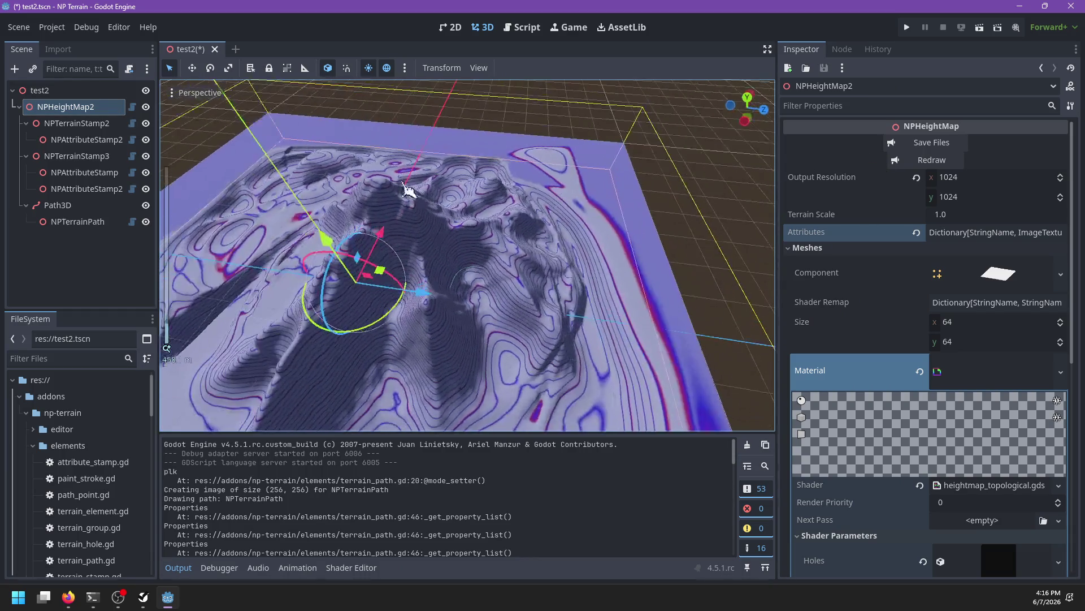
pyautogui.click(132, 107)
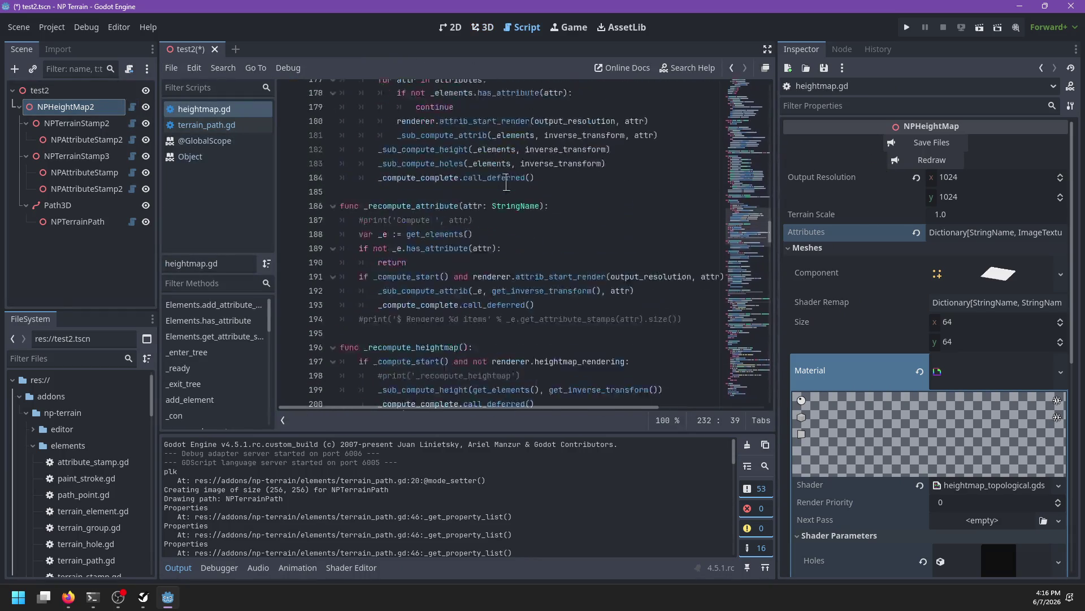
pyautogui.scroll(20, 507, 184)
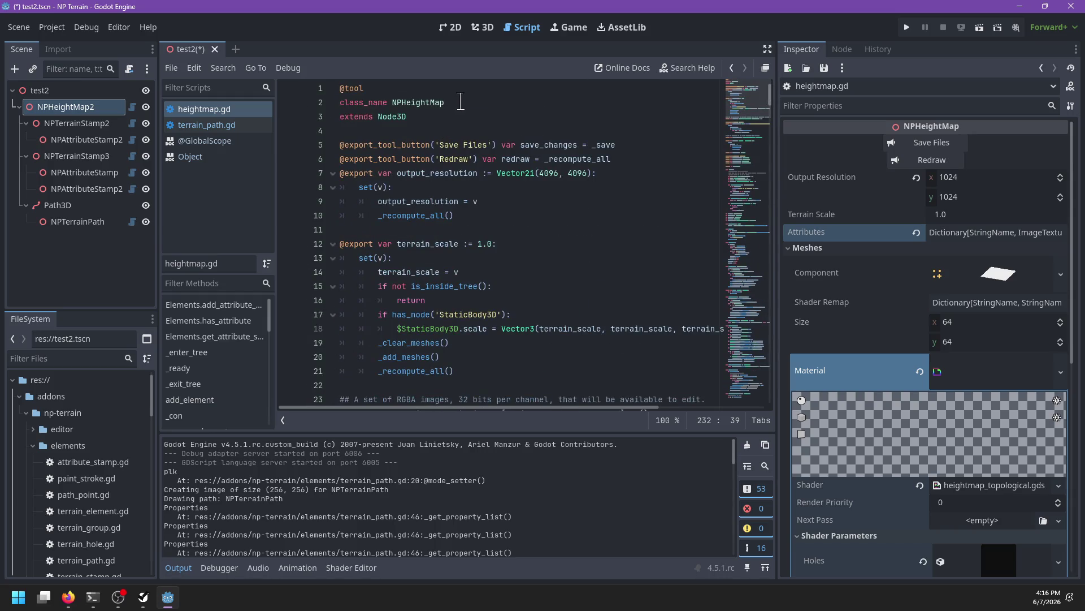
pyautogui.click(450, 116)
pyautogui.hotkey('ctrl', 'BackSpace')
pyautogui.write('NPTerrain')
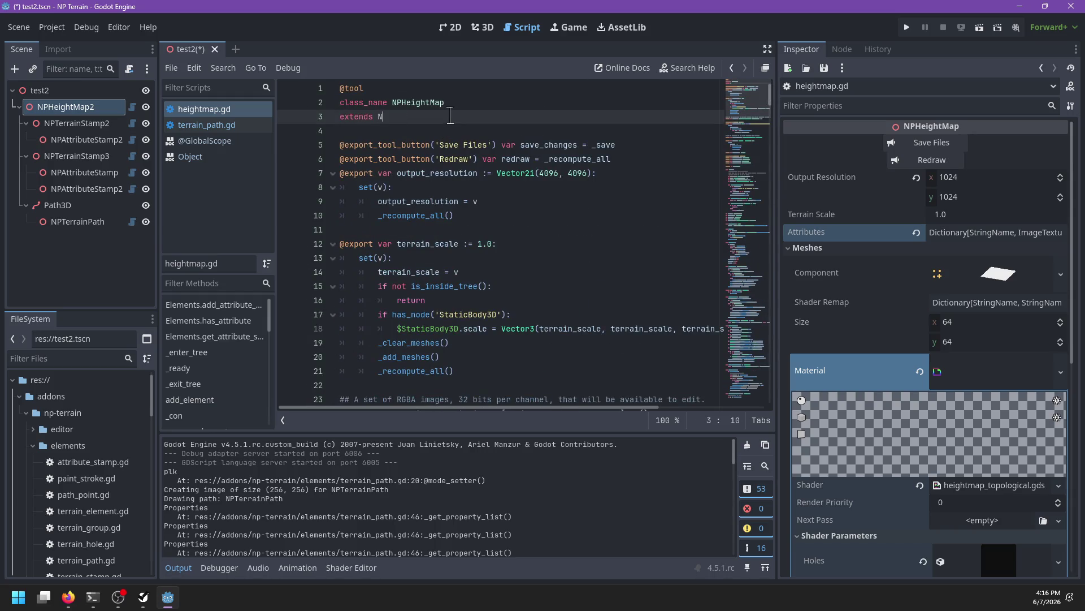
pyautogui.press('Down')
pyautogui.press('Down')
pyautogui.press('Return')
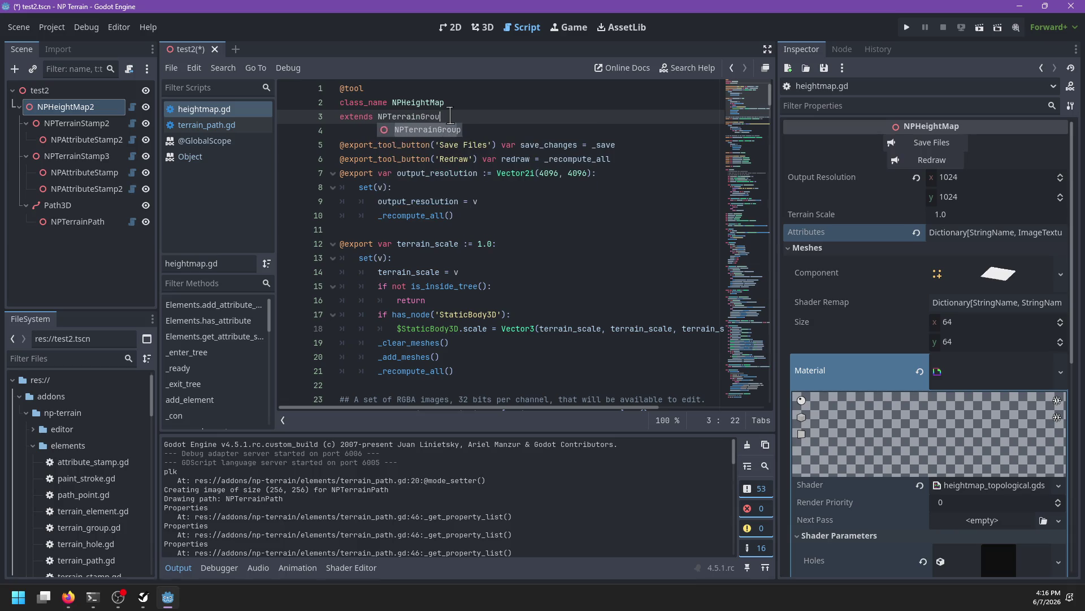
pyautogui.keyDown('ctrl'); pyautogui.click(430, 117); pyautogui.keyUp('ctrl')
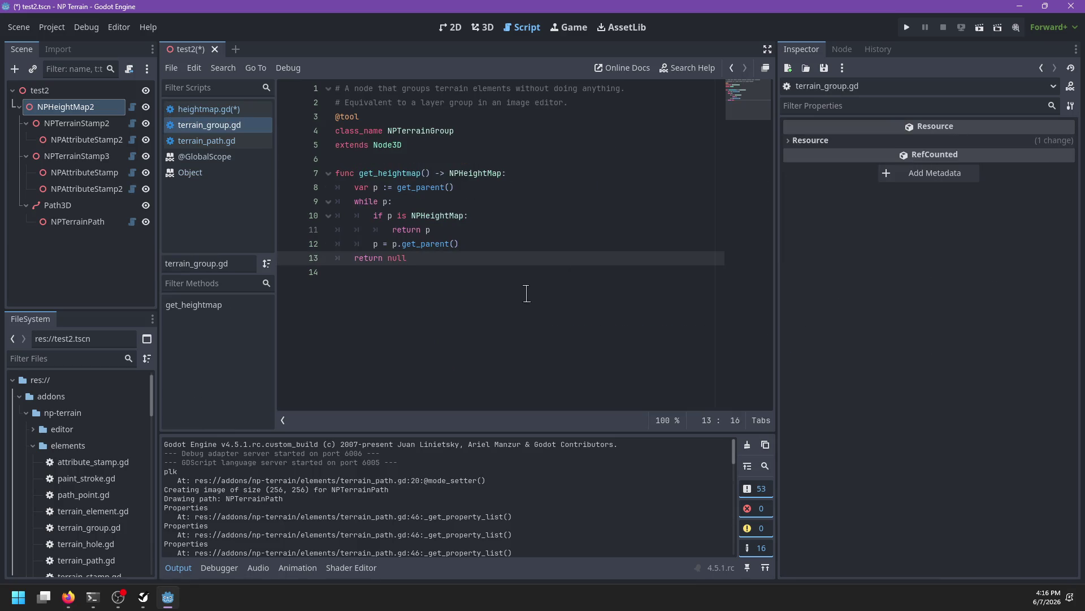
# - Replace get_parent() with self on line 8 of terrain_group.gd
pyautogui.moveTo(397, 187); pyautogui.dragTo(509, 186)
pyautogui.write('s')
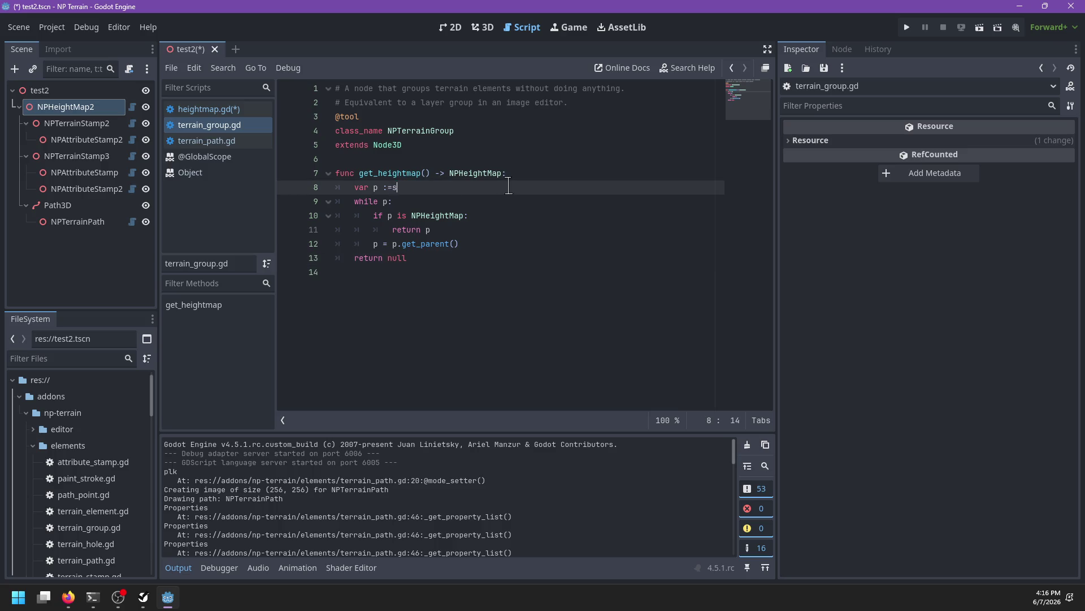
pyautogui.press('BackSpace')
pyautogui.press('BackSpace')
pyautogui.press('BackSpace')
pyautogui.write('self')
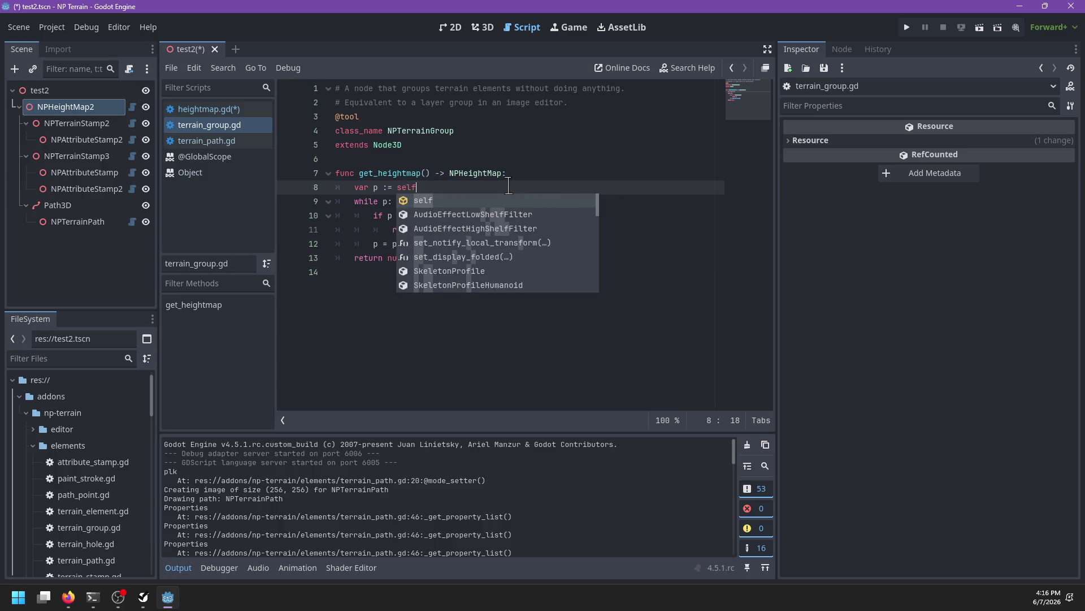
pyautogui.press('Return')
pyautogui.click(427, 272)
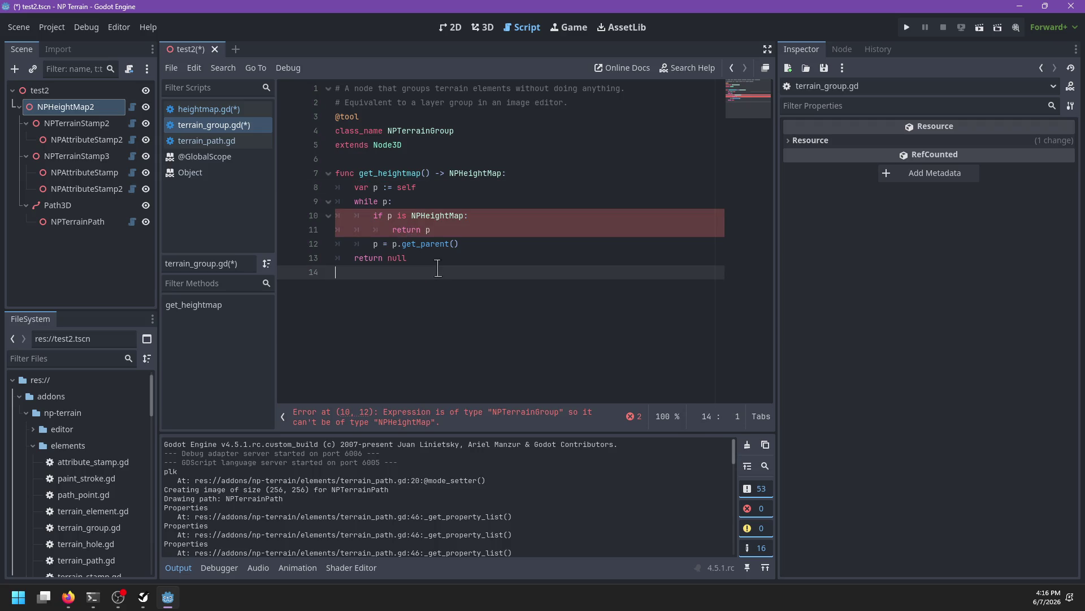
pyautogui.click(390, 188)
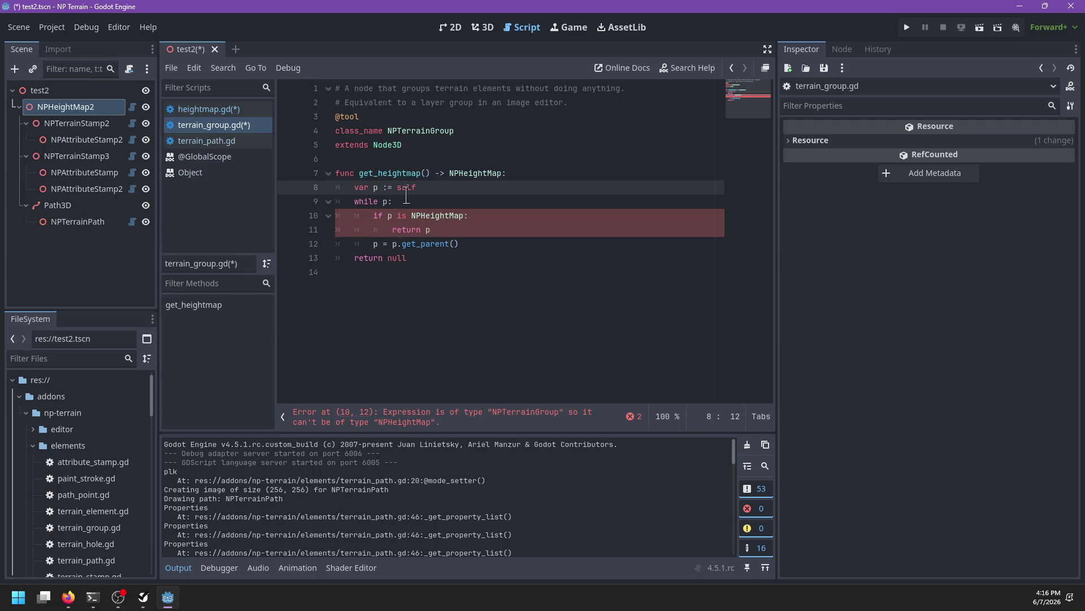
pyautogui.click(432, 270)
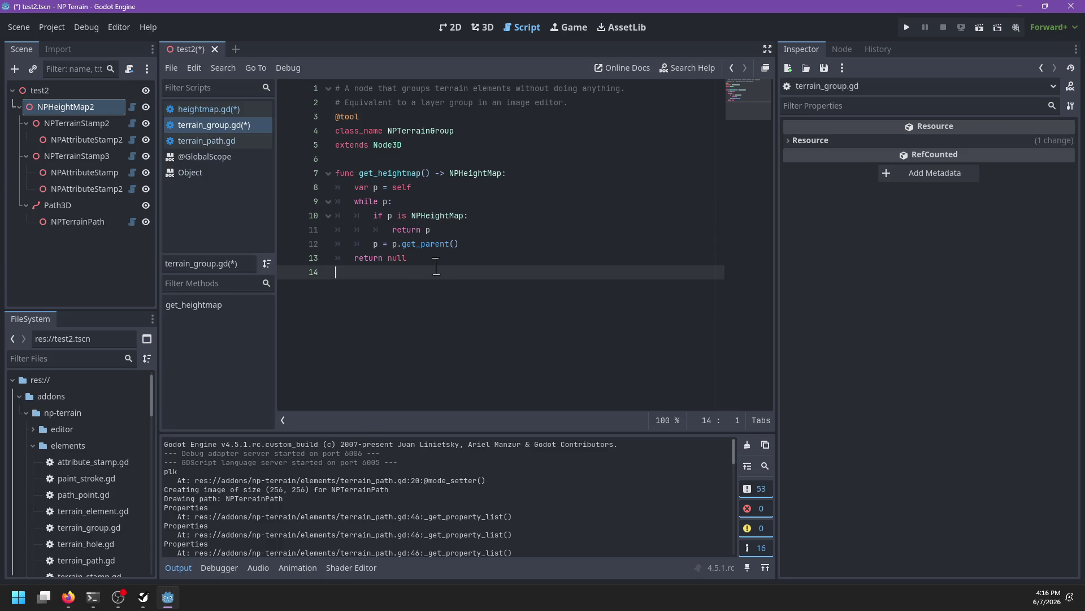
pyautogui.click(451, 259)
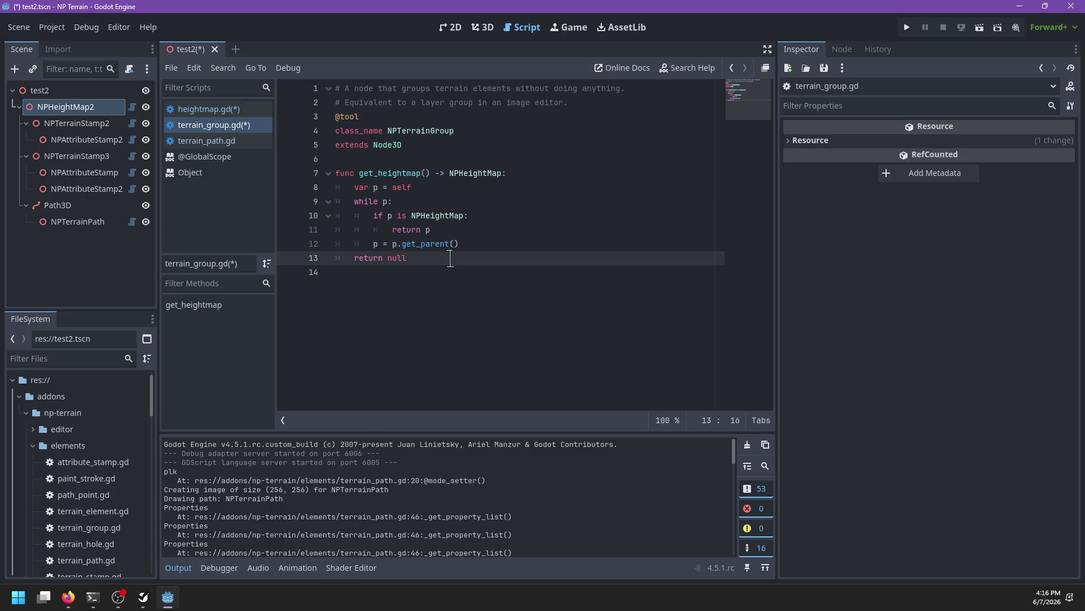
# - Save the script, restore the := assignment on line 8, and save again
pyautogui.hotkey('ctrl', 's')
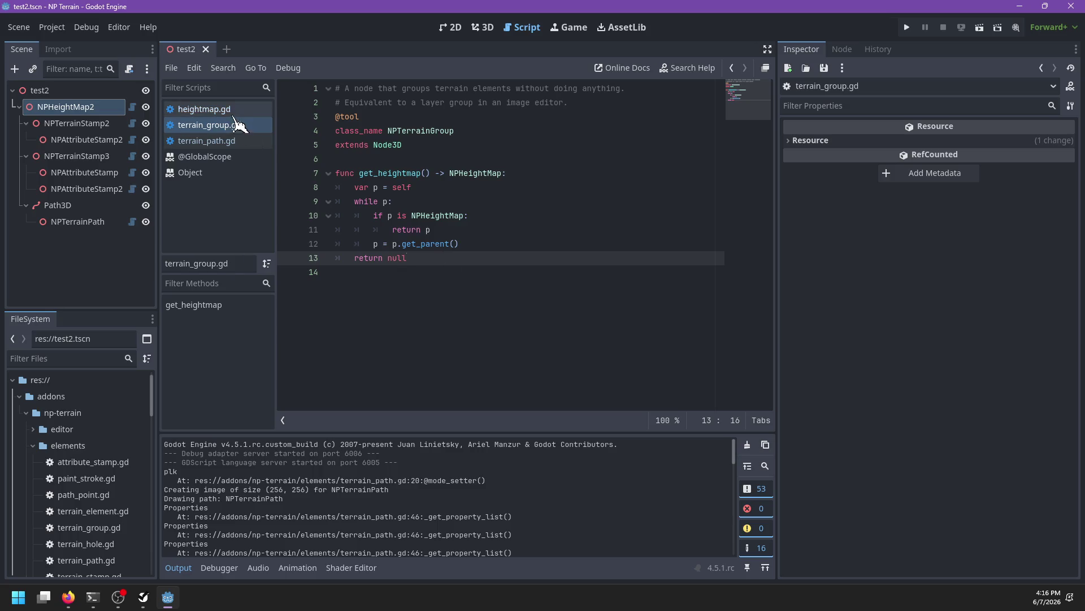
pyautogui.click(378, 188)
pyautogui.write(':')
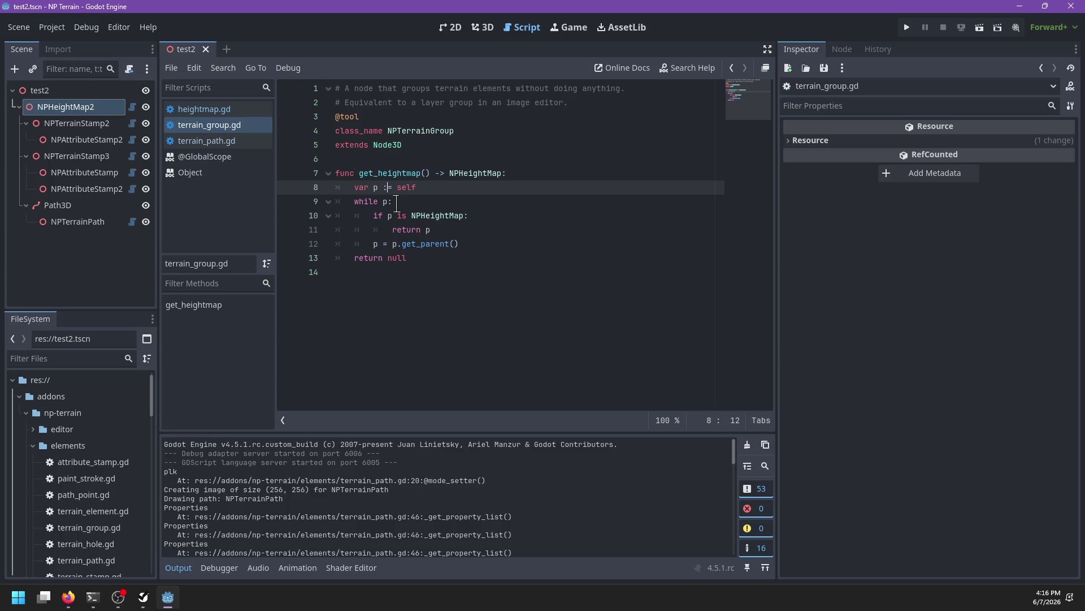
pyautogui.hotkey('ctrl', 's')
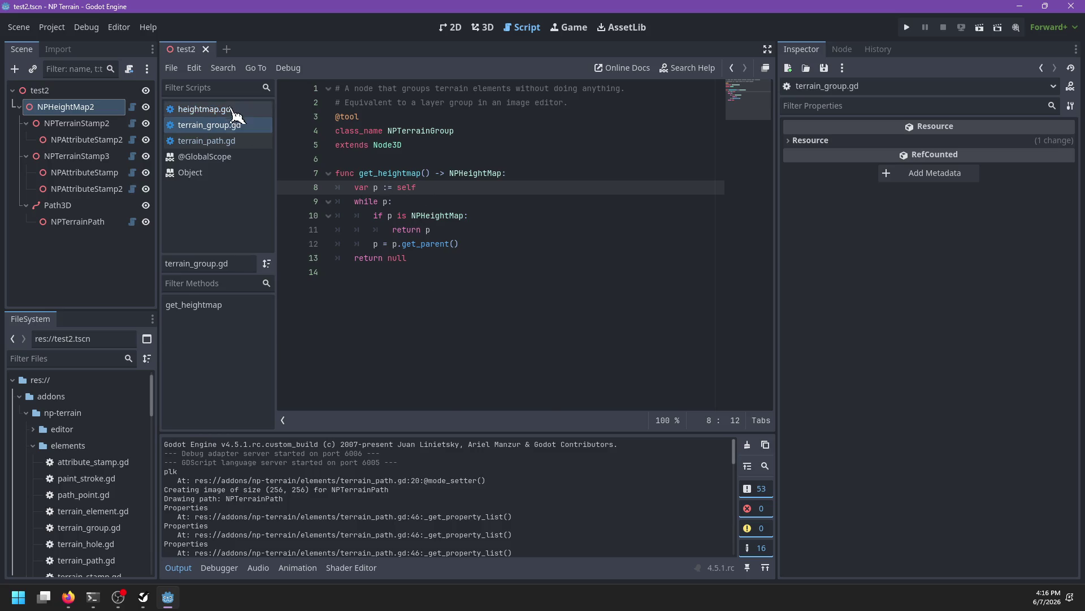
# - Inspect NPHeightMap2 in the 3D view, clear the Output log, and return to heightmap.gd
pyautogui.click(229, 110)
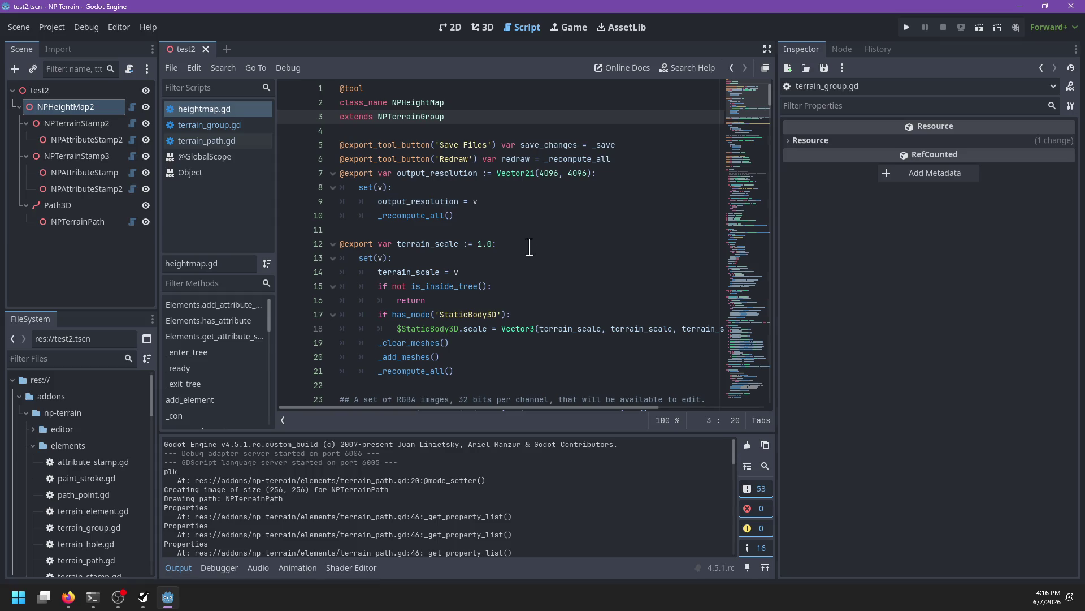
pyautogui.click(483, 27)
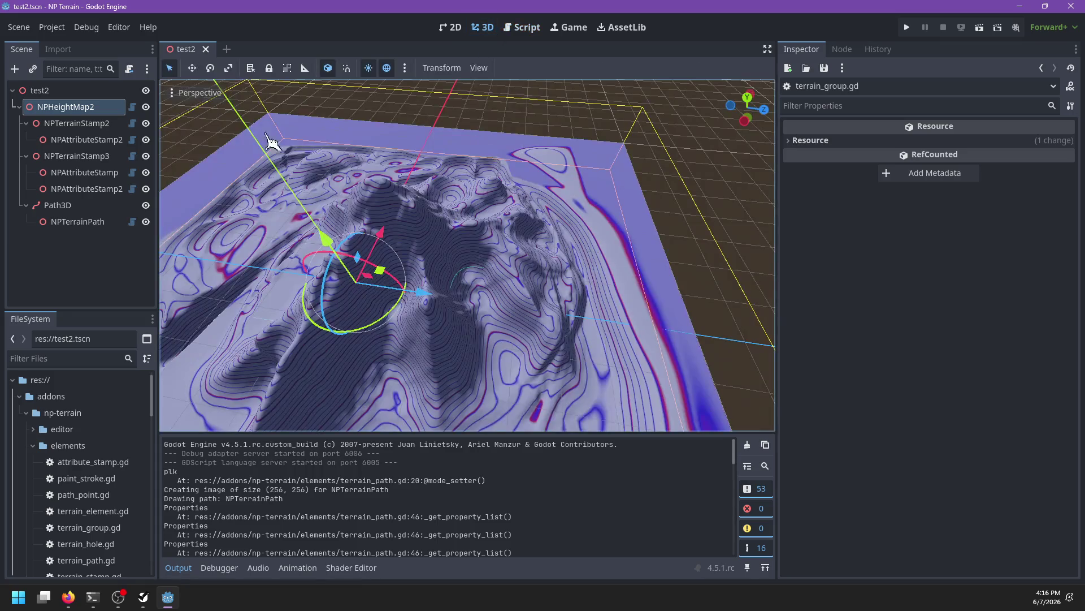
pyautogui.click(86, 124)
pyautogui.click(67, 107)
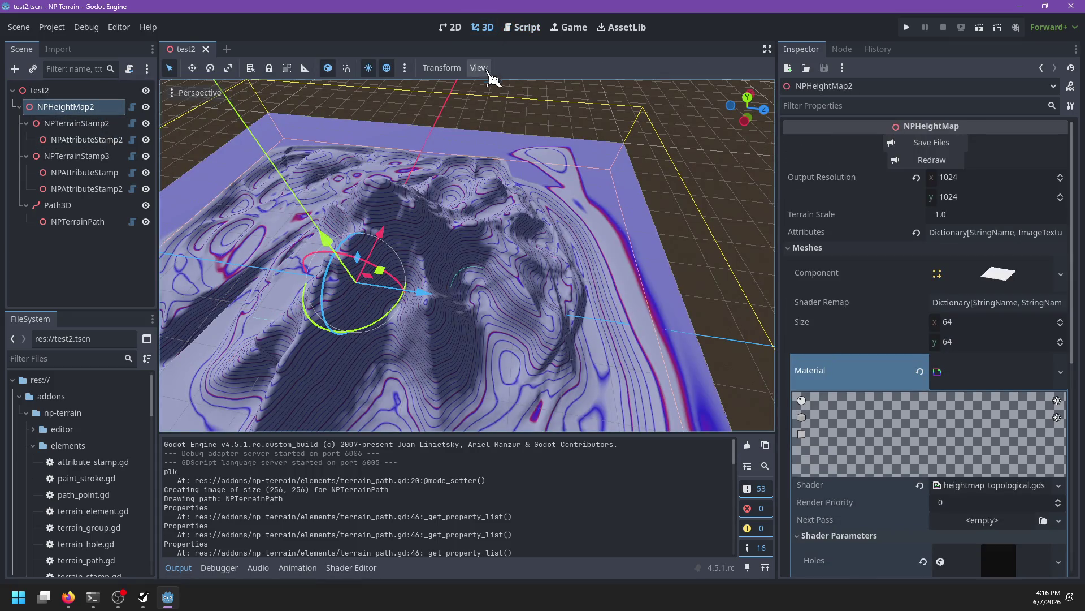
pyautogui.click(747, 444)
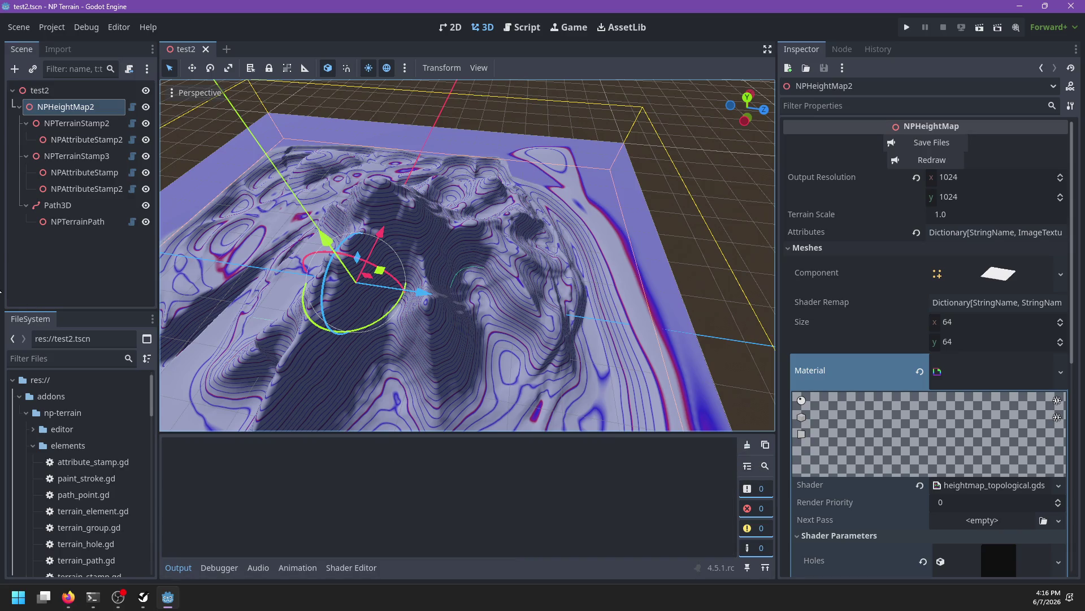
pyautogui.click(132, 107)
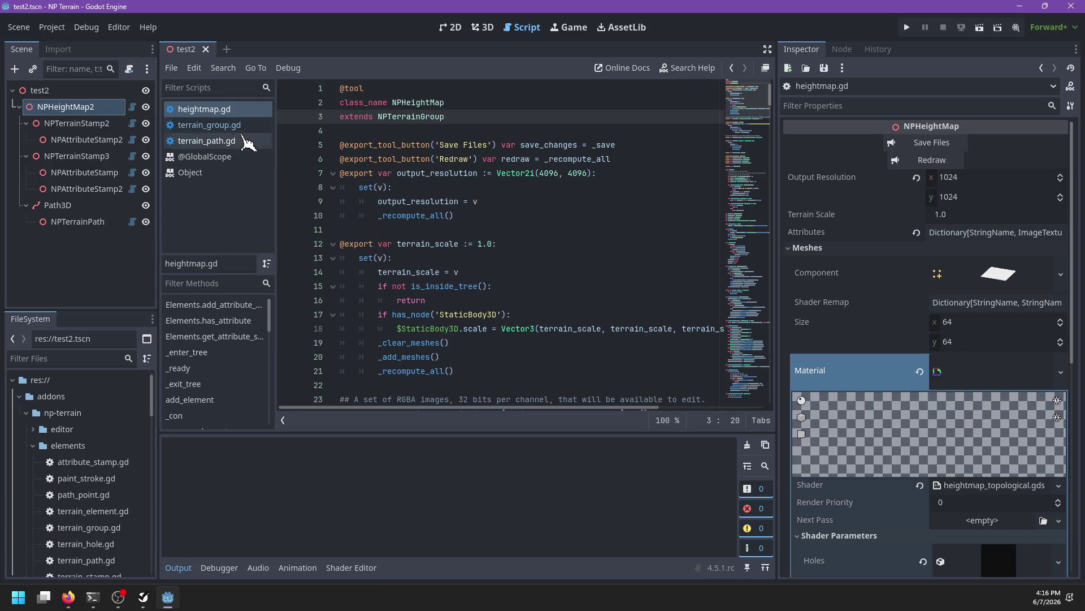
# - Filter the FileSystem for 'plug' and open np_terrain_plugin.gd
pyautogui.click(109, 360)
pyautogui.write('plugiu')
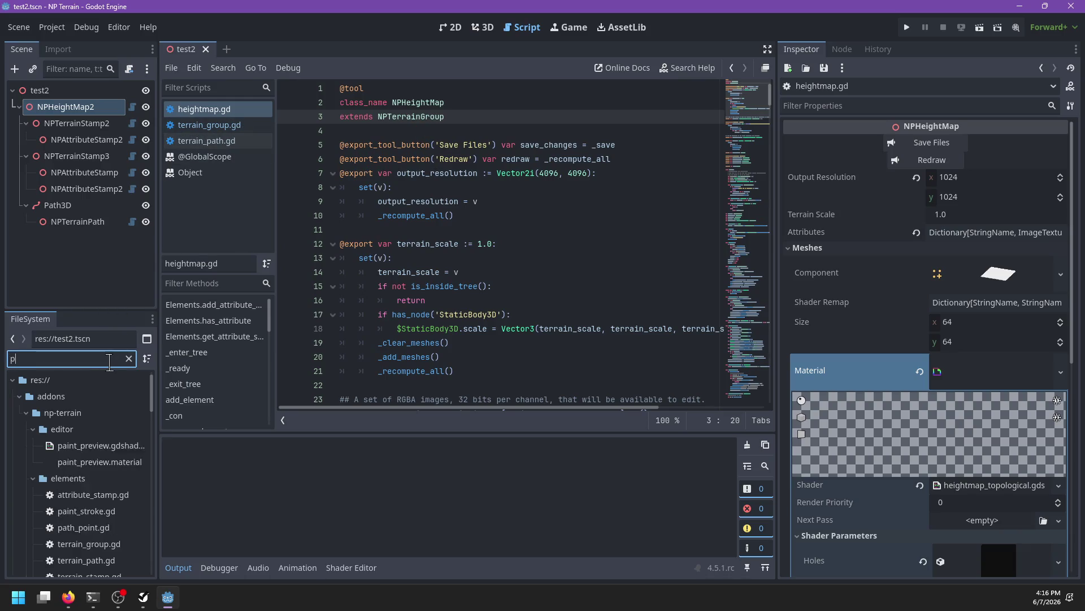
pyautogui.press('BackSpace')
pyautogui.press('BackSpace')
pyautogui.press('BackSpace')
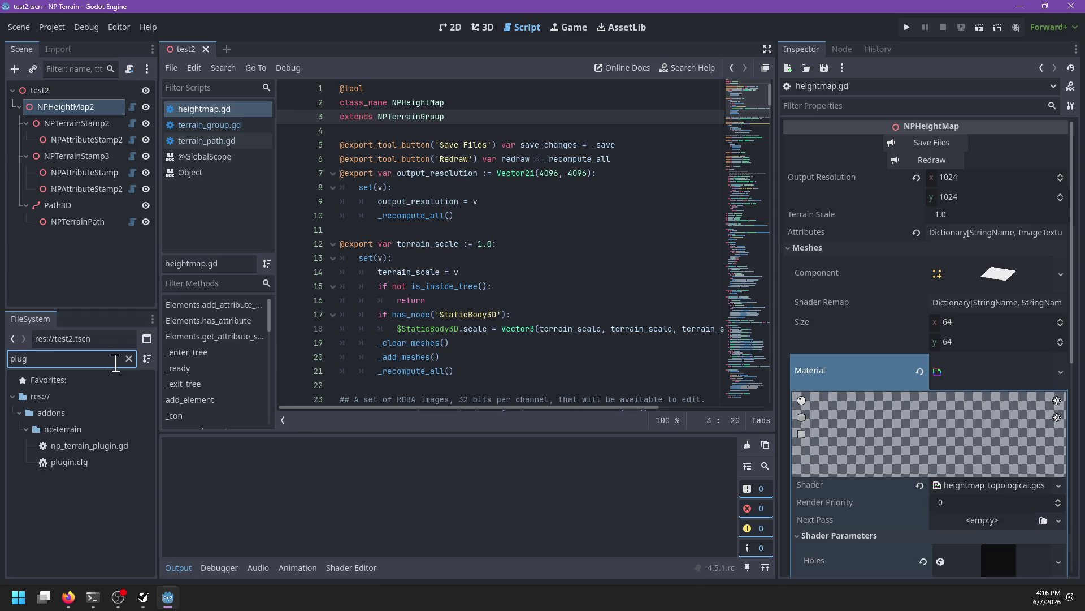
pyautogui.click(90, 447)
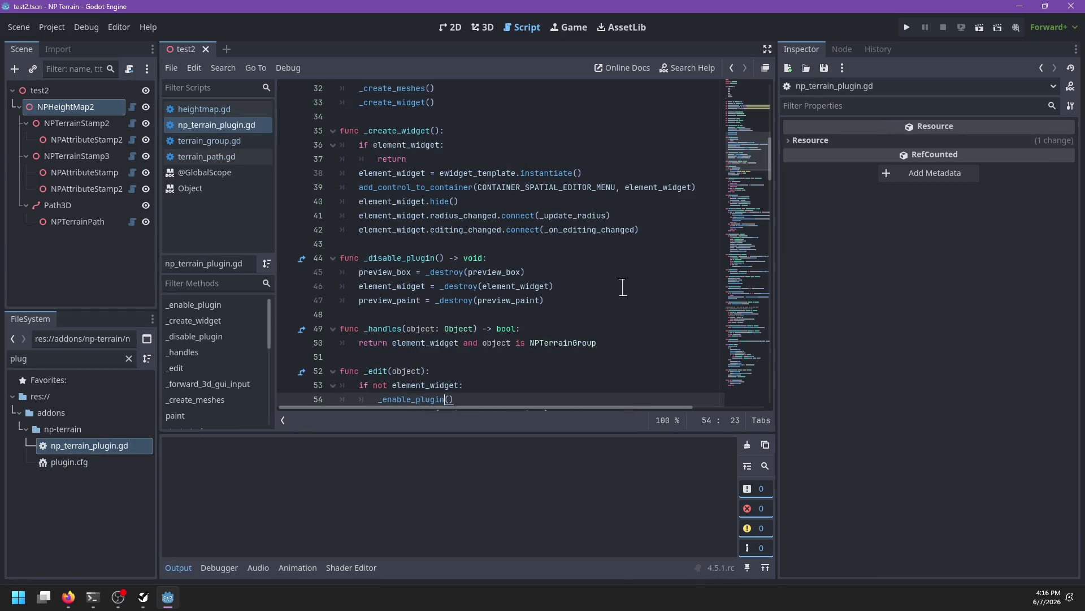
# - Review the element_widget and NPTerrainGroup _handles check around line 50 of the plugin script
pyautogui.click(623, 287)
pyautogui.hotkey('ctrl', 'f')
pyautogui.press('Escape')
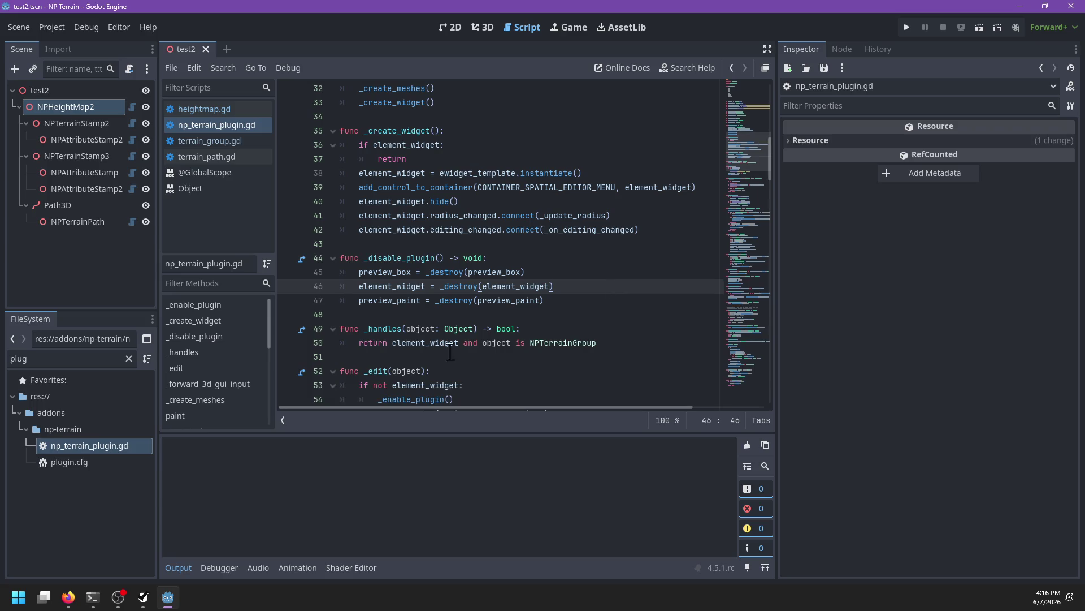
pyautogui.doubleClick(419, 344)
pyautogui.doubleClick(497, 343)
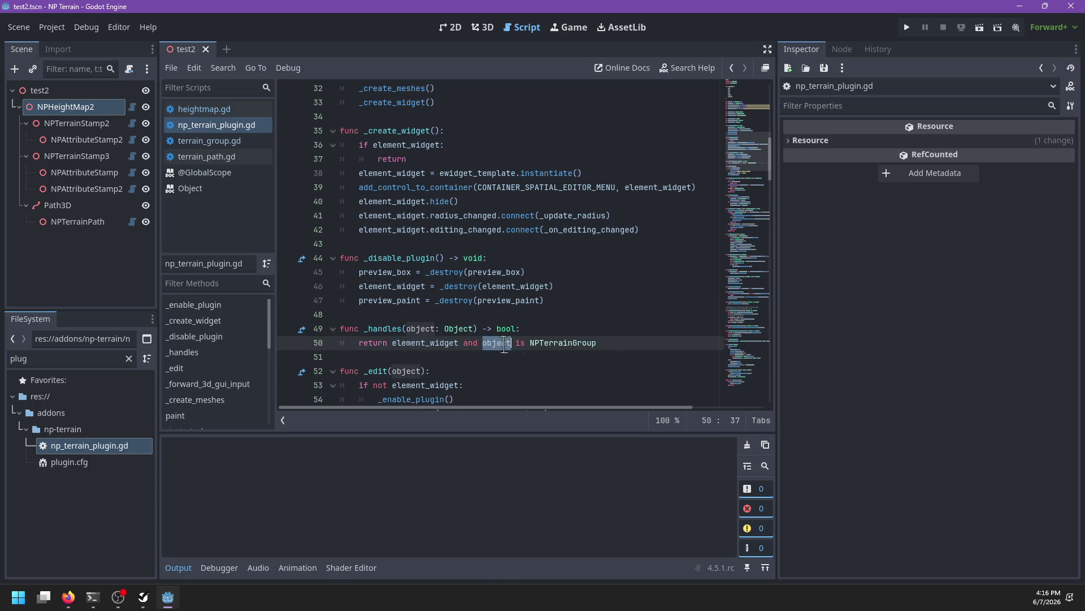
pyautogui.doubleClick(588, 343)
pyautogui.scroll(-3, 591, 339)
pyautogui.scroll(-4, 590, 340)
pyautogui.scroll(15, 590, 340)
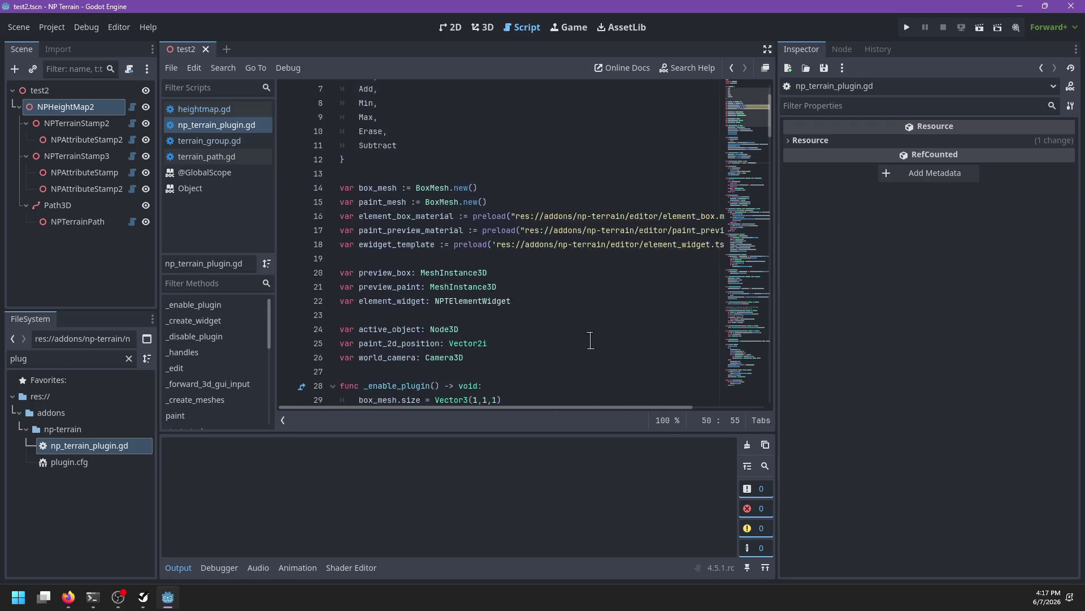
pyautogui.scroll(-20, 591, 340)
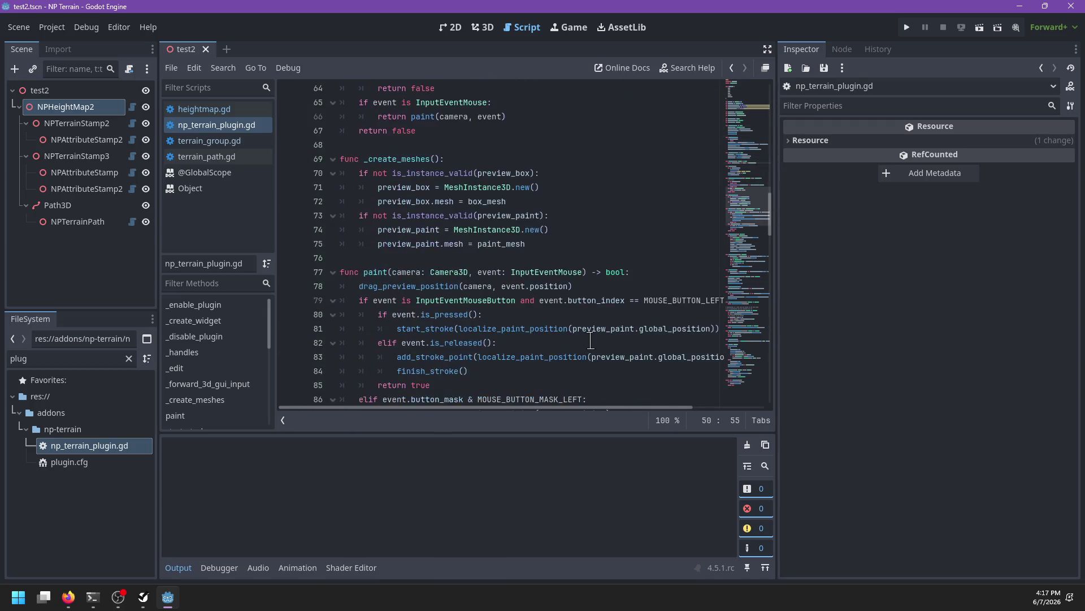
pyautogui.scroll(6, 591, 340)
# - Search for 'set_element' and jump to its definition in element_widget.gd
pyautogui.click(505, 300)
pyautogui.scroll(-1, 506, 301)
pyautogui.hotkey('ctrl', 'f')
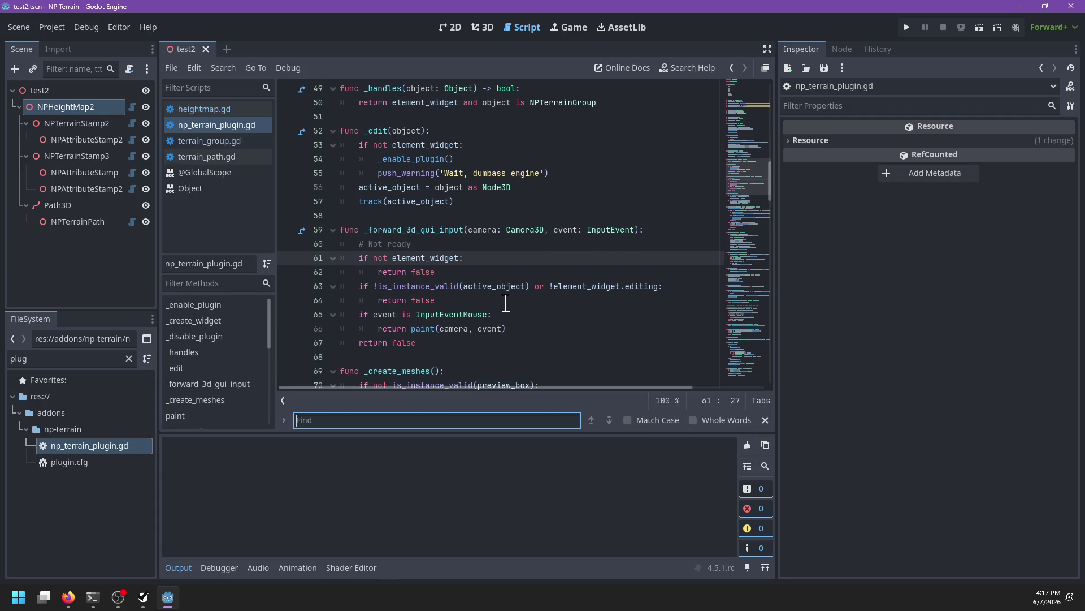
pyautogui.write('set_element')
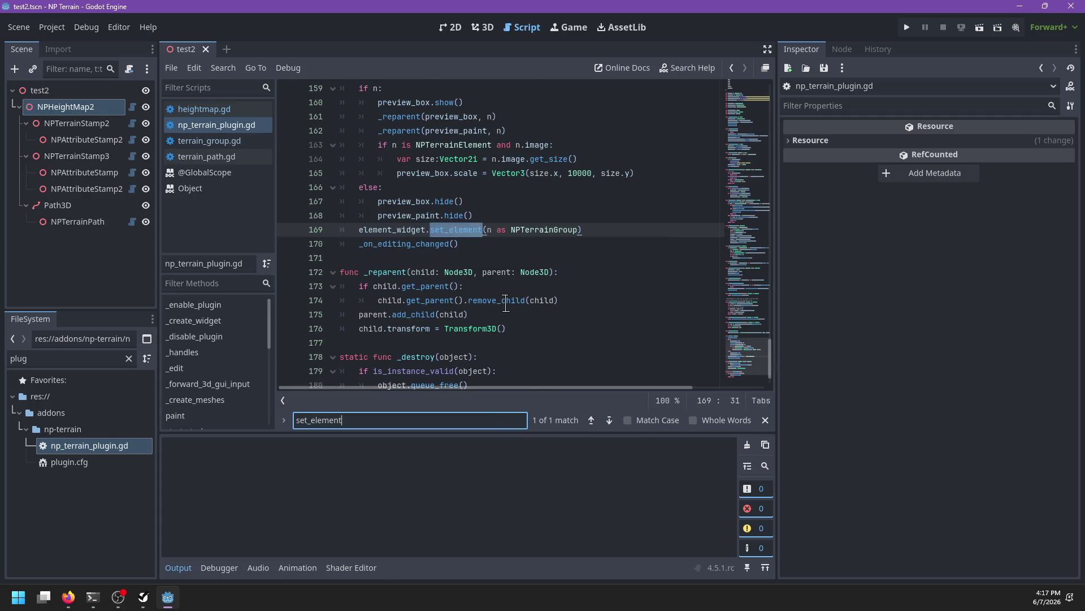
pyautogui.press('Escape')
pyautogui.keyDown('ctrl'); pyautogui.click(458, 231); pyautogui.keyUp('ctrl')
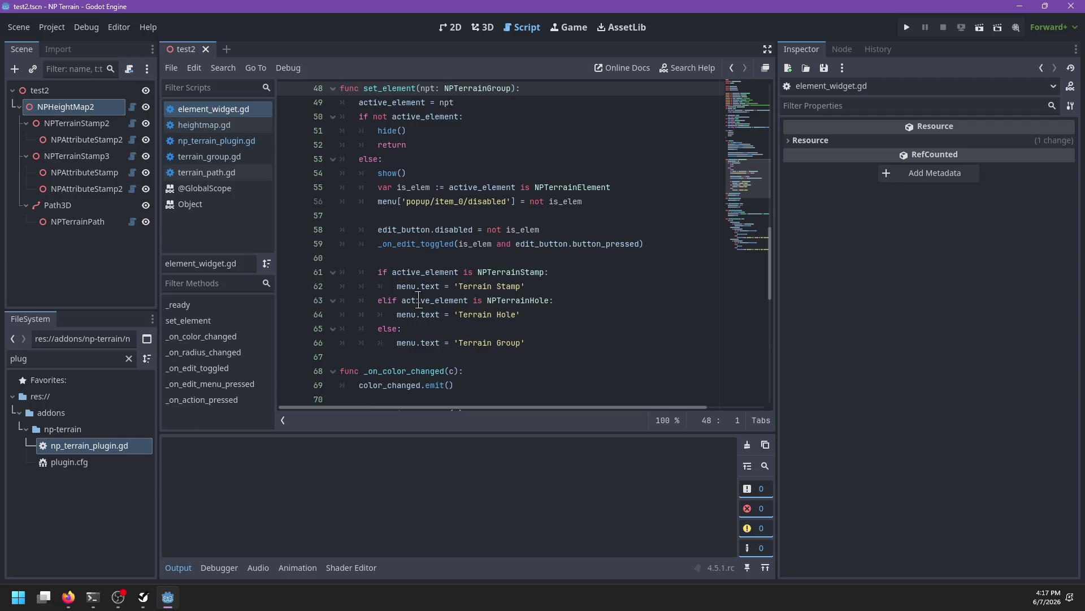
# - From the 3D view, turn the NP Terrain plugin back on in Project Settings > Plugins
pyautogui.scroll(-2, 497, 341)
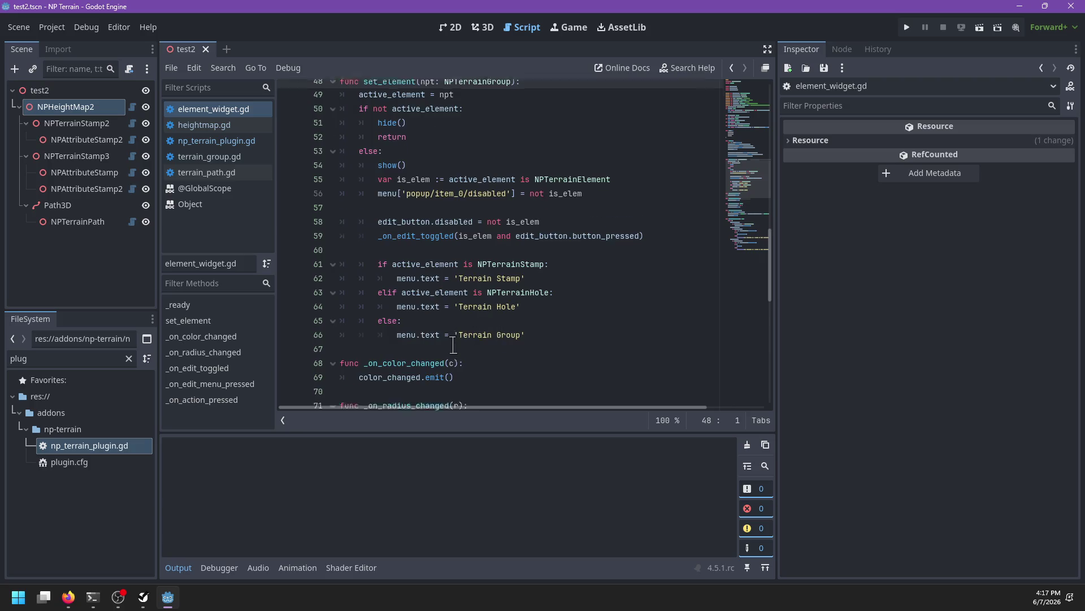
pyautogui.scroll(8, 497, 341)
pyautogui.click(483, 27)
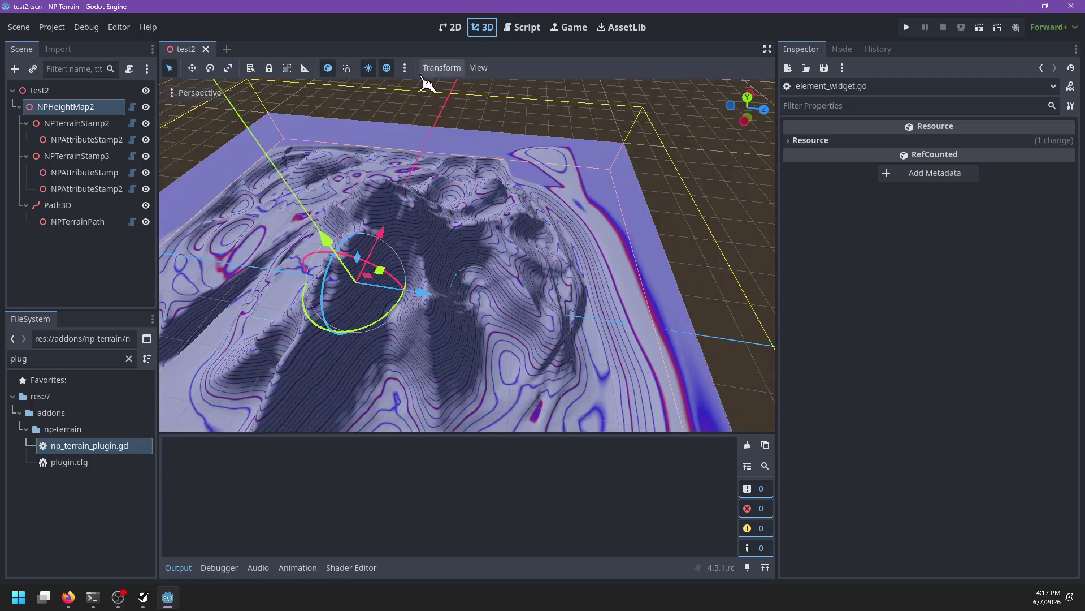
pyautogui.click(84, 140)
pyautogui.click(84, 124)
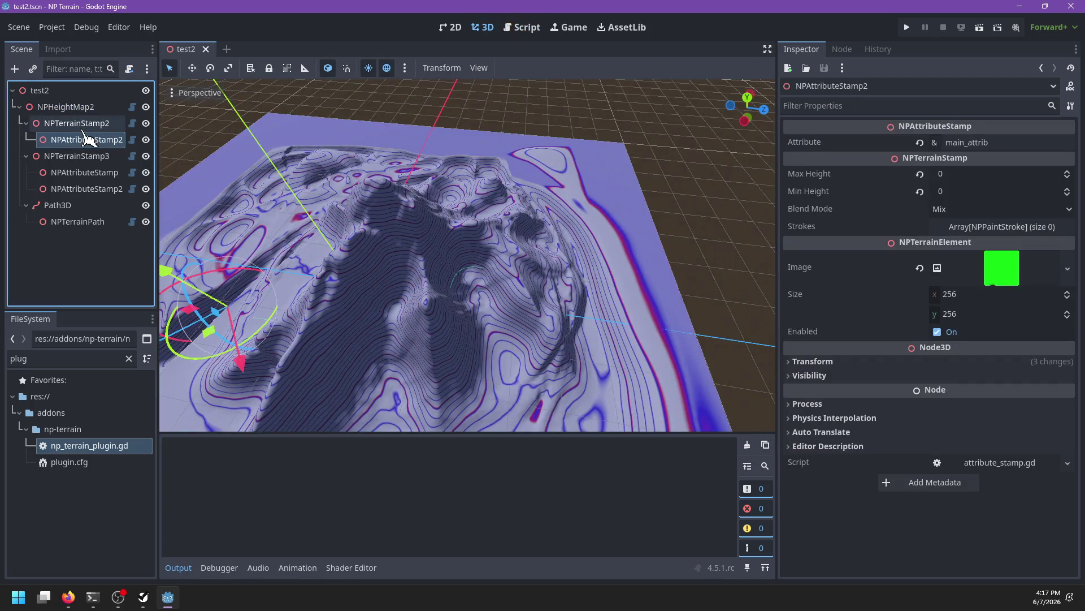
pyautogui.click(52, 27)
pyautogui.click(62, 42)
pyautogui.click(419, 120)
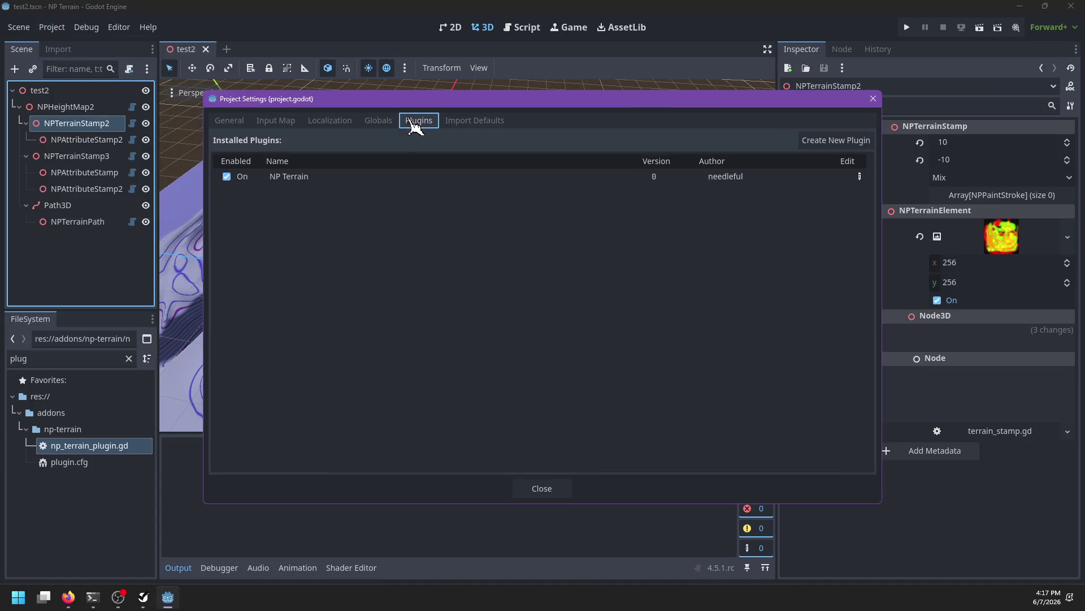
pyautogui.click(233, 176)
pyautogui.click(565, 489)
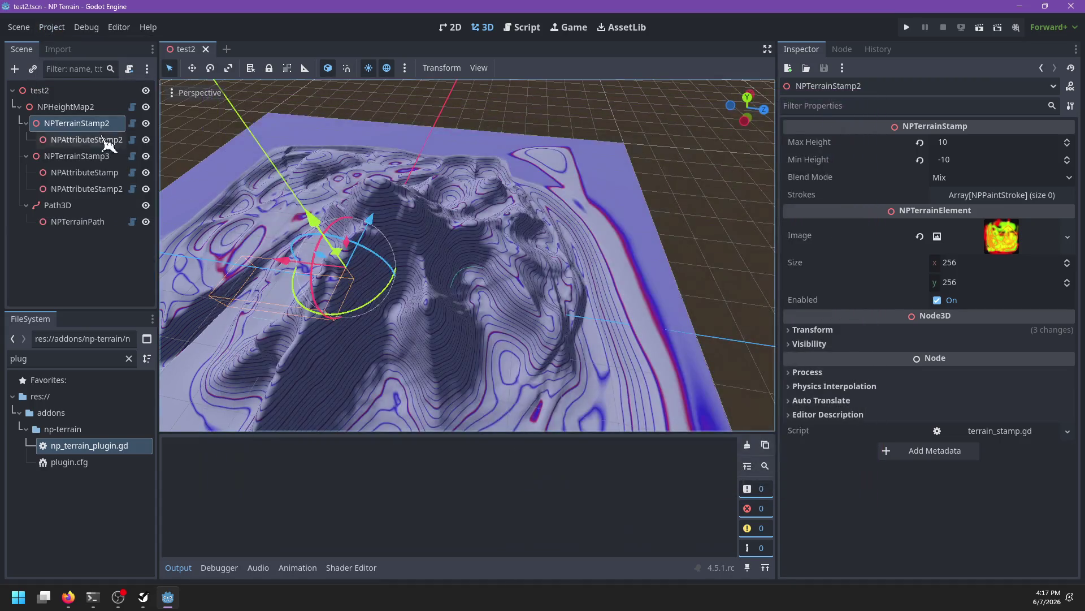
# - Run Terrain Group > Redraw All on NPHeightMap2 and open its heightmap.gd script
pyautogui.click(73, 140)
pyautogui.click(66, 107)
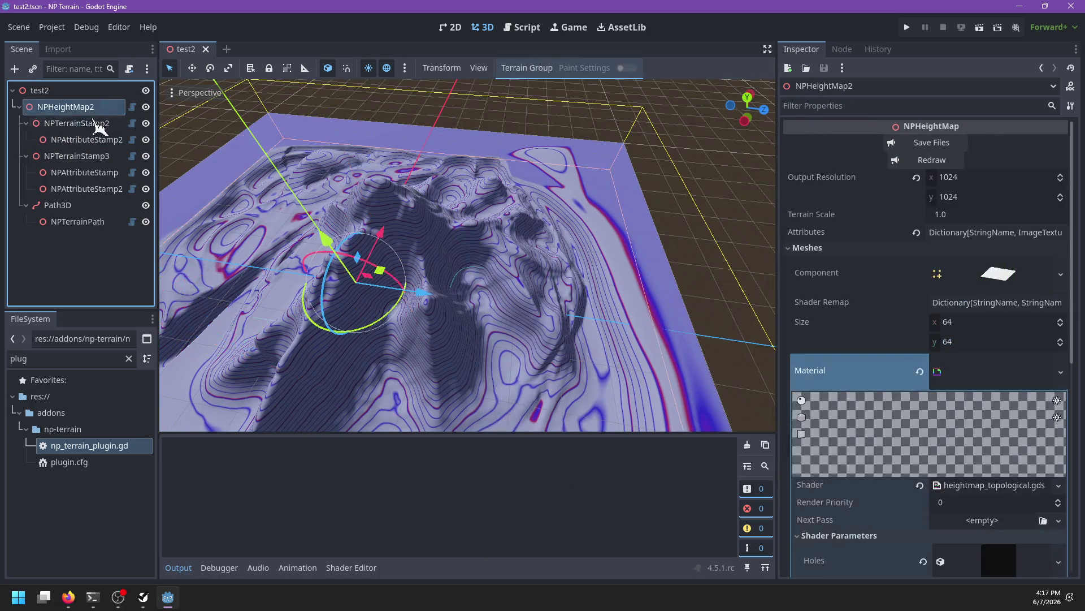
pyautogui.scroll(-5, 582, 211)
pyautogui.click(547, 77)
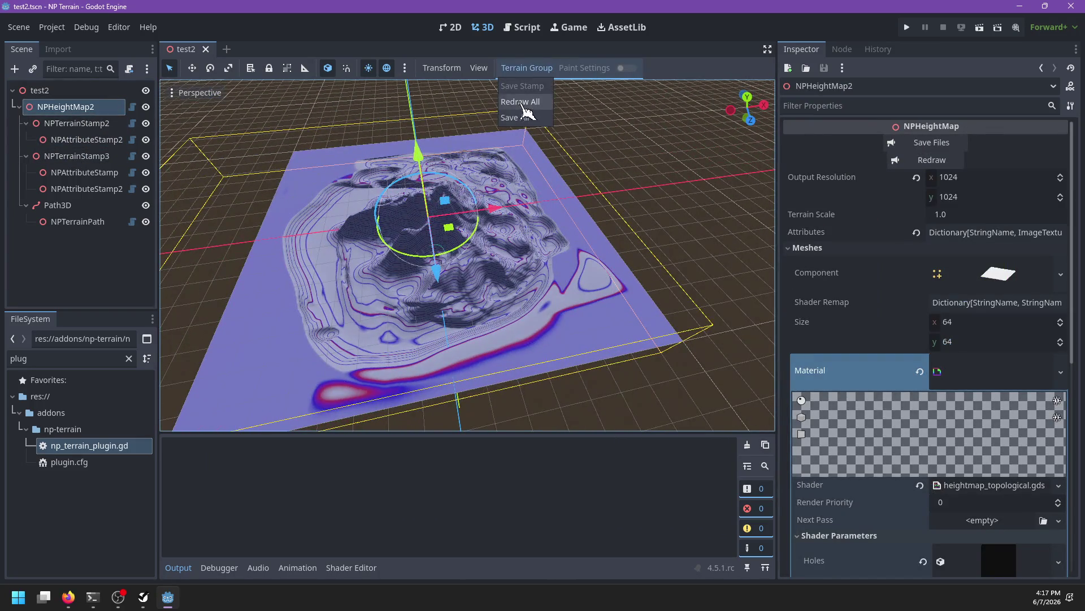
pyautogui.click(532, 74)
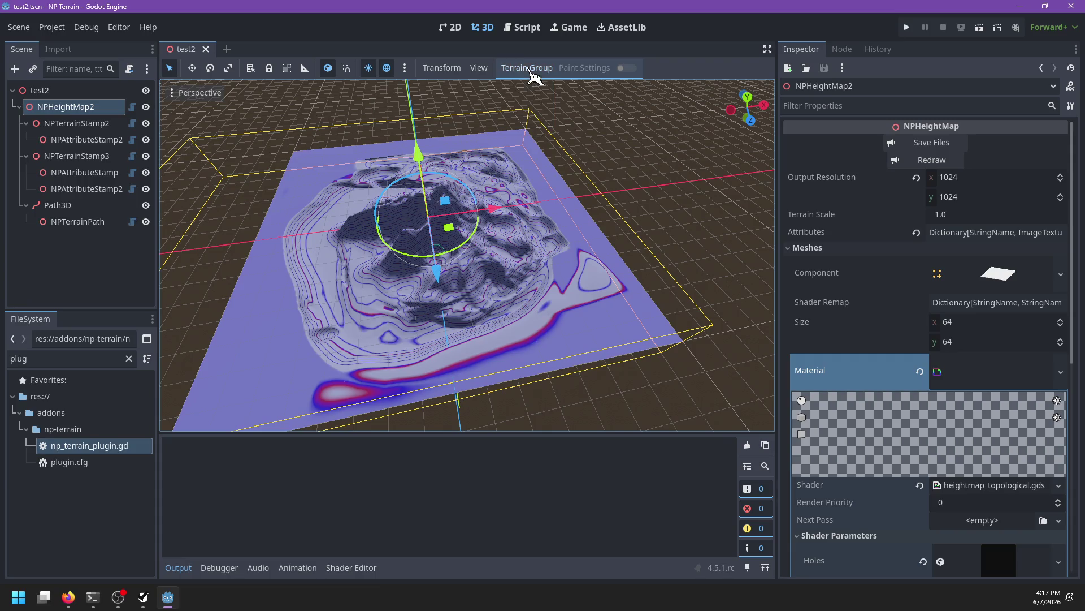
pyautogui.click(132, 107)
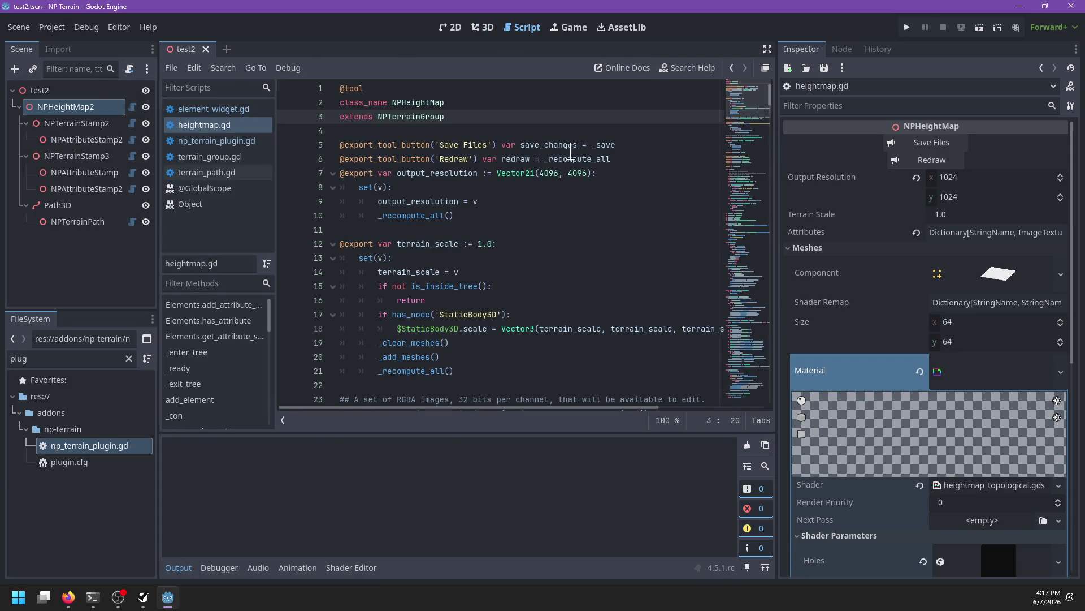
pyautogui.moveTo(622, 161); pyautogui.dragTo(639, 136)
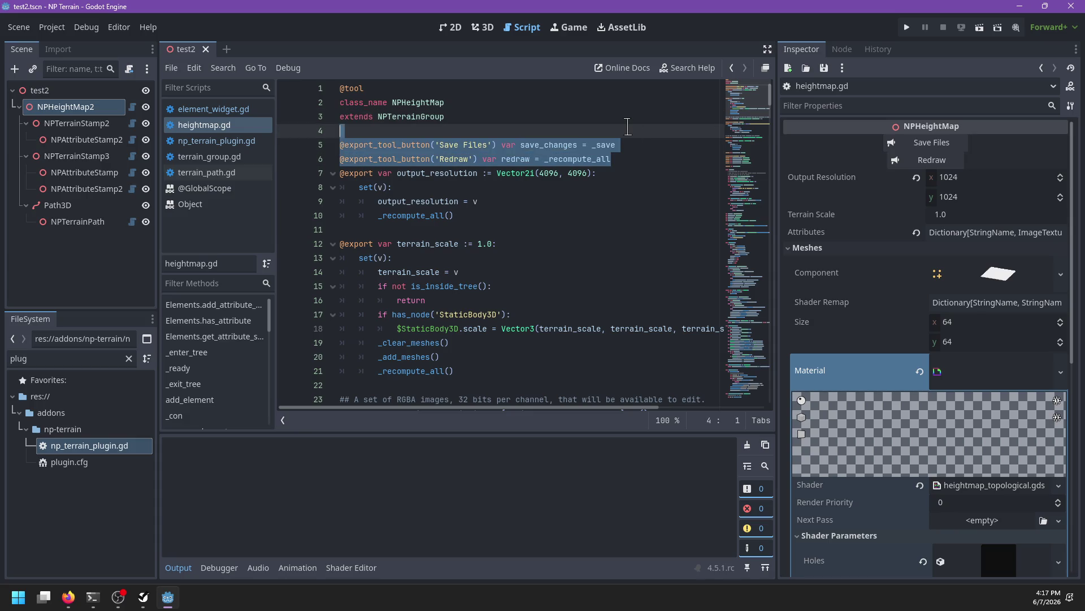
pyautogui.press('BackSpace')
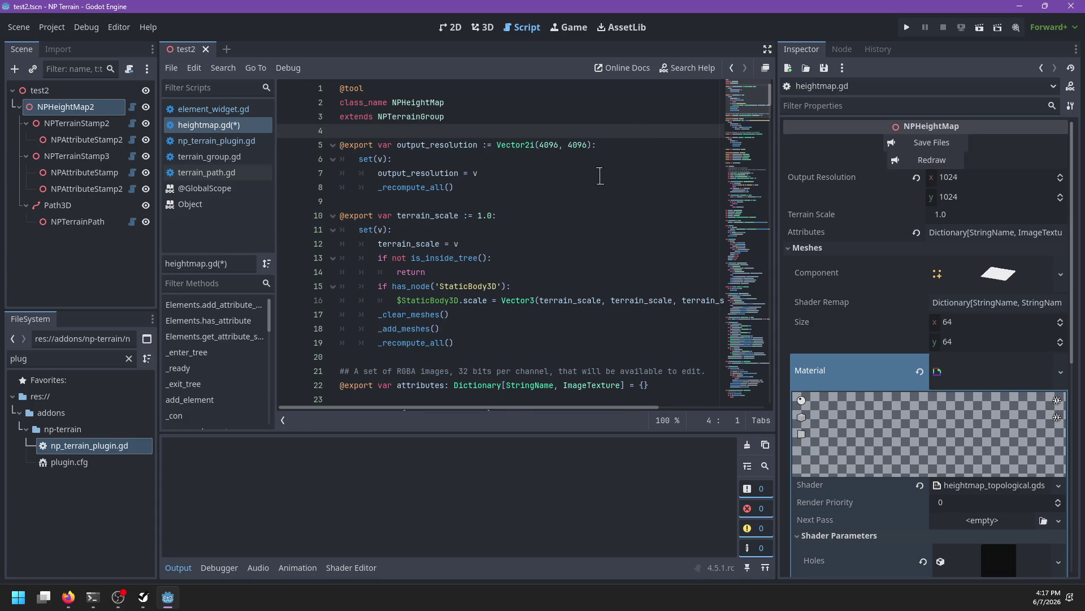
pyautogui.hotkey('ctrl', 'z')
pyautogui.scroll(-4, 562, 211)
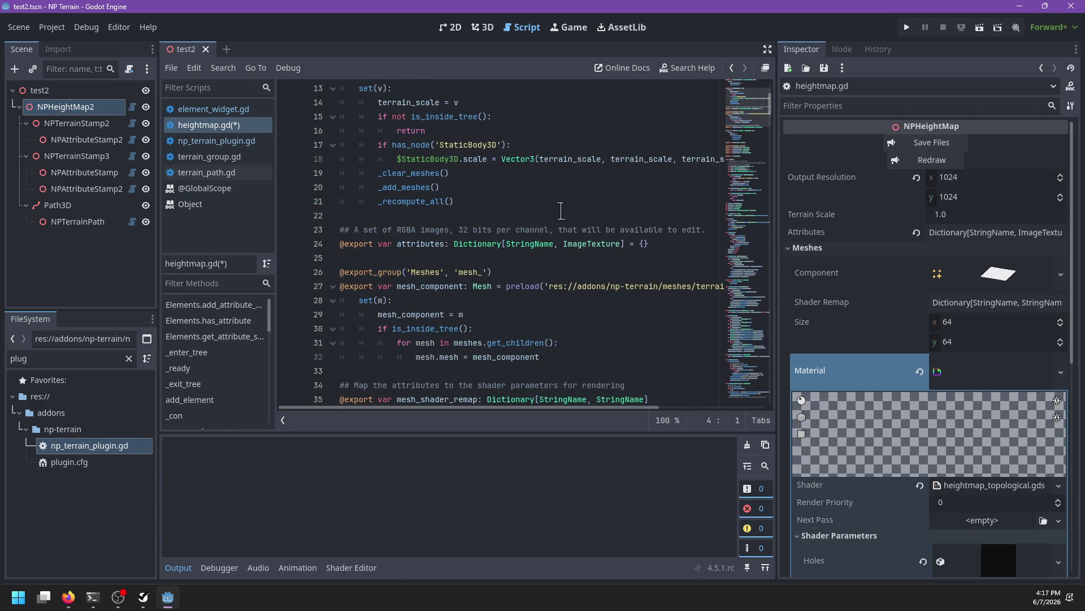
pyautogui.scroll(-2, 561, 211)
pyautogui.scroll(5, 561, 211)
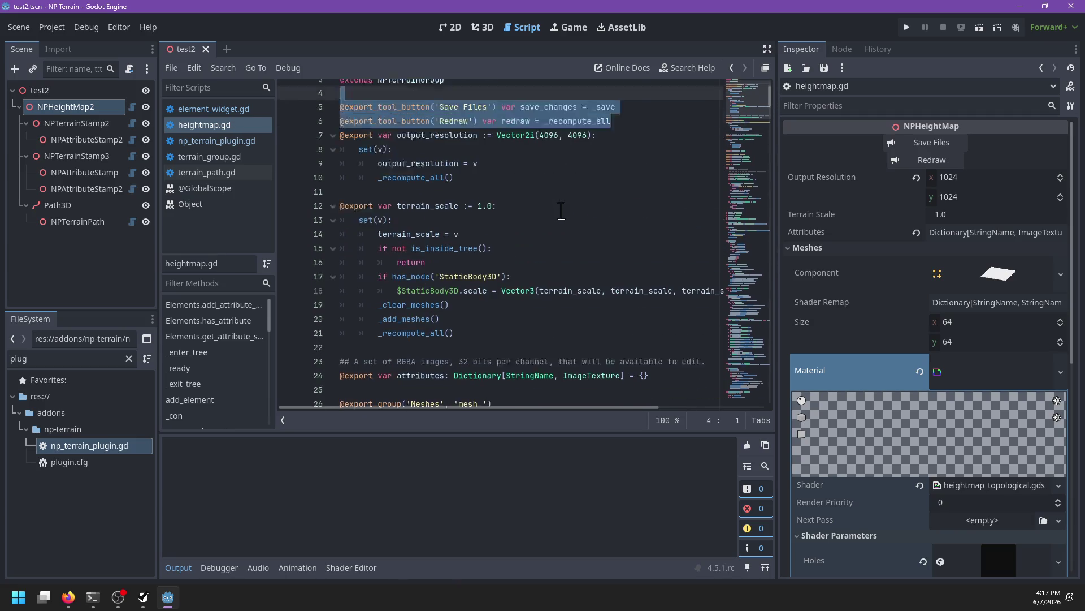
pyautogui.scroll(1, 561, 211)
pyautogui.scroll(-12, 562, 211)
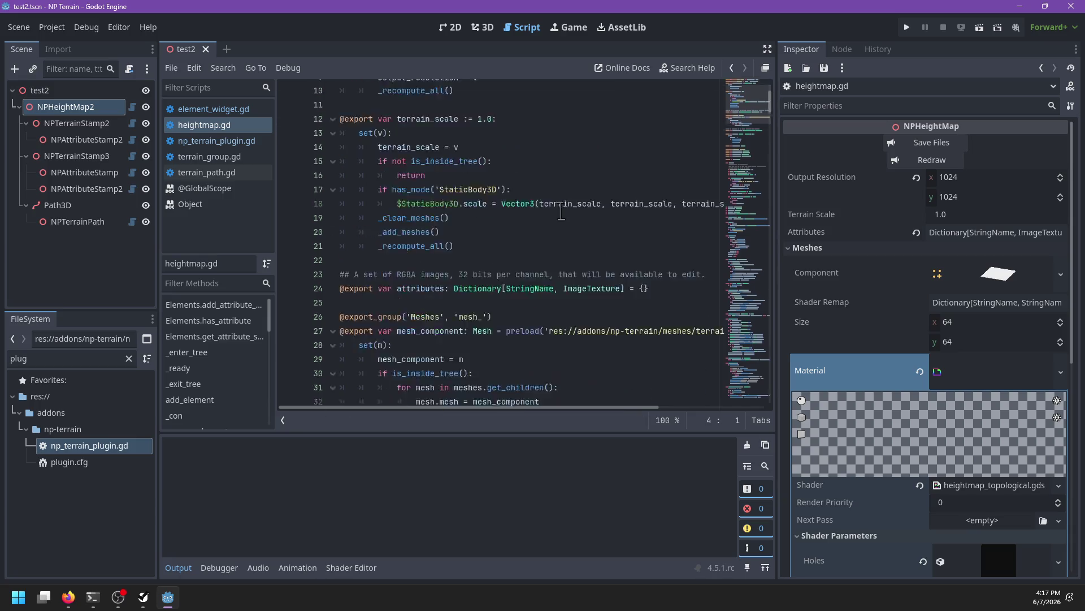
pyautogui.press('Delete')
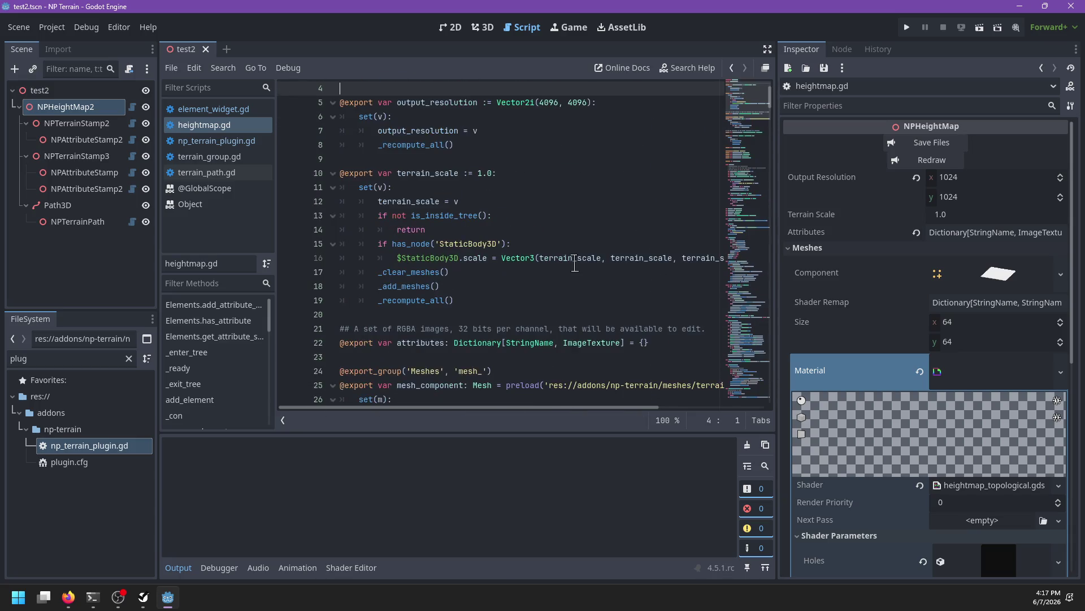
pyautogui.scroll(-8, 568, 273)
pyautogui.click(568, 273)
pyautogui.hotkey('ctrl', 'v')
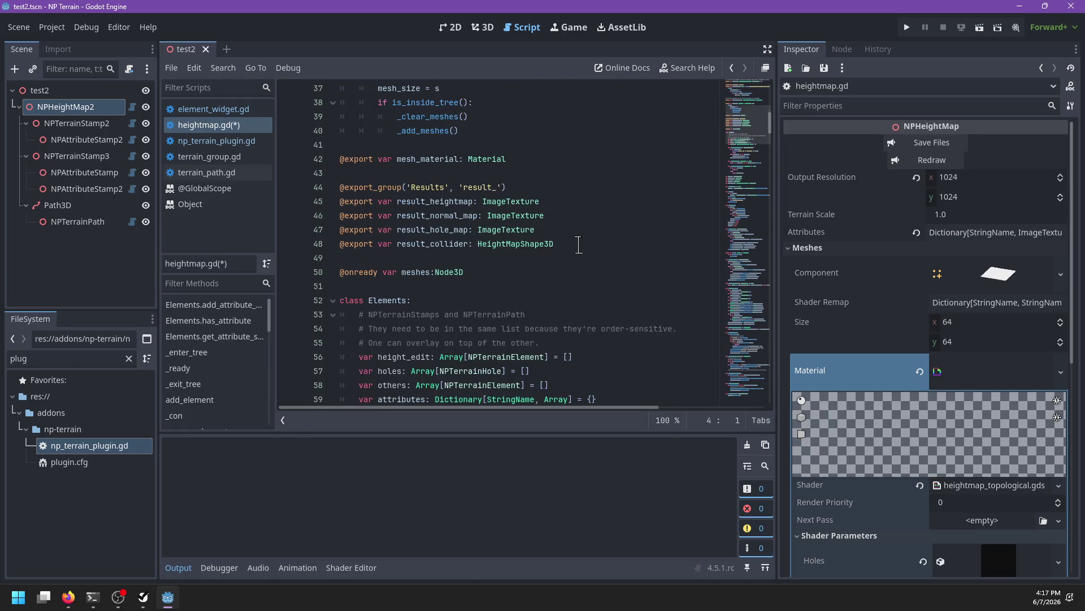
# - Rename the buttons to result_save_changes and result_redraw and save heightmap.gd
pyautogui.doubleClick(528, 259)
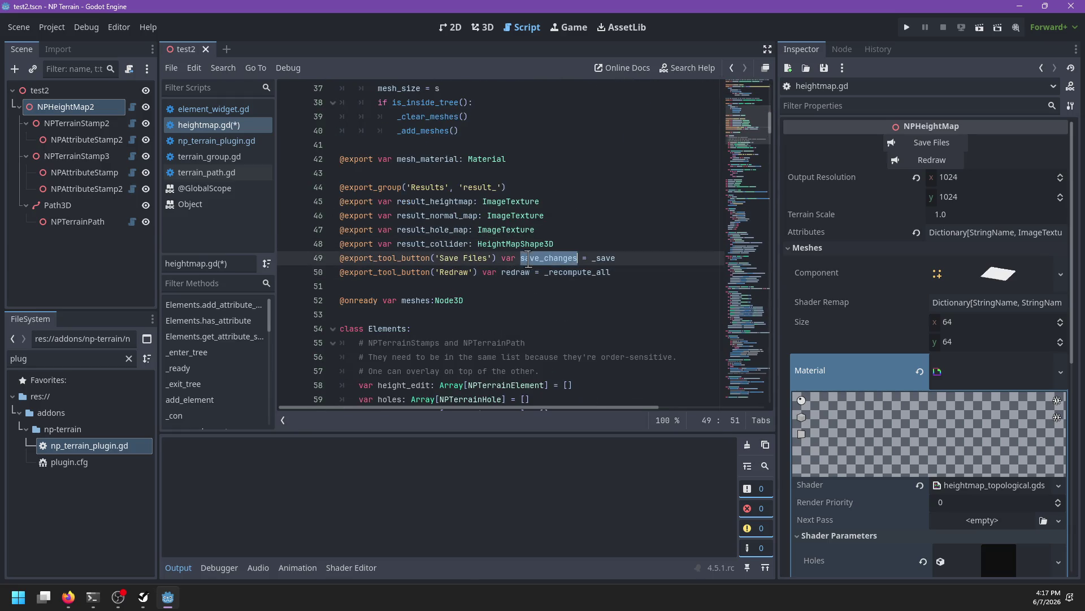
pyautogui.doubleClick(508, 258)
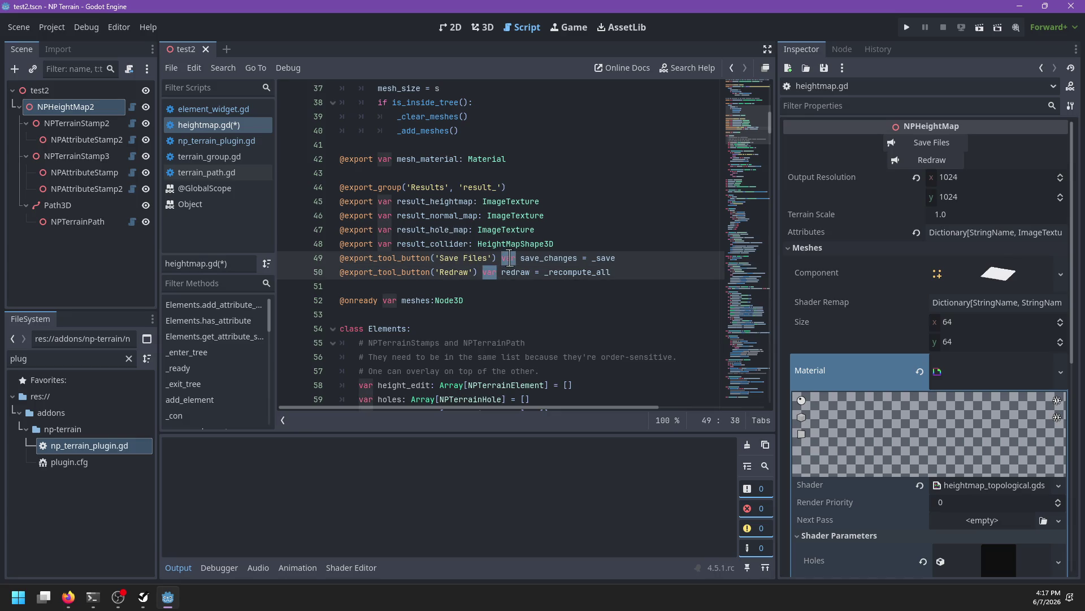
pyautogui.press('Right')
pyautogui.press('Right')
pyautogui.write('result_')
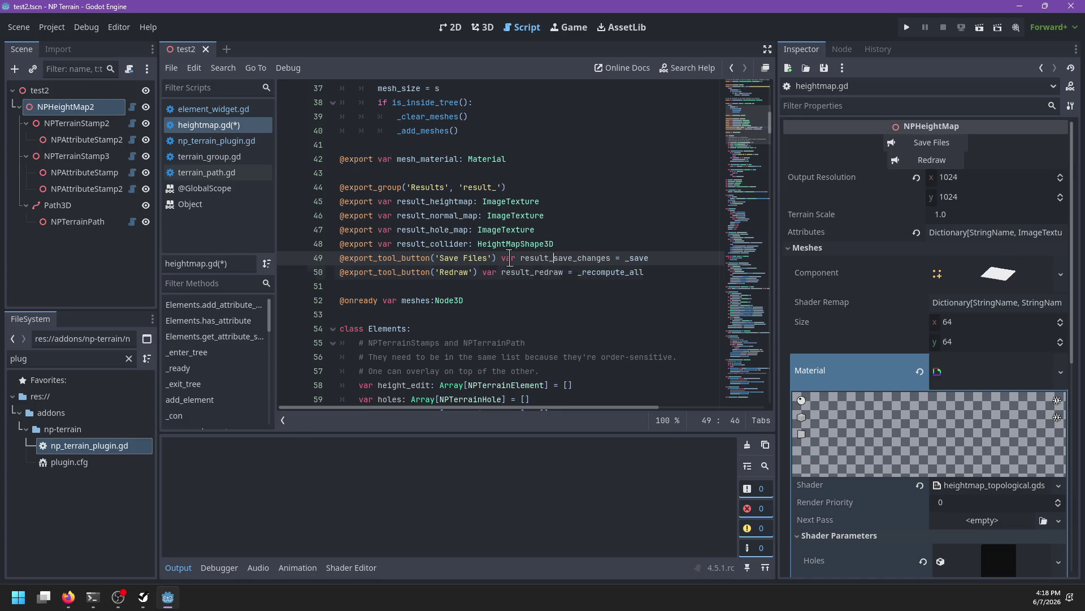
pyautogui.hotkey('ctrl', 's')
pyautogui.click(583, 234)
pyautogui.scroll(6, 581, 236)
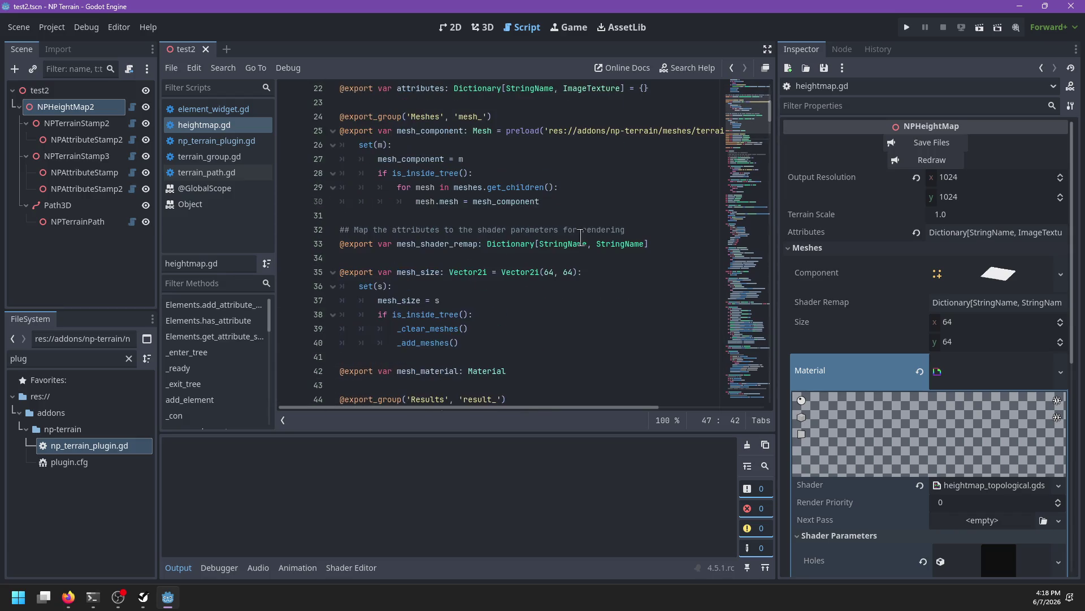
pyautogui.scroll(6, 580, 238)
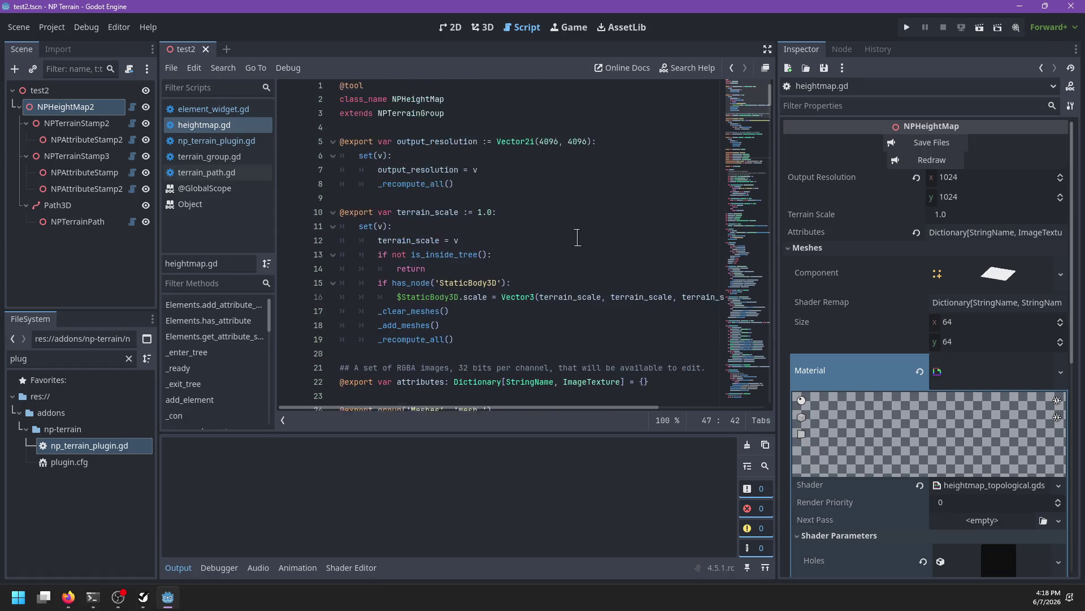
# - Close test2 and reopen it from the FileSystem dock, filtered by 'test2'
pyautogui.click(206, 49)
pyautogui.click(128, 358)
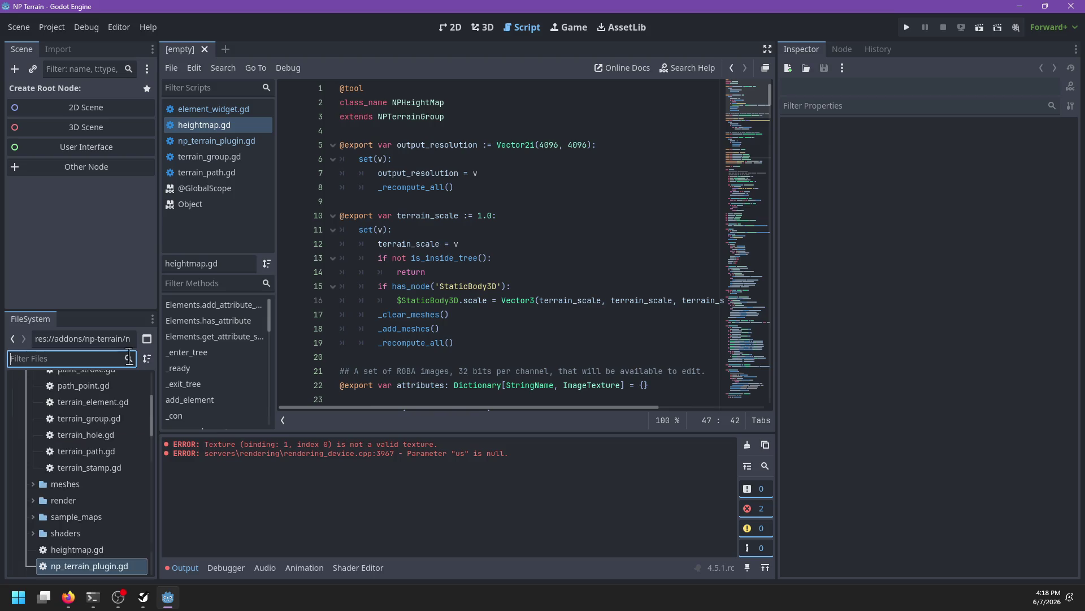
pyautogui.write('test2')
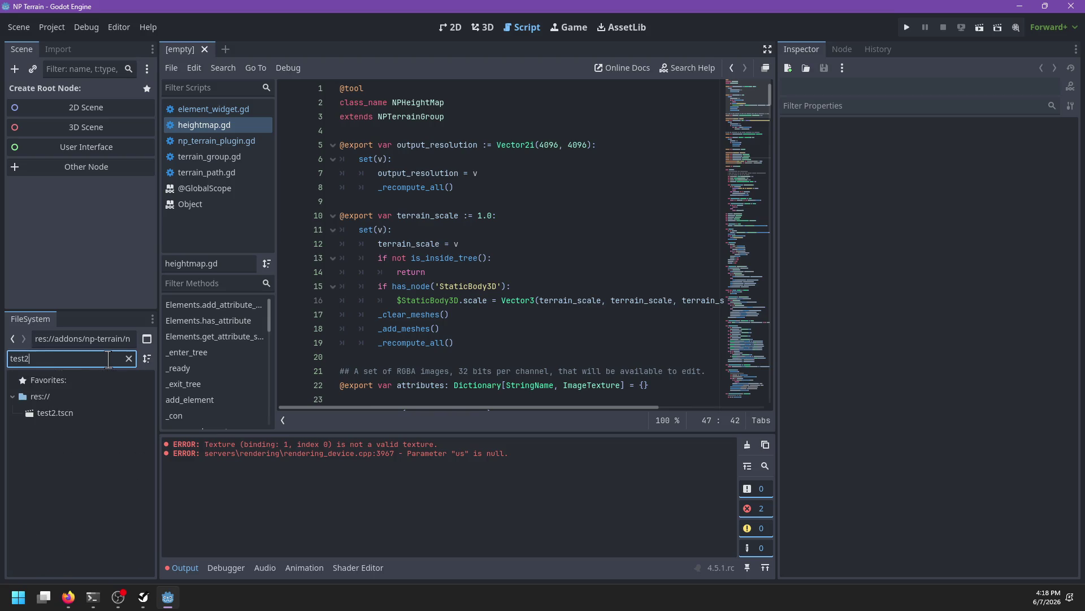
pyautogui.click(93, 414)
pyautogui.doubleClick(94, 415)
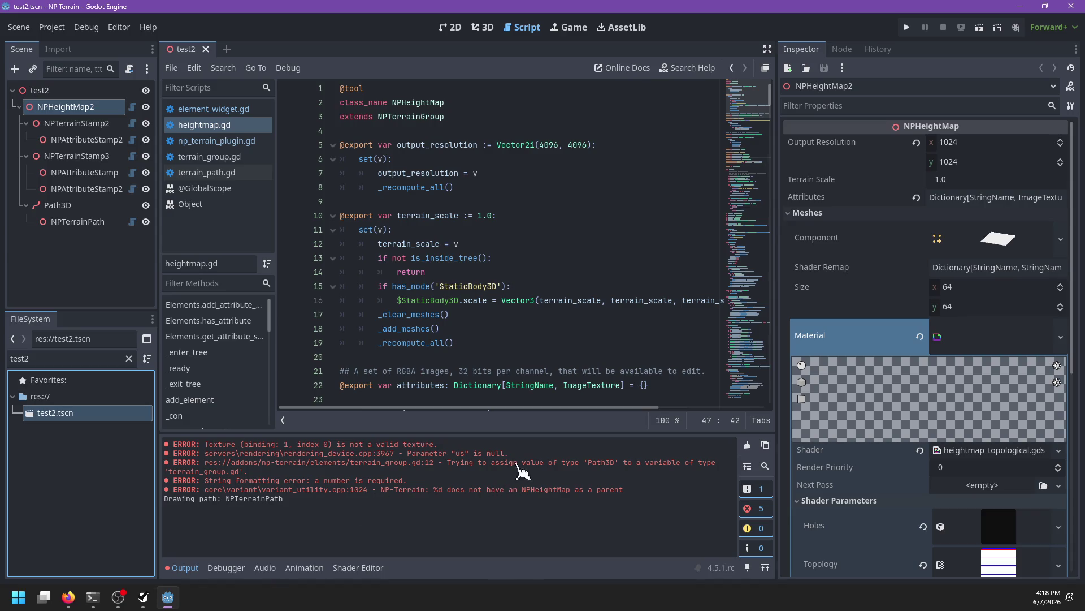
# - Review the get_heightmap code in terrain_group.gd, then switch to Sublime Text
pyautogui.click(214, 110)
pyautogui.click(216, 141)
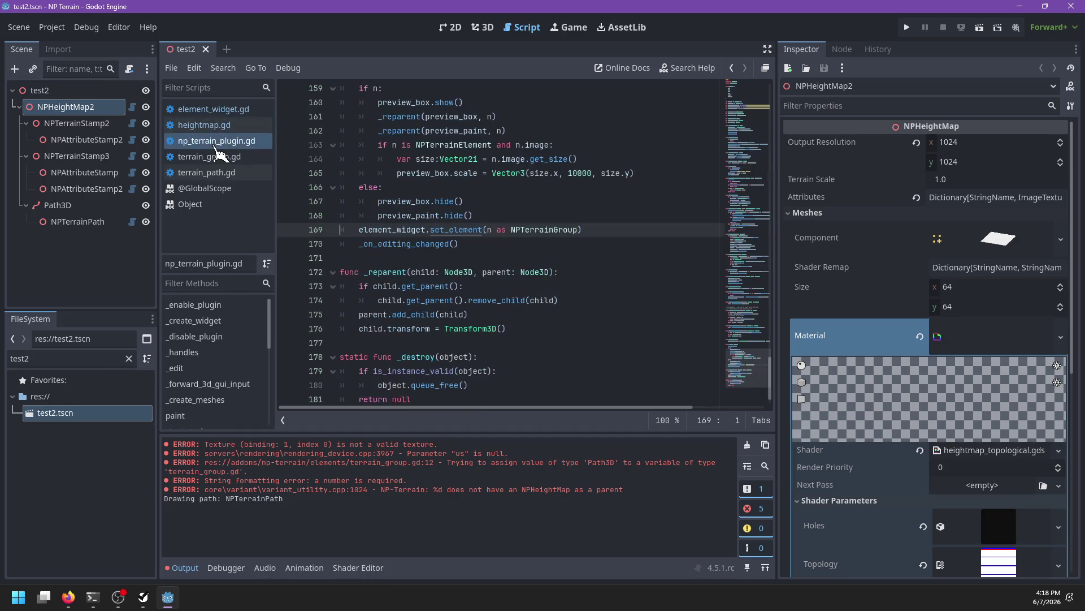
pyautogui.click(220, 155)
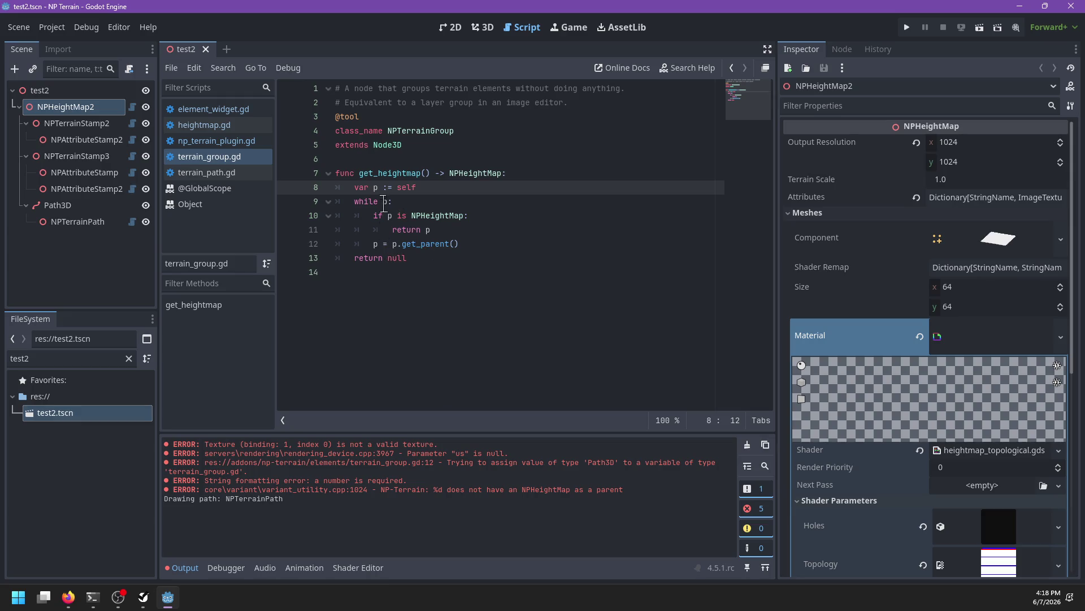
pyautogui.doubleClick(405, 187)
pyautogui.doubleClick(417, 215)
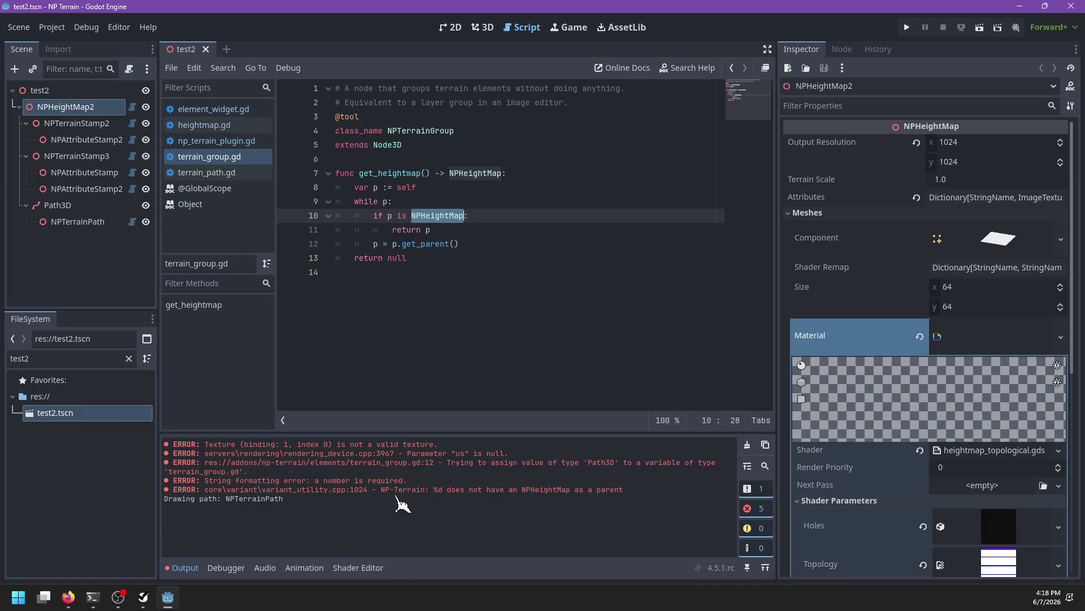
pyautogui.click(385, 295)
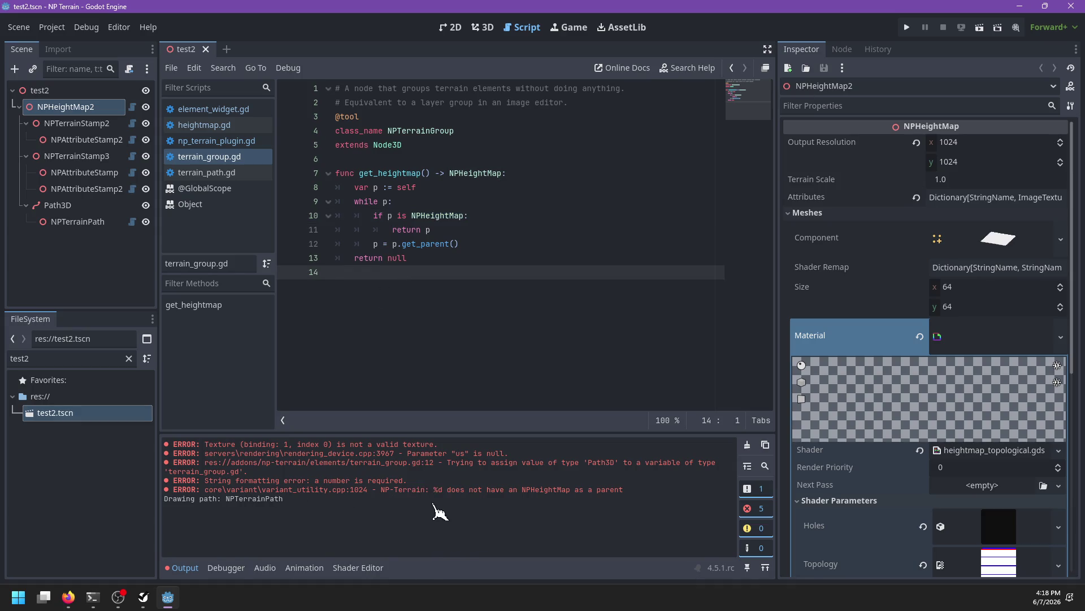
pyautogui.press('super')
pyautogui.press('super')
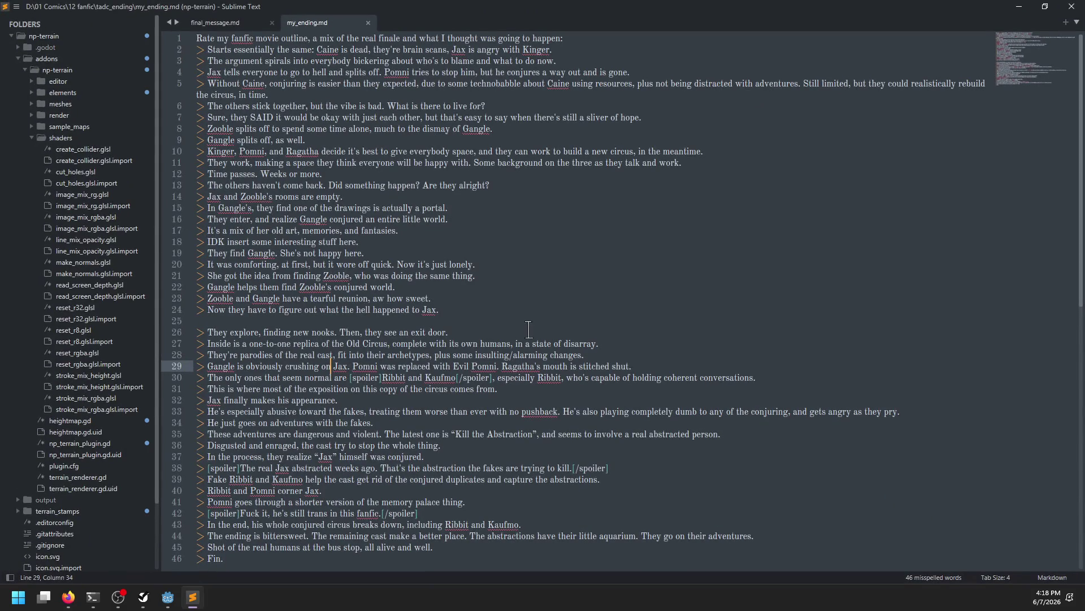
# - Close the my_ending.md and final_message.md notes tabs in Sublime Text
pyautogui.hotkey('ctrl', 'shift', 'f')
pyautogui.press('Escape')
pyautogui.click(369, 23)
pyautogui.click(273, 22)
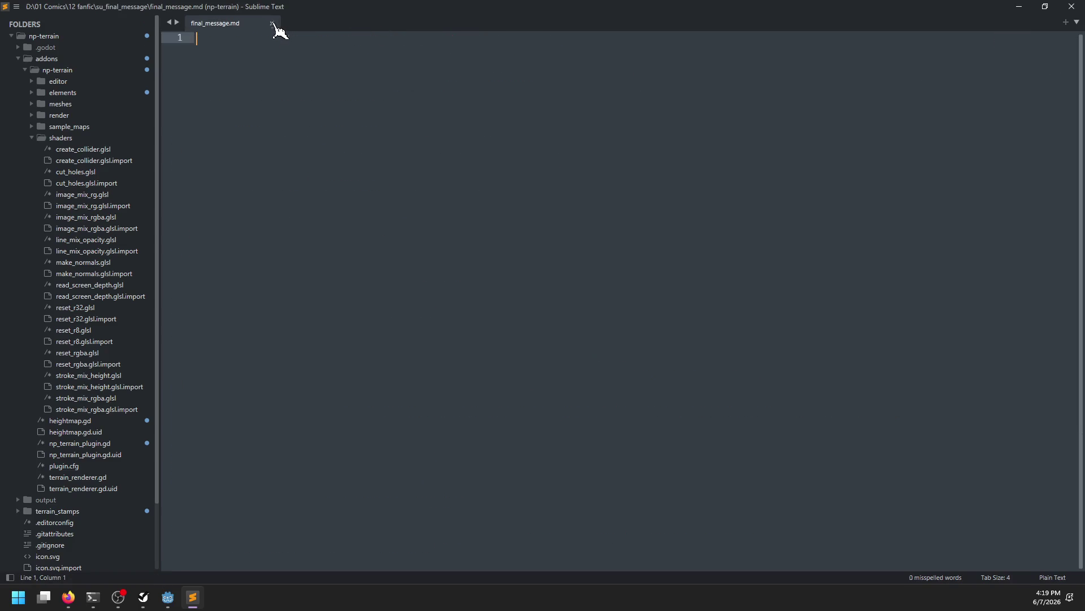
# - Copy the NPHeightMap parent error from Godot's Output into Sublime's Find in Files
pyautogui.hotkey('alt', 'Tab')
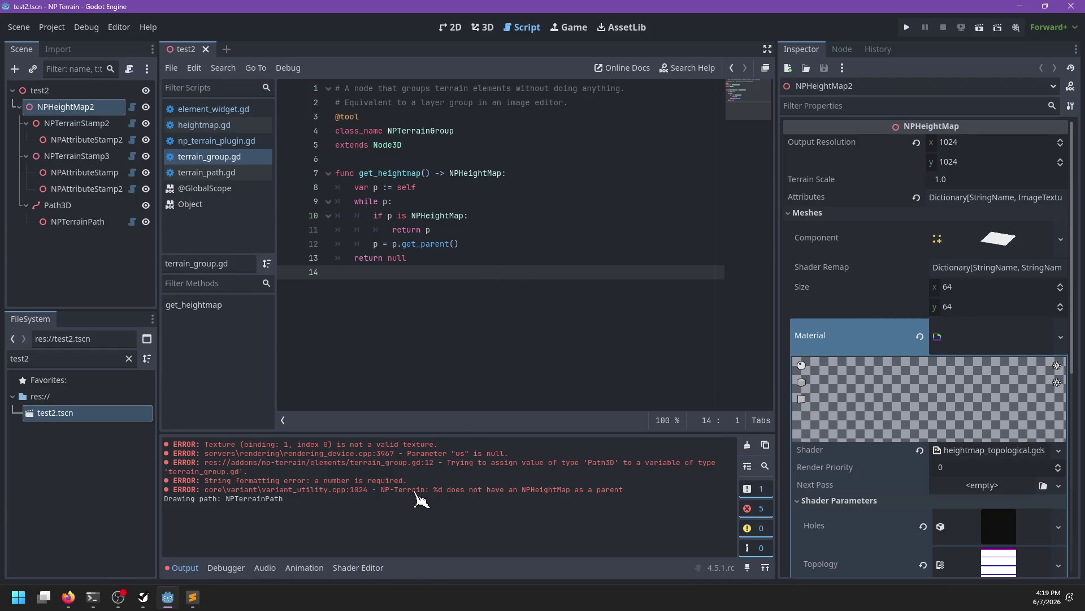
pyautogui.moveTo(381, 490); pyautogui.dragTo(632, 490)
pyautogui.hotkey('ctrl', 'c')
pyautogui.hotkey('alt', 'Tab')
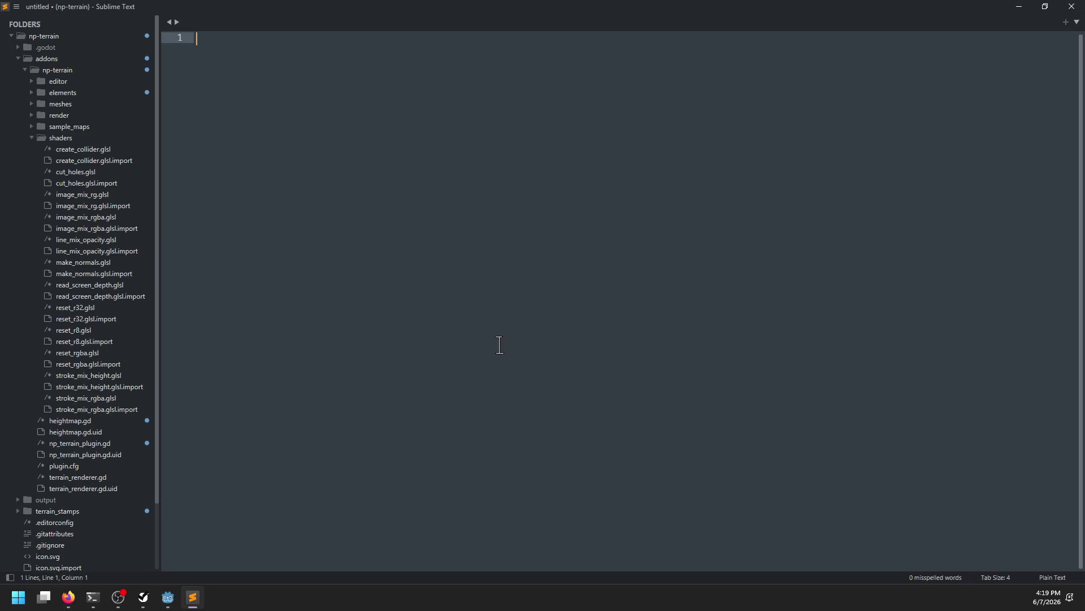
pyautogui.hotkey('ctrl', 'shift', 'f')
pyautogui.hotkey('ctrl', 'v')
# - Open terrain_element.gd at the line 44 match and compare it with Godot's error log
pyautogui.press('Return')
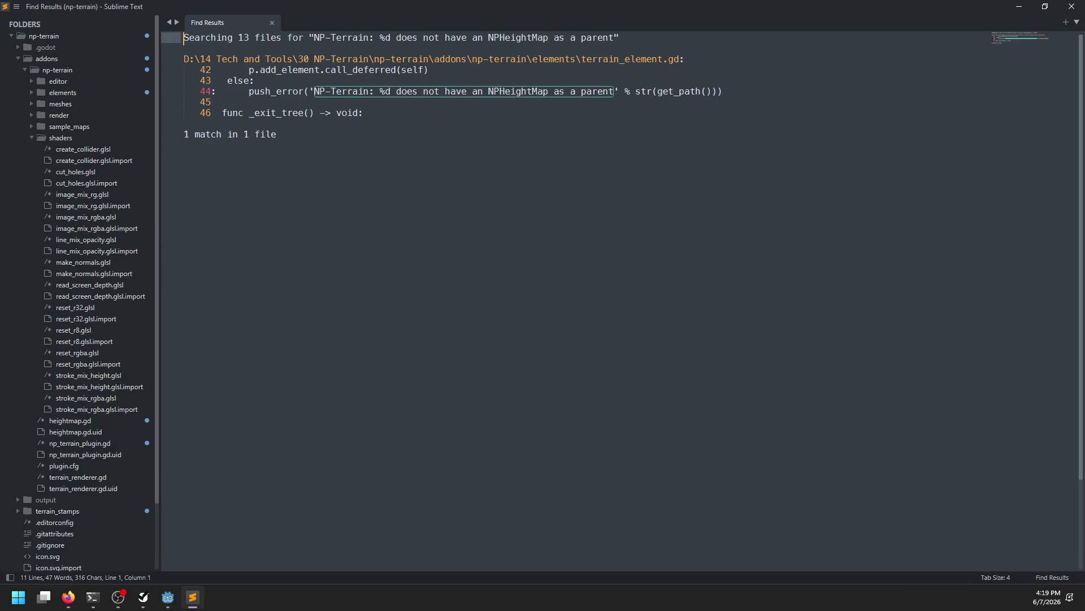
pyautogui.doubleClick(393, 91)
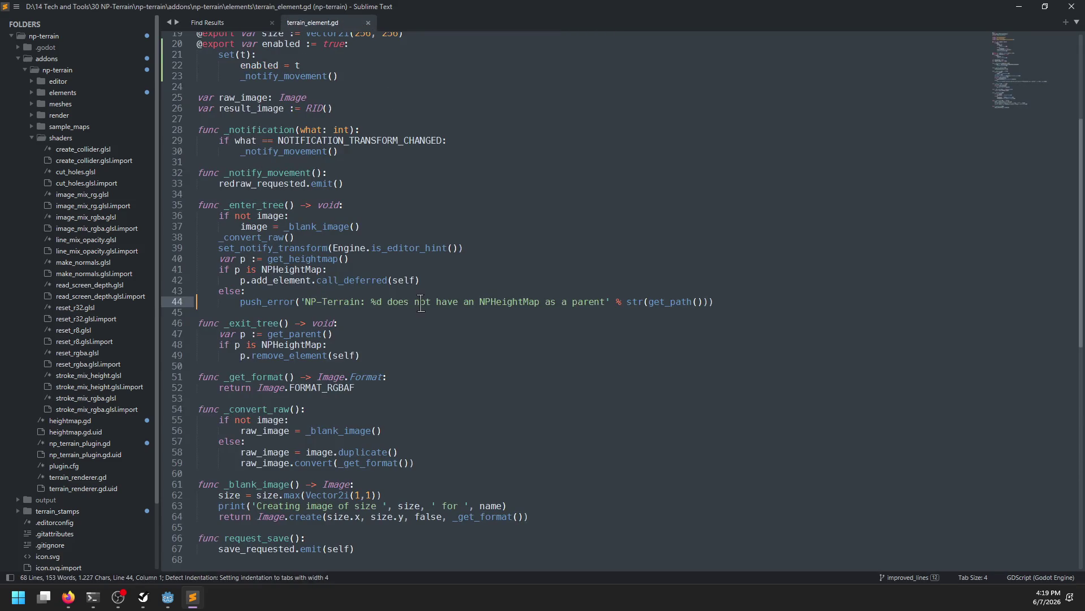
pyautogui.doubleClick(257, 304)
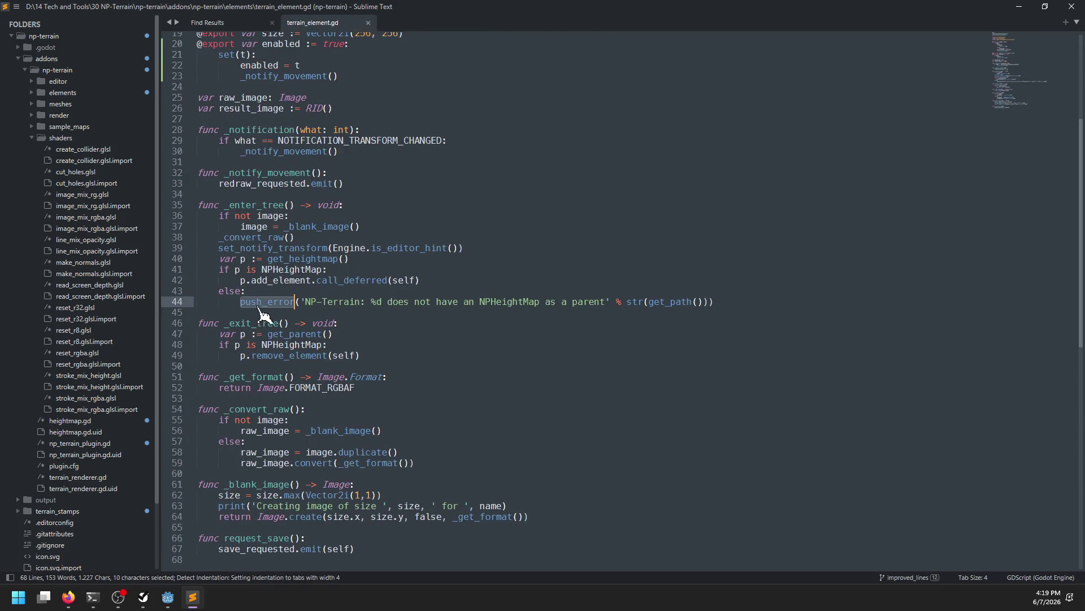
pyautogui.hotkey('alt', 'Tab')
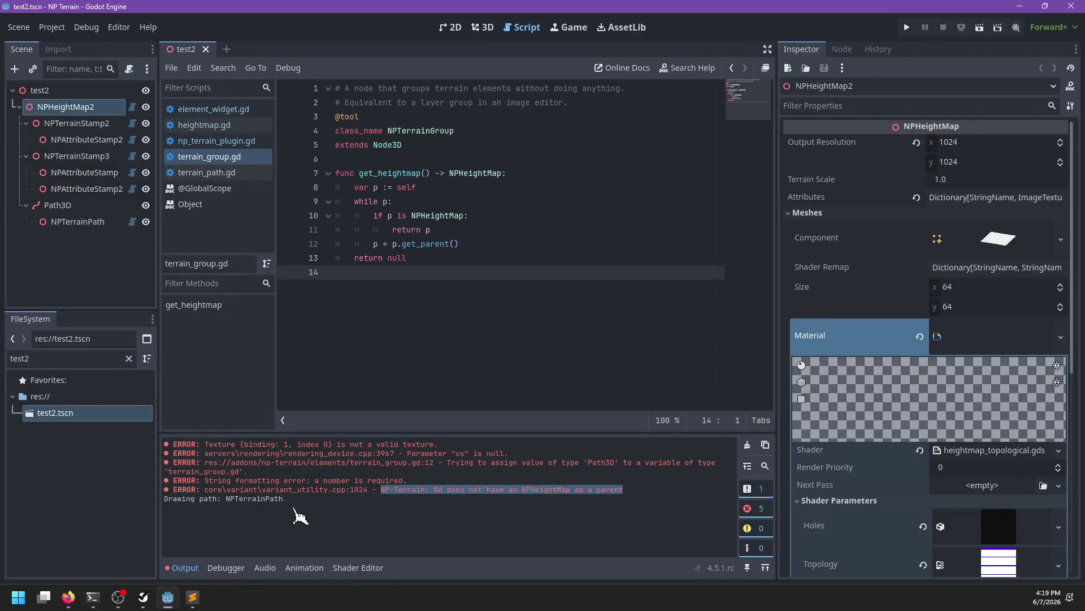
pyautogui.click(399, 490)
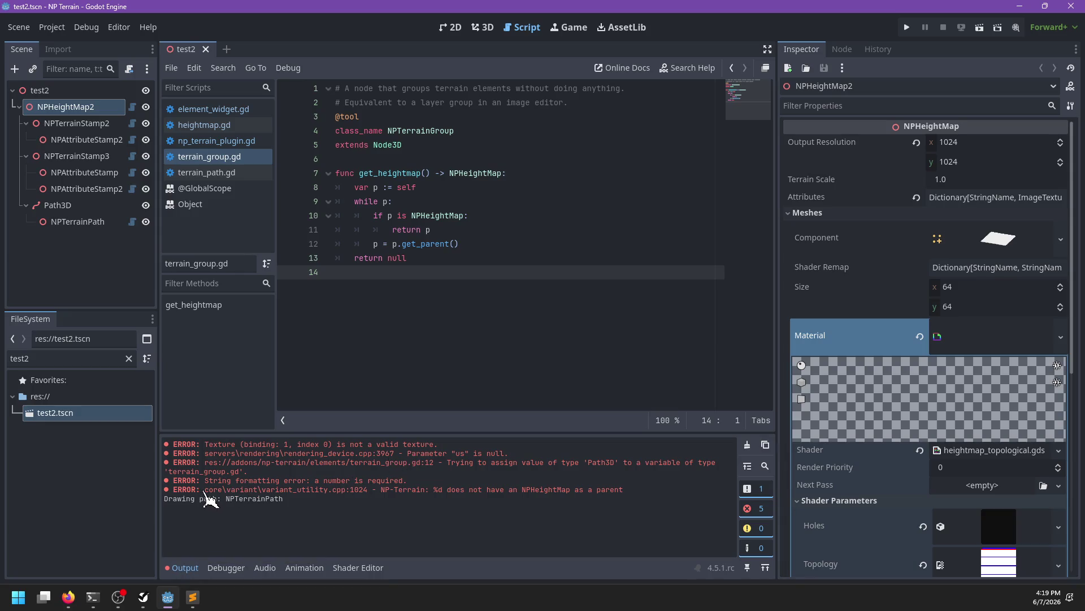
pyautogui.moveTo(204, 490)
pyautogui.mouseDown()
pyautogui.moveTo(364, 493)
pyautogui.moveTo(347, 490)
pyautogui.mouseUp()
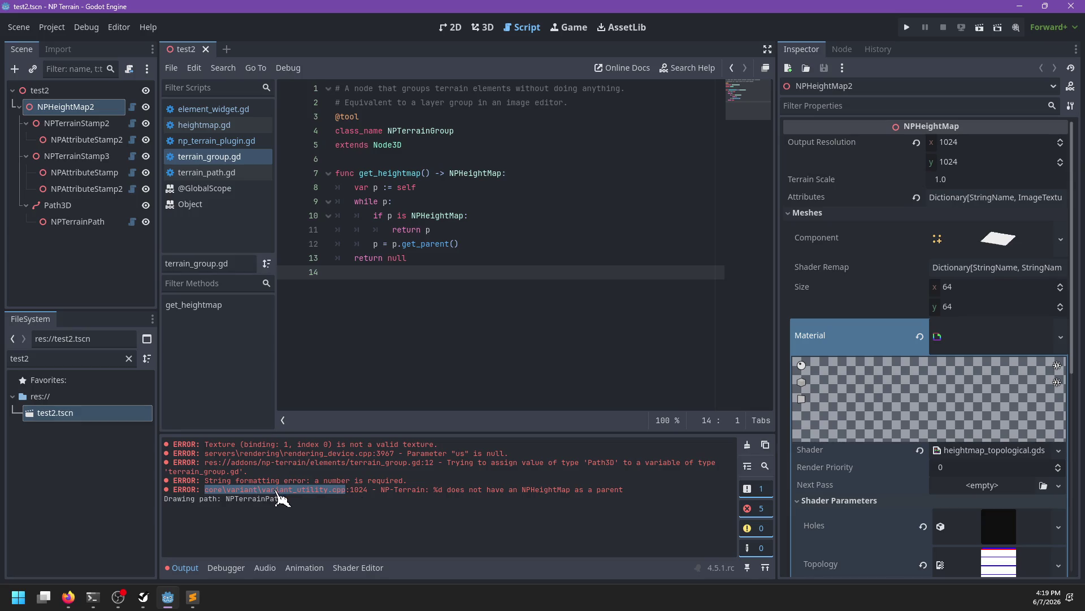
pyautogui.hotkey('alt', 'Tab')
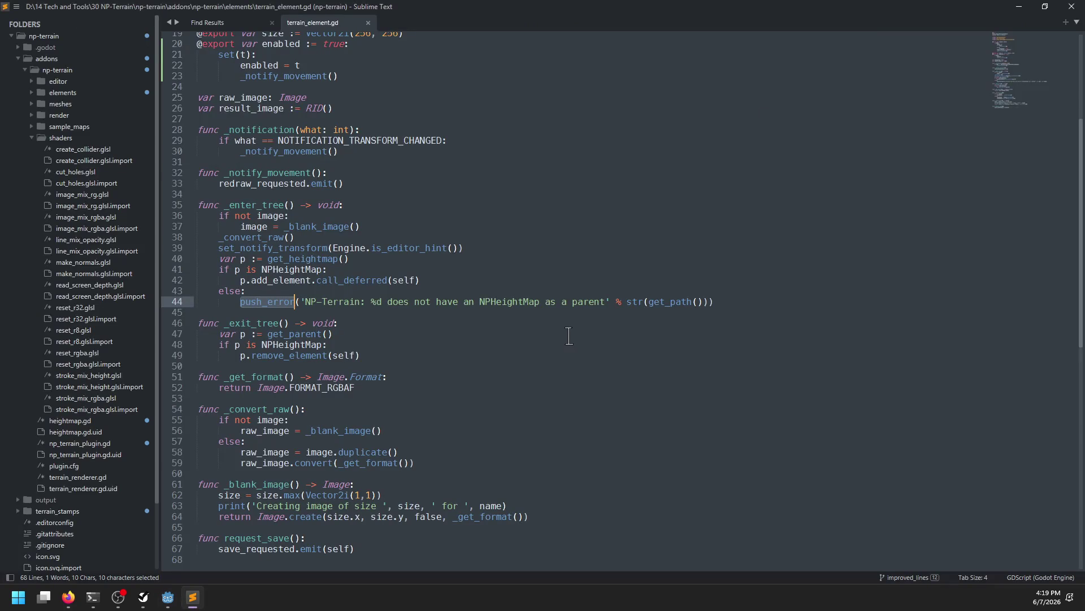
# - Change the %d placeholder on line 44 to %s and save
pyautogui.click(378, 300)
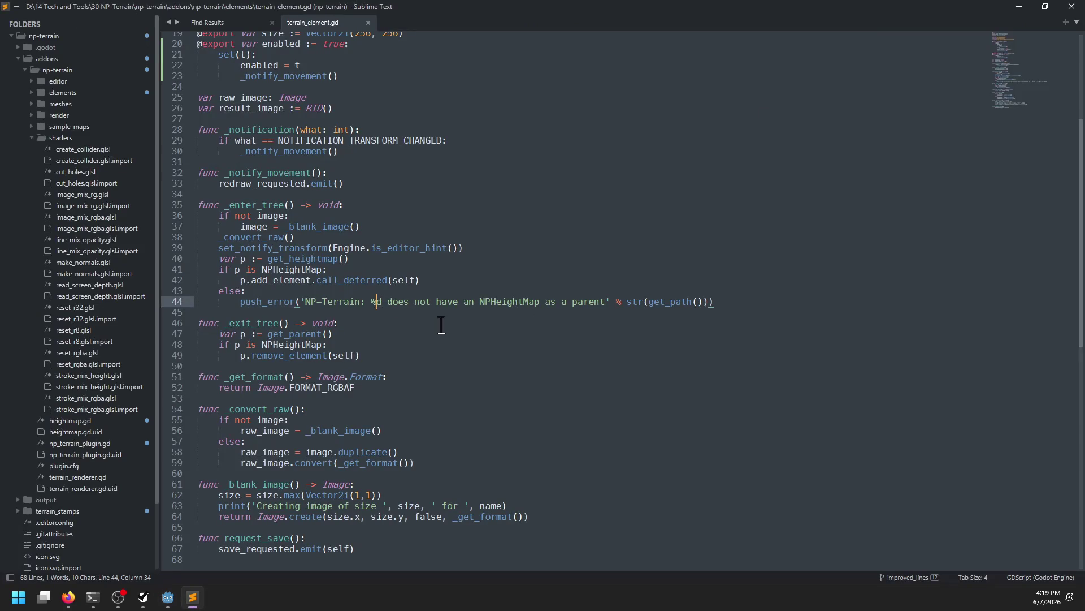
pyautogui.press('Delete')
pyautogui.write('s')
pyautogui.hotkey('ctrl', 's')
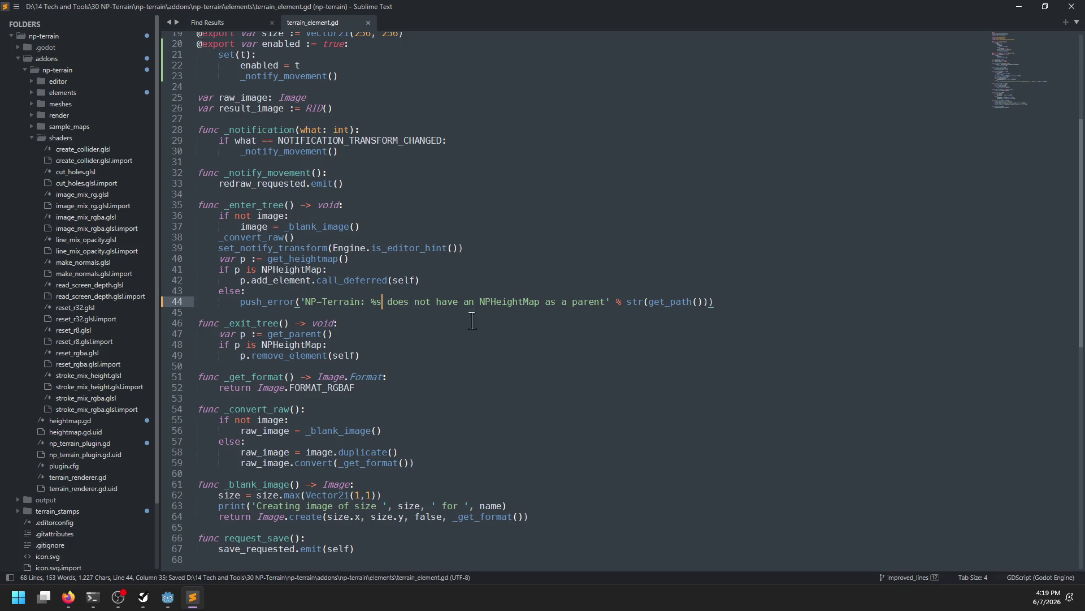
# - Replace str(get_path()) with name in the line 44 error and save terrain_element.gd
pyautogui.hotkey('alt', 'Tab')
pyautogui.hotkey('alt', 'Tab')
pyautogui.doubleClick(303, 259)
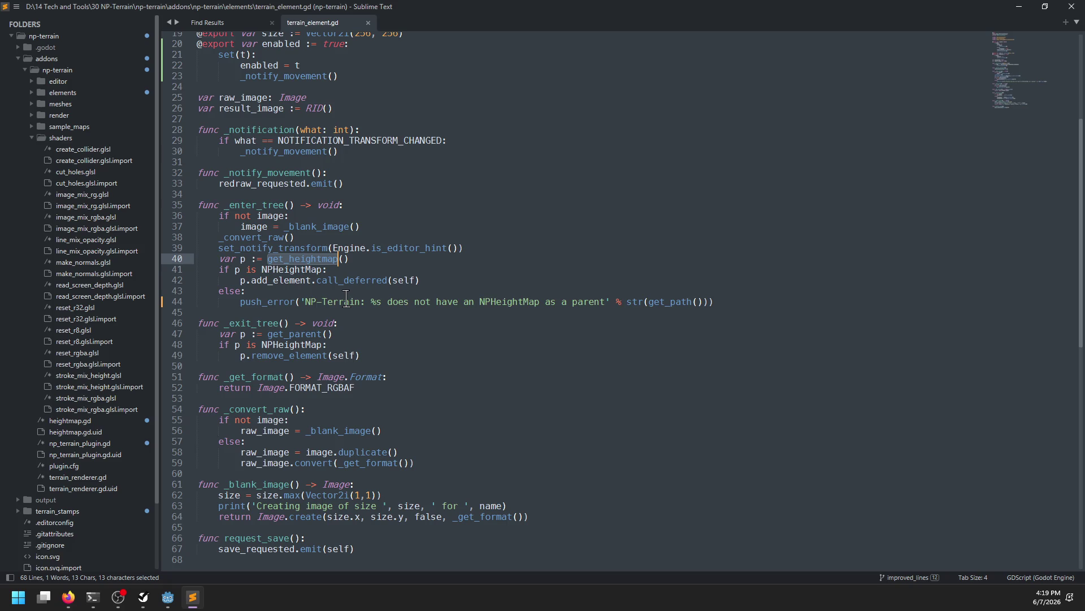
pyautogui.click(707, 302)
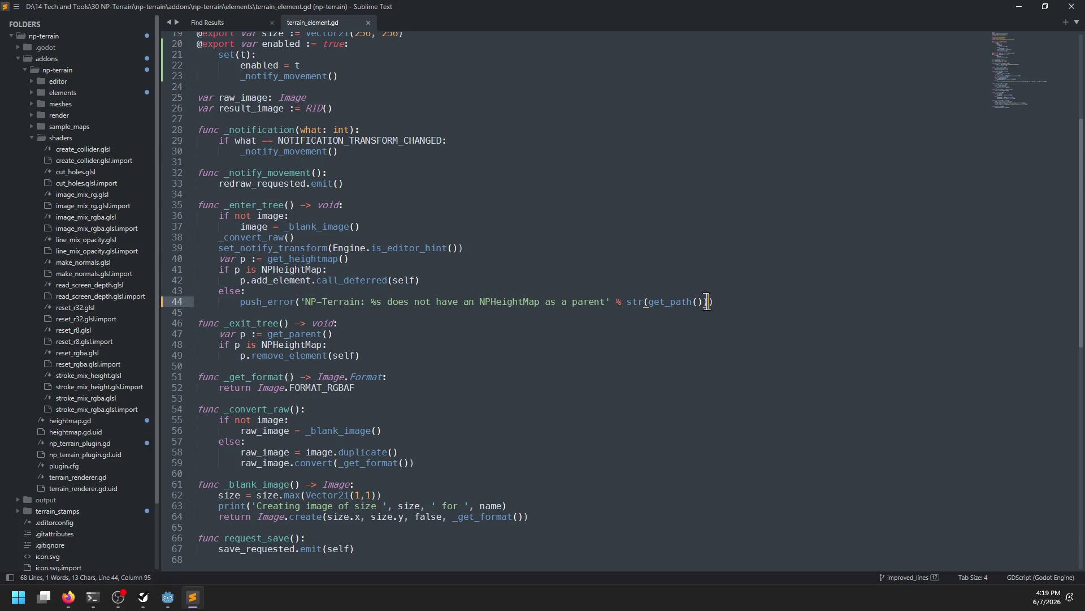
pyautogui.moveTo(707, 301); pyautogui.dragTo(626, 298)
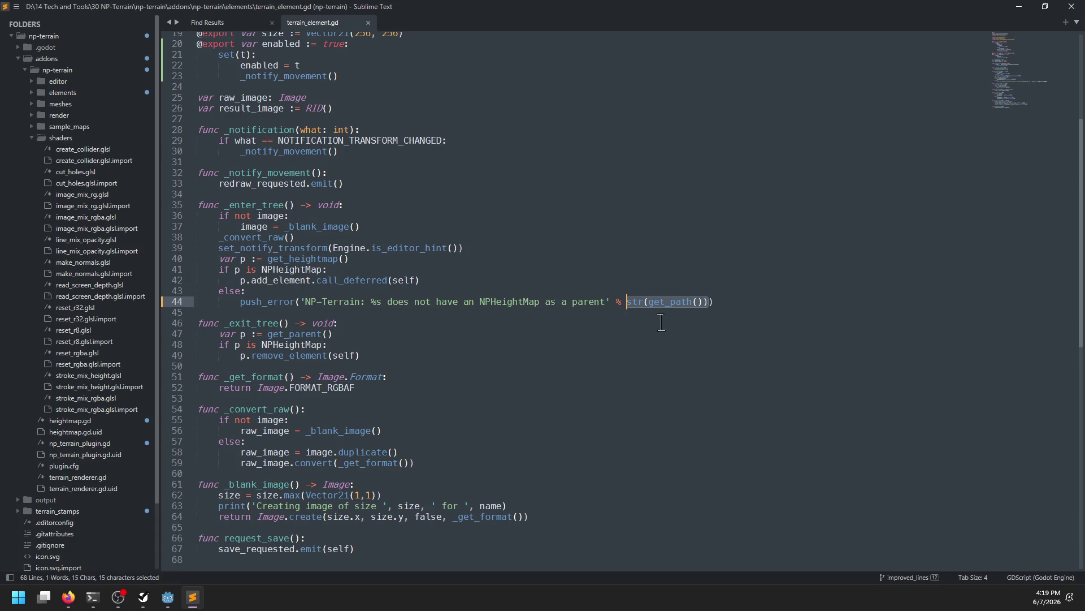
pyautogui.write('nam')
pyautogui.hotkey('ctrl', 's')
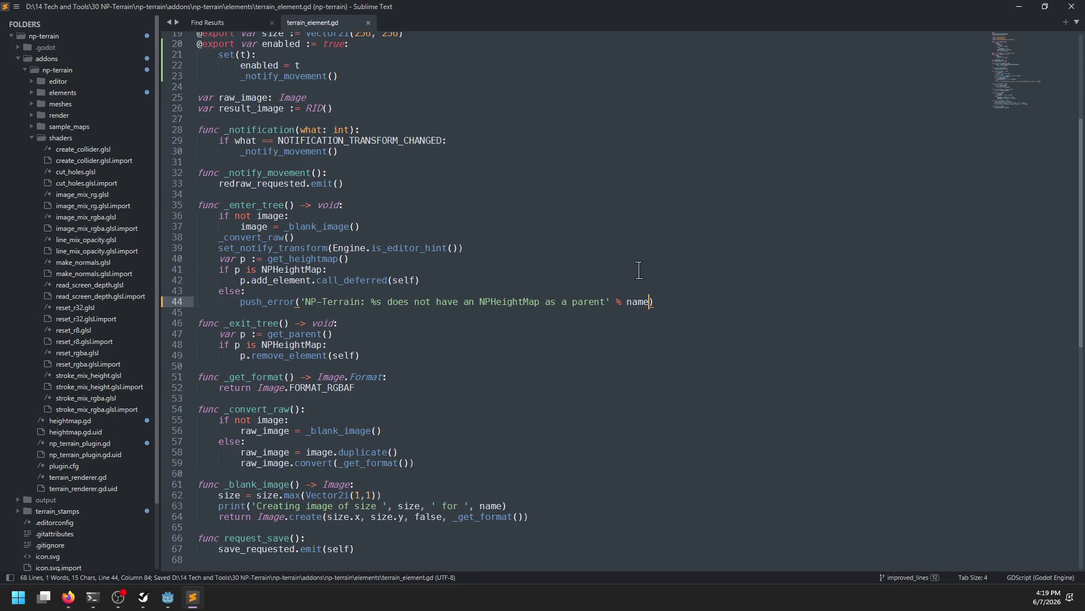
pyautogui.hotkey('alt', 'Tab')
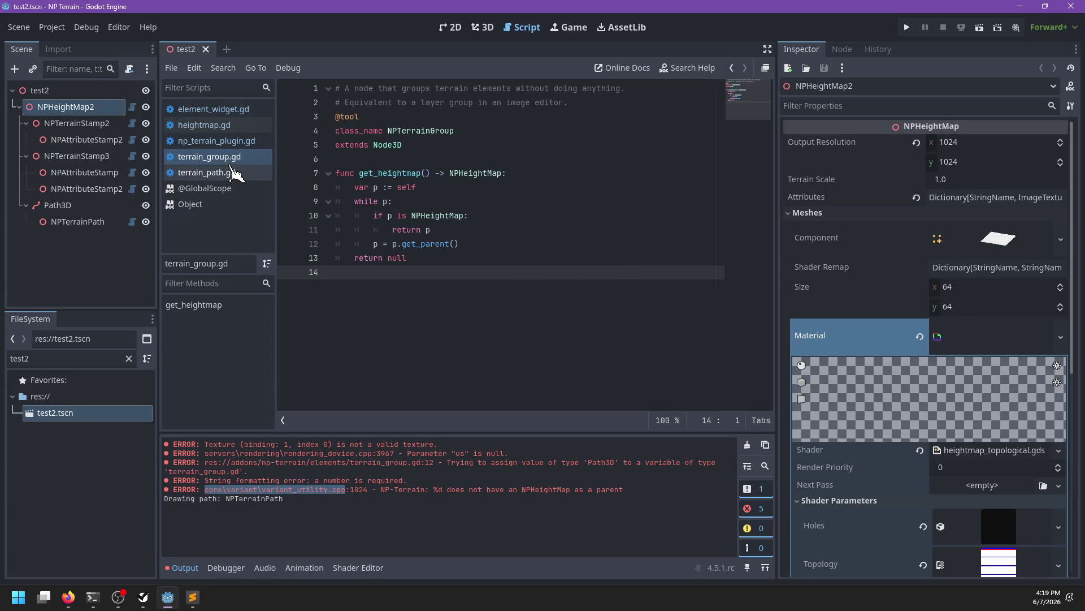
# - Review heightmap.gd, terrain_group.gd, terrain_element.gd and np_terrain_plugin.gd
pyautogui.click(233, 164)
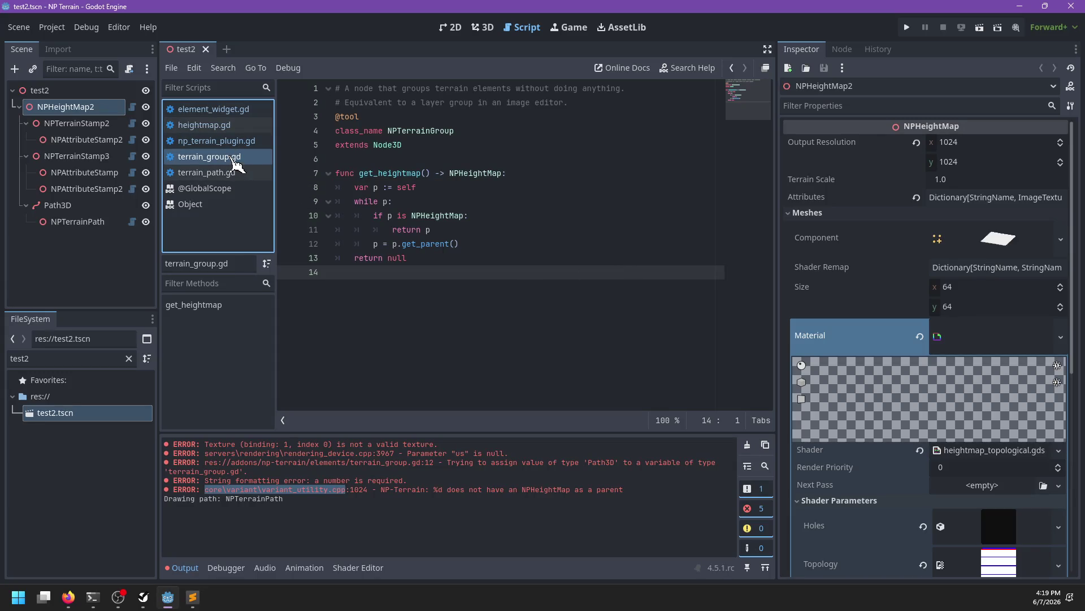
pyautogui.click(132, 107)
pyautogui.scroll(-15, 456, 265)
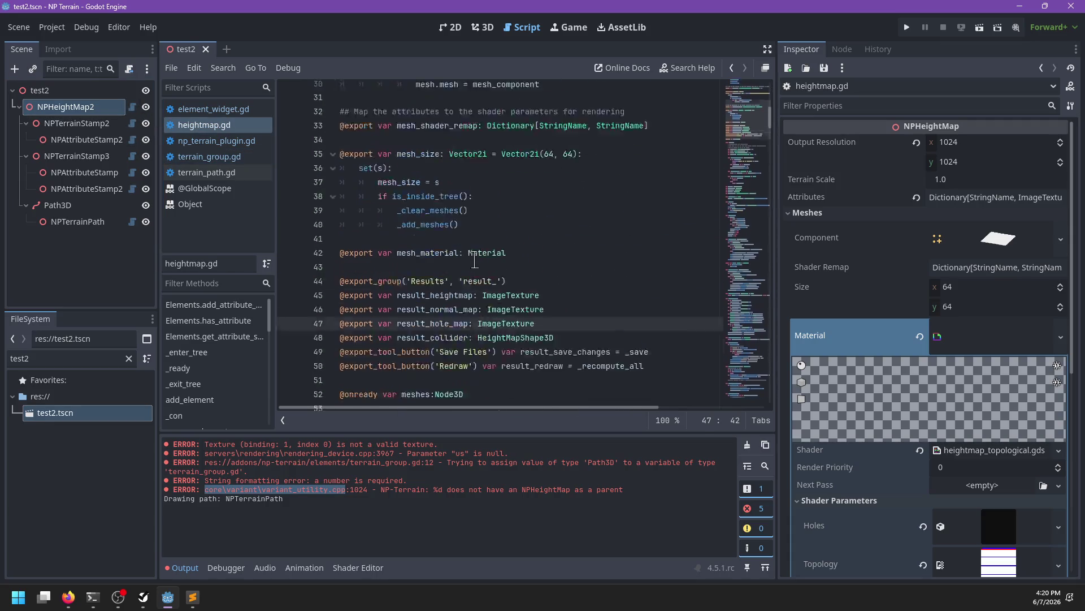
pyautogui.scroll(-12, 475, 266)
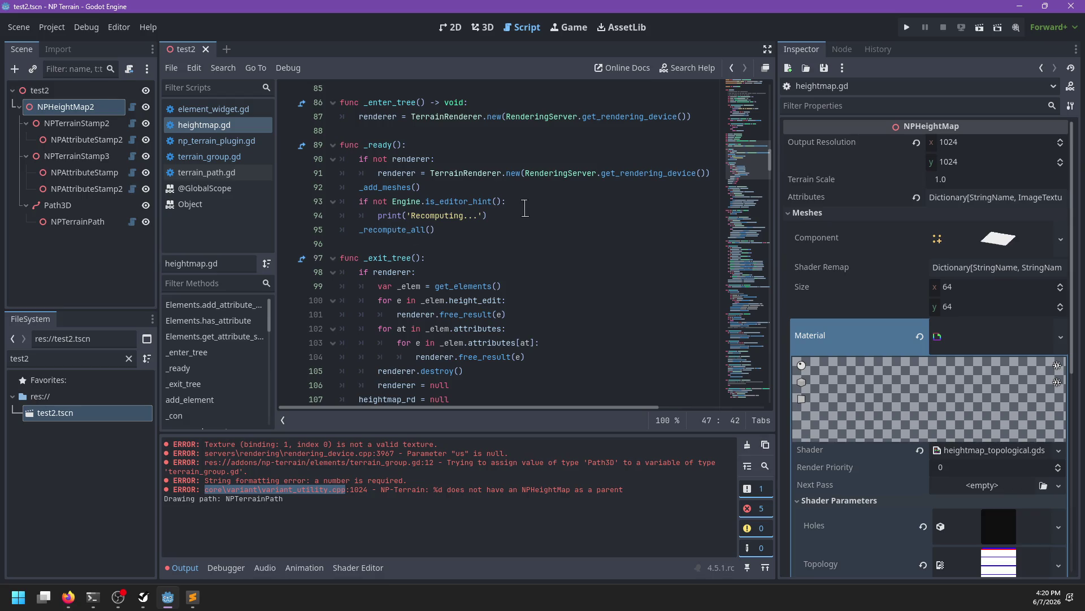
pyautogui.scroll(-2, 523, 208)
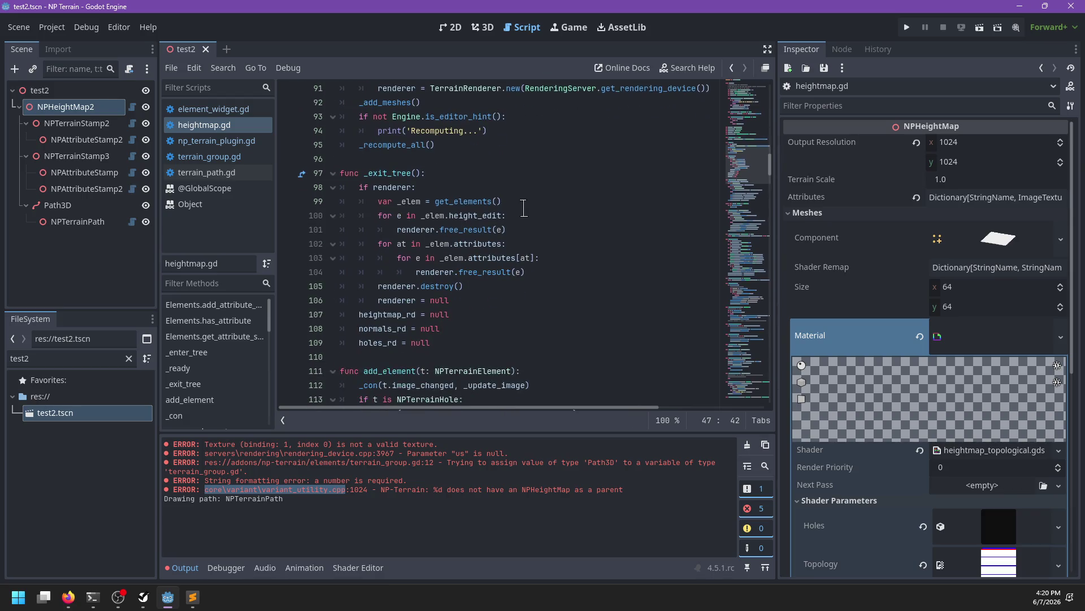
pyautogui.scroll(5, 523, 208)
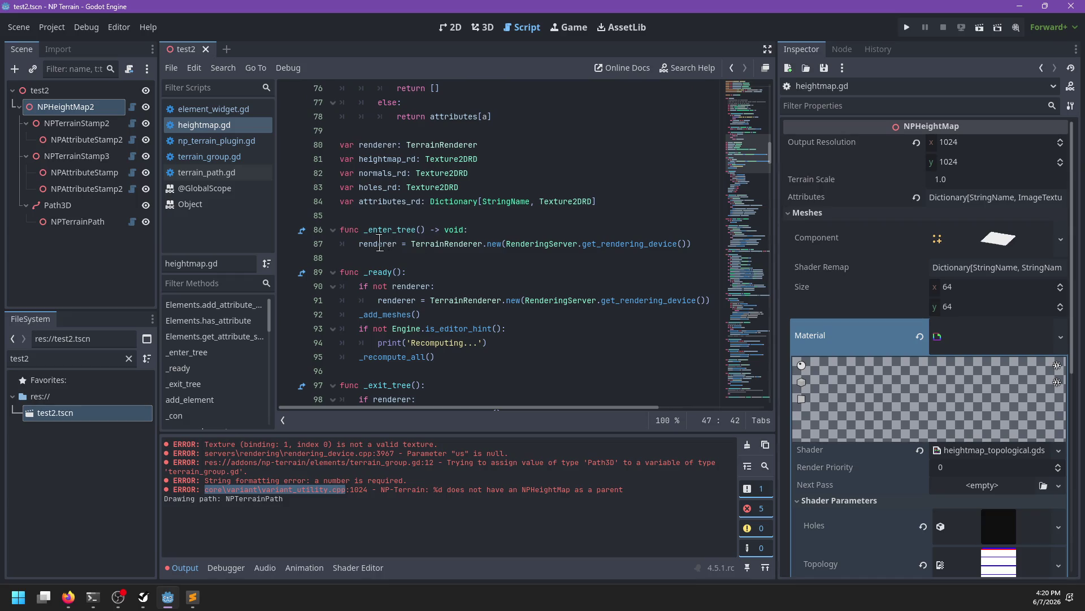
pyautogui.doubleClick(379, 244)
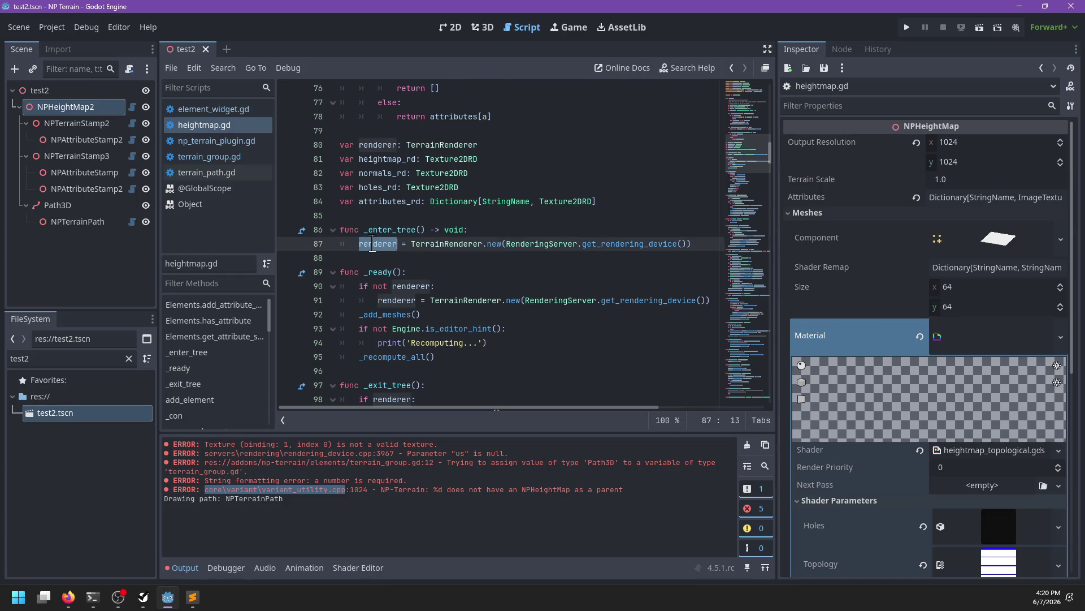
pyautogui.click(214, 158)
pyautogui.hotkey('alt', 'Tab')
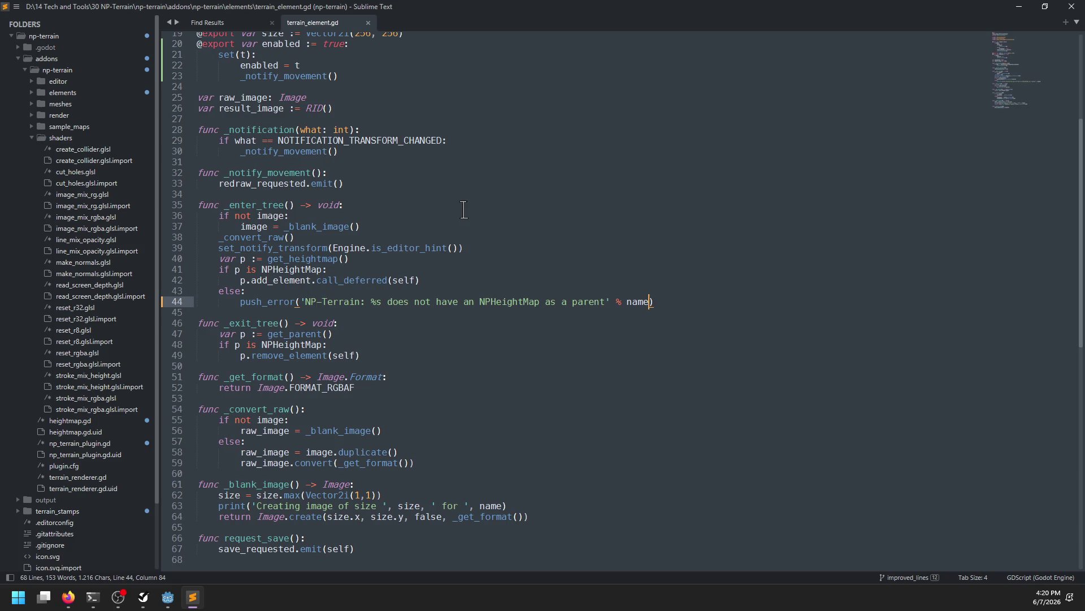
pyautogui.hotkey('alt', 'Tab')
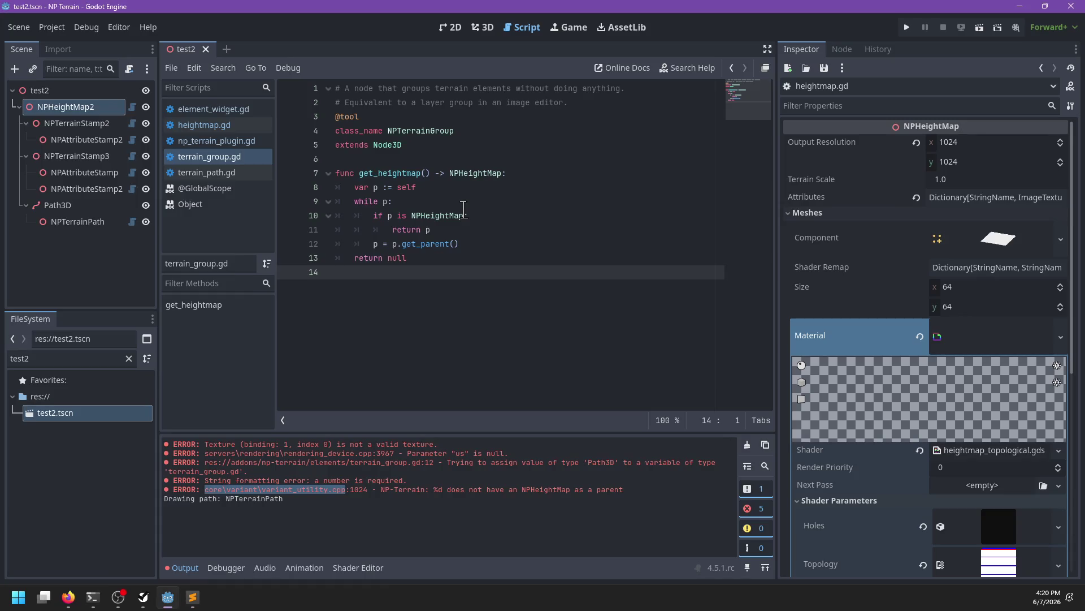
pyautogui.click(208, 140)
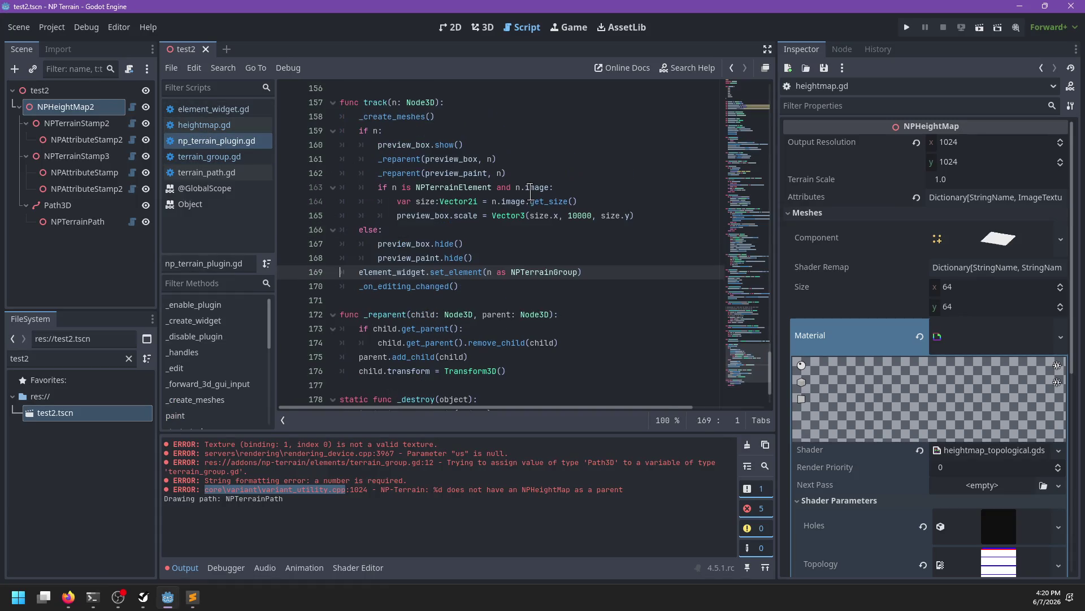
pyautogui.click(238, 158)
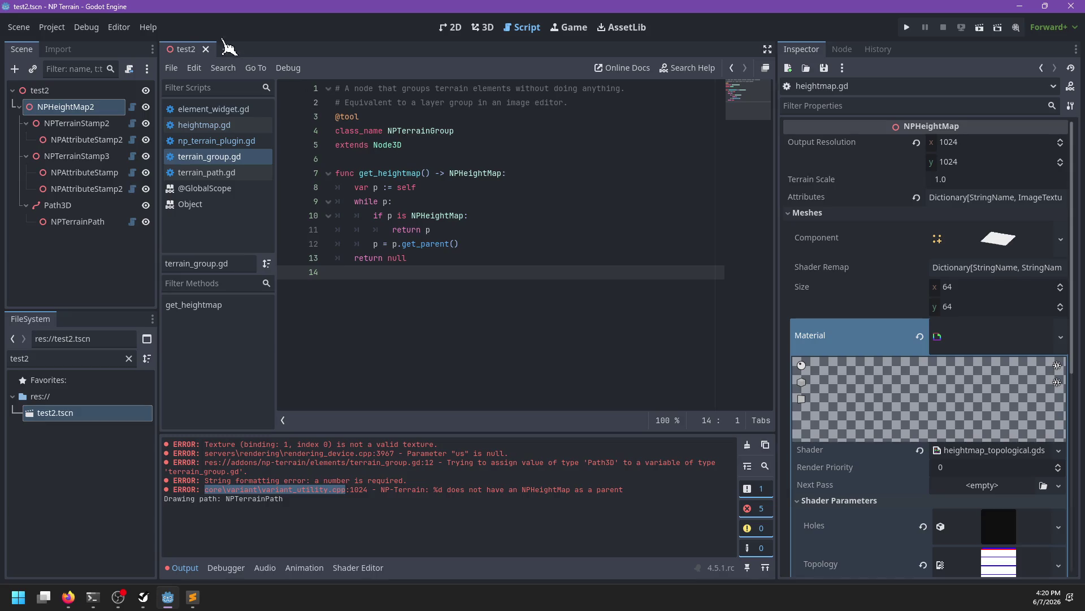
# - Close test2, clear the Output log, and reopen test2.tscn
pyautogui.click(206, 49)
pyautogui.click(93, 358)
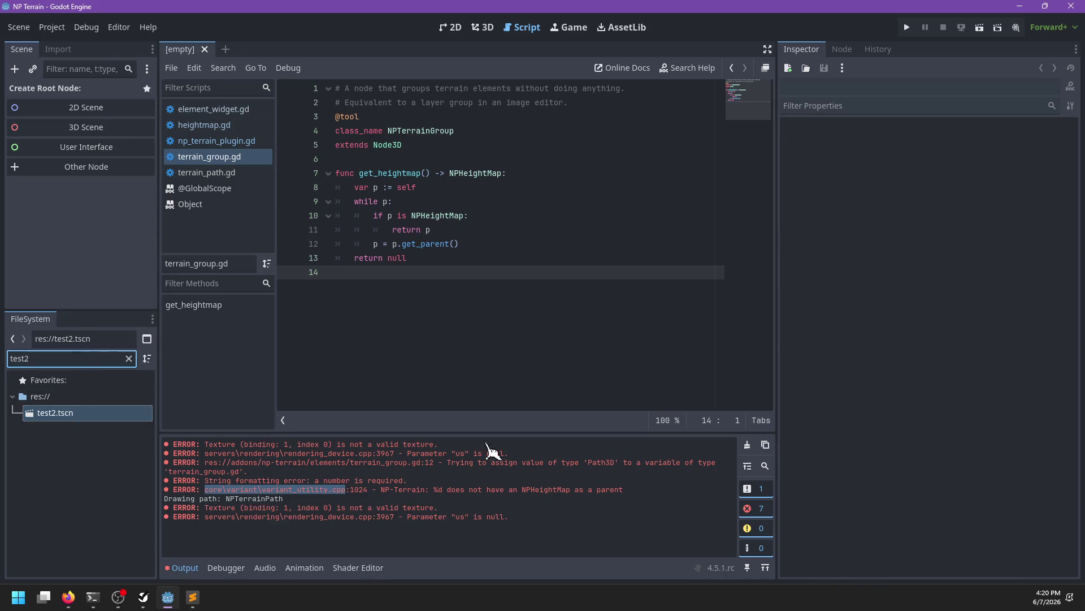
pyautogui.click(747, 444)
pyautogui.doubleClick(135, 416)
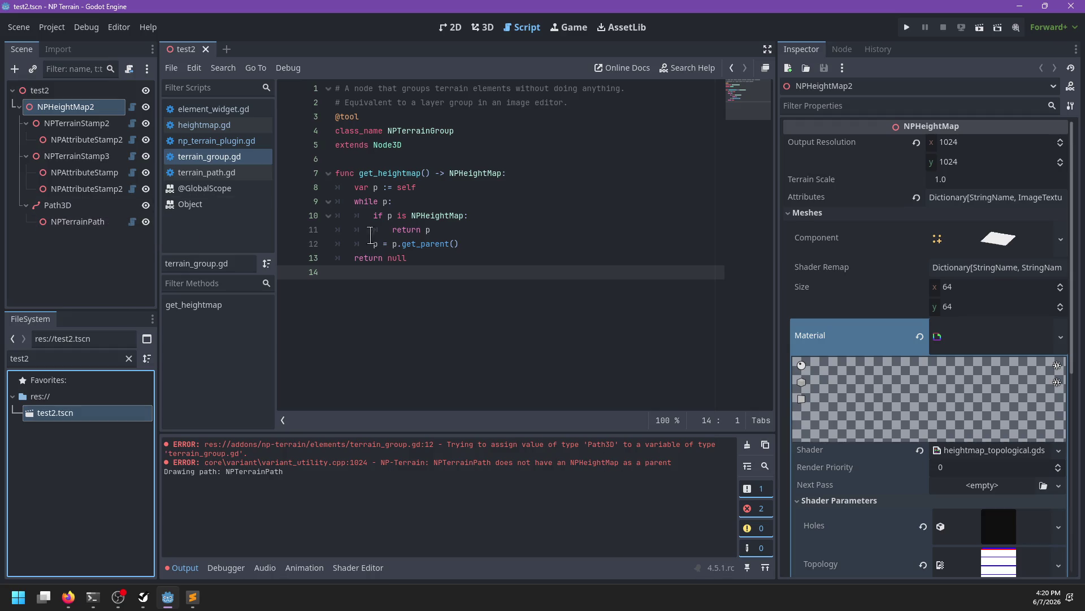
# - Give p a ': Node' type hint on line 8 and save the script
pyautogui.click(391, 187)
pyautogui.press('Left')
pyautogui.press('BackSpace')
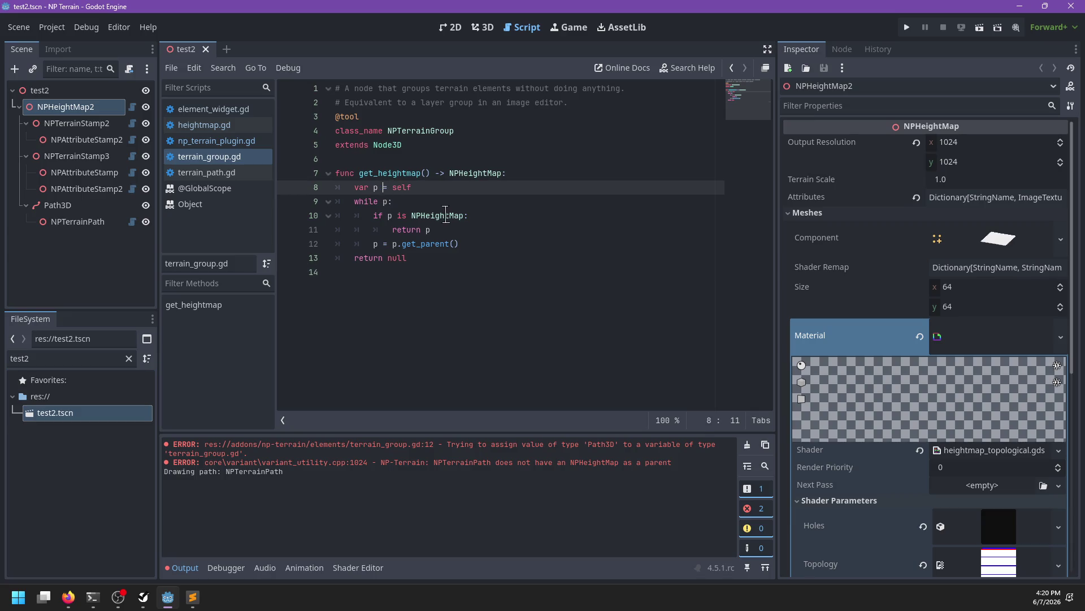
pyautogui.hotkey('ctrl', 's')
pyautogui.press('BackSpace')
pyautogui.write(': ')
pyautogui.write('Node')
pyautogui.hotkey('ctrl', 's')
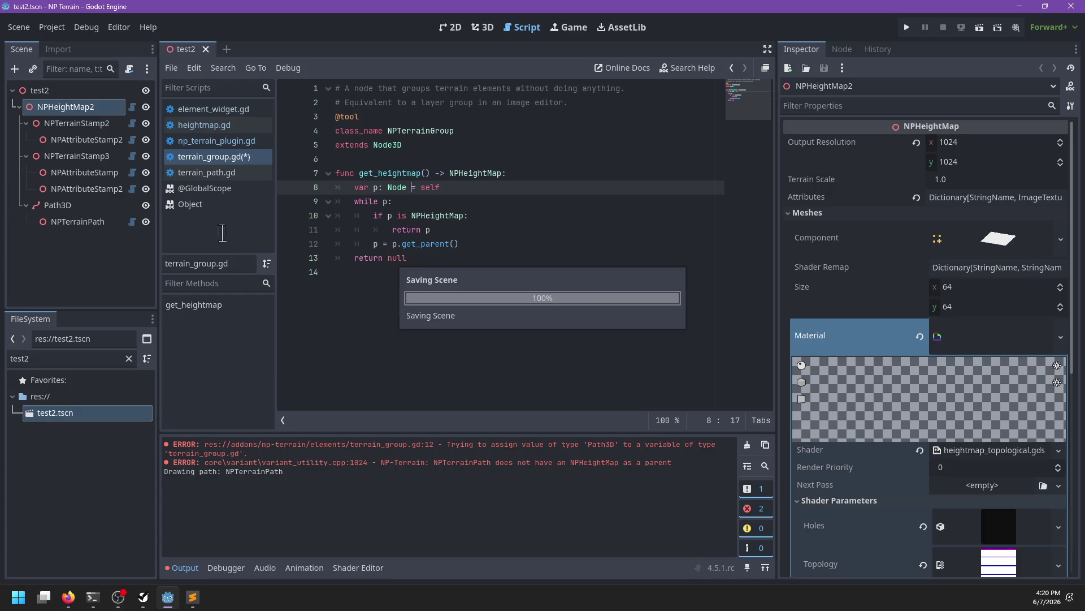
# - Reload test2, select NPTerrainPath, and view the terrain in 3D
pyautogui.click(79, 223)
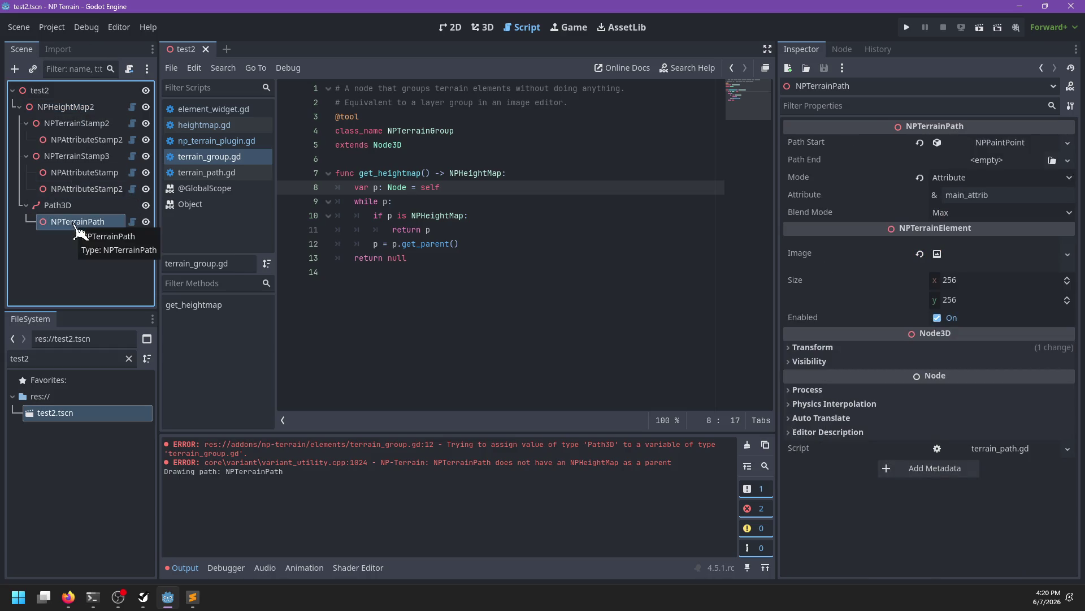
pyautogui.click(206, 49)
pyautogui.click(102, 421)
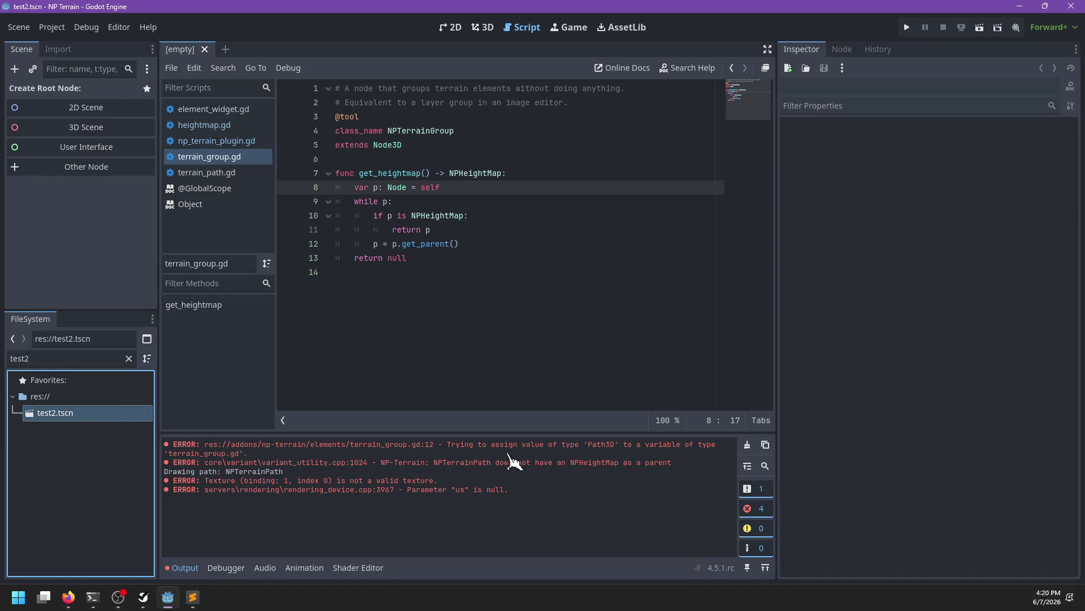
pyautogui.click(748, 444)
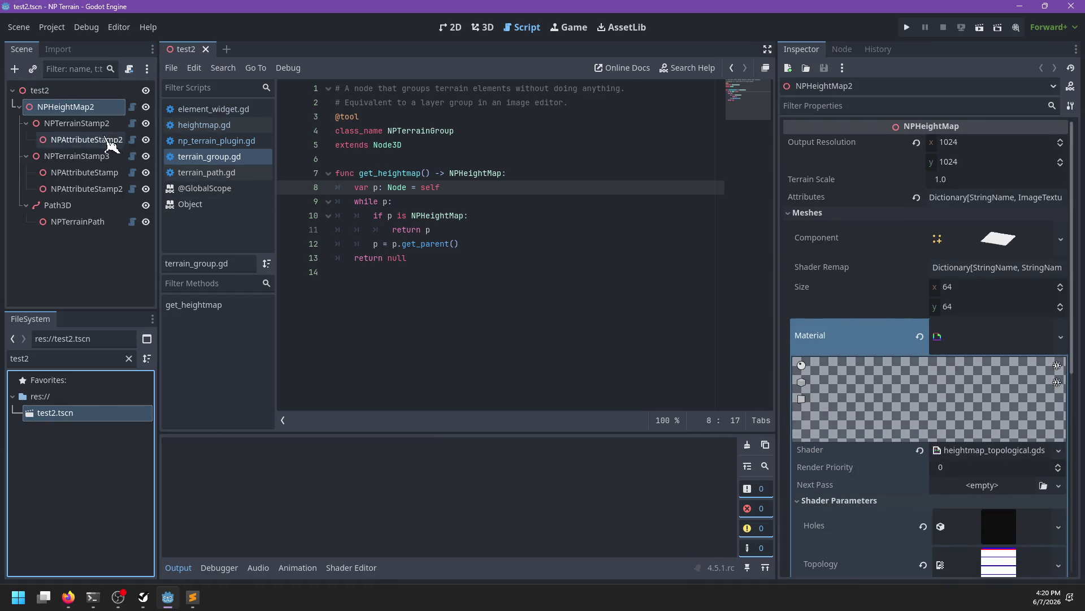
pyautogui.click(84, 223)
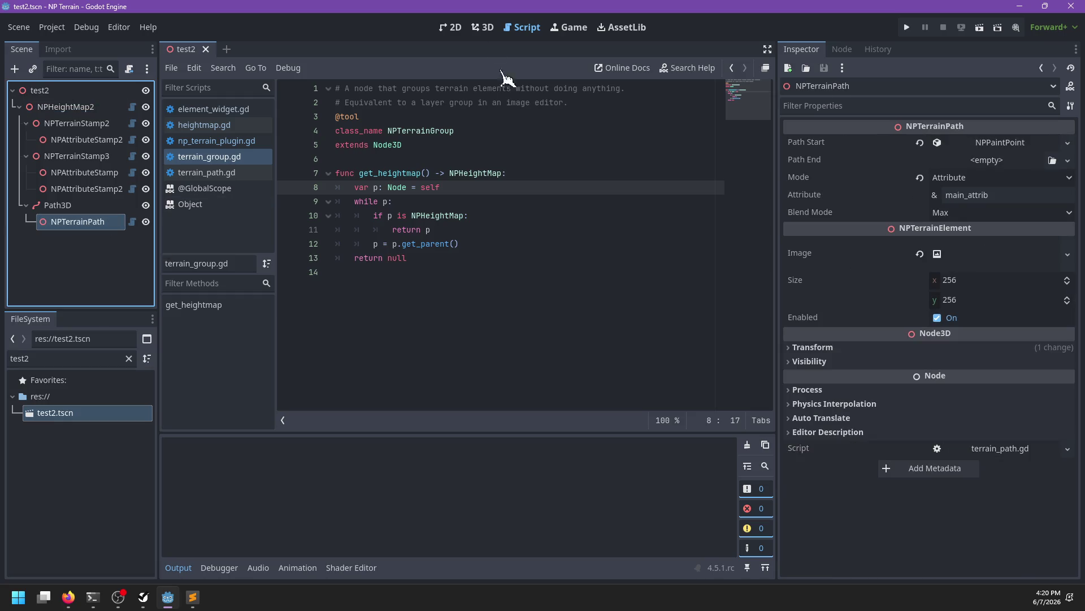
pyautogui.click(481, 27)
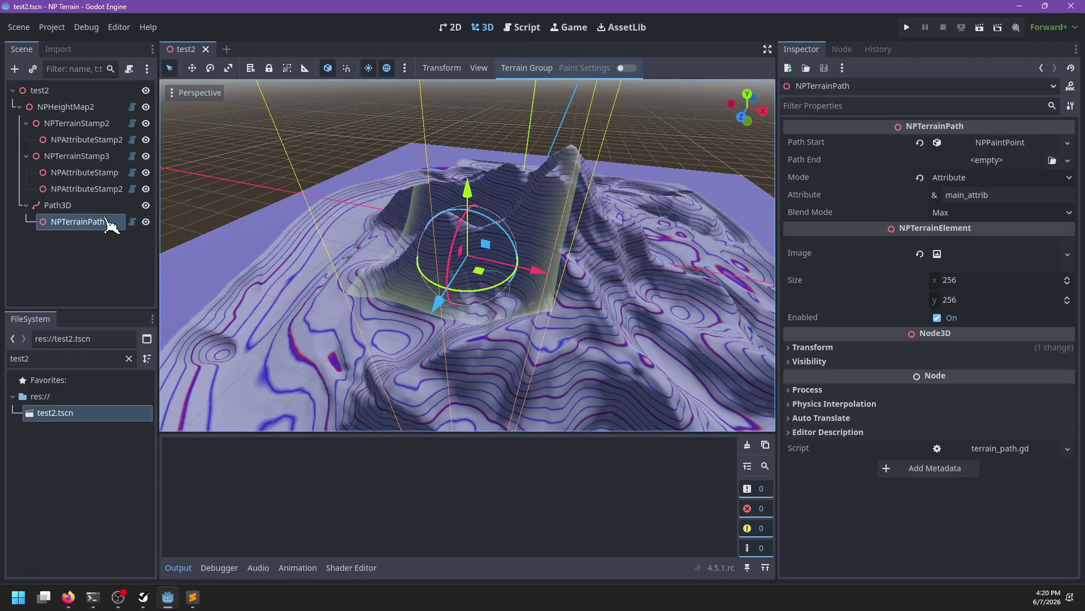
# - Drag the Path3D across the terrain with its move gizmo
pyautogui.click(58, 205)
pyautogui.moveTo(506, 205)
pyautogui.mouseDown()
pyautogui.moveTo(384, 186)
pyautogui.moveTo(446, 169)
pyautogui.moveTo(485, 205)
pyautogui.mouseUp()
pyautogui.scroll(3, 364, 308)
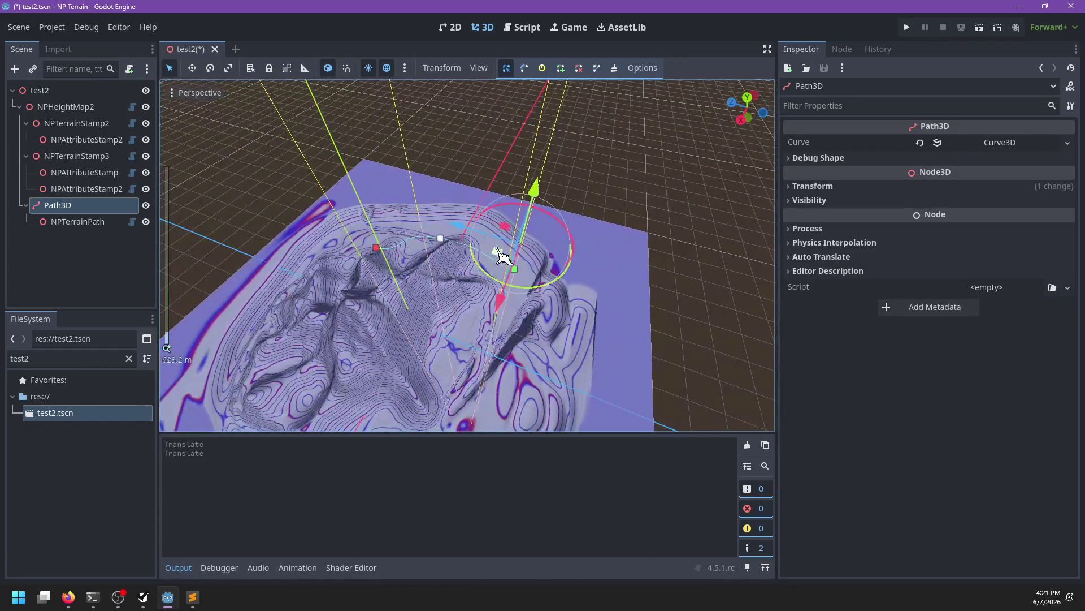
pyautogui.moveTo(502, 255)
pyautogui.mouseDown()
pyautogui.moveTo(458, 243)
pyautogui.moveTo(453, 265)
pyautogui.mouseUp()
pyautogui.click(79, 222)
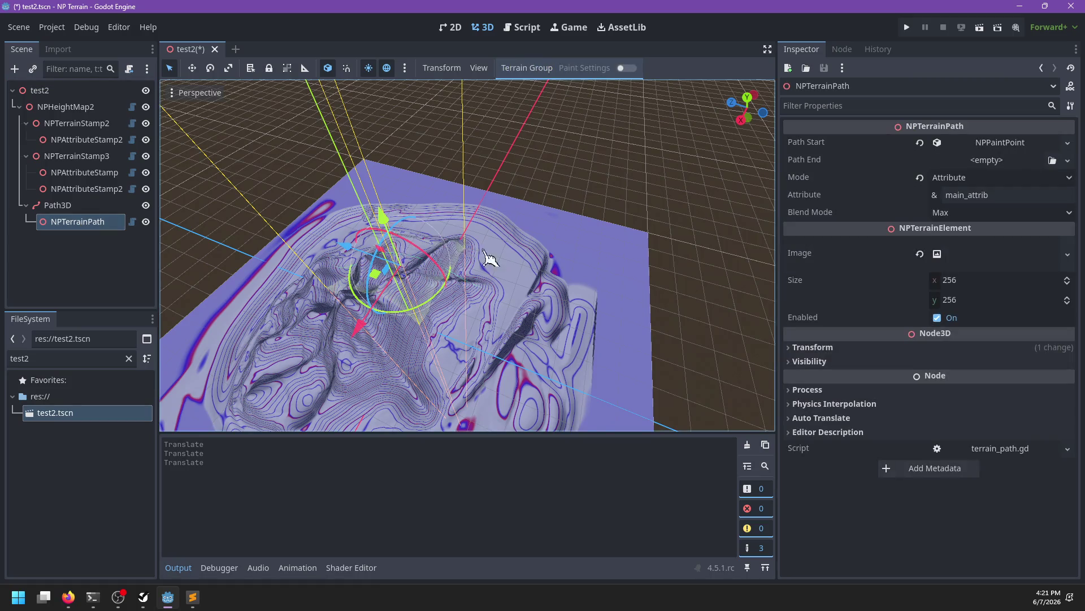
pyautogui.scroll(-2, 469, 298)
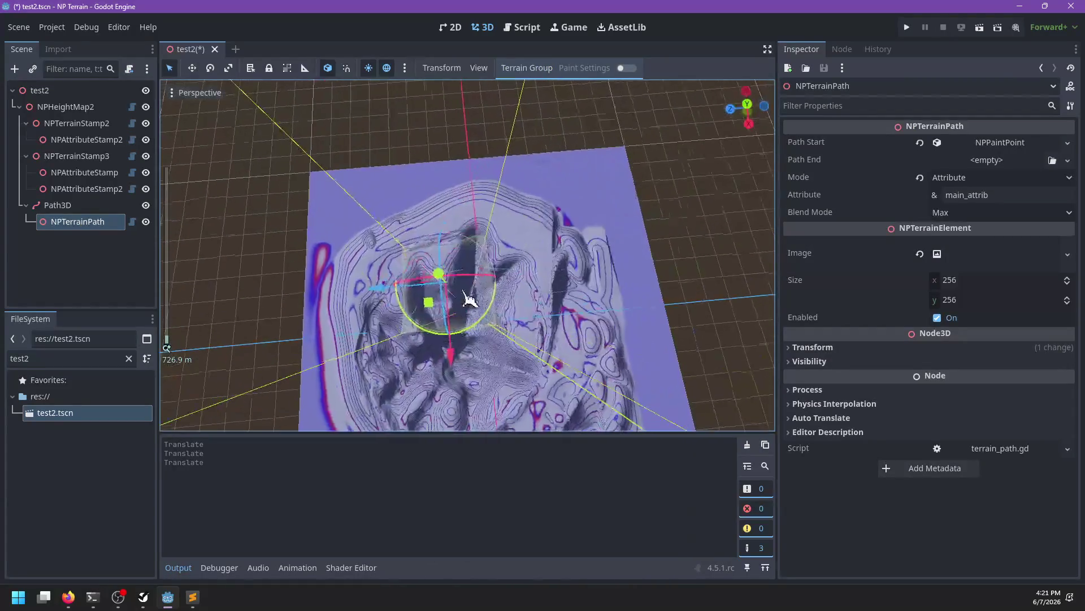
pyautogui.click(62, 208)
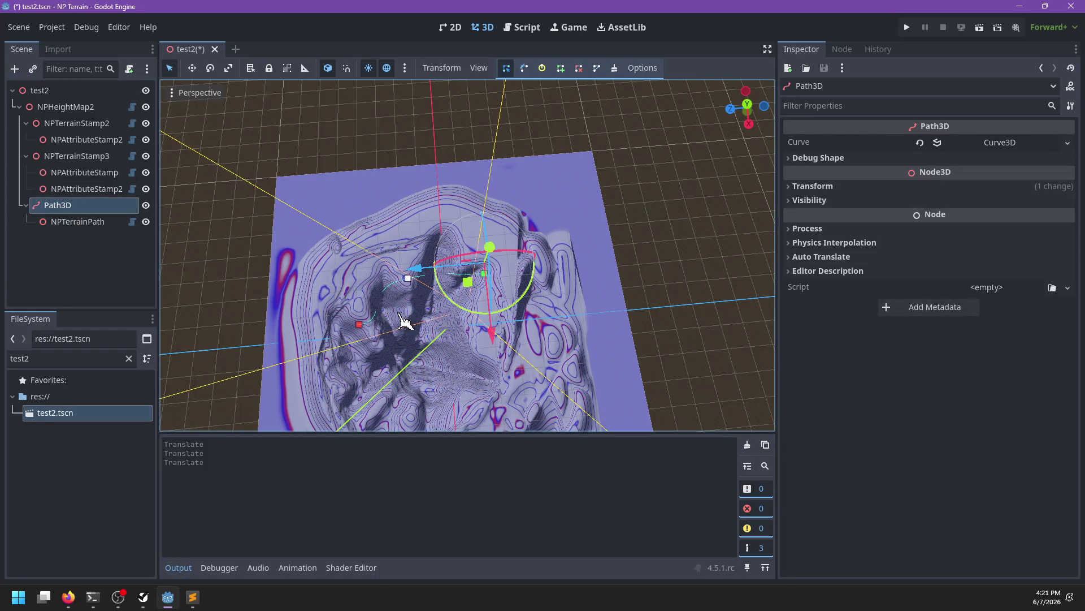
pyautogui.moveTo(405, 321); pyautogui.dragTo(411, 305)
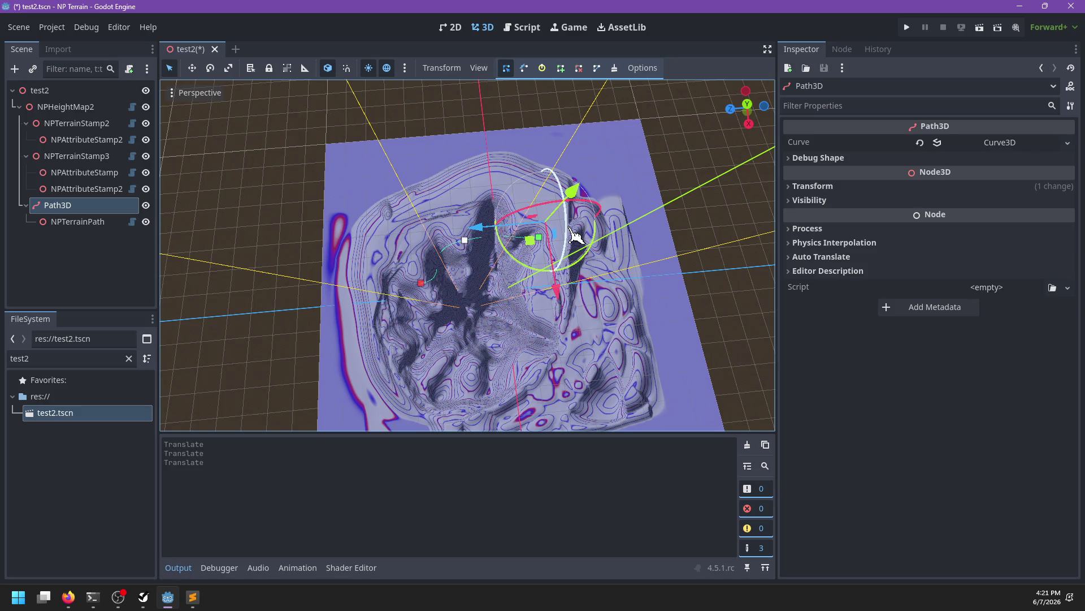
# - Orbit around NPTerrainPath to inspect the redraw, then open NPHeightMap2's script
pyautogui.scroll(5, 533, 242)
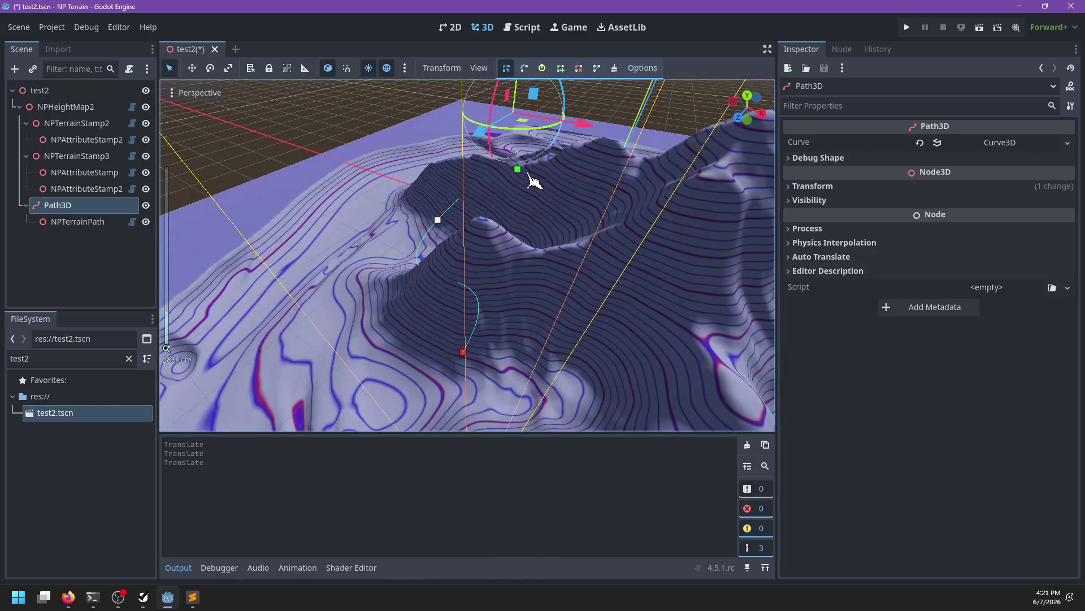
pyautogui.moveTo(474, 317)
pyautogui.mouseDown()
pyautogui.moveTo(523, 311)
pyautogui.moveTo(383, 242)
pyautogui.moveTo(421, 290)
pyautogui.mouseUp()
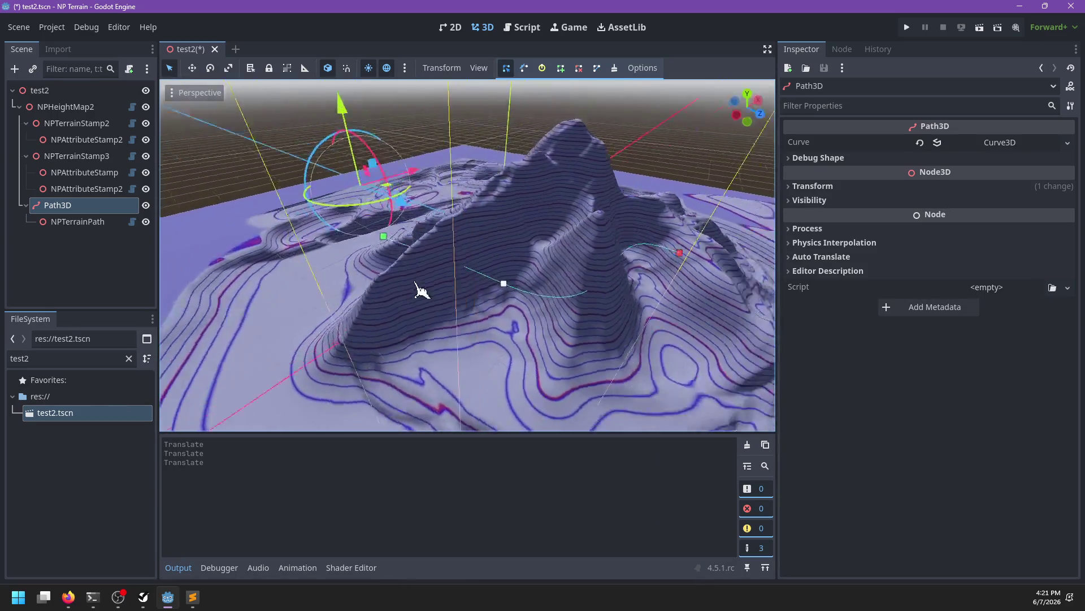
pyautogui.scroll(-2, 421, 290)
pyautogui.click(77, 221)
pyautogui.scroll(-2, 568, 270)
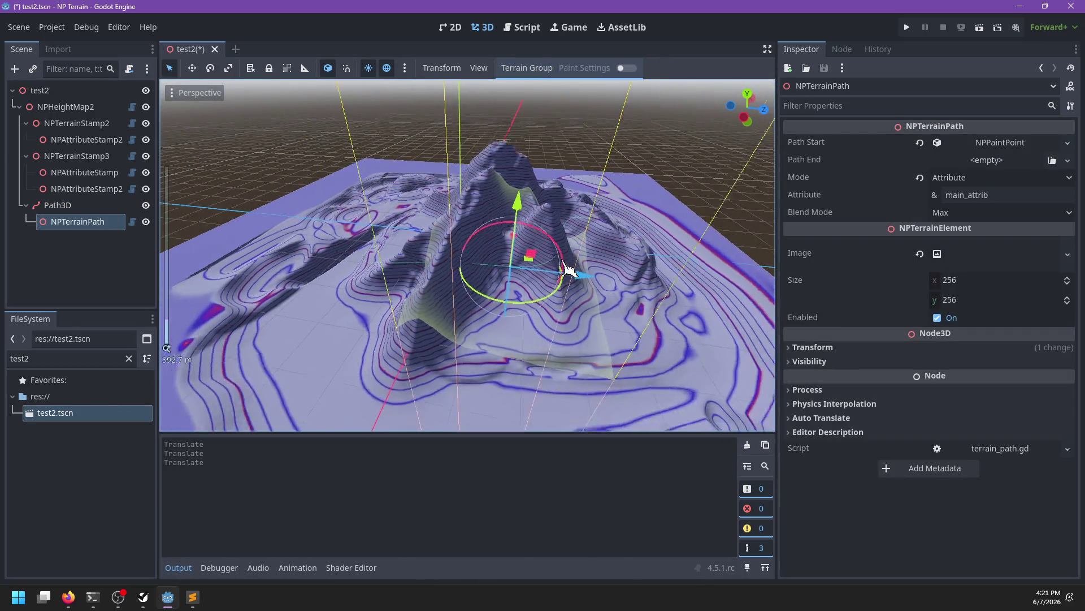
pyautogui.moveTo(568, 270)
pyautogui.mouseDown()
pyautogui.moveTo(650, 290)
pyautogui.moveTo(582, 292)
pyautogui.mouseUp()
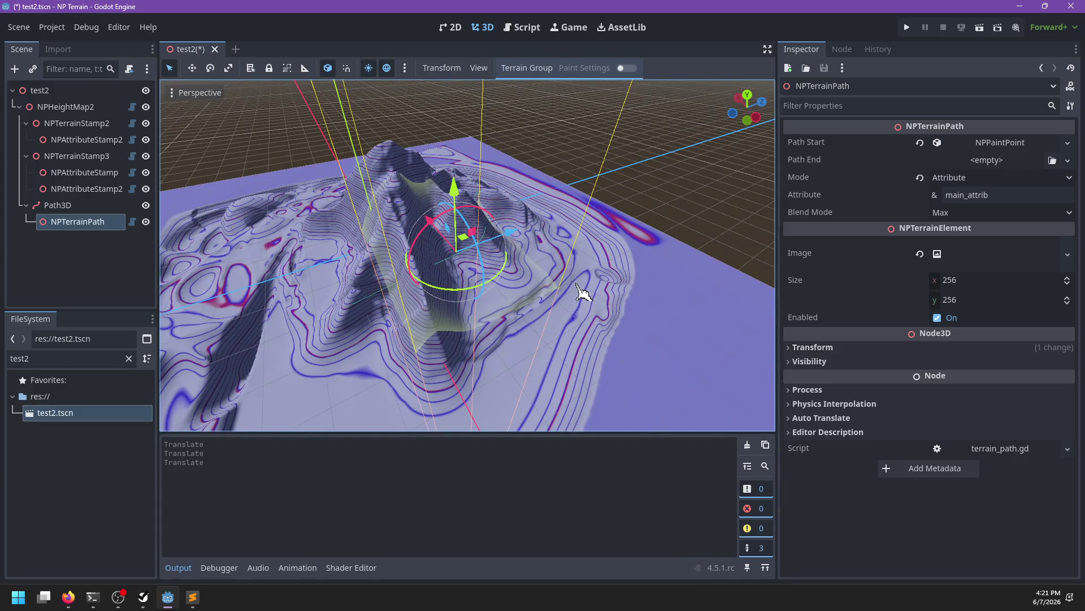
pyautogui.click(132, 107)
# - Look through np_terrain_plugin.gd, terrain_group.gd and element_widget.gd, then open heightmap.gd
pyautogui.click(218, 141)
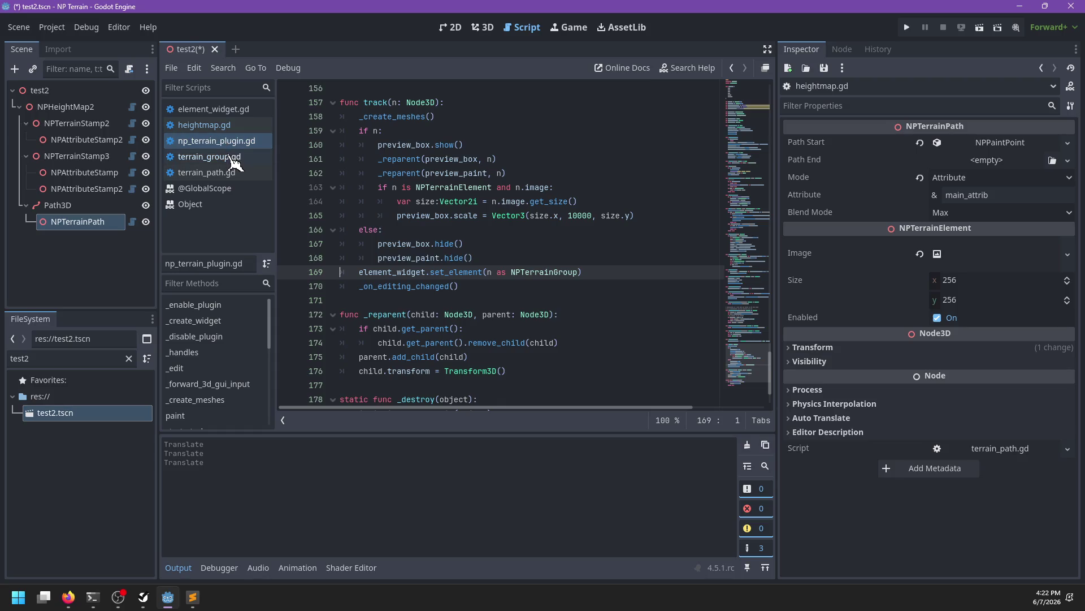
pyautogui.click(231, 158)
pyautogui.click(226, 109)
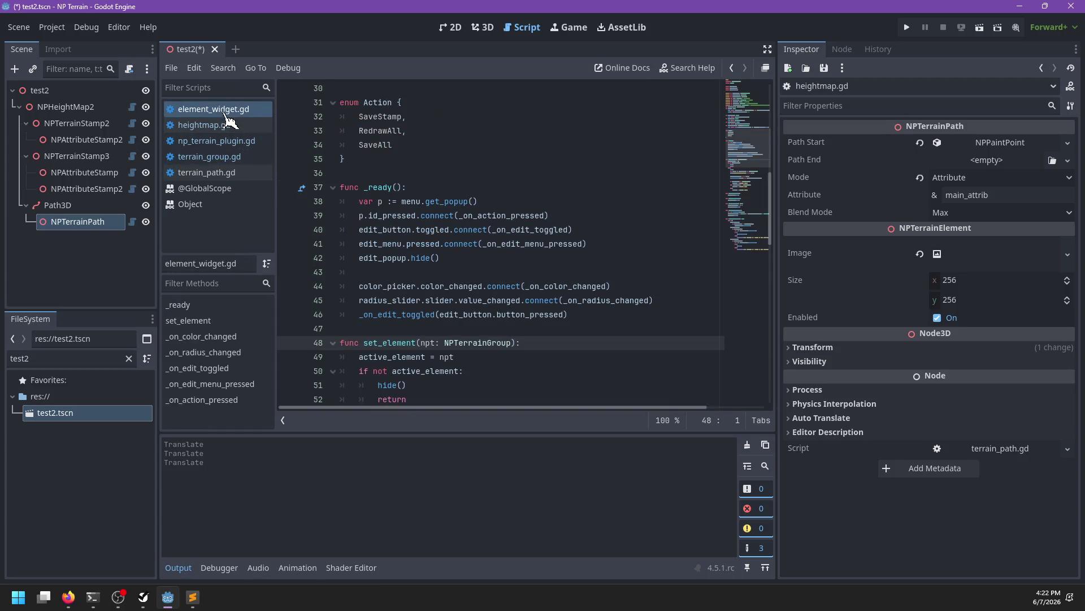
pyautogui.click(243, 140)
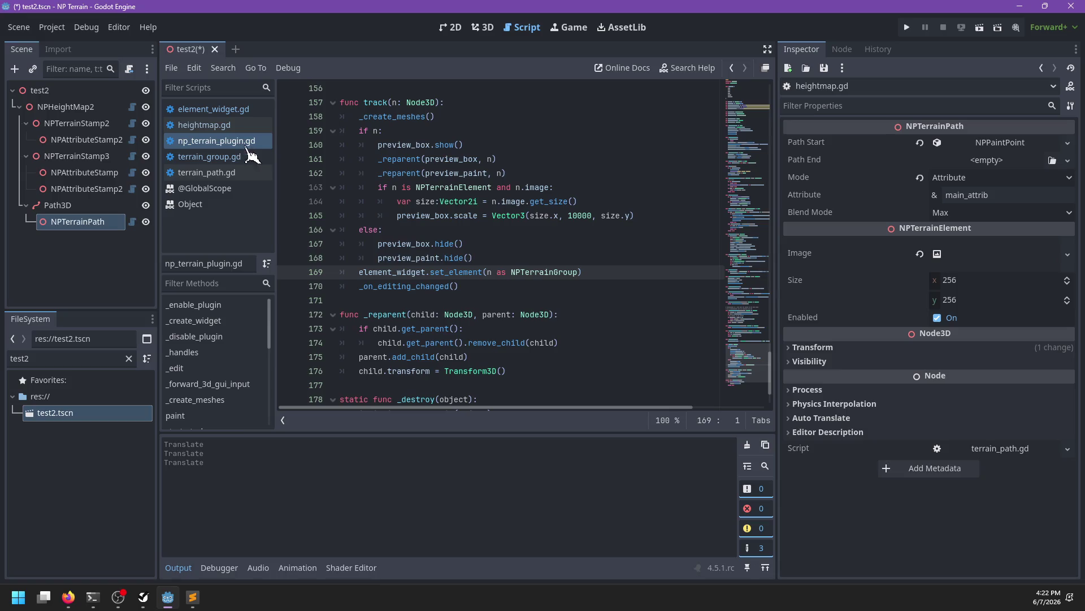
pyautogui.moveTo(504, 259); pyautogui.dragTo(505, 245)
pyautogui.click(226, 126)
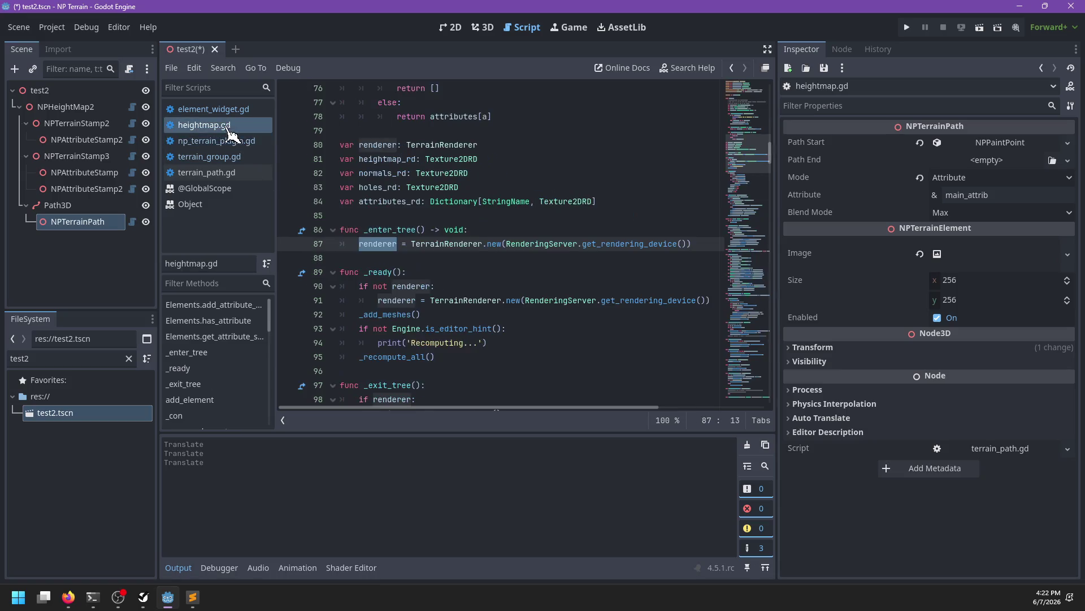
# - Search heightmap.gd for height_edit to find its use in _add_element_children
pyautogui.click(518, 260)
pyautogui.hotkey('ctrl', 'f')
pyautogui.write('height')
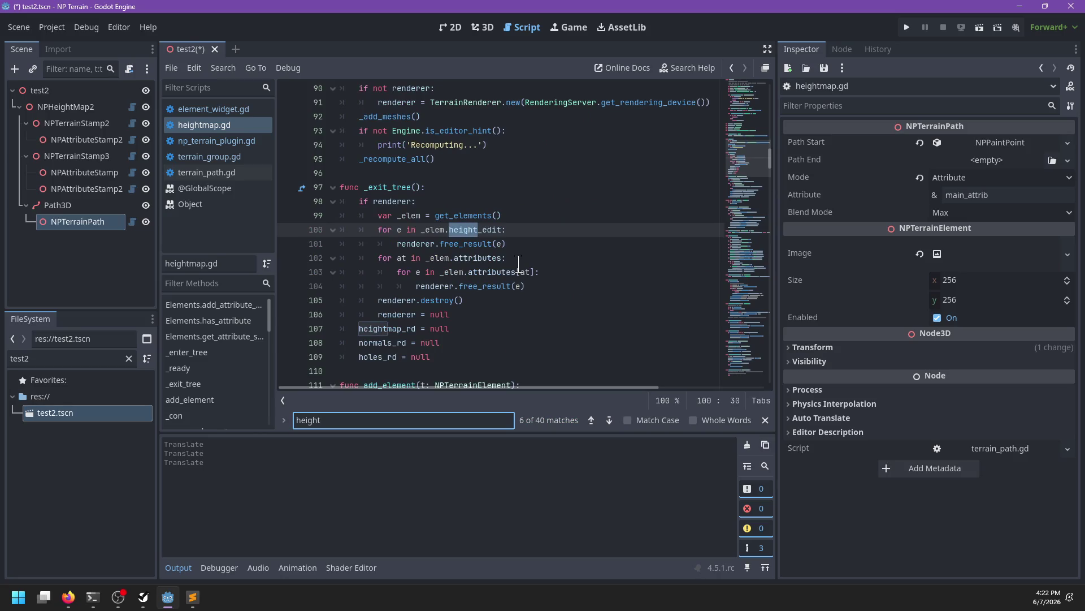
pyautogui.write('_edit')
pyautogui.press('Return')
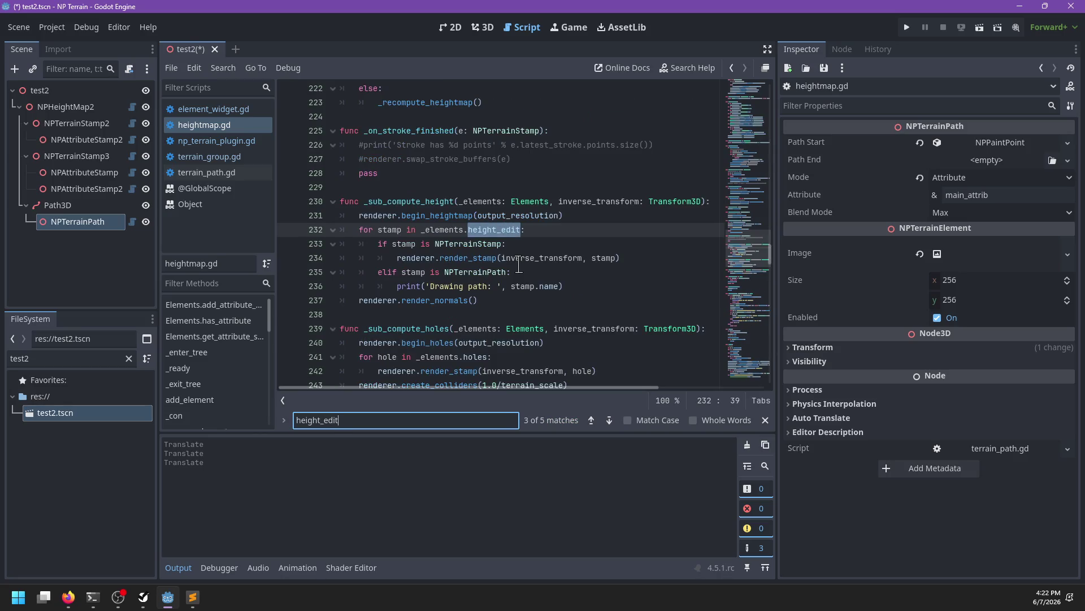
pyautogui.press('Return')
pyautogui.press('Return')
pyautogui.press('Escape')
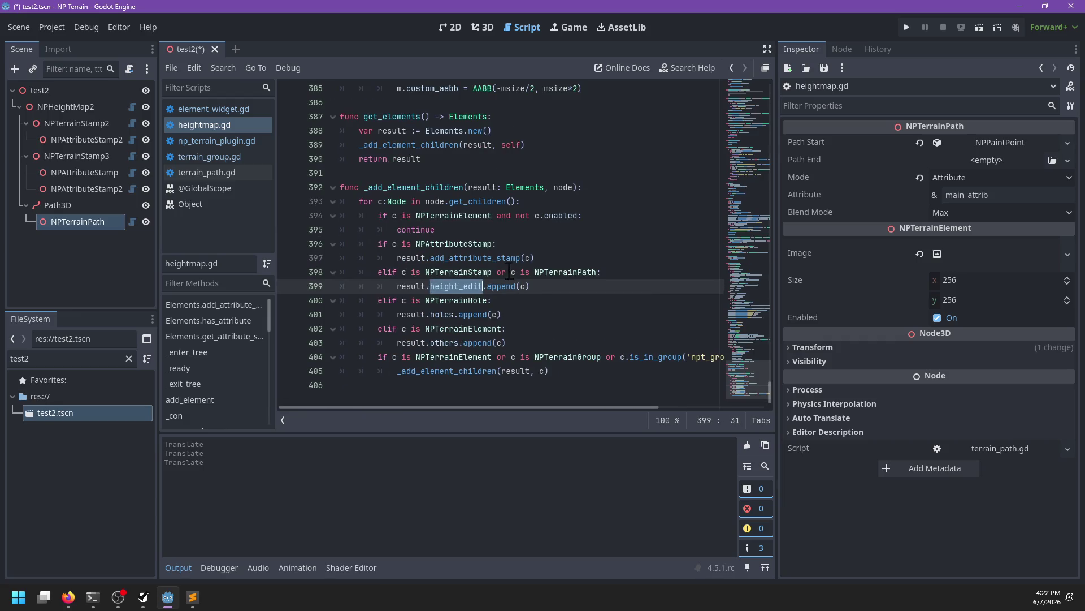
# - Move the NPTerrainPath condition out of the stamp branch into its own 'if c is NPTerrainPath:' branch
pyautogui.moveTo(497, 272); pyautogui.dragTo(596, 272)
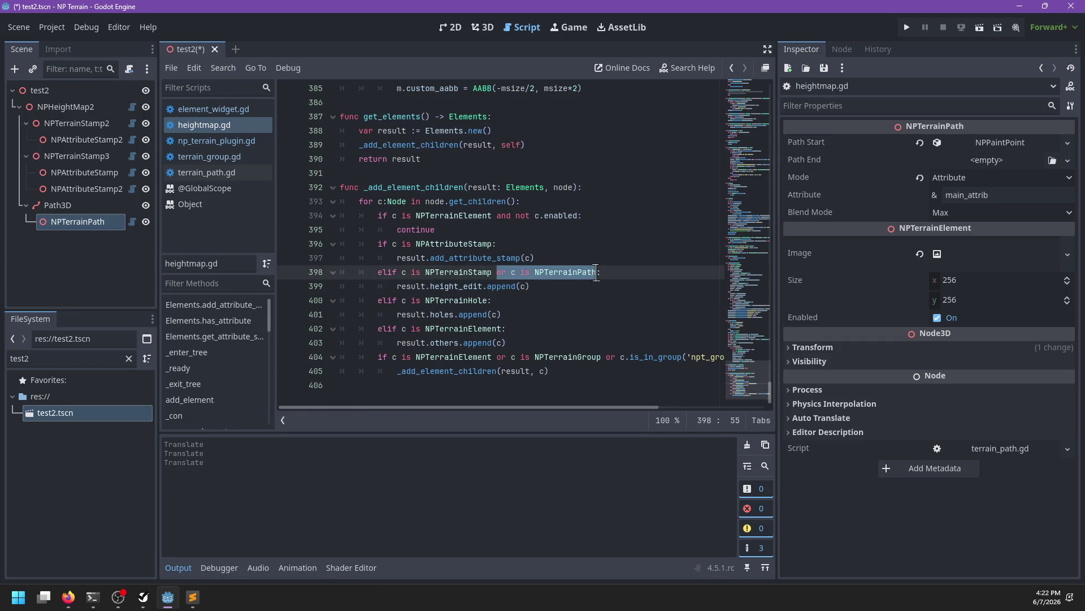
pyautogui.hotkey('ctrl', 'x')
pyautogui.press('BackSpace')
pyautogui.press('Down')
pyautogui.press('End')
pyautogui.press('Return')
pyautogui.press('BackSpace')
pyautogui.write('if c is NP')
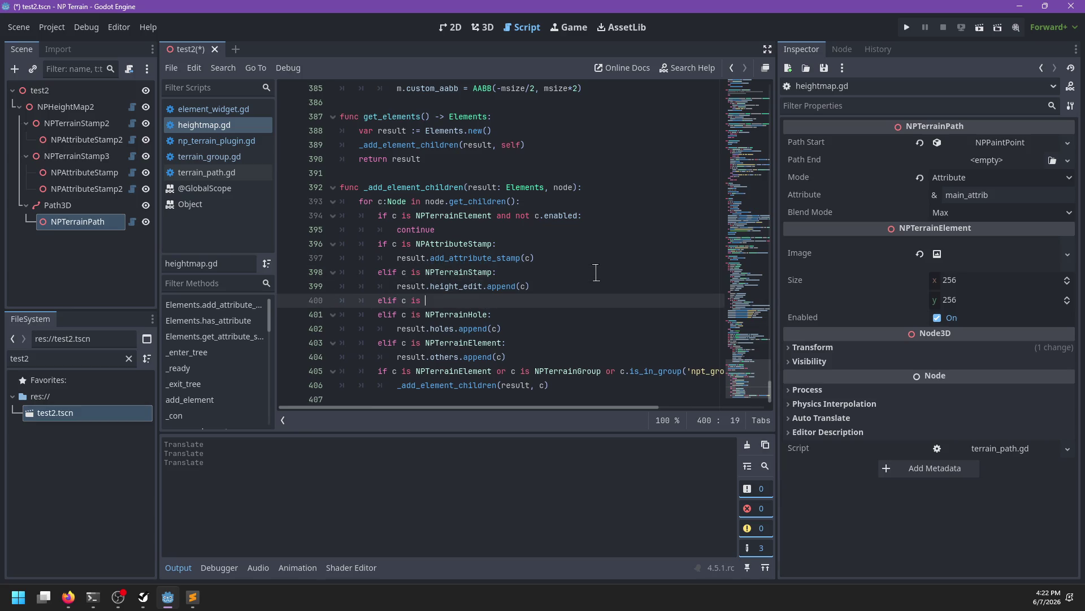
pyautogui.write('TerrainPath:')
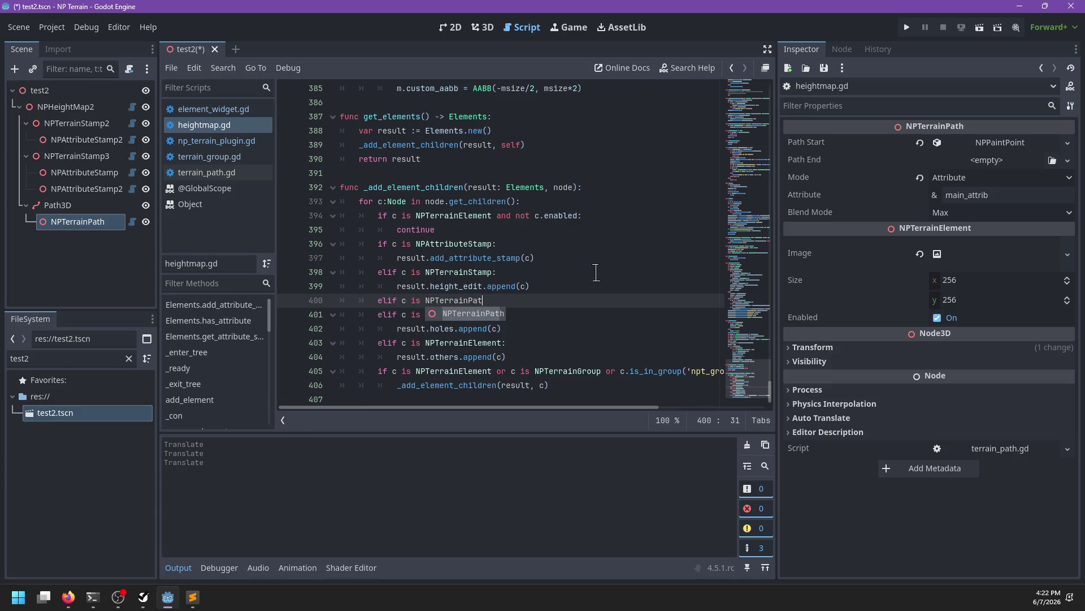
pyautogui.press('Return')
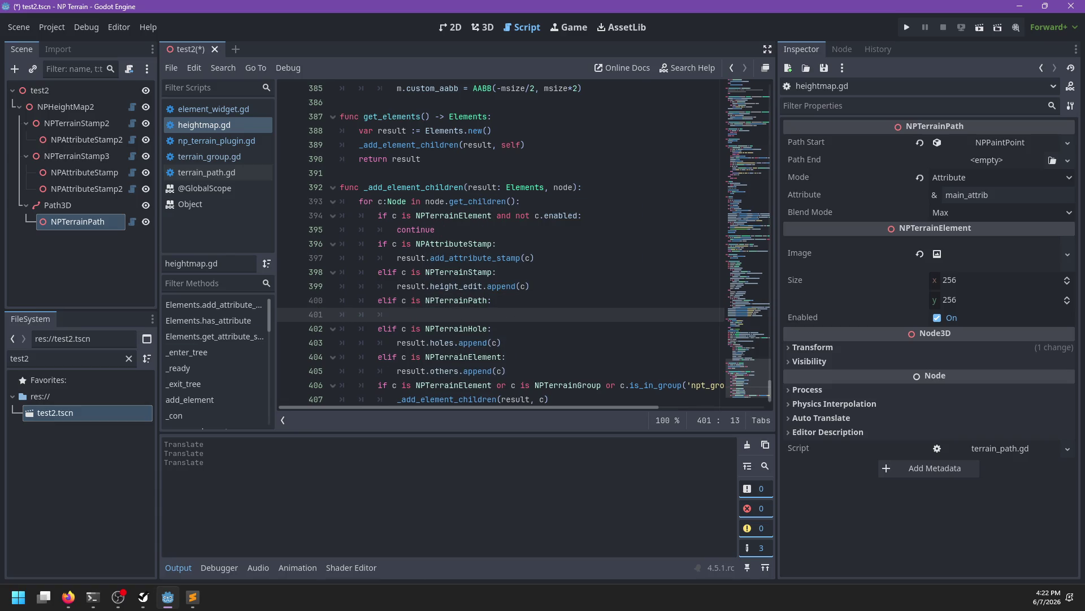
# - Add a 'match c.mode:' block with a TerrainPath.Mode.HeightMap case
pyautogui.hotkey('alt', 'Tab')
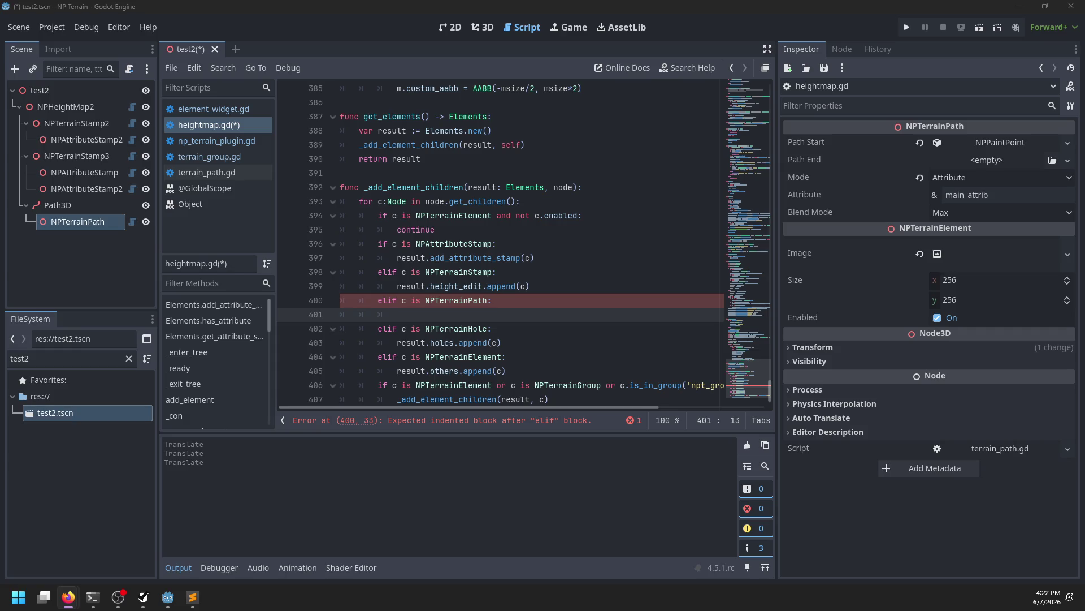
pyautogui.click(478, 315)
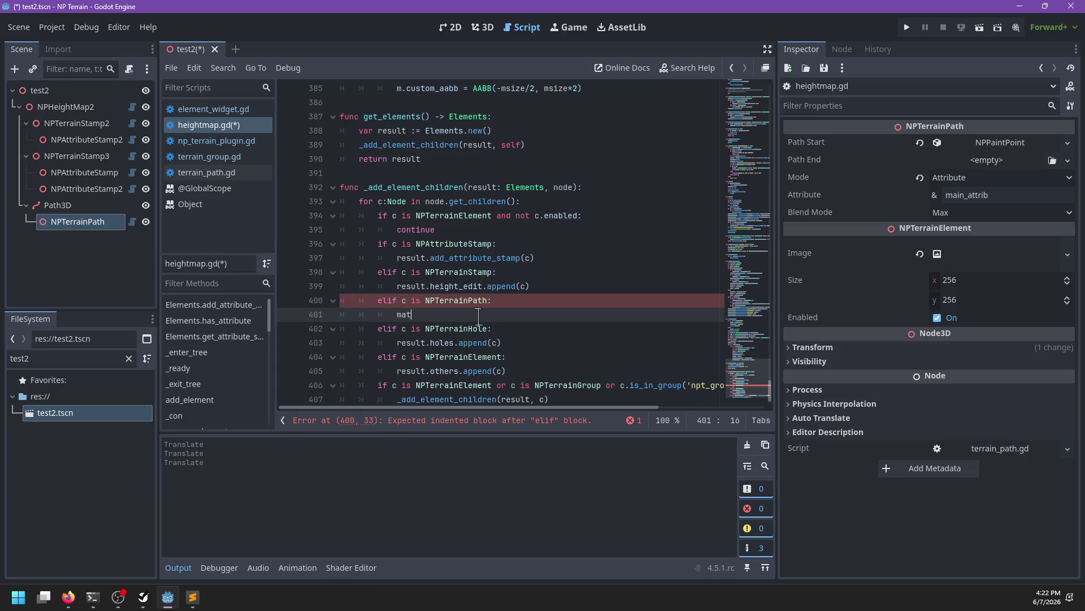
pyautogui.write('ch c.')
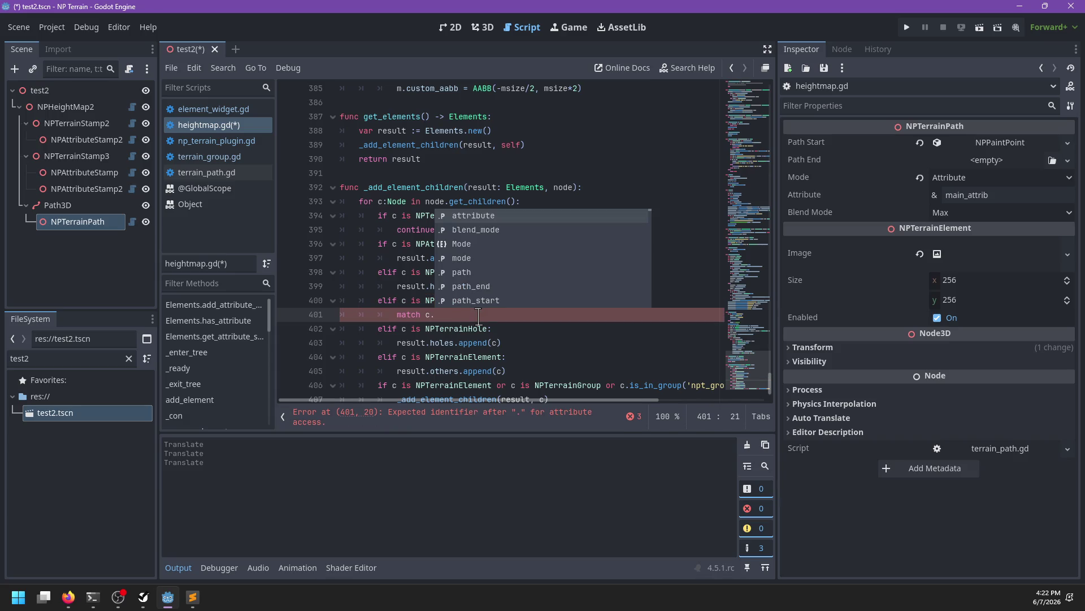
pyautogui.write('mode:')
pyautogui.press('Return')
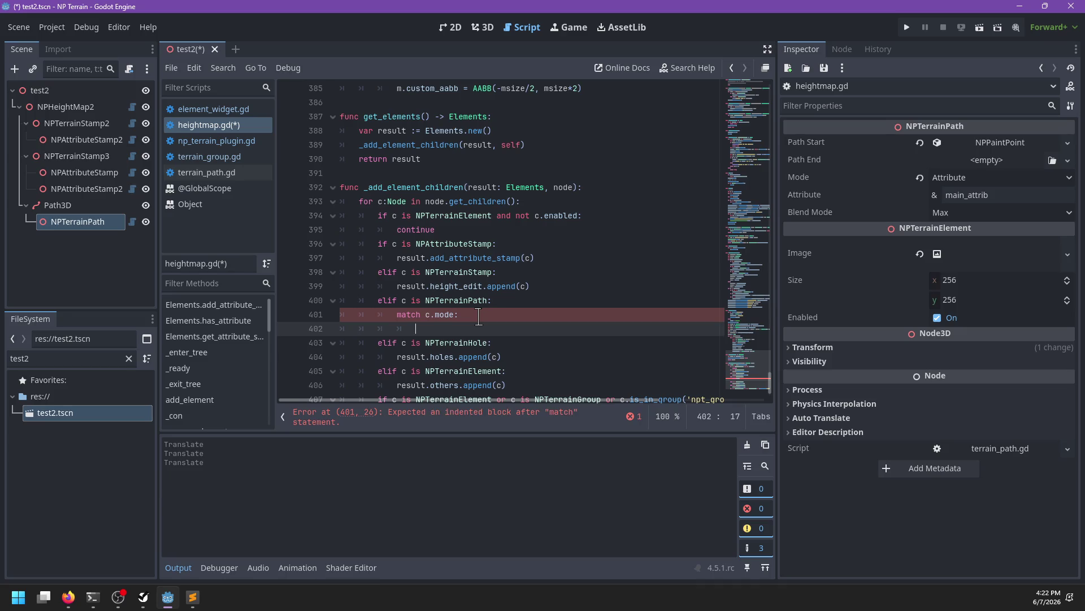
pyautogui.write('Terrain')
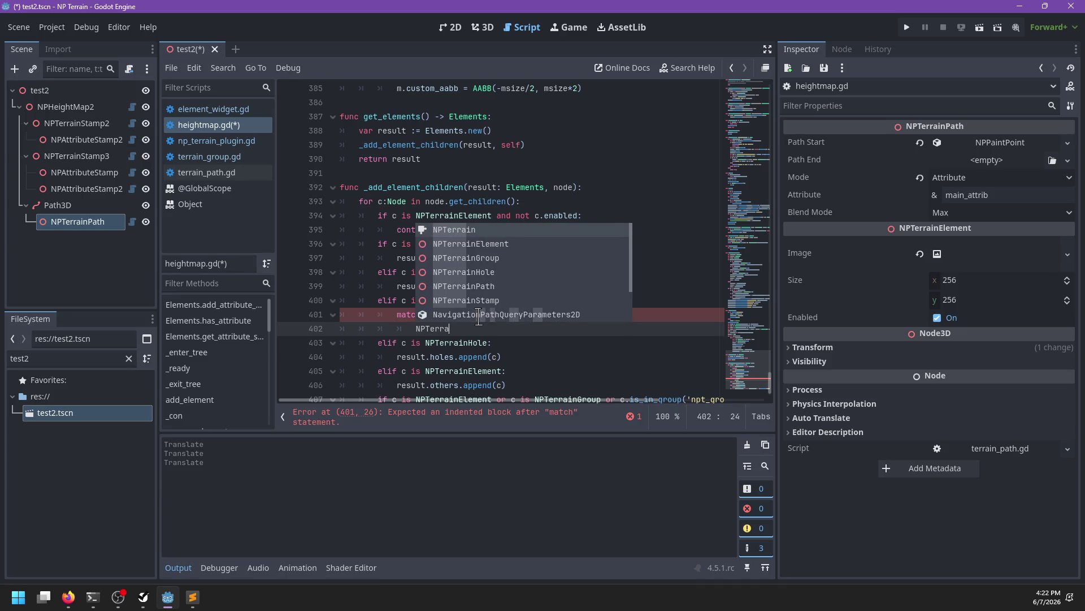
pyautogui.write('Path.Mode.')
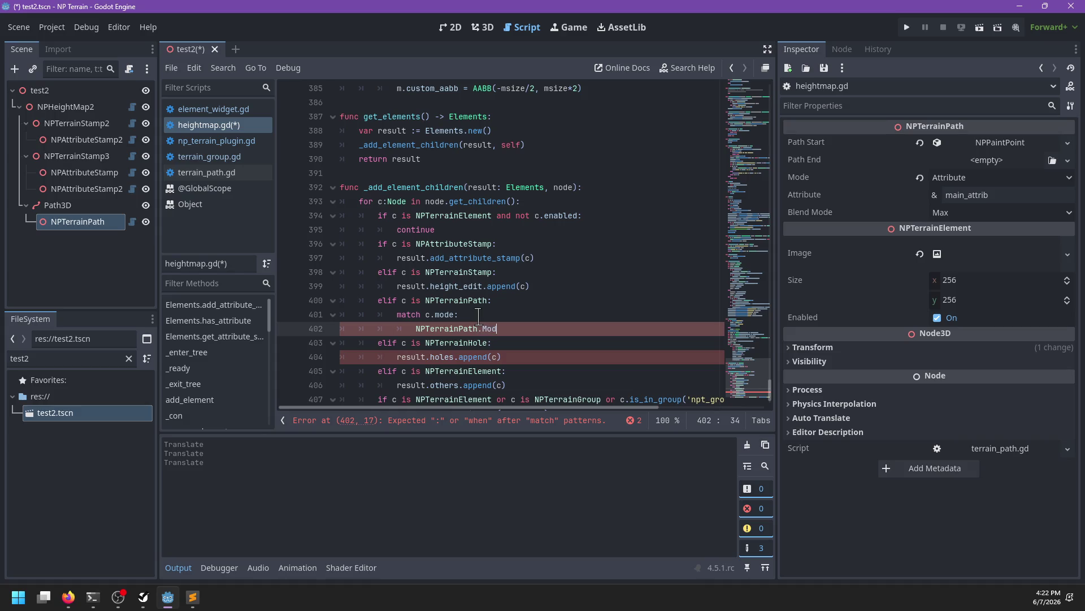
pyautogui.press('Return')
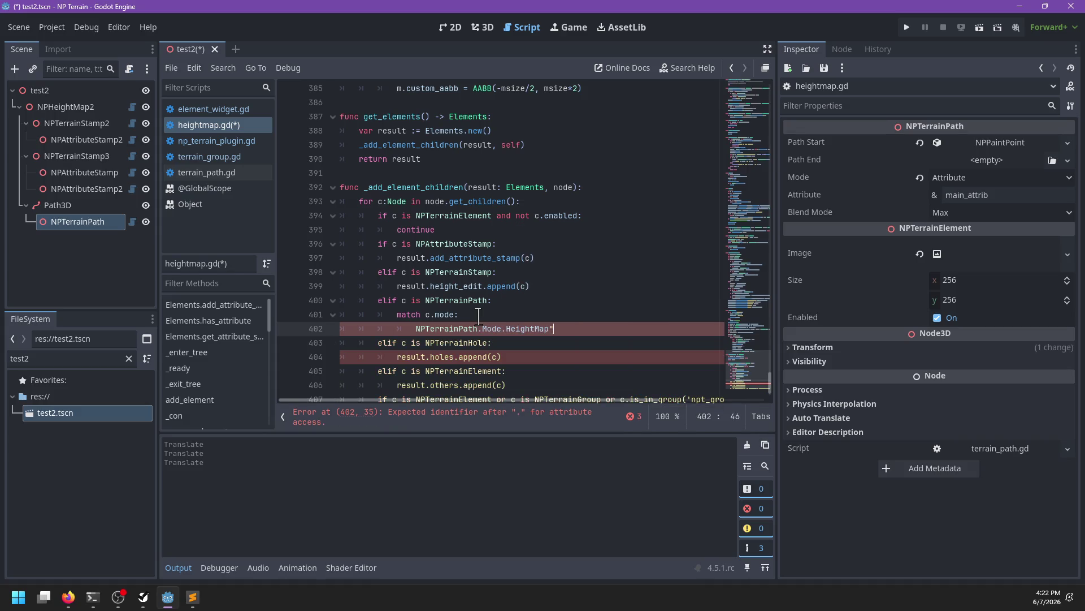
pyautogui.write(':')
pyautogui.press('Return')
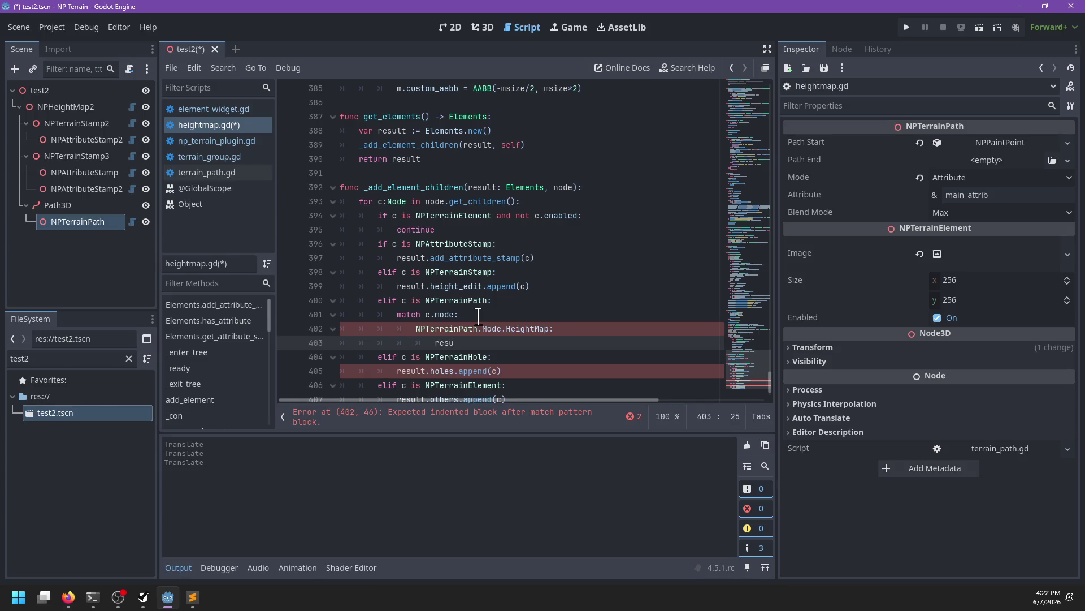
# - Make the HeightMap case append the path to height_edit
pyautogui.write('hei')
pyautogui.press('Return')
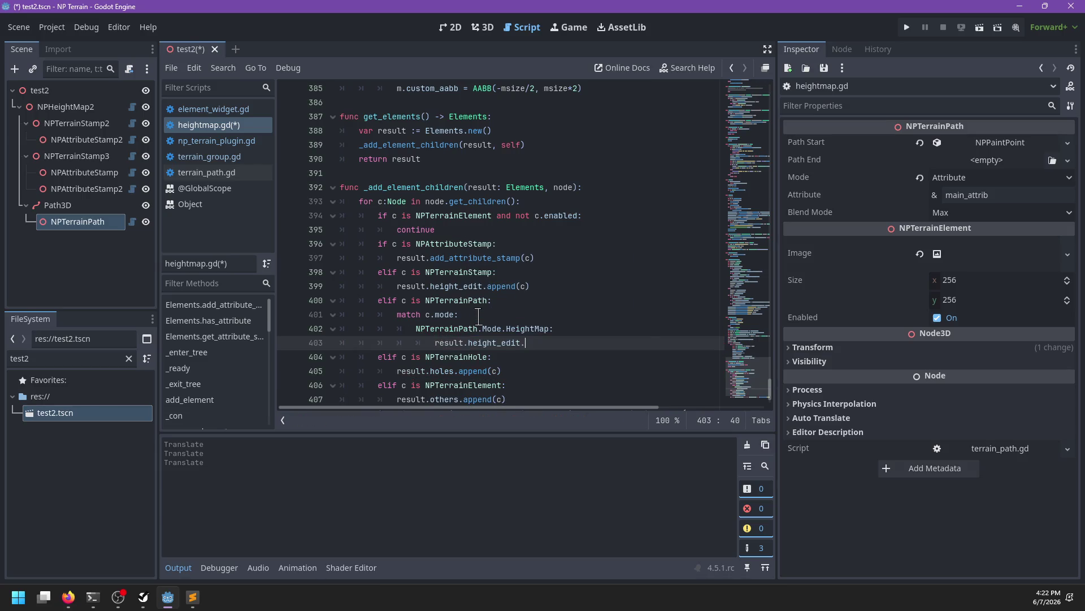
pyautogui.write('.append')
pyautogui.press('Return')
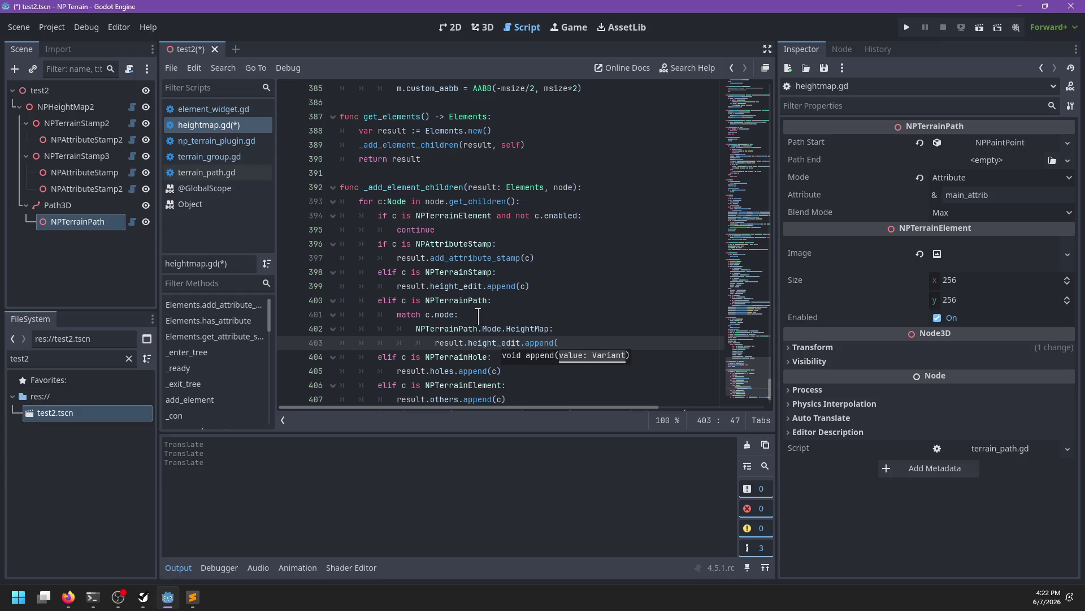
pyautogui.write(')')
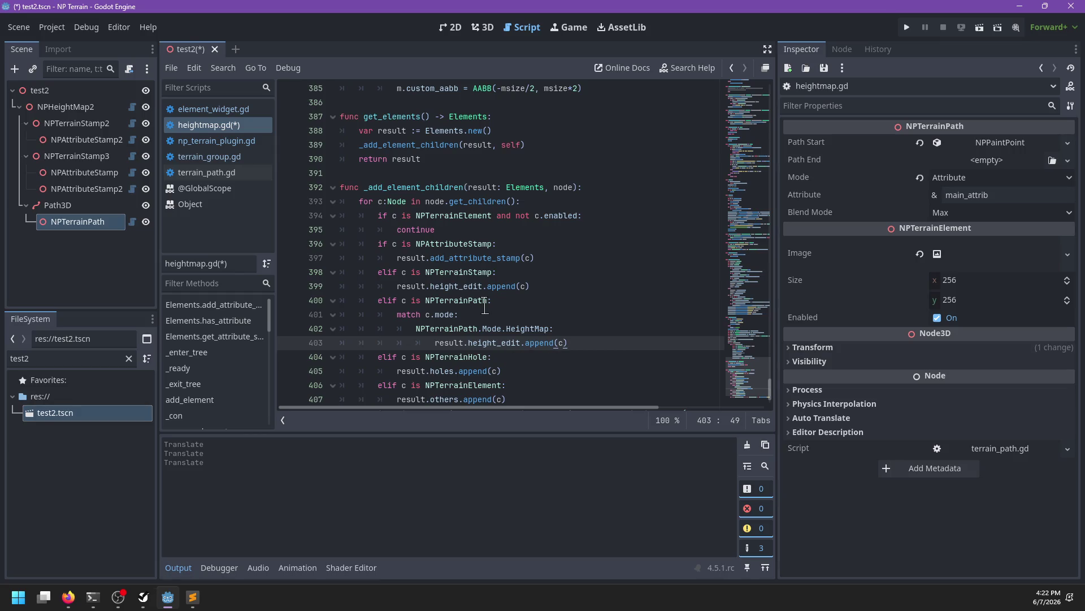
pyautogui.press('Return')
# - Add a Mode.Attribute case that calls add_attribute_stamp(c)
pyautogui.write('Terrain')
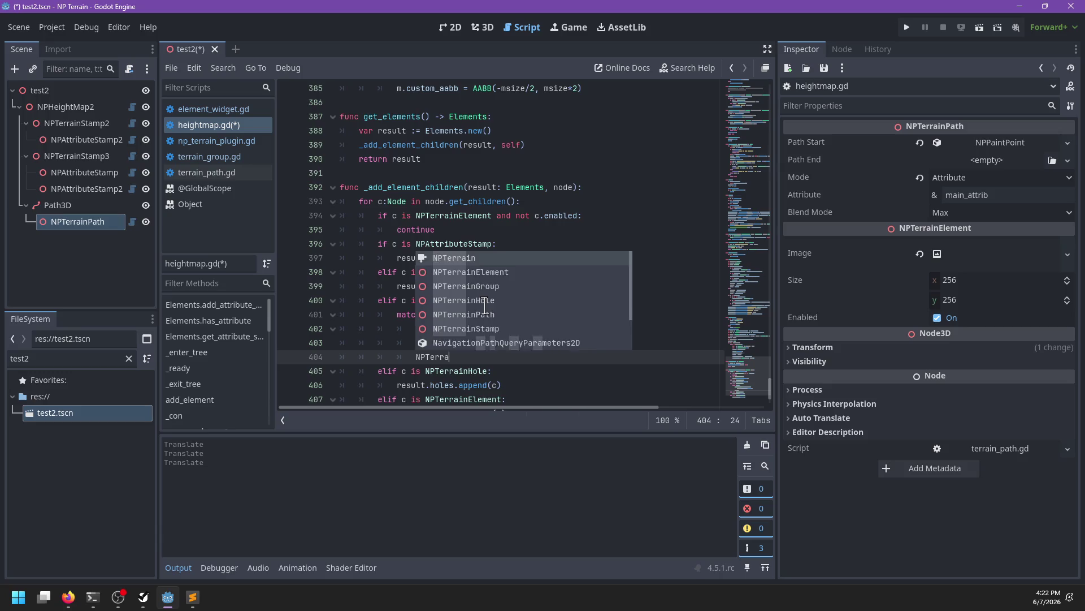
pyautogui.write('P')
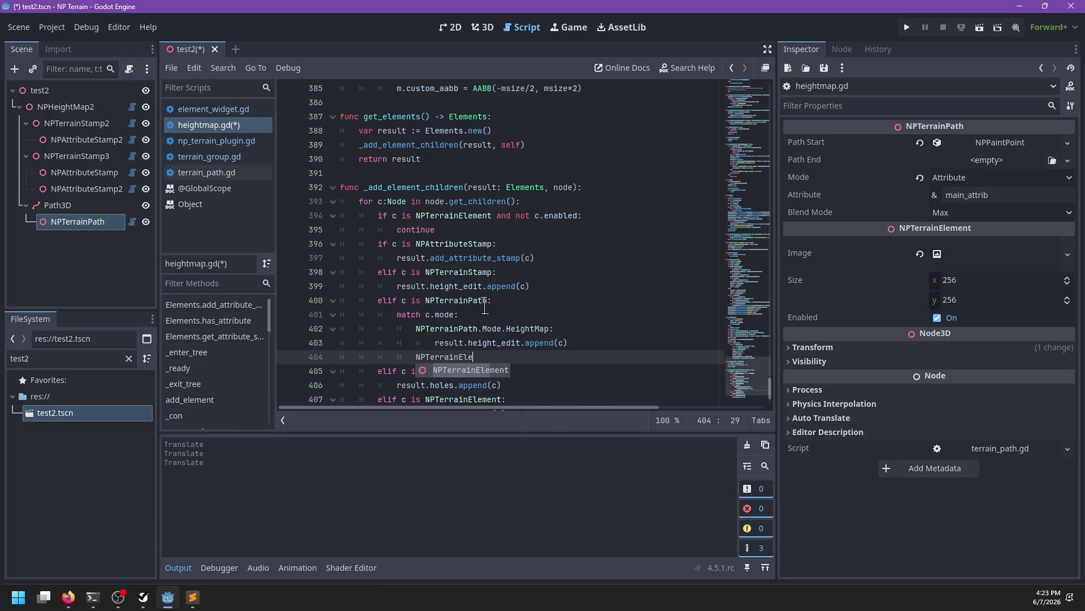
pyautogui.press('BackSpace')
pyautogui.write('Path.Mode.')
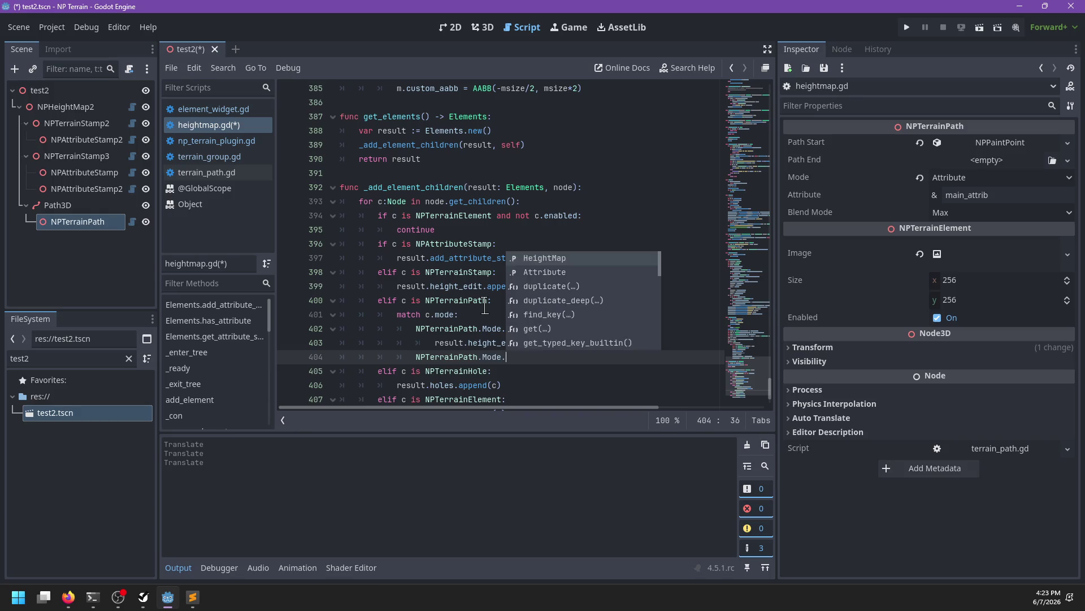
pyautogui.press('Down')
pyautogui.press('Return')
pyautogui.write(':')
pyautogui.press('Return')
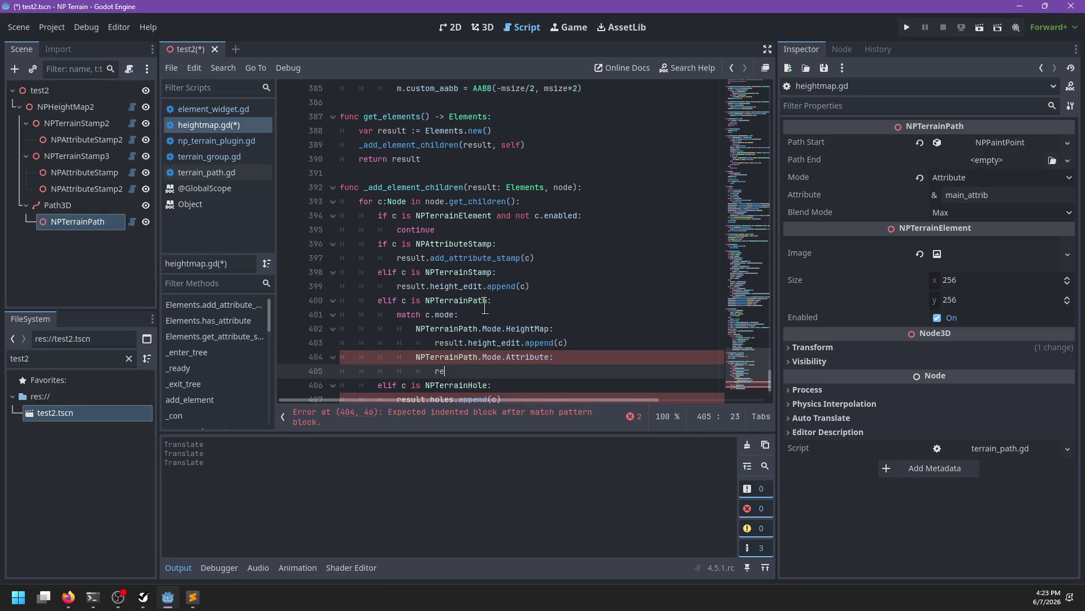
pyautogui.write('.add_attrib')
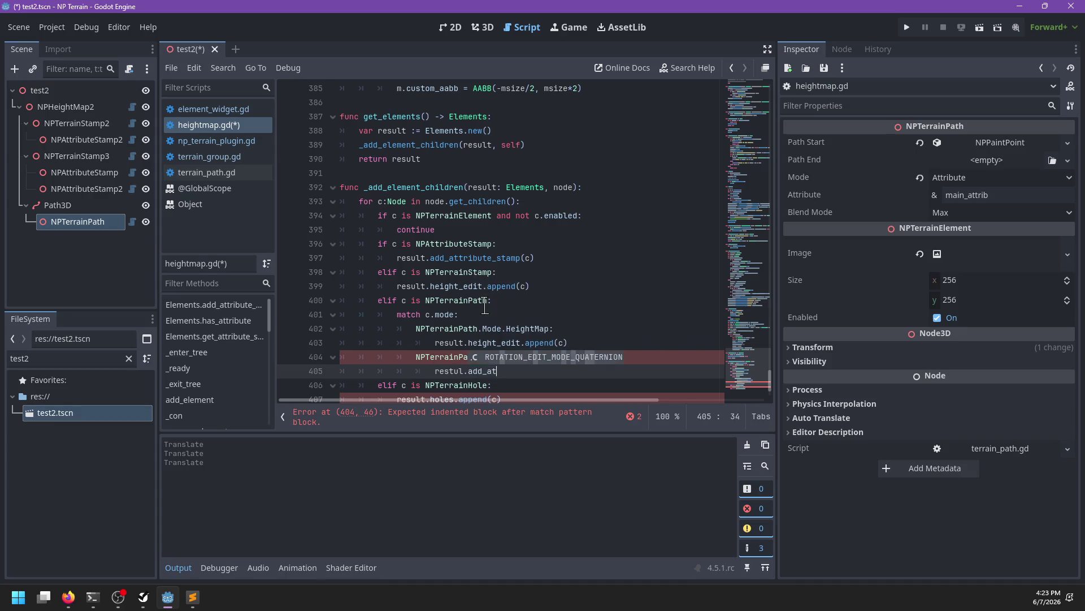
pyautogui.write('ute_s')
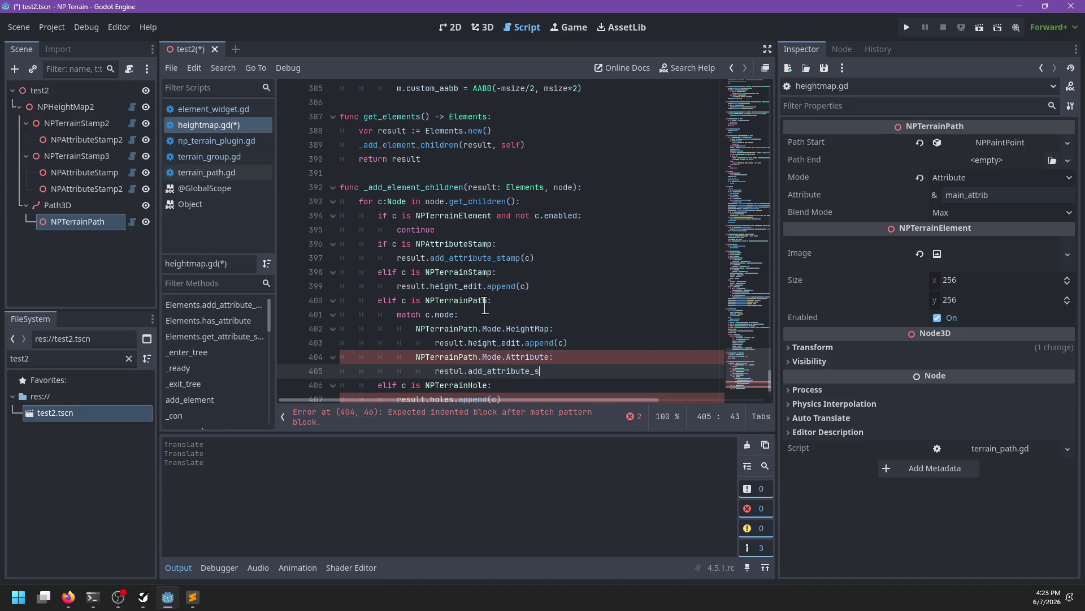
pyautogui.write('tamp(c')
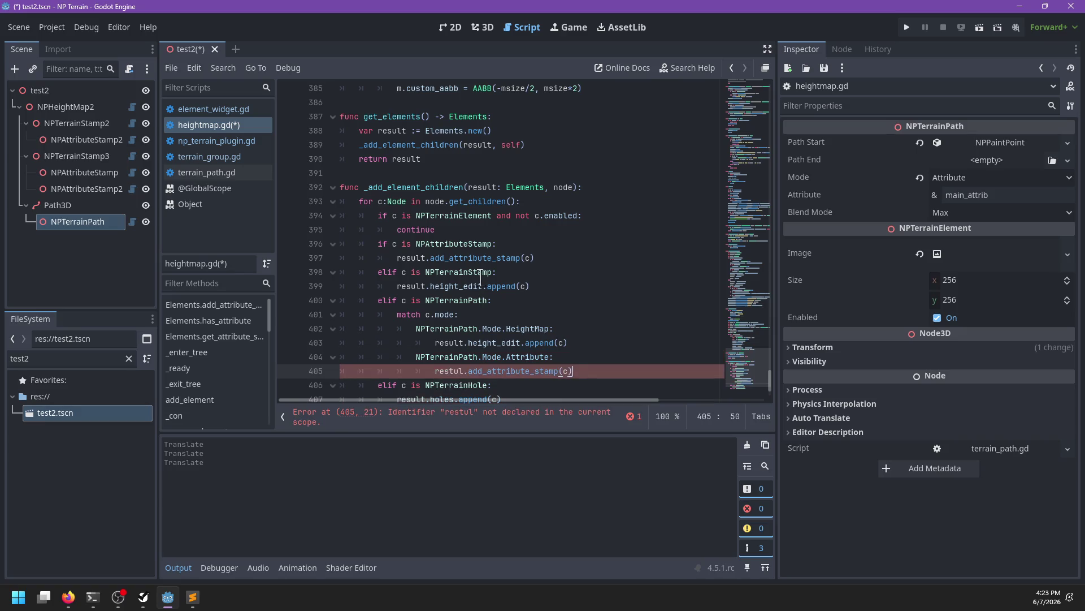
pyautogui.keyDown('ctrl'); pyautogui.click(490, 258); pyautogui.keyUp('ctrl')
# - Rename the add_attribute_stamp call on line 397 to add_attribute_editor
pyautogui.press('BackSpace')
pyautogui.press('BackSpace')
pyautogui.press('BackSpace')
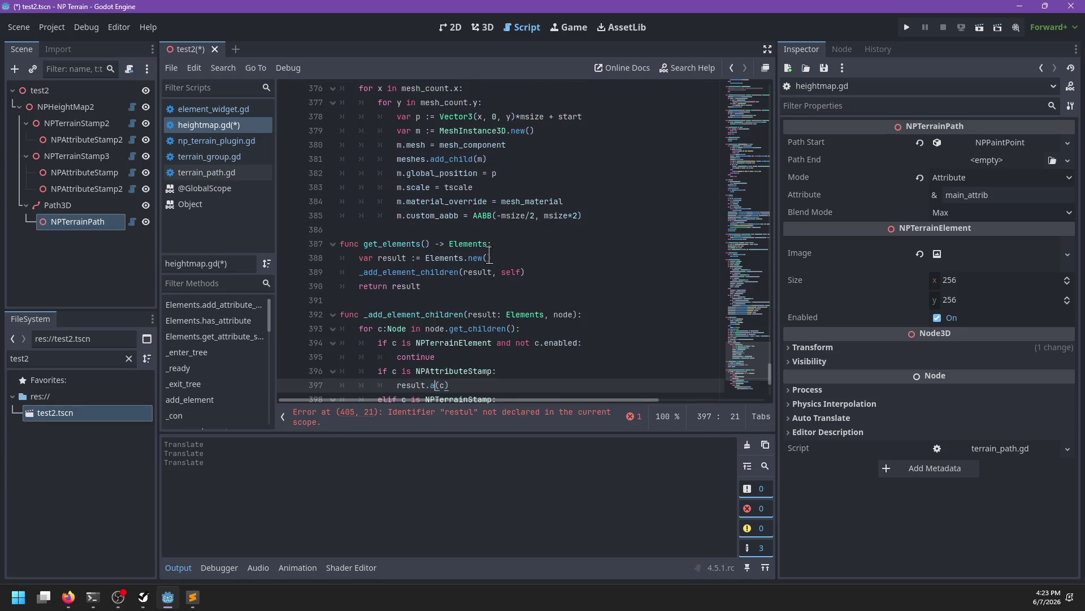
pyautogui.write('ibute_e')
pyautogui.write('ditor')
pyautogui.scroll(20, 488, 251)
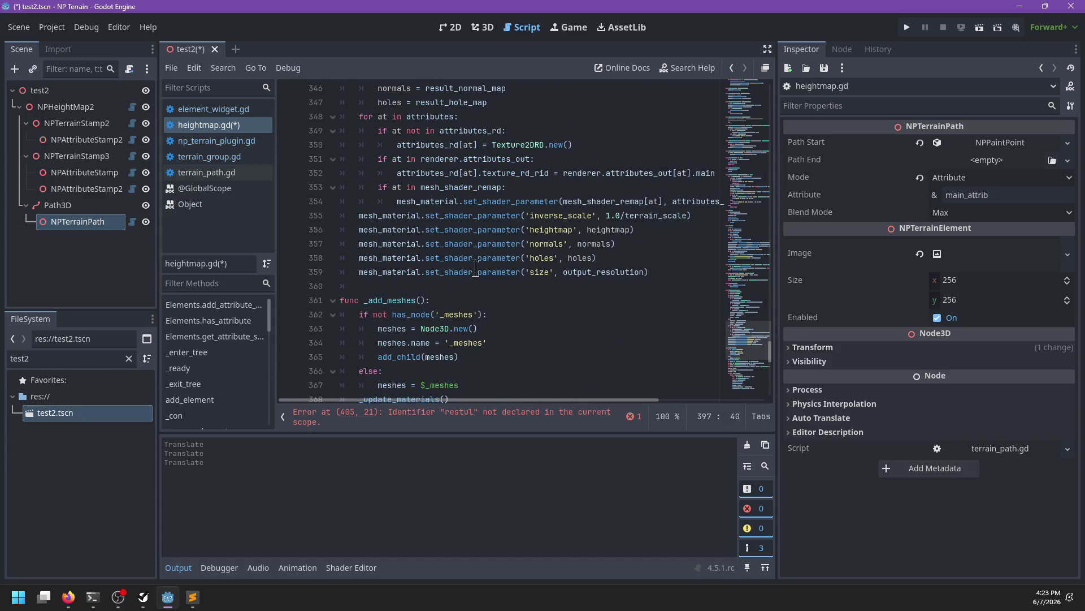
# - Fix the misspelled 'restul' on line 405 to 'result'
pyautogui.click(481, 417)
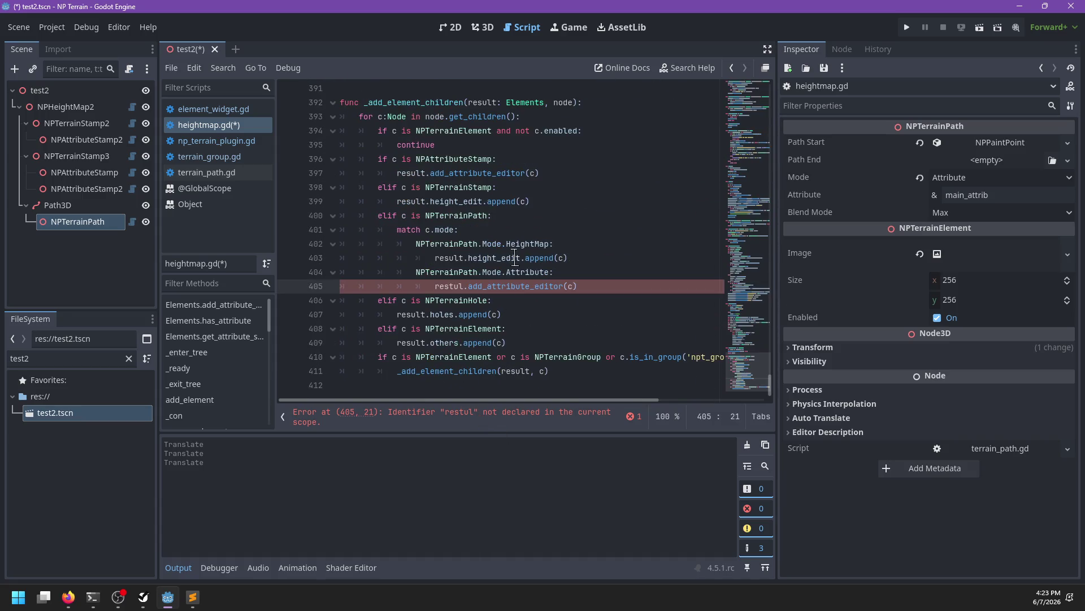
pyautogui.doubleClick(439, 287)
pyautogui.write('result')
pyautogui.moveTo(741, 381); pyautogui.dragTo(740, 90)
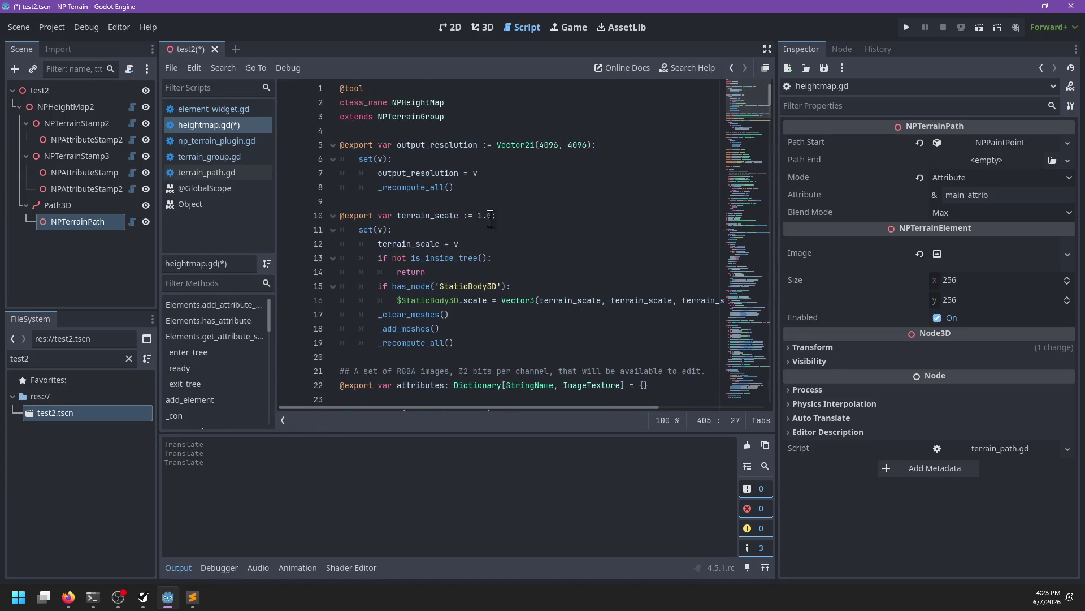
# - Add a '# Like height_edit, these have NPAttributeStamps and NPTerrainPath' comment above the attributes dictionary
pyautogui.scroll(-5, 455, 226)
pyautogui.scroll(-11, 454, 226)
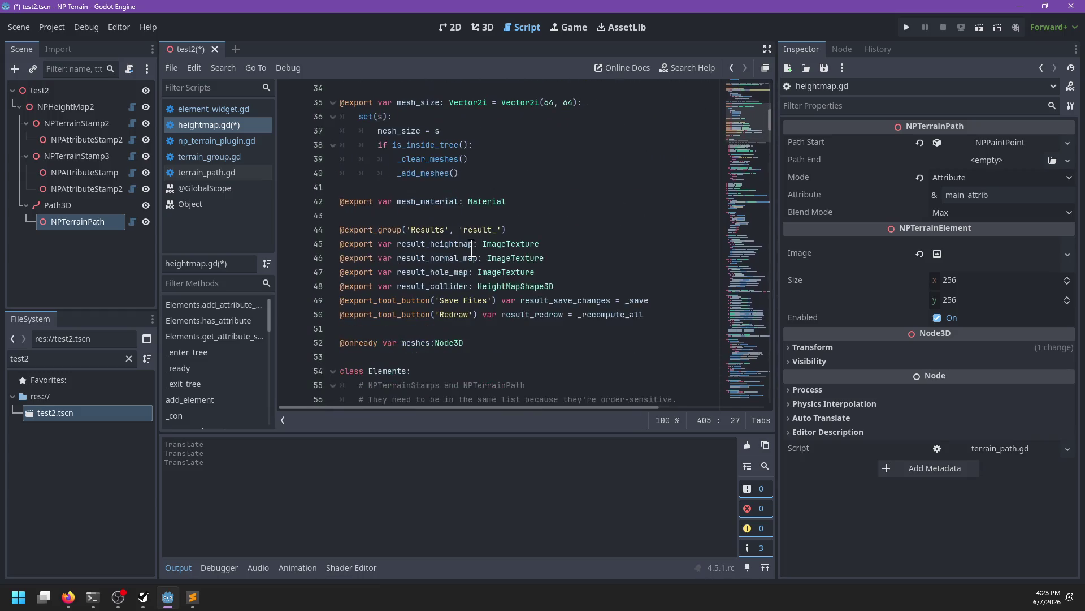
pyautogui.click(582, 237)
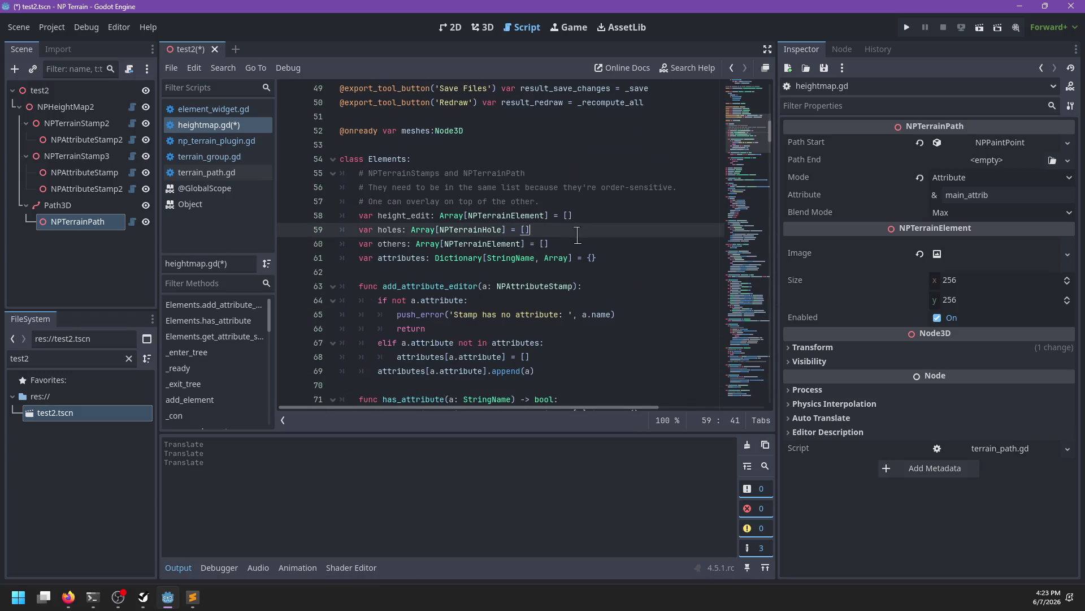
pyautogui.doubleClick(486, 243)
pyautogui.click(565, 243)
pyautogui.scroll(-1, 563, 237)
pyautogui.press('Return')
pyautogui.write('# Like height_e')
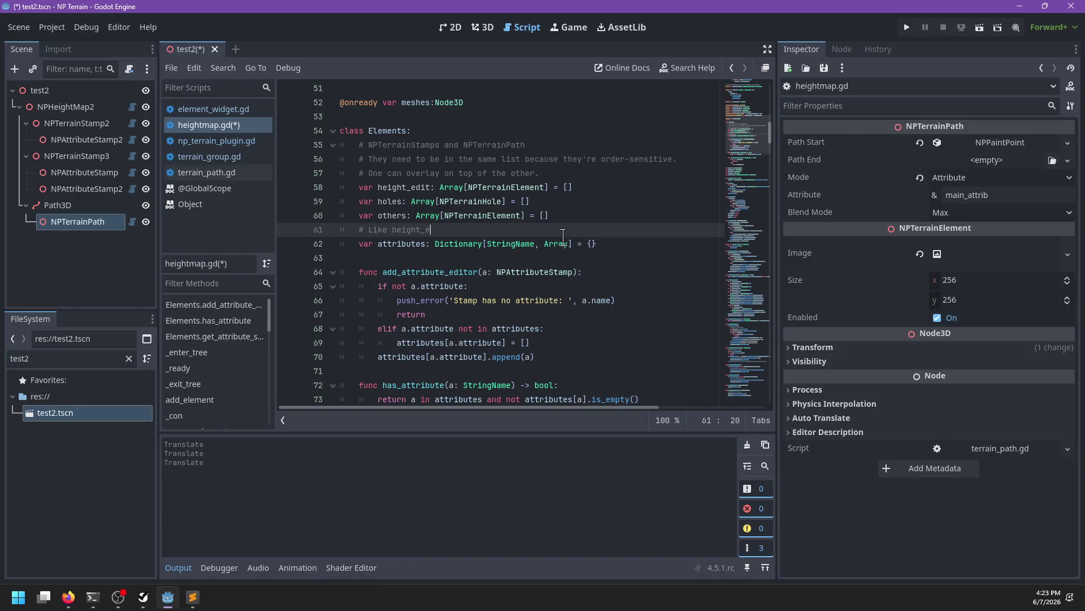
pyautogui.write('dit,')
pyautogui.write(' these have NPAttrib')
pyautogui.write('uteStamps and NPT')
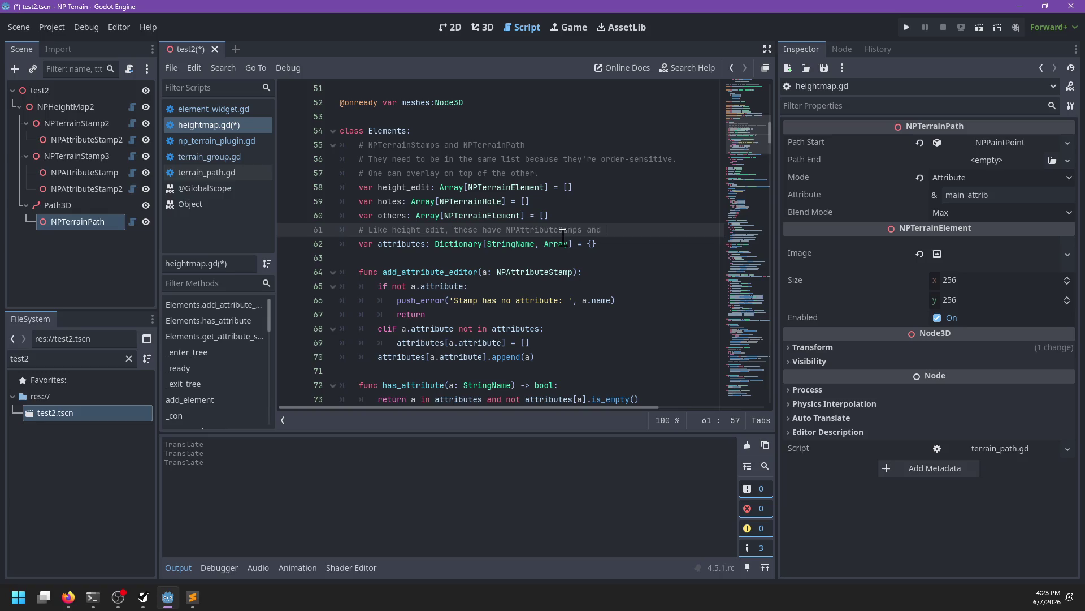
pyautogui.write('errainPath')
pyautogui.click(564, 230)
pyautogui.write('tr')
pyautogui.press('BackSpace')
pyautogui.click(445, 229)
pyautogui.click(629, 246)
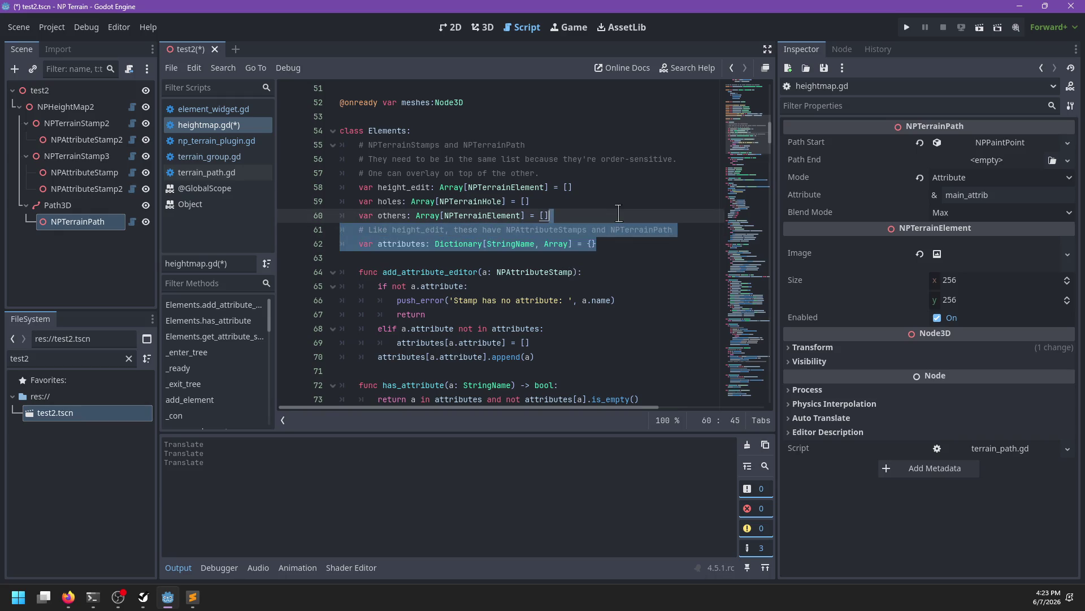
# - Change add_attribute_editor's parameter type from NPAttributeStamp to NPTerrainElement and save
pyautogui.scroll(-1, 626, 248)
pyautogui.scroll(-3, 626, 252)
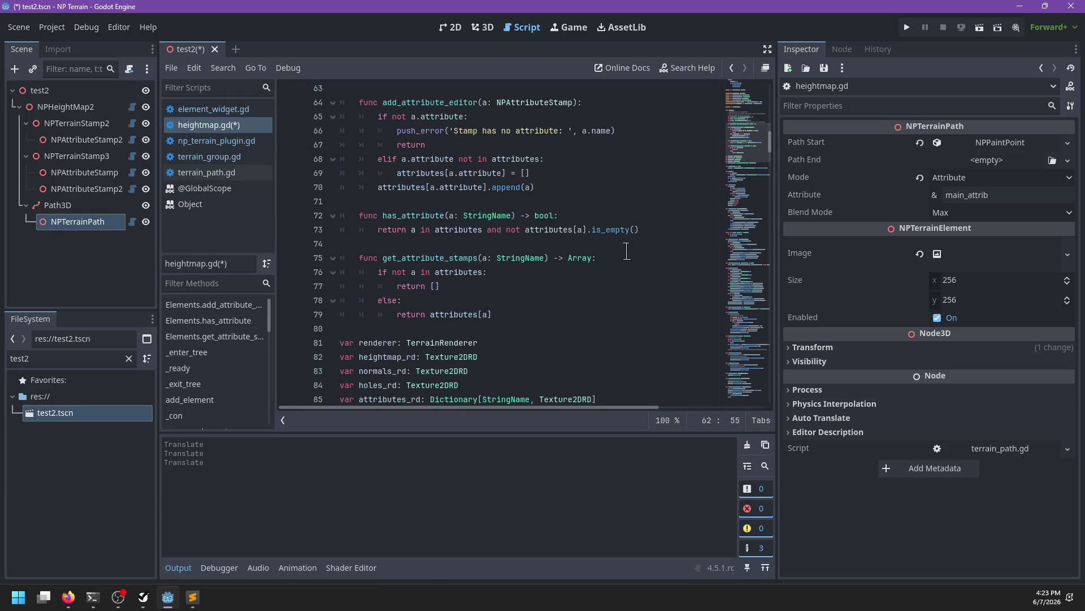
pyautogui.doubleClick(523, 104)
pyautogui.scroll(2, 650, 242)
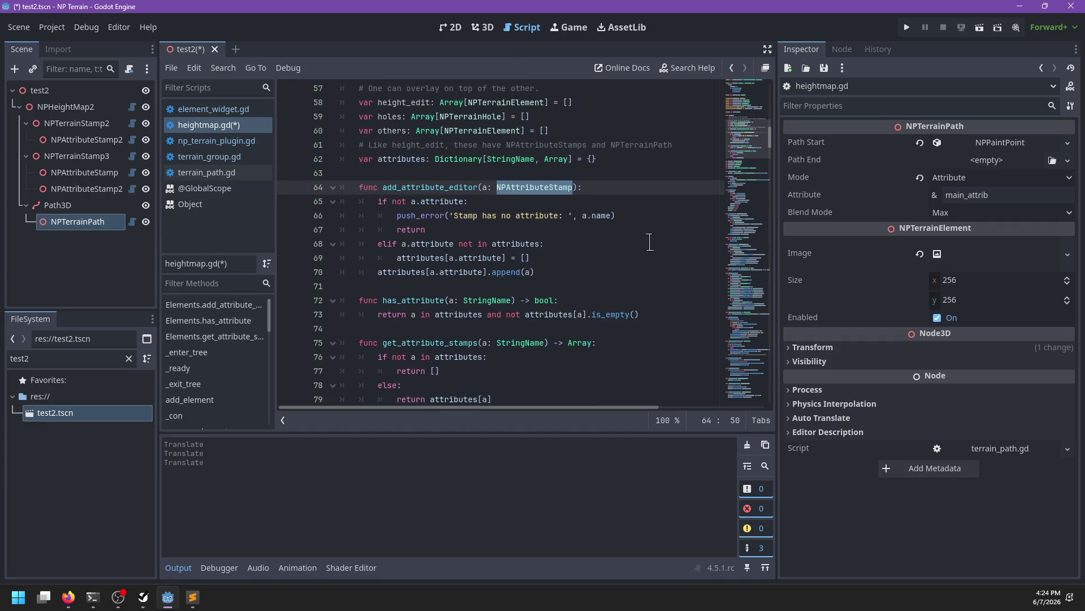
pyautogui.write('NPTerrainEleme')
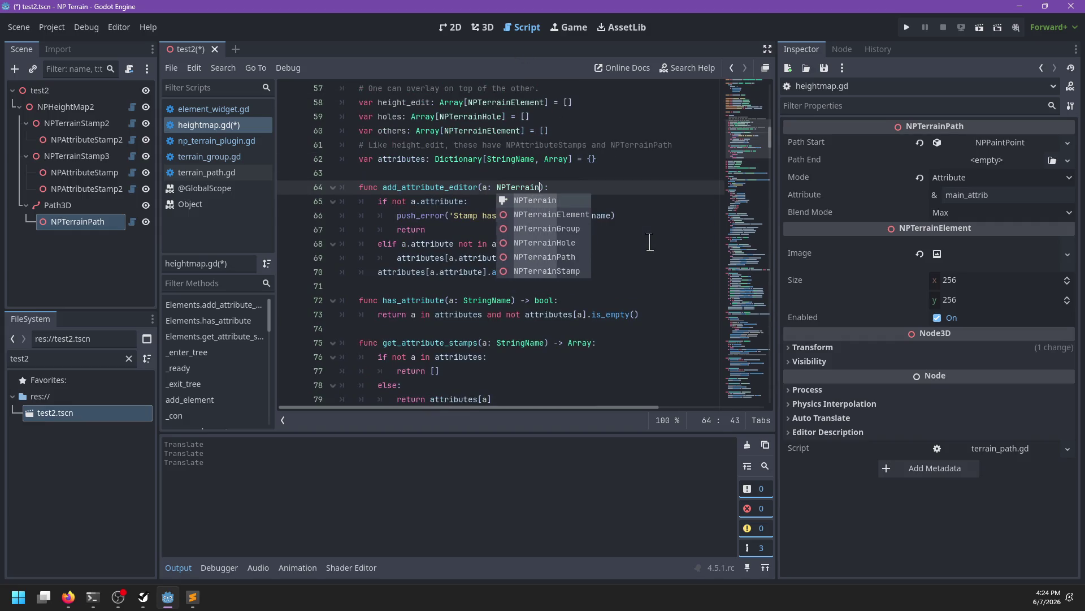
pyautogui.write('nt')
pyautogui.click(453, 230)
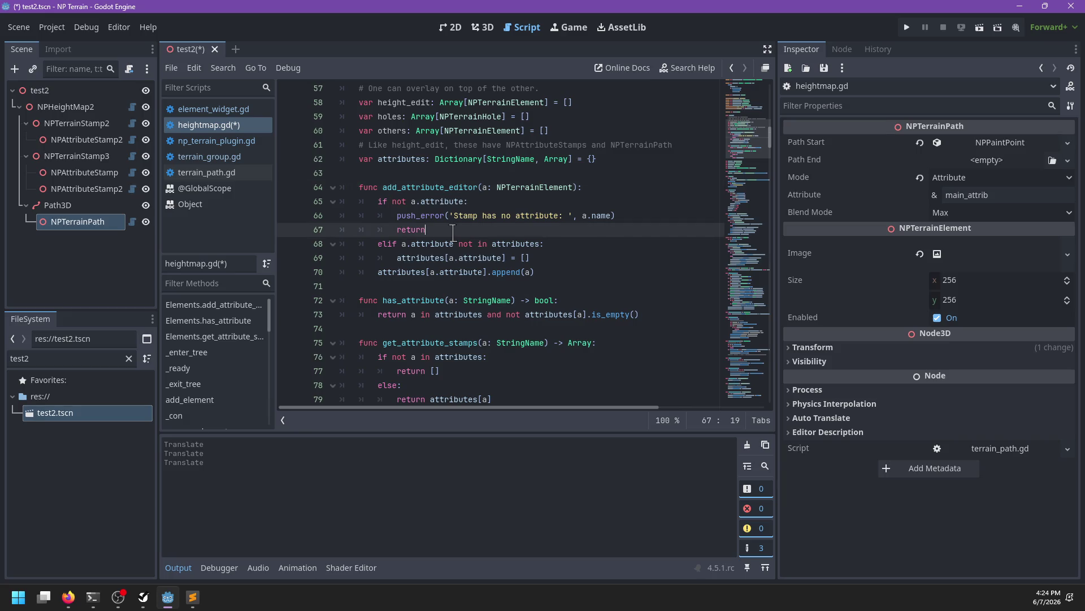
pyautogui.hotkey('ctrl', 's')
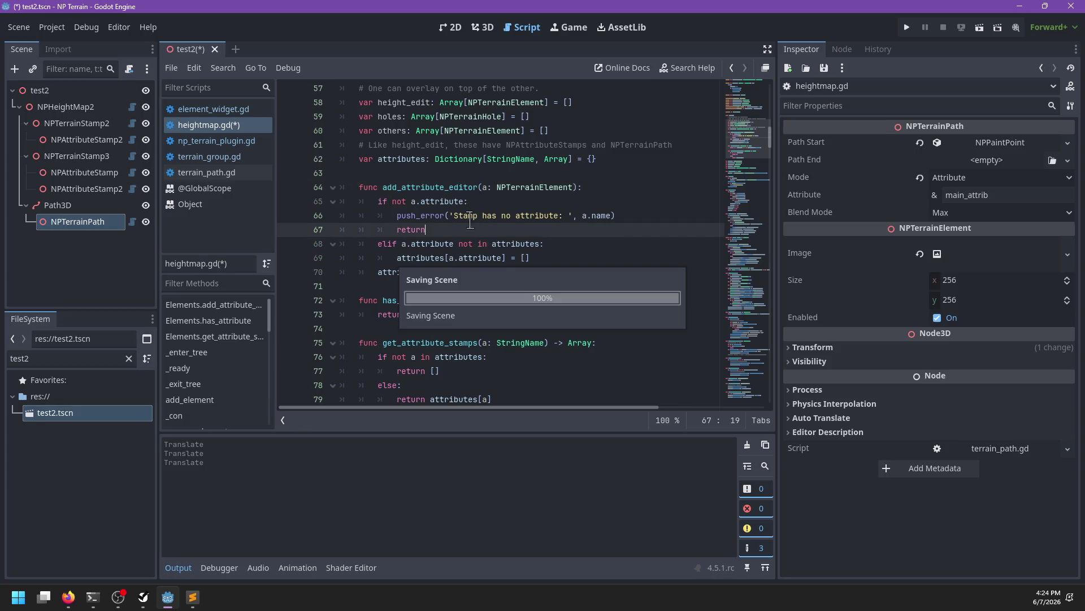
# - Change the remaining 'Stamp' type reference to 'Element' and save heightmap.gd with the scene
pyautogui.doubleClick(462, 216)
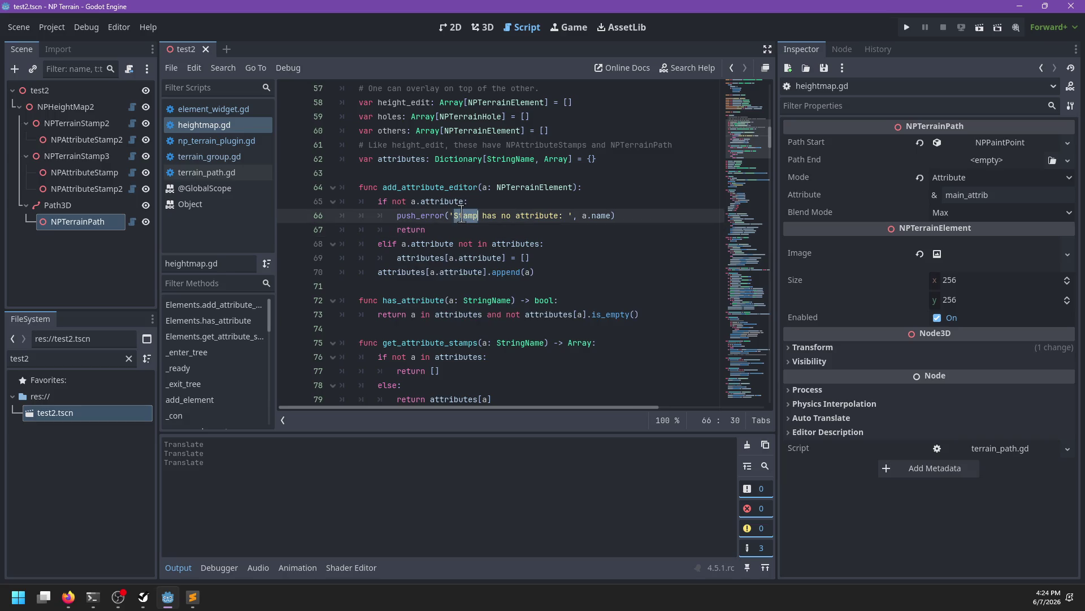
pyautogui.write('Element')
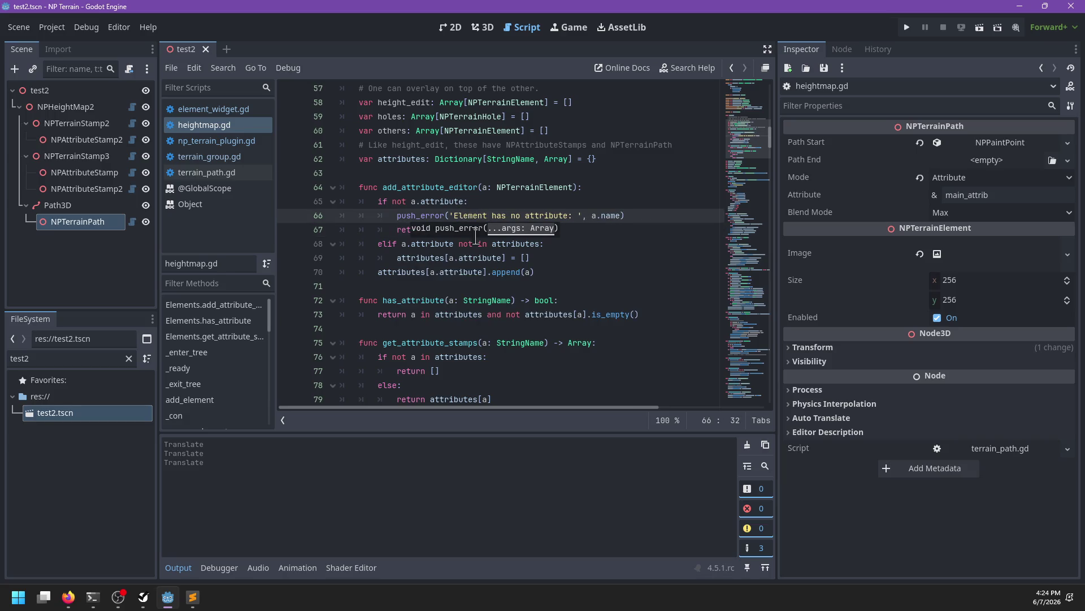
pyautogui.hotkey('ctrl', 'Right')
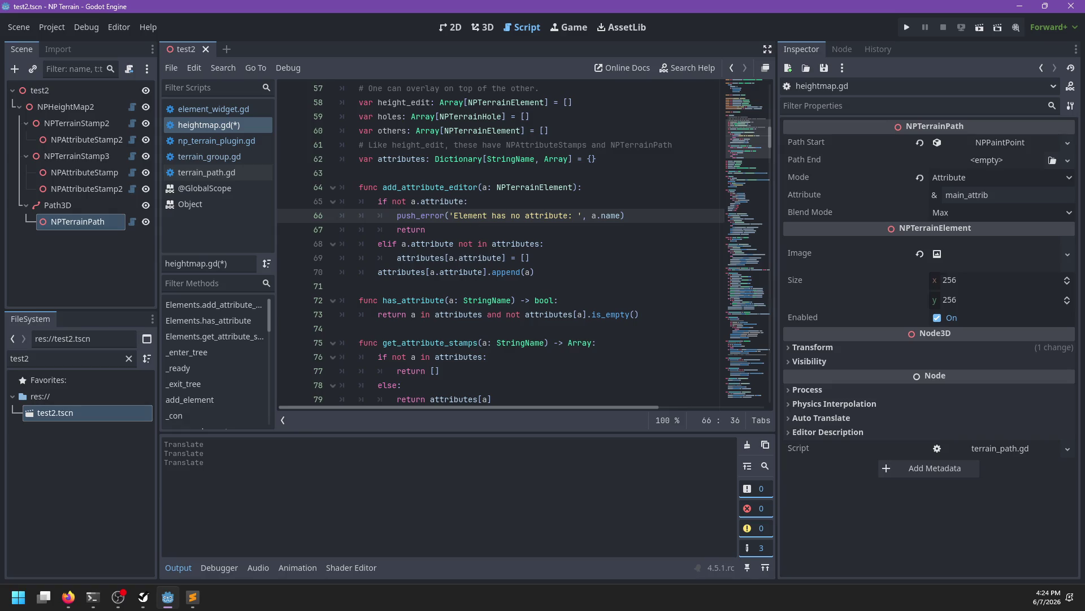
pyautogui.hotkey('alt', 'Tab')
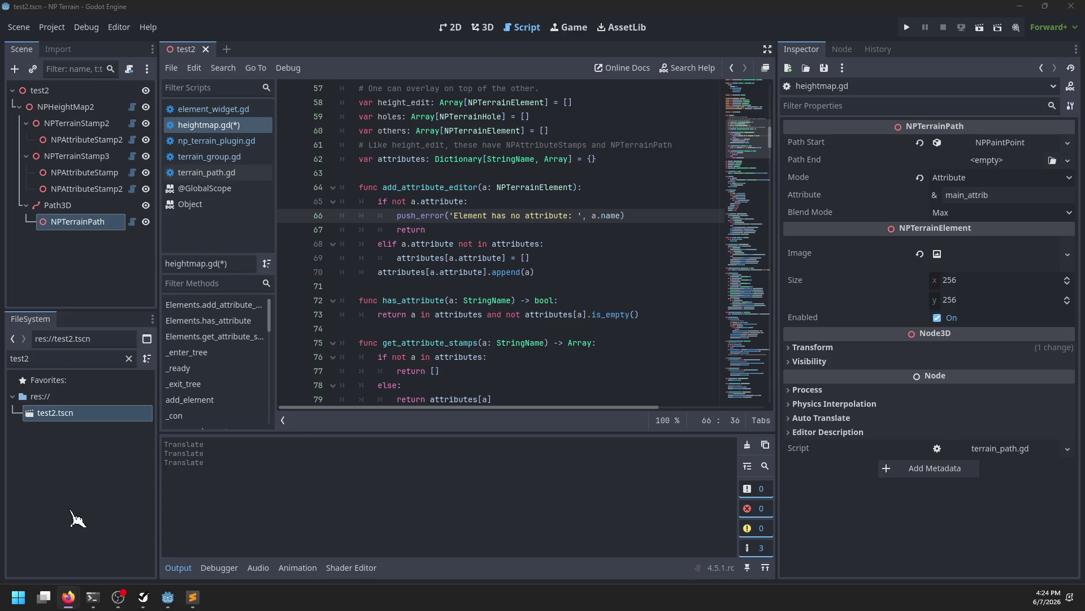
pyautogui.click(612, 243)
pyautogui.hotkey('ctrl', 's')
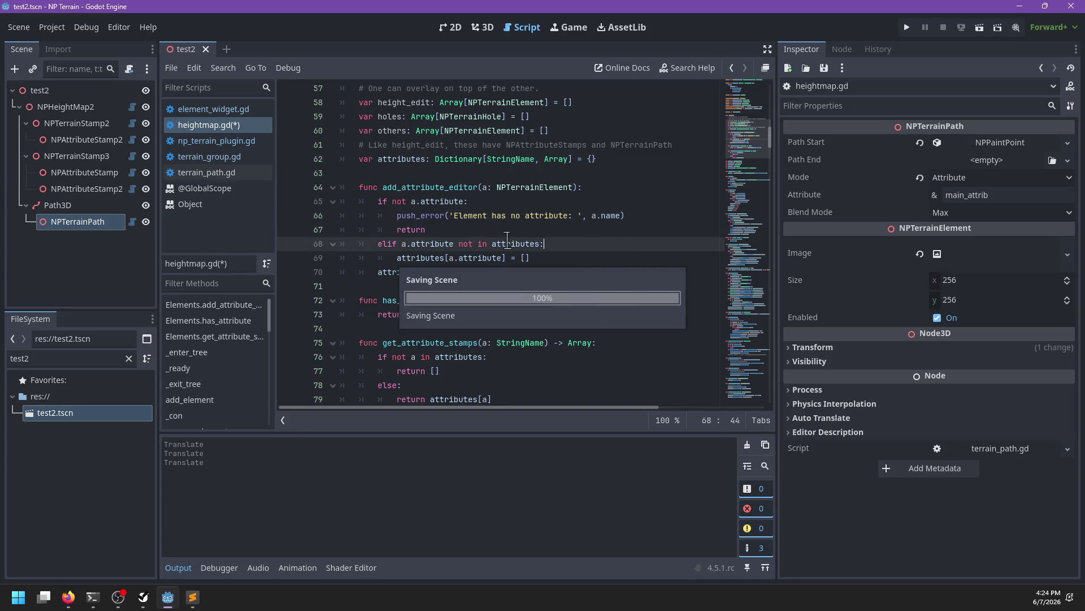
pyautogui.moveTo(600, 217)
pyautogui.scroll(-9, 600, 218)
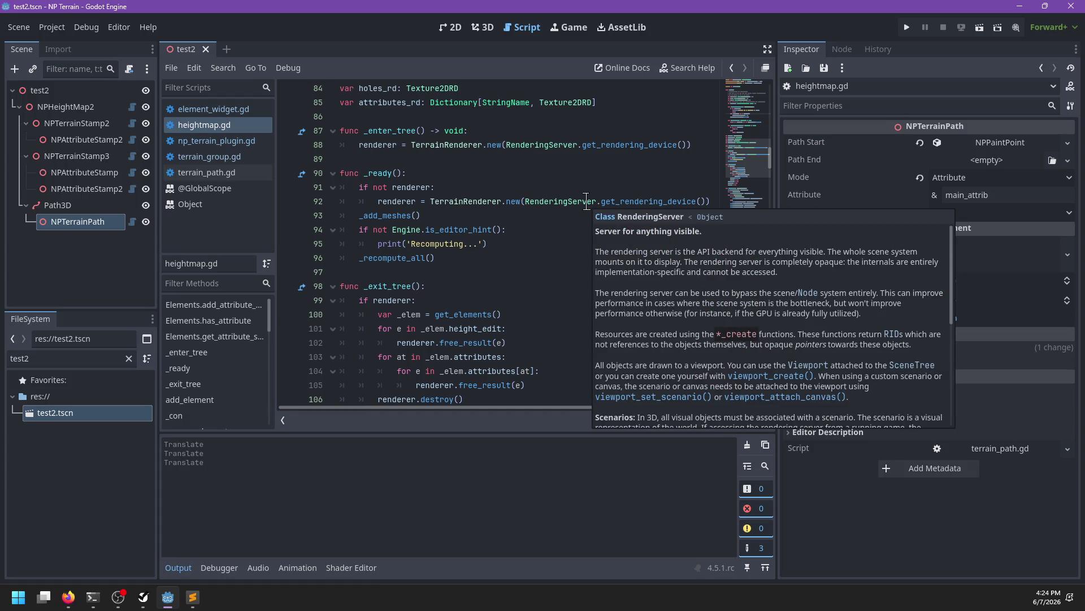
pyautogui.click(493, 262)
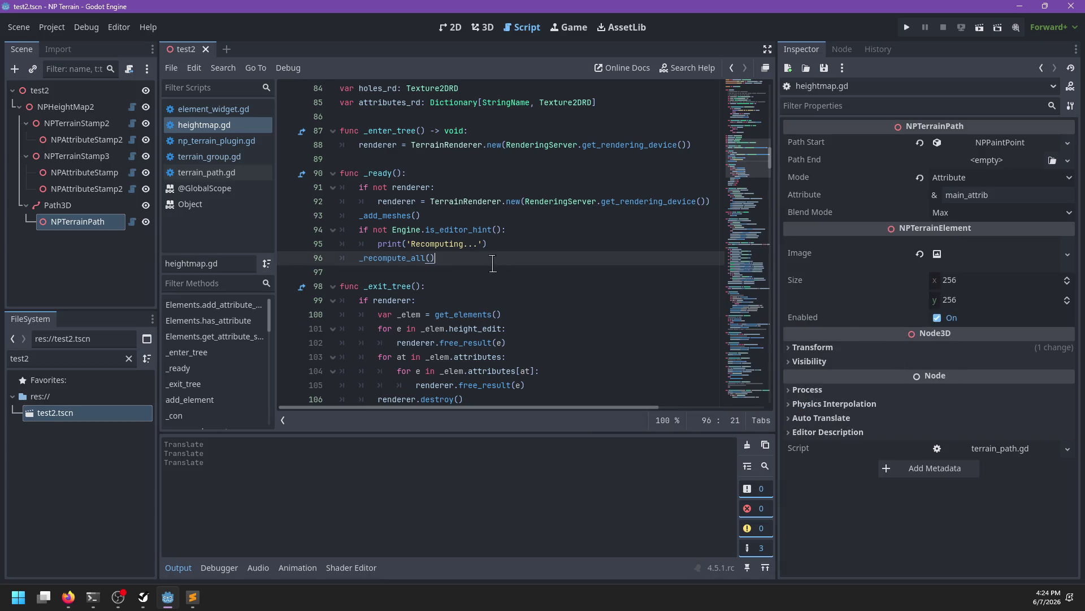
pyautogui.scroll(-5, 492, 263)
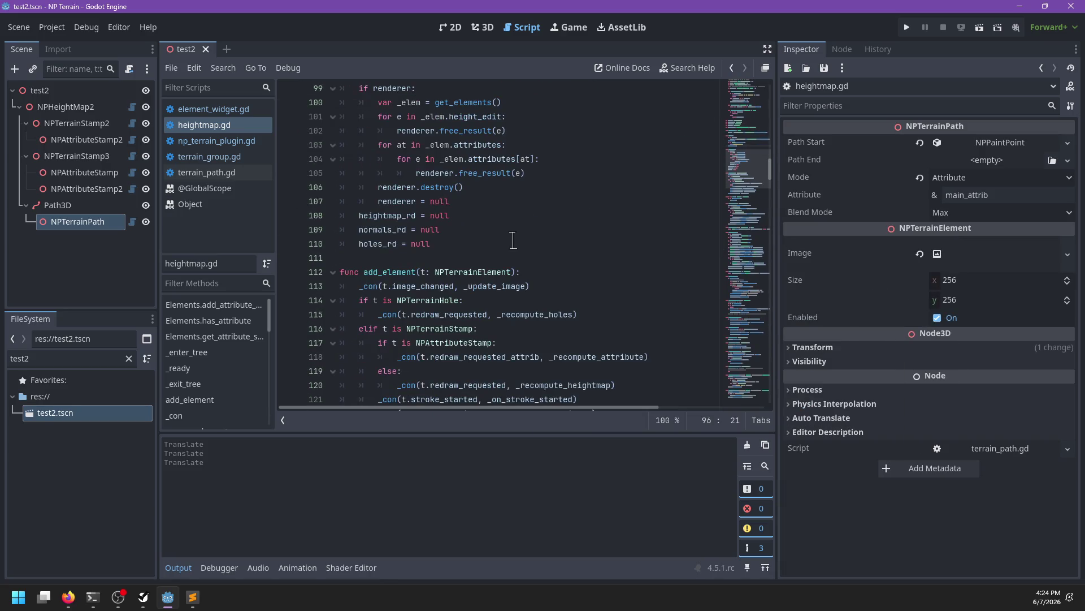
# - In the 3D view, set NPTerrainPath's Mode to Height Map
pyautogui.scroll(-10, 513, 240)
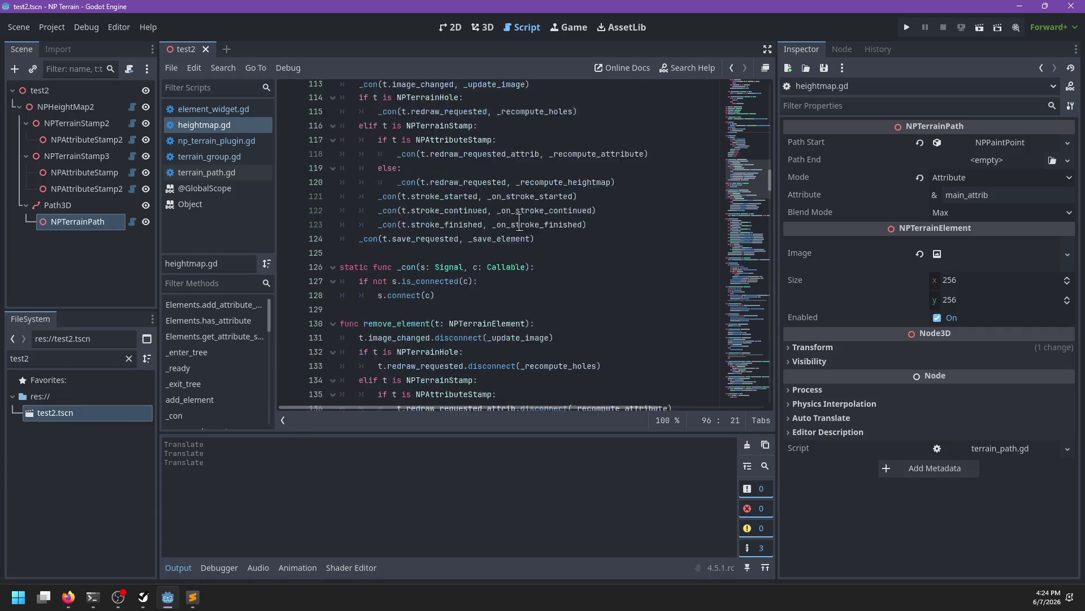
pyautogui.hotkey('ctrl', 'F2')
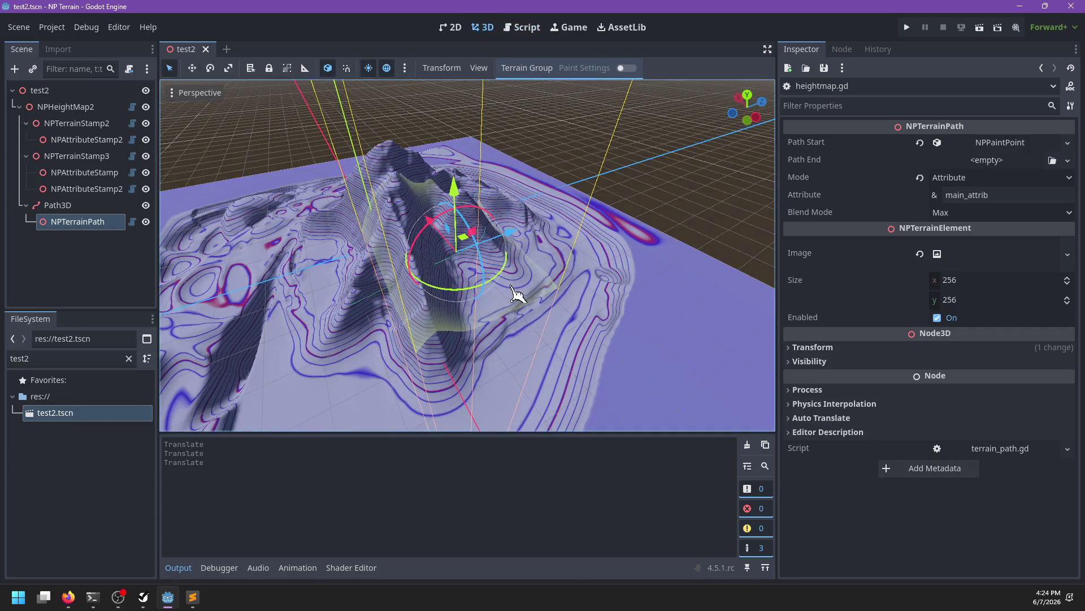
pyautogui.click(961, 178)
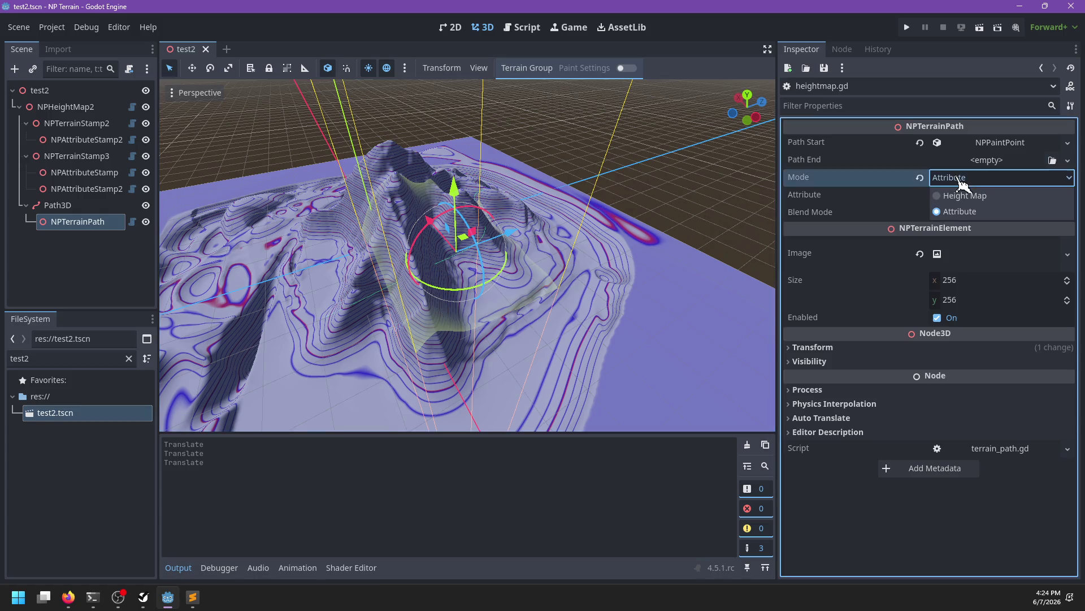
pyautogui.click(925, 178)
pyautogui.click(921, 177)
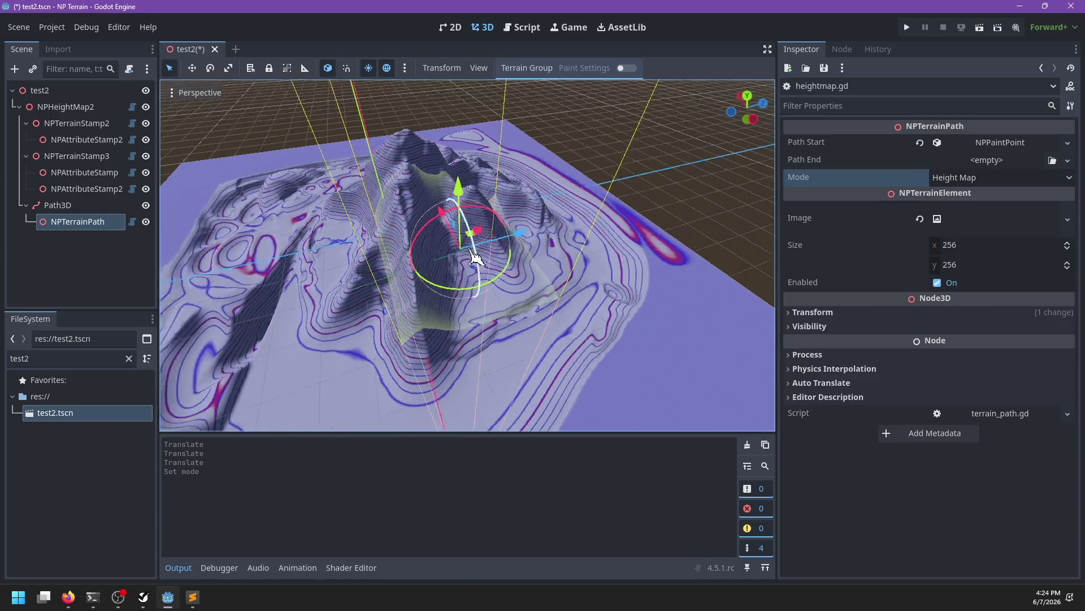
# - Select Path3D and drag one curve point toward the terrain's lower left
pyautogui.click(66, 206)
pyautogui.click(68, 222)
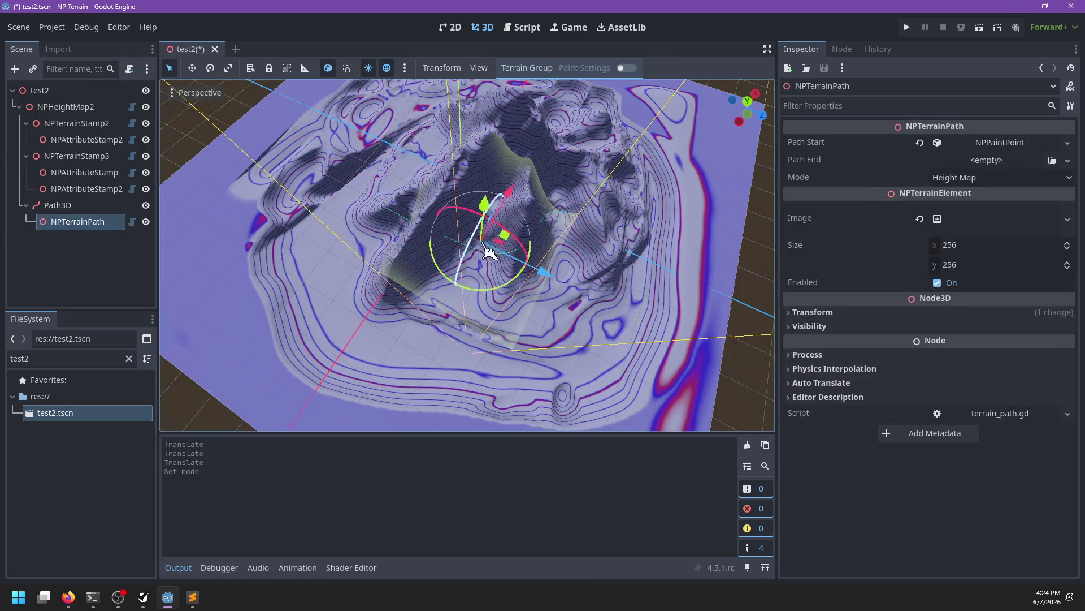
pyautogui.click(96, 209)
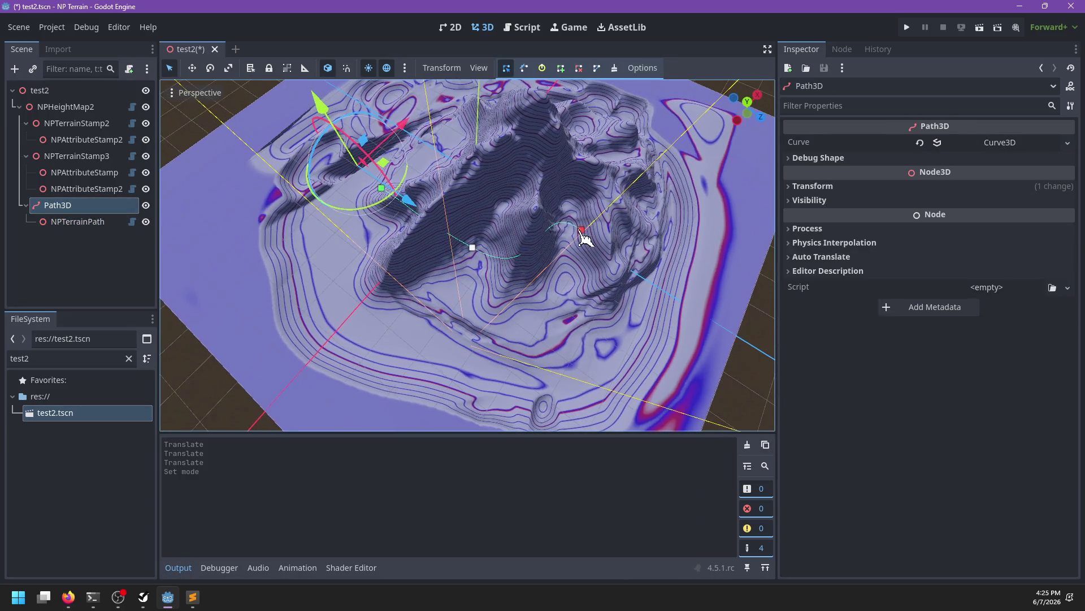
pyautogui.click(583, 234)
pyautogui.moveTo(571, 260)
pyautogui.mouseDown()
pyautogui.moveTo(563, 250)
pyautogui.moveTo(453, 310)
pyautogui.moveTo(532, 299)
pyautogui.mouseUp()
pyautogui.click(538, 32)
# - Search np_terrain_plugin.gd for NPTerrainStamp, then open terrain_path.gd
pyautogui.scroll(15, 391, 240)
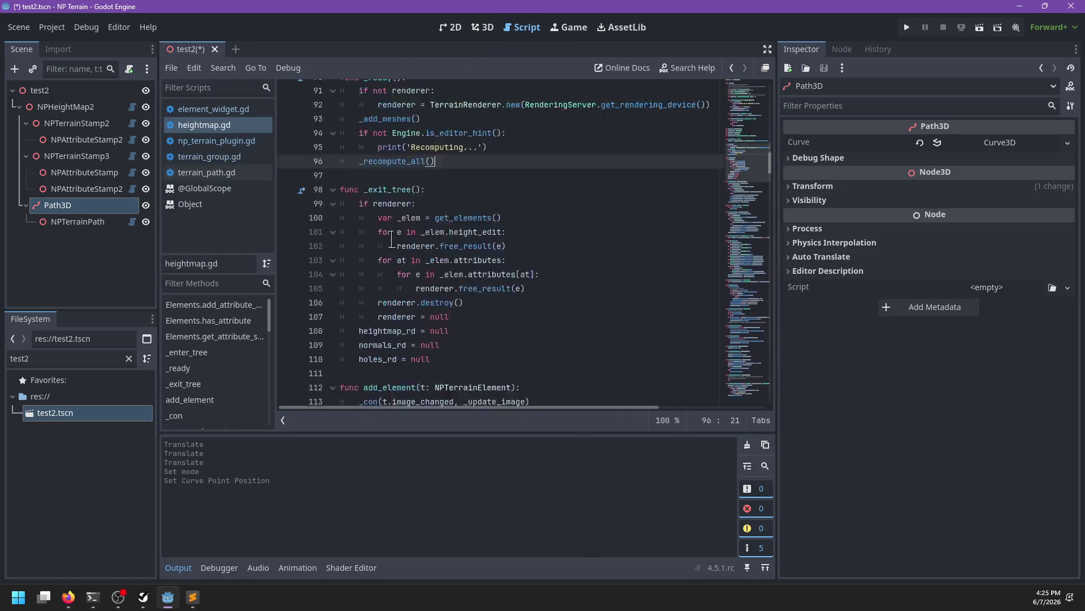
pyautogui.click(242, 142)
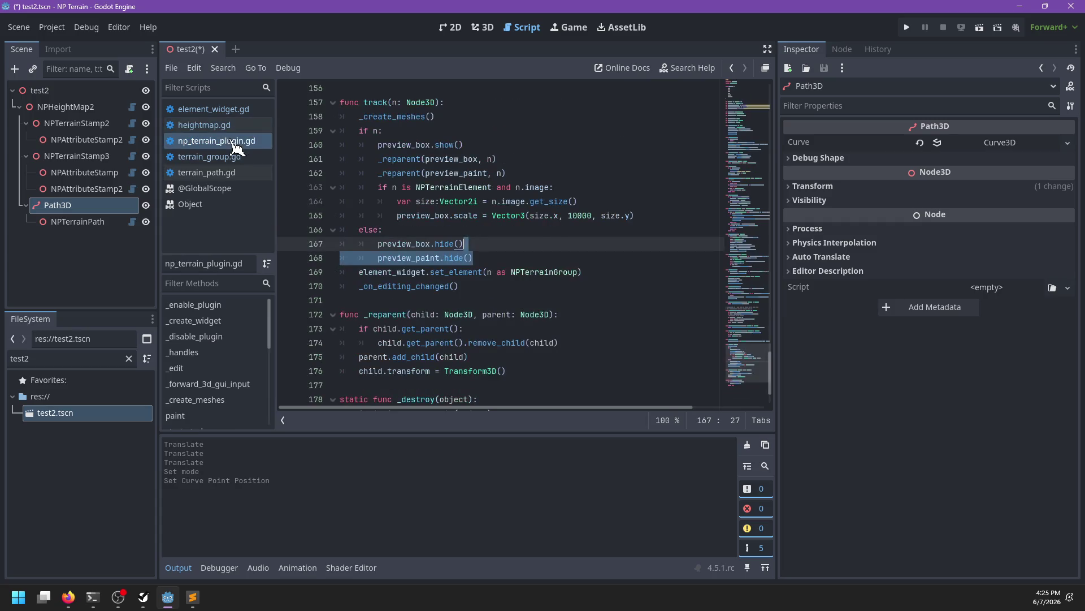
pyautogui.click(551, 244)
pyautogui.hotkey('ctrl', 'f')
pyautogui.write('npterrainS')
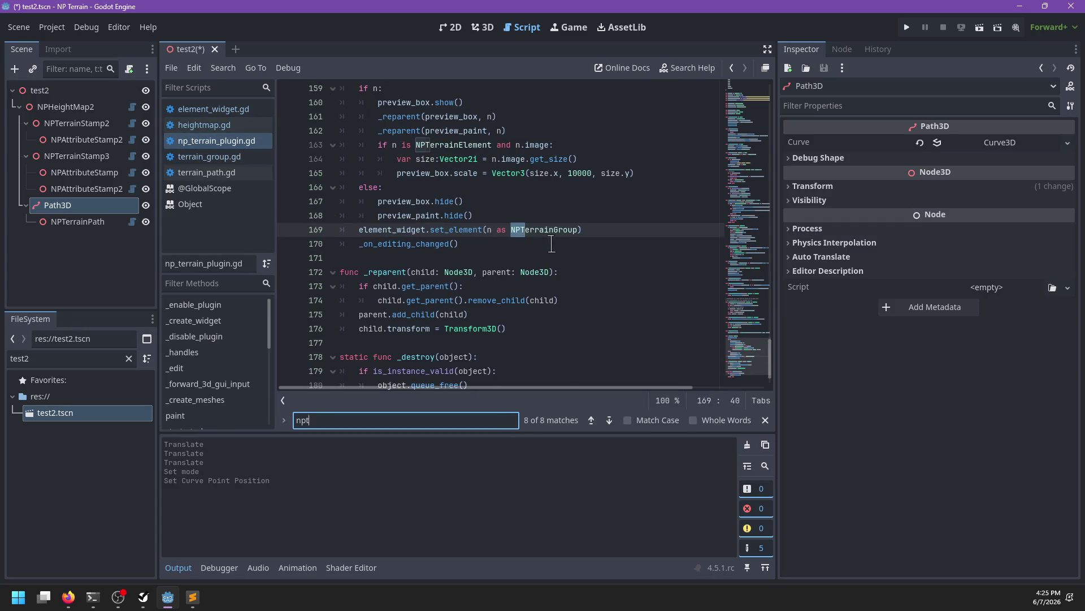
pyautogui.write('tamp')
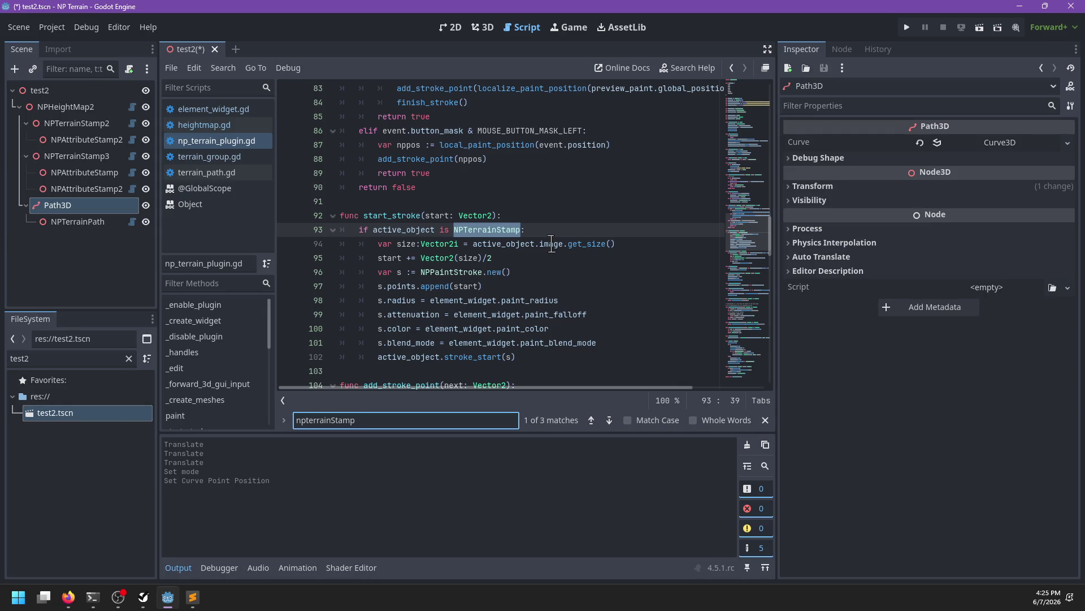
pyautogui.press('Escape')
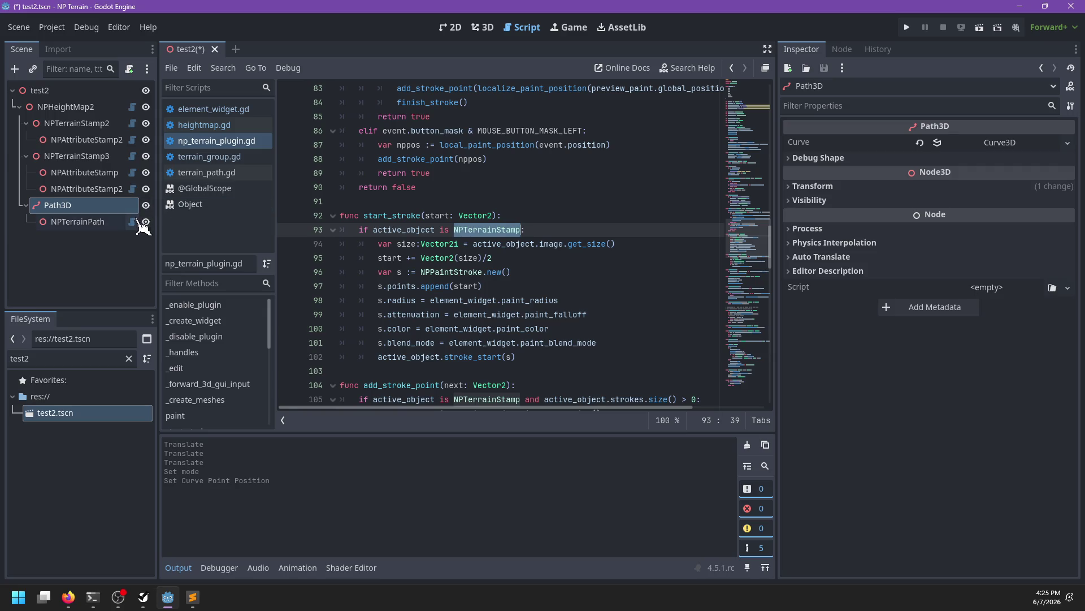
pyautogui.click(132, 221)
pyautogui.scroll(10, 458, 200)
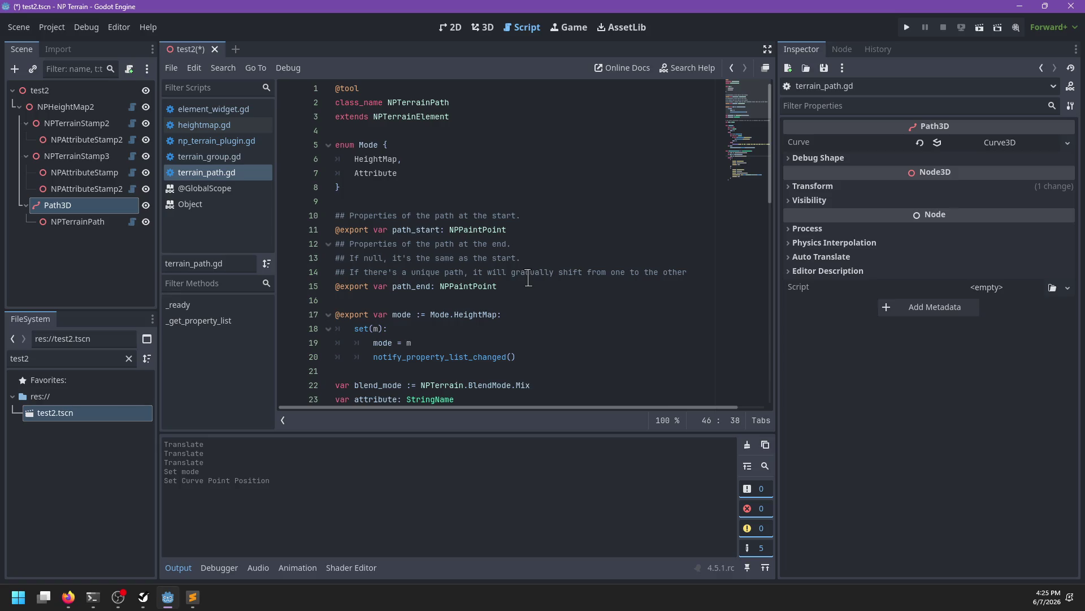
# - Declare 'signal mode_changed' below the NPTerrainPath class line
pyautogui.click(459, 132)
pyautogui.press('Return')
pyautogui.press('Return')
pyautogui.press('Up')
pyautogui.write('sign')
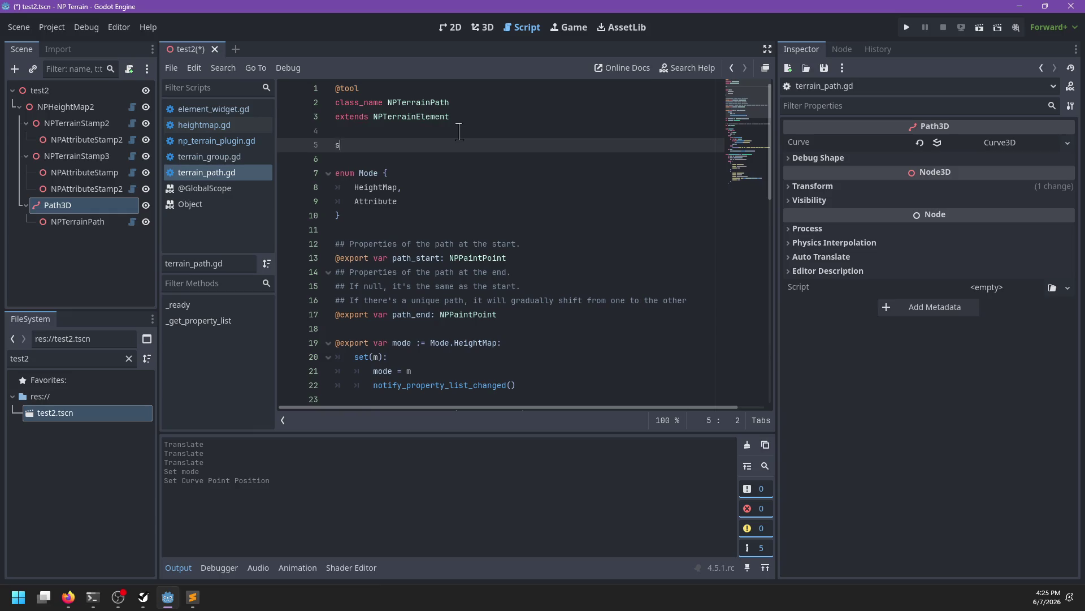
pyautogui.write('al mode_changed')
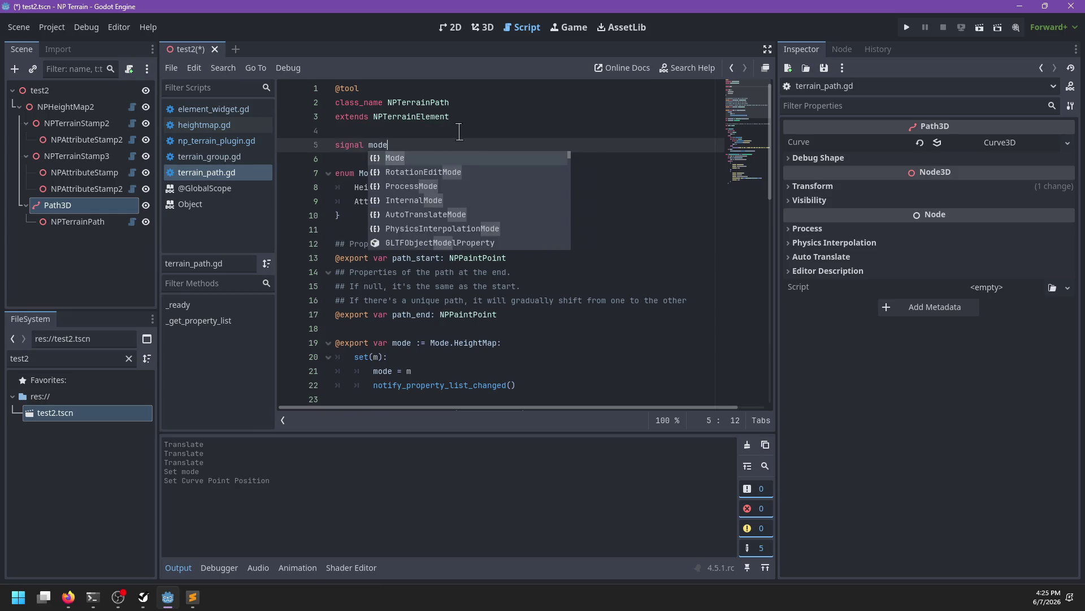
# - Call mode_changed.emit() at the end of the mode setter and save
pyautogui.scroll(-4, 459, 131)
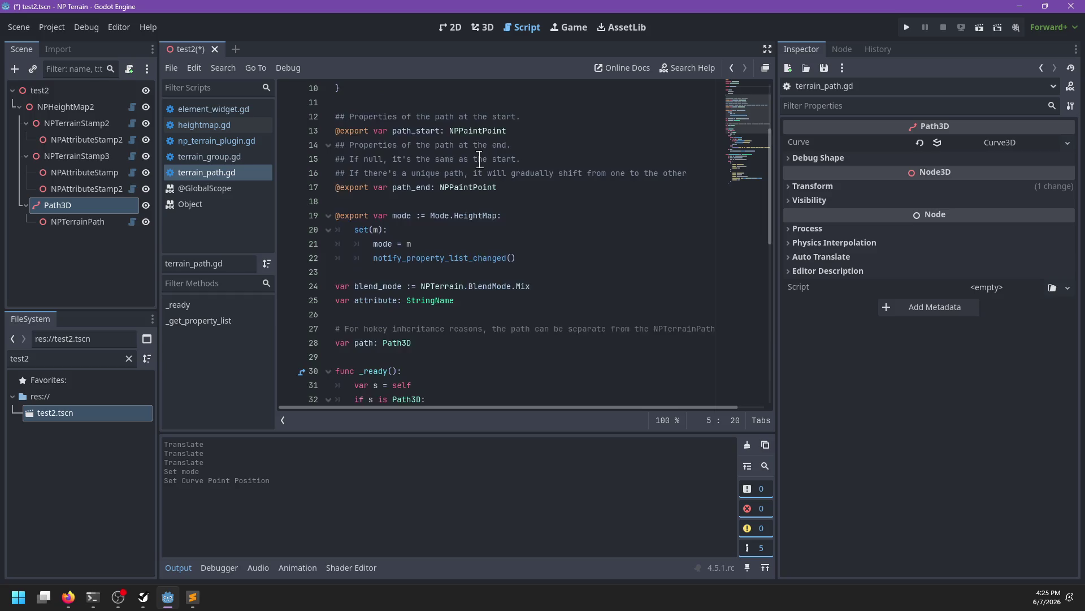
pyautogui.click(522, 208)
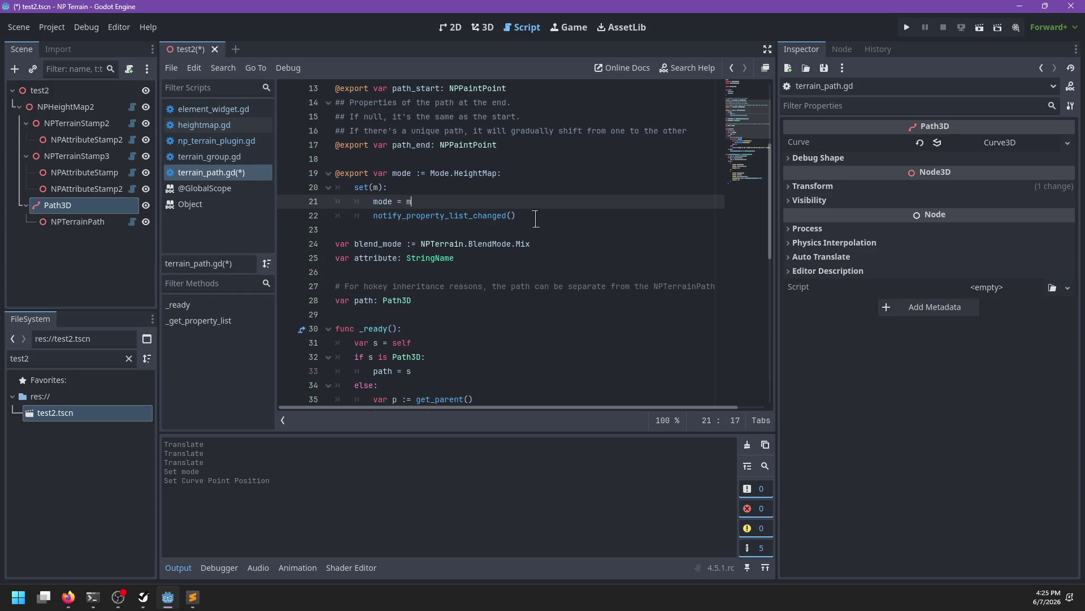
pyautogui.click(535, 221)
pyautogui.press('Return')
pyautogui.write('mode_changed.em')
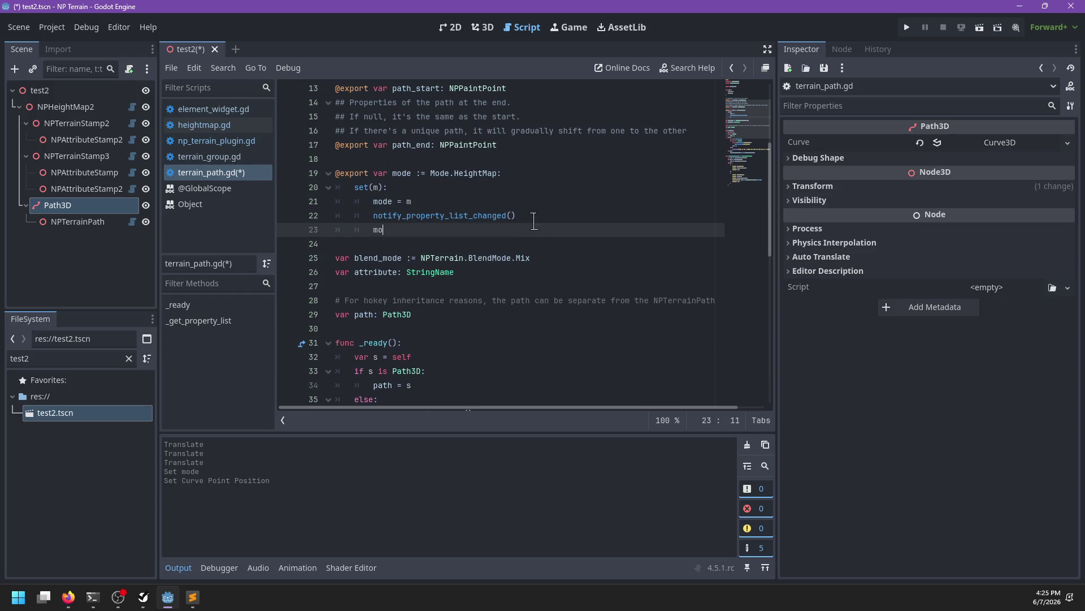
pyautogui.write('it()')
pyautogui.hotkey('ctrl', 's')
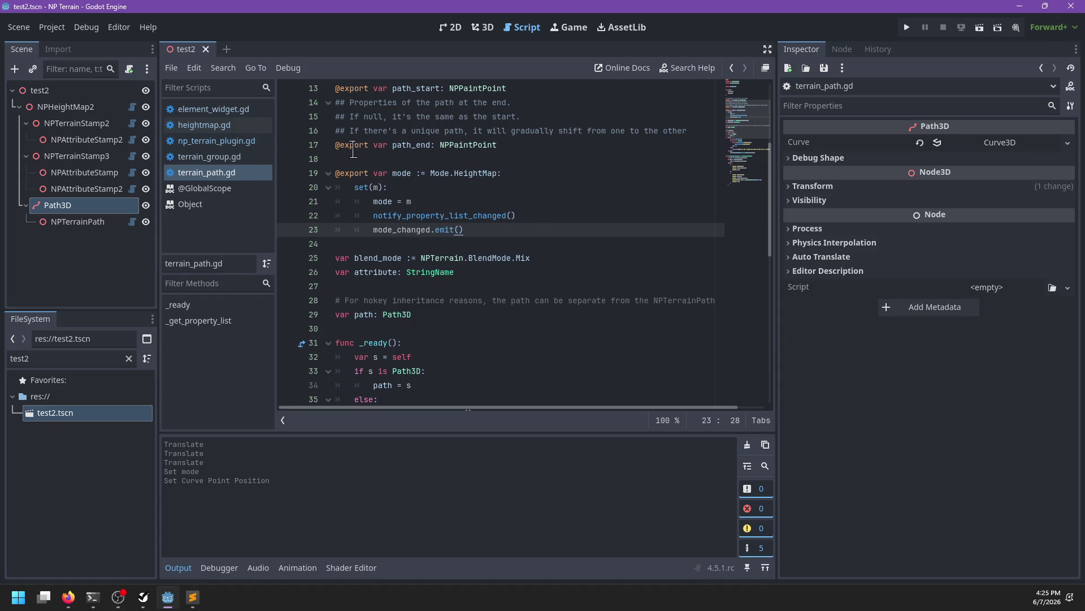
pyautogui.click(490, 26)
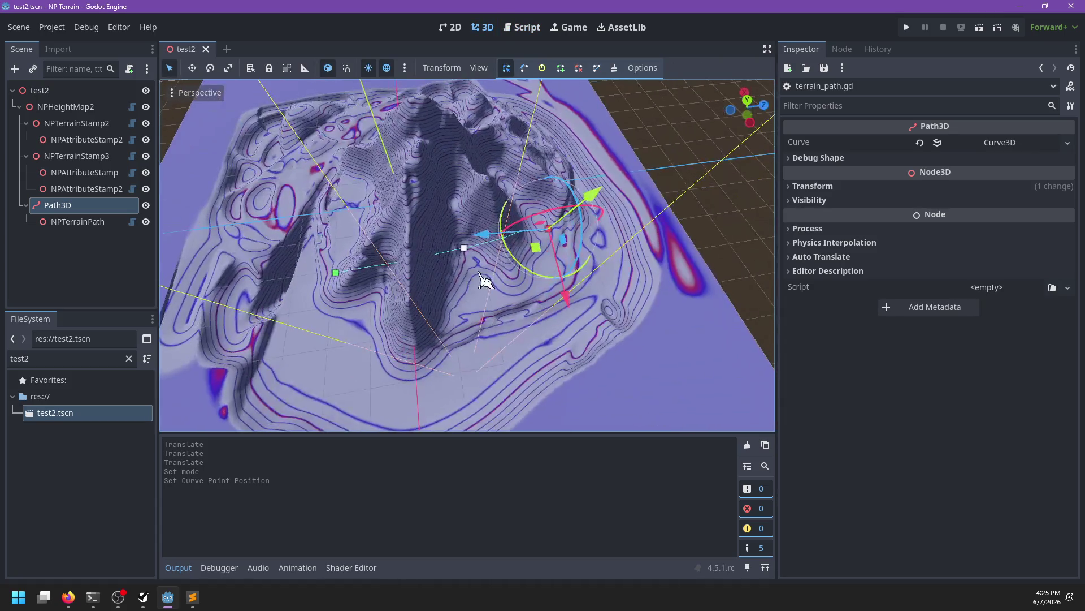
# - Open heightmap.gd and scroll to add_element and remove_element's connection lines
pyautogui.click(132, 106)
pyautogui.scroll(10, 362, 320)
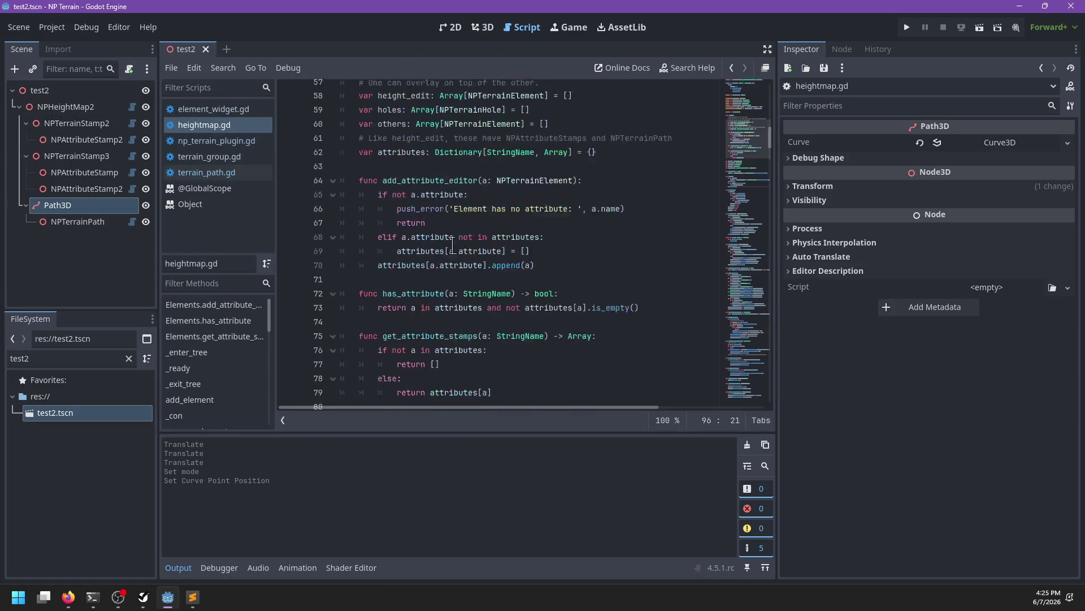
pyautogui.scroll(-12, 452, 250)
pyautogui.scroll(10, 452, 250)
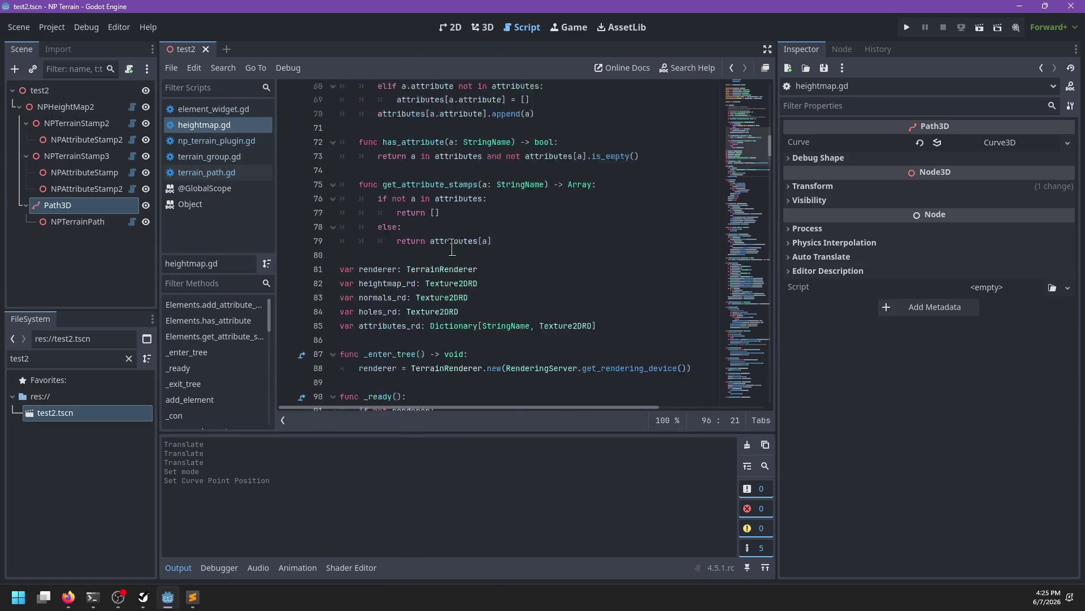
pyautogui.scroll(-2, 453, 249)
pyautogui.scroll(-16, 452, 250)
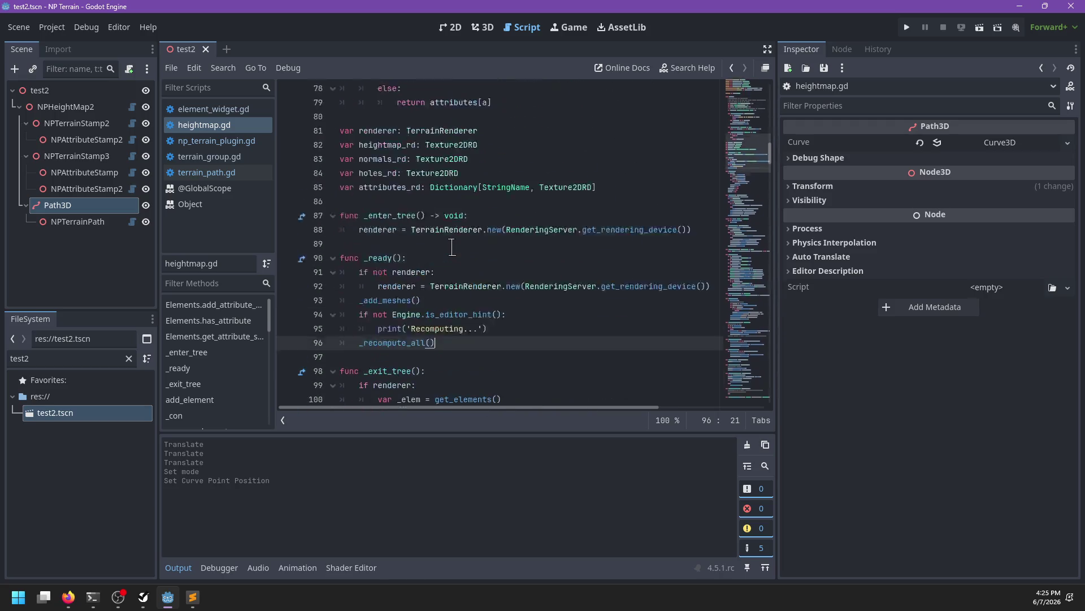
pyautogui.scroll(-10, 452, 249)
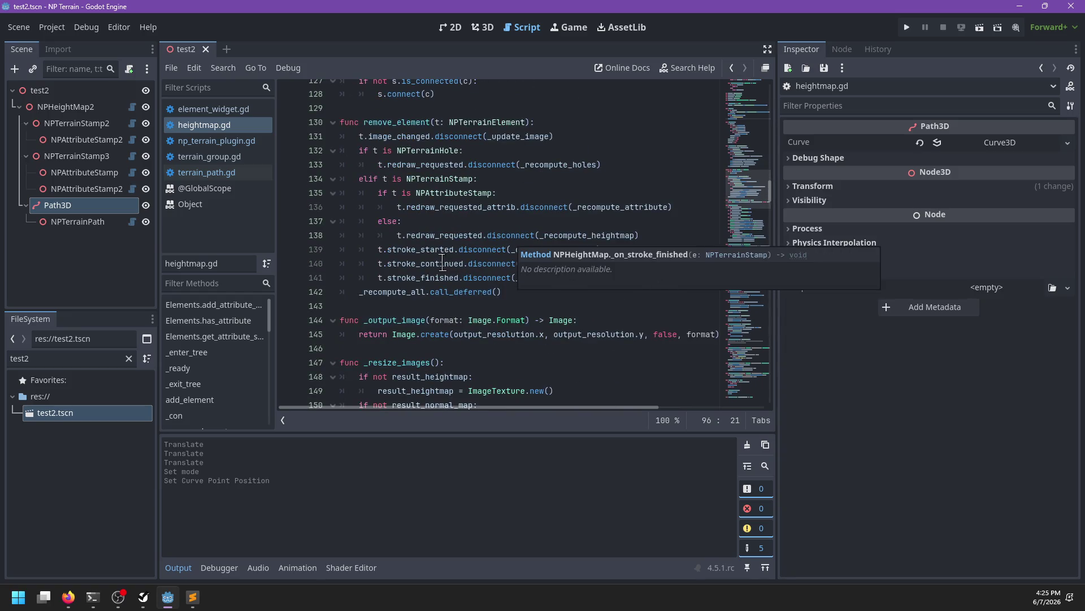
pyautogui.click(445, 263)
pyautogui.scroll(6, 445, 264)
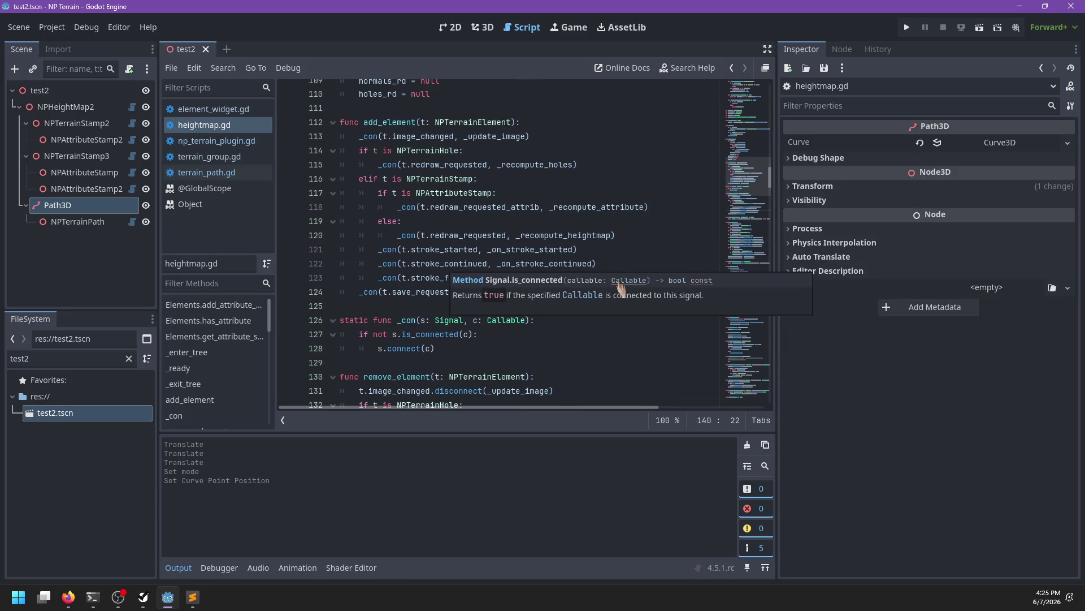
# - Add 'elif t is NPTerrainPath:' with _con(t.redraw_requested, _redraw_path) and _con(t.mode_changed, _recompute_all)
pyautogui.click(561, 137)
pyautogui.click(608, 280)
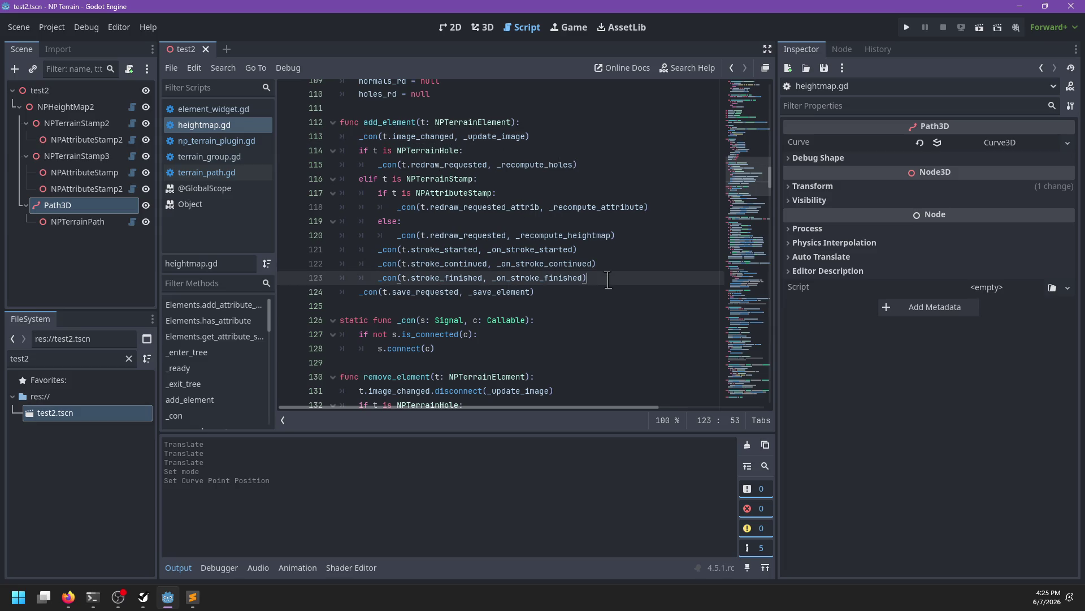
pyautogui.press('Return')
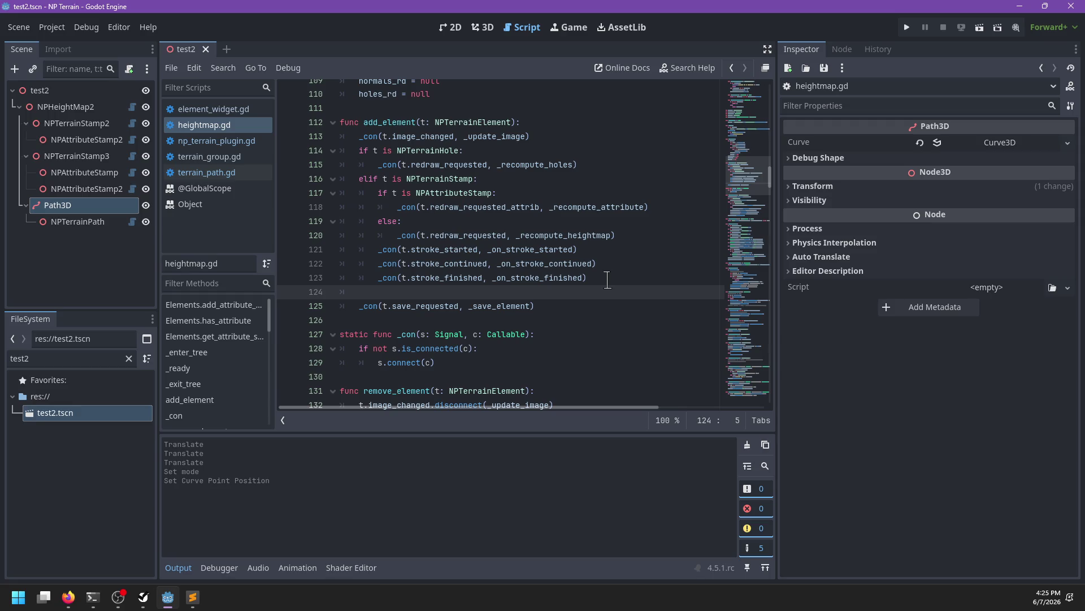
pyautogui.write('elif t ')
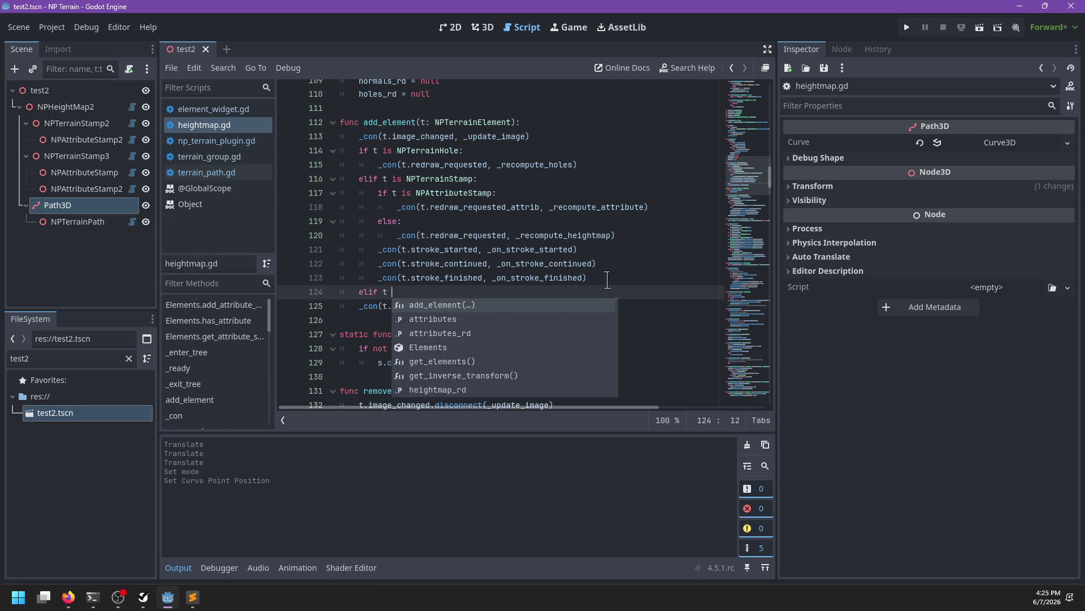
pyautogui.write('is NPTerrain')
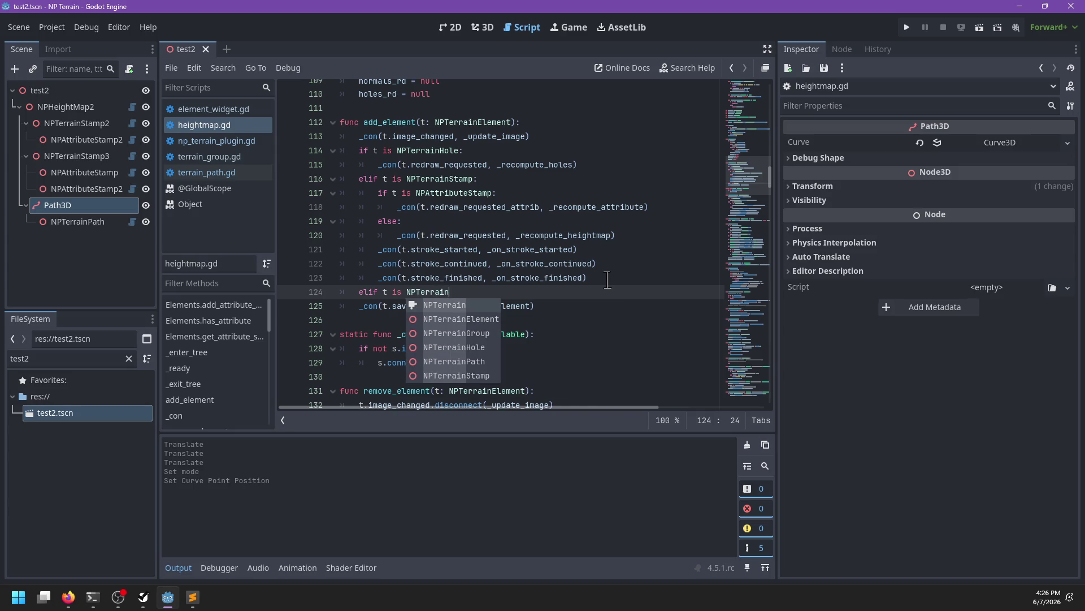
pyautogui.write('Path:')
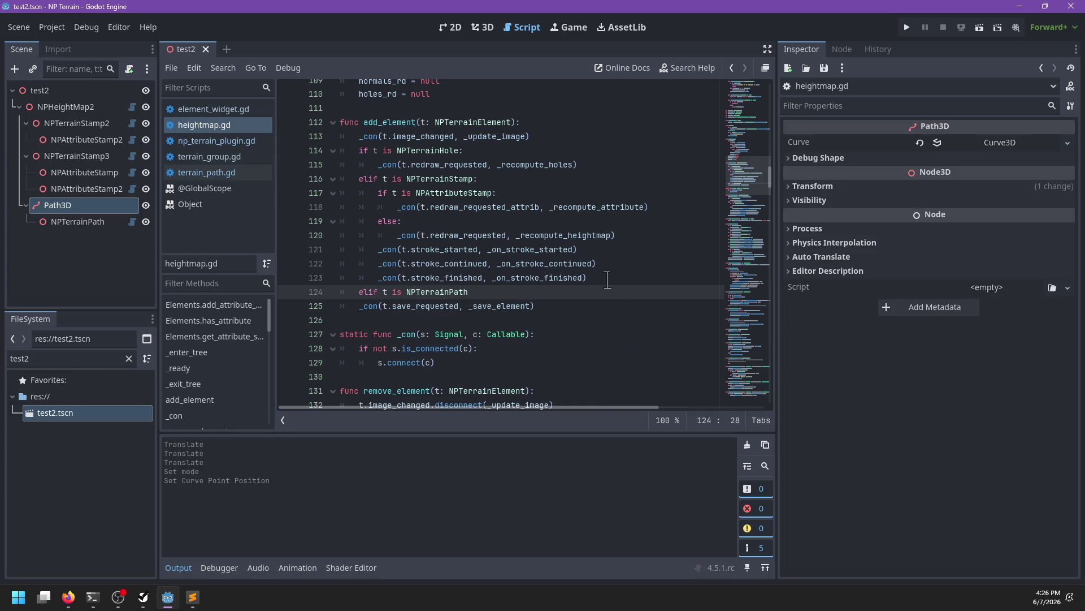
pyautogui.press('Return')
pyautogui.press('BackSpace')
pyautogui.press('BackSpace')
pyautogui.write('_con(t.')
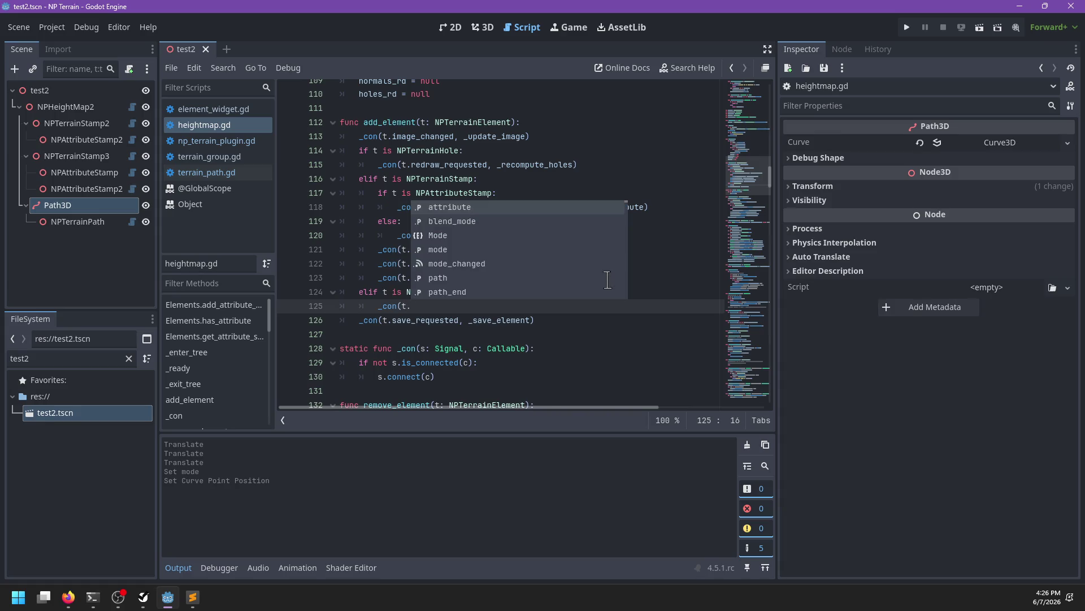
pyautogui.write('redraw_requested, ')
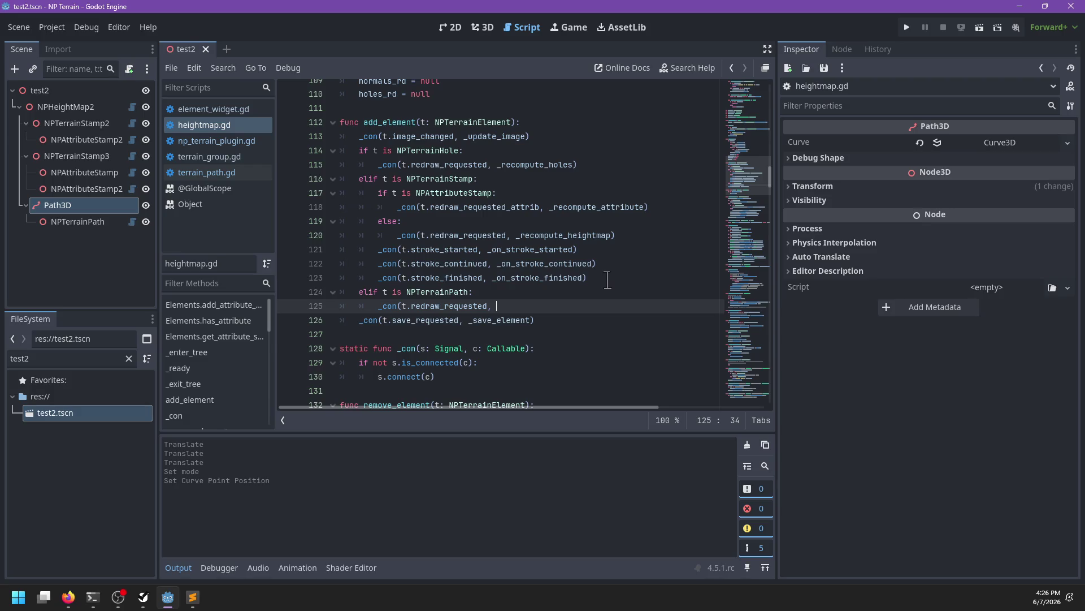
pyautogui.write('_redr')
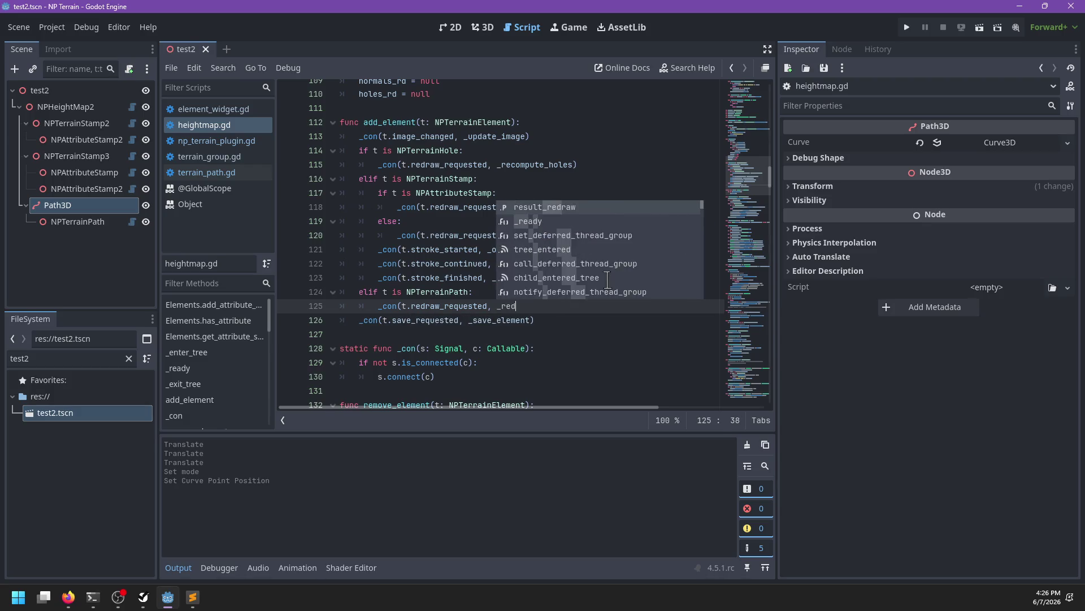
pyautogui.write('aw_path)')
pyautogui.press('Return')
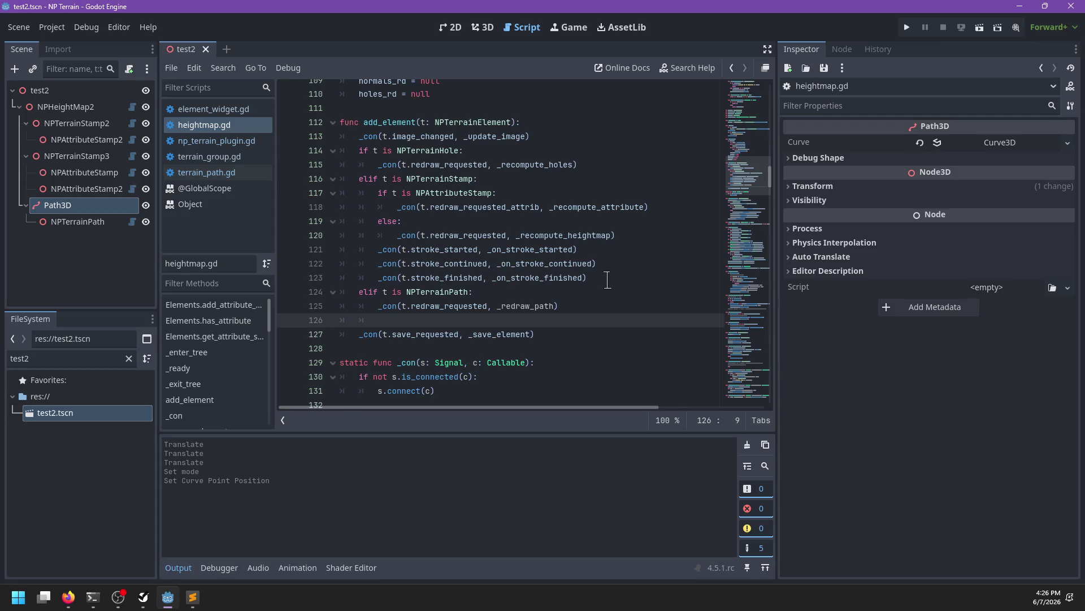
pyautogui.write('_con')
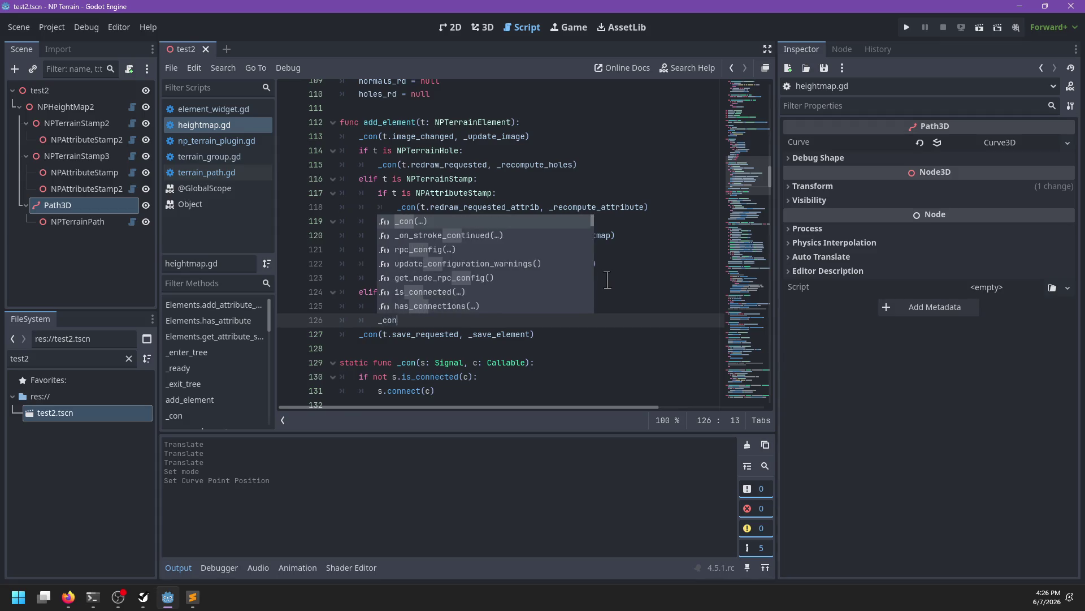
pyautogui.write('(t.mode_changed, _r')
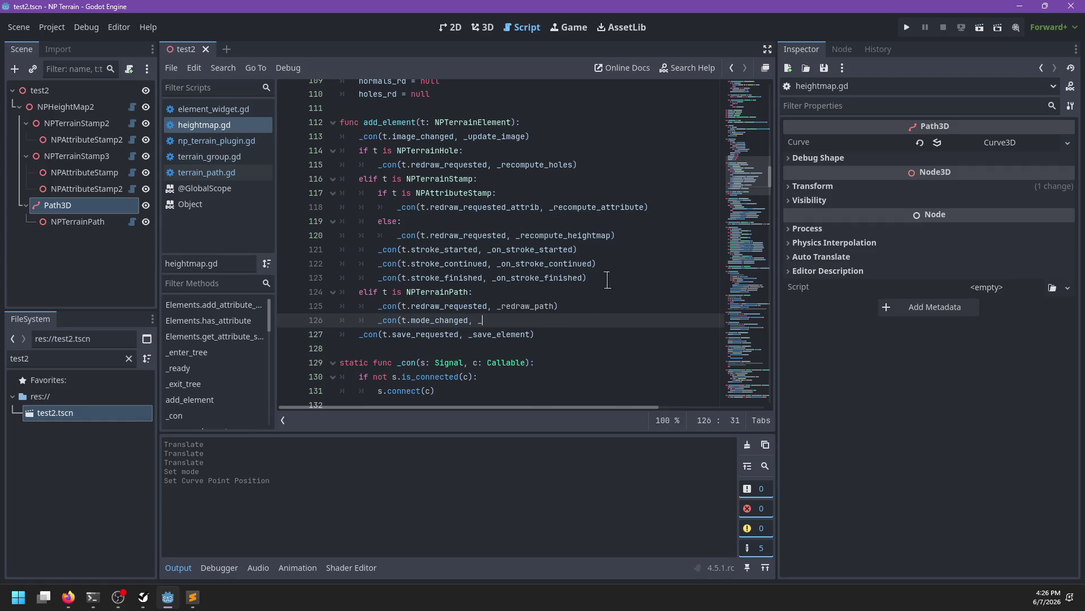
pyautogui.write('ecompute_all)')
pyautogui.moveTo(573, 328); pyautogui.dragTo(581, 299)
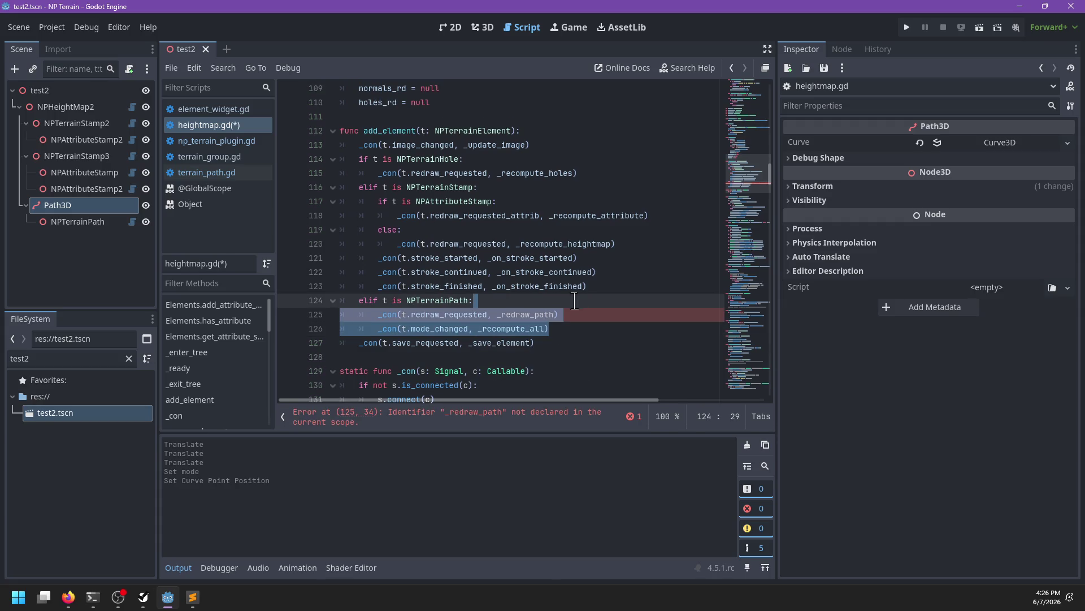
# - Select the undeclared _redraw_path name and scroll to remove_element's stroke_finished disconnects
pyautogui.doubleClick(531, 315)
pyautogui.scroll(-6, 551, 308)
pyautogui.scroll(-15, 554, 308)
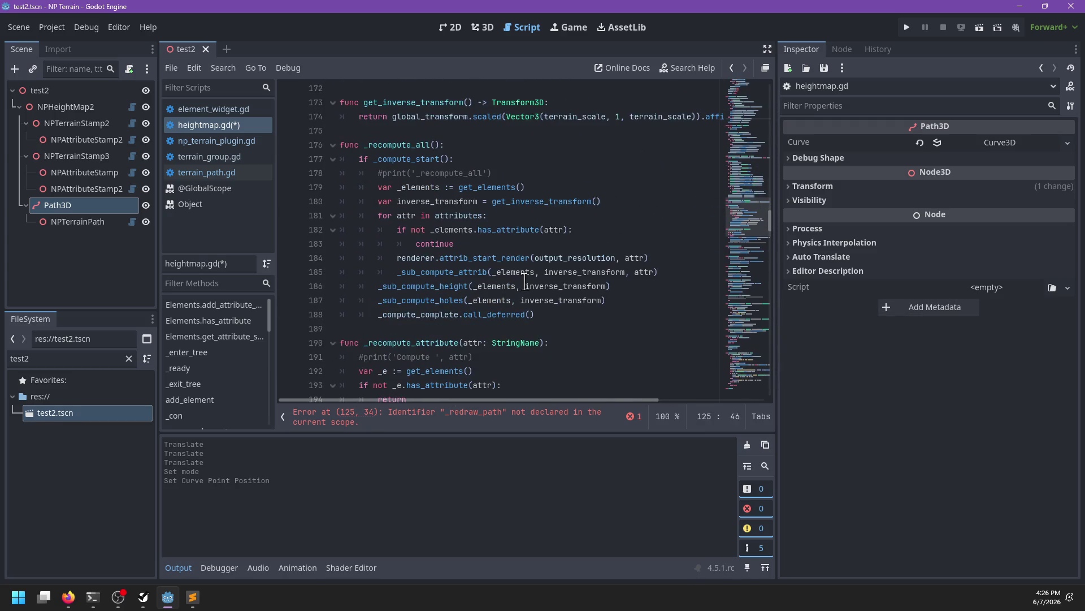
pyautogui.click(634, 300)
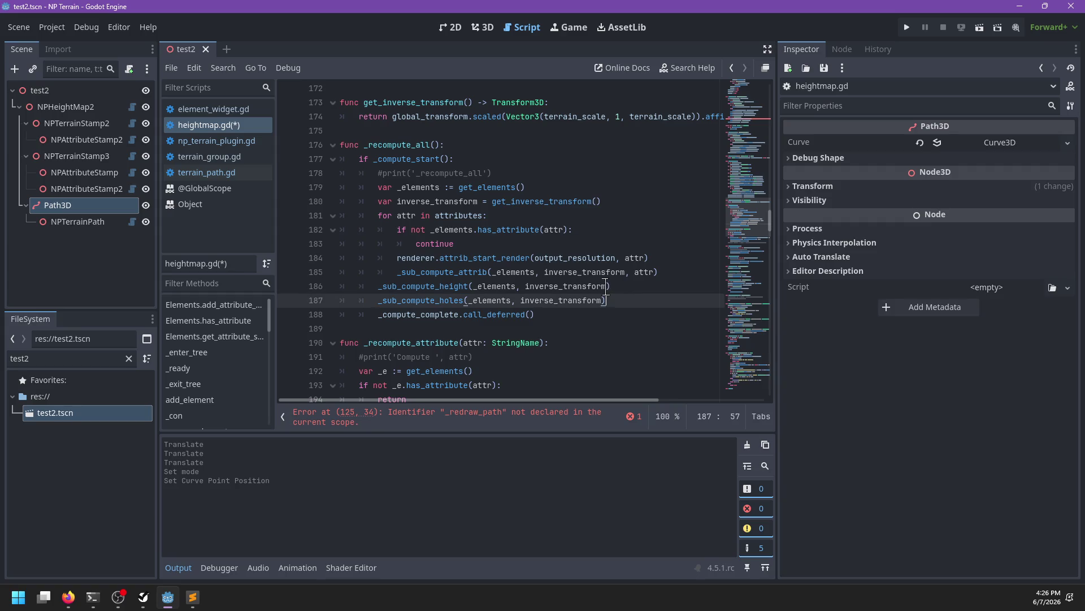
pyautogui.scroll(12, 605, 287)
pyautogui.scroll(6, 603, 286)
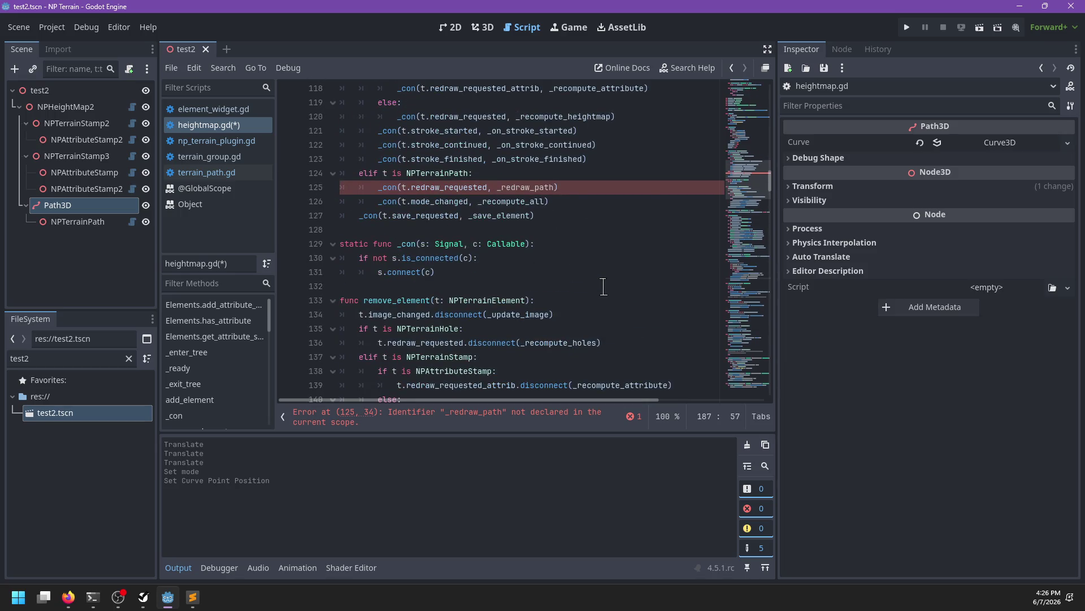
pyautogui.scroll(-2, 603, 286)
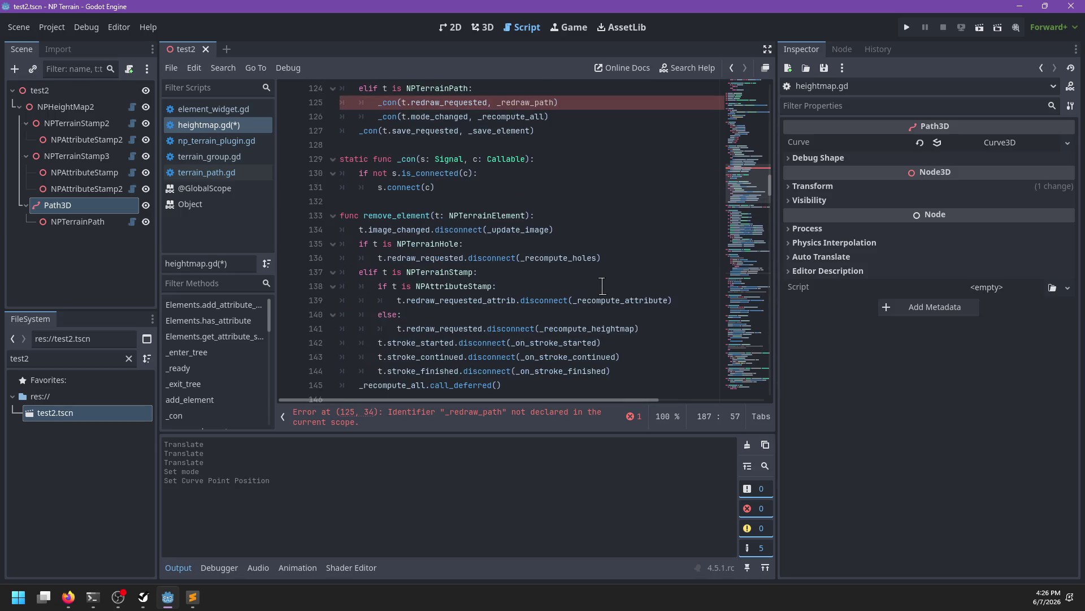
# - Add an 'elif t is NPTerrainPath:' branch disconnecting redraw_requested from _redraw_path and mode_changed from _recompute_all
pyautogui.click(624, 367)
pyautogui.press('Return')
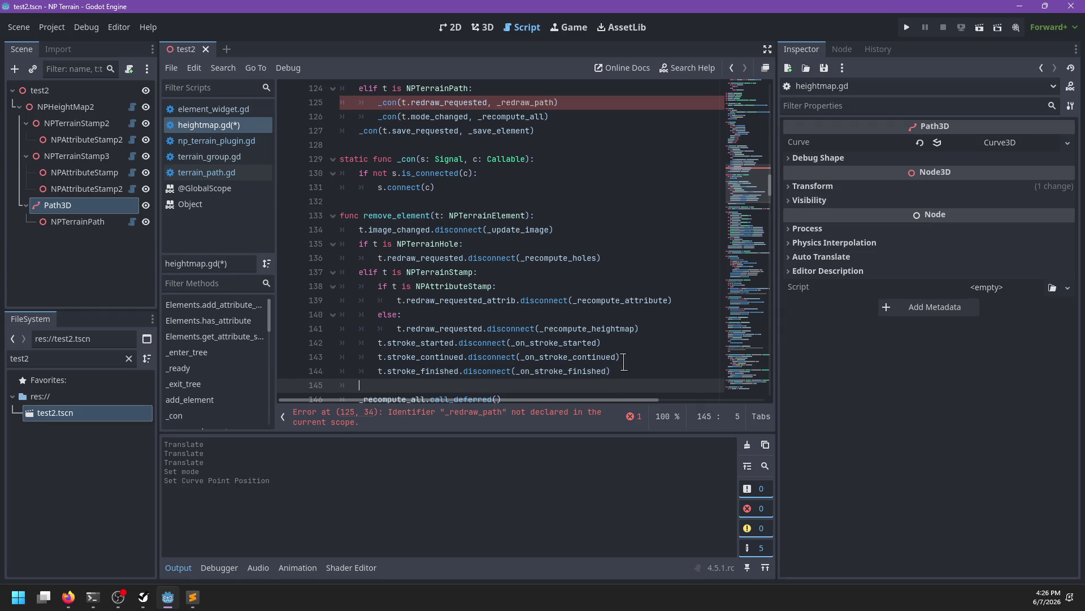
pyautogui.write('elif t is ')
pyautogui.write('NPOTe')
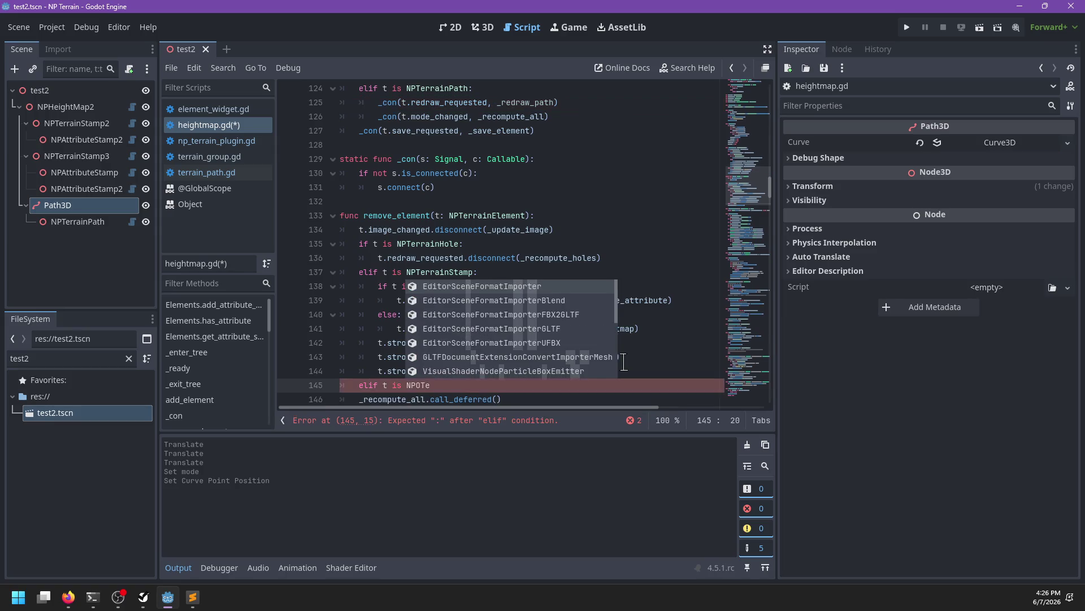
pyautogui.press('BackSpace')
pyautogui.press('BackSpace')
pyautogui.write('Terrain')
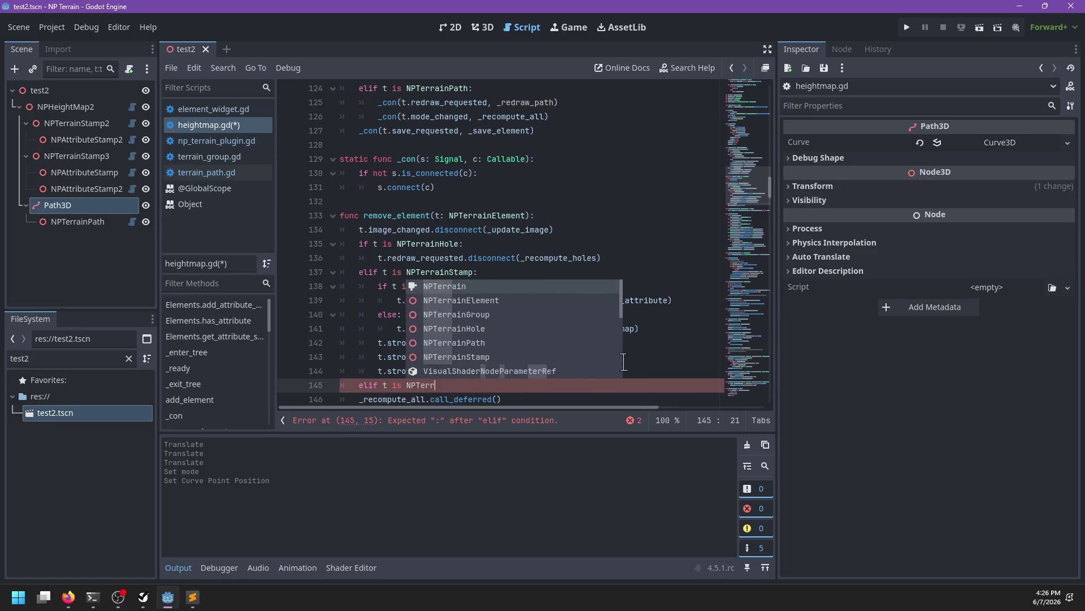
pyautogui.write('Path:')
pyautogui.press('Return')
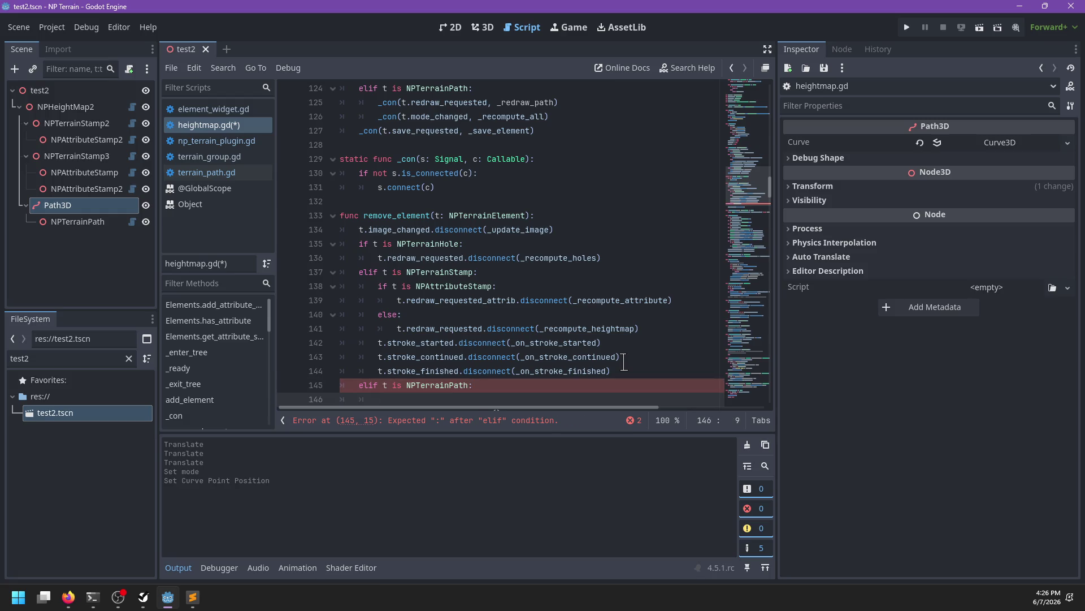
pyautogui.write('.')
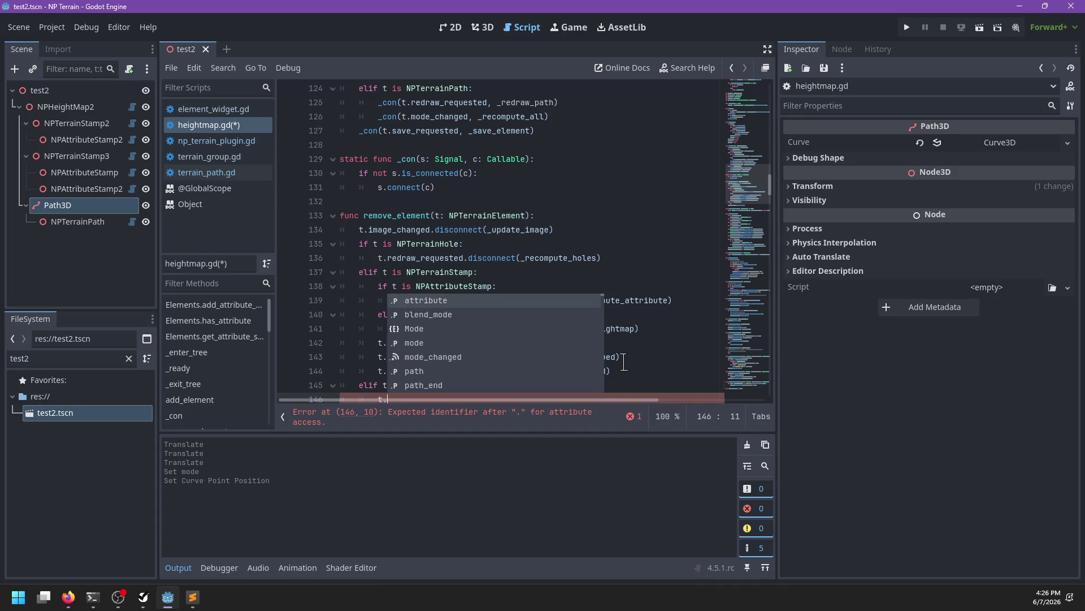
pyautogui.write('redraw_requested.disconnect(')
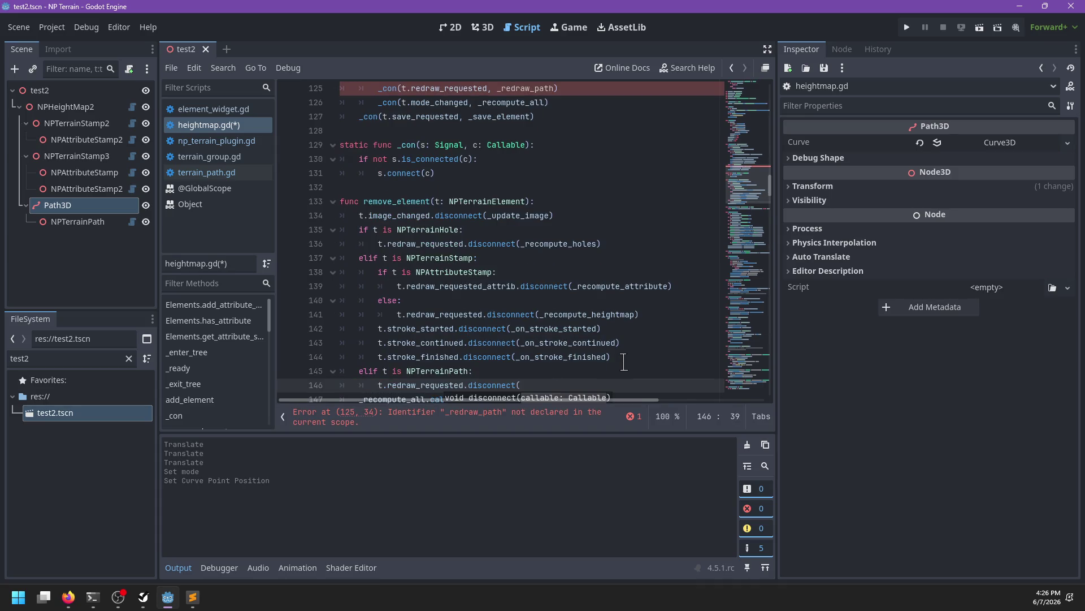
pyautogui.write('_redraw_path)')
pyautogui.press('Return')
pyautogui.write('t.')
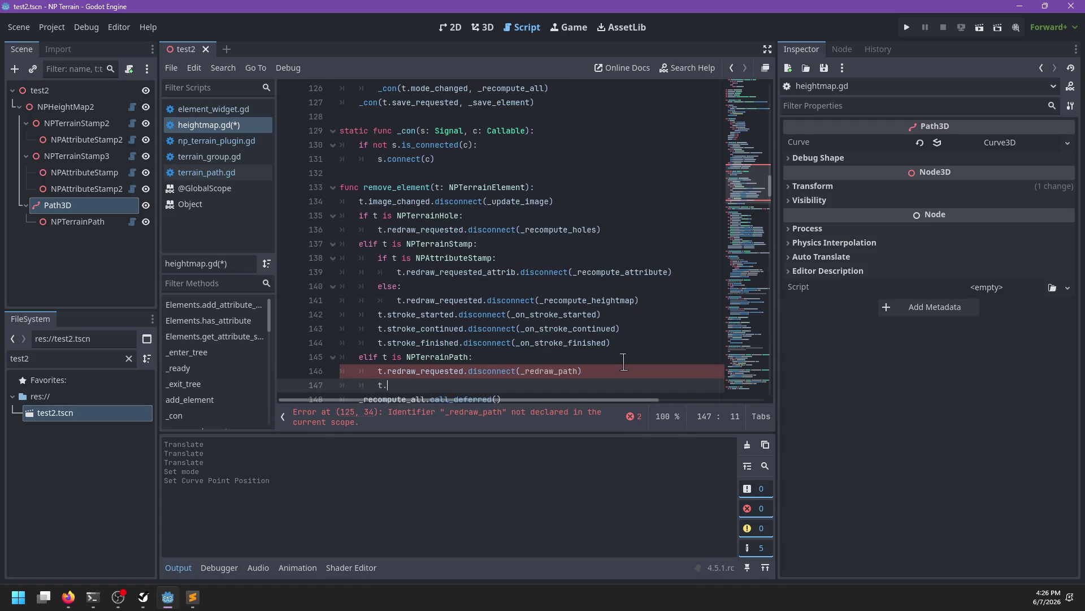
pyautogui.write('mode_ch')
pyautogui.write('anged.disconnect(_r')
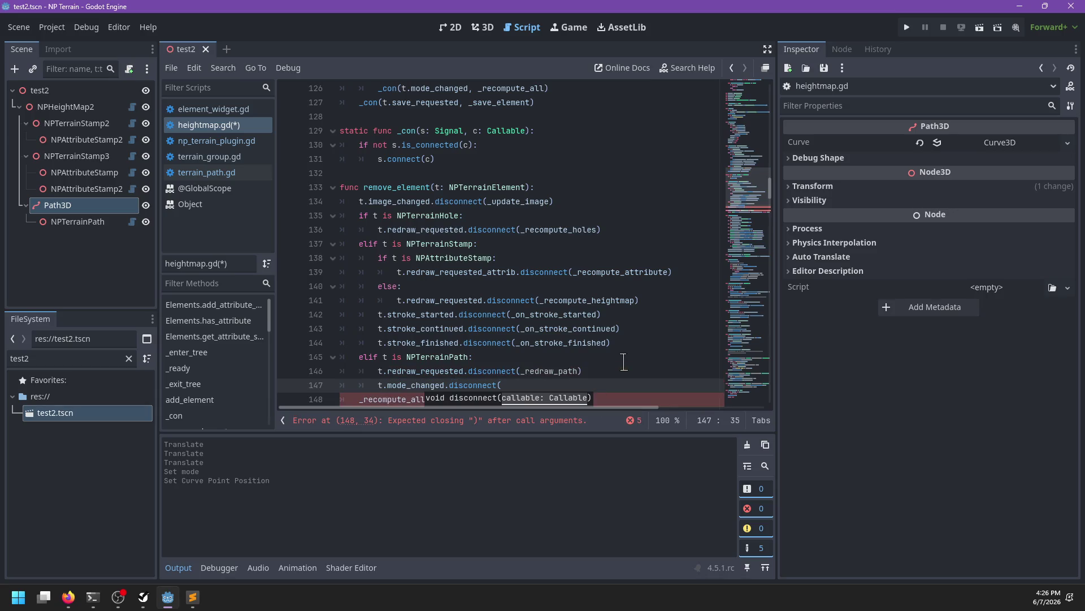
pyautogui.write('ecompute_a')
pyautogui.write('ll)')
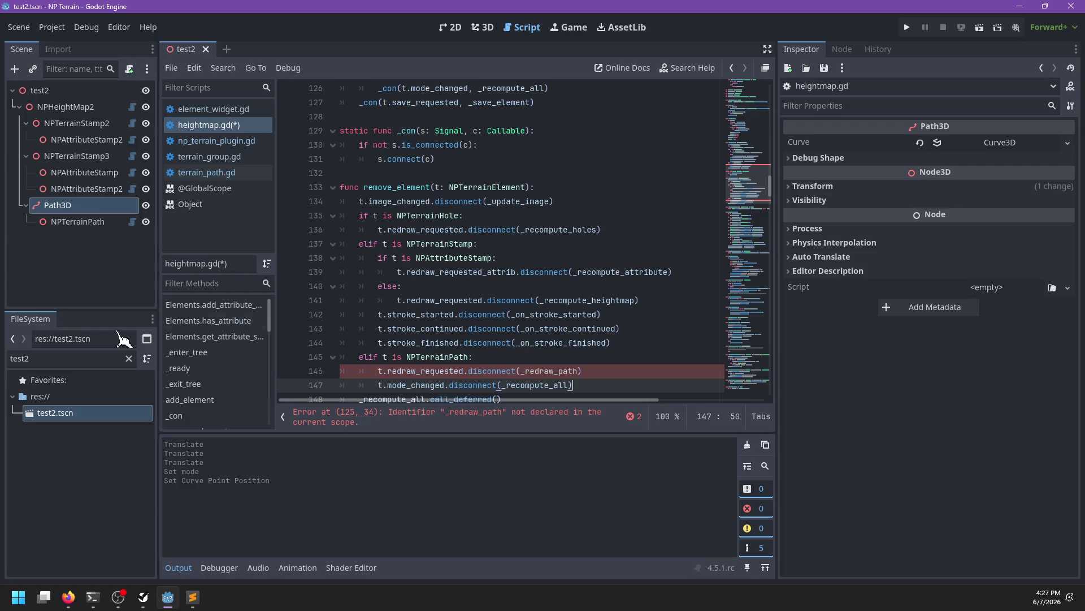
pyautogui.click(68, 597)
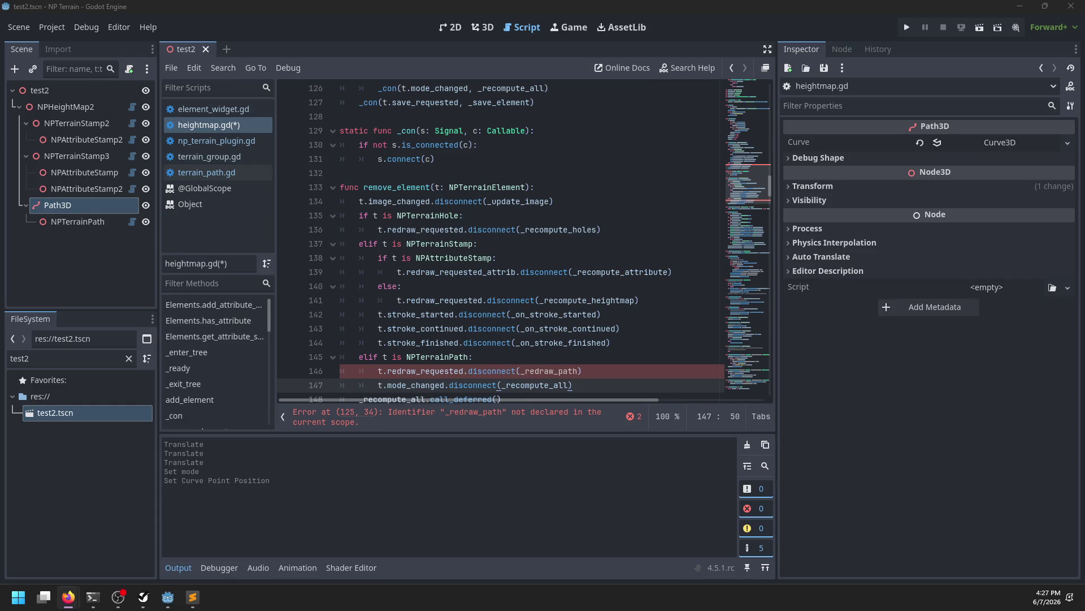
# - Back in heightmap.gd, select the _redraw_path name on line 146 and scroll toward _recompute_all
pyautogui.click(544, 299)
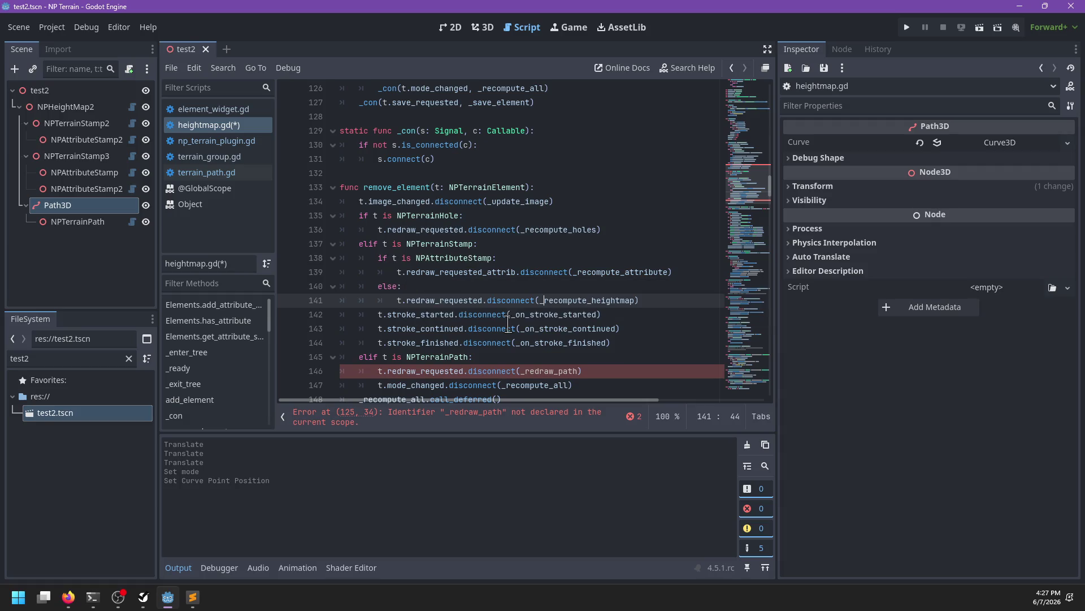
pyautogui.click(564, 355)
pyautogui.scroll(-1, 565, 355)
pyautogui.doubleClick(553, 328)
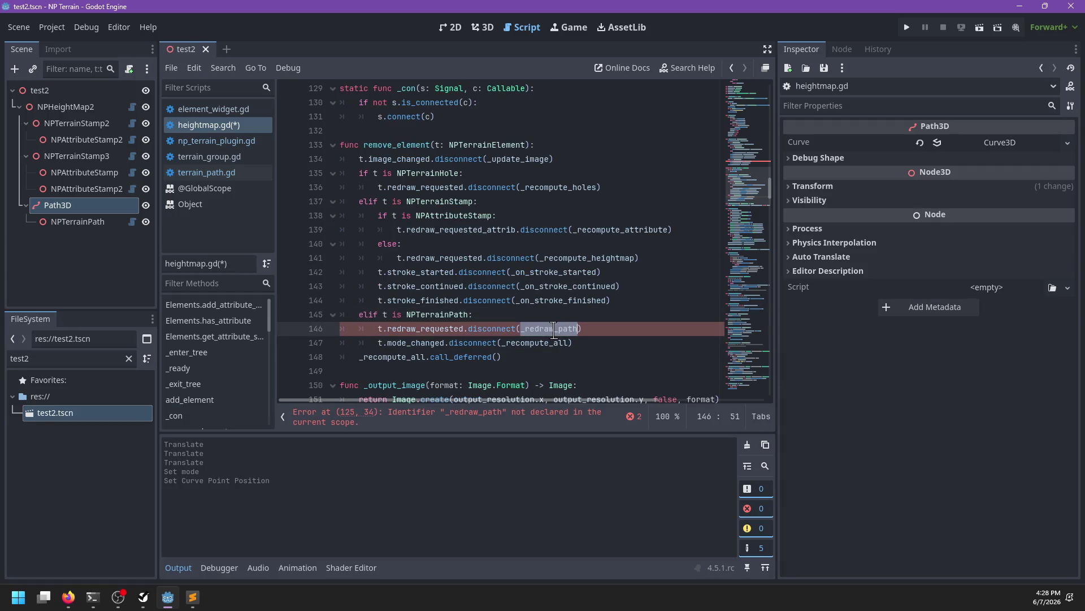
pyautogui.scroll(-16, 554, 329)
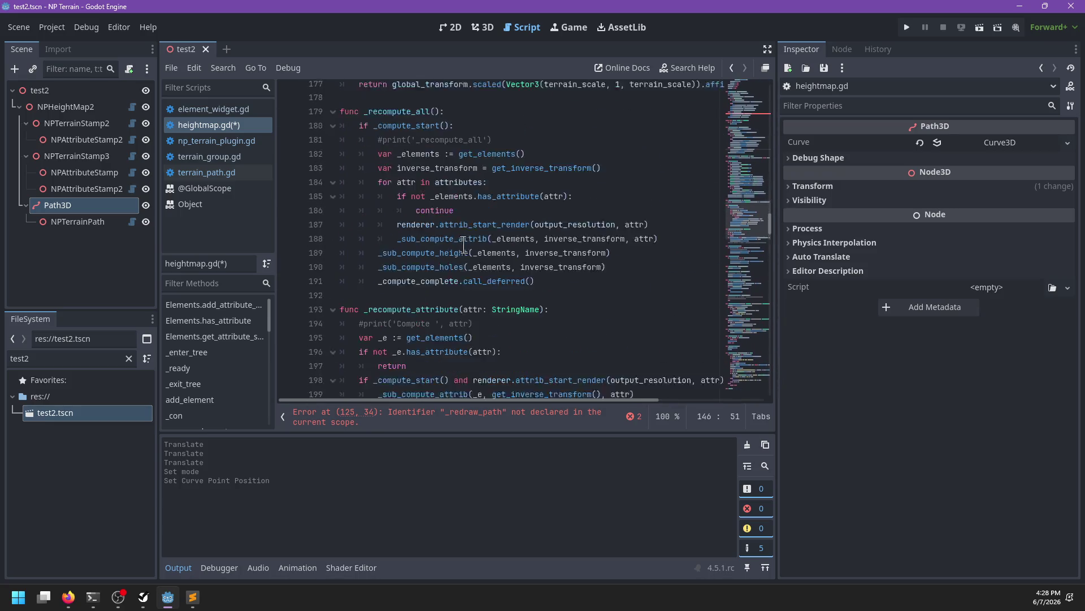
# - Declare 'func _redraw_path(path: NPTerrainPath):' below get_inverse_transform on line 179 of heightmap.gd
pyautogui.scroll(2, 464, 244)
pyautogui.click(404, 185)
pyautogui.press('Return')
pyautogui.press('Return')
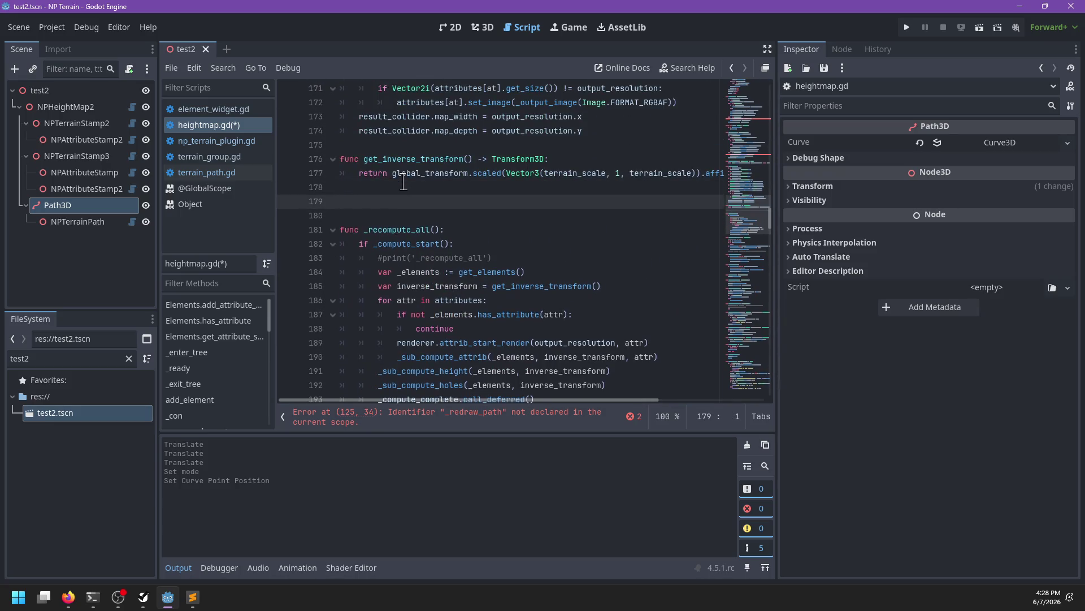
pyautogui.write('func _red')
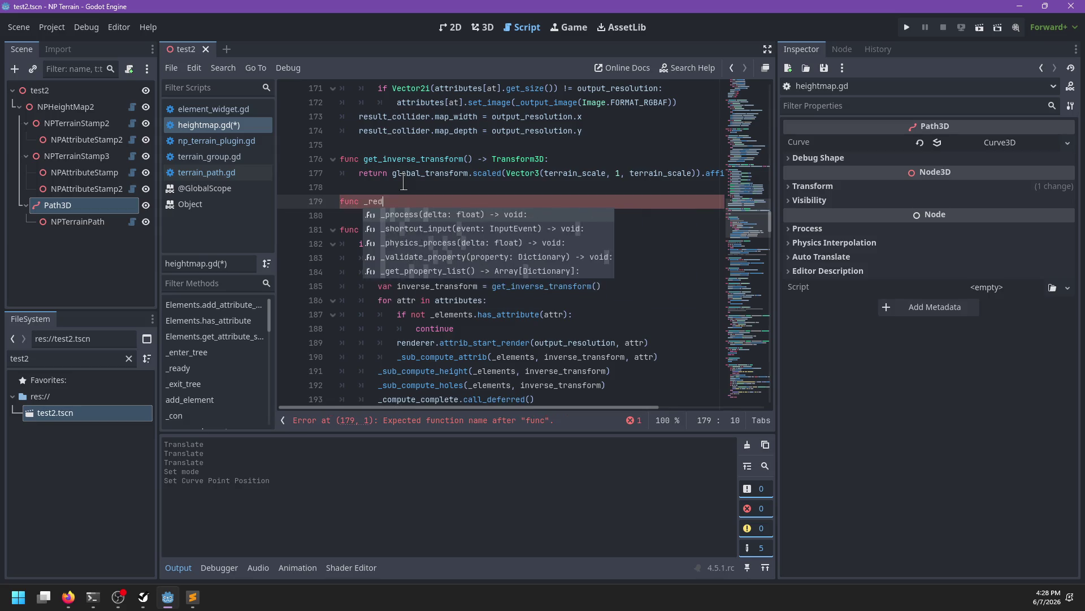
pyautogui.write('raw_path(')
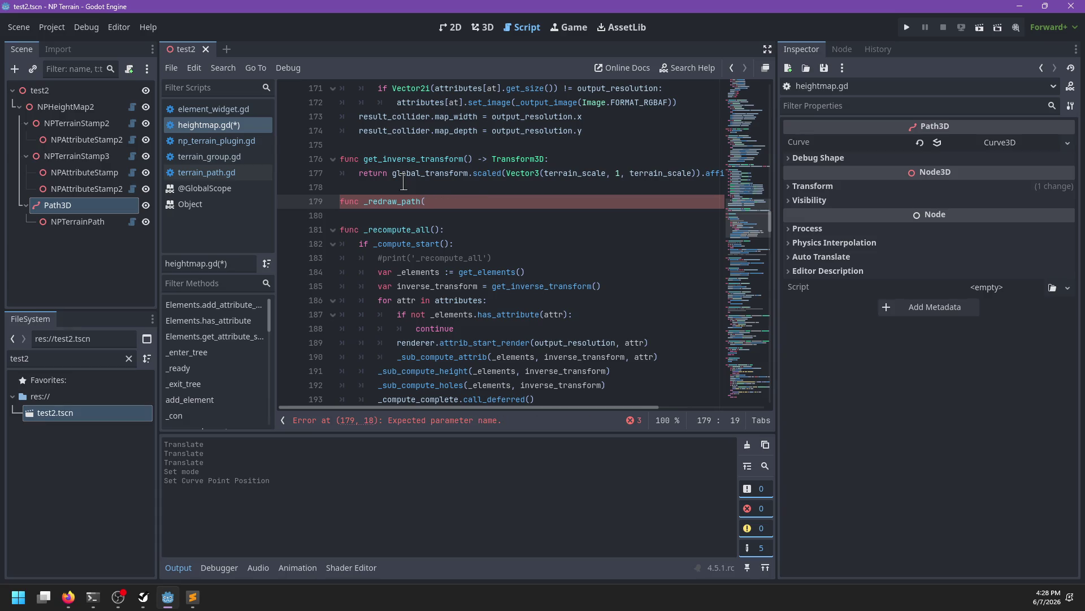
pyautogui.write('path: NPTerr')
pyautogui.write('ainPath)(')
pyautogui.press('Return')
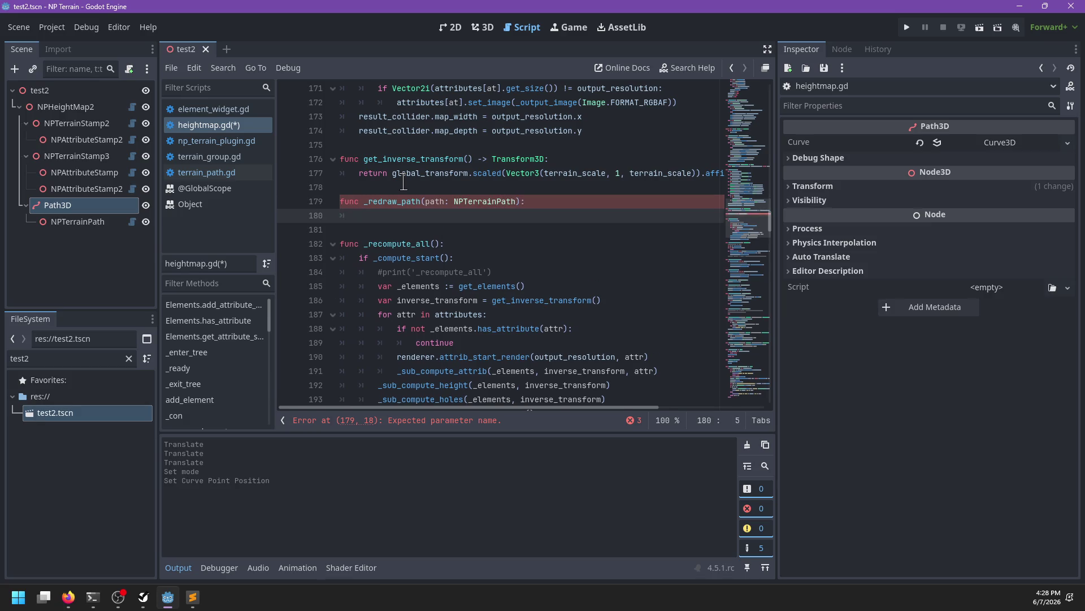
pyautogui.click(206, 173)
# - Change line 5 of terrain_path.gd to 'signal mode_changed(NPTerrainPath)'
pyautogui.scroll(4, 483, 213)
pyautogui.click(437, 145)
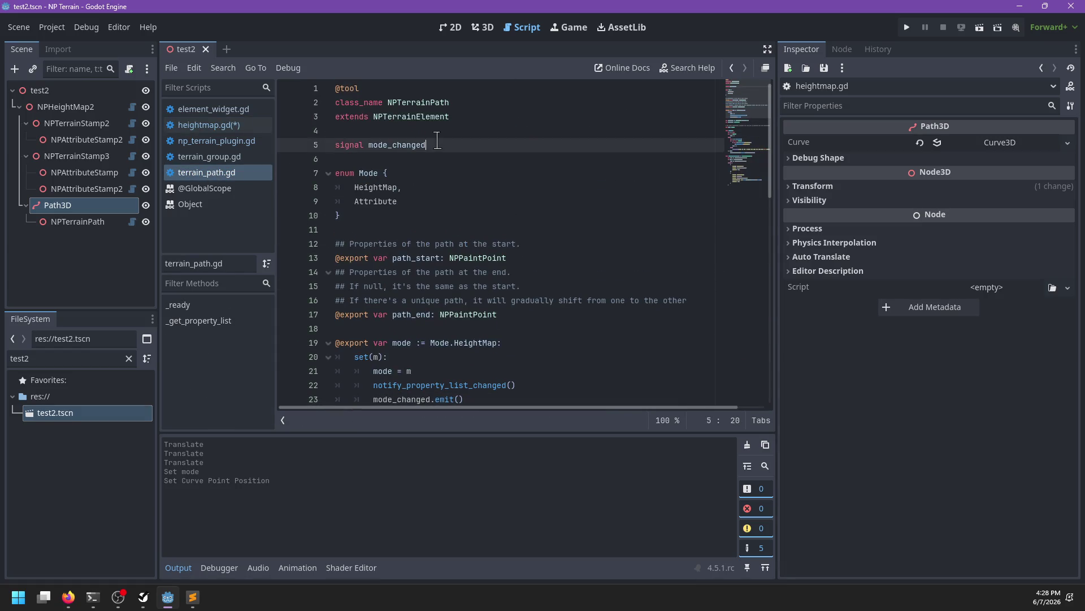
pyautogui.write('(path)')
pyautogui.hotkey('ctrl', 'BackSpace')
pyautogui.write('NPTerrainP)ath')
pyautogui.press('BackSpace')
pyautogui.press('BackSpace')
pyautogui.press('BackSpace')
pyautogui.write('ath')
pyautogui.click(495, 170)
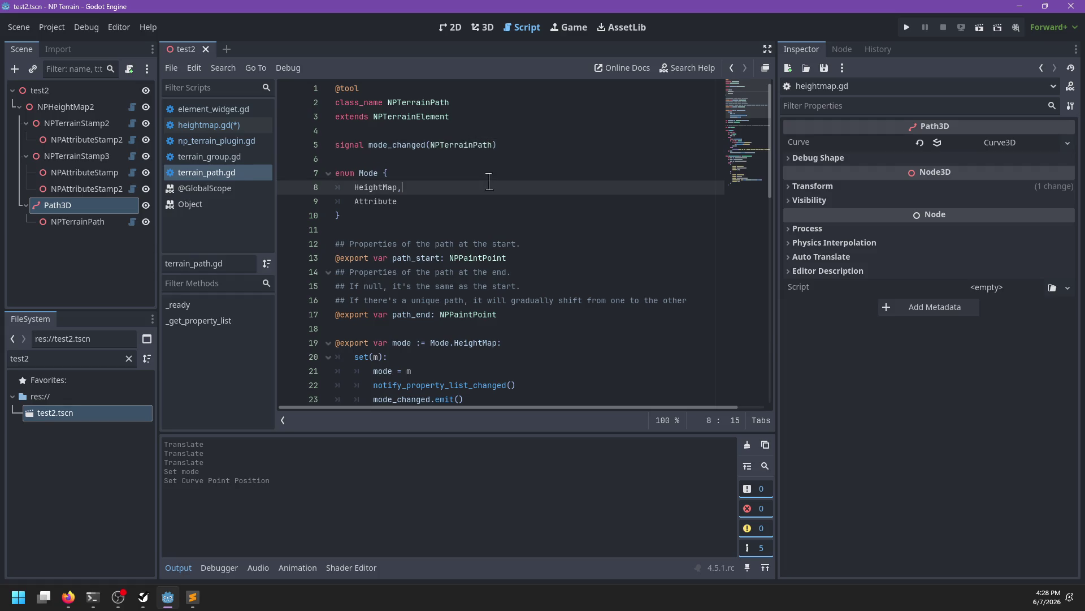
pyautogui.click(434, 145)
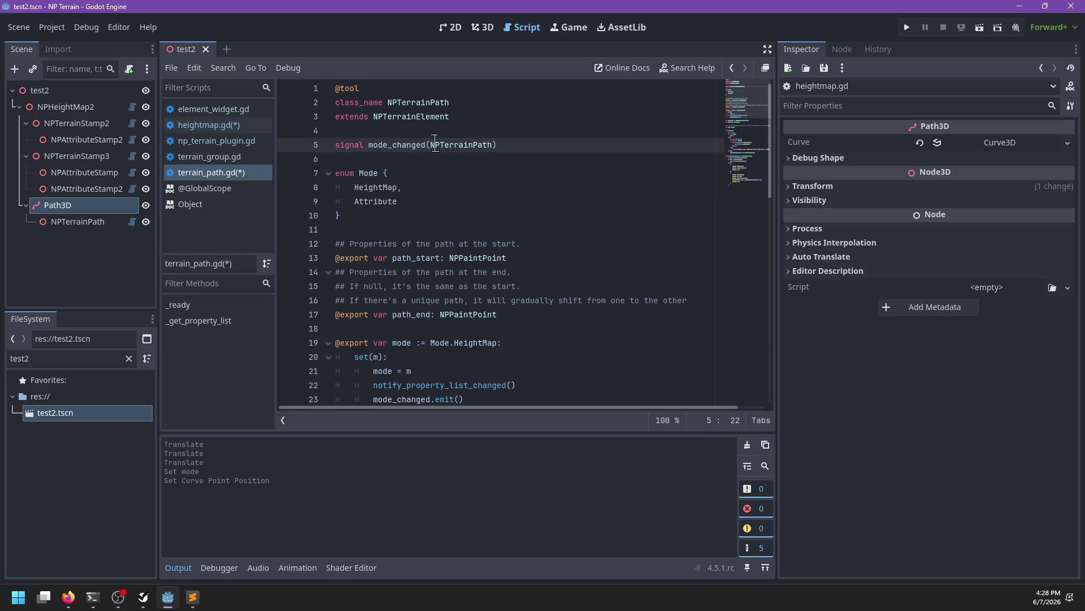
pyautogui.doubleClick(435, 145)
# - Make line 23 emit mode_changed(self), save, and jump to the reported error line
pyautogui.scroll(-6, 474, 195)
pyautogui.scroll(-7, 473, 198)
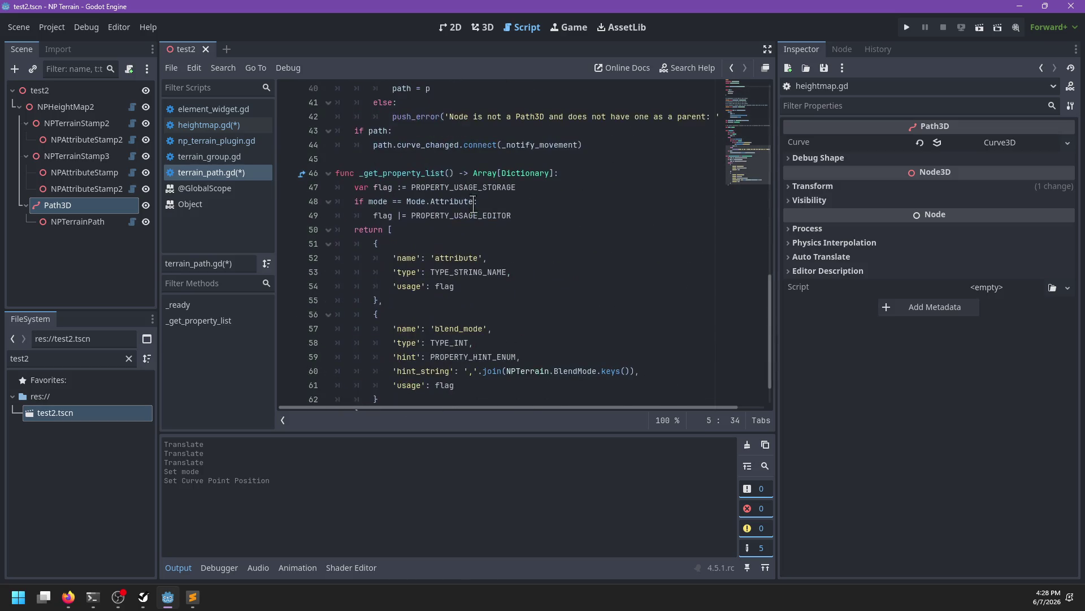
pyautogui.scroll(10, 509, 195)
pyautogui.scroll(1, 510, 194)
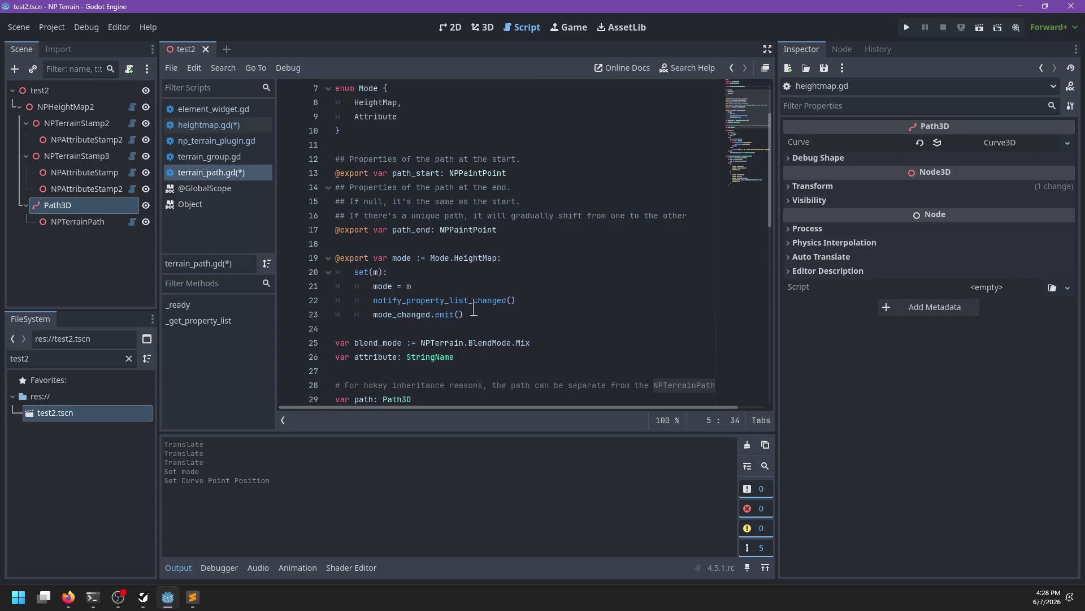
pyautogui.click(498, 317)
pyautogui.press('Left')
pyautogui.write('mode')
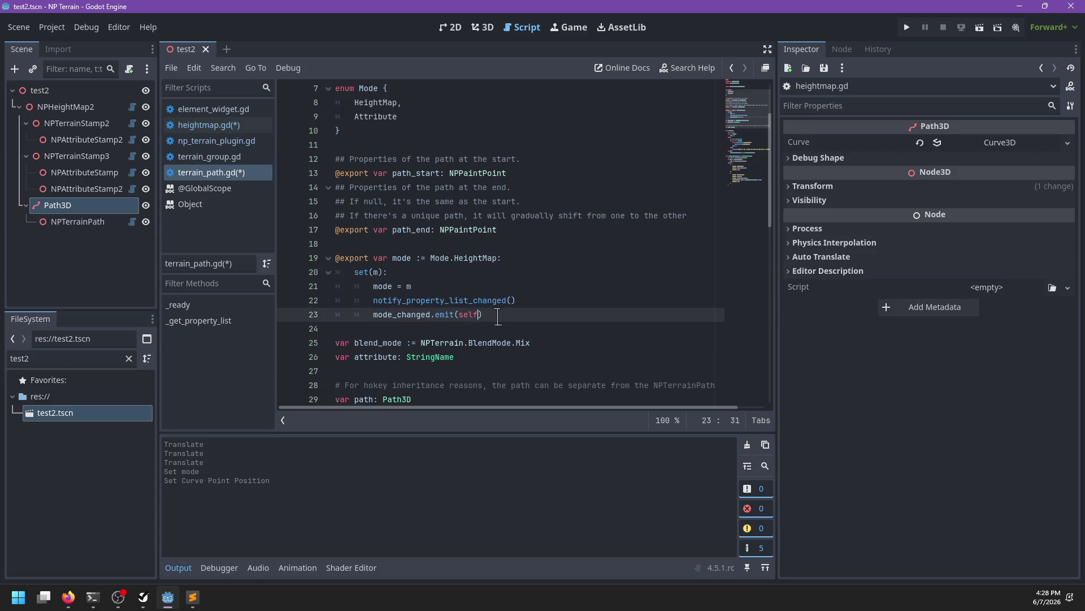
pyautogui.hotkey('ctrl', 's')
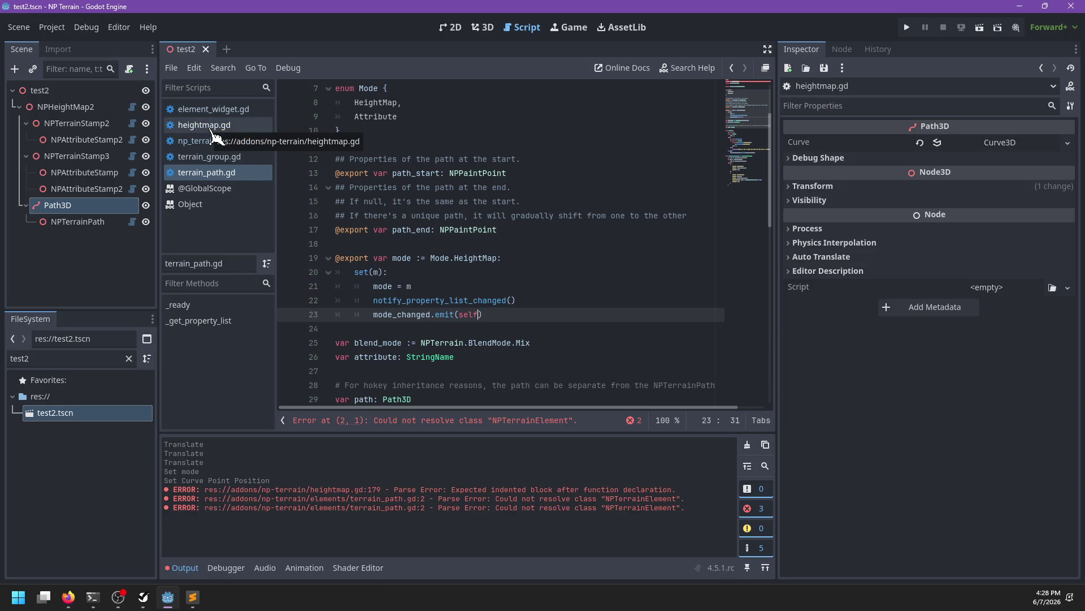
pyautogui.click(478, 421)
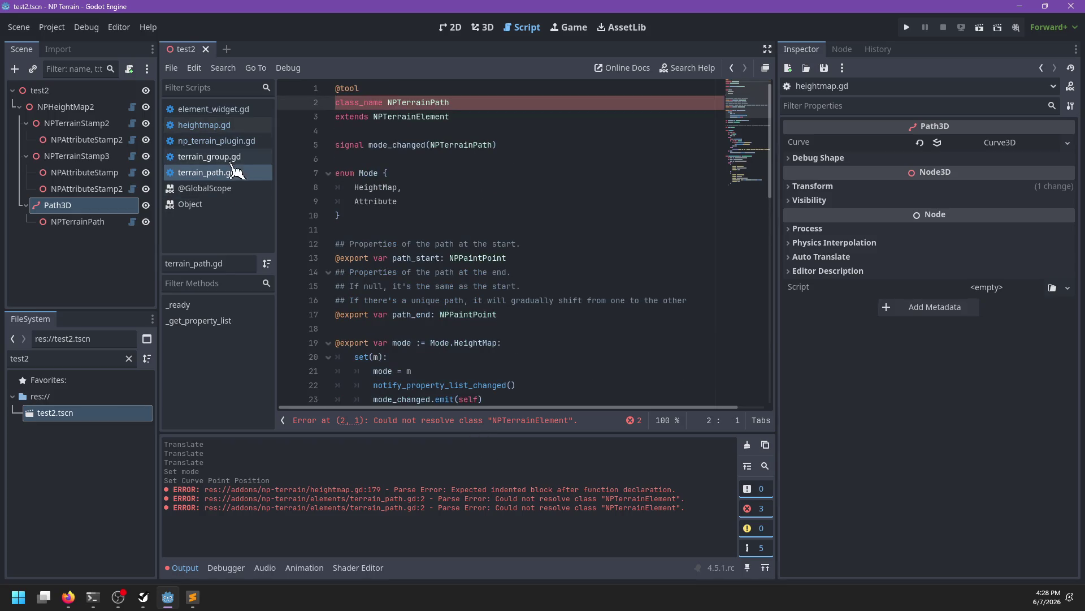
# - Browse the NPTerrainElement and NPTerrainGroup class scripts, then go back to heightmap.gd
pyautogui.keyDown('ctrl'); pyautogui.click(413, 116); pyautogui.keyUp('ctrl')
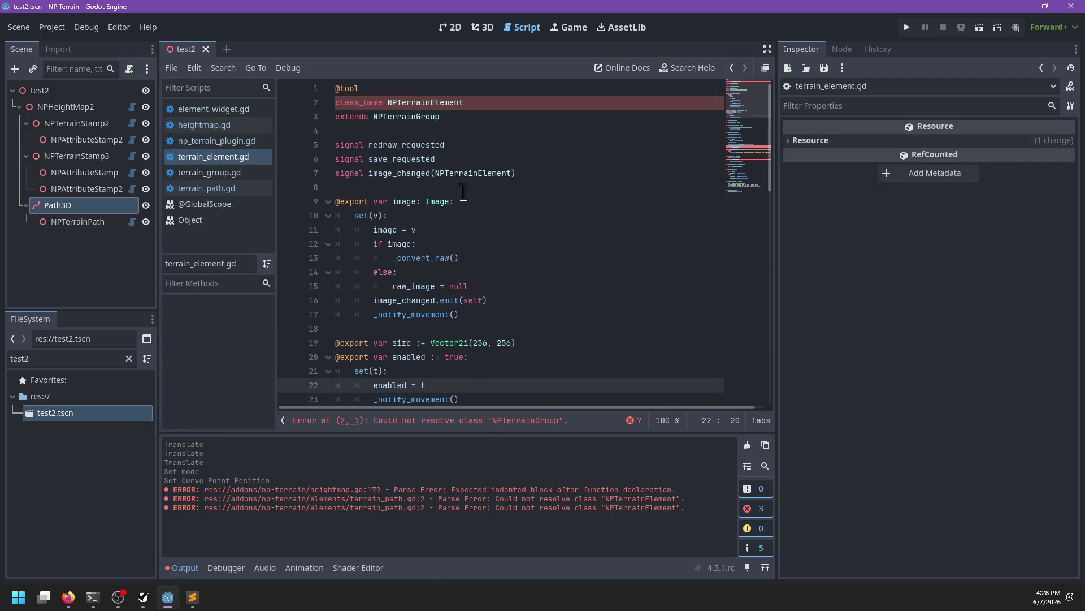
pyautogui.keyDown('ctrl'); pyautogui.click(421, 117); pyautogui.keyUp('ctrl')
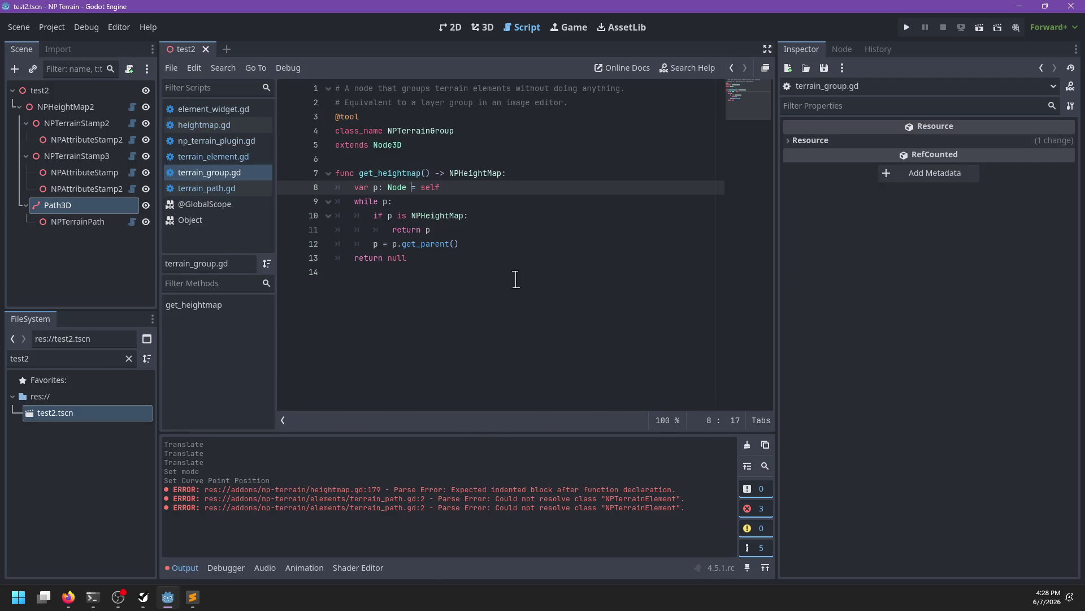
pyautogui.keyDown('ctrl'); pyautogui.click(476, 174); pyautogui.keyUp('ctrl')
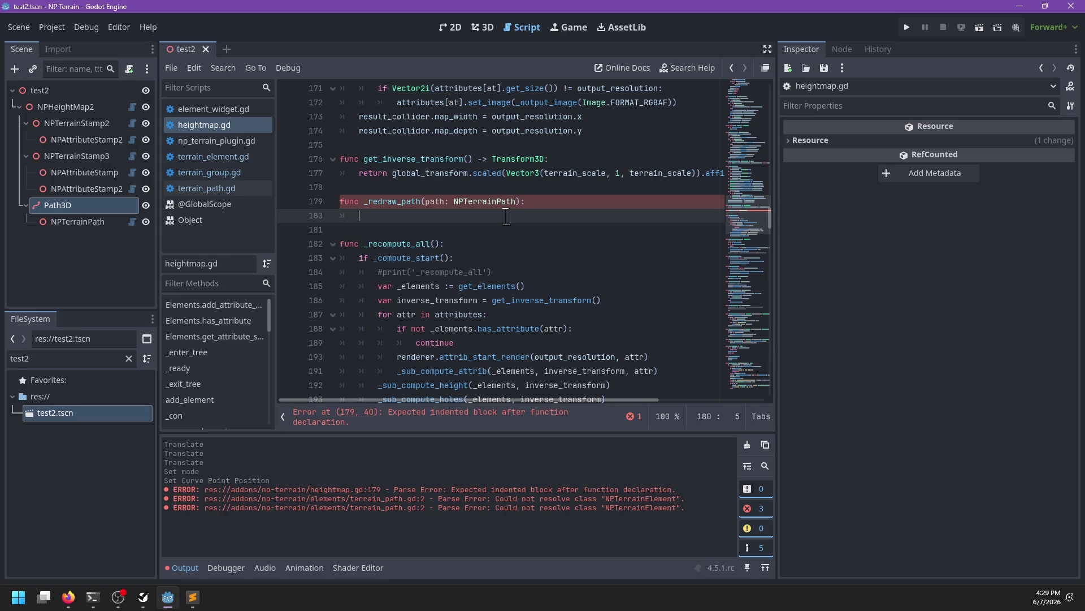
# - Write 'match path.mode:' with a HeightMap case calling _recompute_heightmap() and an Attribute case
pyautogui.write('match path.')
pyautogui.write('mode:')
pyautogui.press('Return')
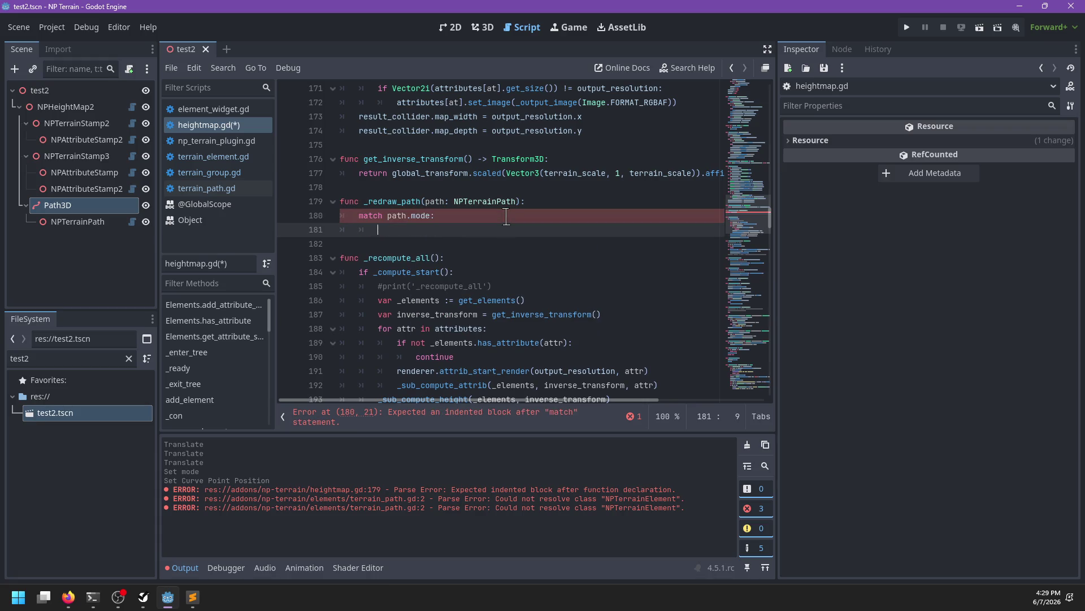
pyautogui.write('NPTerrainPath.Mo')
pyautogui.write('de')
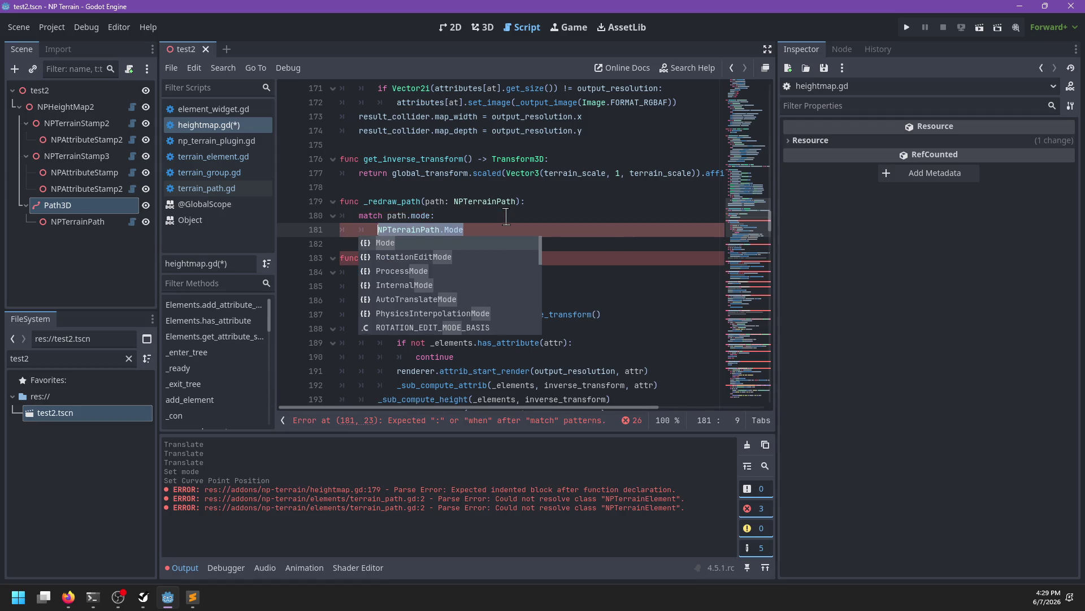
pyautogui.write('.')
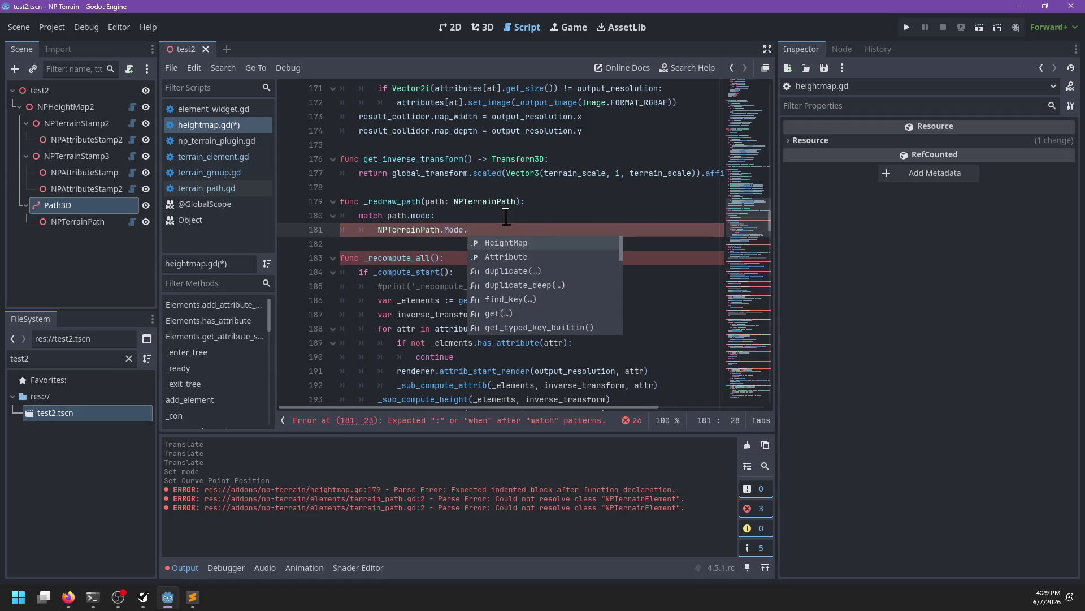
pyautogui.press('Return')
pyautogui.write(':')
pyautogui.press('Return')
pyautogui.write('_recompu')
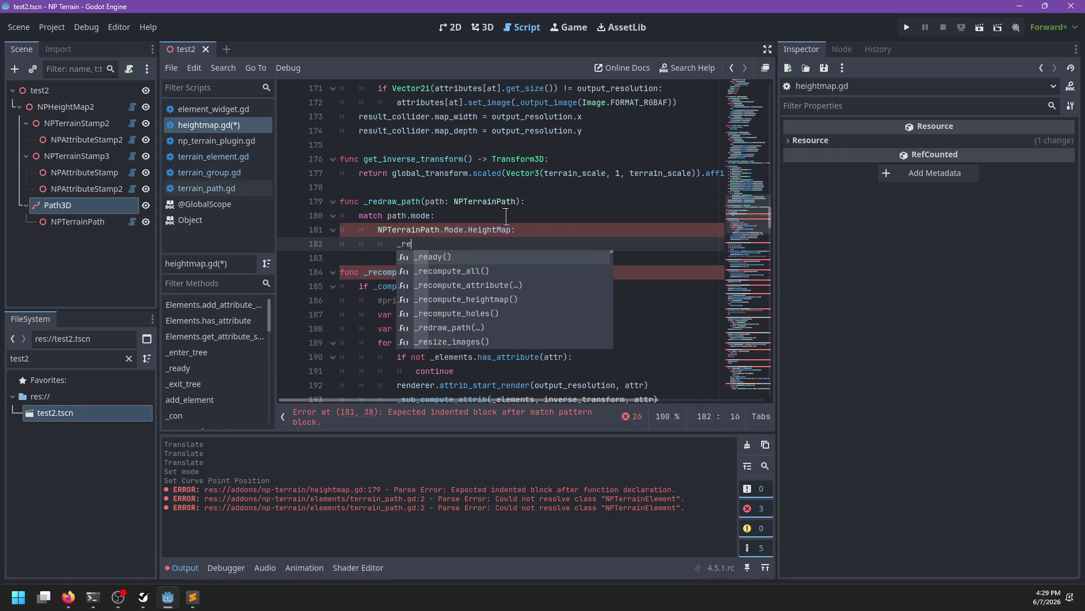
pyautogui.press('Down')
pyautogui.press('Down')
pyautogui.press('Return')
pyautogui.press('Return')
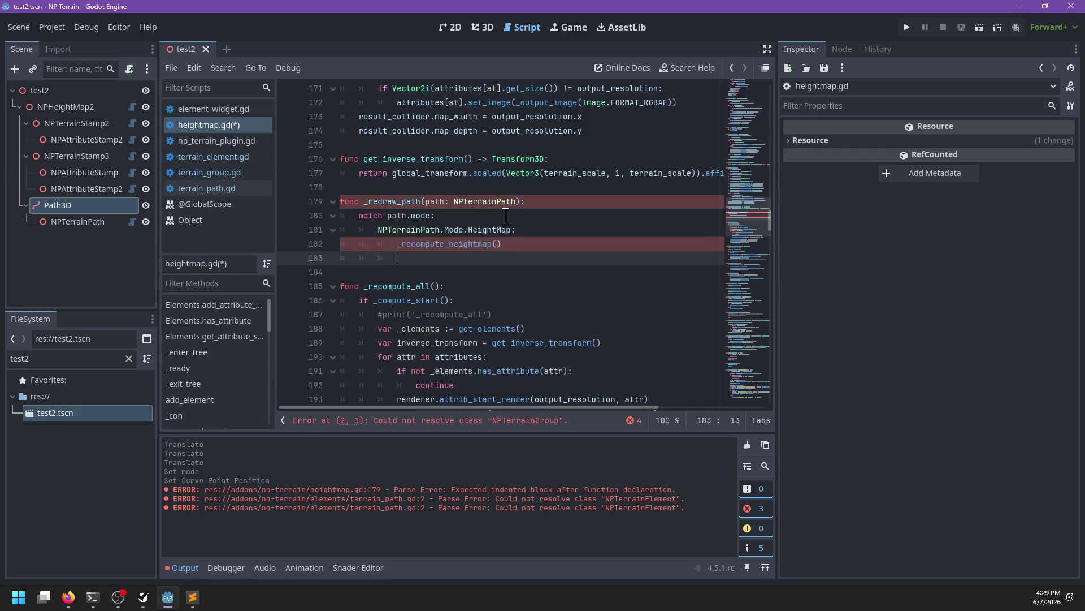
pyautogui.write('NPTerrainPath.Mode:')
pyautogui.press('Left')
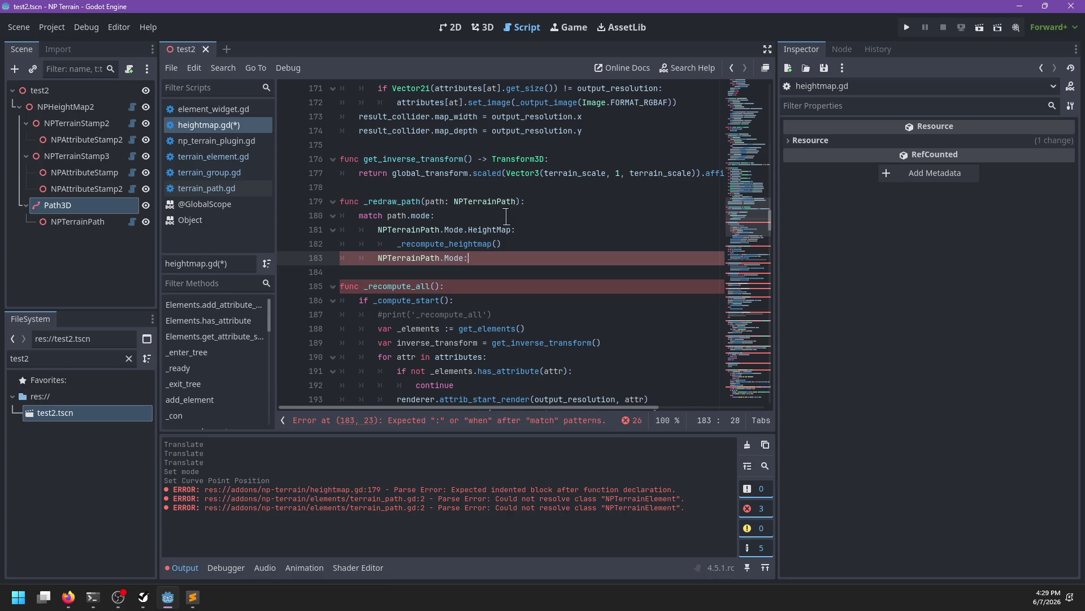
pyautogui.write('.')
pyautogui.press('Down')
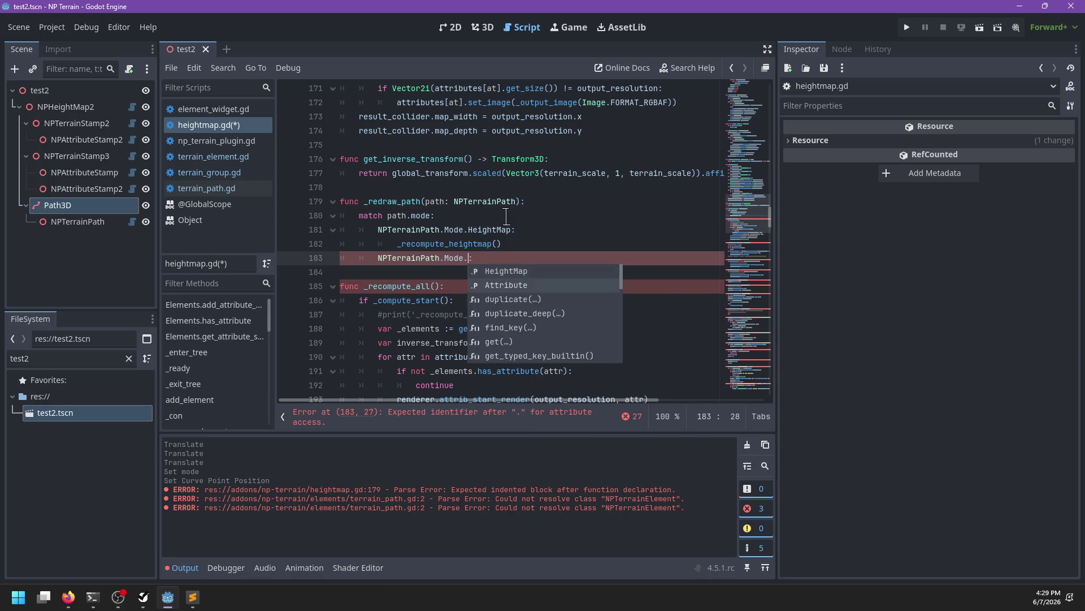
pyautogui.press('Return')
pyautogui.press('Return')
# - In the Attribute case, add 'if path.attribute:' calling _recompute_attribute(path.attribute), then save
pyautogui.write('if not p')
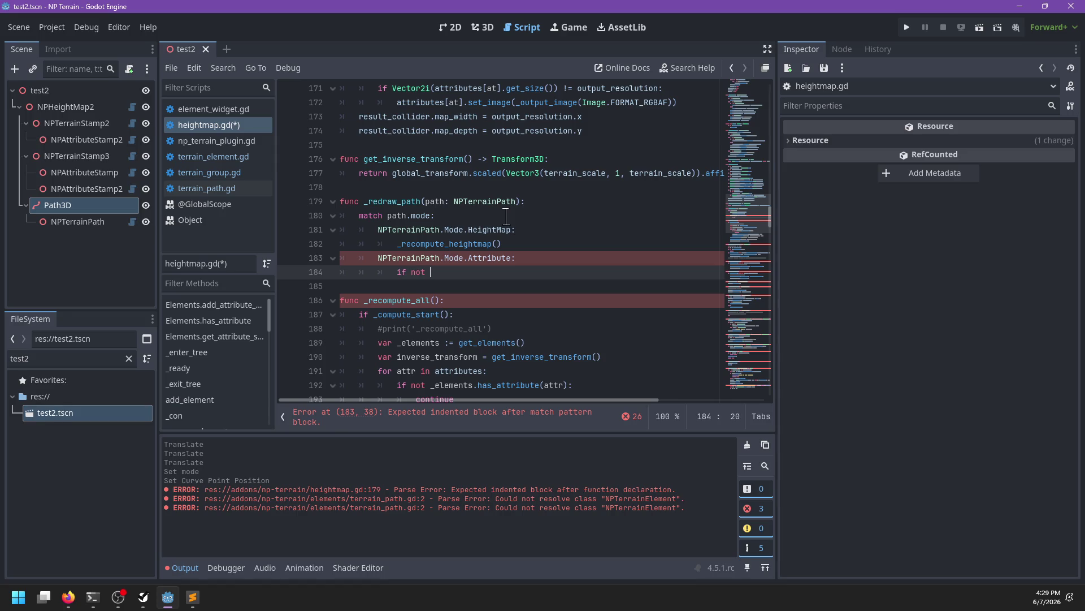
pyautogui.write('ath.at')
pyautogui.press('Return')
pyautogui.write(':')
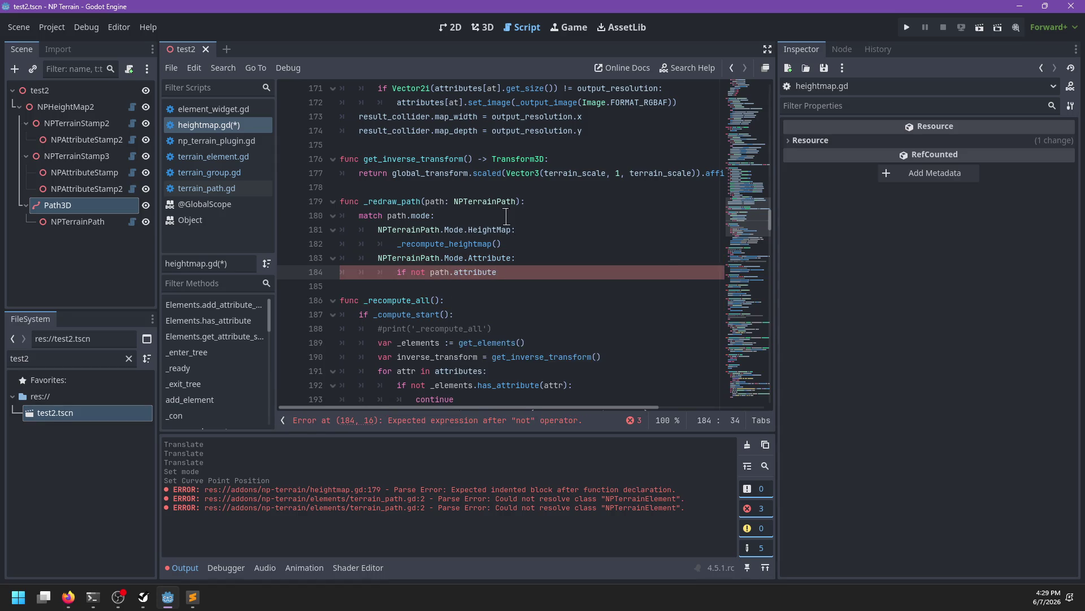
pyautogui.press('Return')
pyautogui.write('push_e')
pyautogui.press('Return')
pyautogui.write("'Cann")
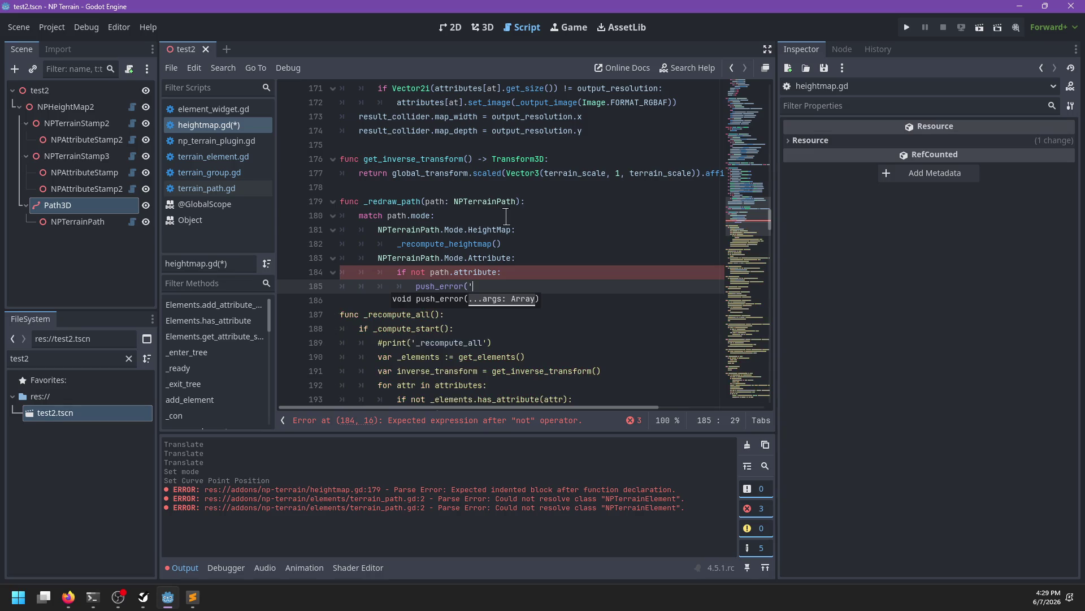
pyautogui.write('ot update attri')
pyautogui.write("butes'")
pyautogui.hotkey('shift', 'Up')
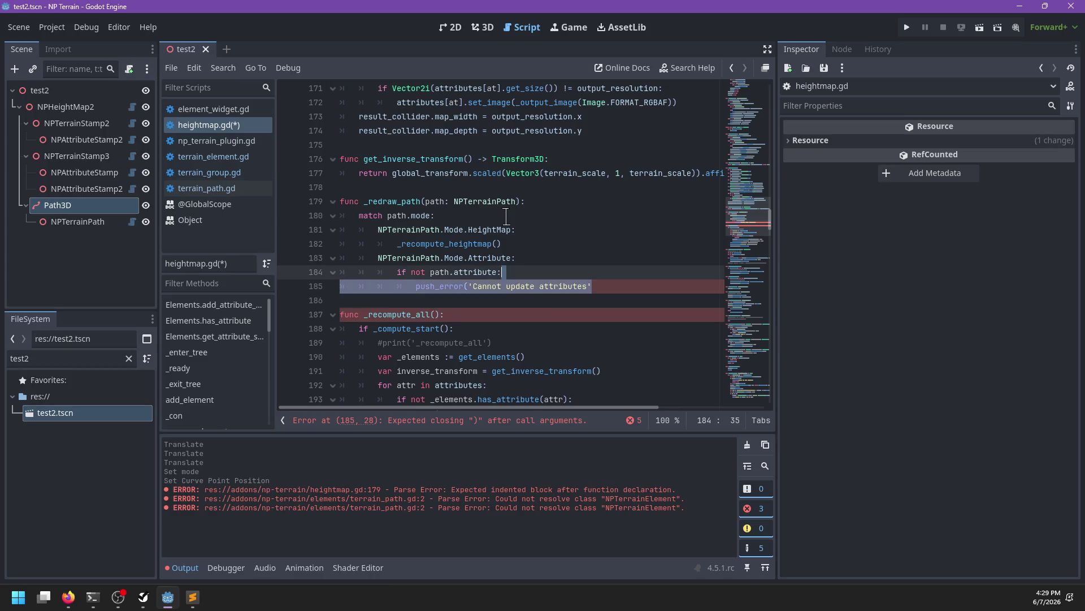
pyautogui.press('BackSpace')
pyautogui.hotkey('ctrl', 'Left')
pyautogui.hotkey('ctrl', 'Left')
pyautogui.hotkey('ctrl', 'Left')
pyautogui.hotkey('ctrl', 'BackSpace')
pyautogui.press('End')
pyautogui.press('Return')
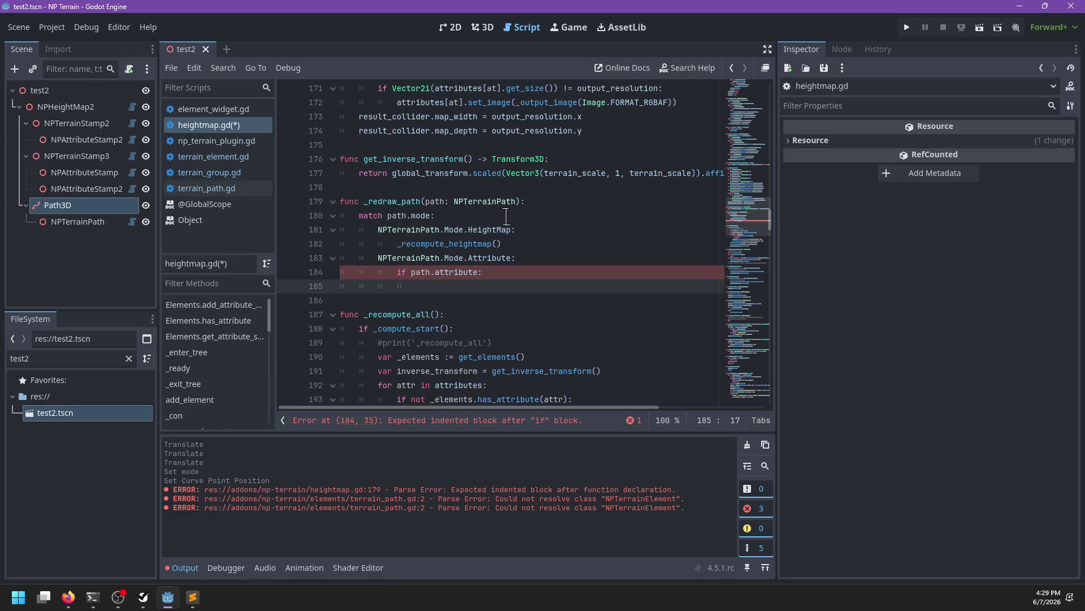
pyautogui.write('_recompu')
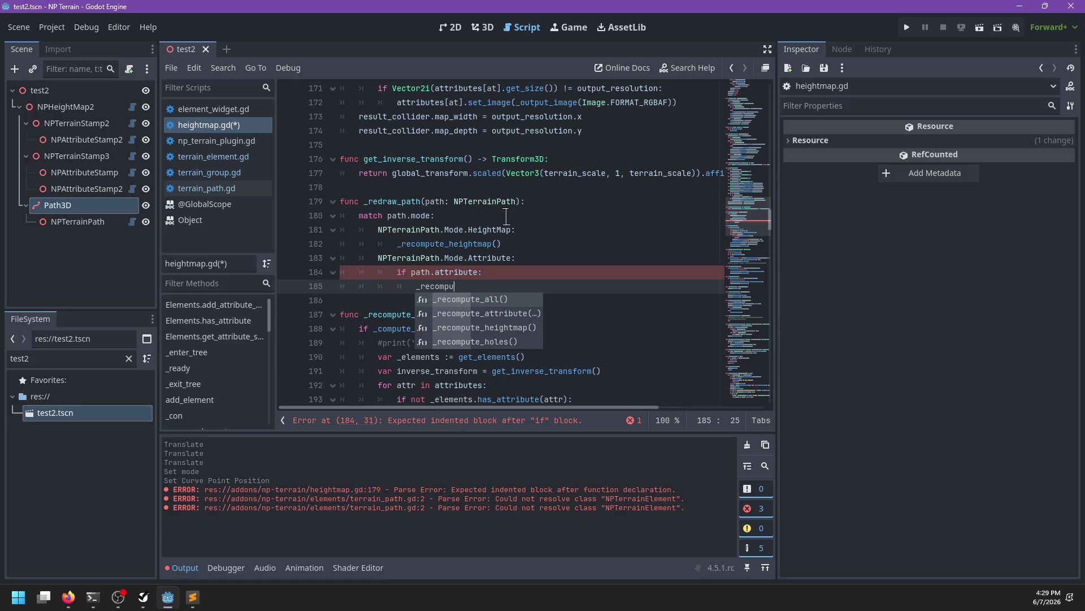
pyautogui.press('Down')
pyautogui.press('Return')
pyautogui.write('path.att')
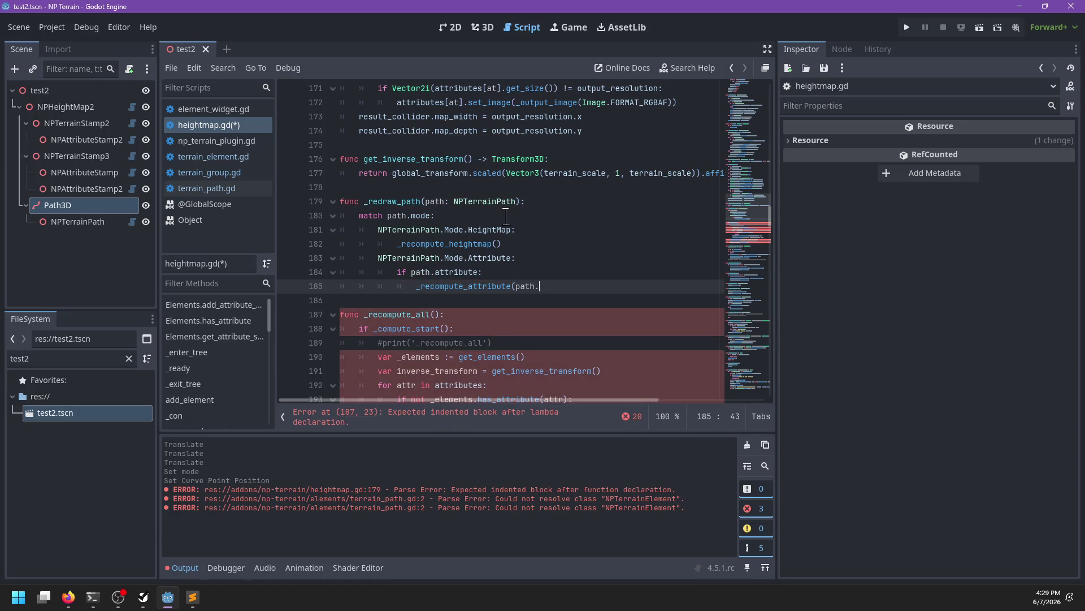
pyautogui.write('ribute)')
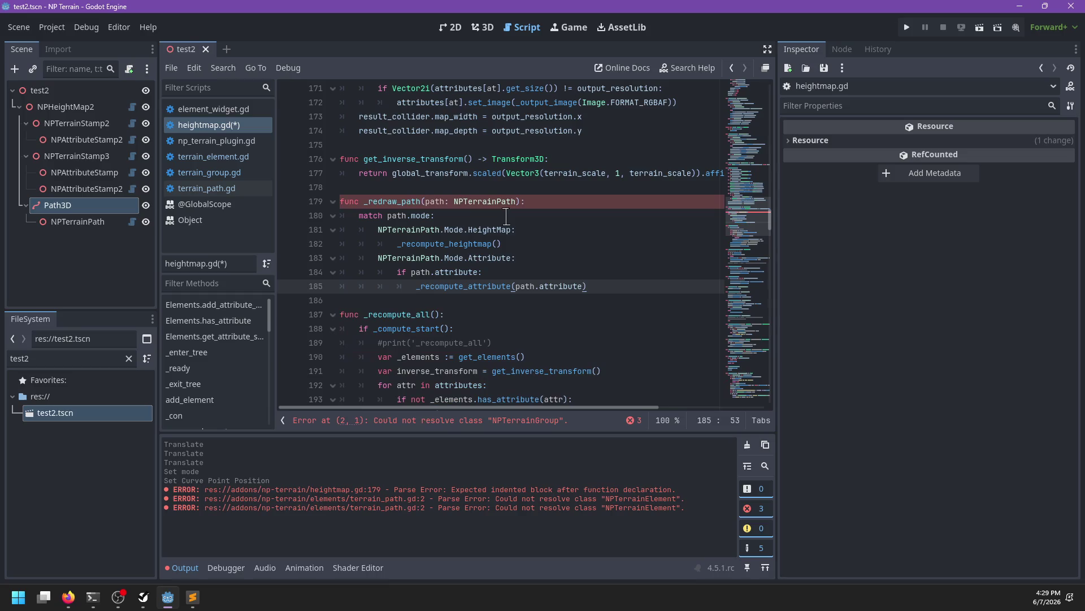
pyautogui.hotkey('ctrl', 's')
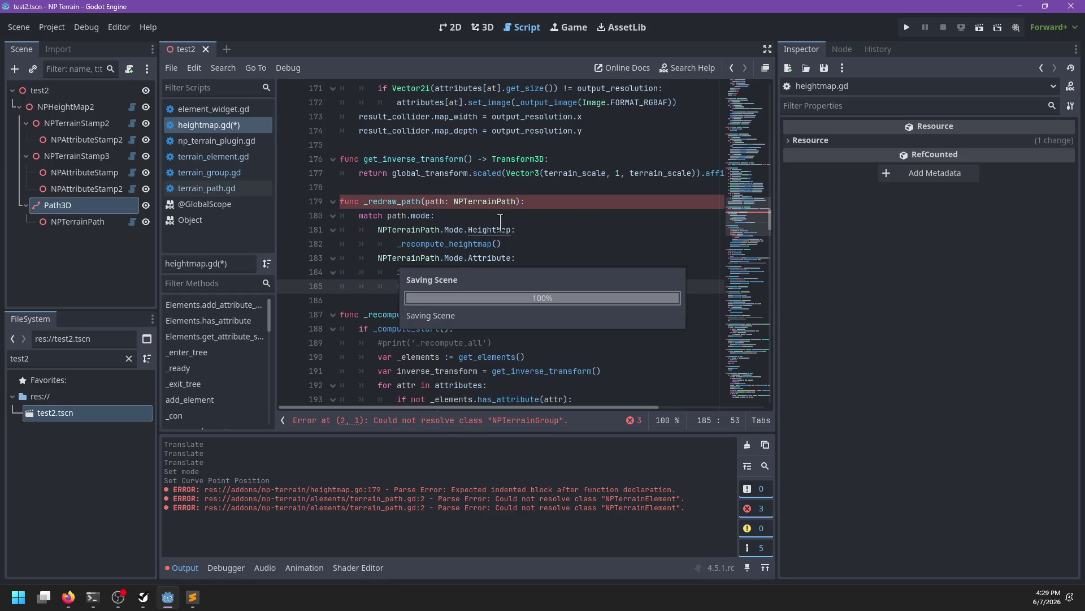
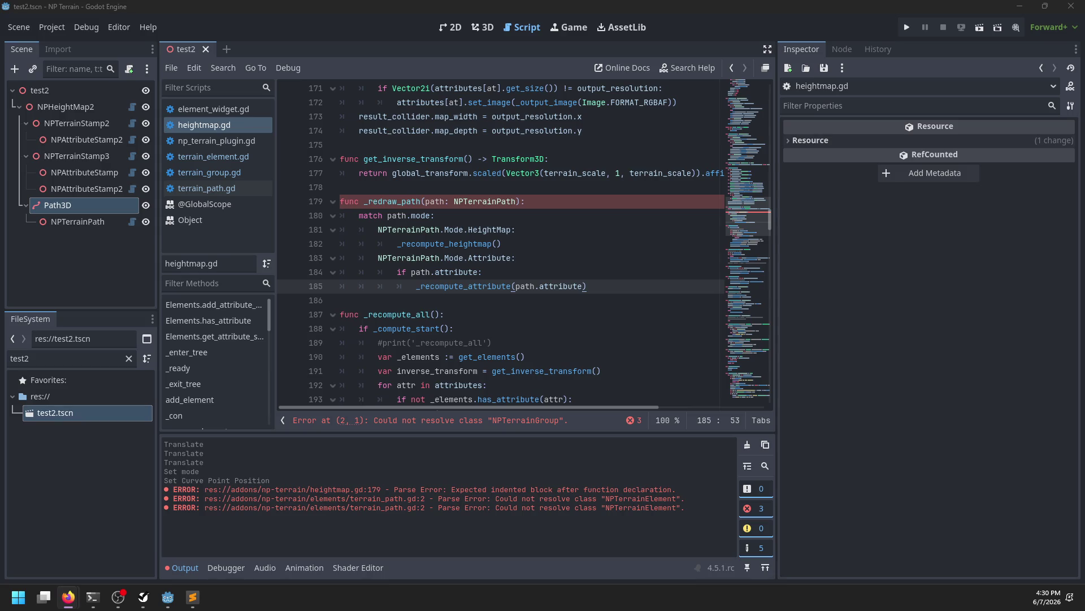
# - Save the scripts, check the reported parse error in terrain_group.gd, and return to heightmap.gd
pyautogui.click(611, 284)
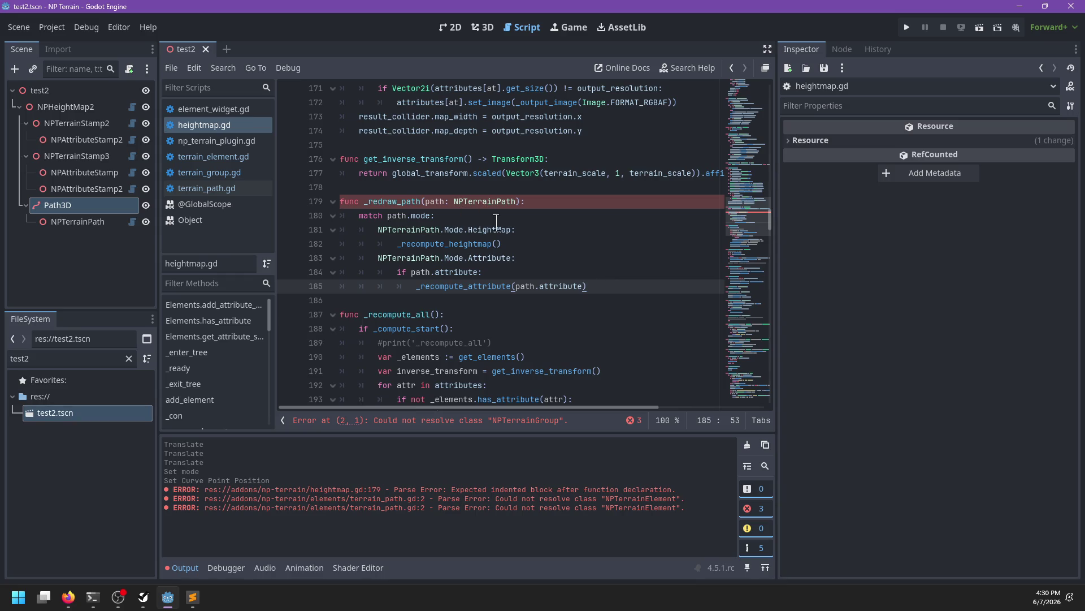
pyautogui.hotkey('ctrl', 's')
pyautogui.click(413, 423)
pyautogui.keyDown('ctrl'); pyautogui.click(422, 116); pyautogui.keyUp('ctrl')
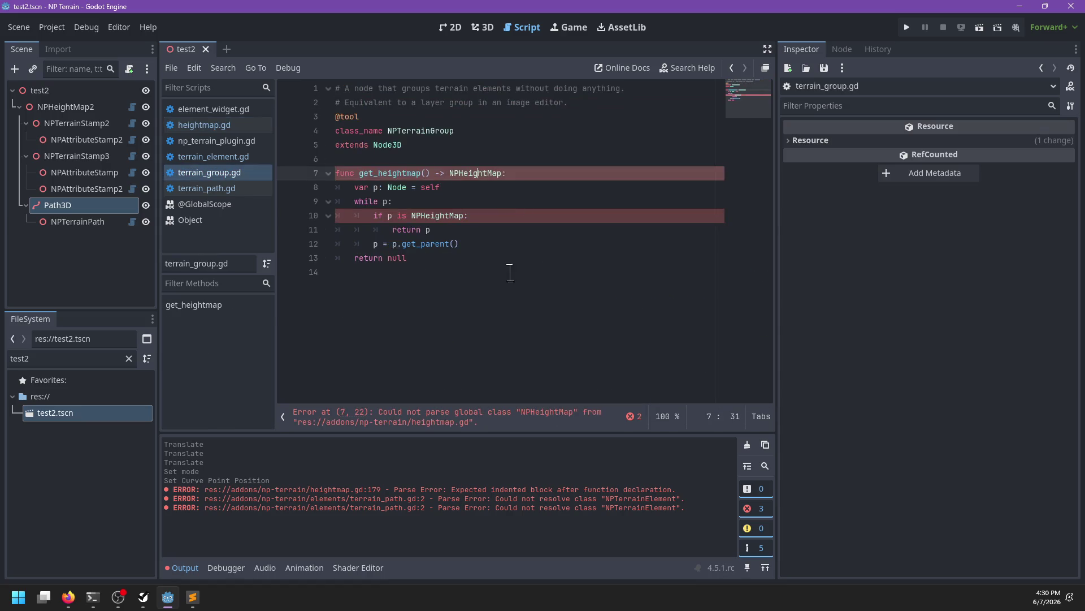
pyautogui.click(479, 173)
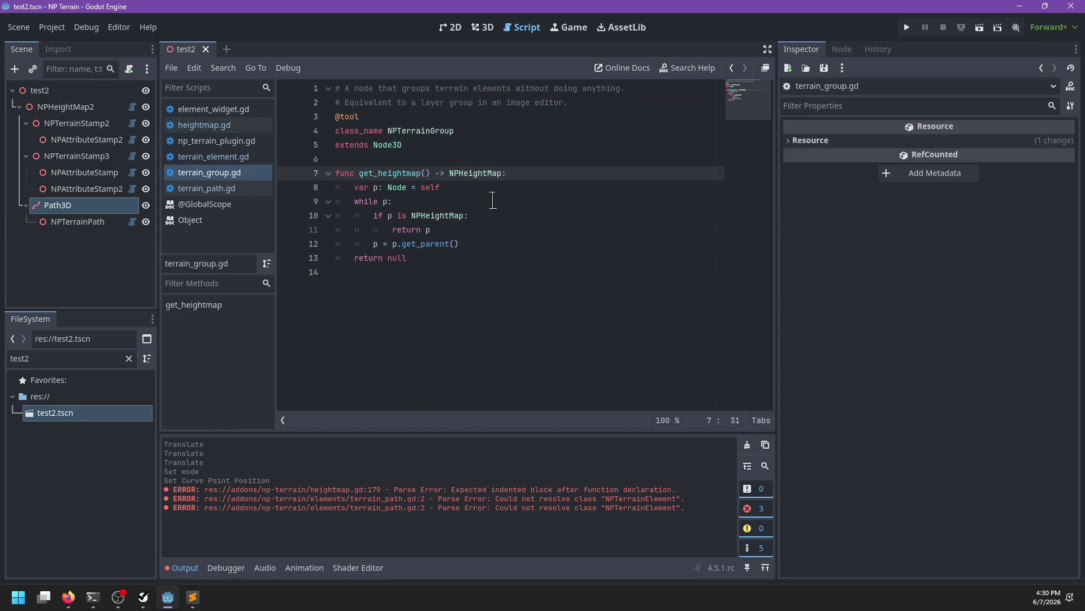
pyautogui.click(232, 125)
# - Rename the _redraw_path function on line 179 to _recompute_path and save heightmap.gd
pyautogui.scroll(-19, 546, 304)
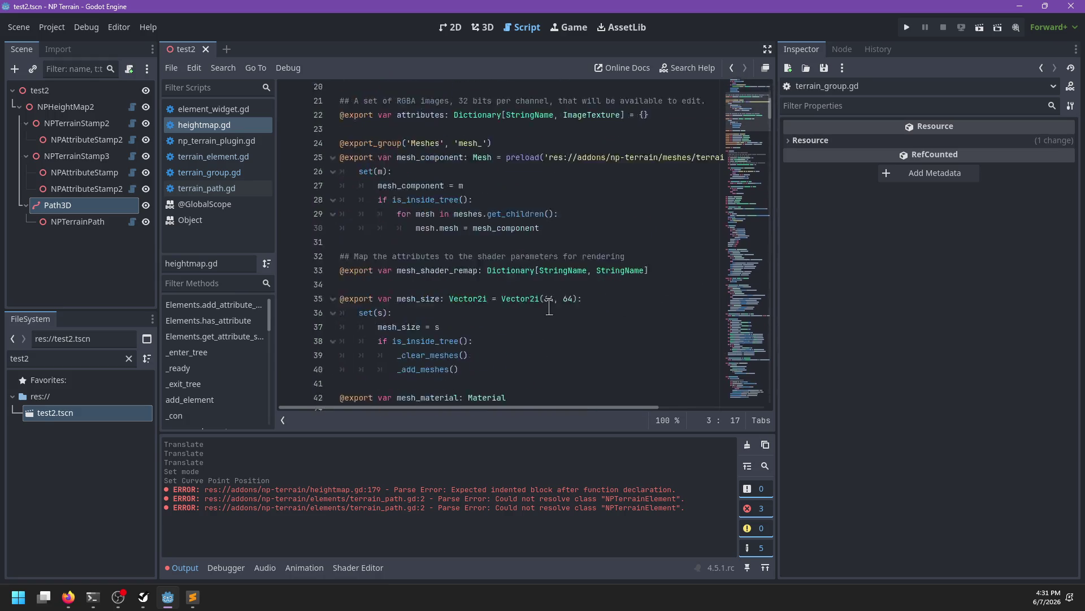
pyautogui.scroll(-20, 549, 299)
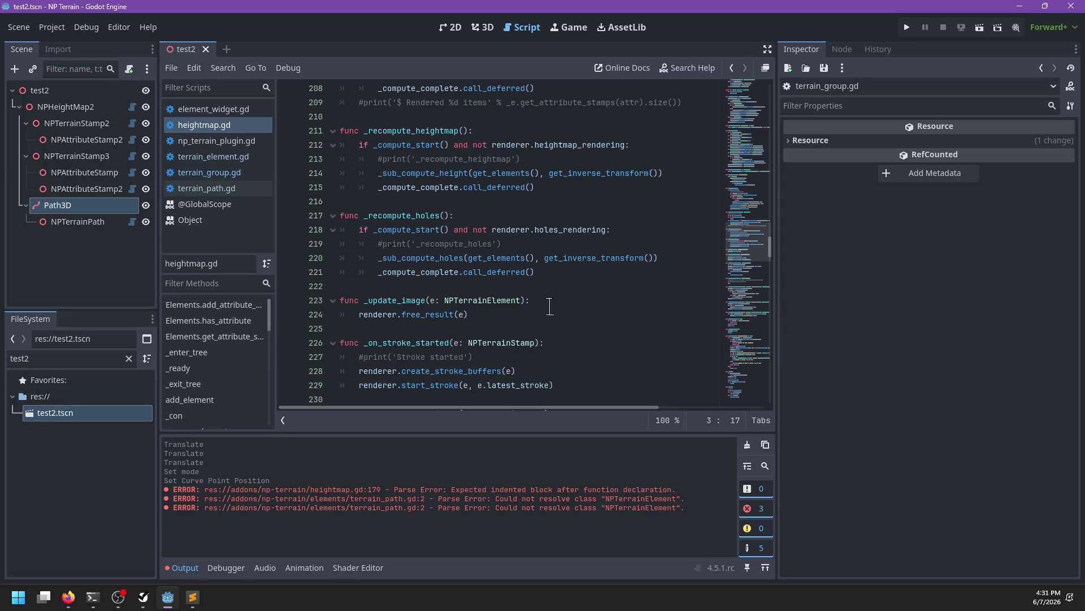
pyautogui.scroll(5, 549, 306)
pyautogui.scroll(5, 549, 306)
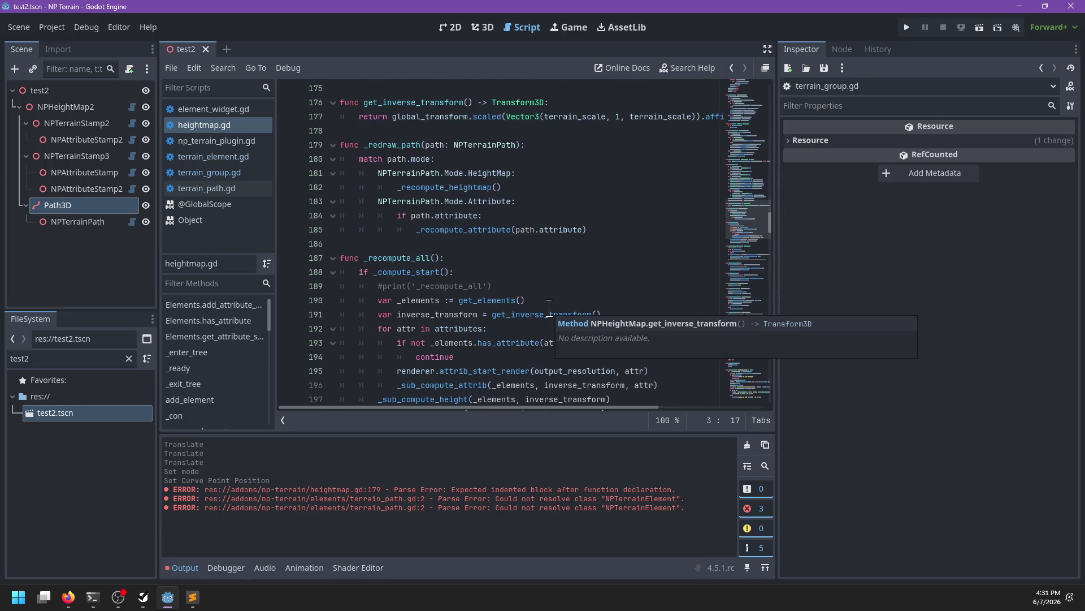
pyautogui.doubleClick(392, 145)
pyautogui.scroll(17, 460, 166)
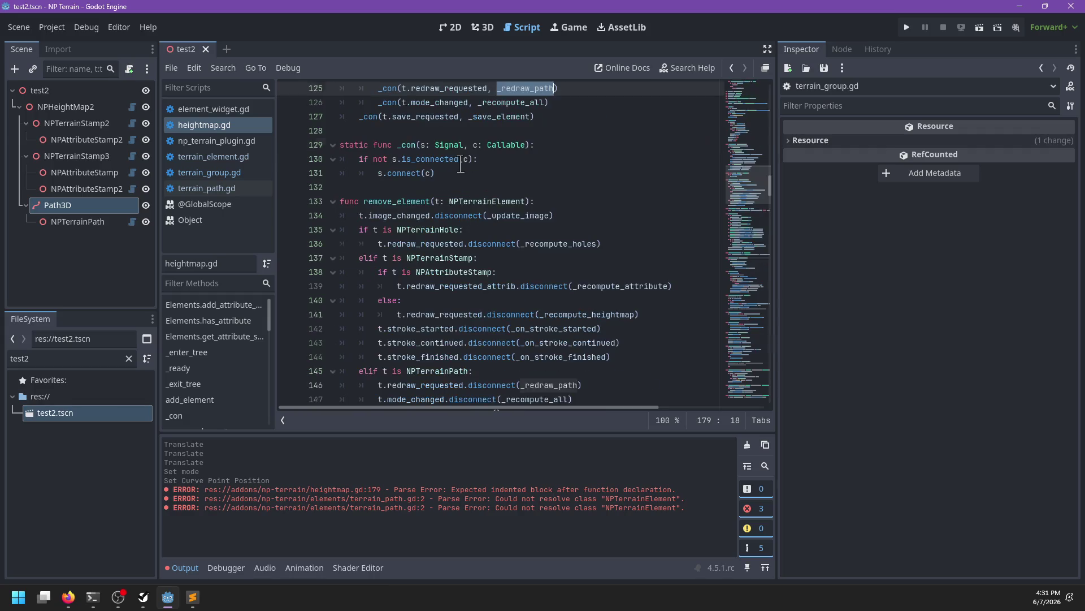
pyautogui.write('_recompute_path(path: NPTerrainPath):')
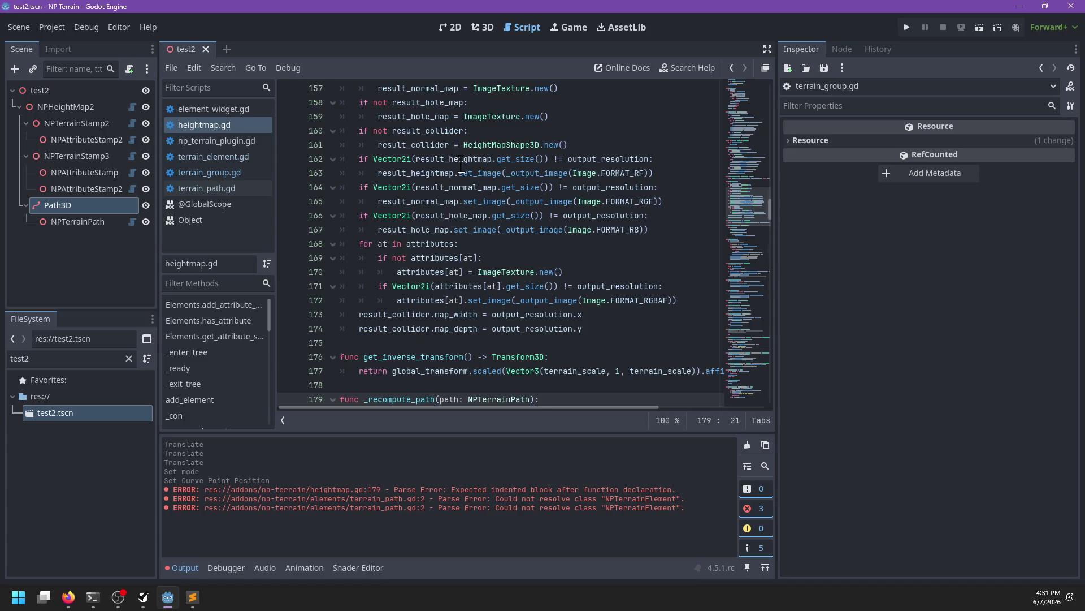
pyautogui.scroll(-4, 461, 166)
pyautogui.click(556, 260)
pyautogui.hotkey('ctrl', 's')
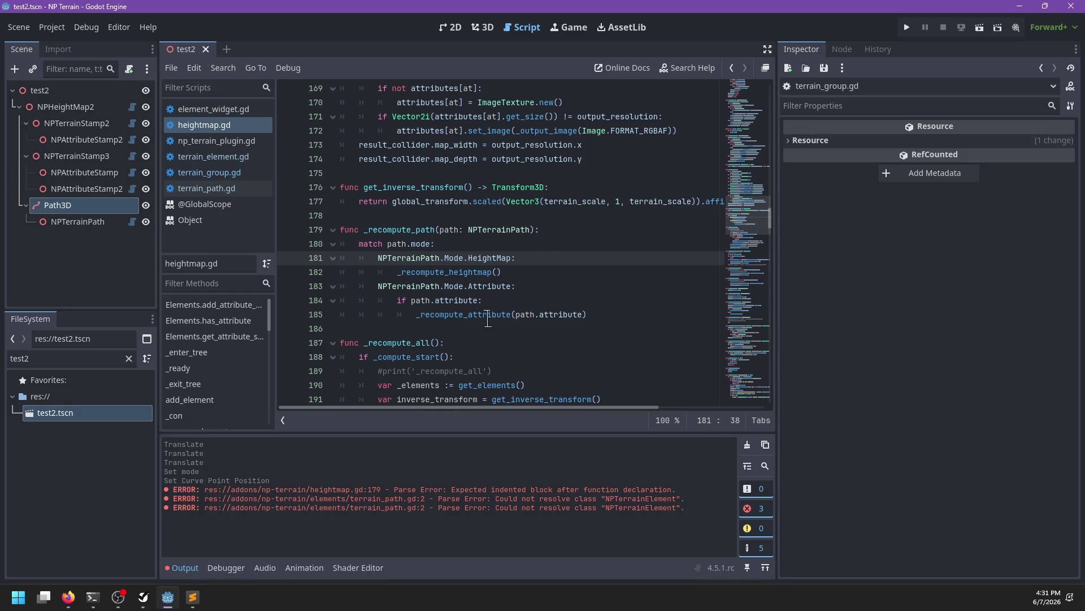
# - Review the attribute branch calling _recompute_attribute, then return to the 3D terrain view
pyautogui.click(550, 303)
pyautogui.click(604, 314)
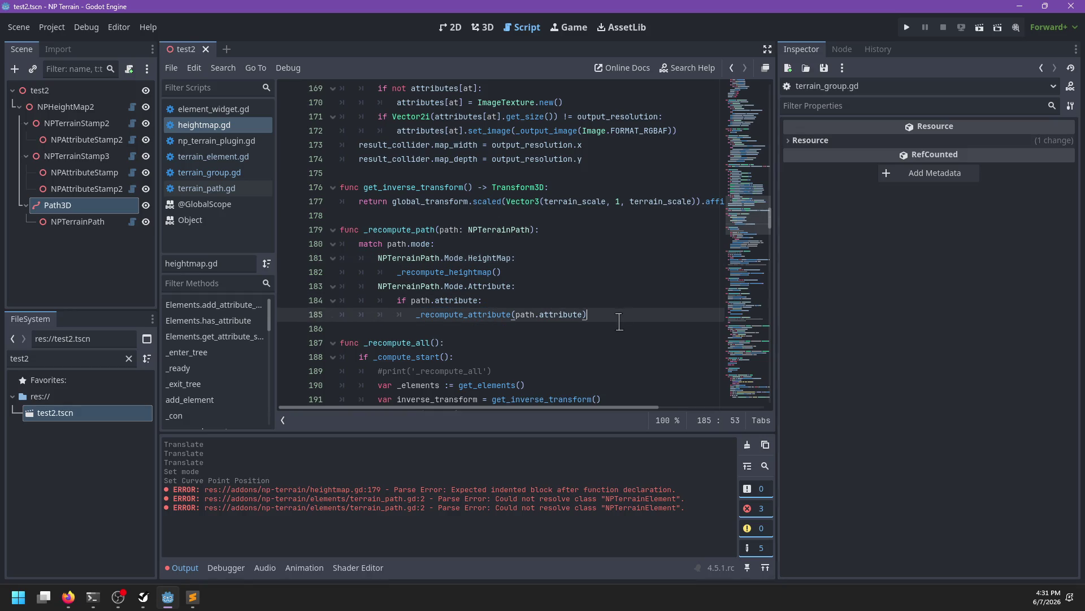
pyautogui.doubleClick(476, 314)
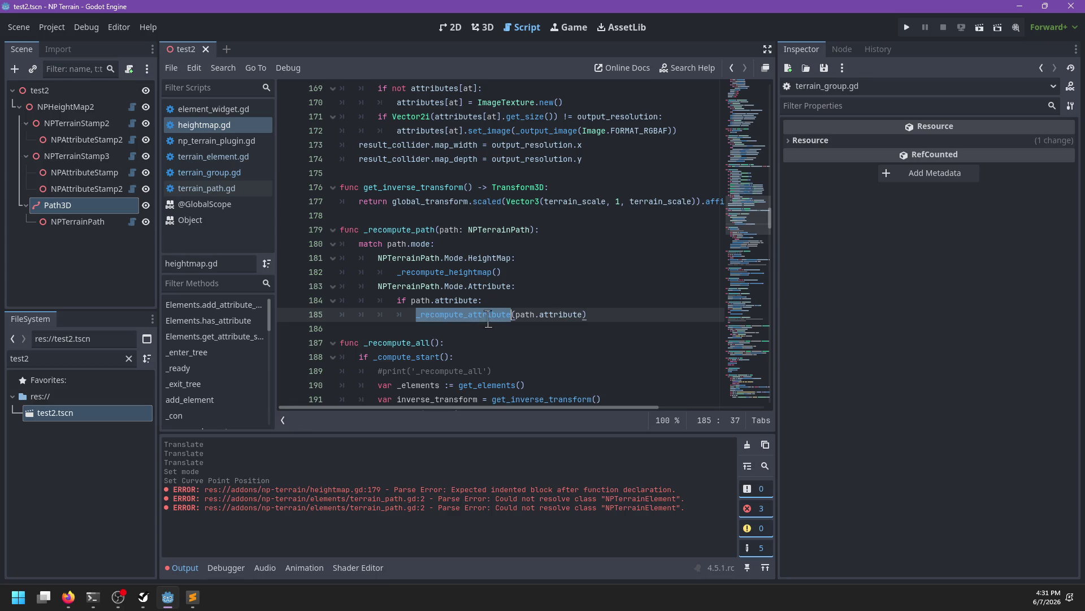
pyautogui.click(628, 310)
pyautogui.click(484, 27)
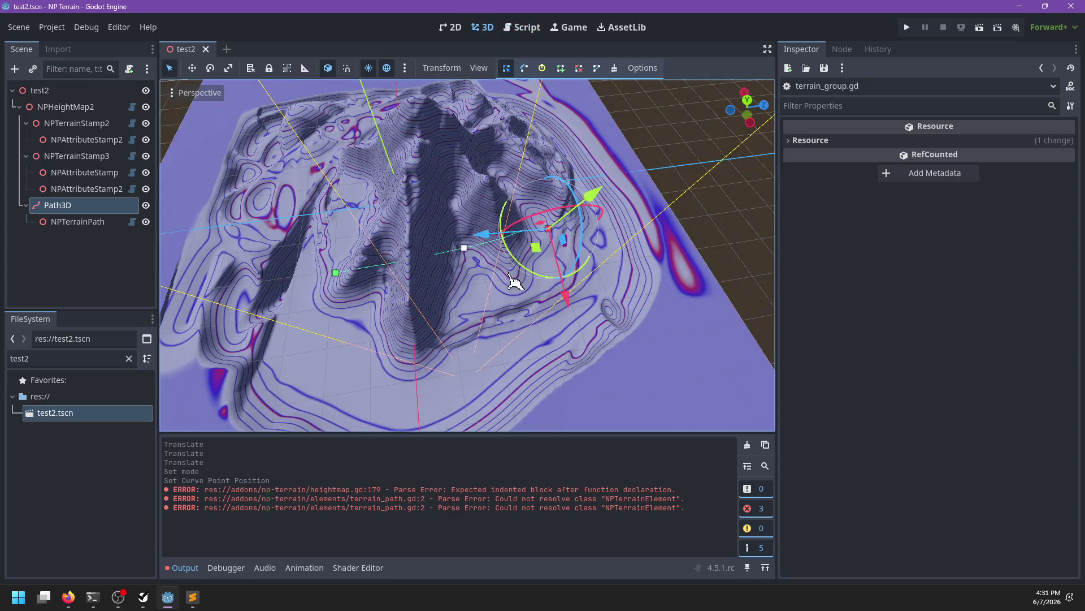
# - Drag a terrain path curve point and select NPTerrainPath to inspect its Path Start settings
pyautogui.moveTo(531, 280)
pyautogui.mouseDown()
pyautogui.moveTo(548, 286)
pyautogui.moveTo(559, 345)
pyautogui.moveTo(586, 244)
pyautogui.moveTo(538, 295)
pyautogui.mouseUp()
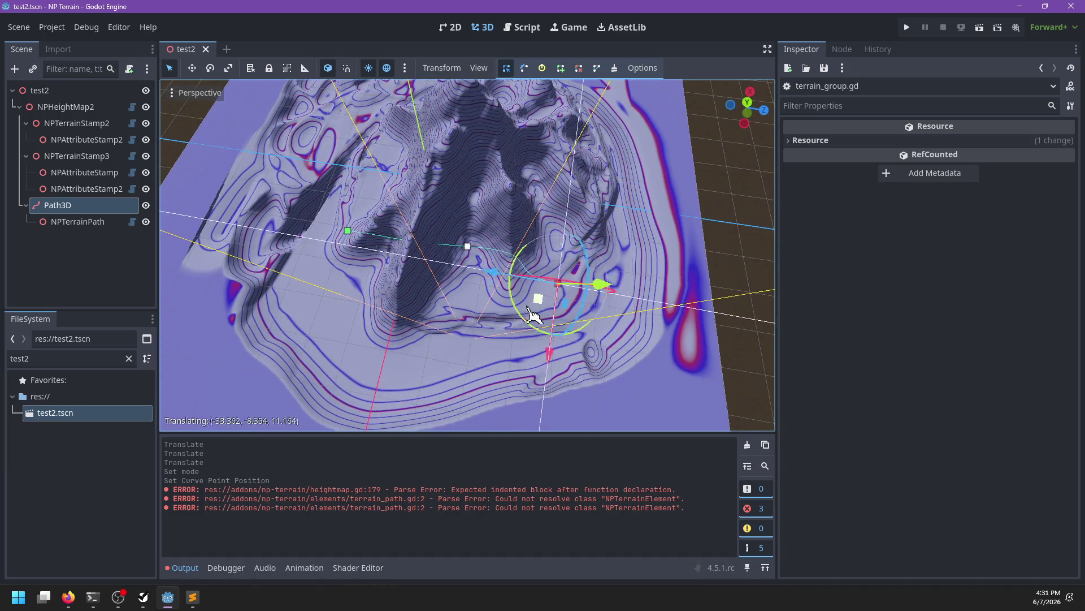
pyautogui.click(77, 221)
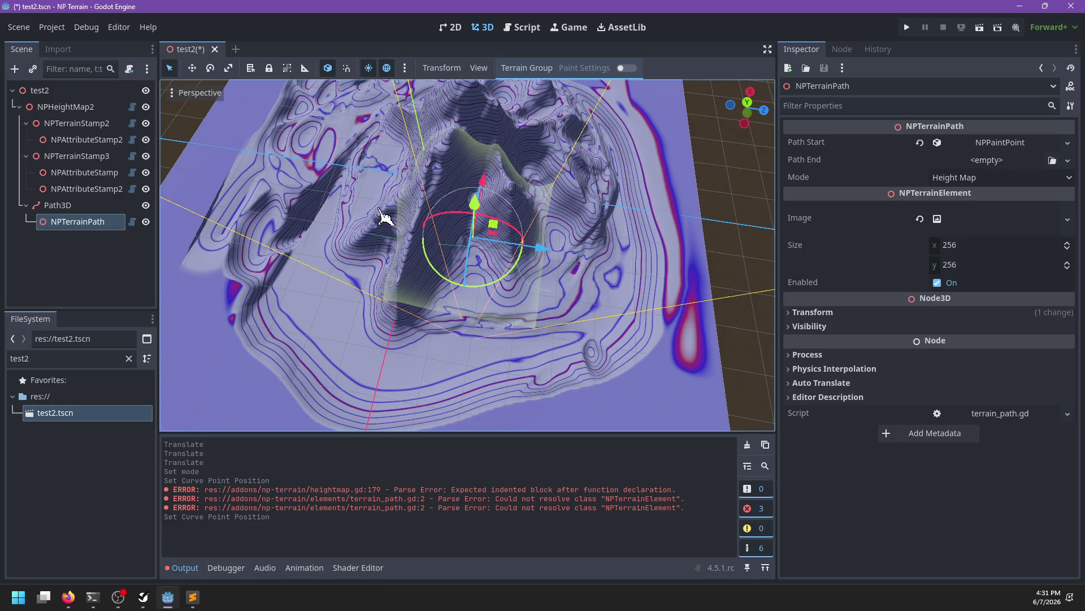
pyautogui.click(958, 177)
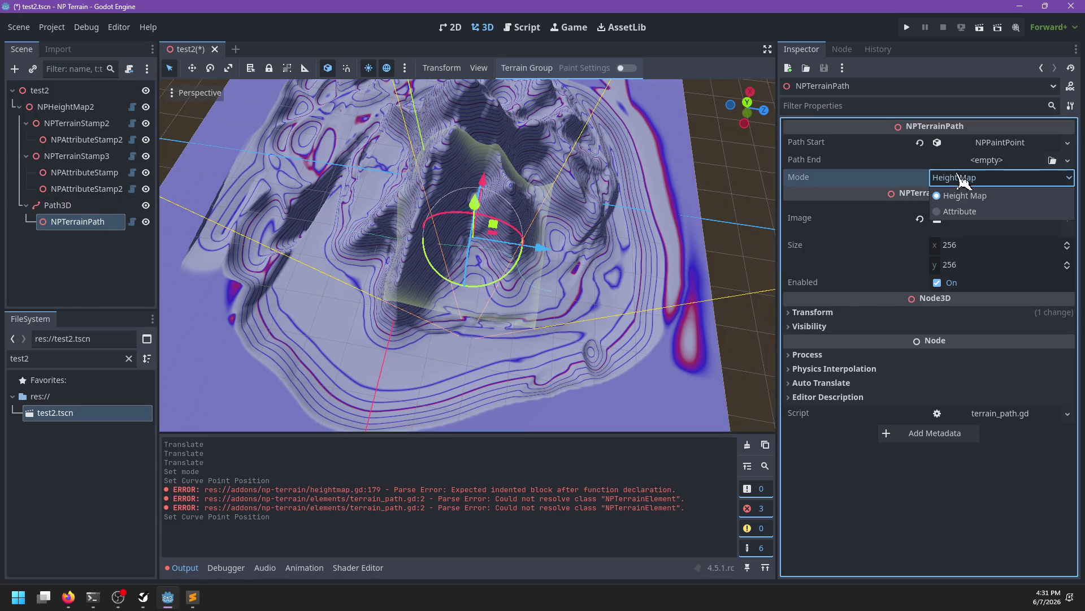
pyautogui.click(963, 196)
pyautogui.click(989, 143)
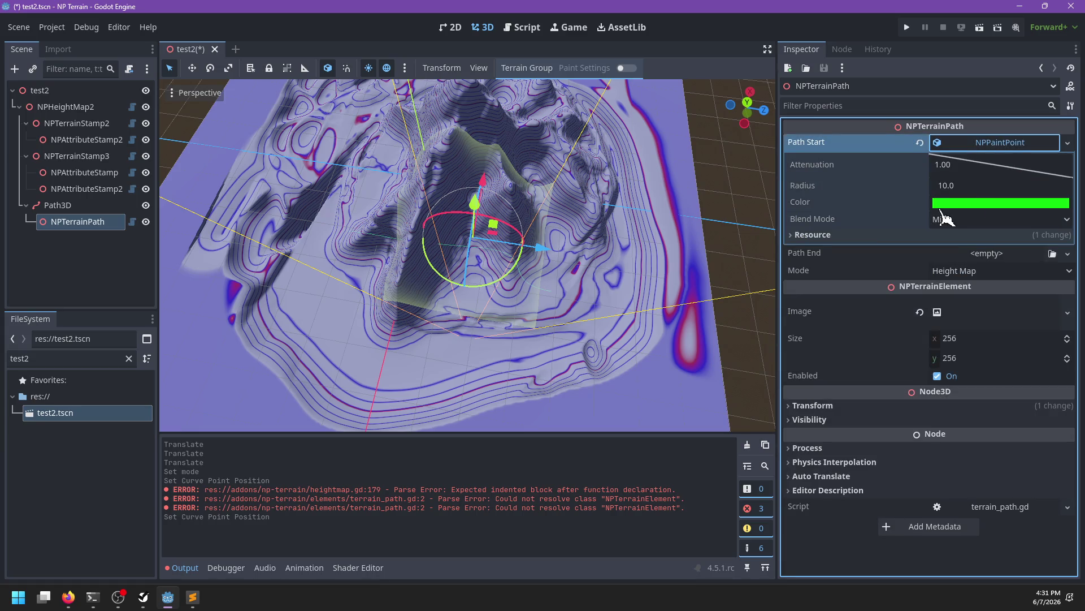
pyautogui.click(954, 204)
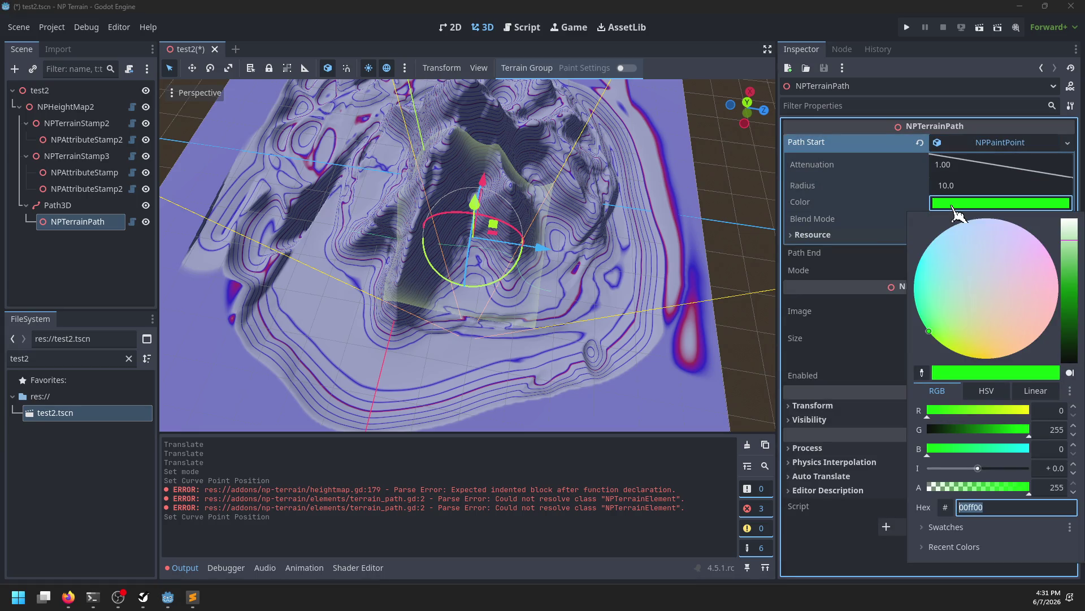
pyautogui.click(889, 218)
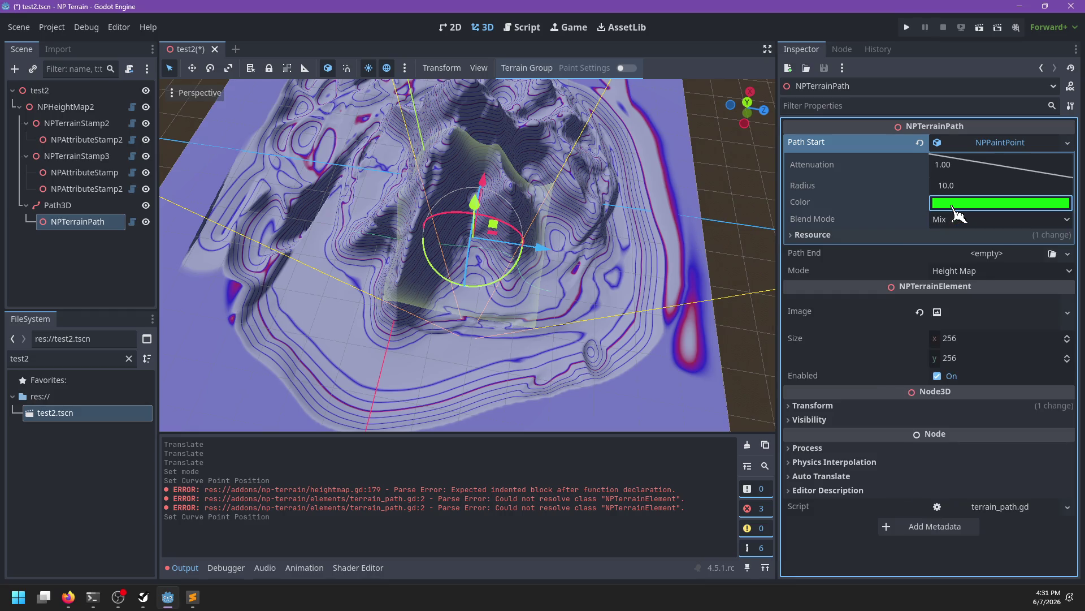
# - Review the Path Start colour unchanged and keep its blend mode at Mix
pyautogui.moveTo(528, 286)
pyautogui.mouseDown()
pyautogui.moveTo(577, 274)
pyautogui.moveTo(585, 260)
pyautogui.mouseUp()
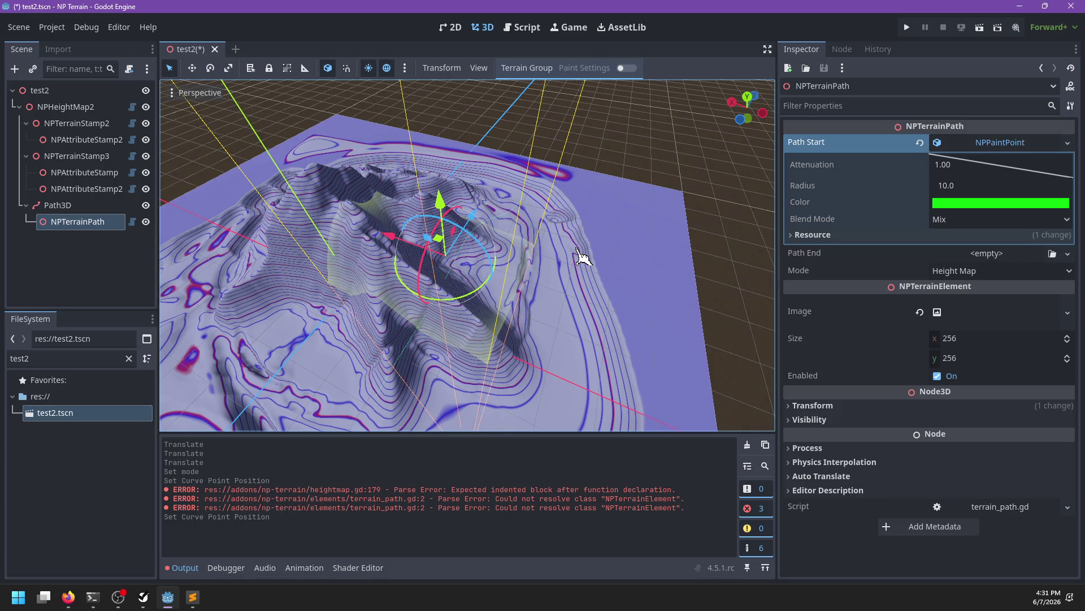
pyautogui.click(989, 203)
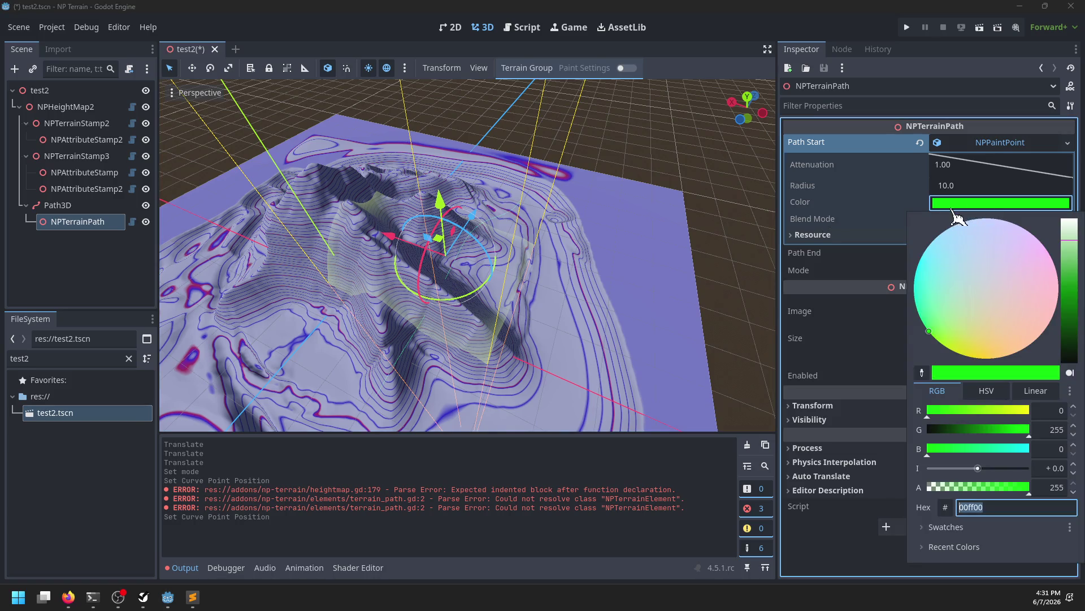
pyautogui.click(961, 205)
pyautogui.click(980, 220)
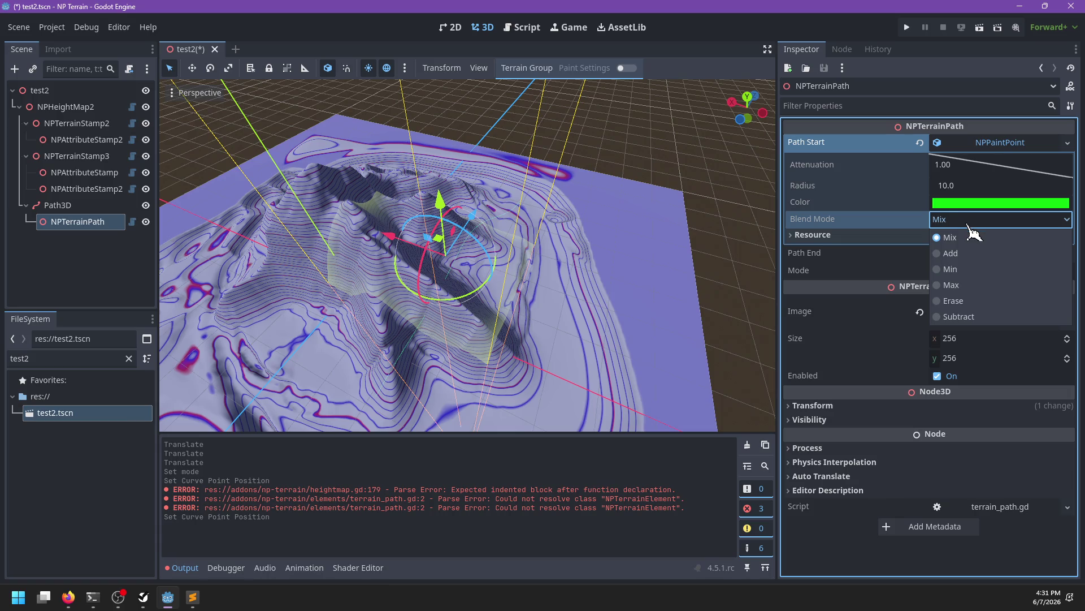
pyautogui.click(969, 226)
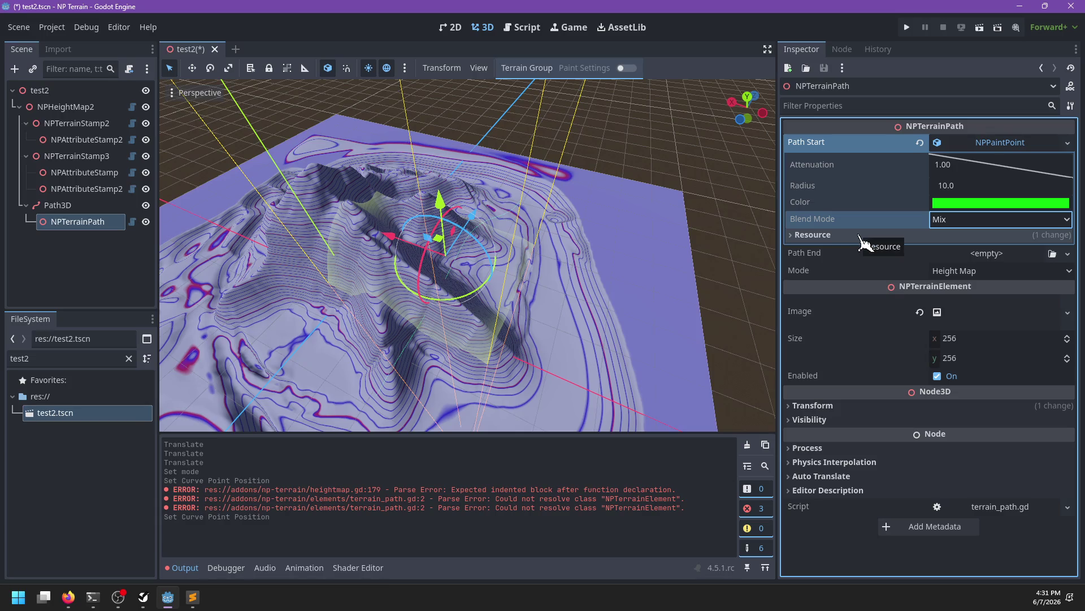
pyautogui.click(973, 222)
pyautogui.click(964, 227)
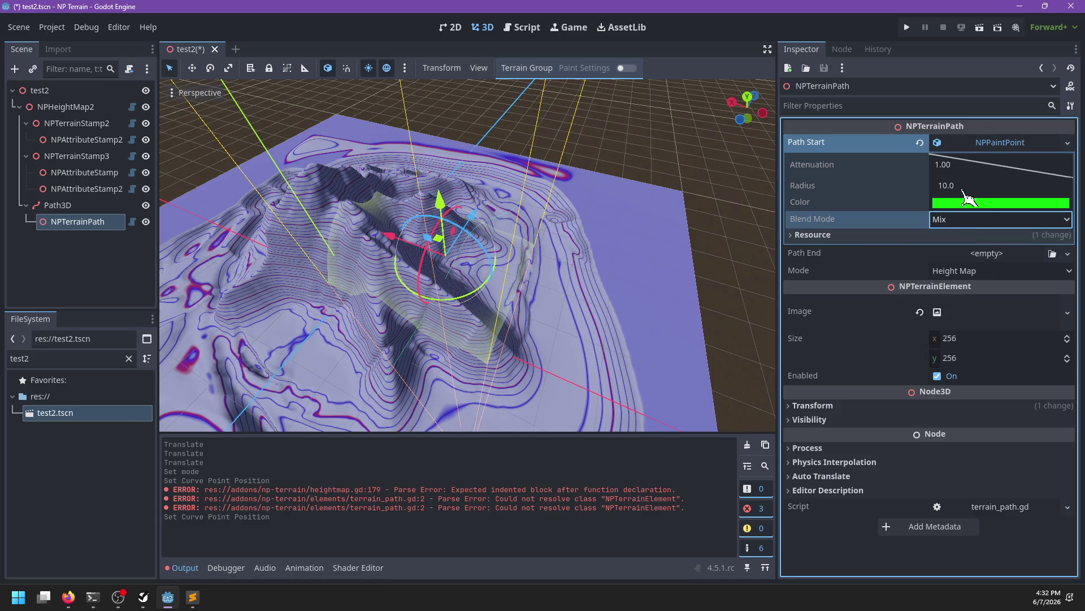
pyautogui.click(967, 148)
# - Switch the path Mode to Attribute and back to Height Map, then open the NPTerrainPath script
pyautogui.click(958, 177)
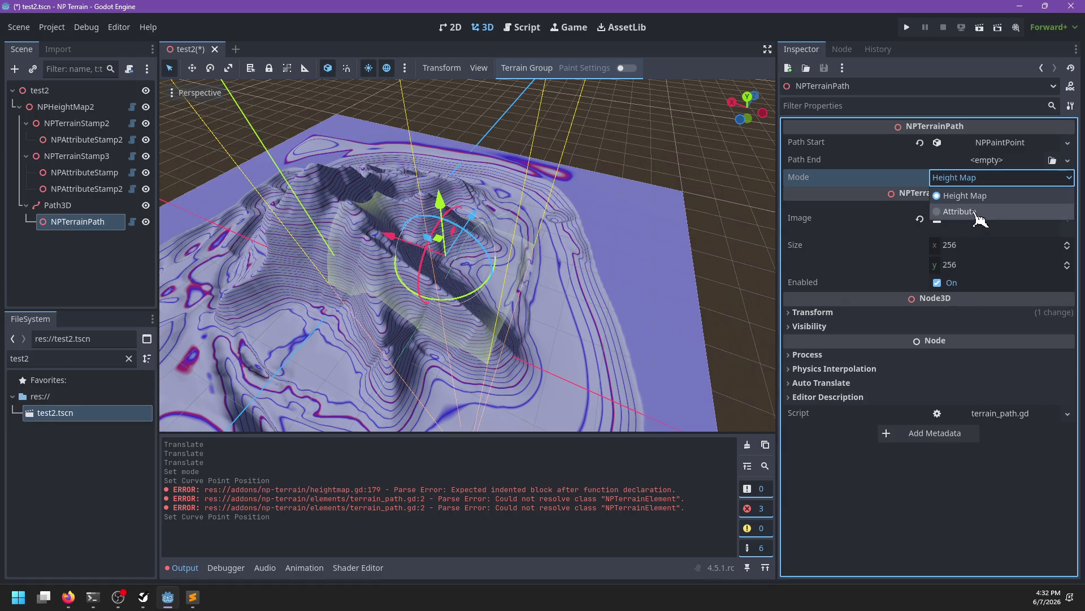
pyautogui.click(978, 212)
pyautogui.click(973, 180)
pyautogui.click(968, 196)
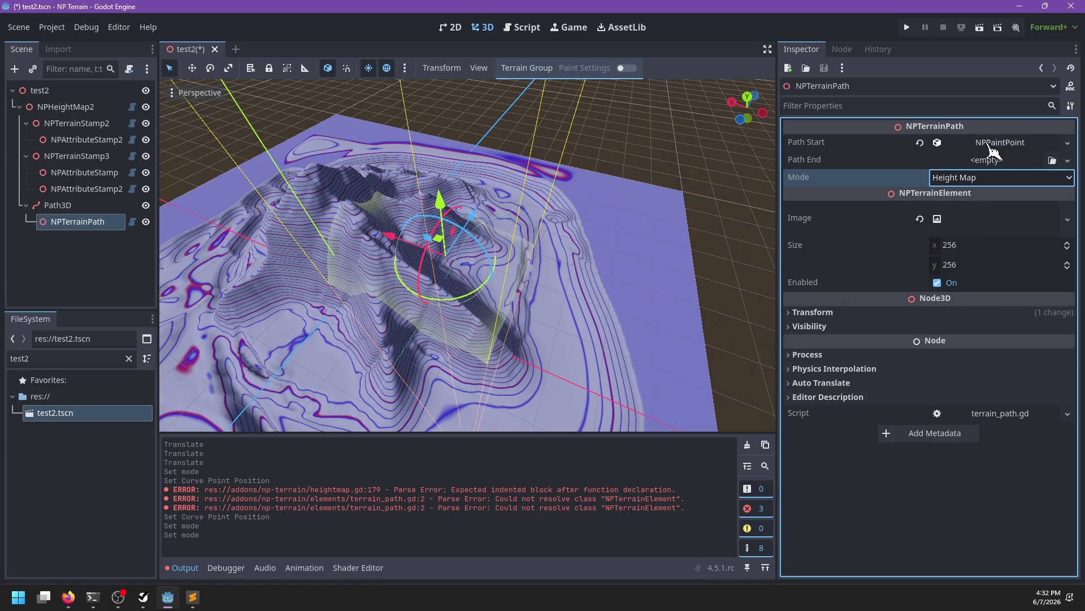
pyautogui.click(989, 145)
pyautogui.moveTo(961, 206)
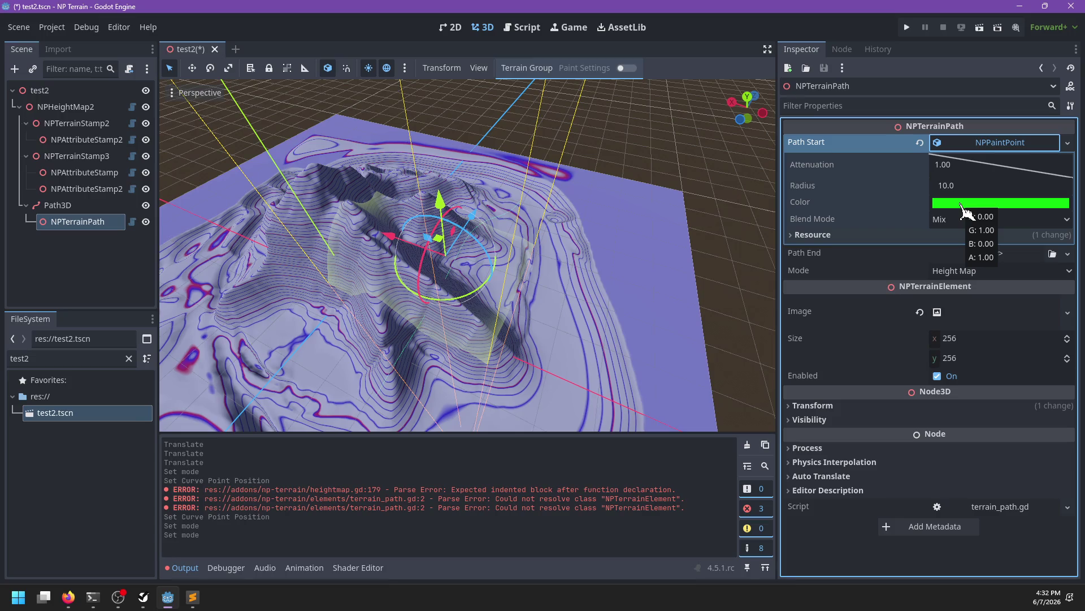
pyautogui.click(947, 223)
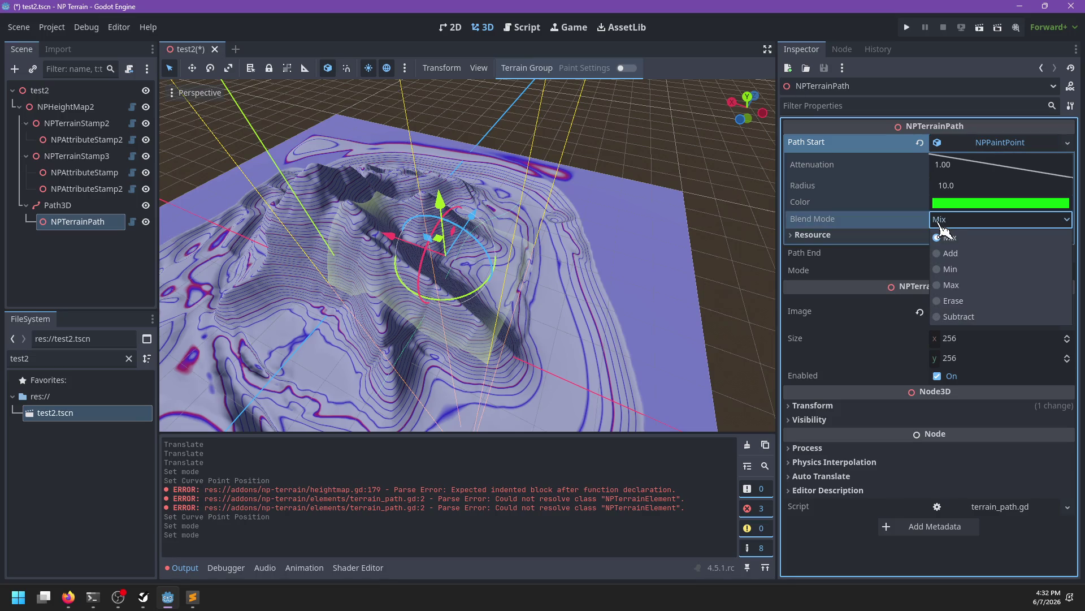
pyautogui.click(951, 228)
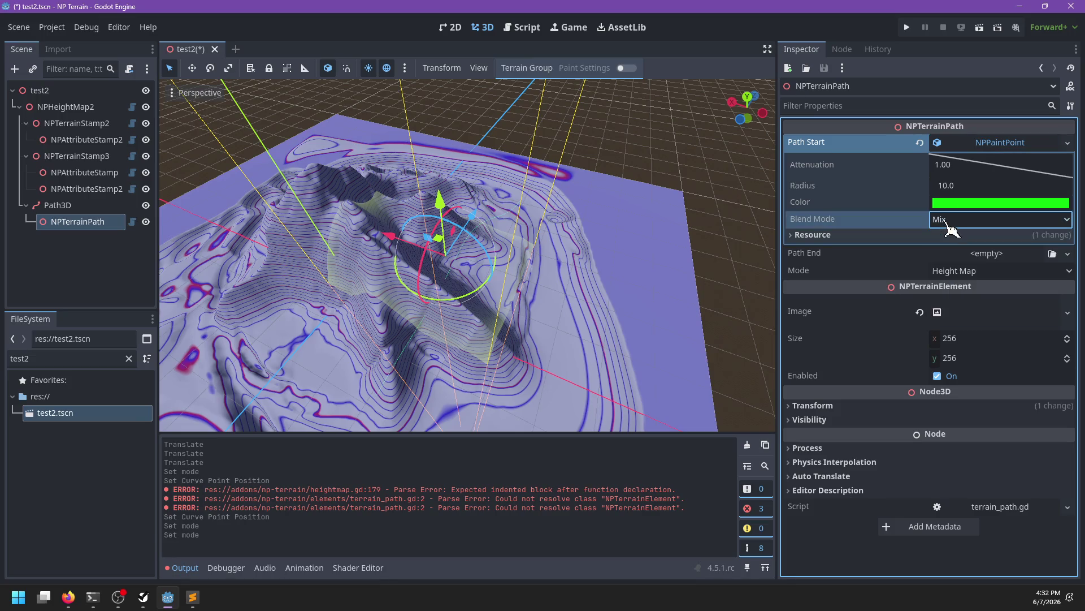
pyautogui.click(1012, 144)
pyautogui.click(132, 221)
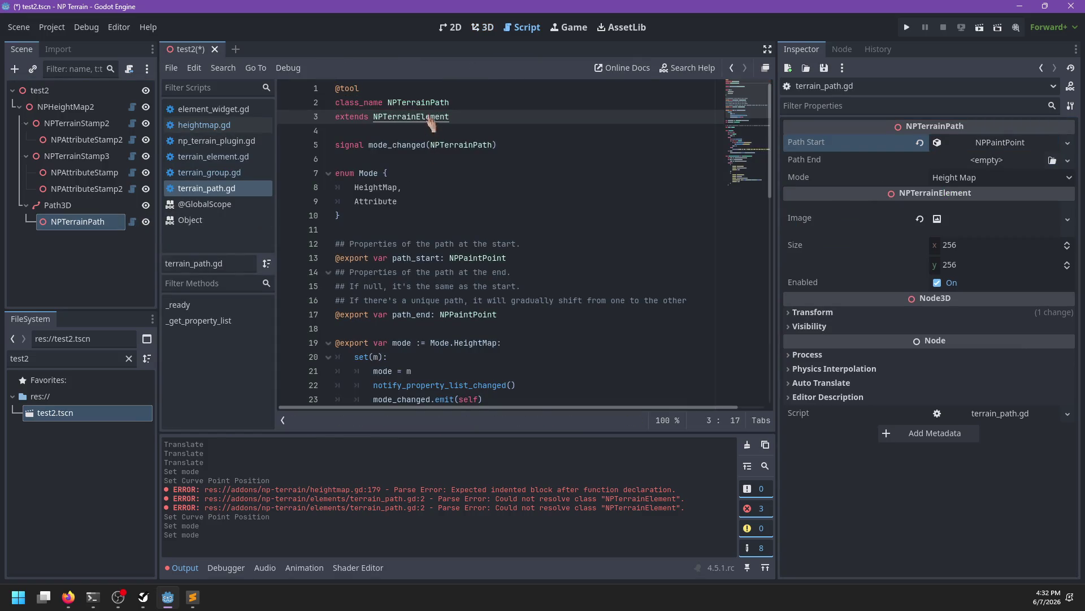
# - Delete the blend_mode export line from path_point.gd and save the script
pyautogui.keyDown('ctrl'); pyautogui.click(478, 257); pyautogui.keyUp('ctrl')
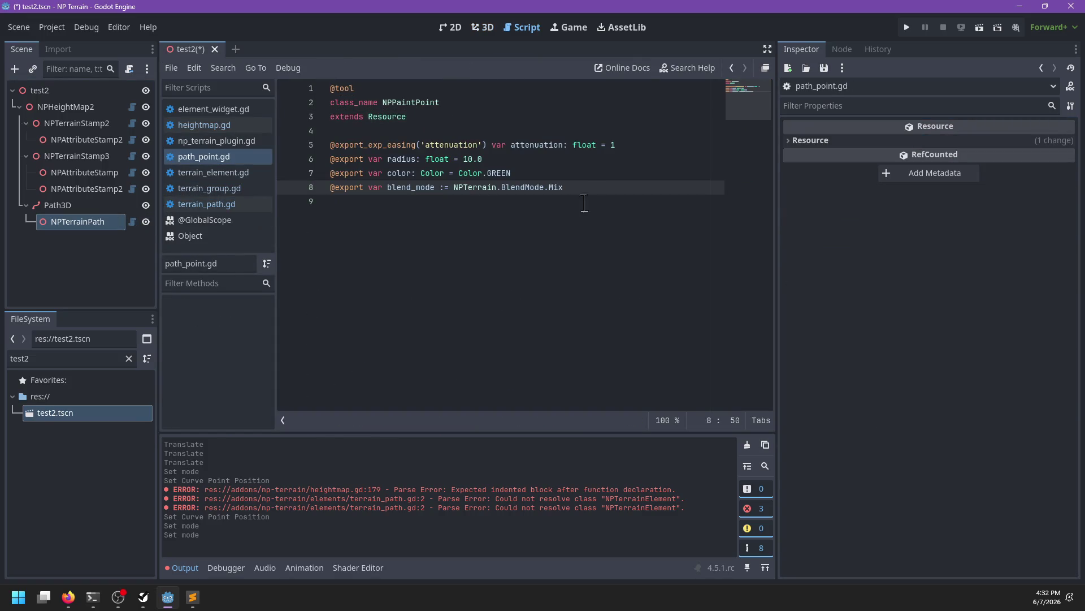
pyautogui.moveTo(585, 203); pyautogui.dragTo(592, 170)
pyautogui.press('BackSpace')
pyautogui.hotkey('ctrl', 's')
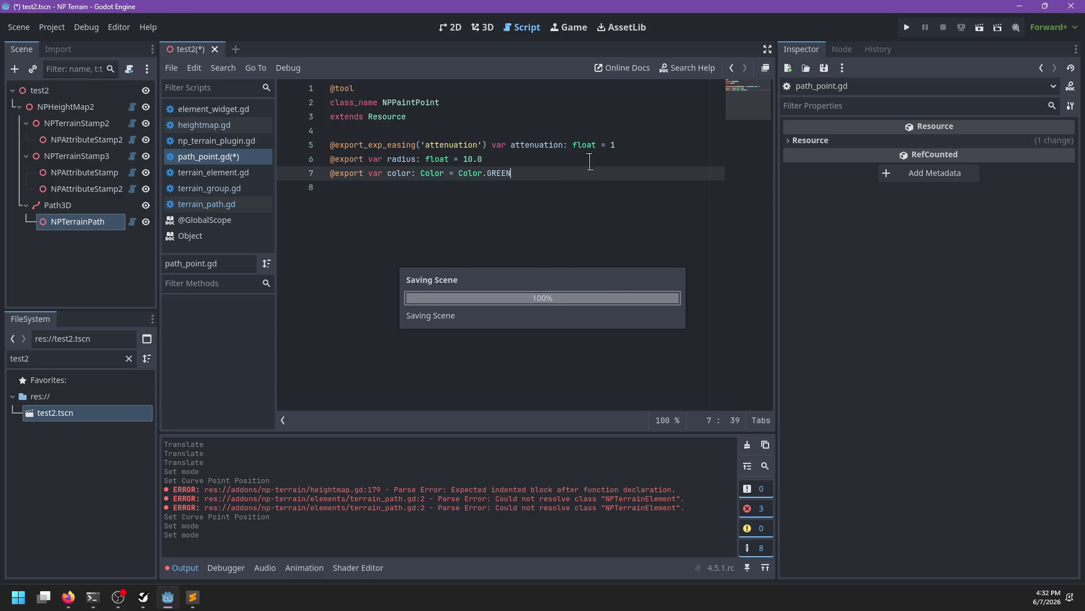
# - Look over the remaining attenuation and color properties, then return to the 3D view
pyautogui.doubleClick(536, 146)
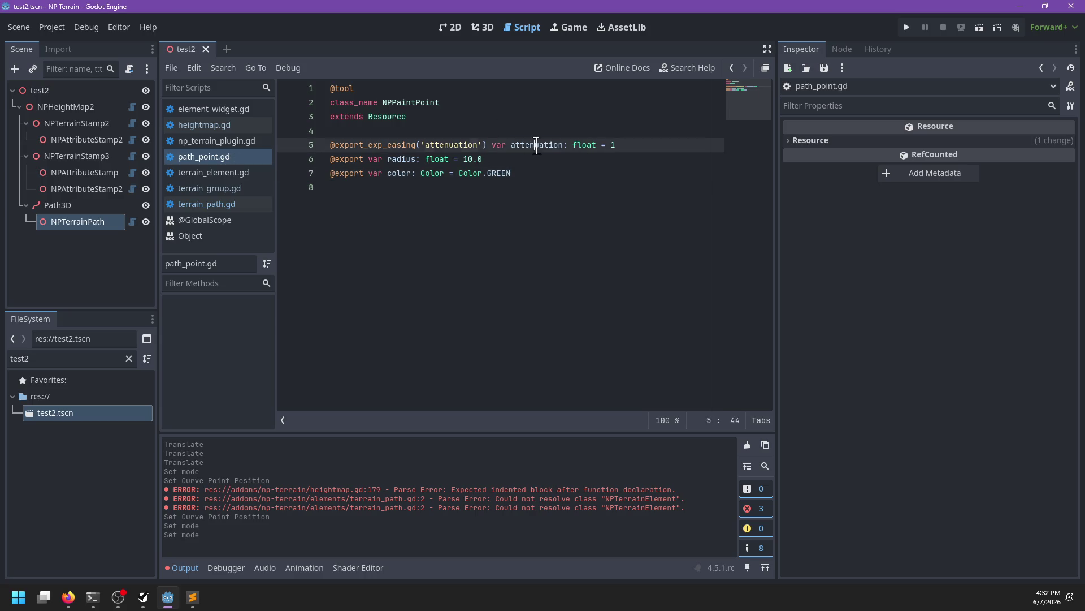
pyautogui.doubleClick(399, 173)
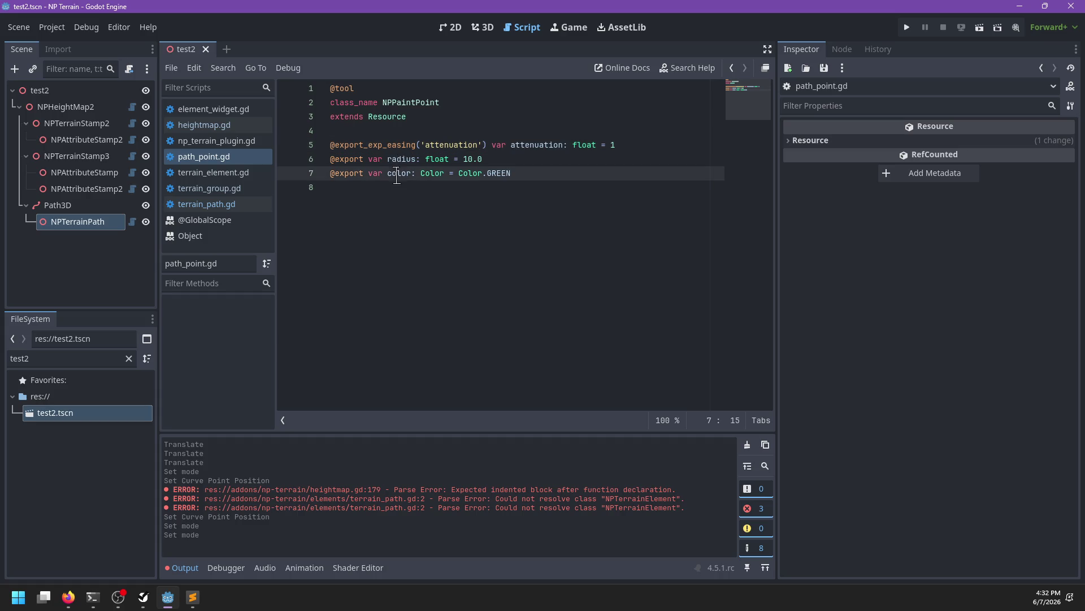
pyautogui.click(556, 174)
pyautogui.click(492, 31)
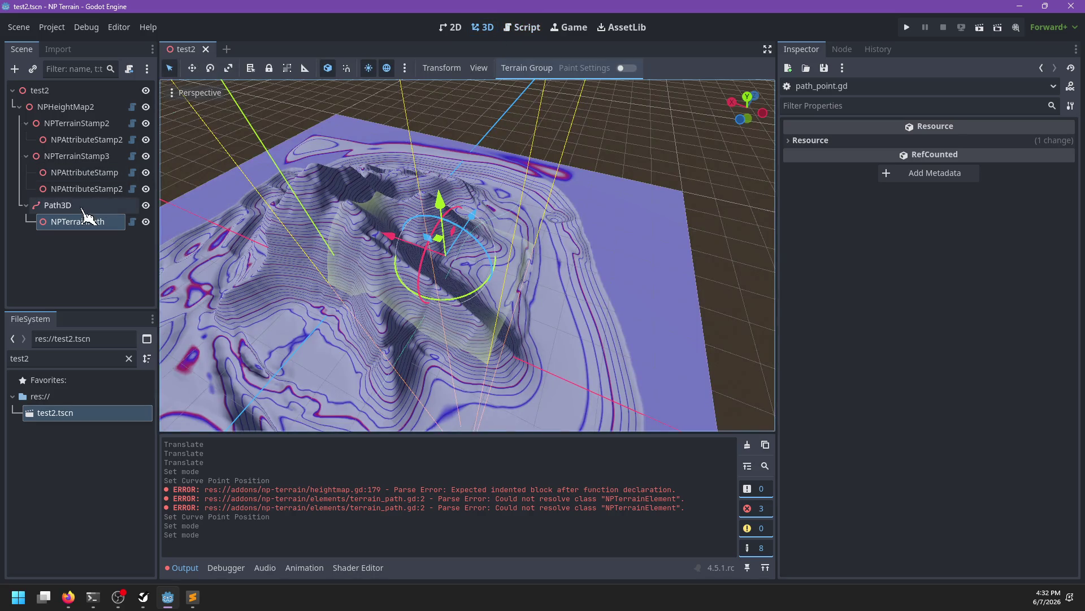
# - Select NPHeightMap2 and scroll to its heightmap_topological shader parameters, Repeat Height 16.0
pyautogui.click(57, 205)
pyautogui.click(78, 221)
pyautogui.moveTo(513, 246)
pyautogui.mouseDown()
pyautogui.moveTo(371, 261)
pyautogui.moveTo(424, 242)
pyautogui.moveTo(383, 259)
pyautogui.moveTo(557, 270)
pyautogui.moveTo(485, 315)
pyautogui.moveTo(521, 298)
pyautogui.moveTo(509, 315)
pyautogui.moveTo(516, 307)
pyautogui.moveTo(460, 307)
pyautogui.moveTo(559, 283)
pyautogui.moveTo(552, 274)
pyautogui.moveTo(526, 313)
pyautogui.moveTo(339, 290)
pyautogui.mouseUp()
pyautogui.scroll(2, 557, 270)
pyautogui.scroll(-2, 515, 307)
pyautogui.scroll(2, 525, 312)
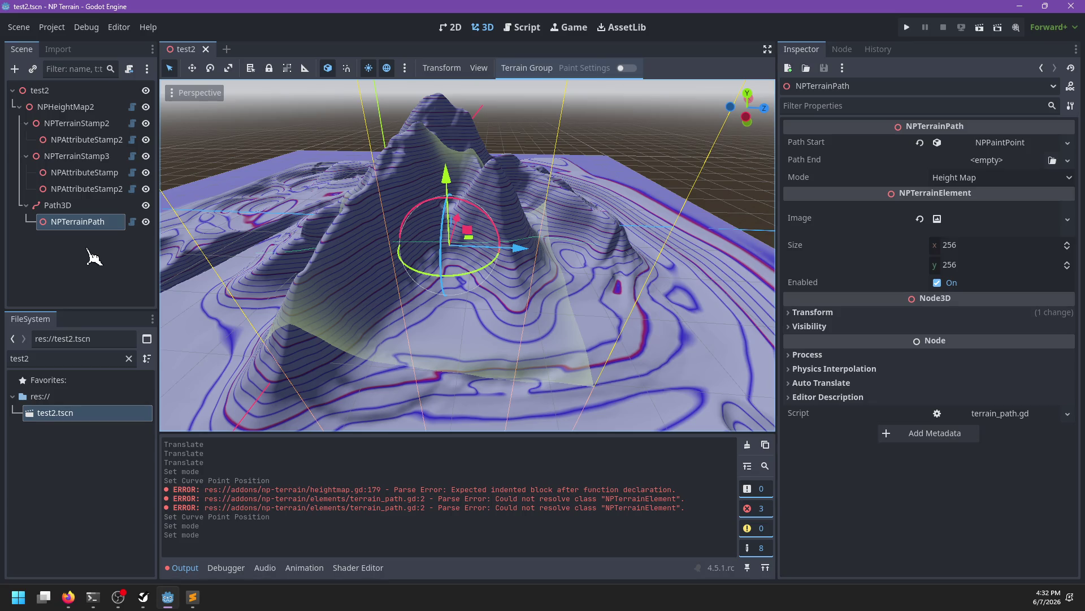
pyautogui.click(79, 107)
pyautogui.scroll(-5, 950, 325)
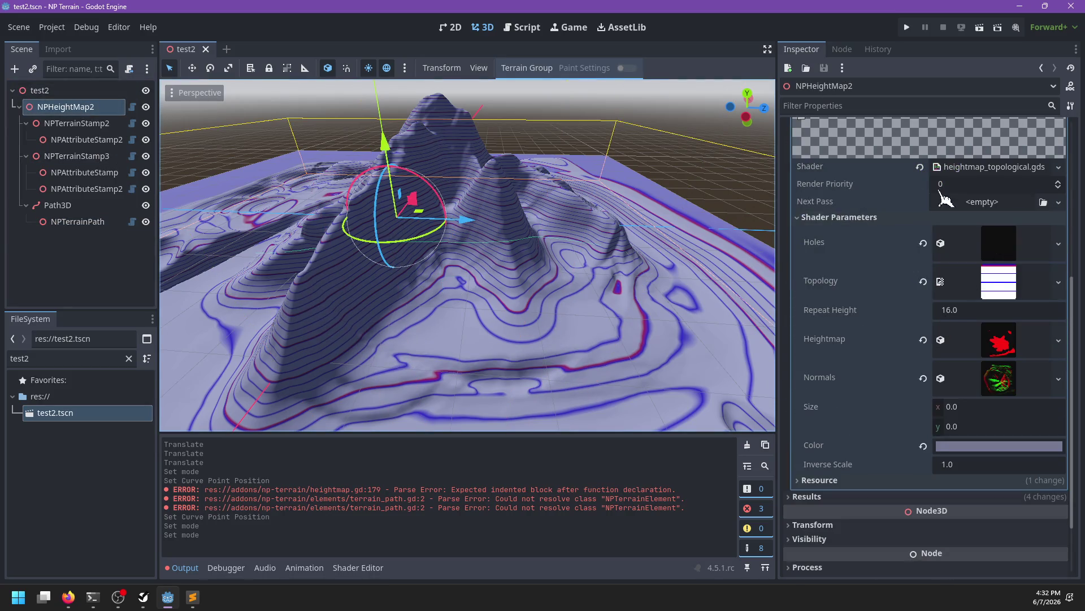
# - Filter FileSystem for 'color' and drop heightmap_colorized.gdshader into the material's Shader slot
pyautogui.click(67, 360)
pyautogui.write('colored')
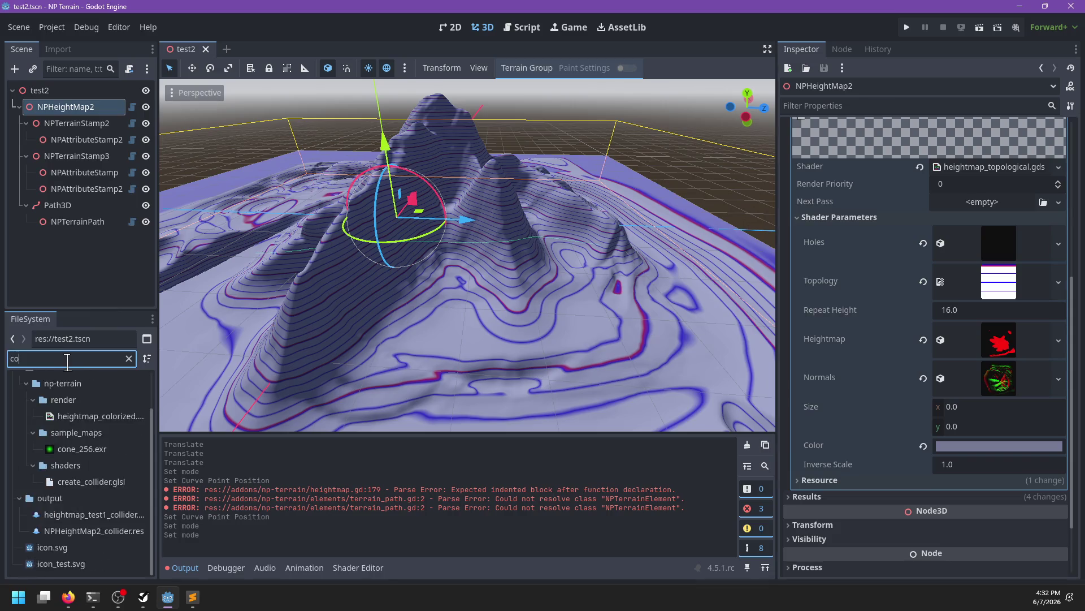
pyautogui.press('BackSpace')
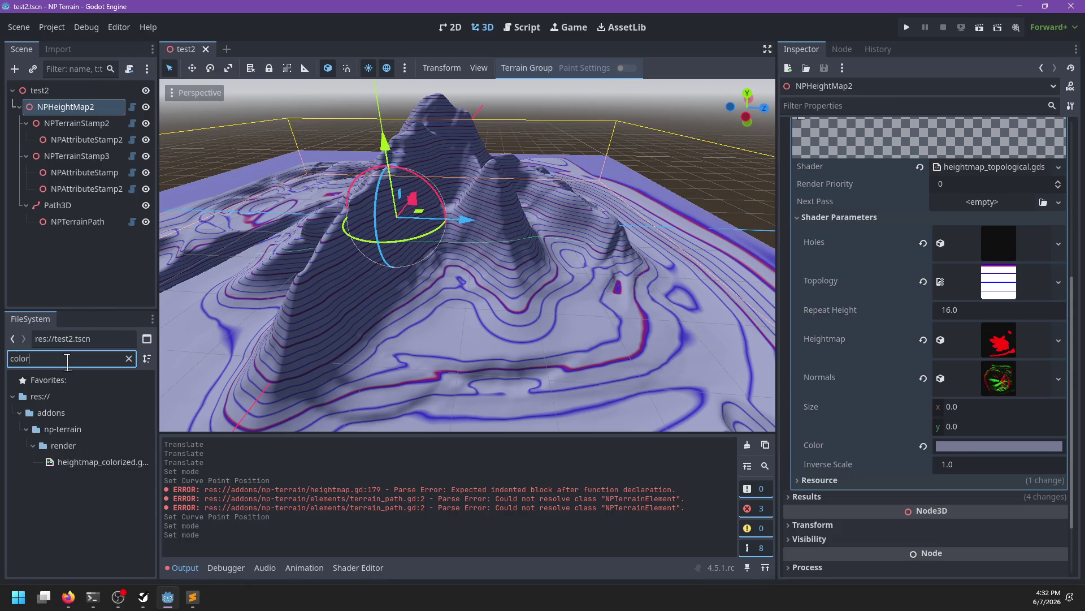
pyautogui.moveTo(79, 462)
pyautogui.mouseDown()
pyautogui.moveTo(419, 436)
pyautogui.moveTo(993, 226)
pyautogui.moveTo(992, 167)
pyautogui.mouseUp()
pyautogui.scroll(-3, 869, 272)
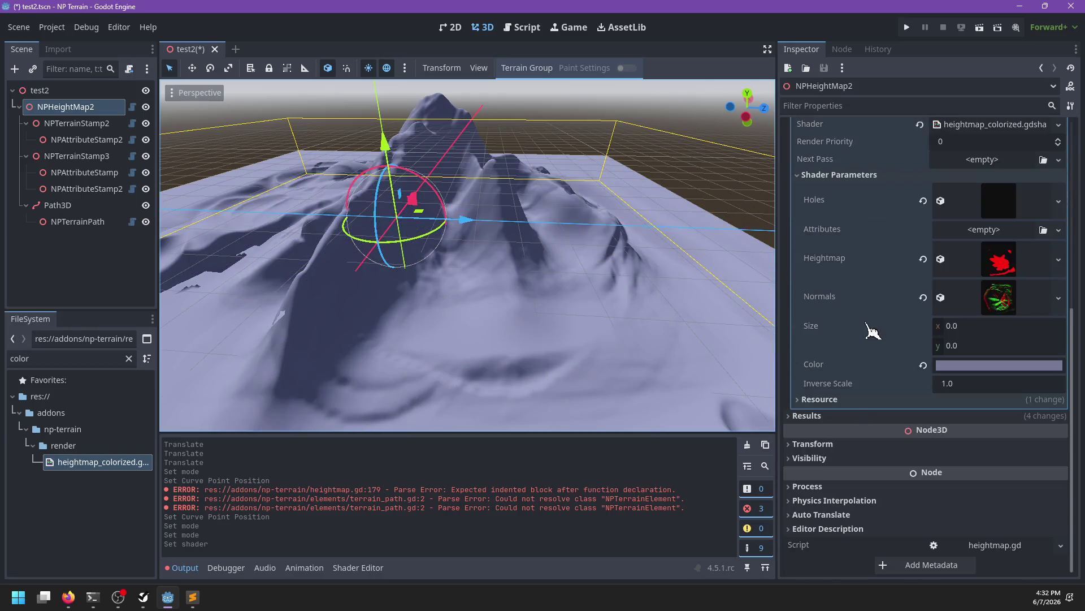
pyautogui.scroll(4, 851, 407)
# - Add a Shader Remap entry mapping main_attrib to the attributes shader parameter
pyautogui.click(981, 231)
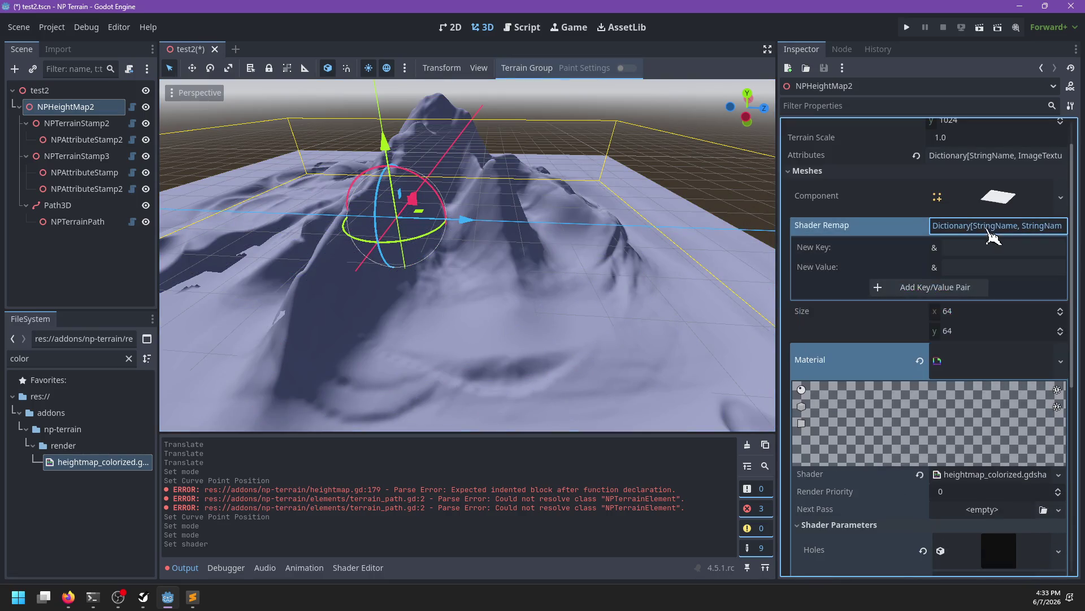
pyautogui.scroll(2, 905, 270)
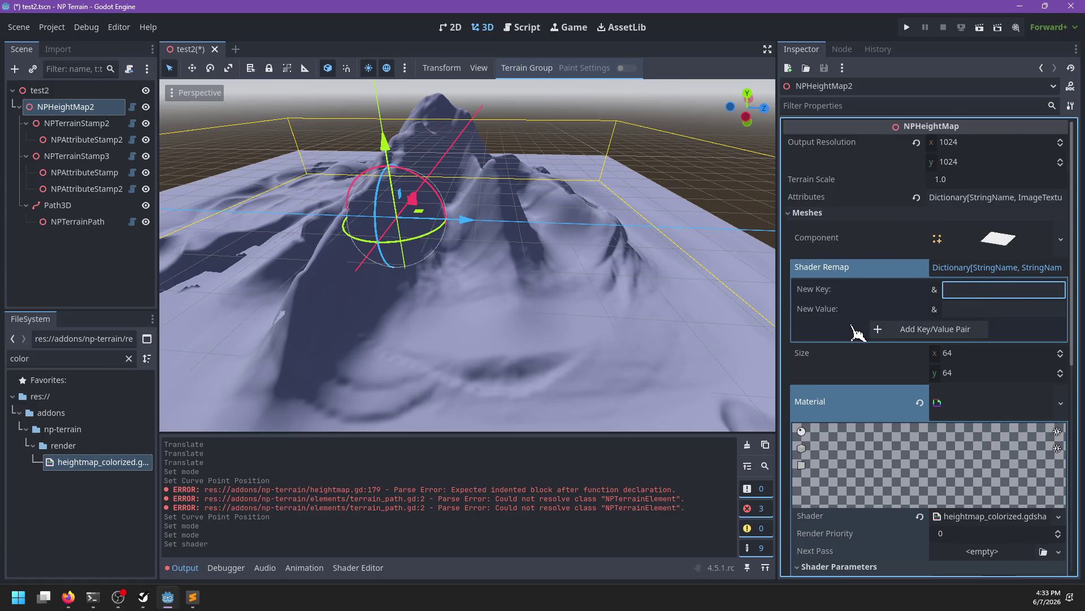
pyautogui.click(970, 201)
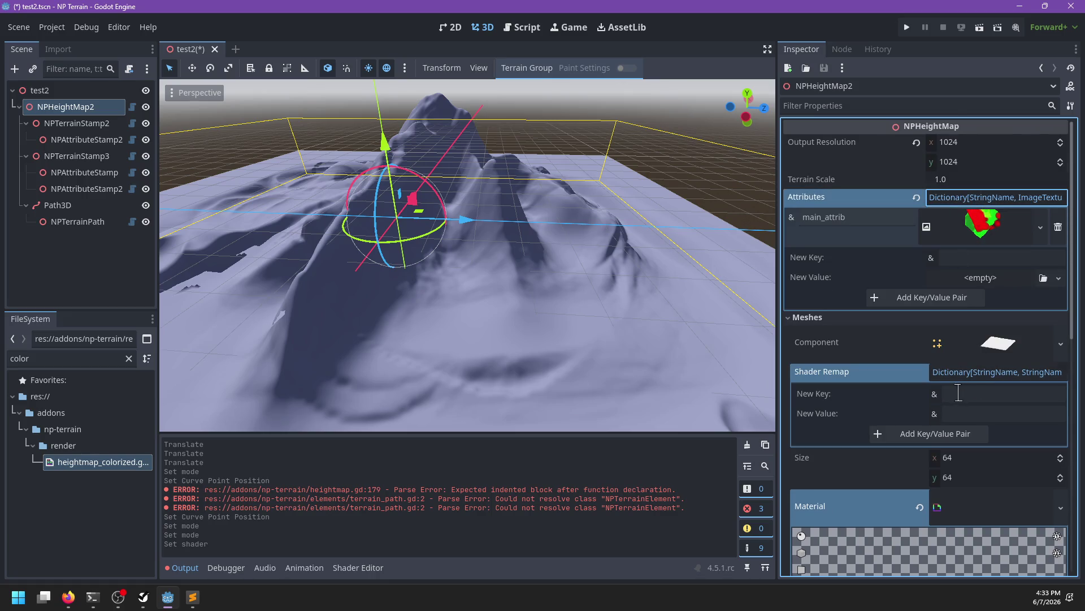
pyautogui.click(955, 394)
pyautogui.write('main_attrib')
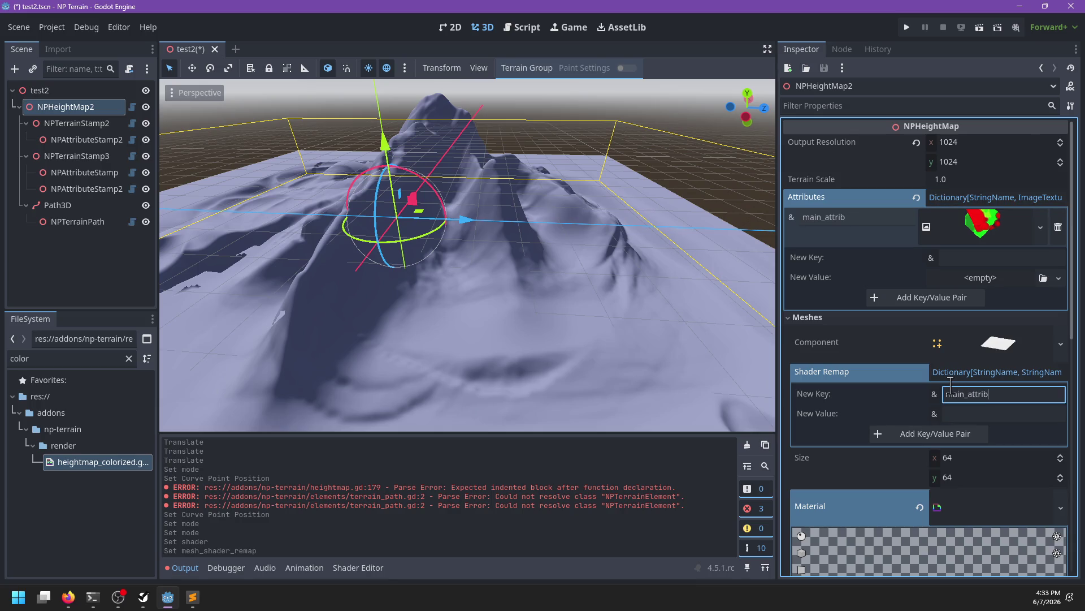
pyautogui.press('Tab')
pyautogui.scroll(-8, 848, 429)
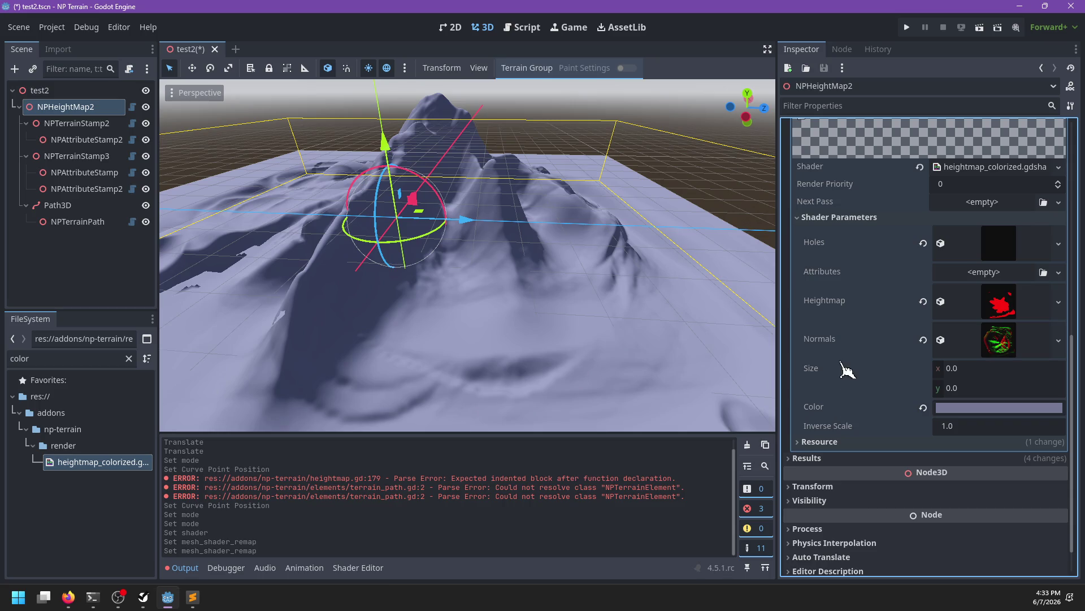
pyautogui.scroll(5, 848, 347)
pyautogui.scroll(2, 999, 274)
pyautogui.click(999, 275)
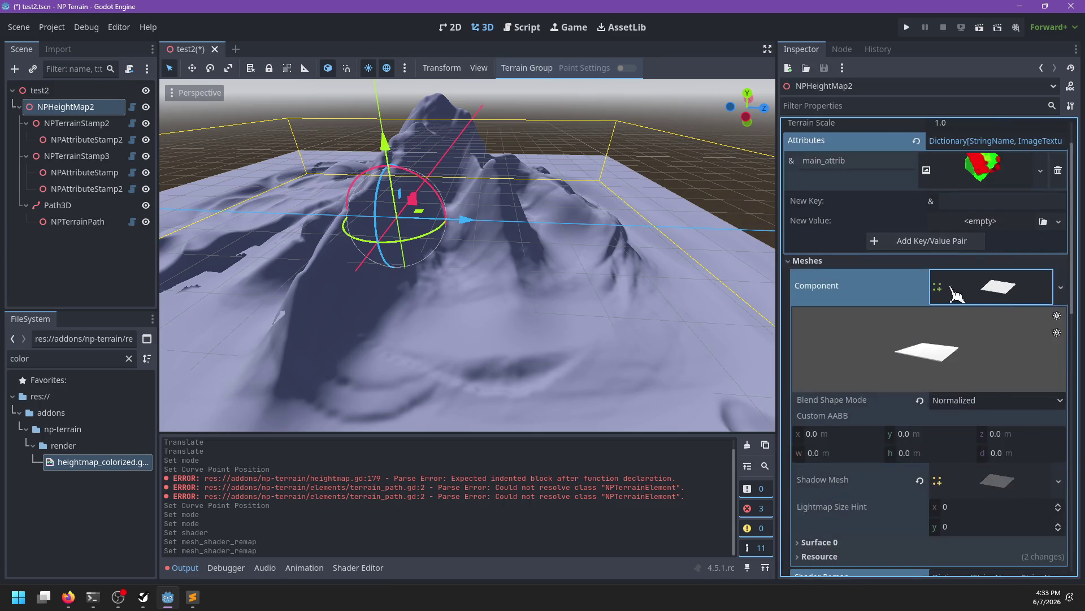
pyautogui.click(1006, 286)
pyautogui.scroll(1, 875, 285)
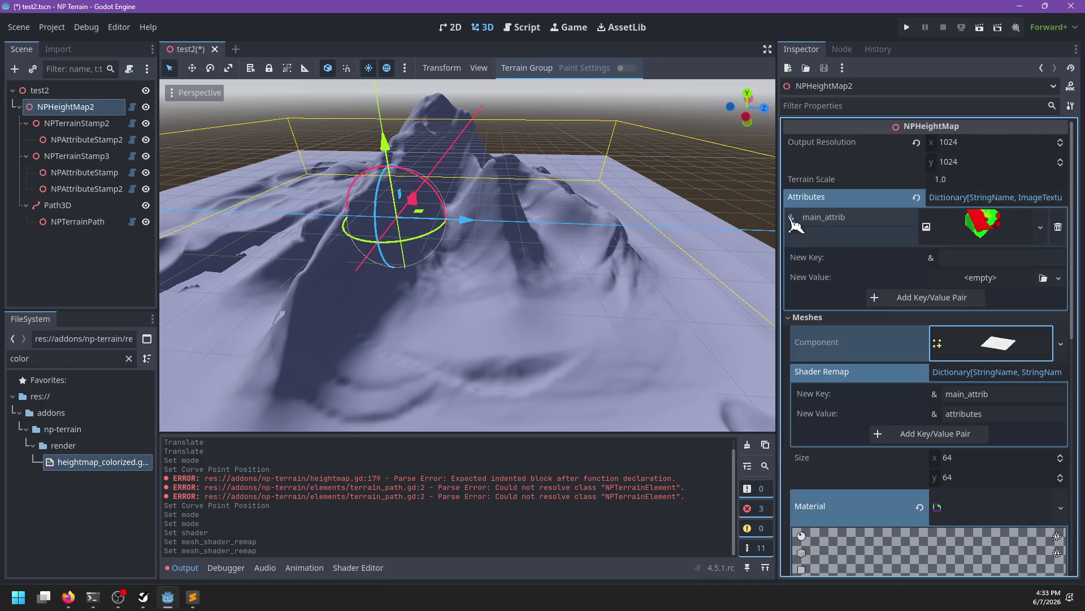
# - Redraw the whole terrain from the terrain group actions and save the scene
pyautogui.click(527, 68)
pyautogui.click(531, 103)
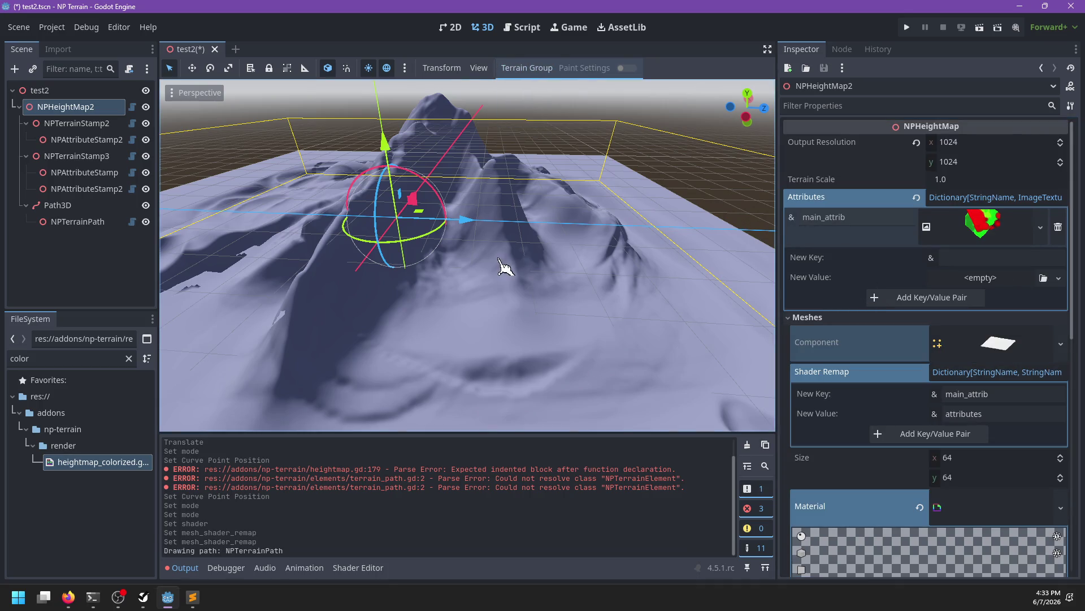
pyautogui.scroll(-4, 904, 407)
pyautogui.hotkey('ctrl', 's')
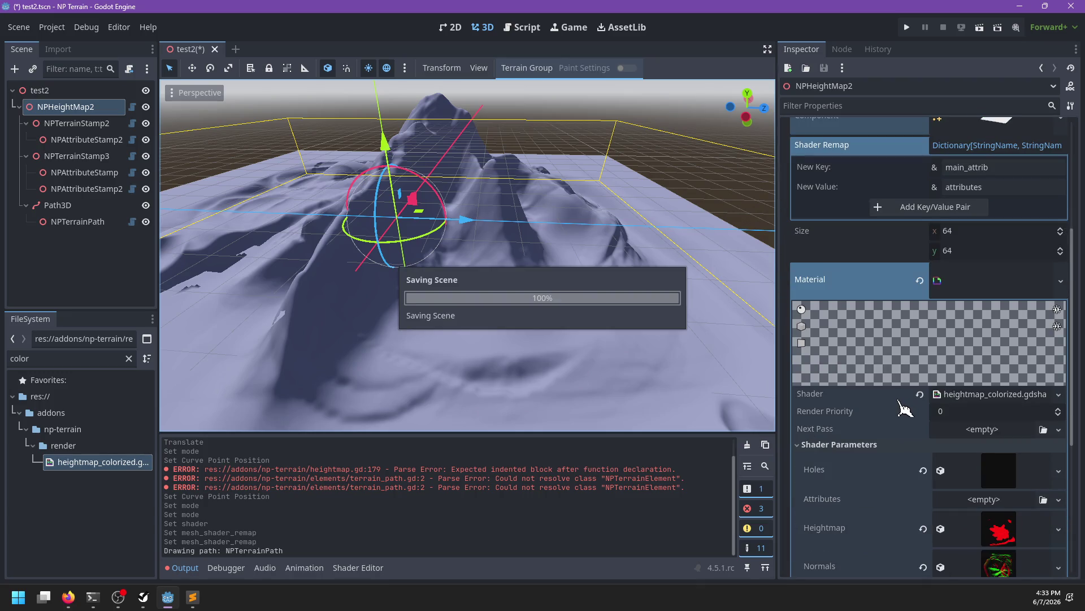
pyautogui.scroll(3, 884, 407)
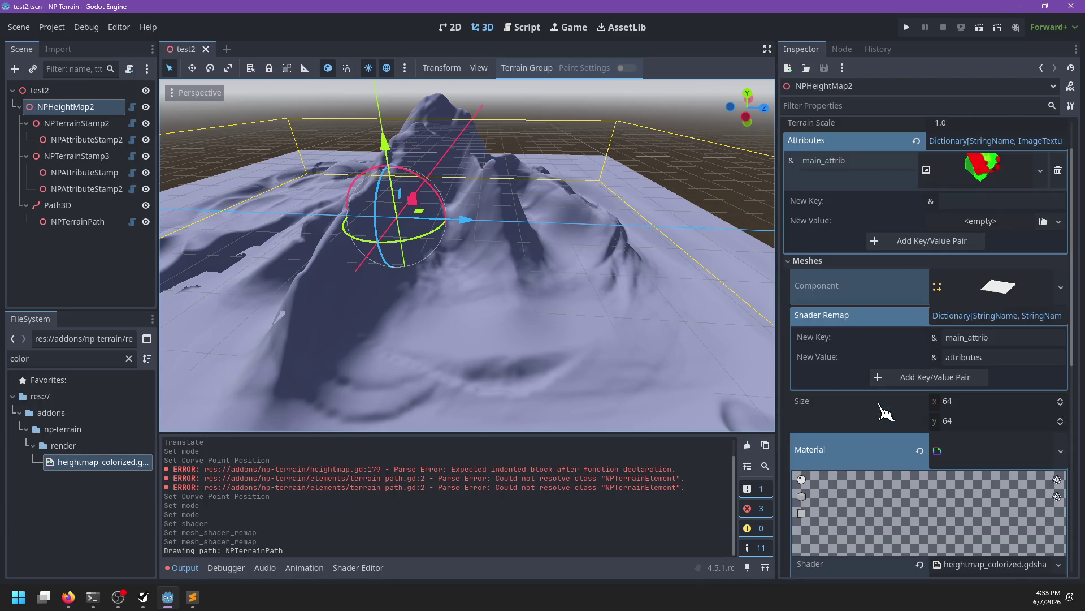
# - Check the Attributes texture parameter's options and collapse the material resource
pyautogui.click(998, 298)
pyautogui.click(998, 298)
pyautogui.scroll(-3, 925, 441)
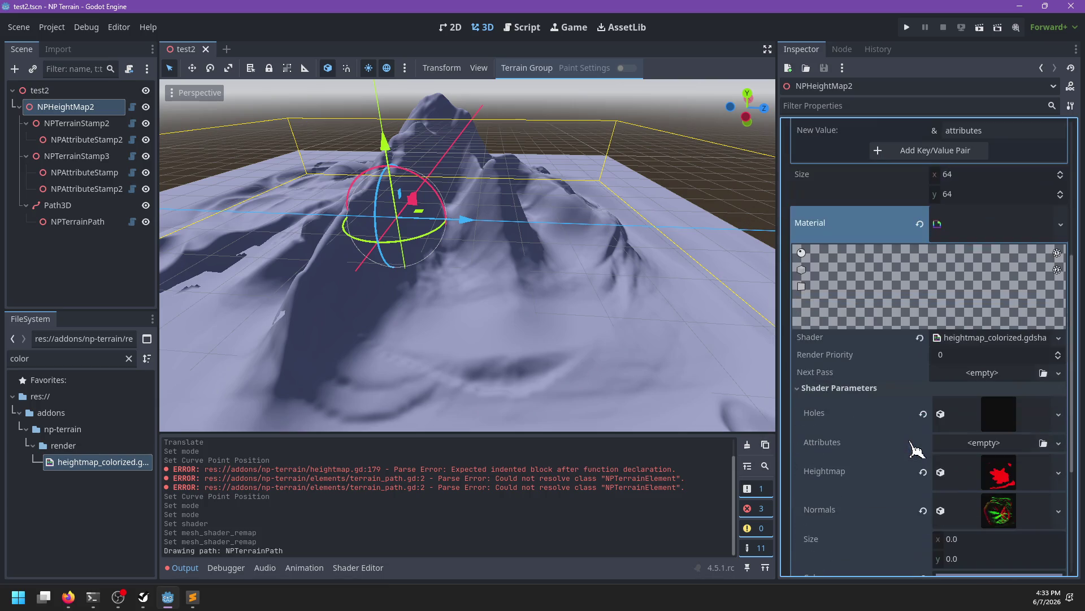
pyautogui.scroll(-1, 927, 441)
pyautogui.click(986, 387)
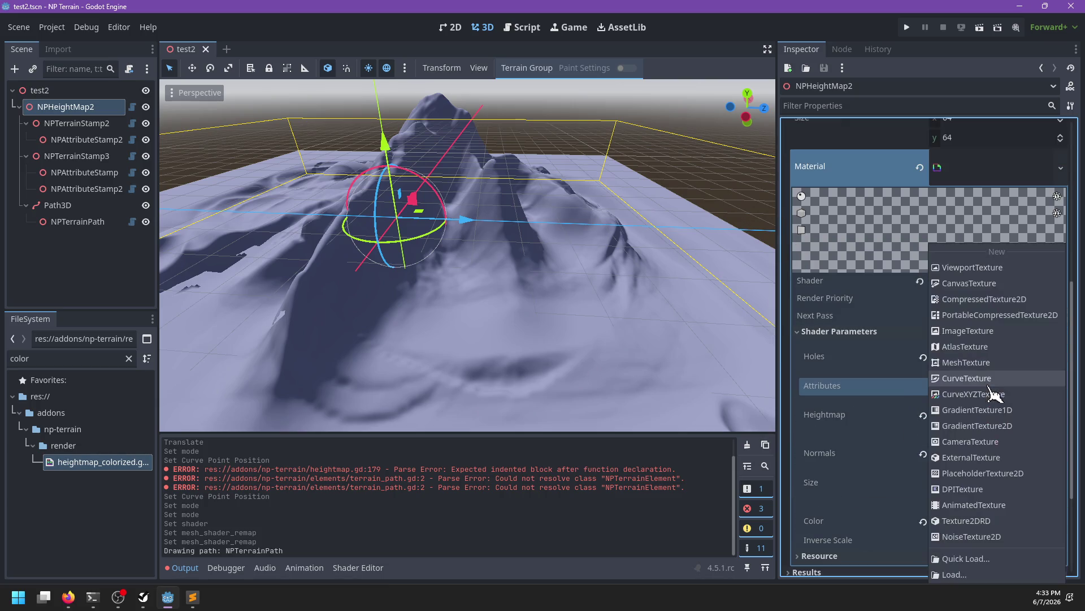
pyautogui.press('Escape')
pyautogui.scroll(6, 961, 382)
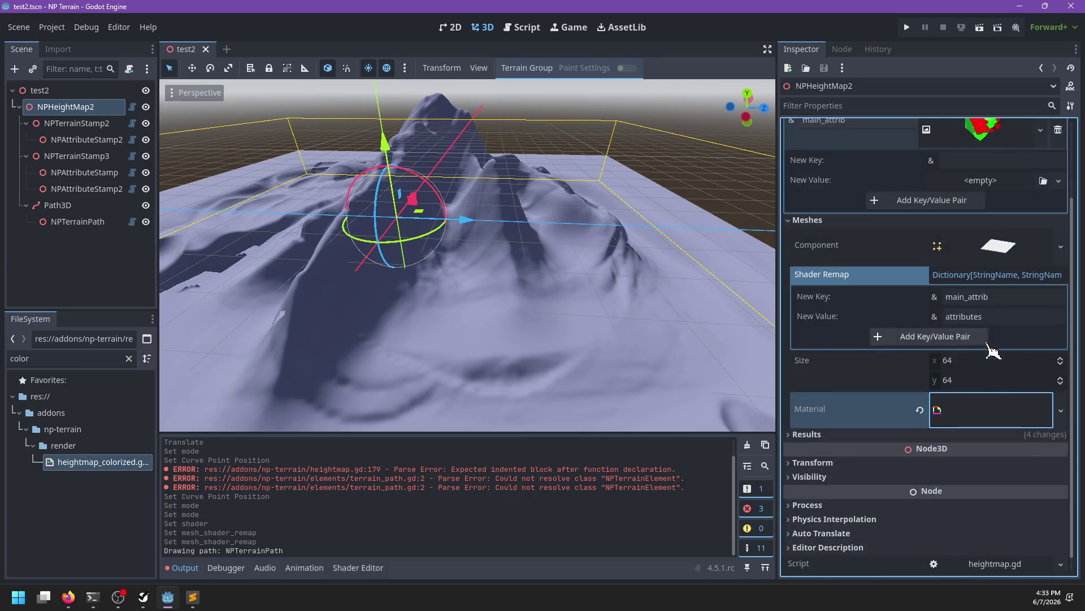
pyautogui.click(990, 413)
pyautogui.scroll(-6, 933, 413)
# - Revert the Color shader parameter and lighten it toward grey in the colour picker
pyautogui.moveTo(650, 317); pyautogui.dragTo(576, 290)
pyautogui.click(924, 425)
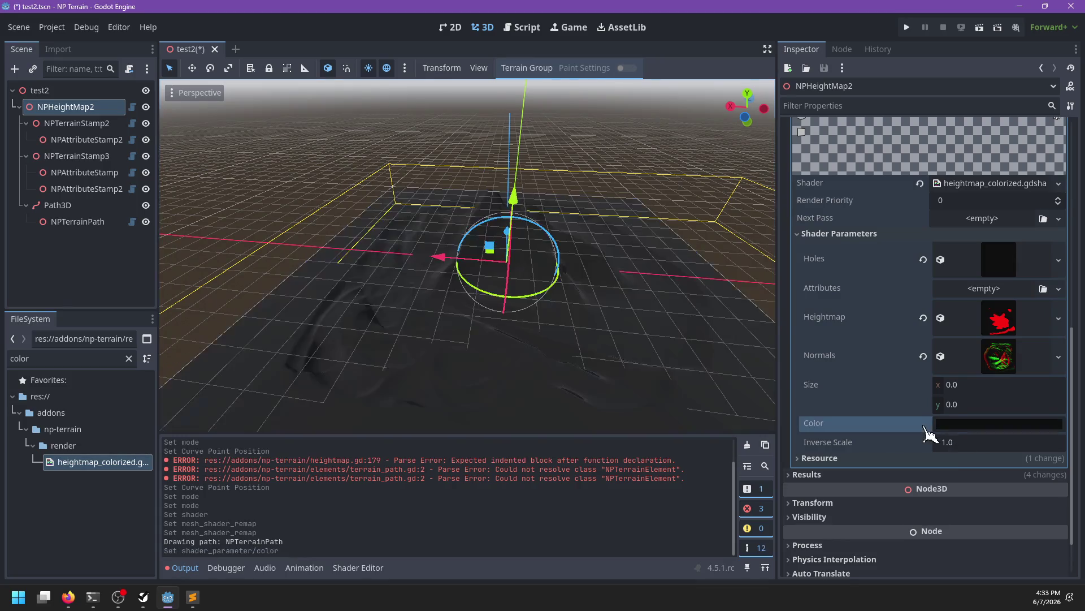
pyautogui.click(952, 425)
pyautogui.moveTo(1072, 167); pyautogui.dragTo(1074, 146)
pyautogui.moveTo(498, 266)
pyautogui.mouseDown()
pyautogui.moveTo(528, 296)
pyautogui.moveTo(552, 359)
pyautogui.mouseUp()
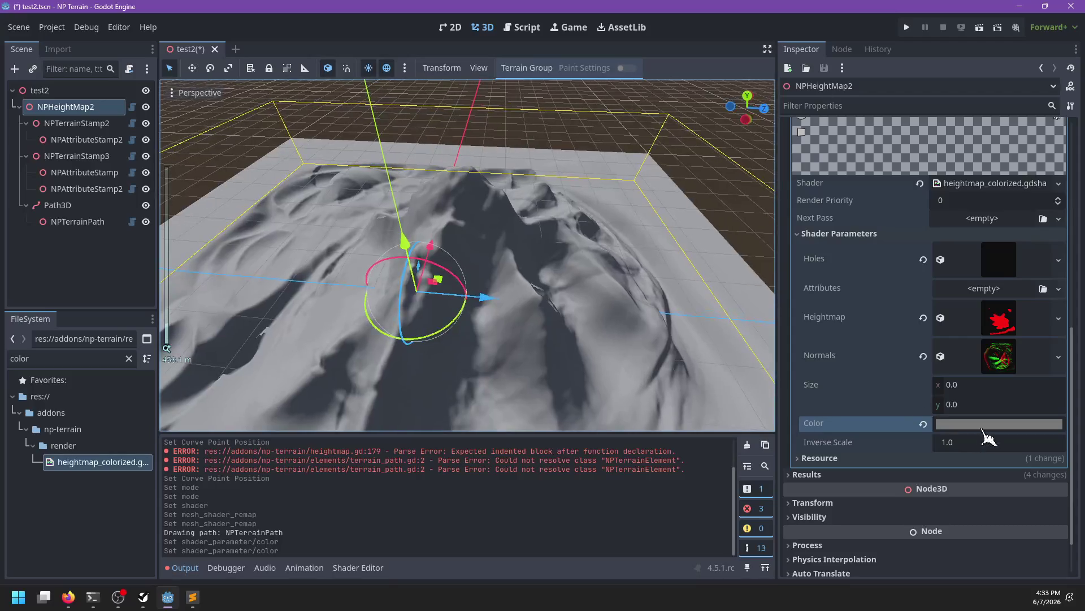
# - Set the Color hex value to grey 787878 and open the colorized shader's code
pyautogui.click(989, 425)
pyautogui.click(960, 360)
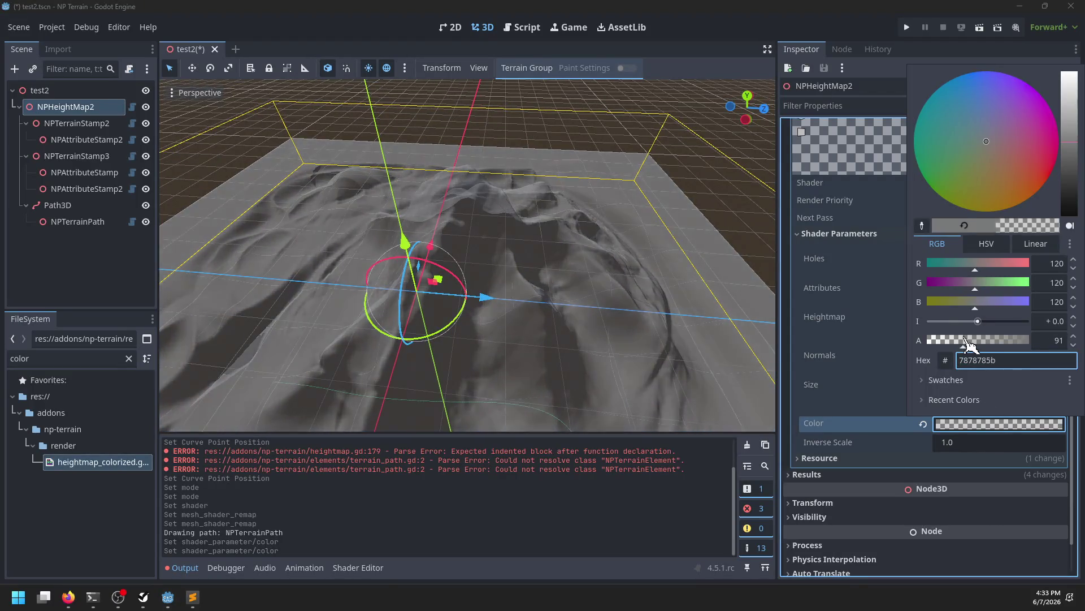
pyautogui.moveTo(560, 333)
pyautogui.mouseDown()
pyautogui.moveTo(695, 322)
pyautogui.moveTo(548, 329)
pyautogui.moveTo(650, 281)
pyautogui.moveTo(456, 310)
pyautogui.moveTo(616, 228)
pyautogui.mouseUp()
pyautogui.scroll(3, 602, 342)
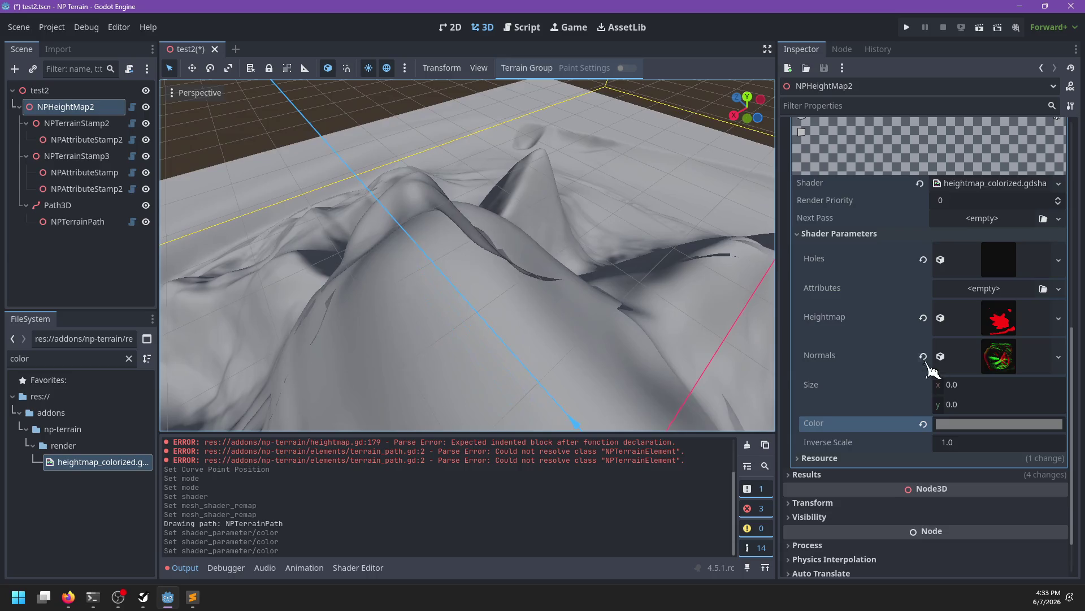
pyautogui.scroll(-2, 903, 394)
pyautogui.scroll(3, 904, 394)
pyautogui.click(972, 239)
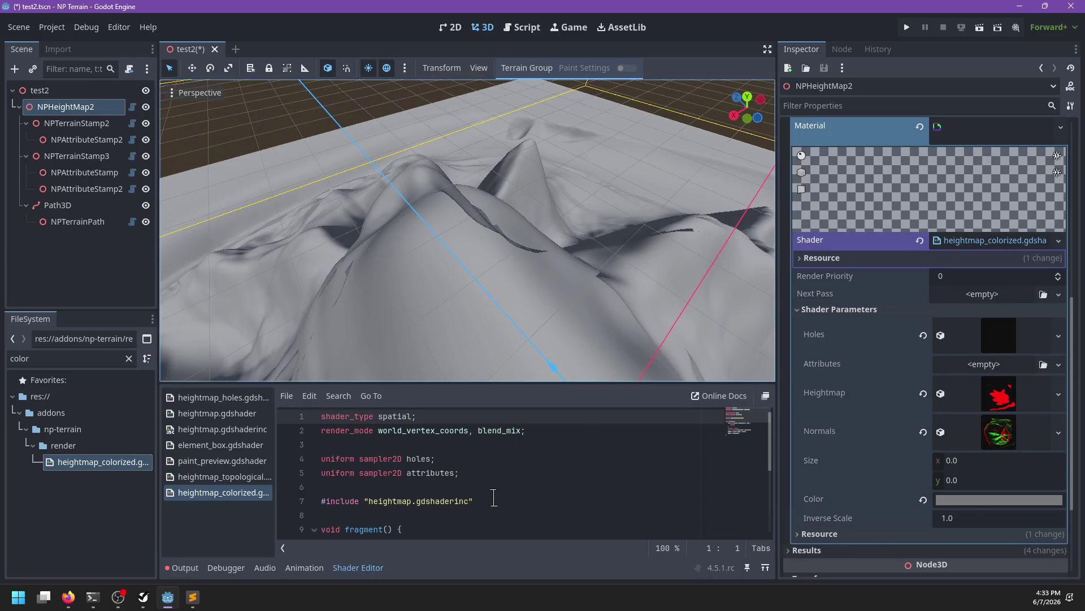
# - Add depth_draw_opaque to the line 2 render_mode via autocomplete, remove blend_mix, and save
pyautogui.click(537, 433)
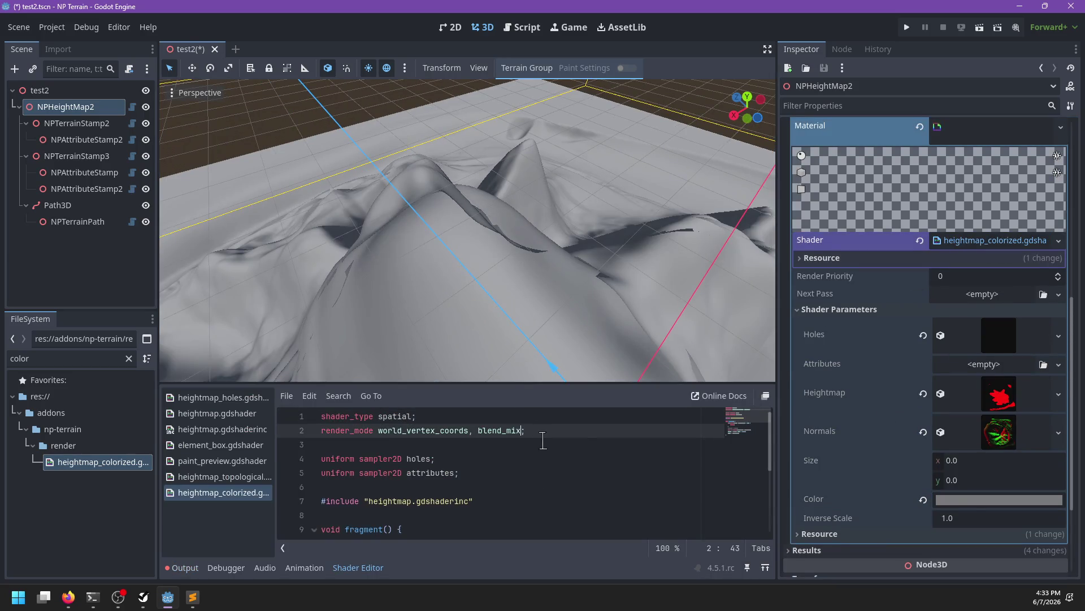
pyautogui.write('epth_draw')
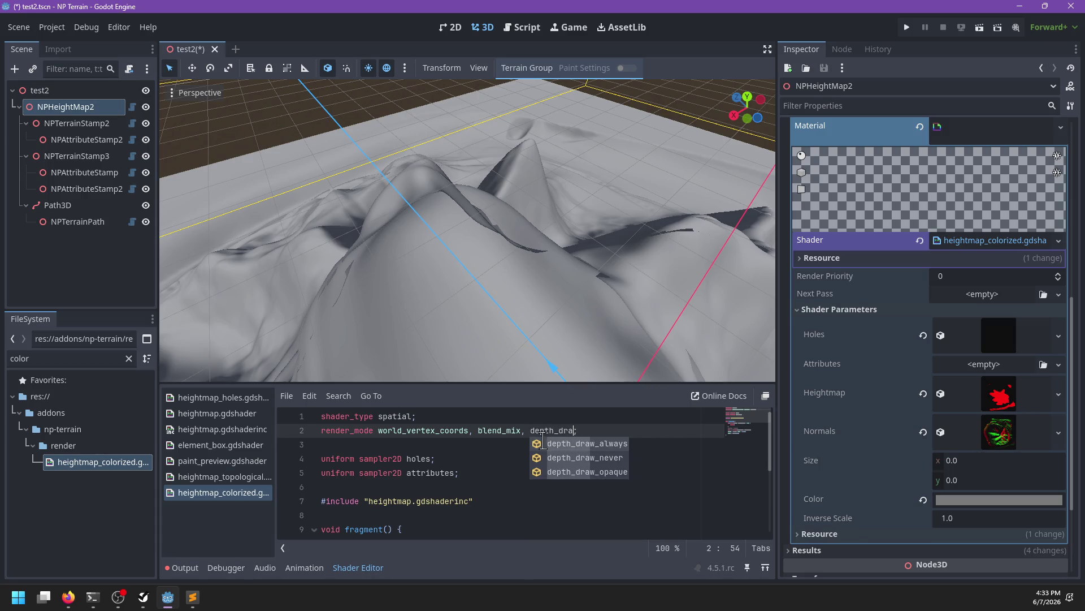
pyautogui.press('Down')
pyautogui.press('Down')
pyautogui.press('Return')
pyautogui.hotkey('ctrl', 's')
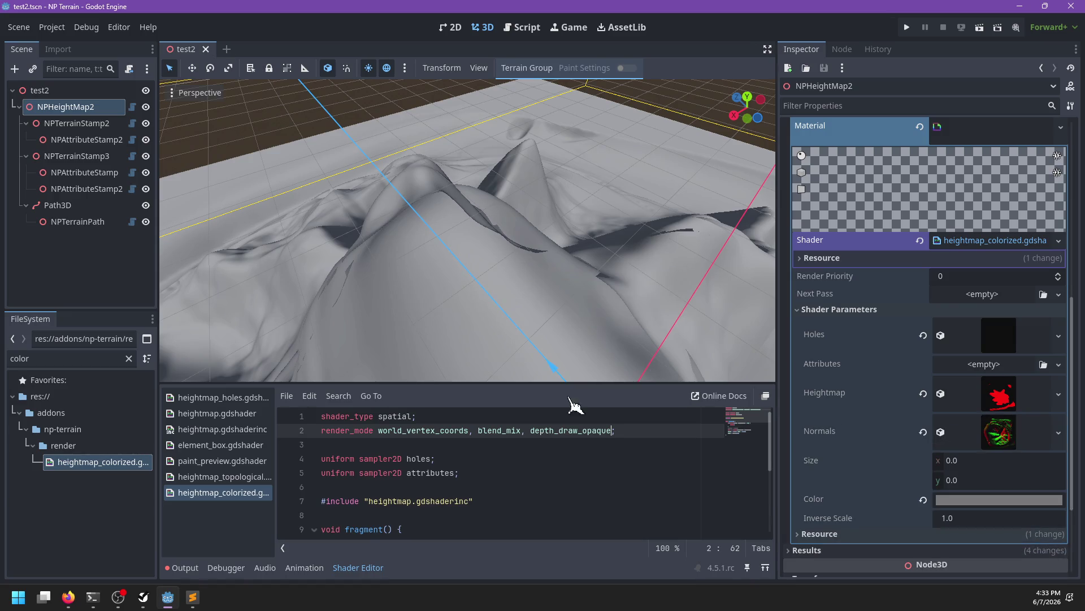
pyautogui.scroll(-5, 601, 315)
pyautogui.click(531, 430)
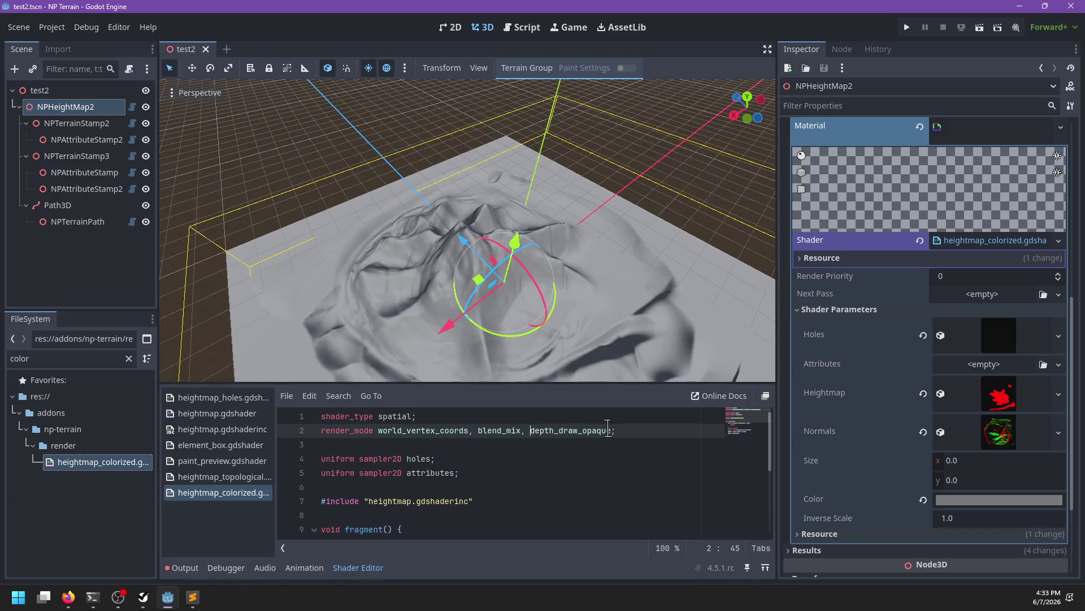
pyautogui.press('BackSpace')
pyautogui.press('BackSpace')
pyautogui.press('BackSpace')
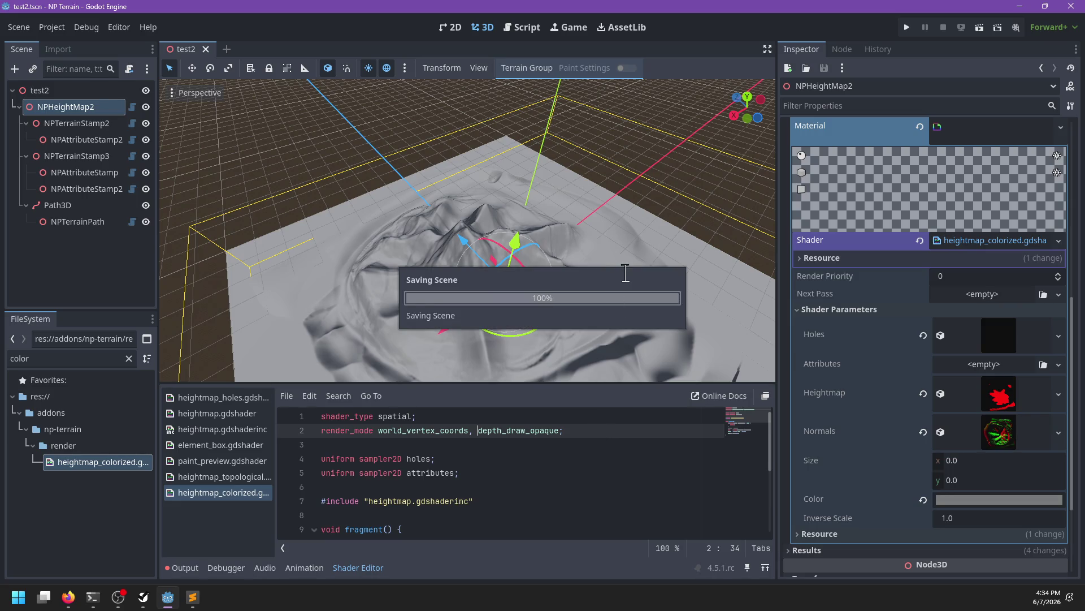
pyautogui.scroll(5, 638, 285)
pyautogui.moveTo(637, 285)
pyautogui.mouseDown()
pyautogui.moveTo(480, 273)
pyautogui.moveTo(449, 296)
pyautogui.moveTo(516, 303)
pyautogui.moveTo(427, 415)
pyautogui.mouseUp()
# - Find the fragment function's holes discard if-block and copy it
pyautogui.click(443, 458)
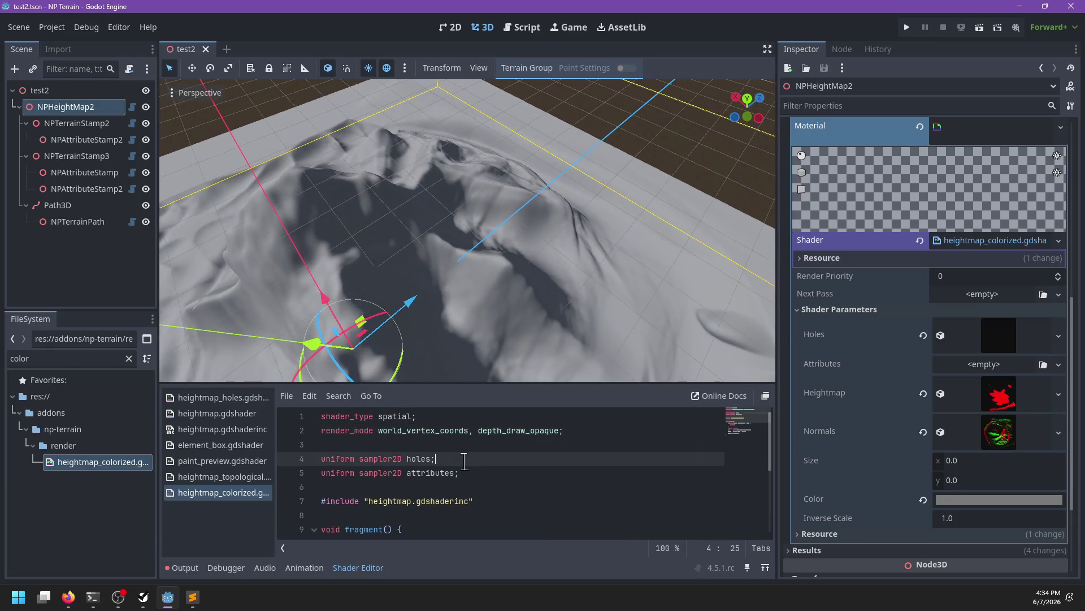
pyautogui.click(489, 420)
pyautogui.scroll(-3, 491, 427)
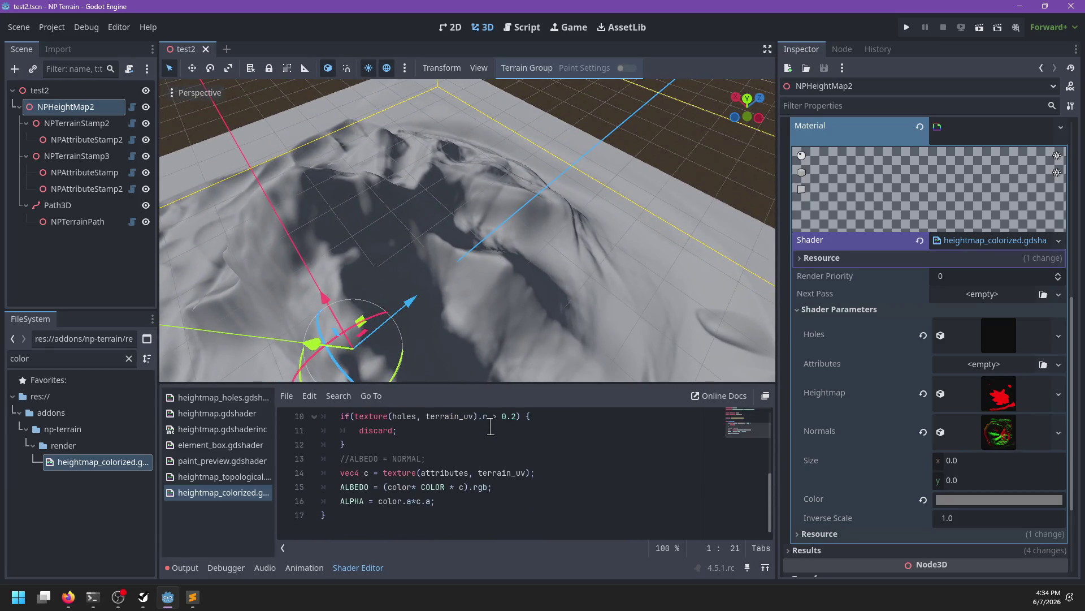
pyautogui.scroll(1, 491, 427)
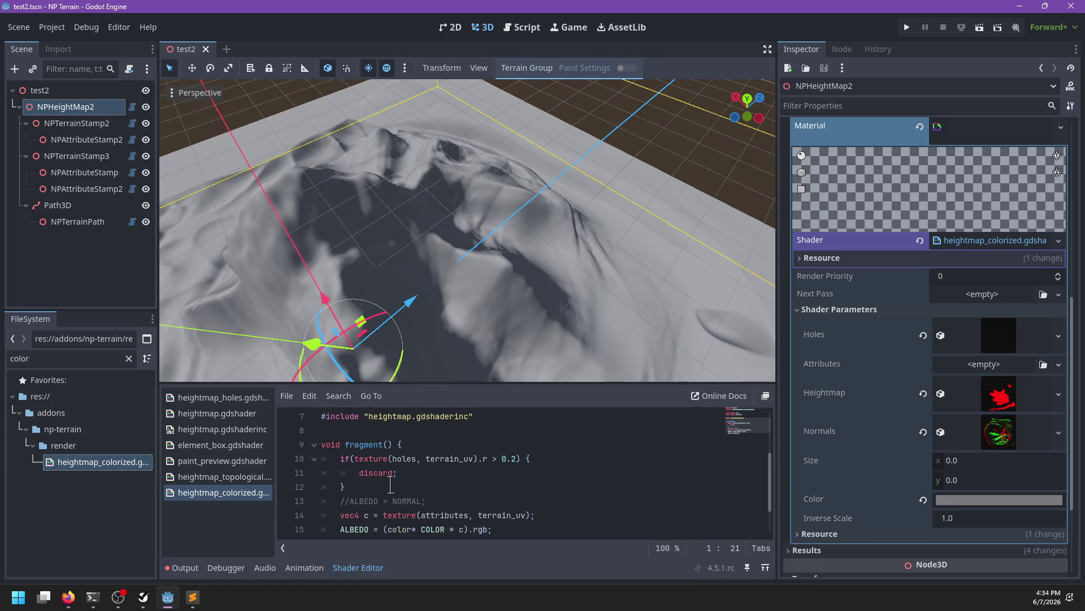
pyautogui.doubleClick(374, 457)
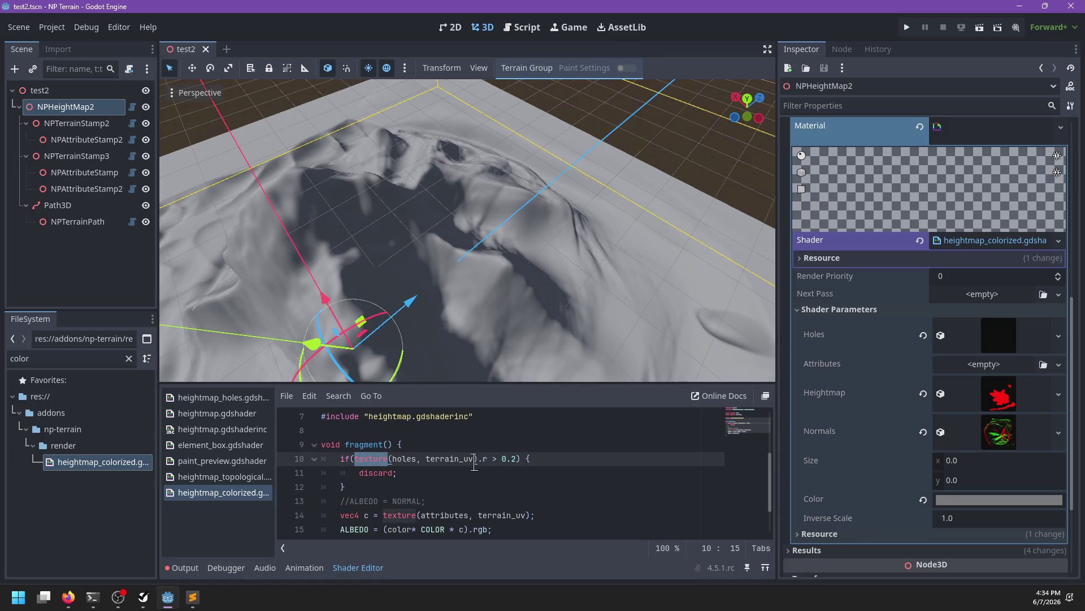
pyautogui.moveTo(393, 482); pyautogui.dragTo(426, 448)
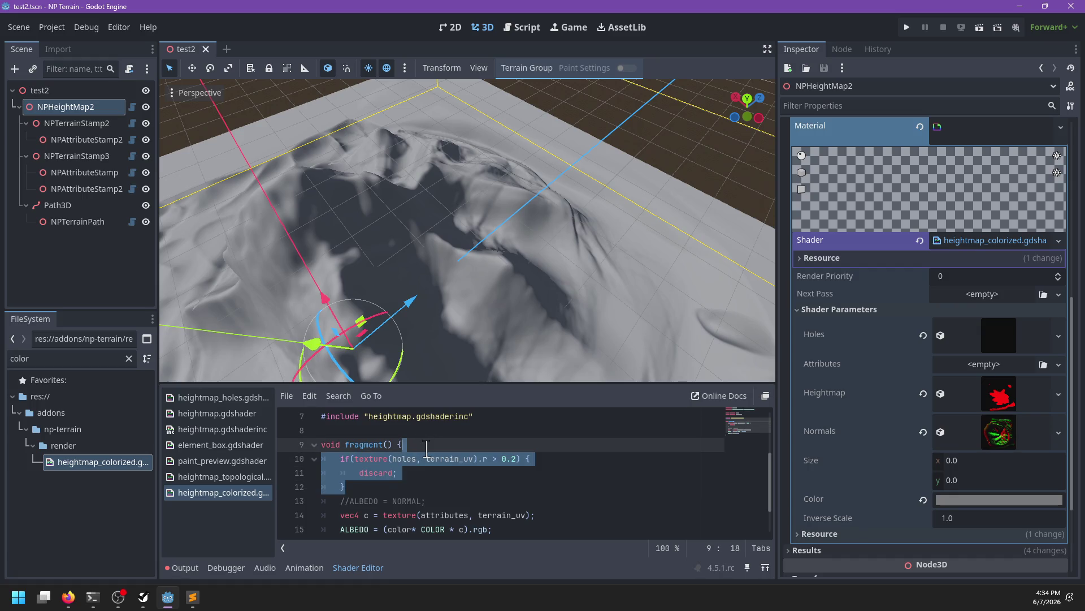
pyautogui.hotkey('ctrl', 'c')
# - Paste a duplicate of the holes discard block, then delete it again
pyautogui.click(373, 486)
pyautogui.hotkey('ctrl', 'v')
pyautogui.scroll(-1, 404, 485)
pyautogui.click(409, 486)
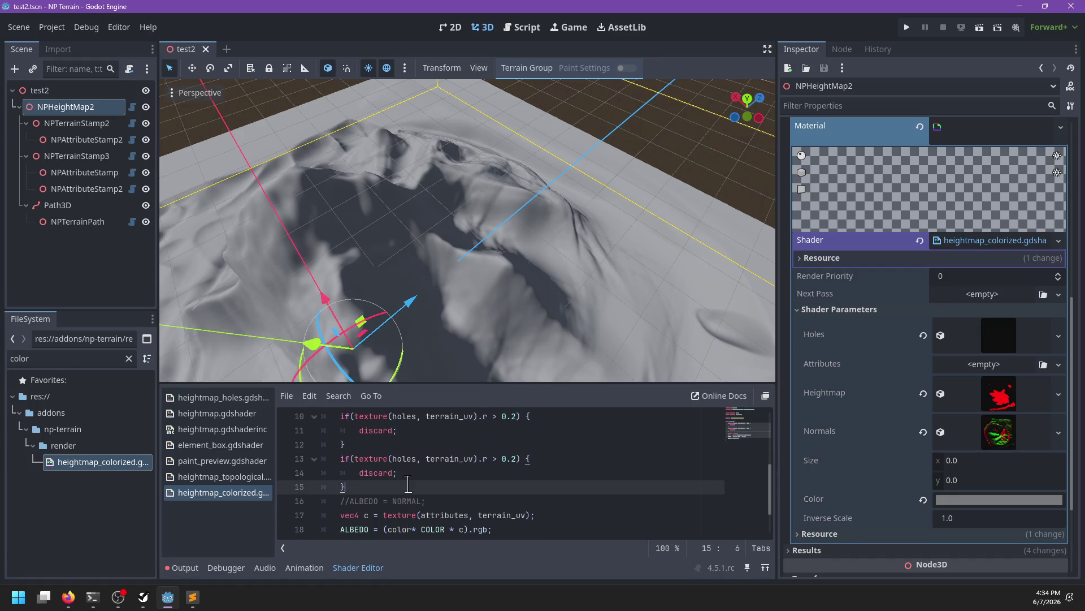
pyautogui.doubleClick(403, 458)
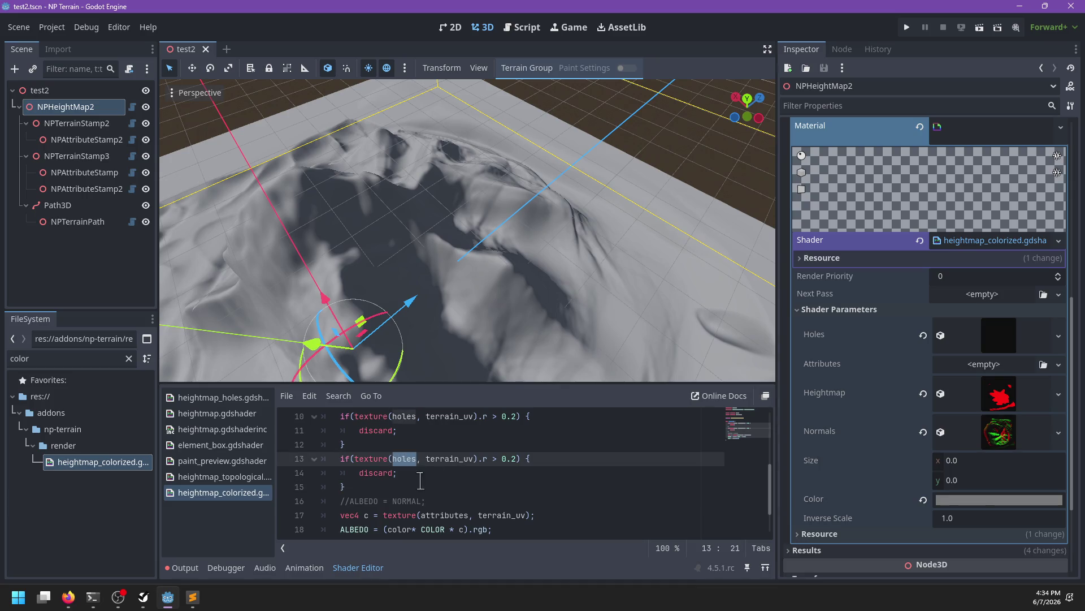
pyautogui.moveTo(421, 482); pyautogui.dragTo(416, 448)
pyautogui.press('BackSpace')
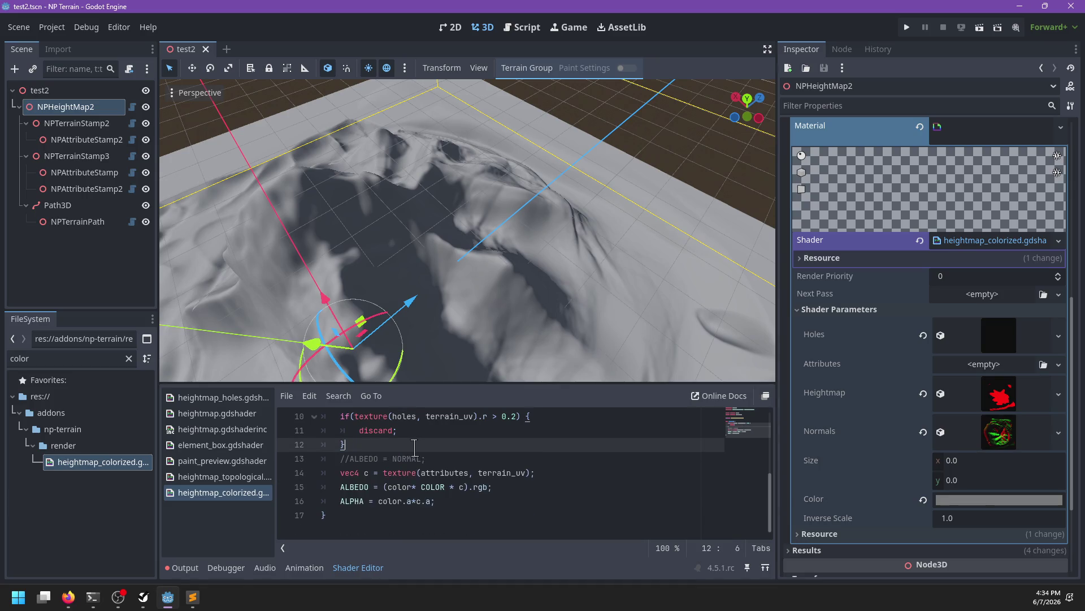
# - Insert if(c.a < 0.2){ discard; } after the vec4 c = texture(attributes, terrain_uv) line
pyautogui.press('Down')
pyautogui.press('Down')
pyautogui.press('End')
pyautogui.press('Return')
pyautogui.write('if(c.a ')
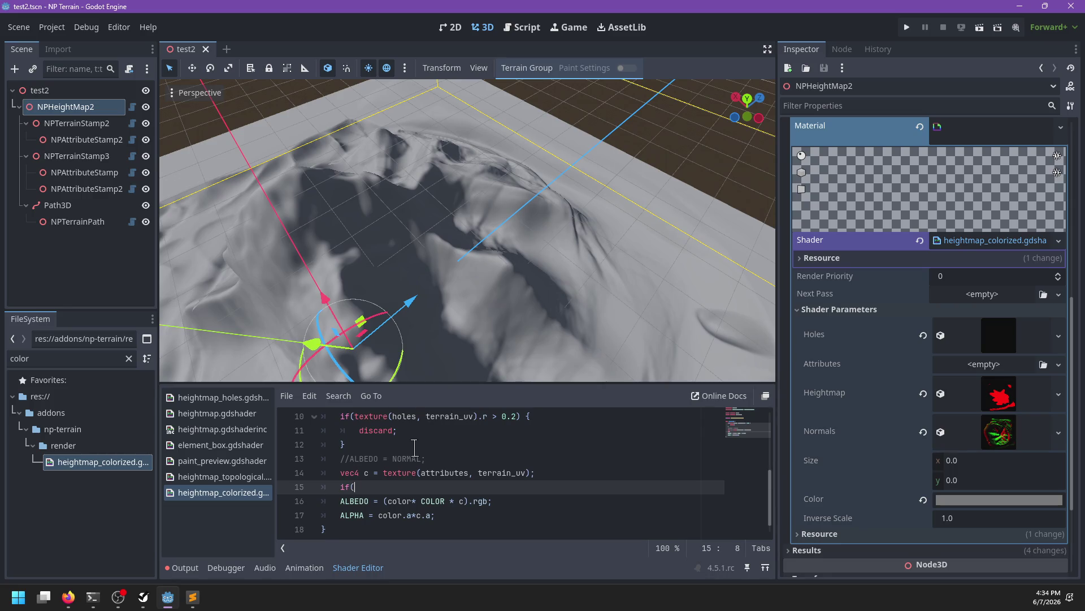
pyautogui.write('< 0.2){')
pyautogui.press('Return')
pyautogui.write('discard')
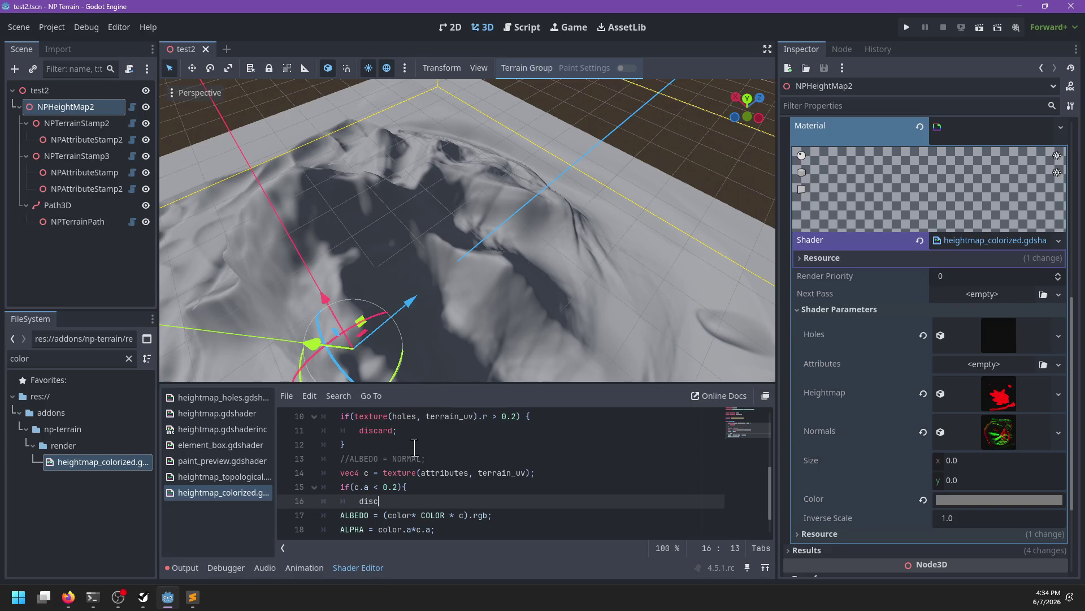
pyautogui.write(';')
pyautogui.press('Return')
pyautogui.write('}')
pyautogui.press('Left')
pyautogui.press('BackSpace')
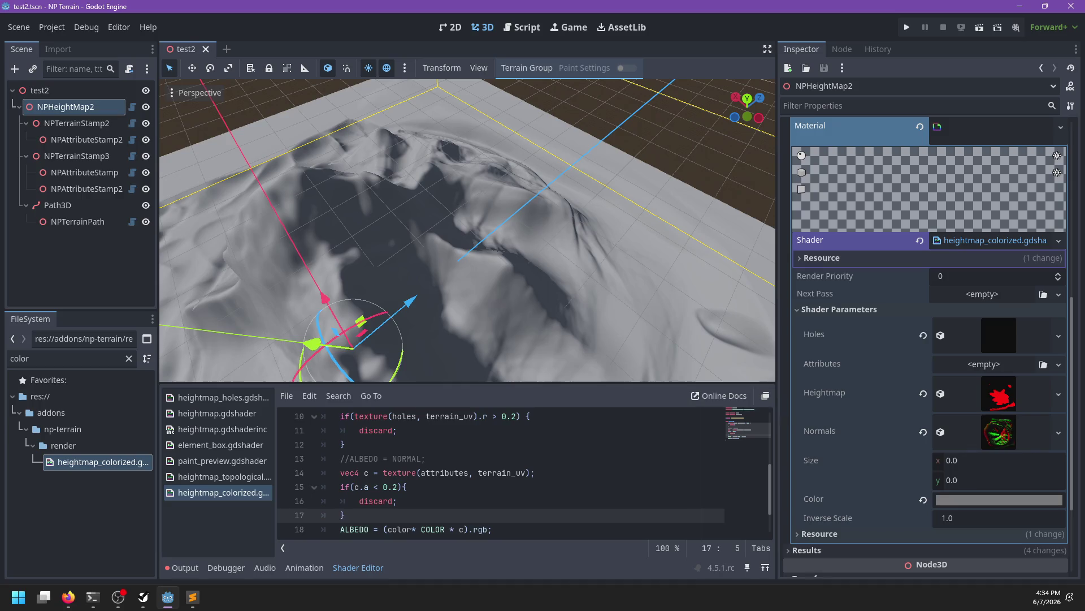
pyautogui.hotkey('alt', 'Tab')
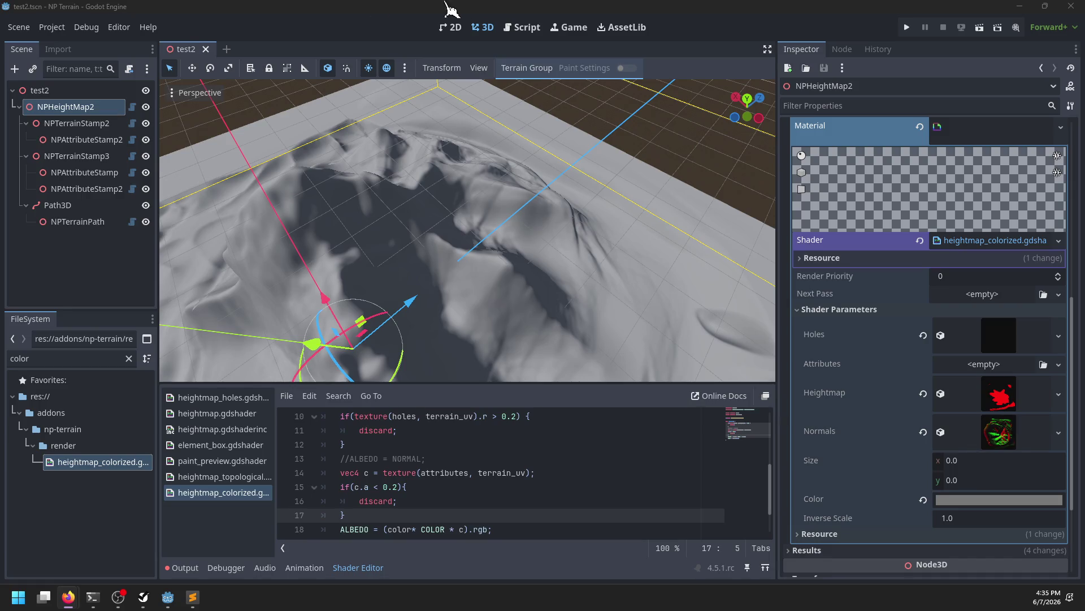
# - Remove depth_draw_opaque from the shader's render_mode line and save
pyautogui.click(404, 10)
pyautogui.scroll(5, 417, 230)
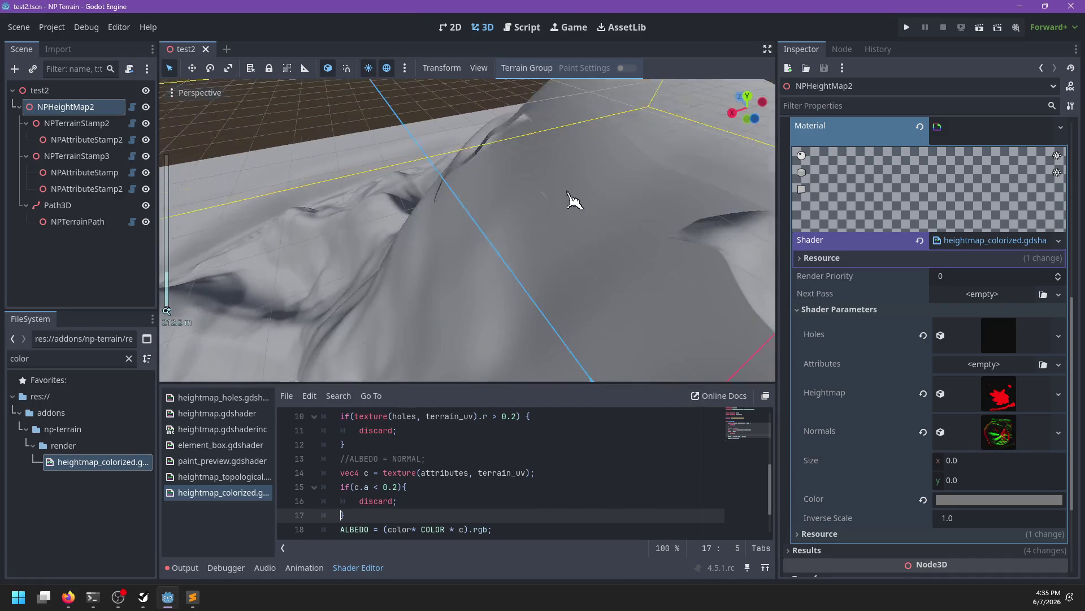
pyautogui.scroll(-5, 487, 227)
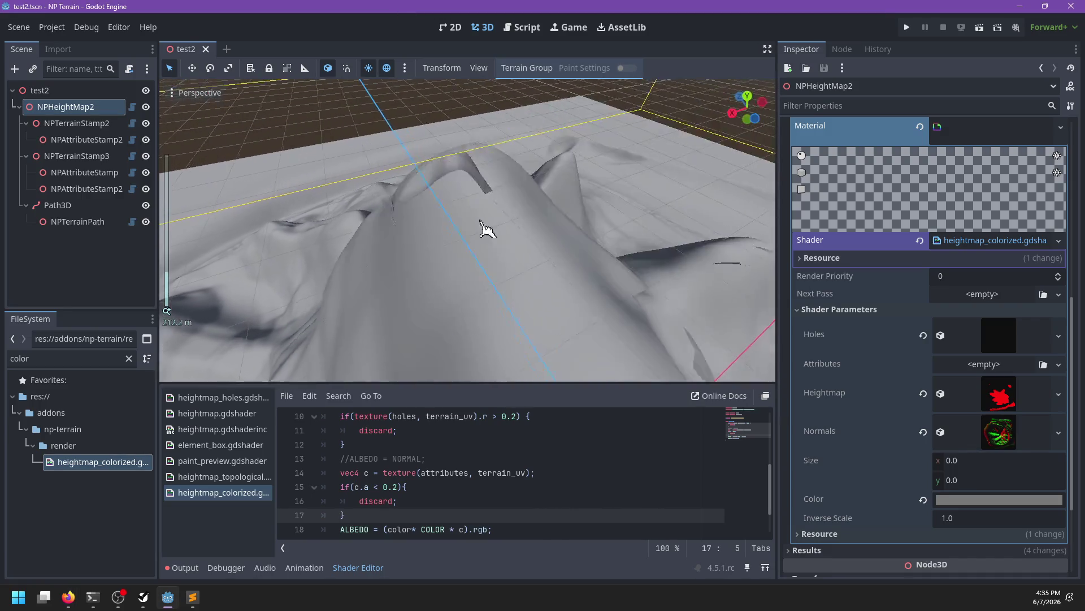
pyautogui.click(997, 247)
pyautogui.click(998, 247)
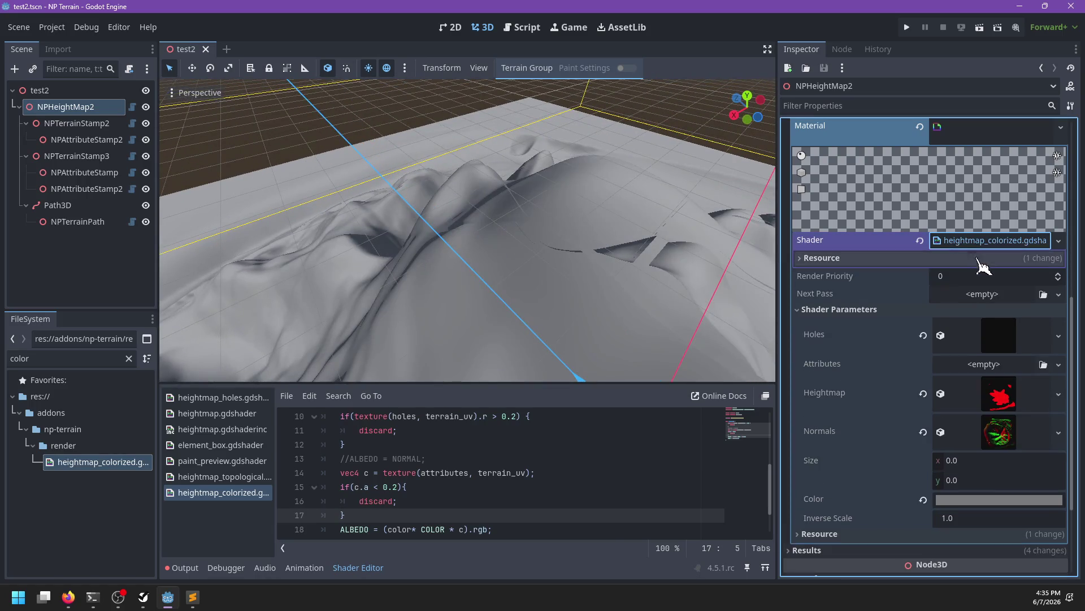
pyautogui.scroll(3, 576, 429)
pyautogui.click(491, 456)
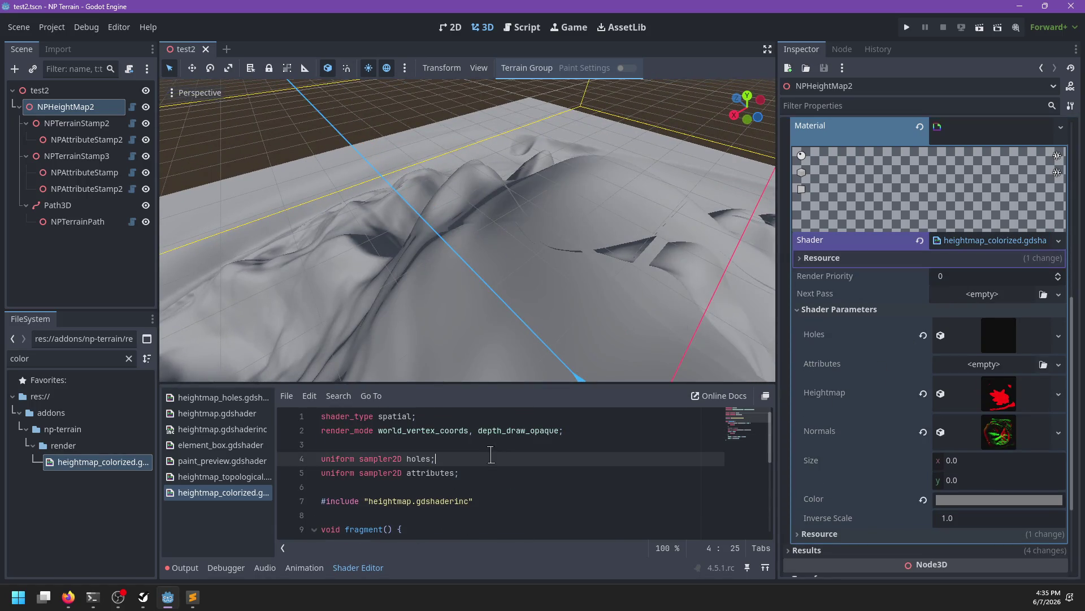
pyautogui.hotkey('ctrl', 's')
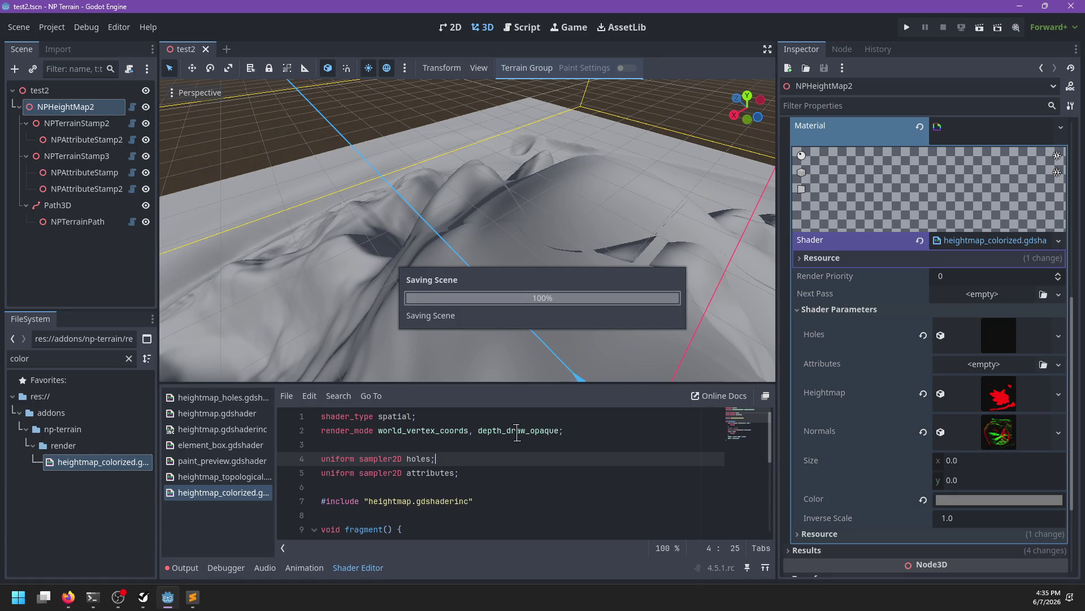
pyautogui.doubleClick(515, 431)
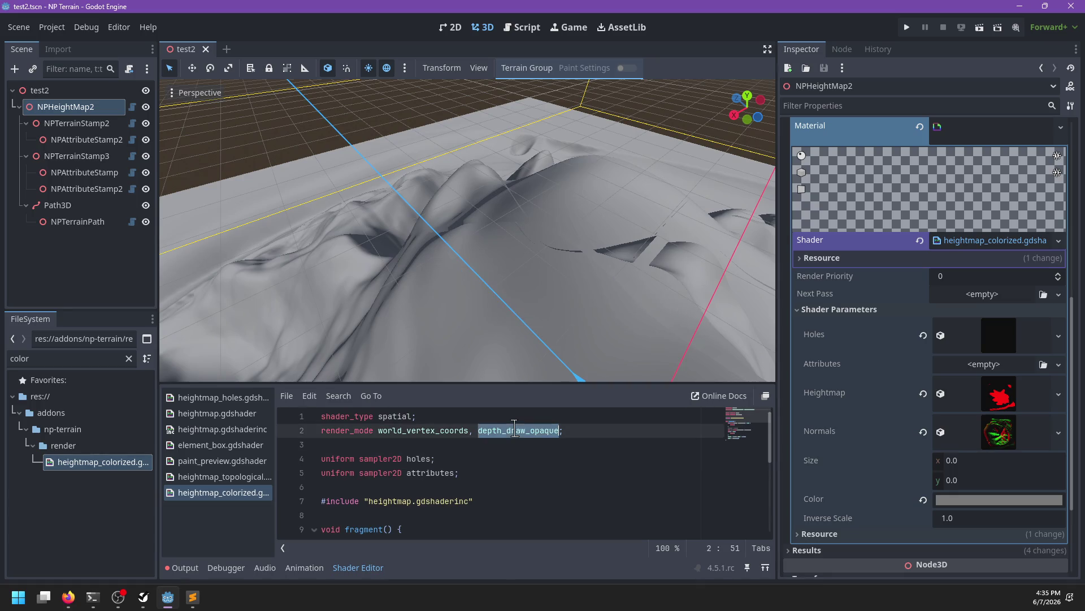
pyautogui.press('BackSpace')
pyautogui.press('BackSpace')
pyautogui.press('BackSpace')
pyautogui.hotkey('ctrl', 's')
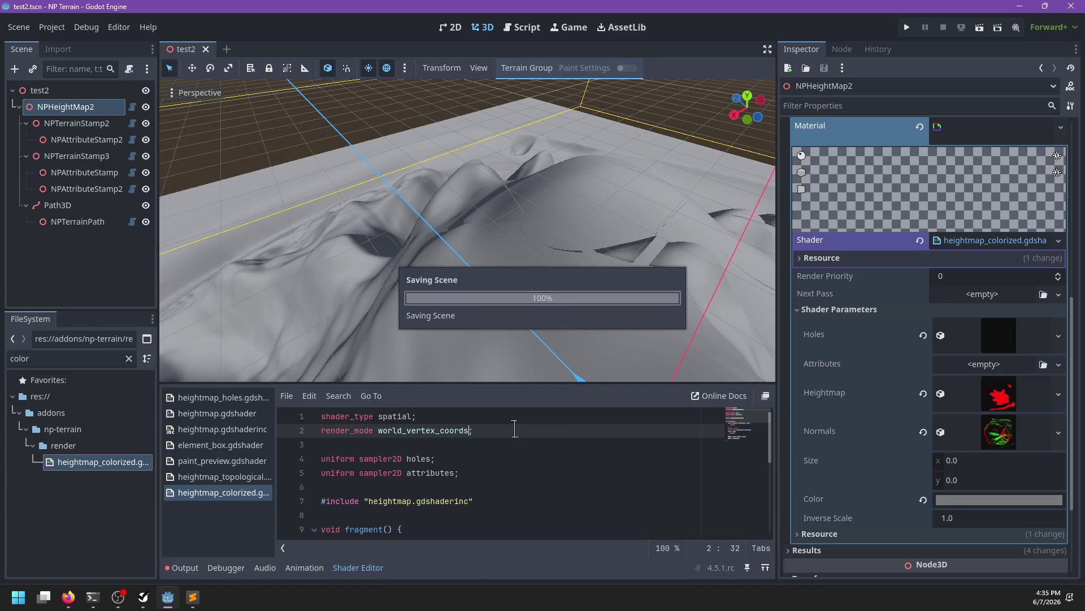
# - Delete the ALPHA assignment line, make the alpha check use COLOR.a, save, and inspect the terrain
pyautogui.scroll(-4, 422, 472)
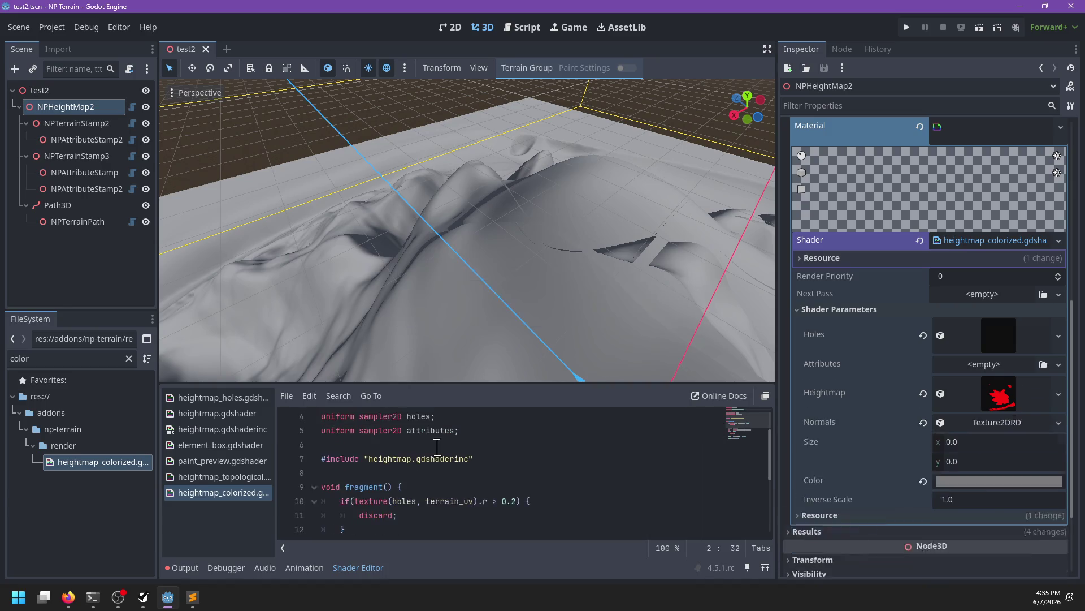
pyautogui.moveTo(484, 501); pyautogui.dragTo(508, 484)
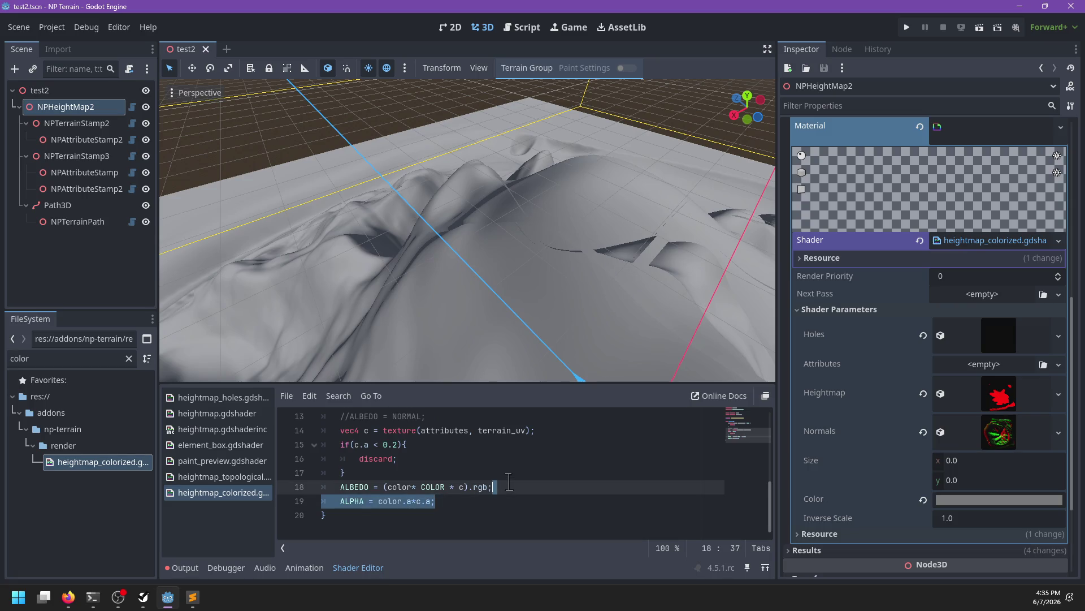
pyautogui.press('BackSpace')
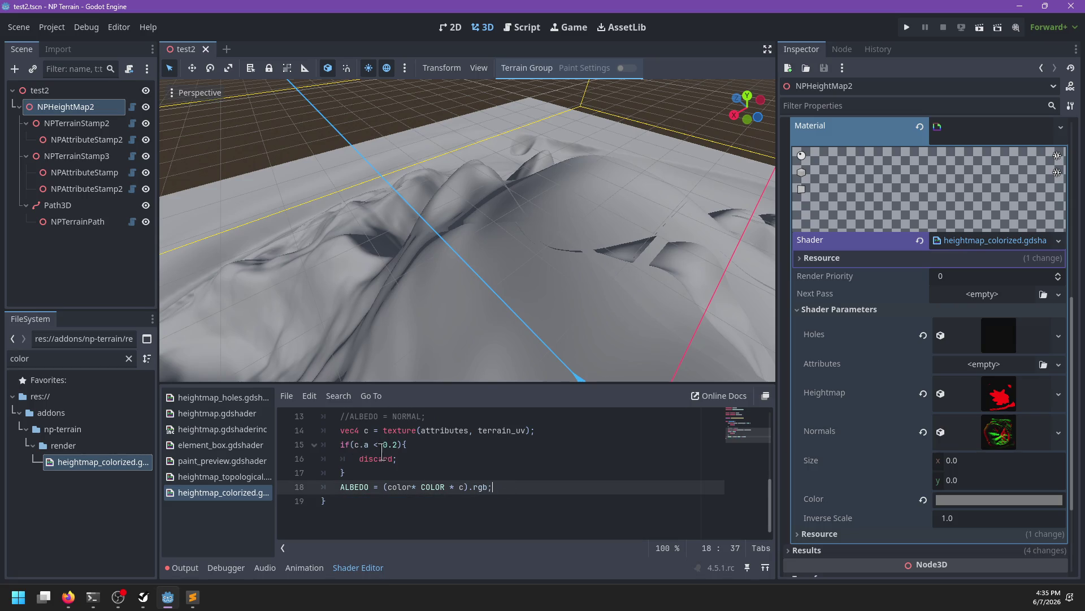
pyautogui.click(502, 451)
pyautogui.press('Home')
pyautogui.press('Right')
pyautogui.press('Right')
pyautogui.press('Right')
pyautogui.write('COLOR.')
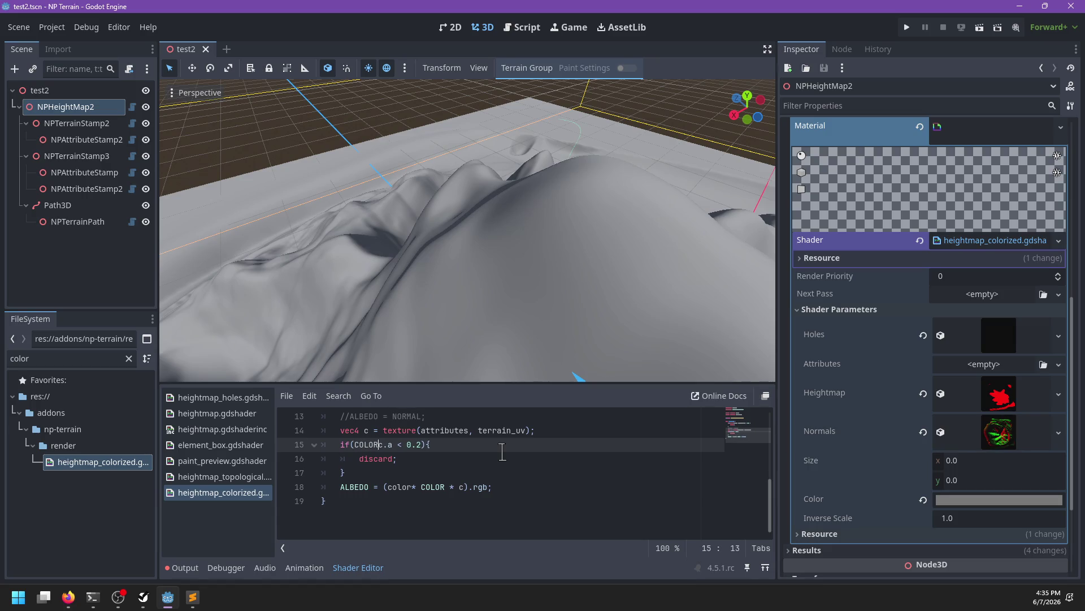
pyautogui.write('a*c.a')
pyautogui.hotkey('ctrl', 's')
pyautogui.scroll(-5, 552, 175)
pyautogui.moveTo(552, 175)
pyautogui.mouseDown()
pyautogui.moveTo(524, 255)
pyautogui.moveTo(426, 262)
pyautogui.mouseUp()
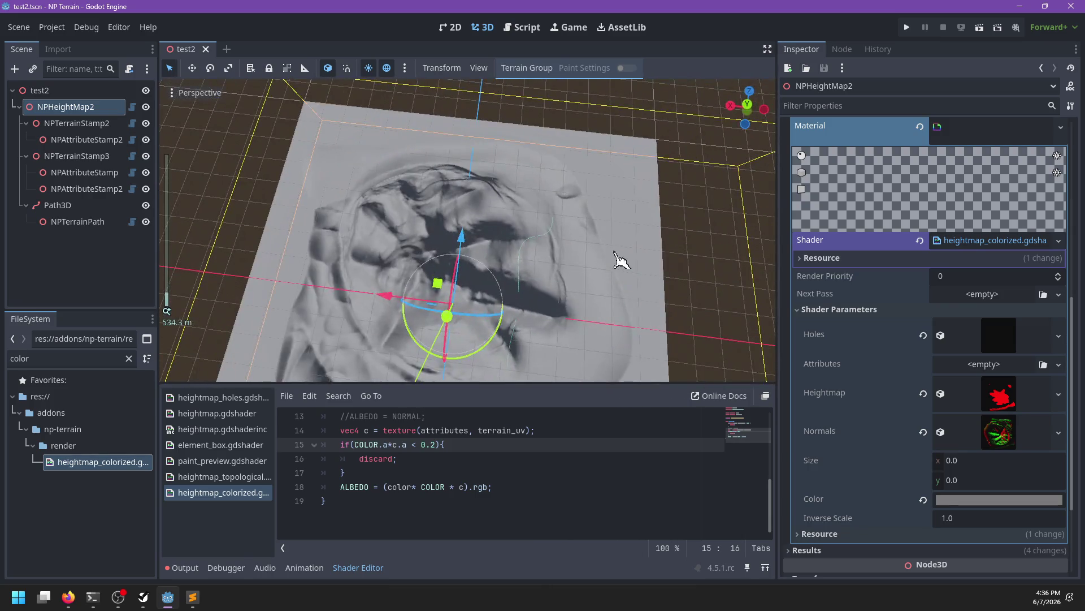
pyautogui.moveTo(622, 260)
pyautogui.mouseDown()
pyautogui.moveTo(579, 269)
pyautogui.moveTo(575, 295)
pyautogui.moveTo(470, 317)
pyautogui.mouseUp()
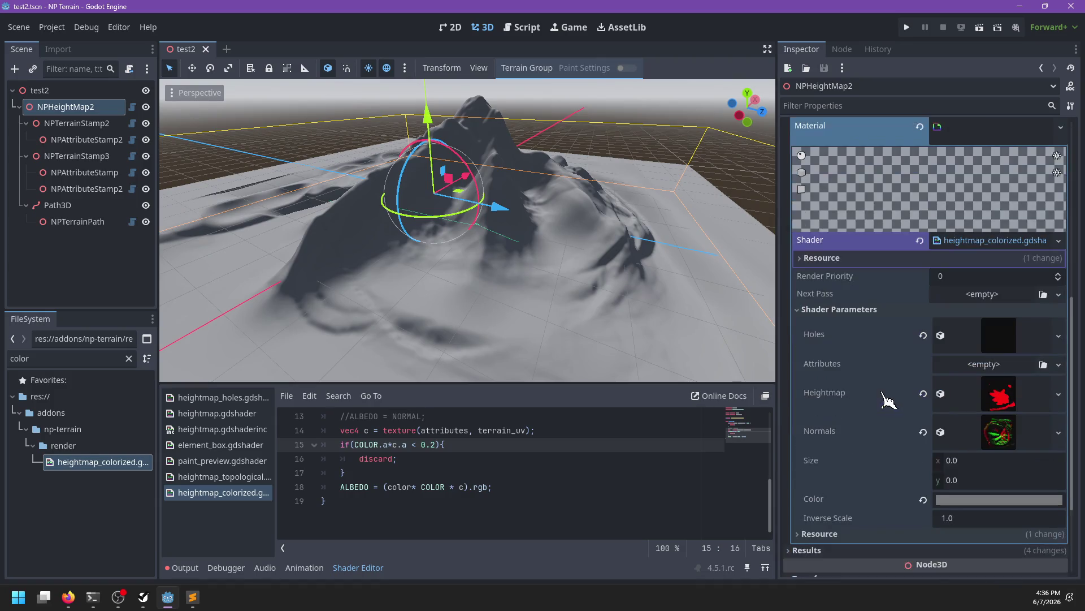
pyautogui.scroll(4, 500, 441)
# - Add 'uniform sampler2D dither;' and 'uniform vec2 dither_uv_scale;' below the attributes uniform
pyautogui.click(500, 472)
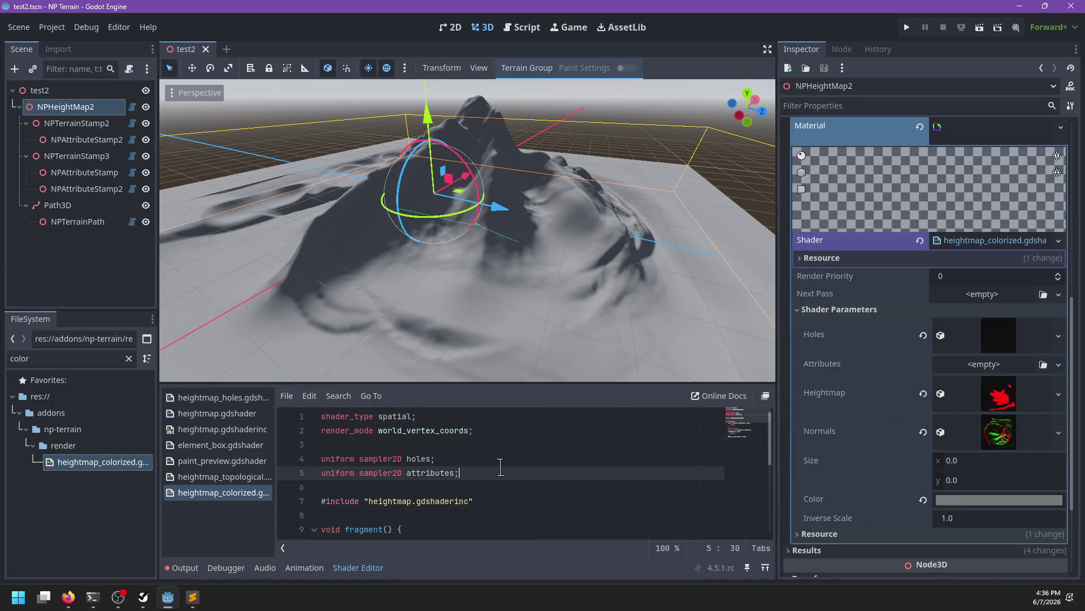
pyautogui.press('Return')
pyautogui.write('uniform sampler3')
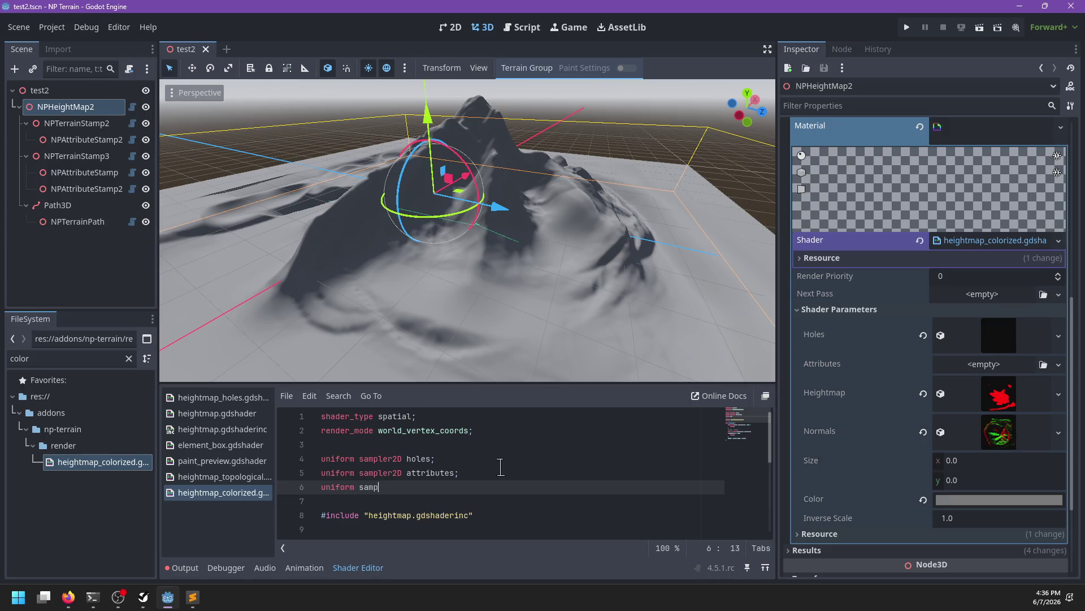
pyautogui.press('BackSpace')
pyautogui.write('2D ')
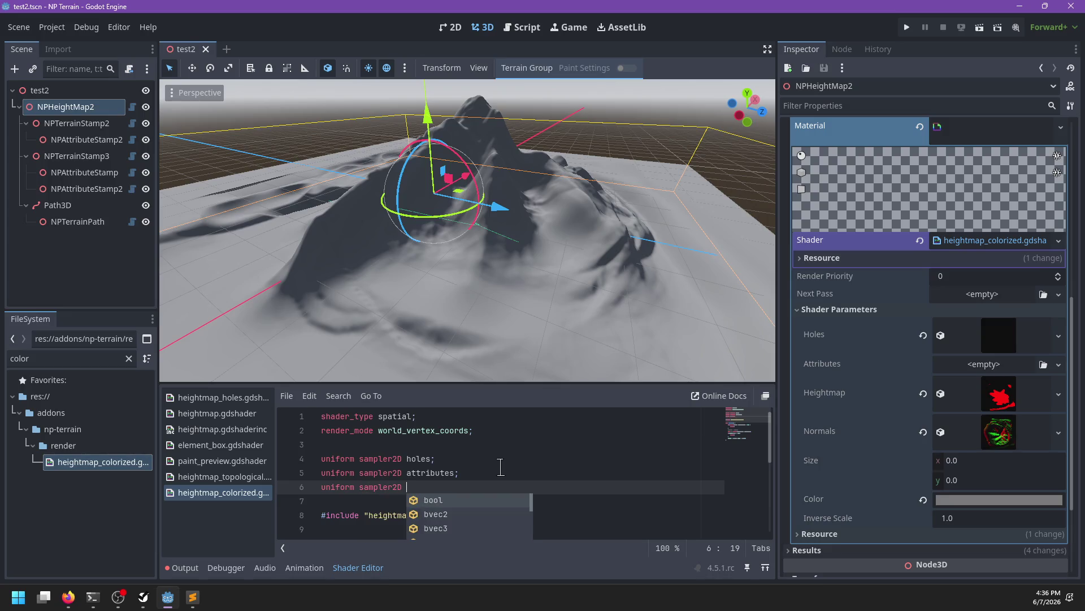
pyautogui.write('dither;')
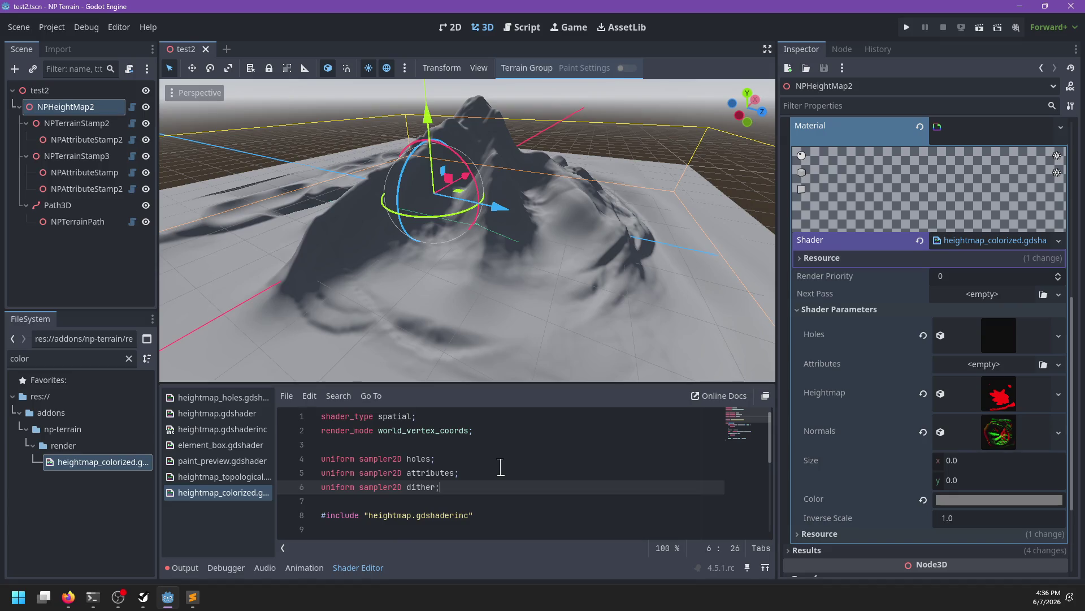
pyautogui.press('Return')
pyautogui.write('uniform vec2')
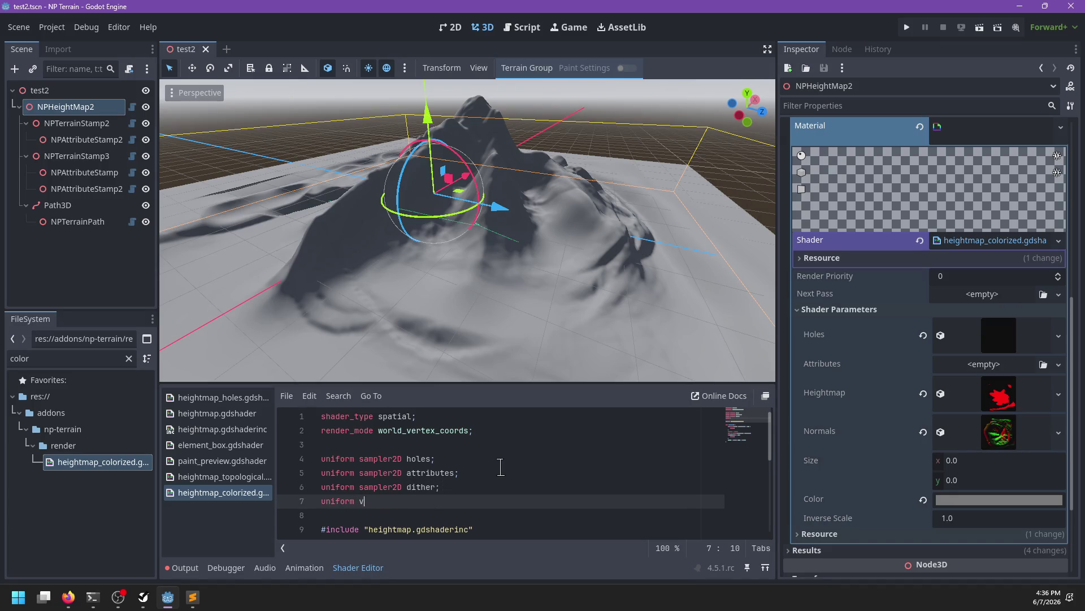
pyautogui.write(' dither_sca')
pyautogui.write('le;')
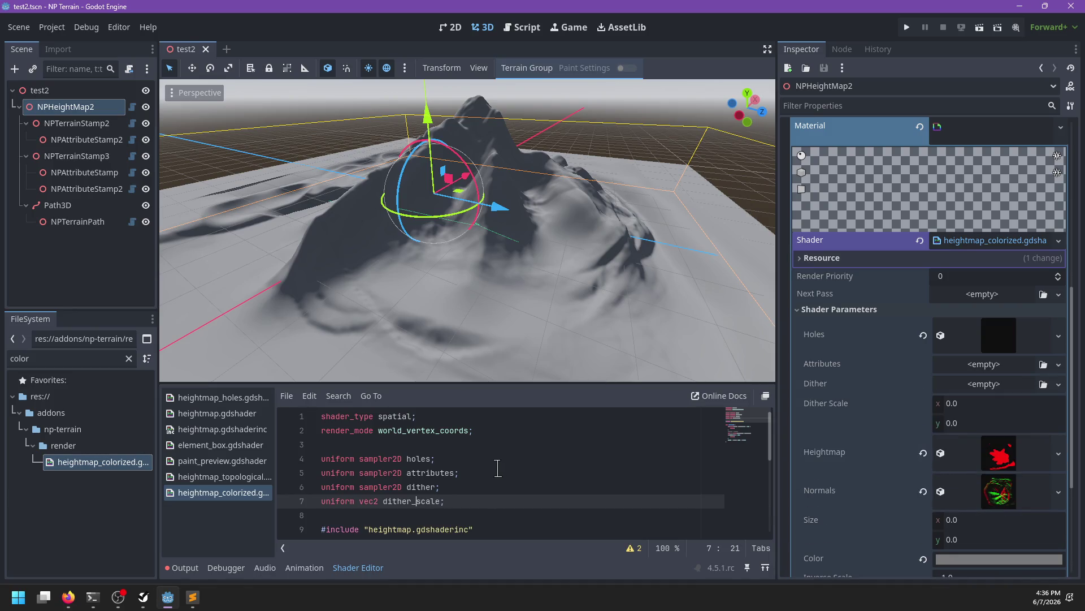
pyautogui.press('Left')
pyautogui.press('Left')
pyautogui.press('Left')
pyautogui.write('_uv')
pyautogui.press('Right')
pyautogui.press('Right')
pyautogui.press('Right')
# - Change dither_uv_scale to a float uniform with a default of 1.0
pyautogui.scroll(-2, 430, 493)
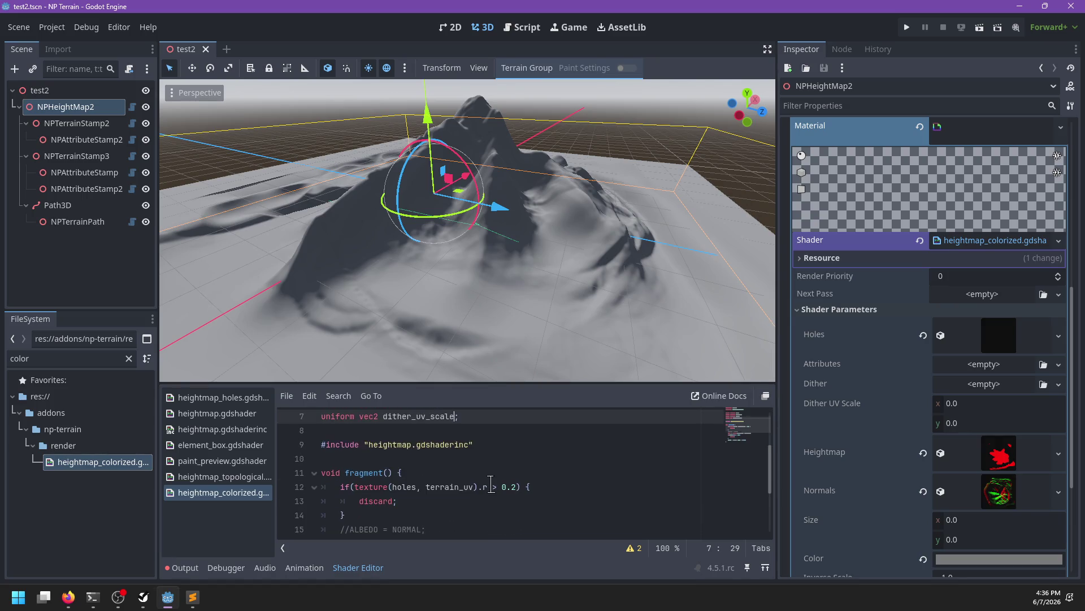
pyautogui.press('super')
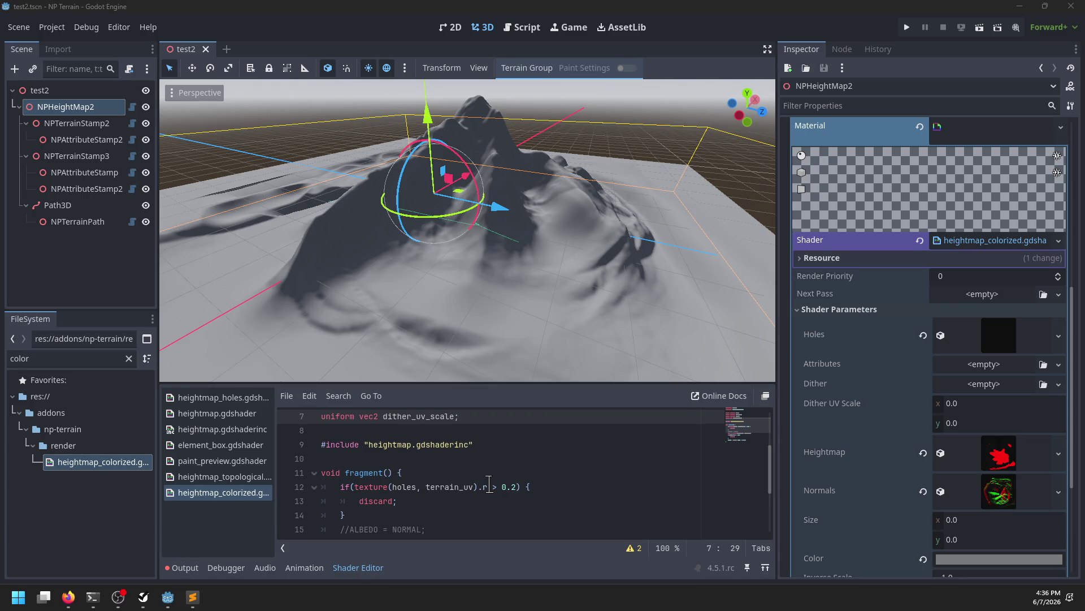
pyautogui.click(475, 447)
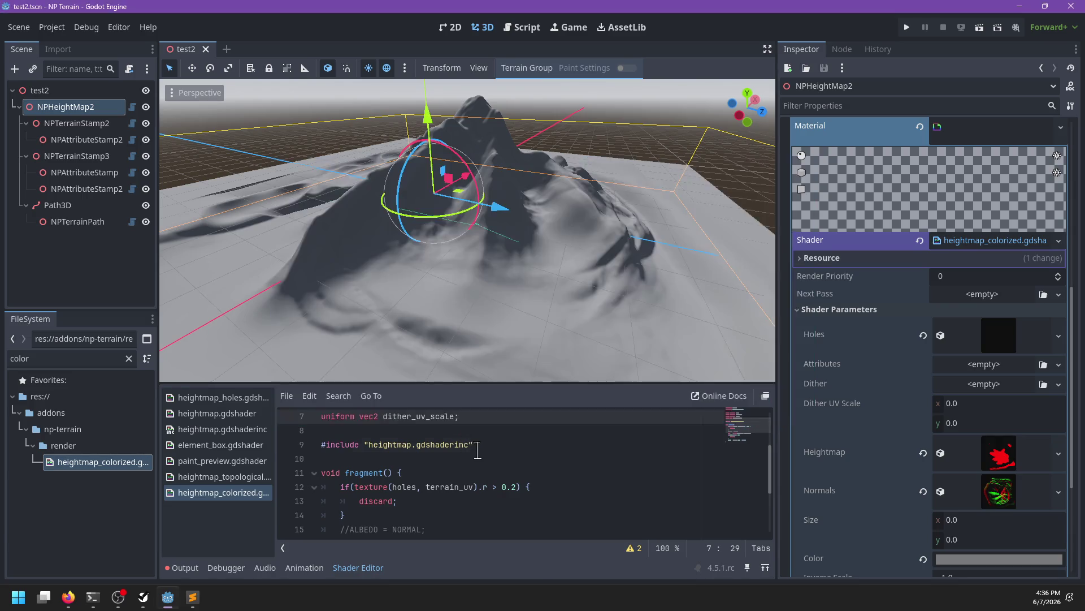
pyautogui.click(453, 417)
pyautogui.write('= 1.0')
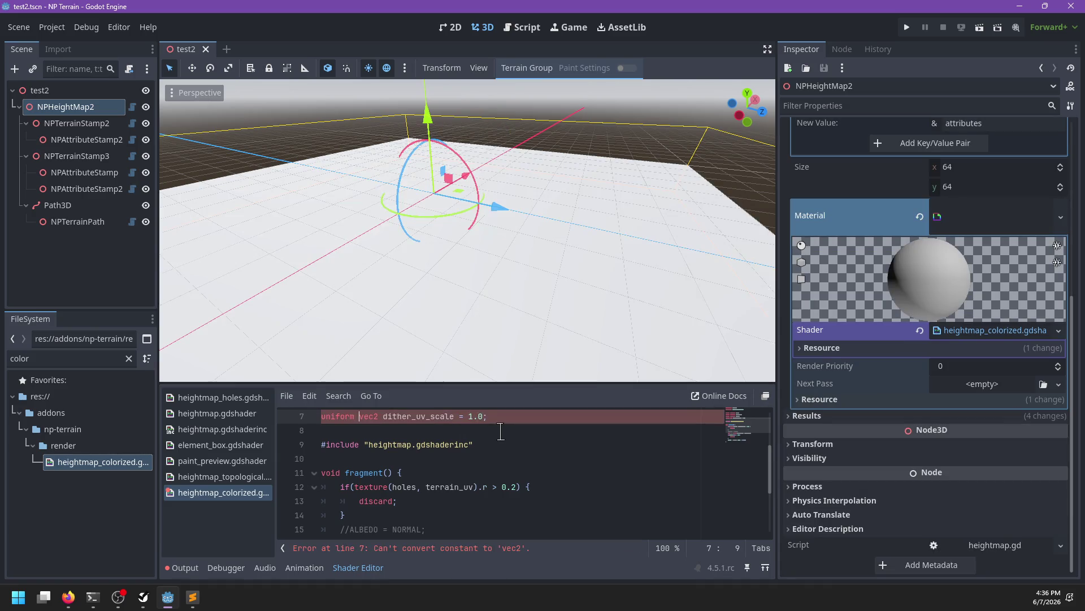
pyautogui.hotkey('ctrl', 'Delete')
pyautogui.write('float')
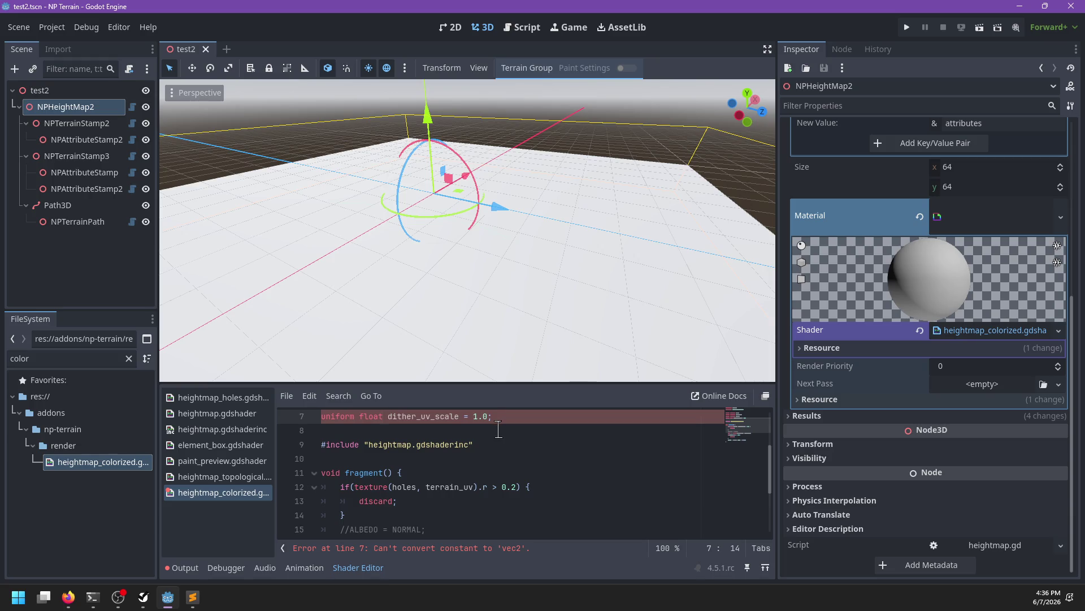
pyautogui.scroll(2, 498, 429)
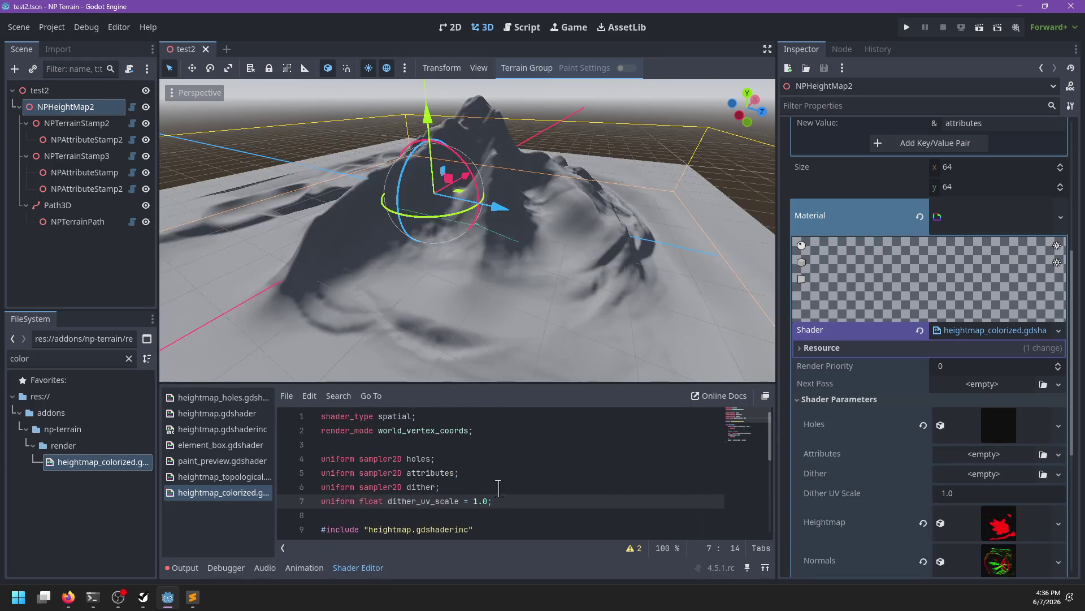
pyautogui.scroll(-5, 499, 488)
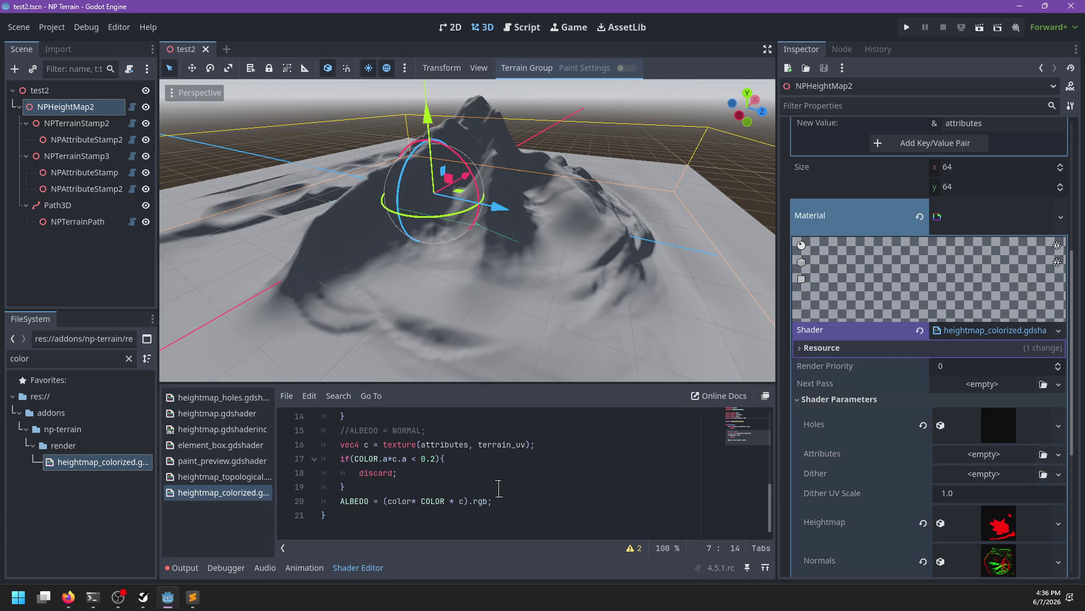
# - Start a 'float min_alpha =' line after //ALBEDO = NORMAL; in fragment(), then switch to Krita
pyautogui.scroll(1, 499, 488)
pyautogui.click(470, 472)
pyautogui.press('Return')
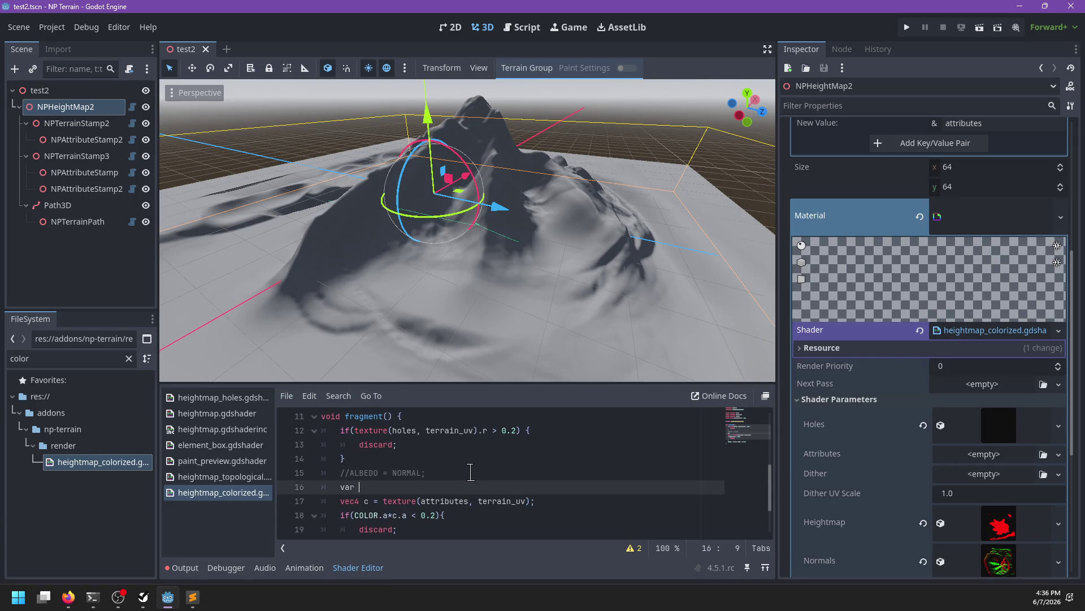
pyautogui.write('vec')
pyautogui.press('BackSpace')
pyautogui.press('BackSpace')
pyautogui.press('BackSpace')
pyautogui.write('float min_alp')
pyautogui.write('ha')
pyautogui.write('pha =')
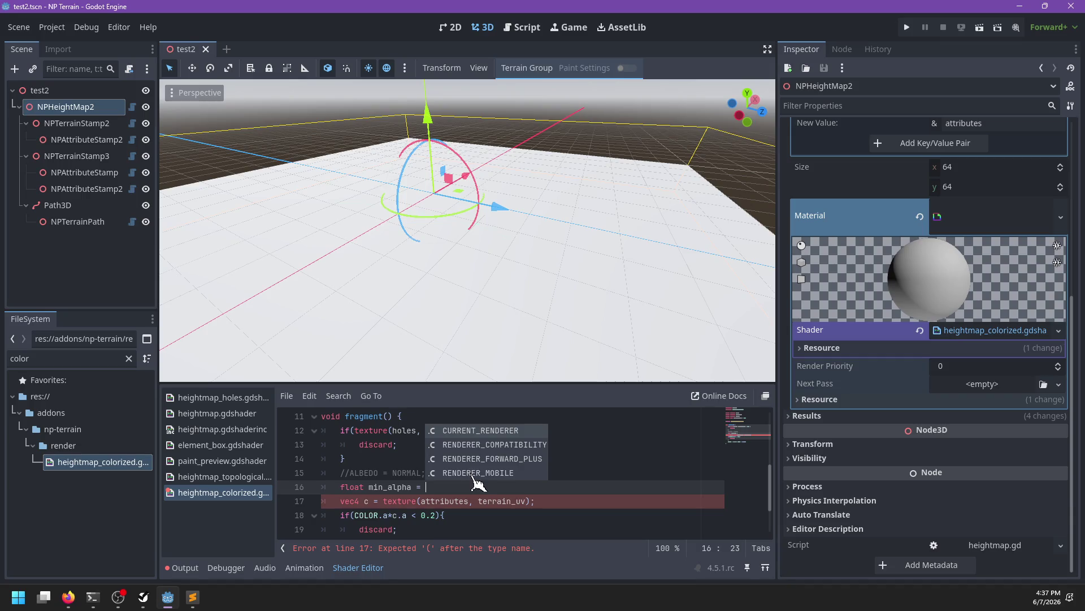
pyautogui.click(216, 598)
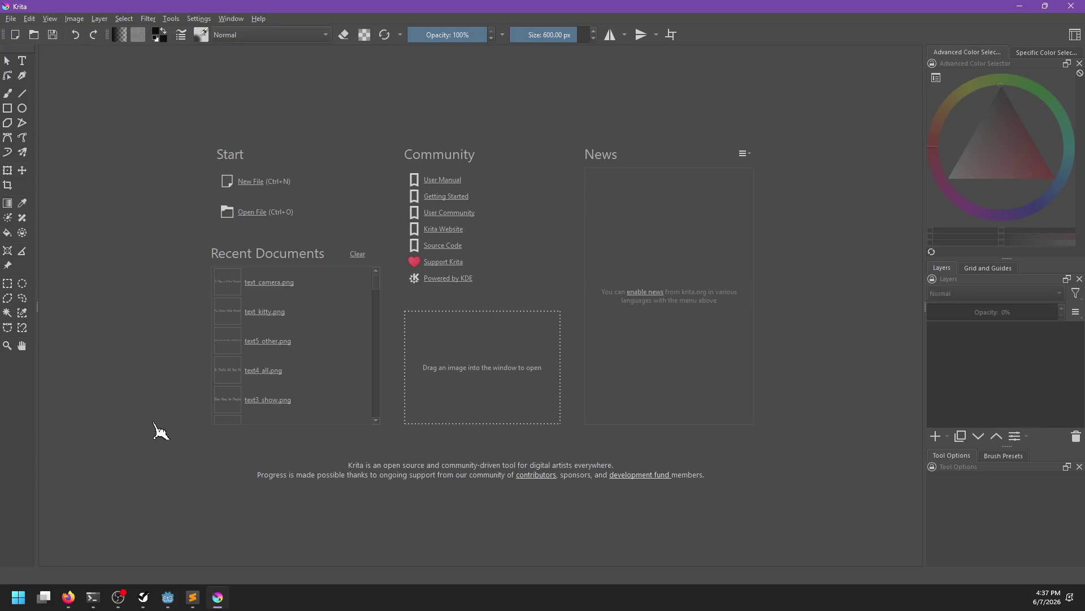
# - Create a new 16 × 16 px image in Krita
pyautogui.hotkey('ctrl', 'n')
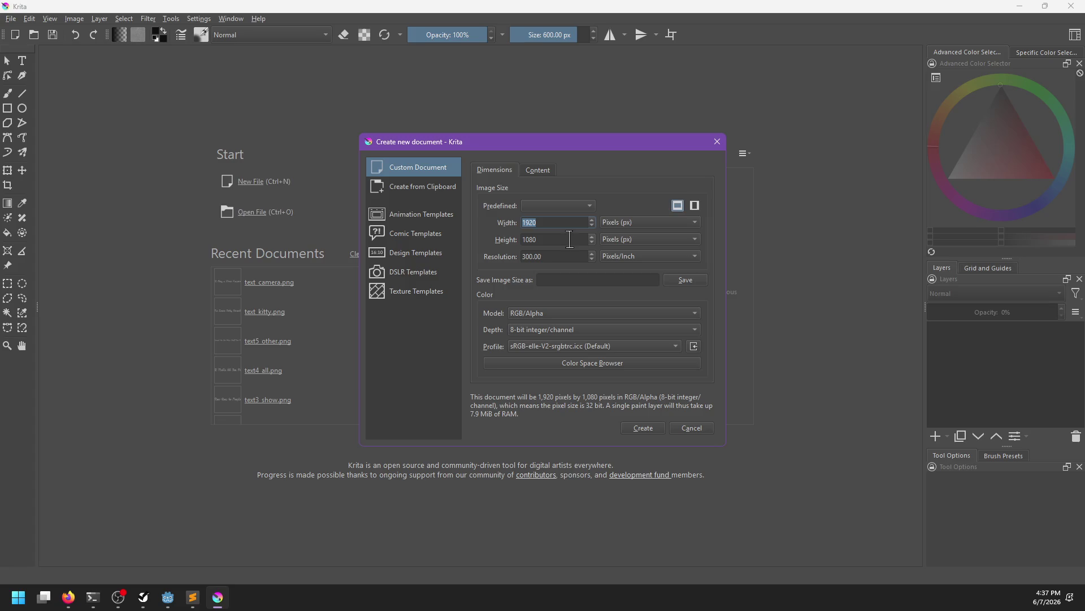
pyautogui.write('16')
pyautogui.press('Tab')
pyautogui.write('16')
pyautogui.click(644, 429)
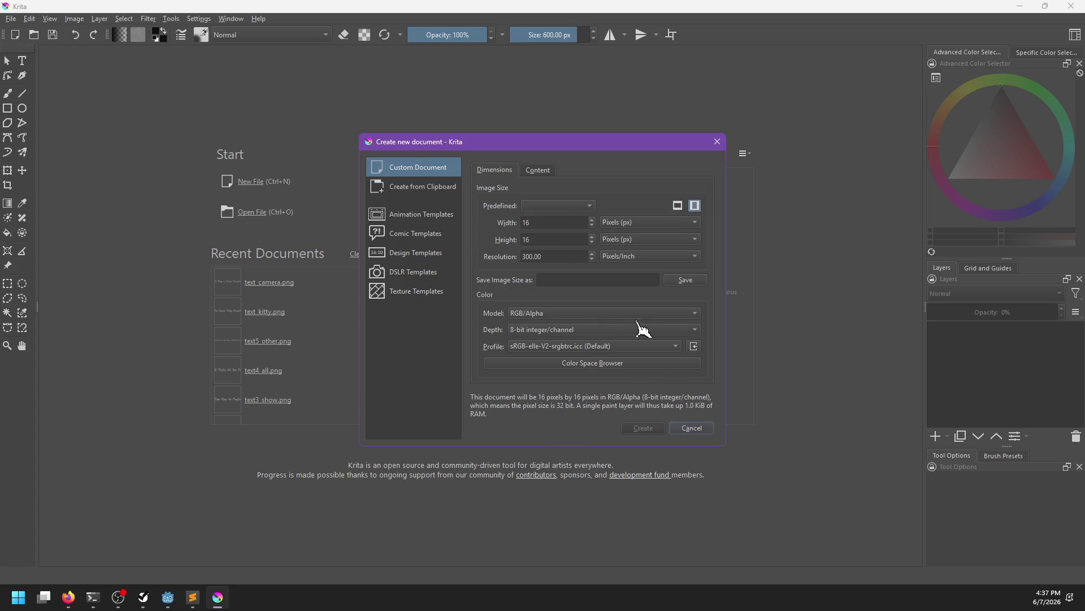
# - Fill the paint layer with solid black and make white the foreground colour
pyautogui.press('g')
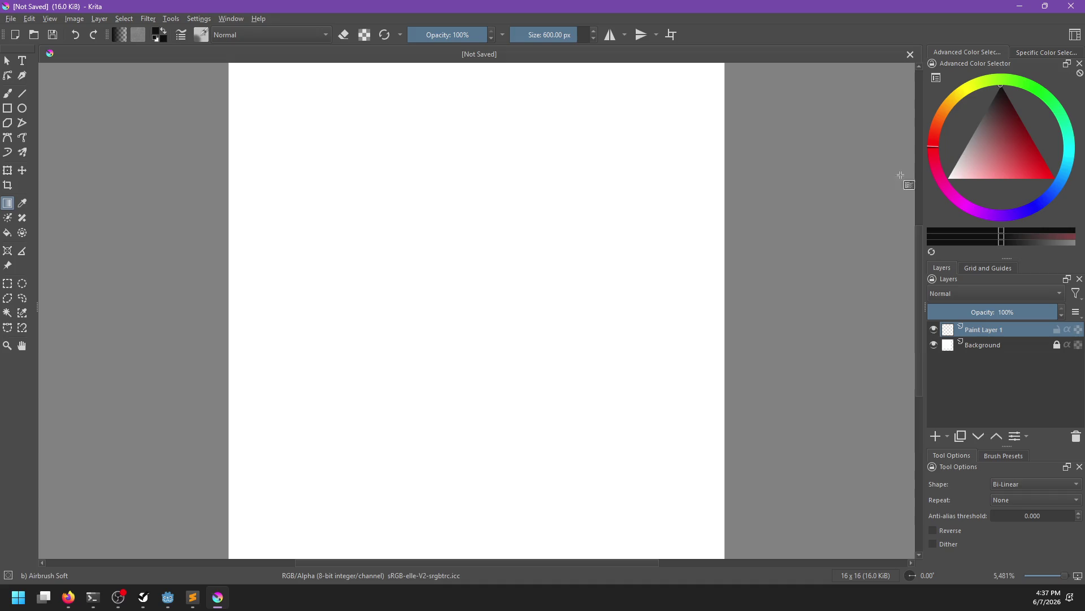
pyautogui.hotkey('shift', 'BackSpace')
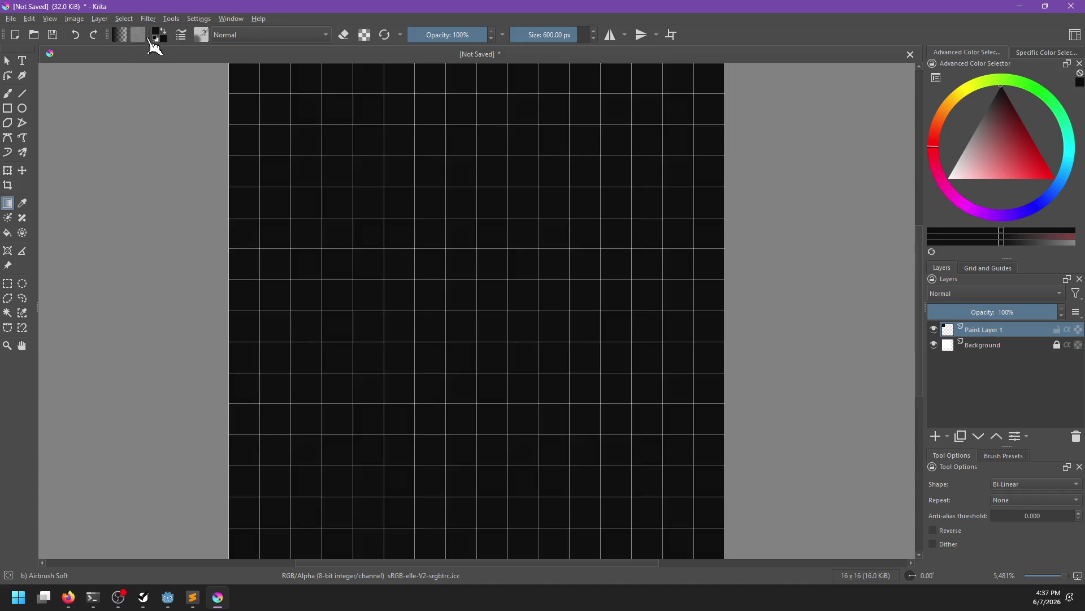
pyautogui.press('x')
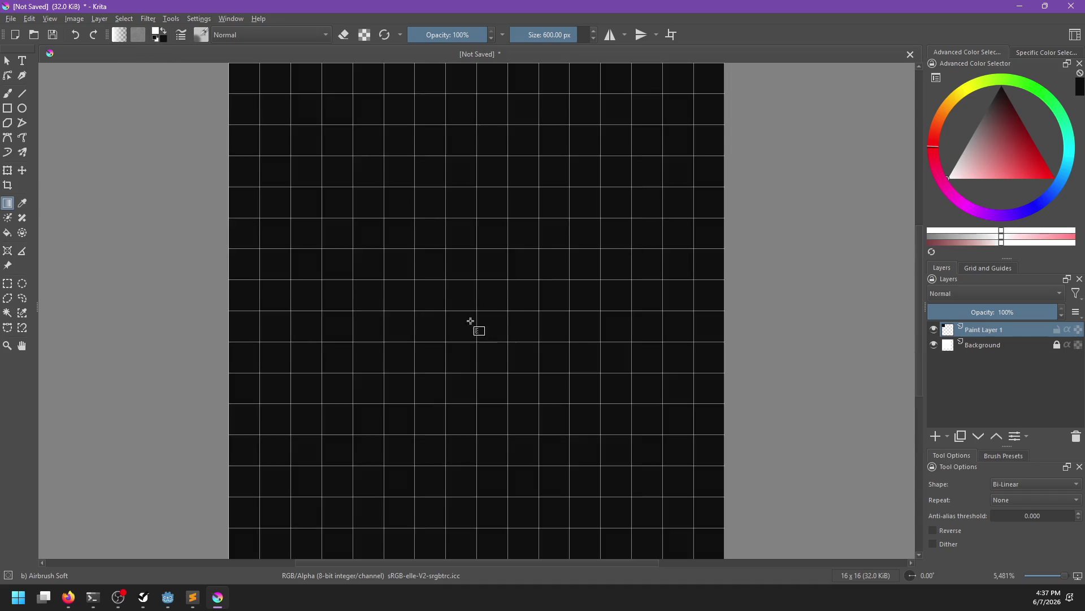
pyautogui.scroll(-1, 471, 320)
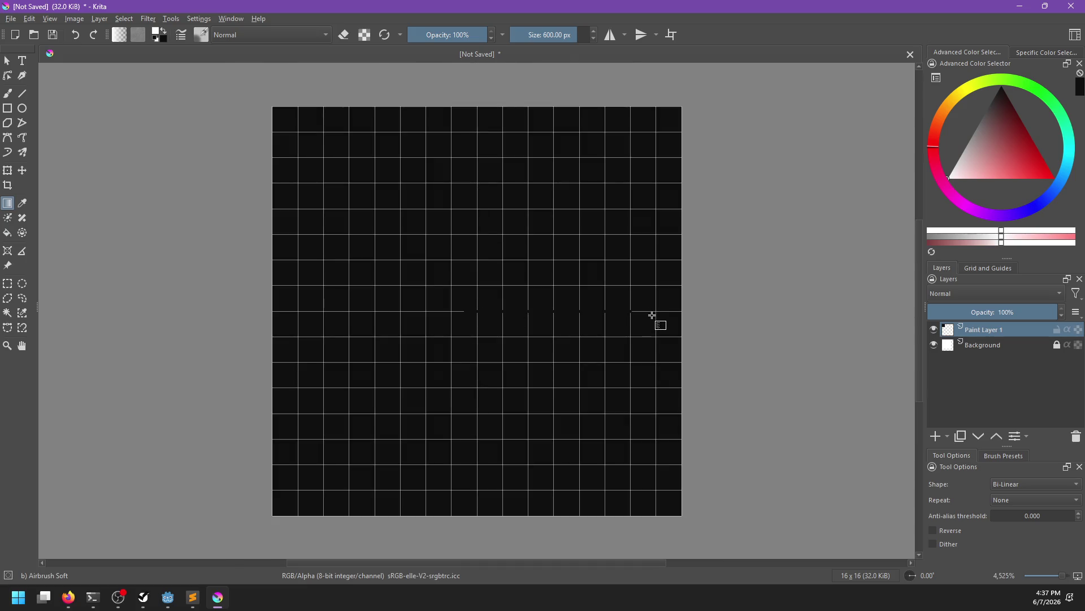
# - Switch the Gradient tool to Radial and try a white gradient from the canvas centre
pyautogui.moveTo(653, 315); pyautogui.dragTo(666, 317)
pyautogui.press('x')
pyautogui.hotkey('ctrl', 'z')
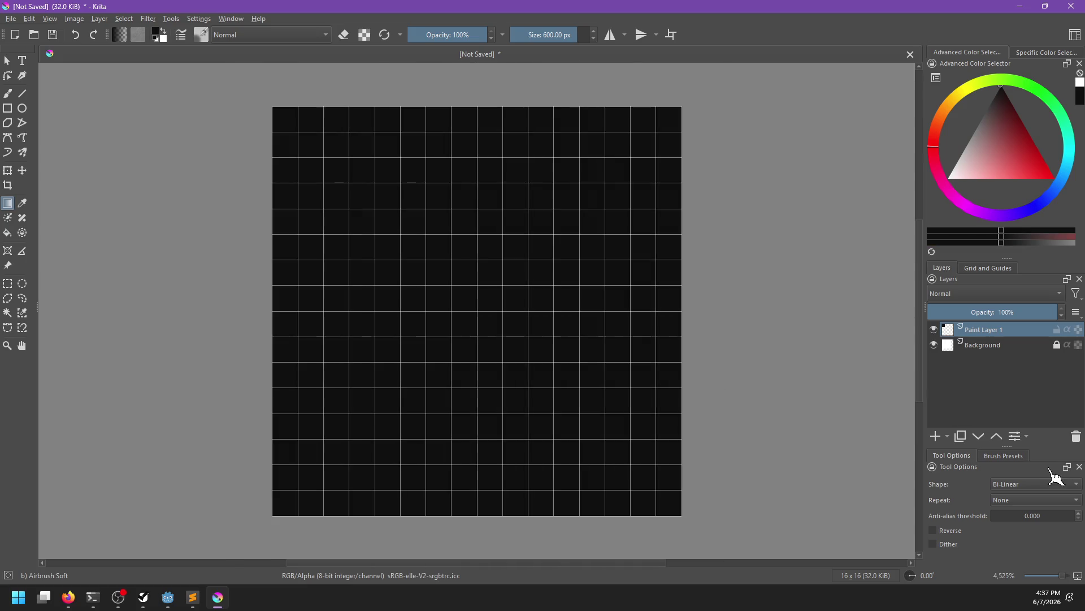
pyautogui.click(1026, 484)
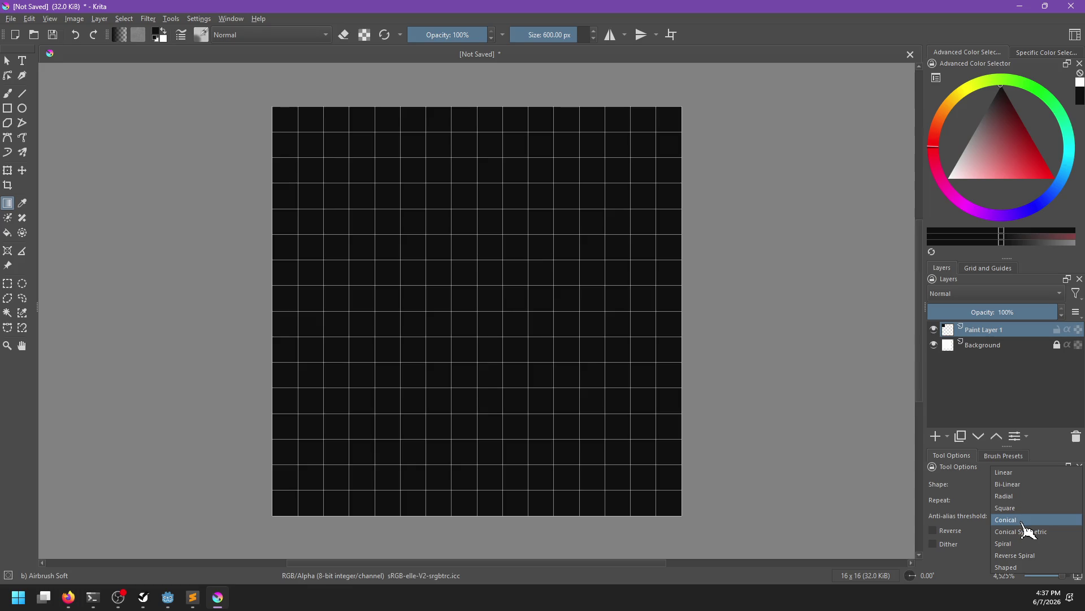
pyautogui.click(998, 496)
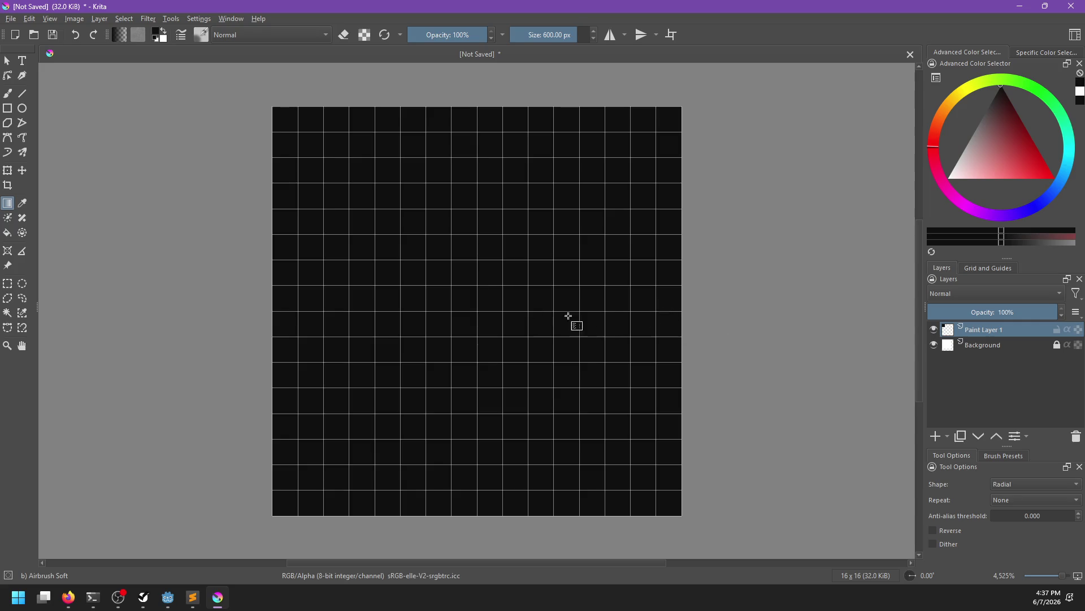
pyautogui.press('x')
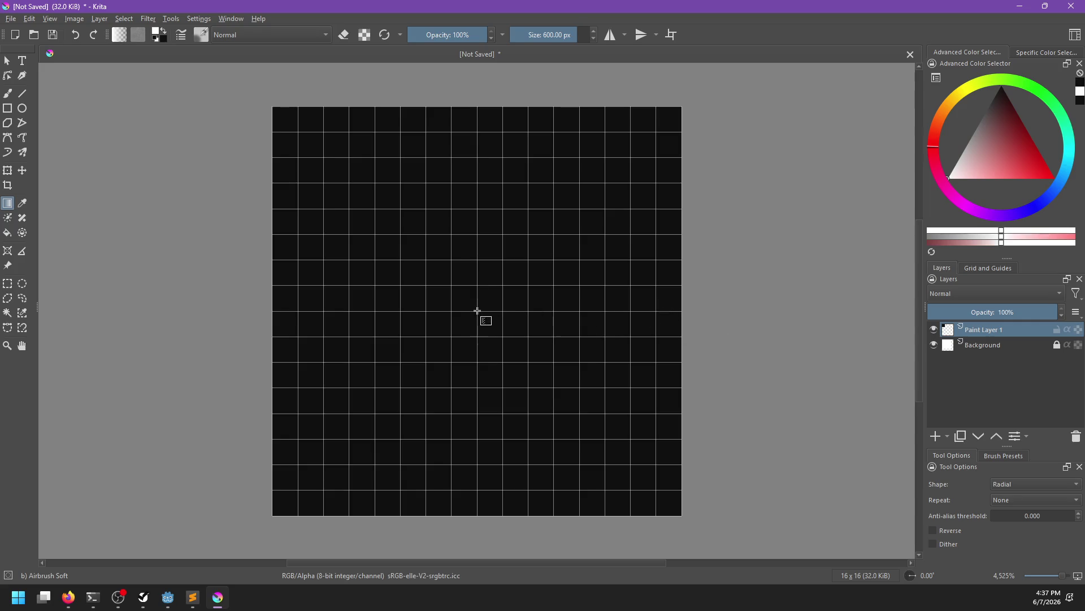
pyautogui.moveTo(478, 310)
pyautogui.mouseDown()
pyautogui.moveTo(671, 311)
pyautogui.moveTo(656, 311)
pyautogui.mouseUp()
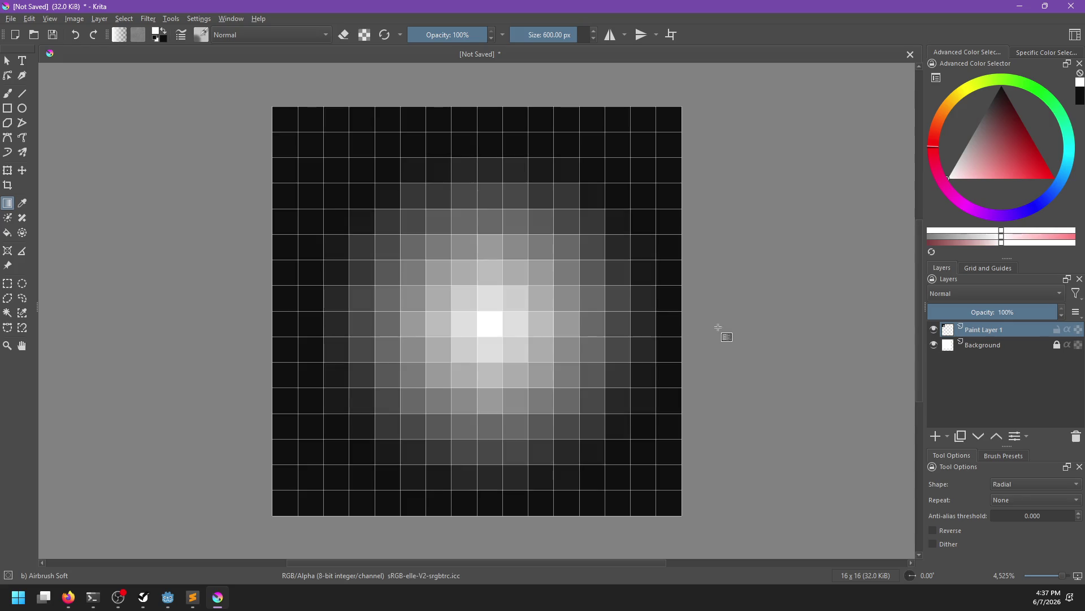
pyautogui.scroll(-5, 715, 334)
pyautogui.scroll(2, 589, 375)
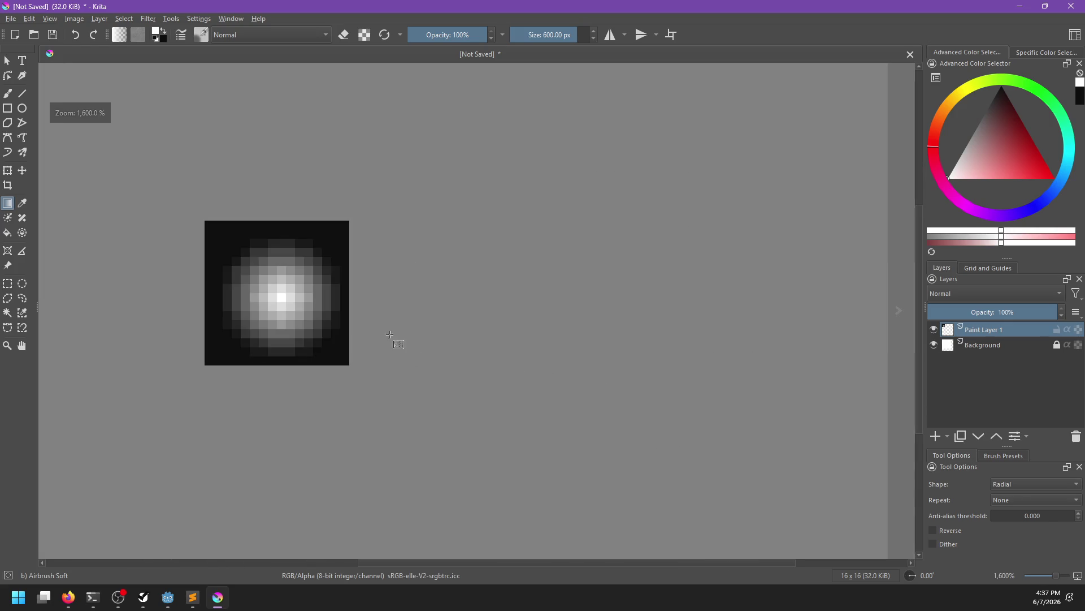
pyautogui.hotkey('ctrl', 'z')
pyautogui.scroll(4, 486, 344)
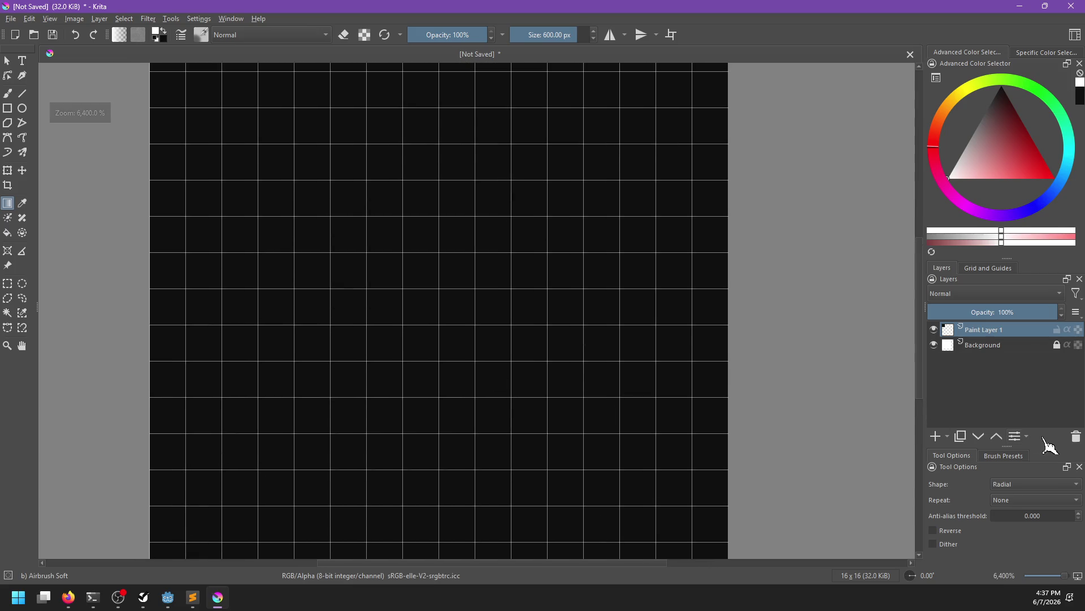
# - Set the grid spacing to 8 px and turn on Show grid
pyautogui.click(1012, 458)
pyautogui.click(955, 457)
pyautogui.click(990, 269)
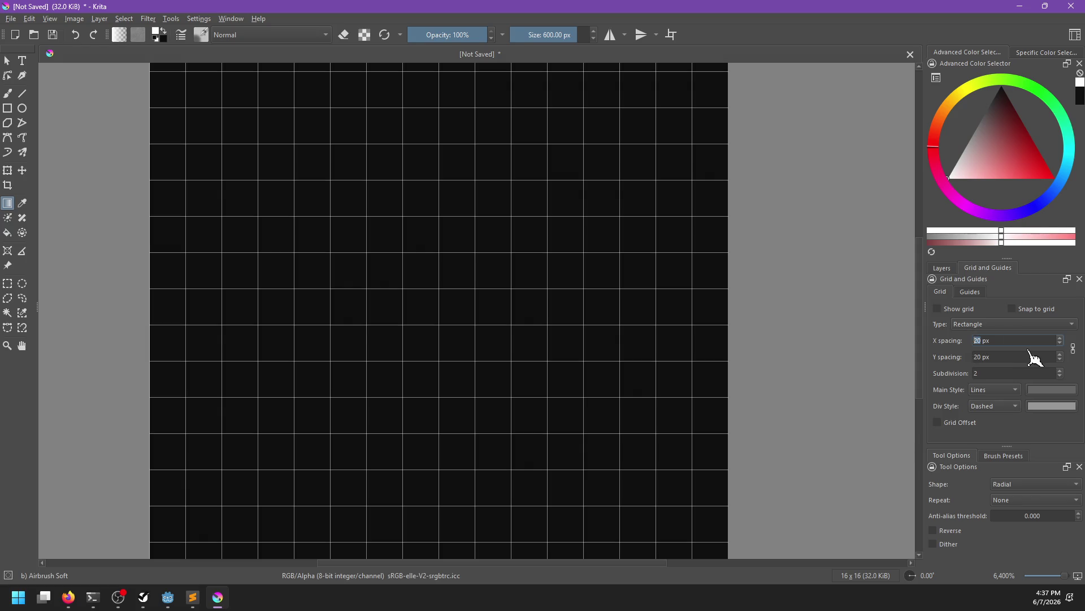
pyautogui.write('8')
pyautogui.scroll(-2, 799, 354)
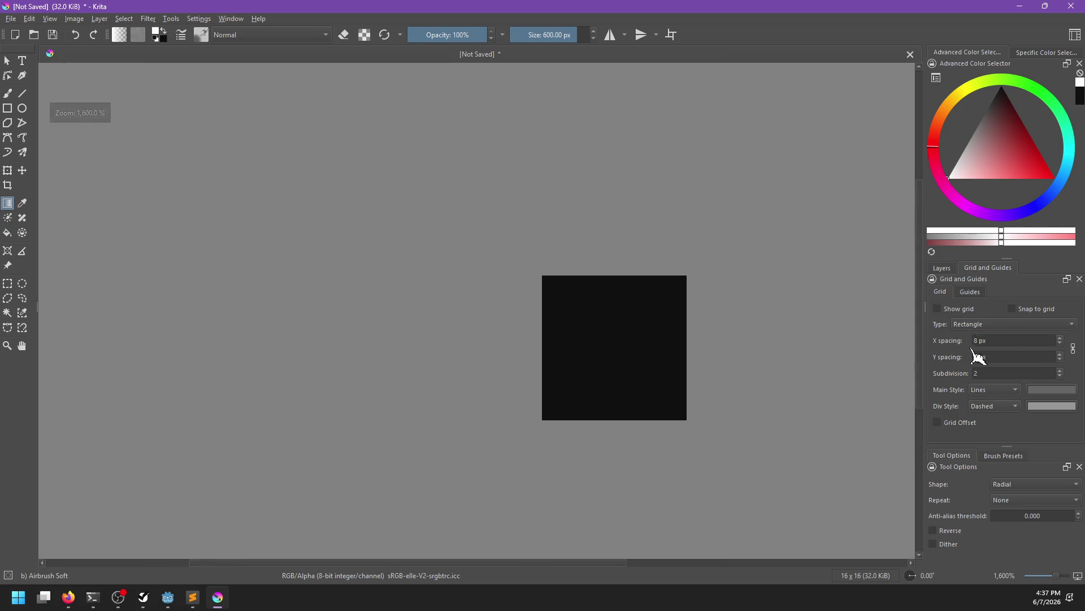
pyautogui.click(939, 308)
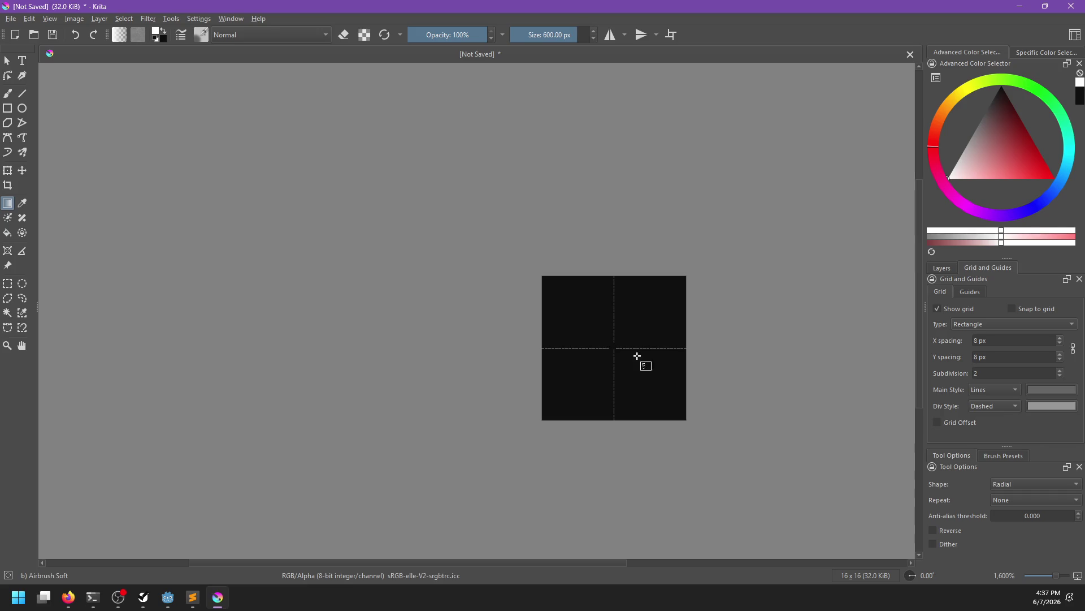
# - Draw the radial white-to-black gradient from the canvas centre, keeping the darker version
pyautogui.moveTo(681, 347); pyautogui.dragTo(683, 349)
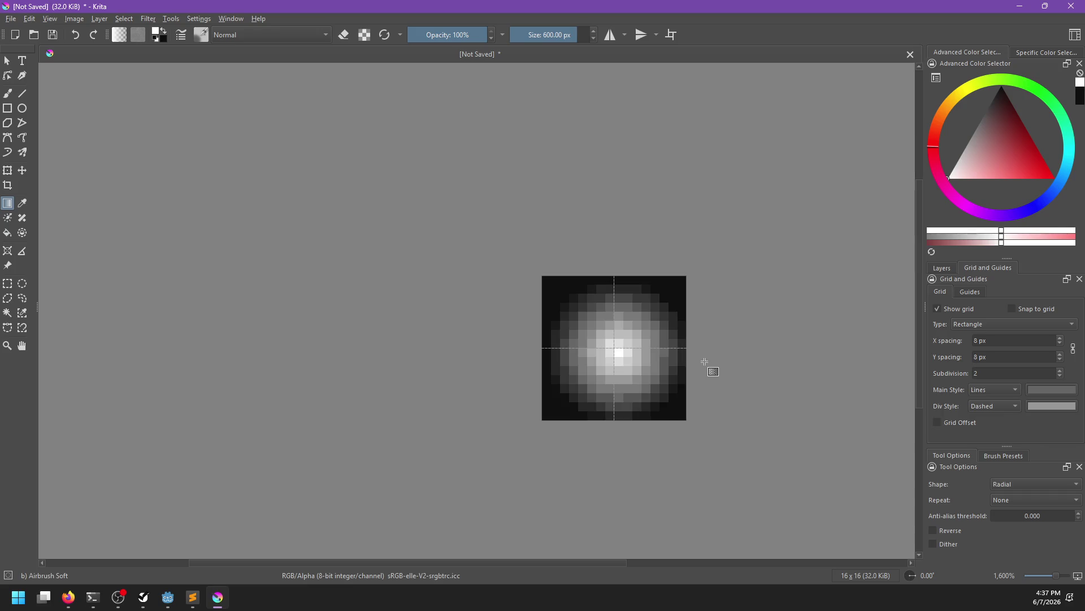
pyautogui.scroll(1, 701, 368)
pyautogui.hotkey('ctrl', 'z')
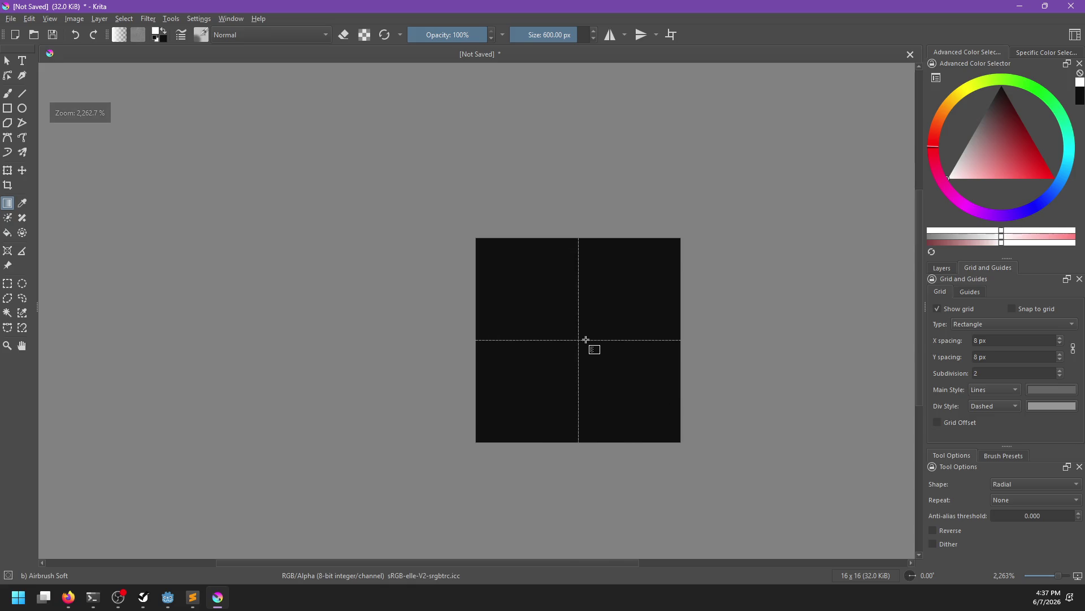
pyautogui.hotkey('ctrl', 'shift', 'z')
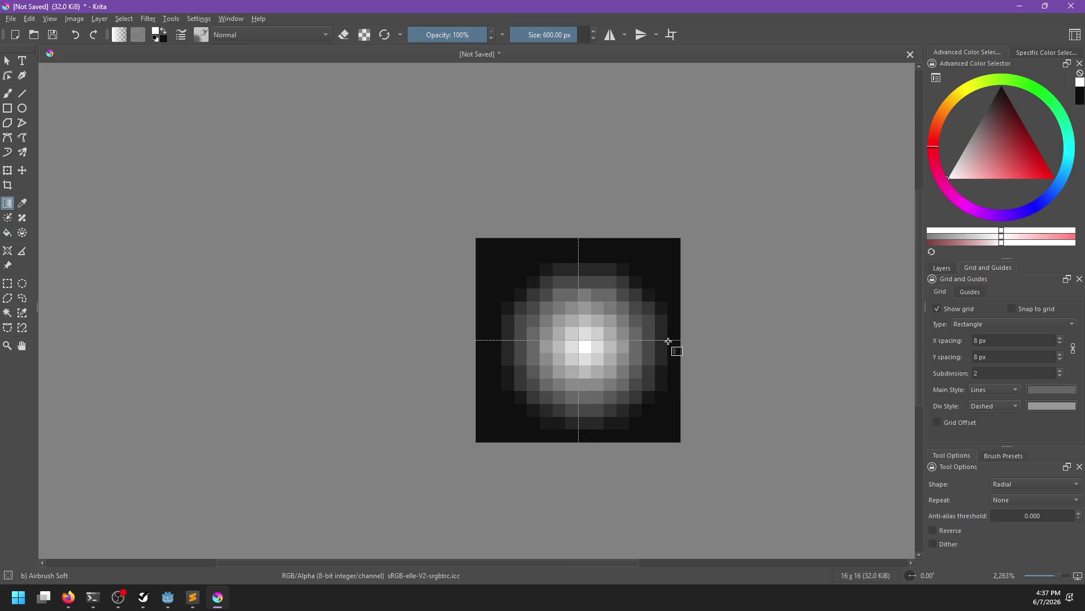
pyautogui.moveTo(574, 336); pyautogui.dragTo(505, 341)
pyautogui.hotkey('ctrl', 'z')
# - Save the image as dither.png in D:/14 Tech and Tools/30 NP-Terrain/np-terrain/addons/np-terrain
pyautogui.hotkey('ctrl', 's')
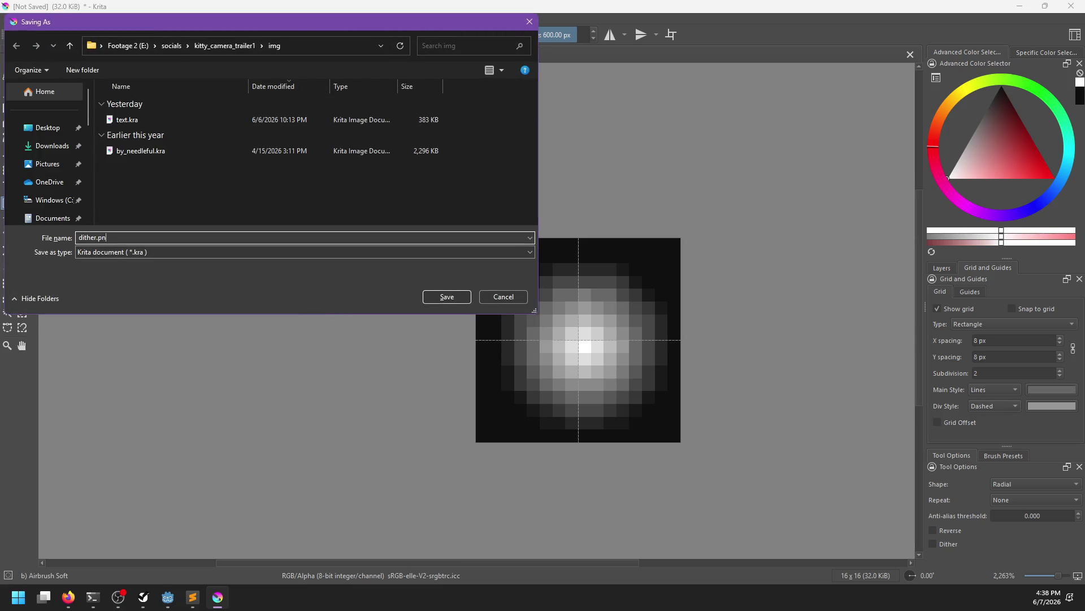
pyautogui.scroll(-3, 44, 199)
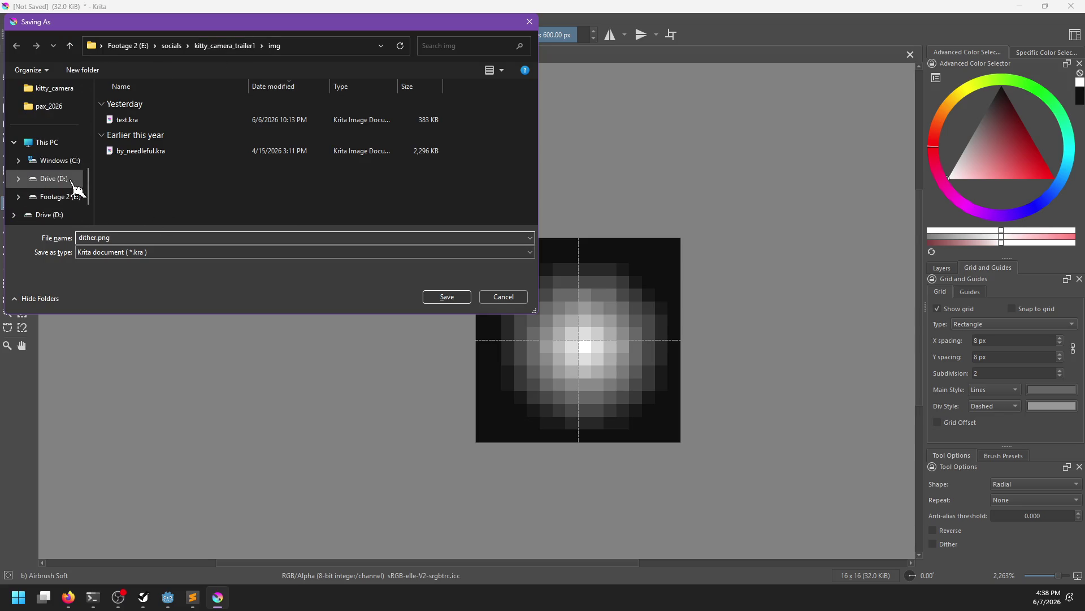
pyautogui.click(54, 179)
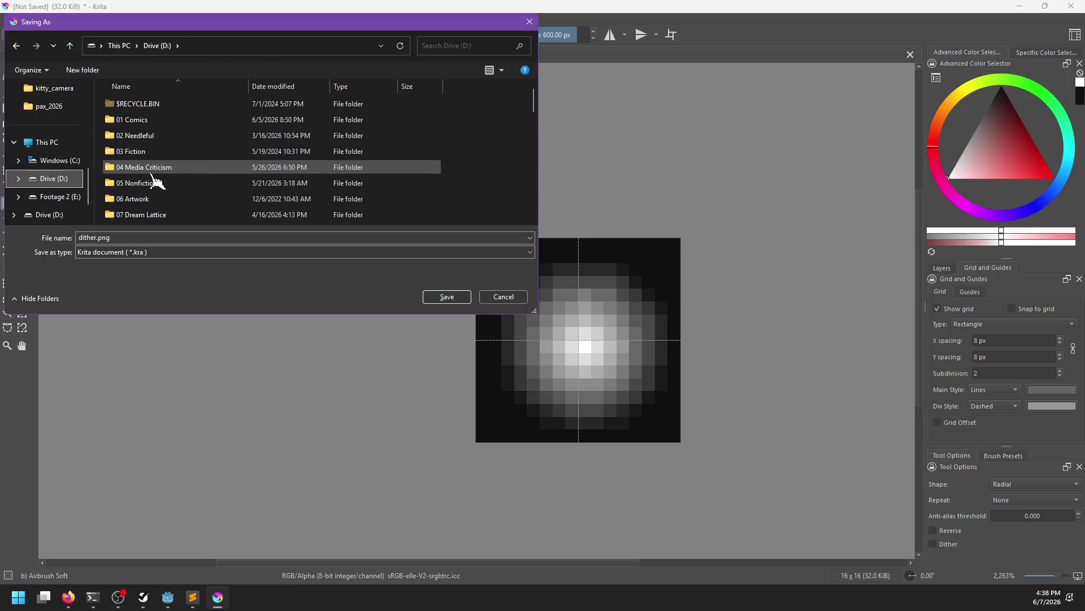
pyautogui.scroll(-3, 161, 175)
pyautogui.scroll(3, 164, 173)
pyautogui.doubleClick(150, 126)
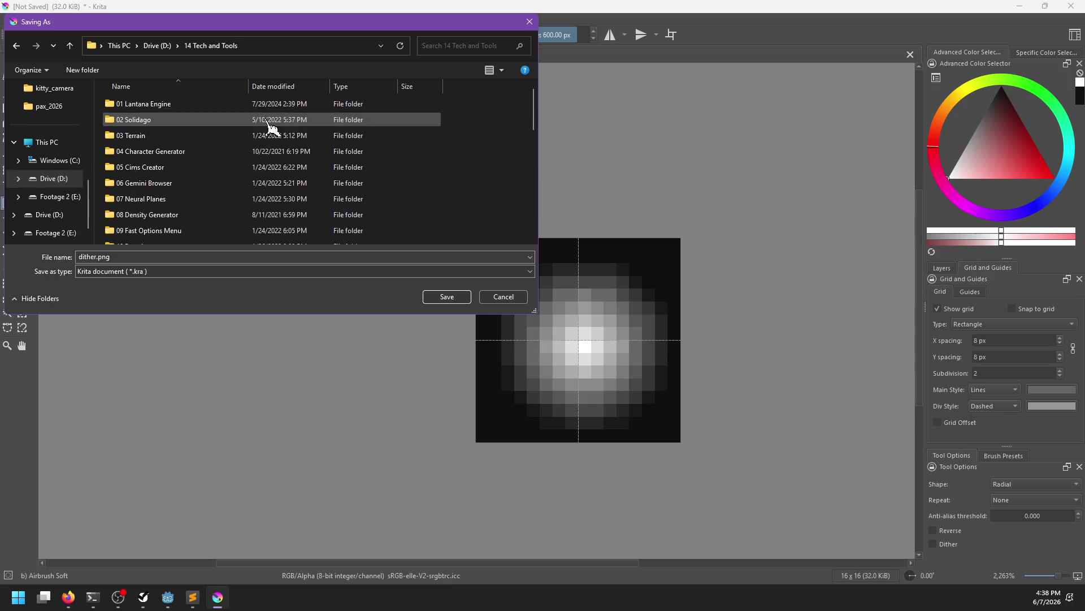
pyautogui.scroll(-2, 195, 171)
pyautogui.scroll(-1, 195, 172)
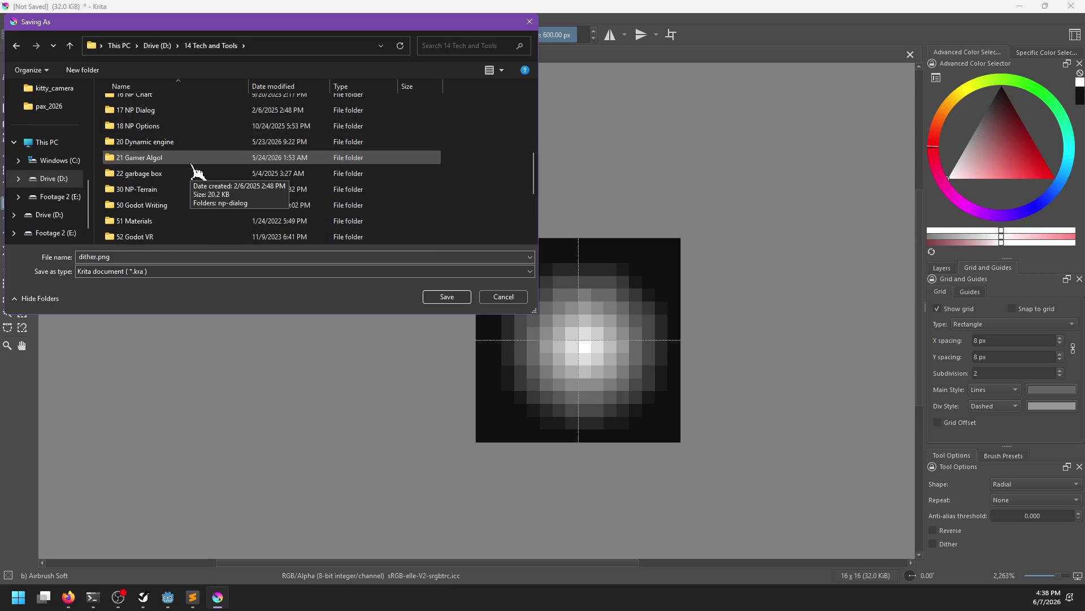
pyautogui.doubleClick(226, 190)
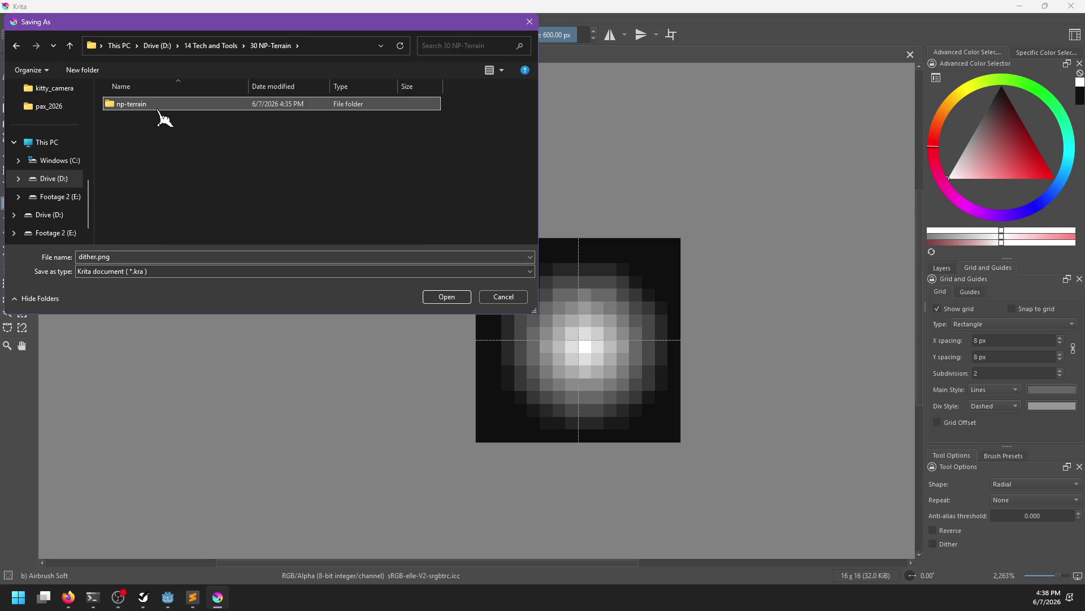
pyautogui.doubleClick(159, 109)
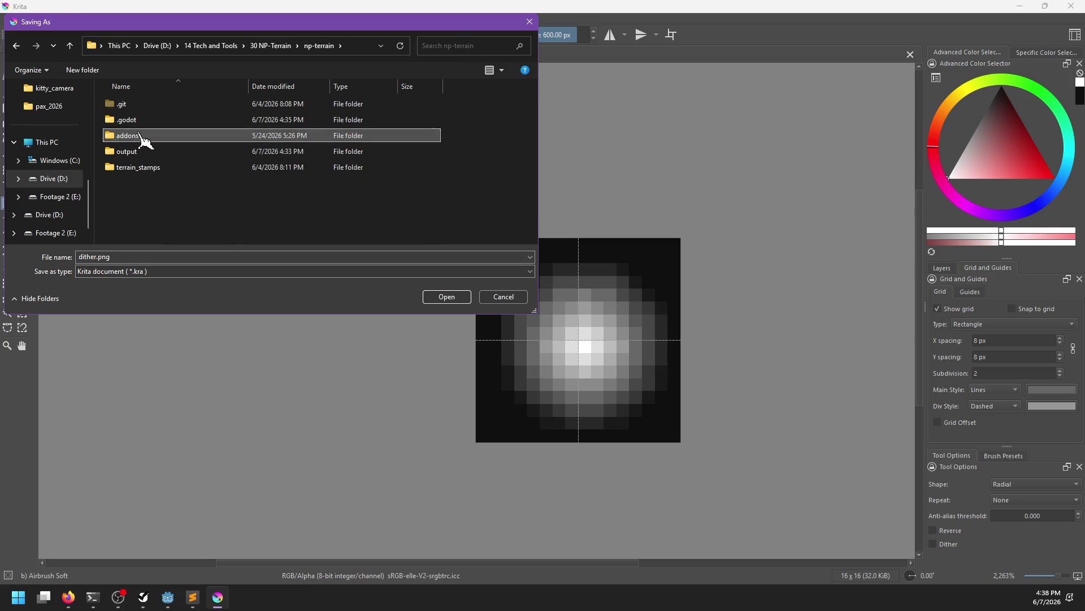
pyautogui.doubleClick(146, 139)
pyautogui.doubleClick(141, 107)
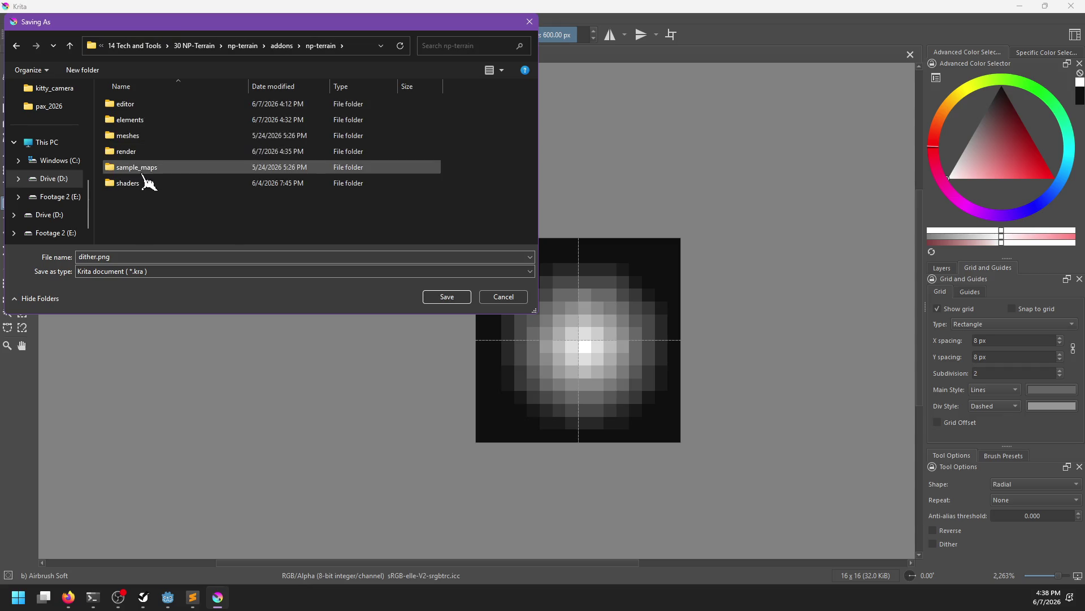
pyautogui.click(462, 298)
pyautogui.click(588, 406)
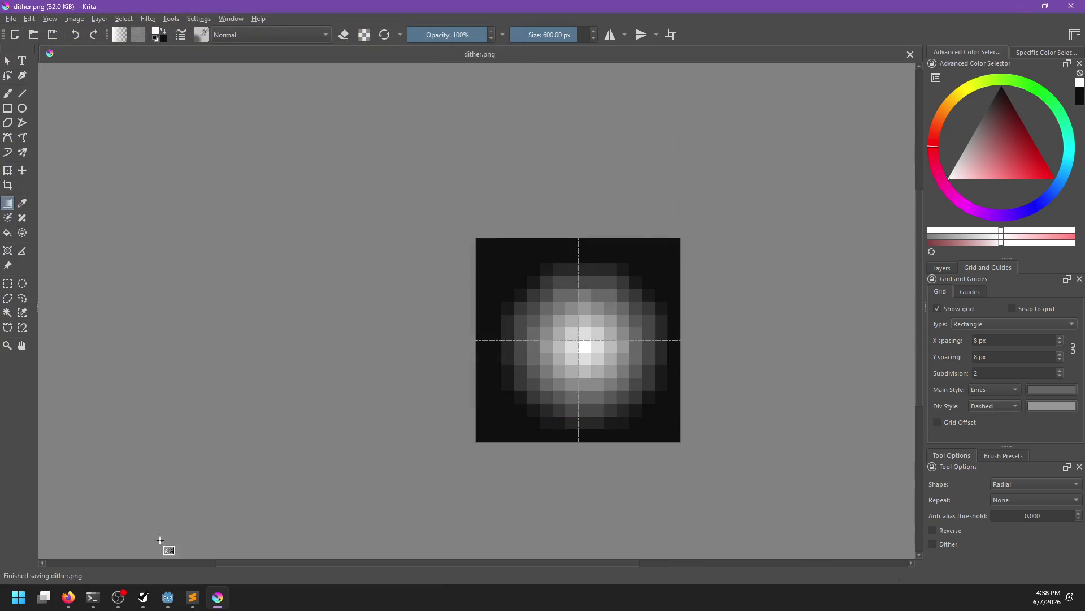
# - In Godot's FileSystem, move dither.png into the sample_maps folder
pyautogui.click(169, 598)
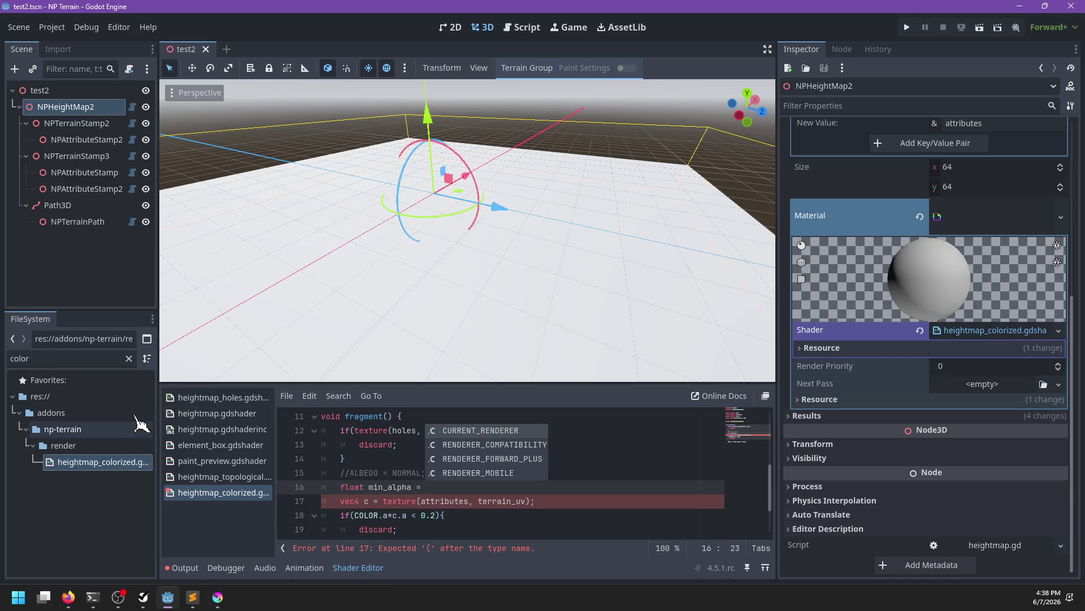
pyautogui.click(129, 358)
pyautogui.moveTo(78, 513); pyautogui.dragTo(80, 490)
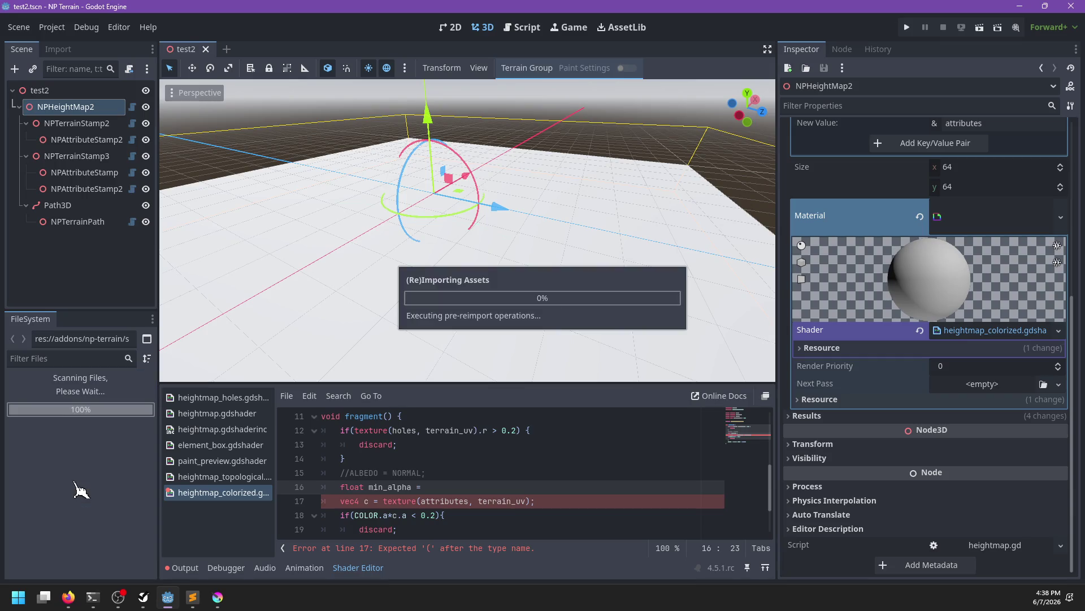
pyautogui.click(35, 480)
# - Drop dither.png onto the terrain material's shader settings in the Inspector
pyautogui.scroll(-3, 39, 488)
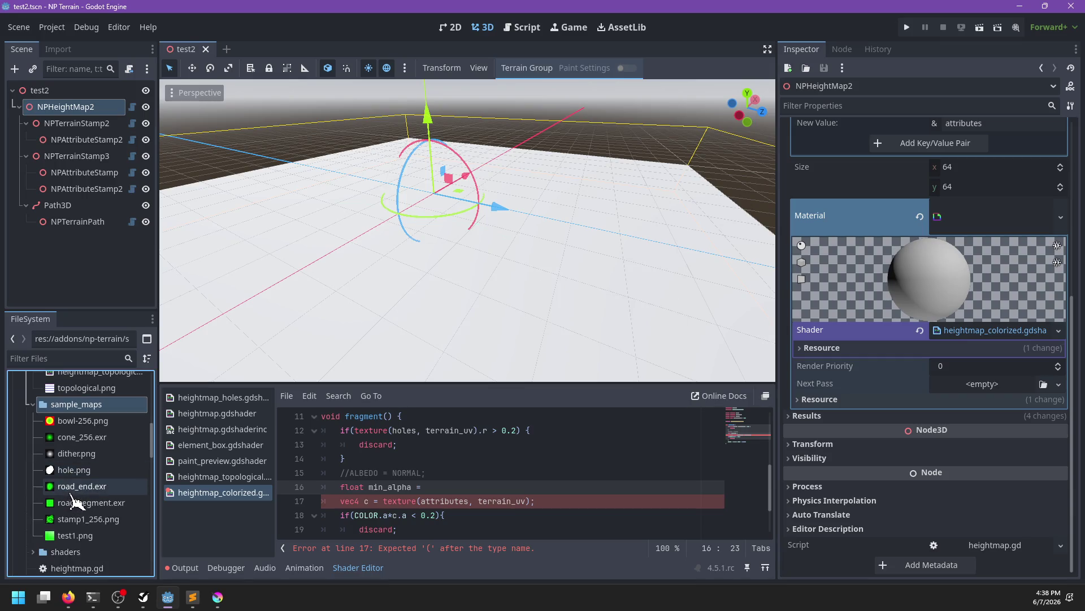
pyautogui.moveTo(76, 453)
pyautogui.mouseDown()
pyautogui.moveTo(947, 390)
pyautogui.moveTo(951, 401)
pyautogui.mouseUp()
pyautogui.scroll(5, 973, 342)
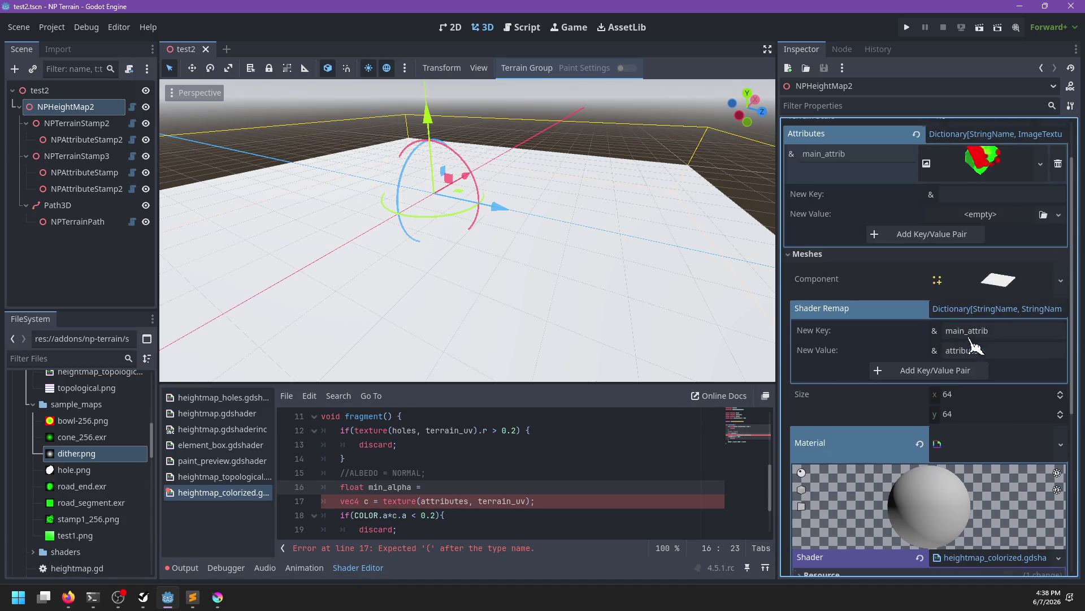
pyautogui.click(988, 438)
pyautogui.scroll(-1, 978, 399)
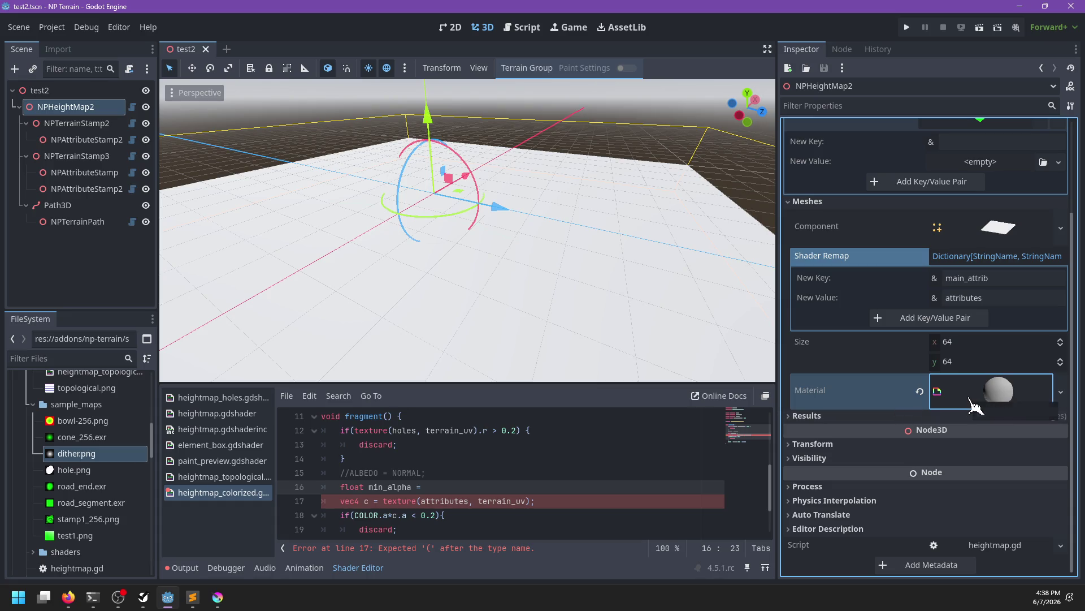
pyautogui.scroll(3, 975, 405)
pyautogui.scroll(-2, 984, 429)
pyautogui.click(992, 457)
pyautogui.scroll(-5, 932, 429)
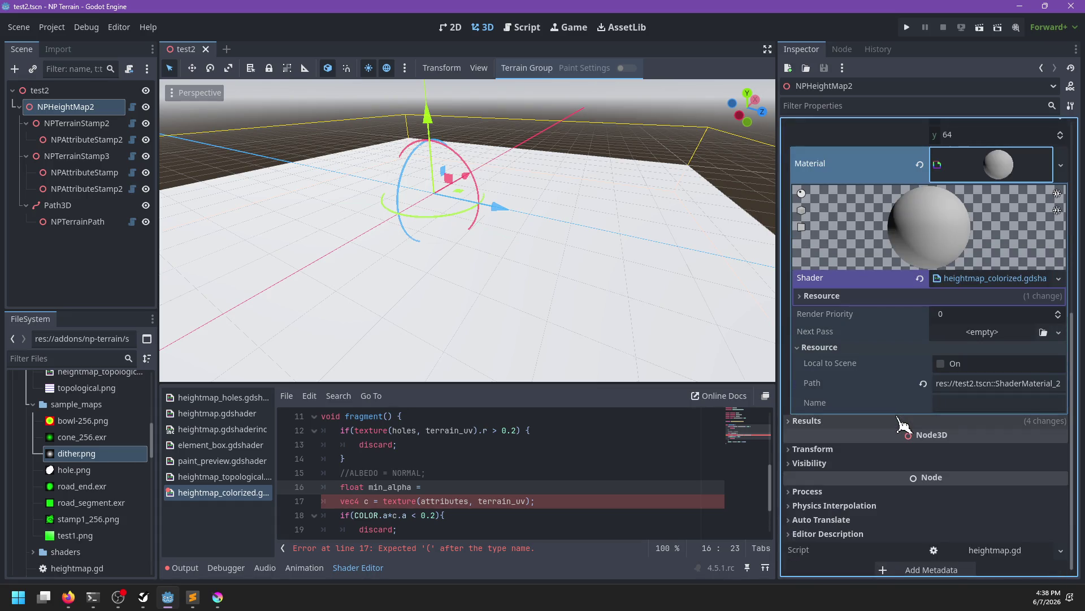
pyautogui.scroll(2, 898, 356)
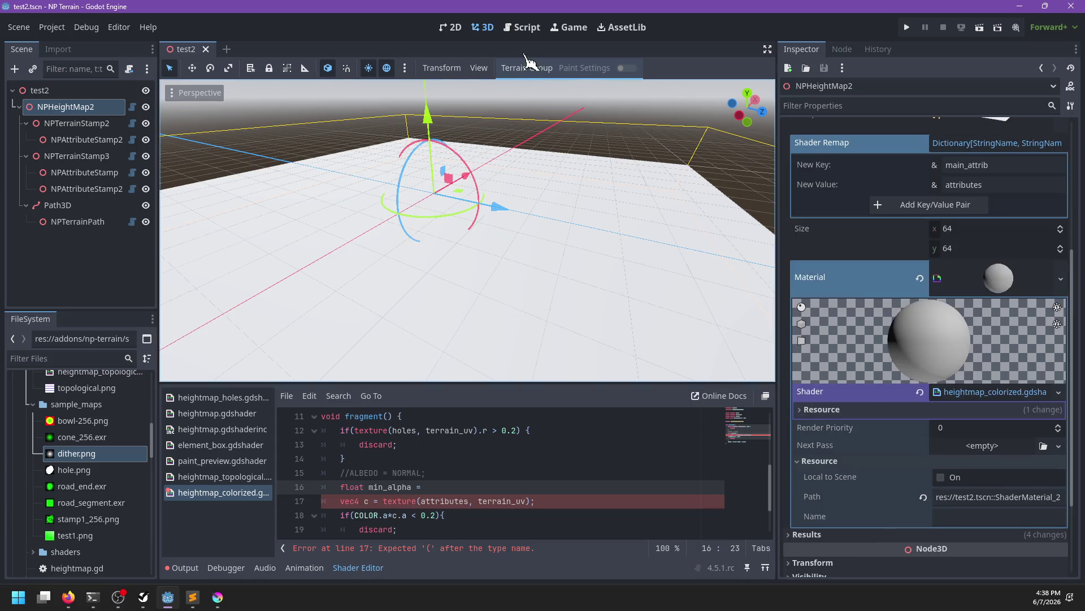
# - Reload test2.tscn and add a main_attrib → attributes Shader Remap pair on NPHeightMap2
pyautogui.click(206, 50)
pyautogui.scroll(-10, 85, 543)
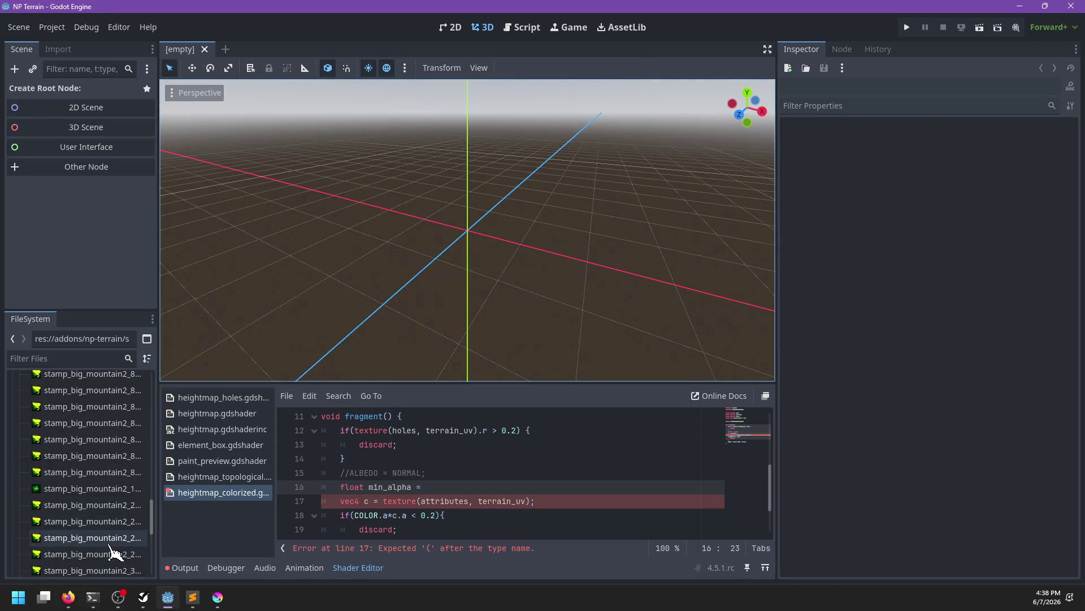
pyautogui.doubleClick(86, 547)
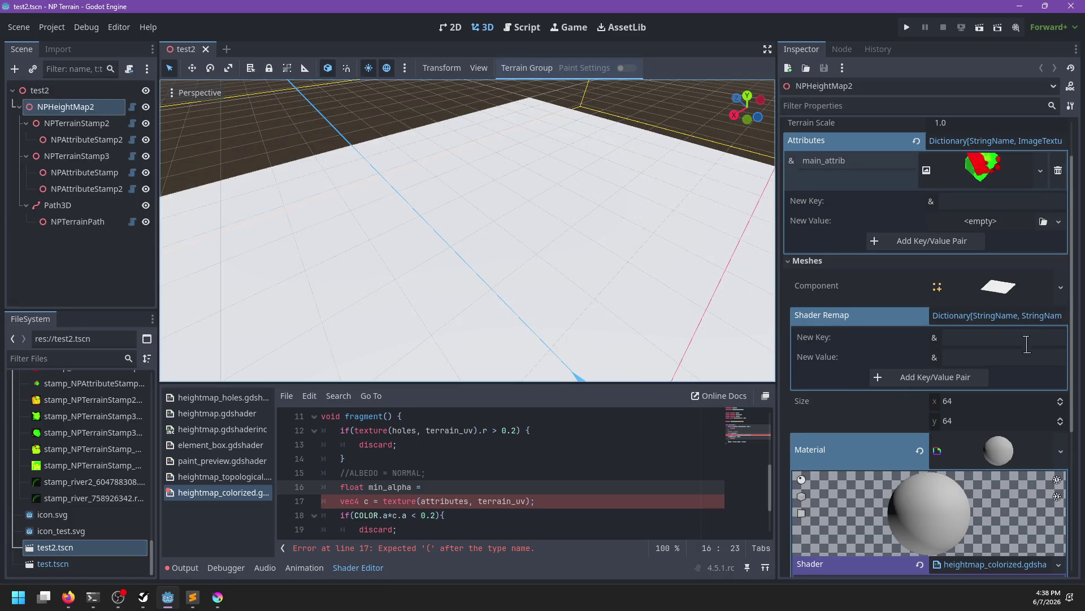
pyautogui.click(1027, 337)
pyautogui.write('ma')
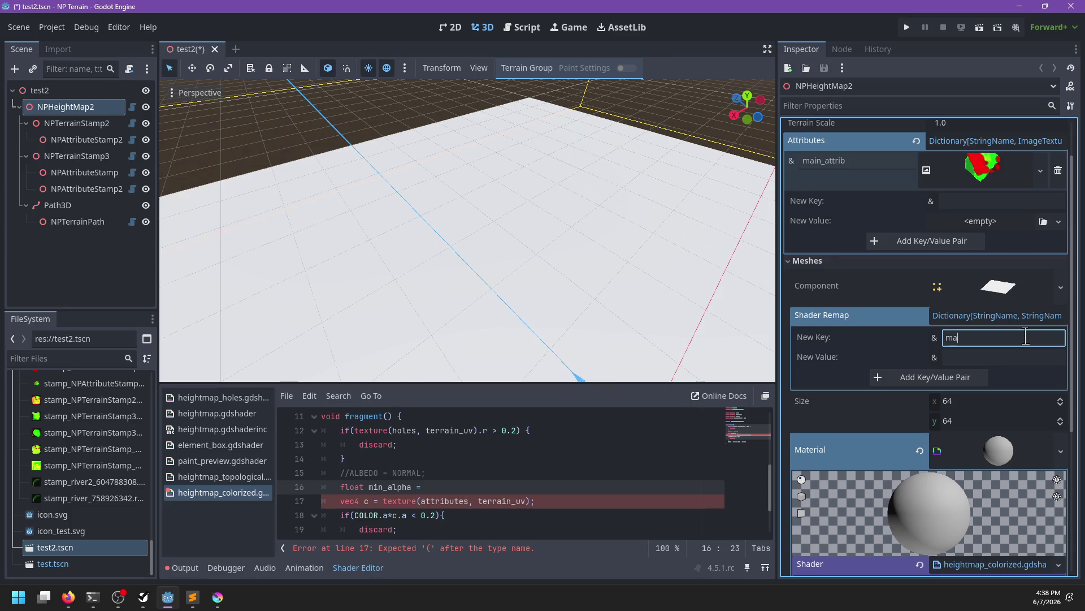
pyautogui.write('ib')
pyautogui.press('Tab')
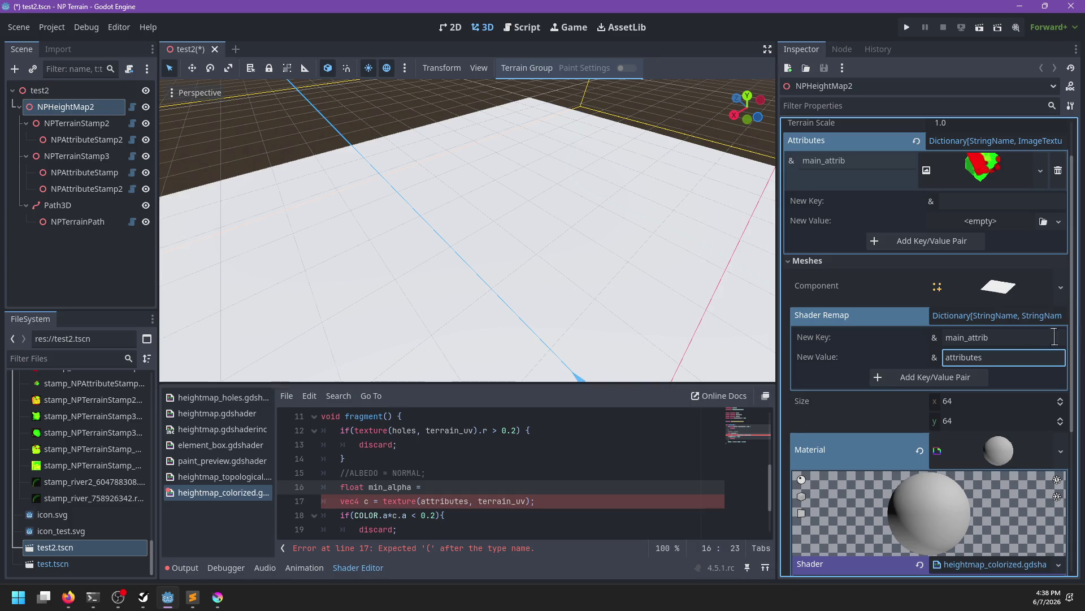
pyautogui.click(932, 377)
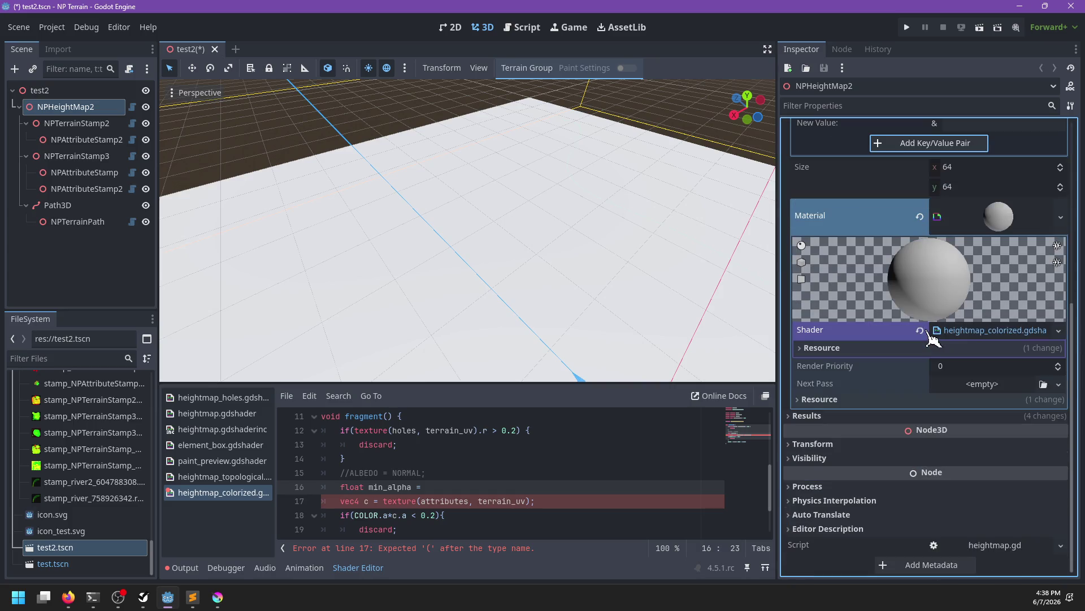
# - Redraw all terrain from the Terrain Group menu
pyautogui.scroll(5, 895, 360)
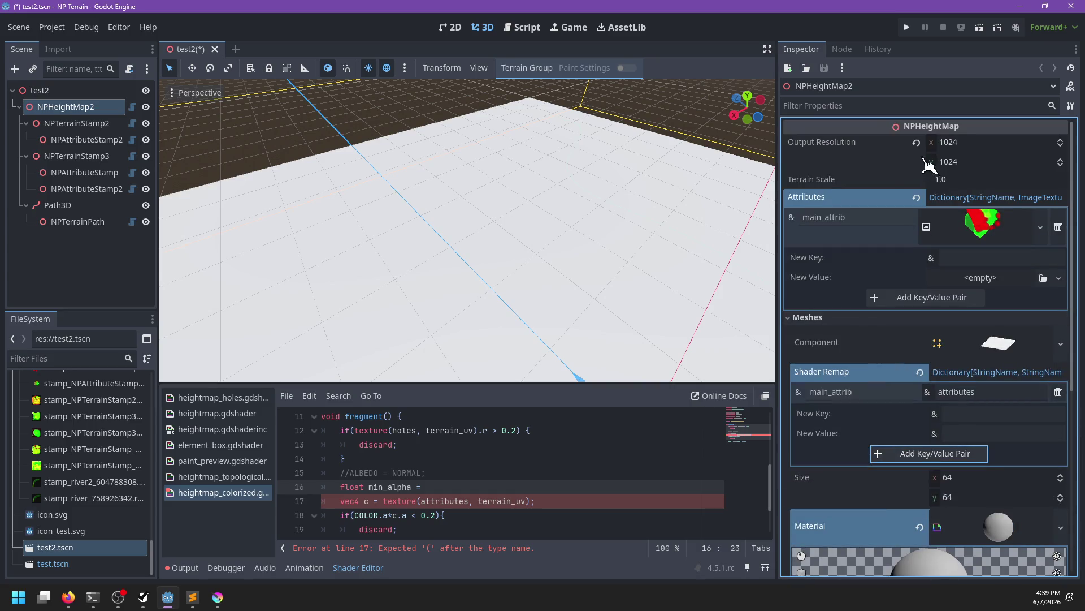
pyautogui.click(518, 68)
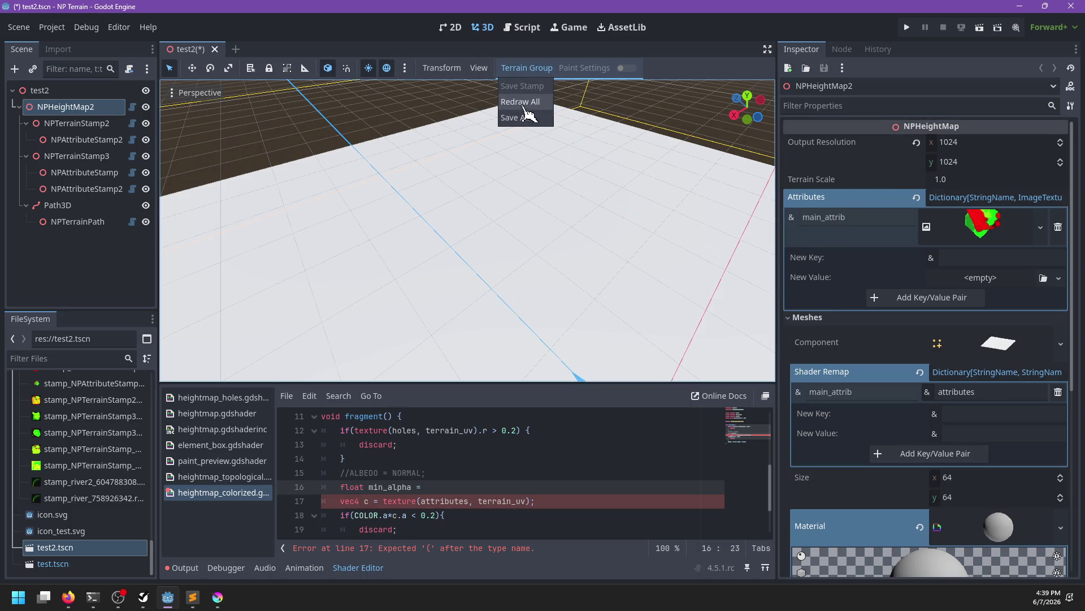
pyautogui.click(524, 103)
pyautogui.scroll(-5, 901, 373)
# - Write min_alpha = texture(dither, terrain_uv*dither_uv_scale) on the min_alpha line
pyautogui.click(858, 402)
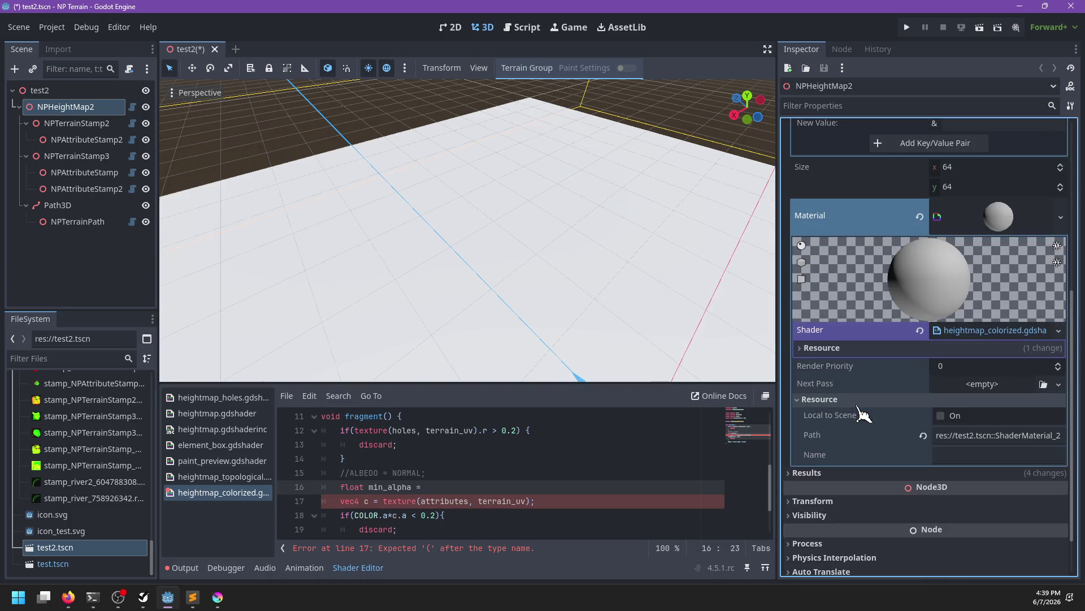
pyautogui.click(858, 402)
pyautogui.click(977, 332)
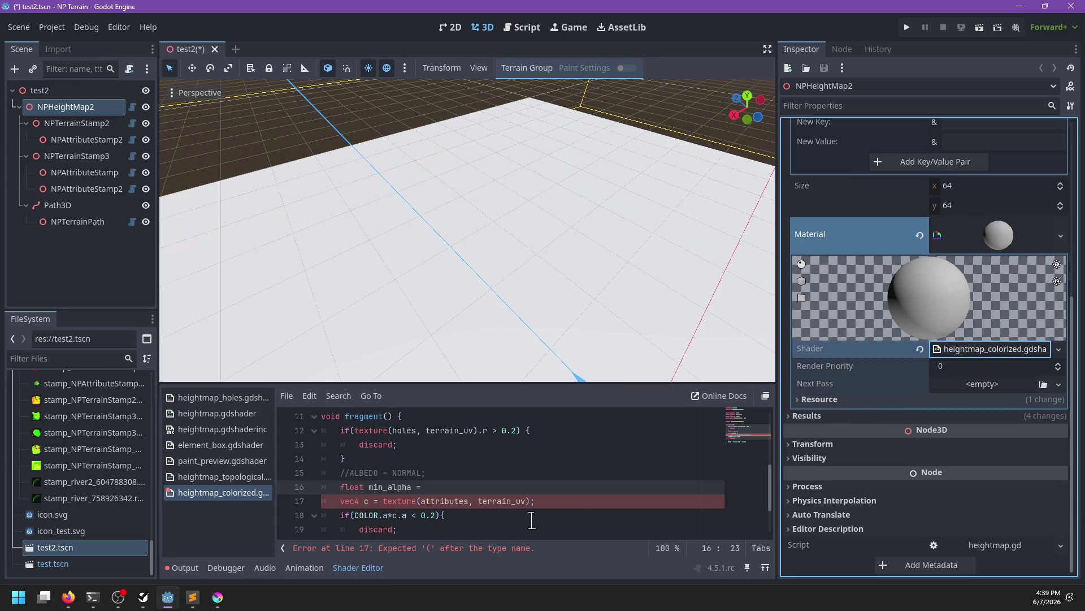
pyautogui.click(552, 488)
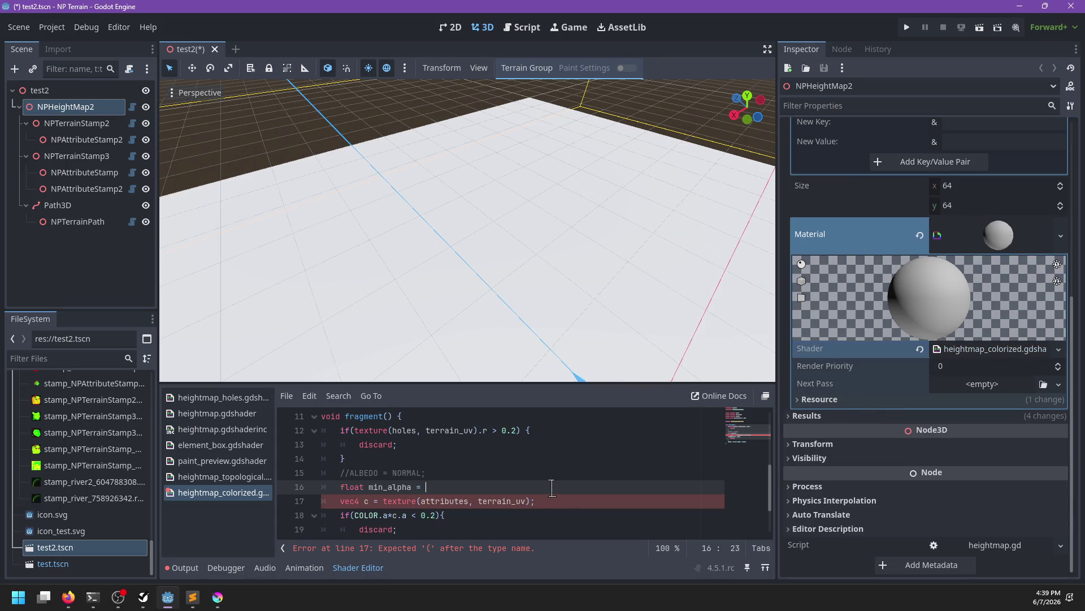
pyautogui.write('dither,')
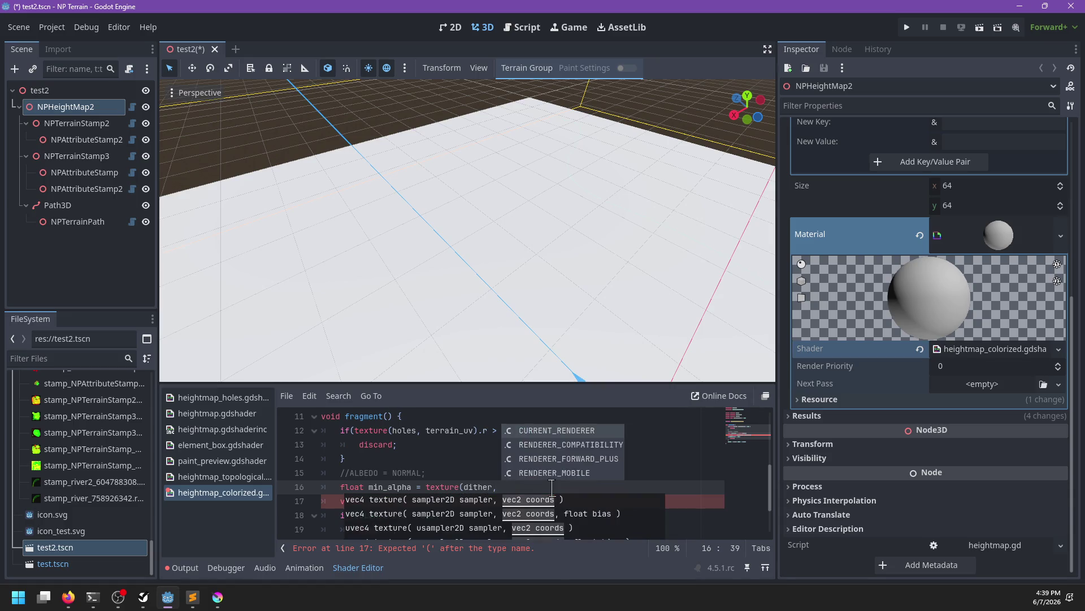
pyautogui.write(' terrain')
pyautogui.press('Return')
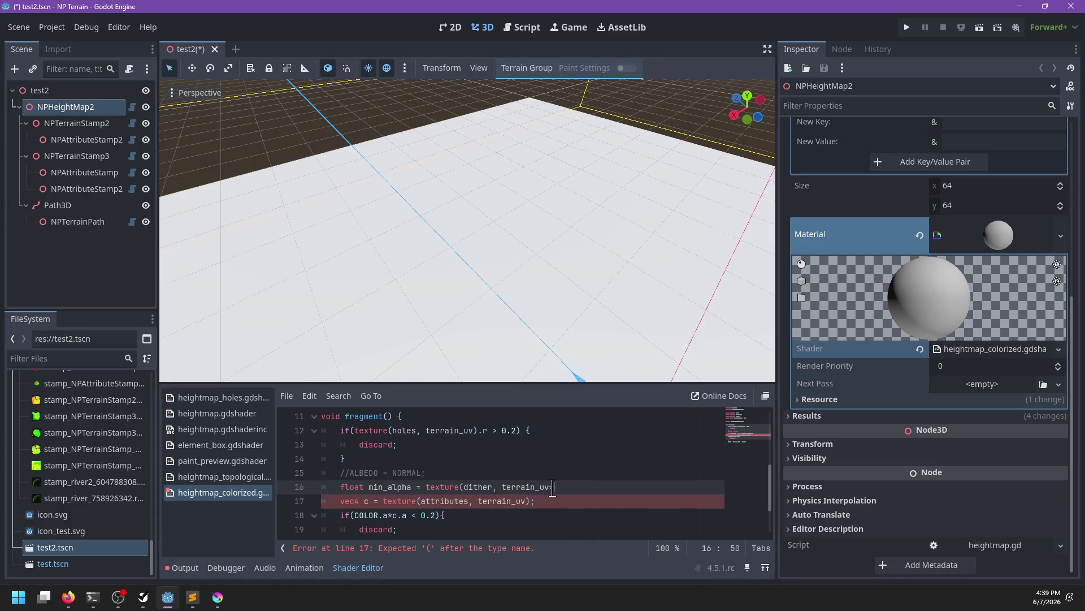
pyautogui.press('BackSpace')
pyautogui.press('BackSpace')
pyautogui.press('BackSpace')
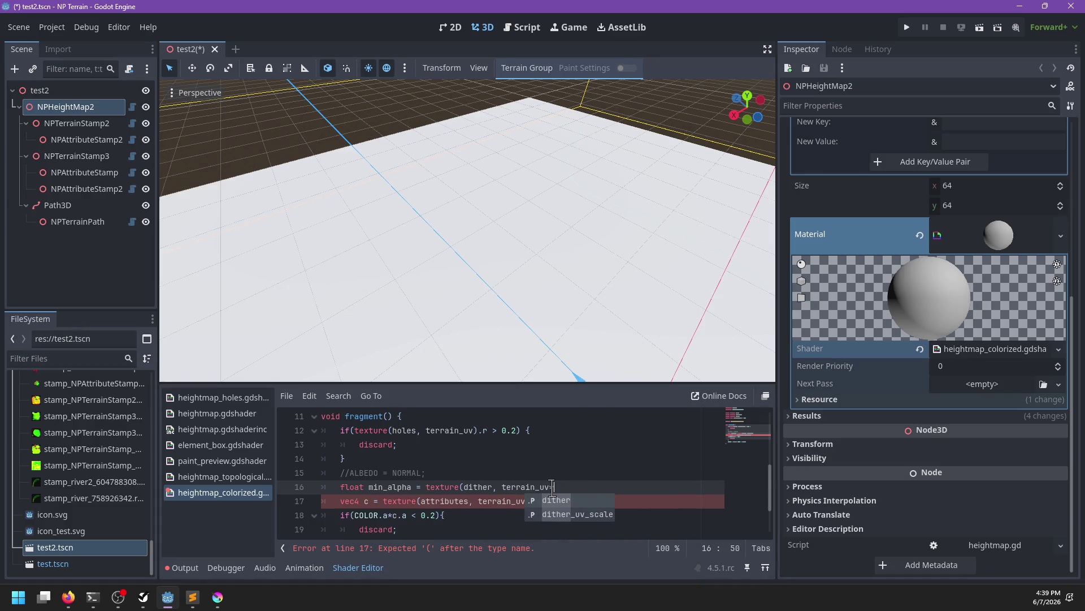
pyautogui.press('Down')
pyautogui.press('Return')
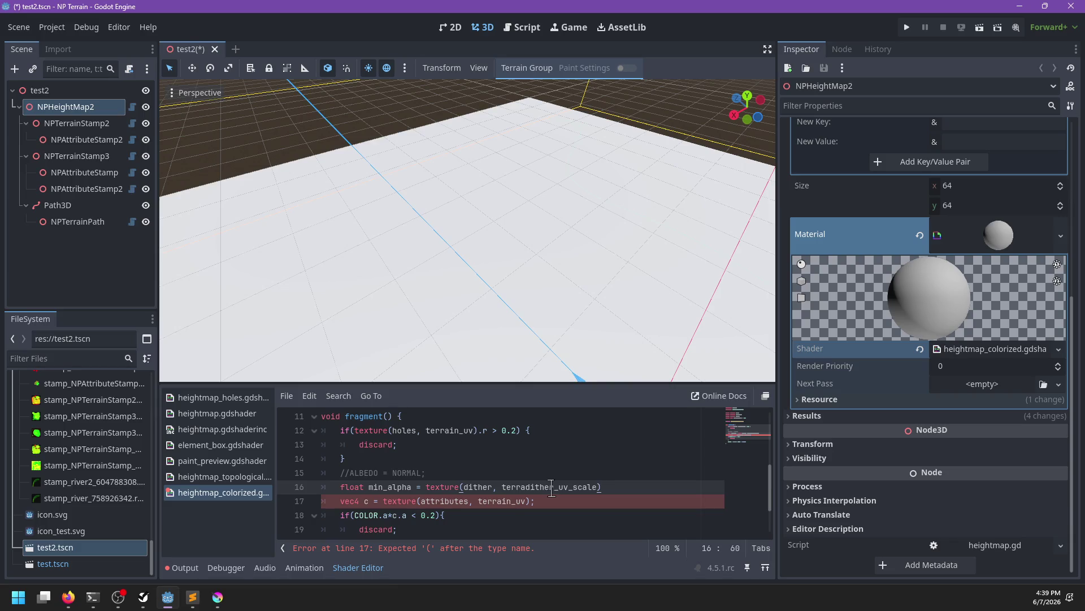
pyautogui.click(527, 487)
pyautogui.press('BackSpace')
pyautogui.write('n_uv*')
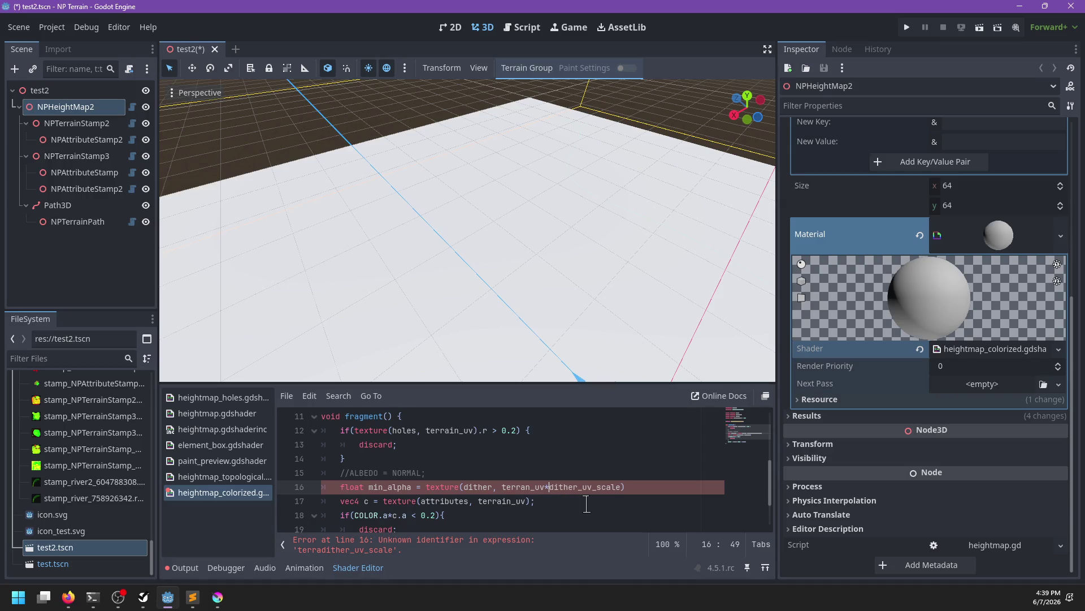
pyautogui.write(';')
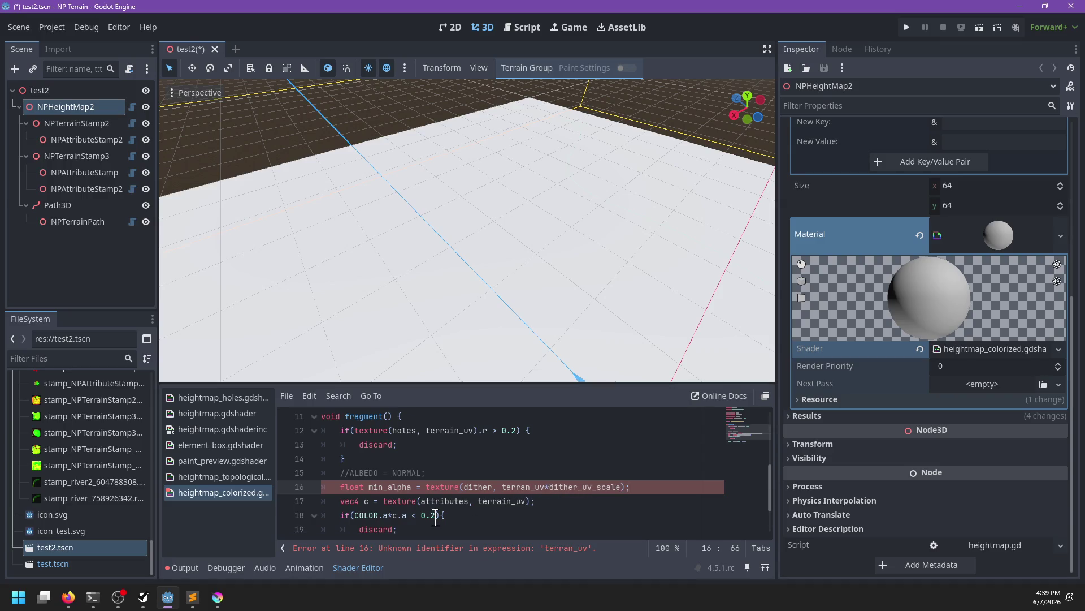
pyautogui.scroll(-1, 436, 518)
# - Add .r to the dither sample, fix the terran_uv misspelling, and make the discard test use min_alpha
pyautogui.click(436, 473)
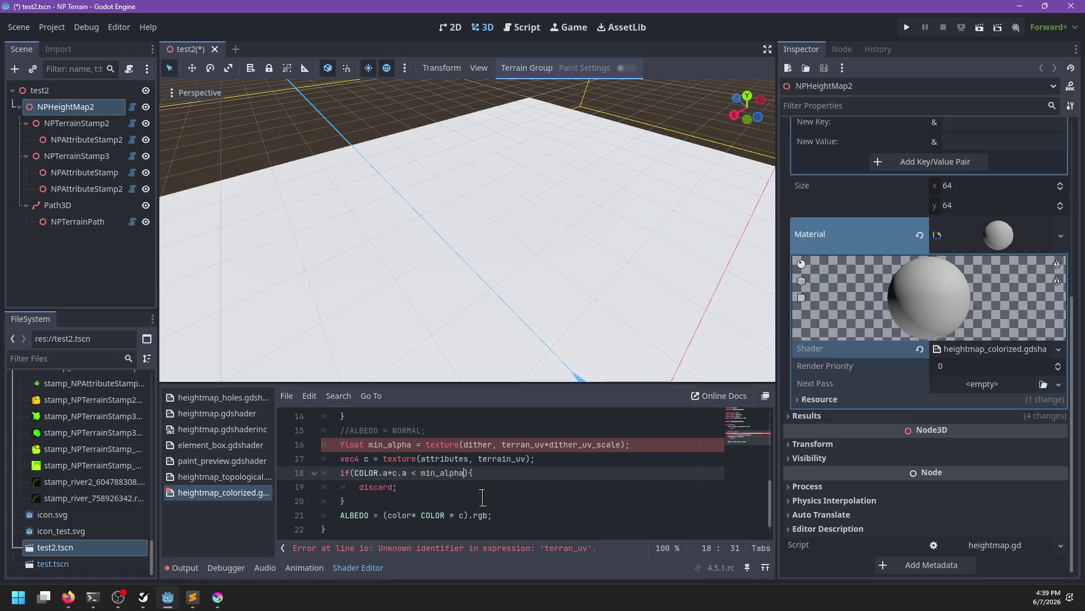
pyautogui.click(628, 443)
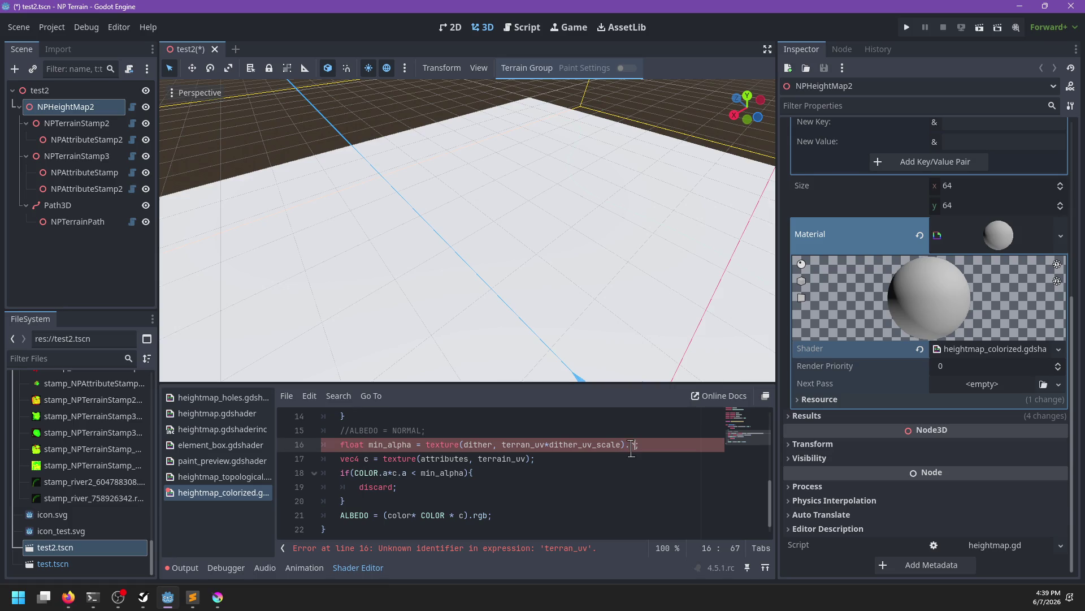
pyautogui.write('r')
pyautogui.click(556, 471)
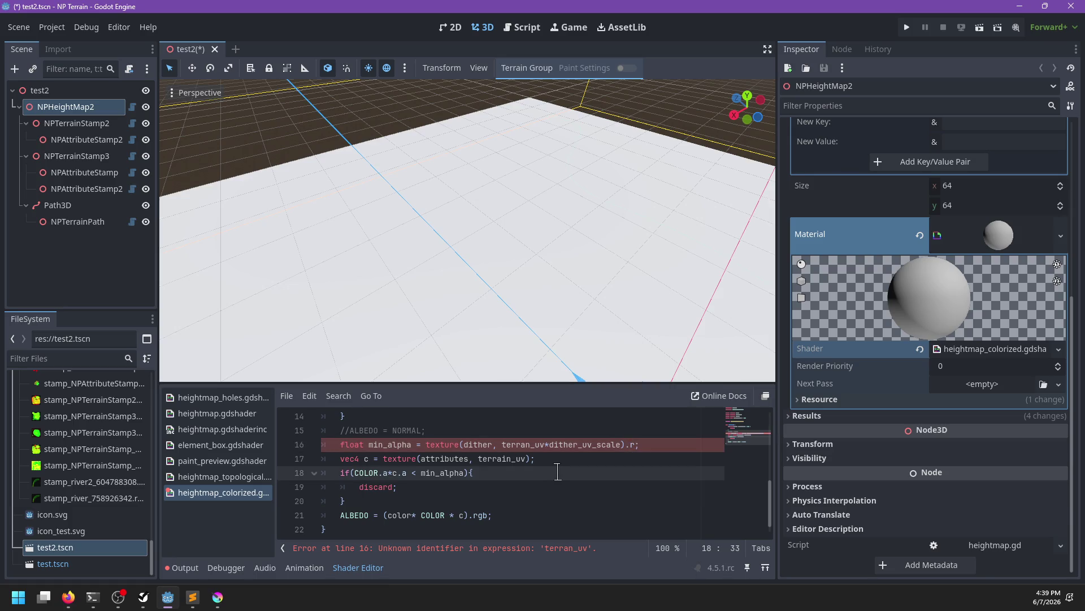
pyautogui.click(526, 445)
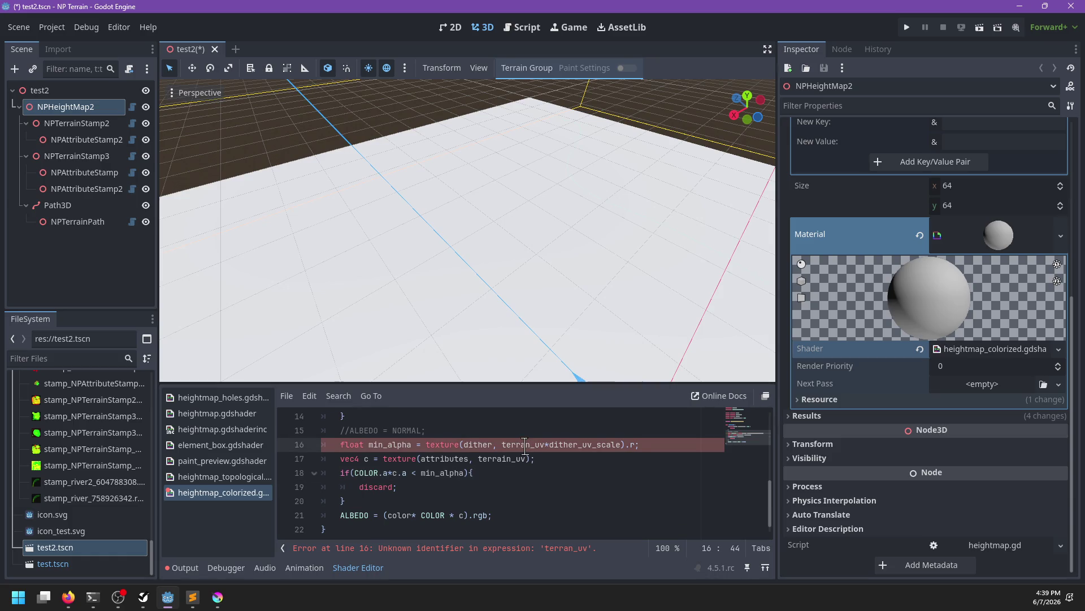
pyautogui.write('i')
pyautogui.click(548, 471)
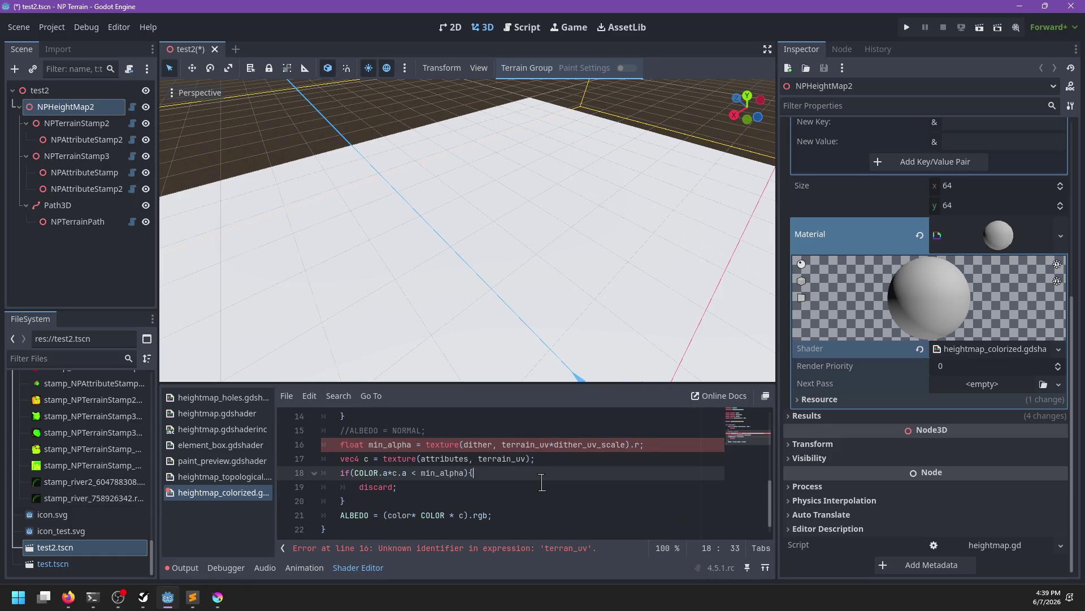
pyautogui.doubleClick(510, 459)
# - Filter the FileSystem for dither and assign dither.png to the material's Dither parameter
pyautogui.click(553, 459)
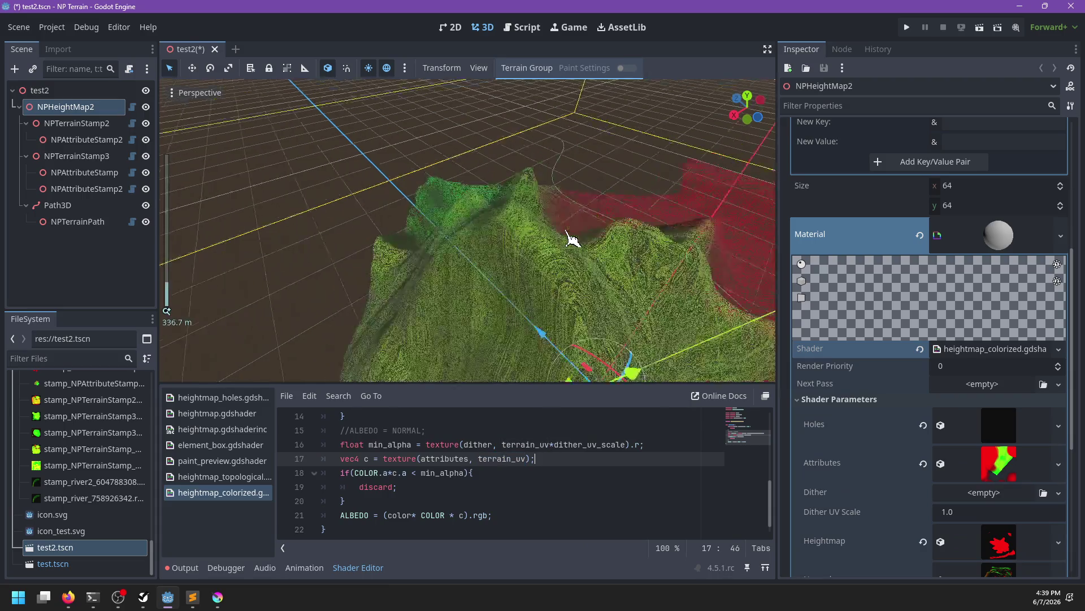
pyautogui.scroll(3, 449, 259)
pyautogui.moveTo(450, 259); pyautogui.dragTo(396, 226)
pyautogui.scroll(-5, 854, 362)
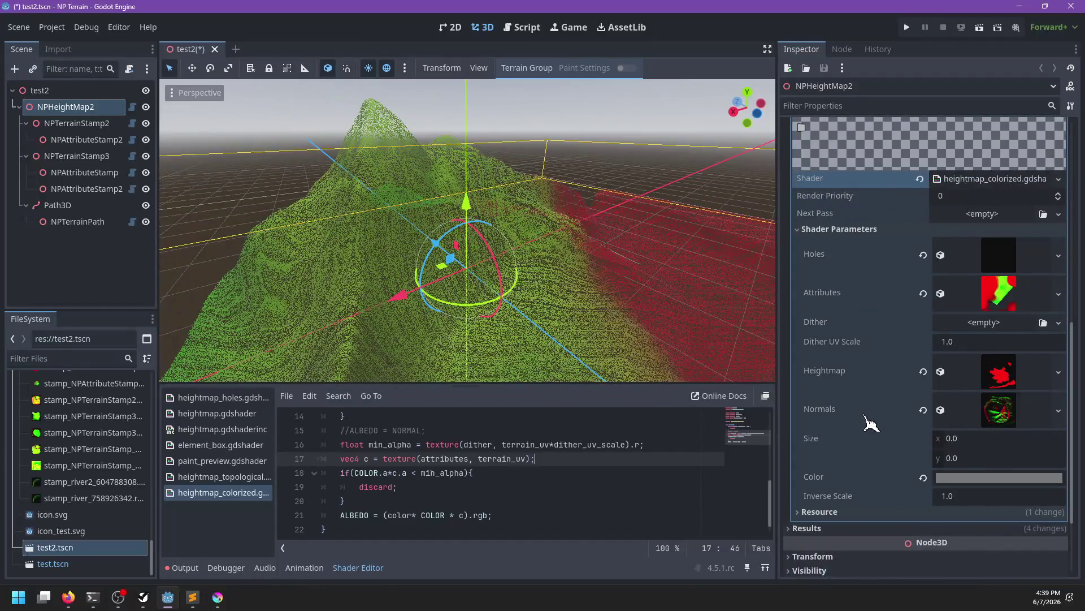
pyautogui.scroll(3, 107, 486)
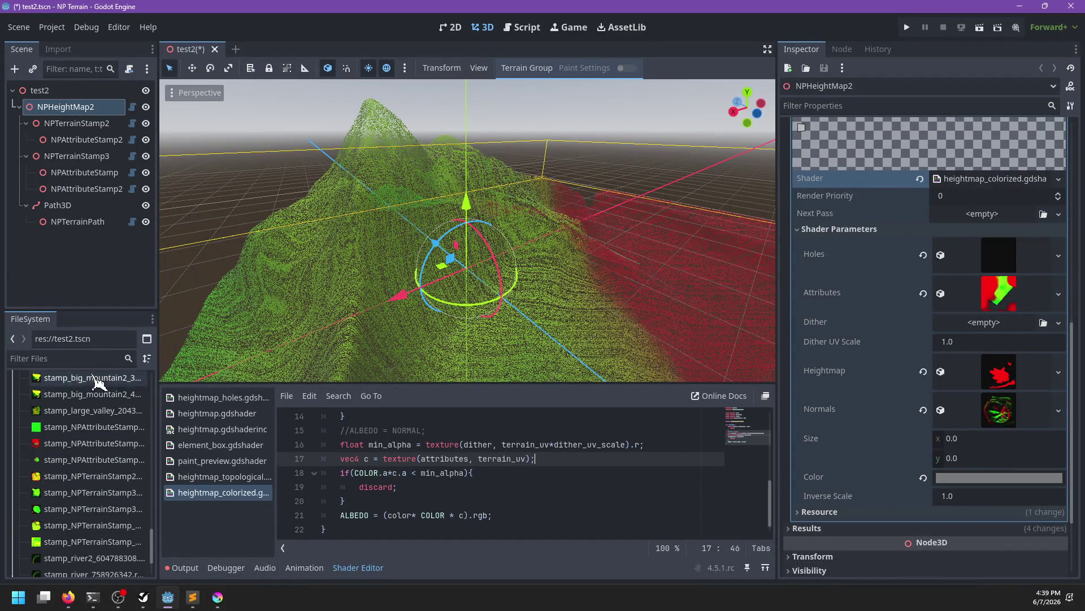
pyautogui.click(96, 353)
pyautogui.write('dither')
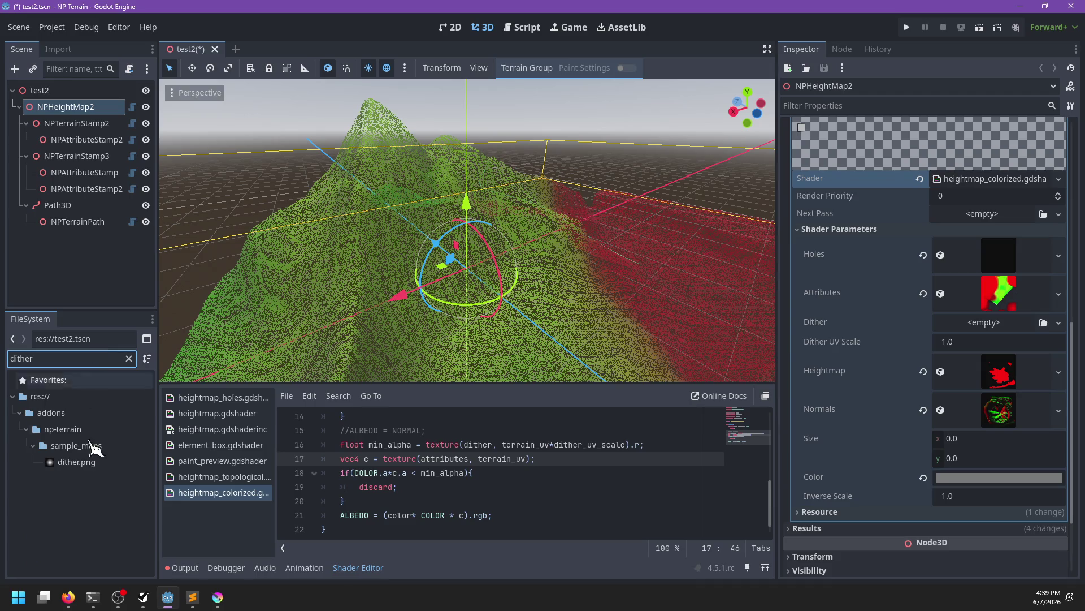
pyautogui.moveTo(79, 462)
pyautogui.mouseDown()
pyautogui.moveTo(998, 376)
pyautogui.moveTo(989, 330)
pyautogui.mouseUp()
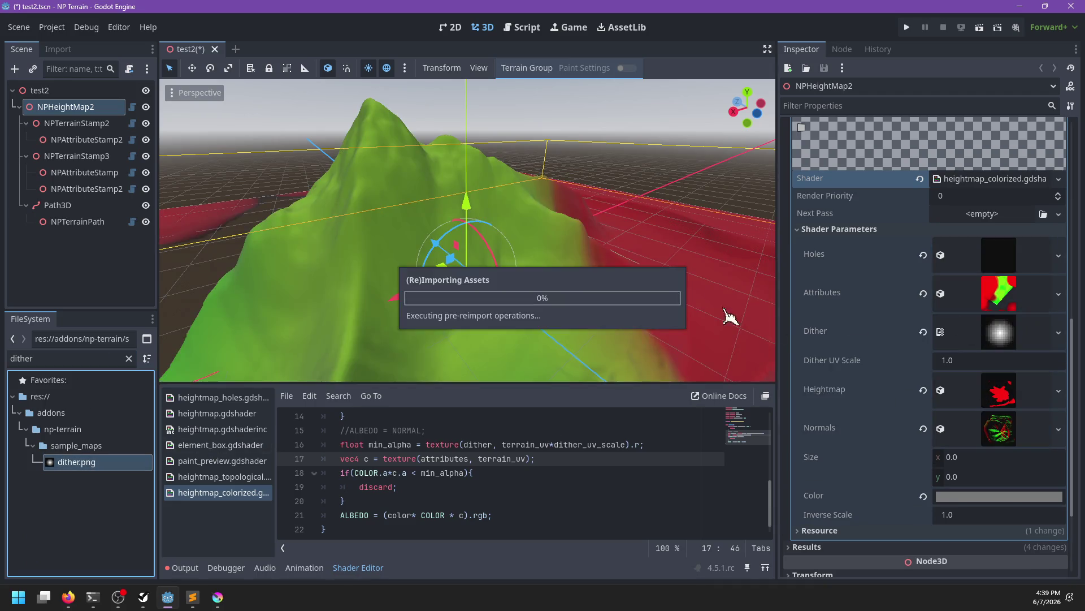
# - Raise Dither UV Scale to 15.12 to tile the dot pattern across the terrain
pyautogui.moveTo(543, 223)
pyautogui.mouseDown()
pyautogui.moveTo(332, 243)
pyautogui.moveTo(381, 310)
pyautogui.moveTo(477, 242)
pyautogui.moveTo(390, 285)
pyautogui.moveTo(645, 198)
pyautogui.moveTo(514, 252)
pyautogui.moveTo(474, 310)
pyautogui.moveTo(681, 342)
pyautogui.mouseUp()
pyautogui.scroll(3, 380, 310)
pyautogui.moveTo(951, 362)
pyautogui.mouseDown()
pyautogui.moveTo(1080, 361)
pyautogui.moveTo(949, 364)
pyautogui.mouseUp()
pyautogui.scroll(-3, 588, 359)
pyautogui.scroll(2, 467, 481)
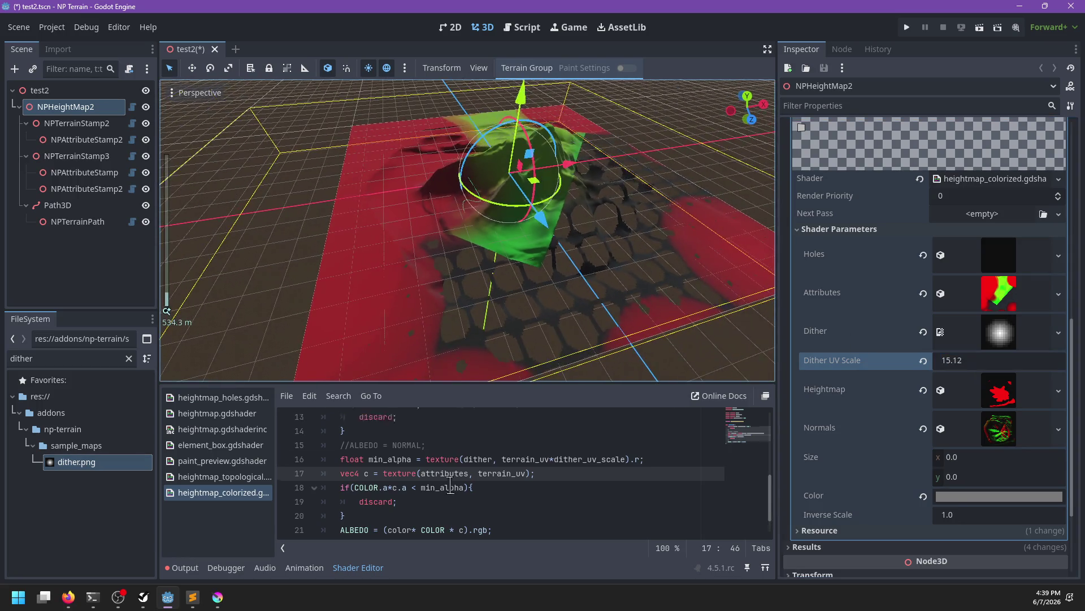
pyautogui.scroll(3, 469, 482)
# - Replace terrain_uv with VERTEX.xz in the dither lookup on line 16
pyautogui.scroll(-5, 474, 484)
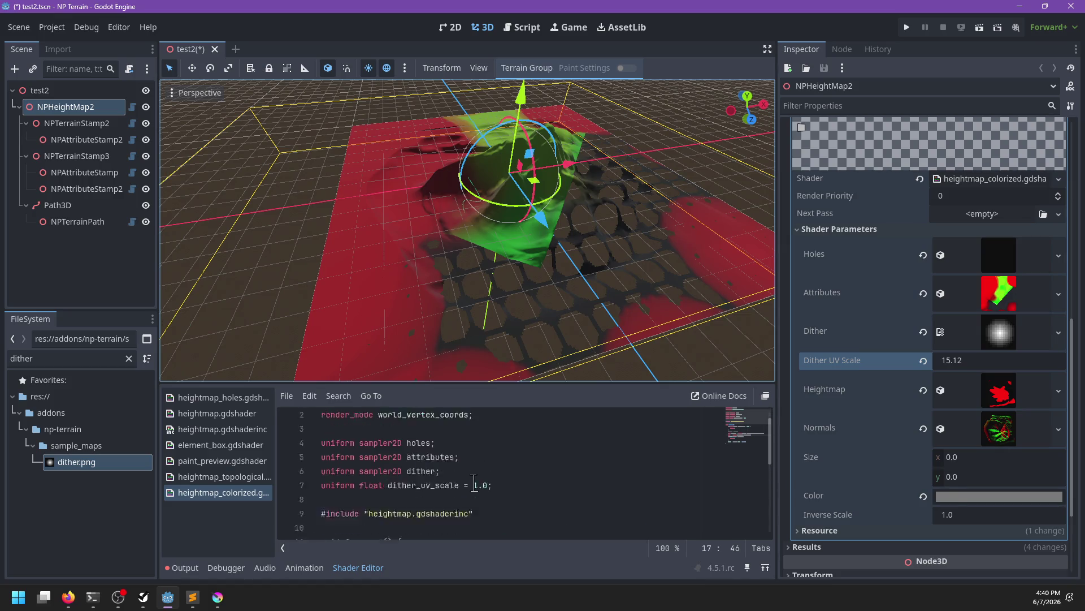
pyautogui.doubleClick(532, 430)
pyautogui.write('VERTEX.')
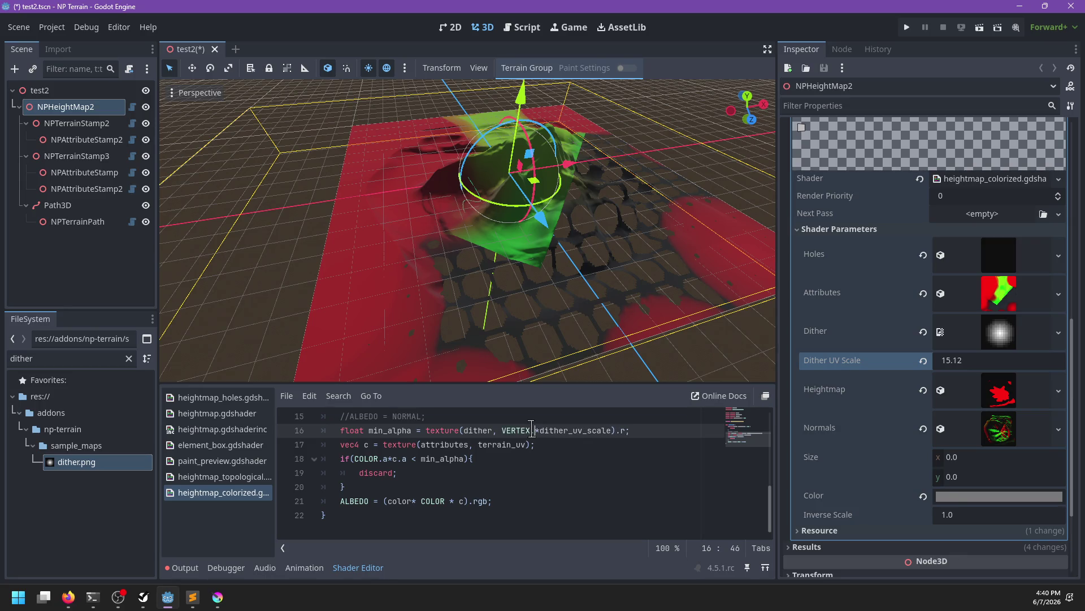
pyautogui.write('xz')
# - Undo the Dither UV Scale change back to 1.0 and inspect the world-space dithering
pyautogui.moveTo(616, 317)
pyautogui.mouseDown()
pyautogui.moveTo(599, 259)
pyautogui.moveTo(612, 285)
pyautogui.mouseUp()
pyautogui.scroll(5, 618, 286)
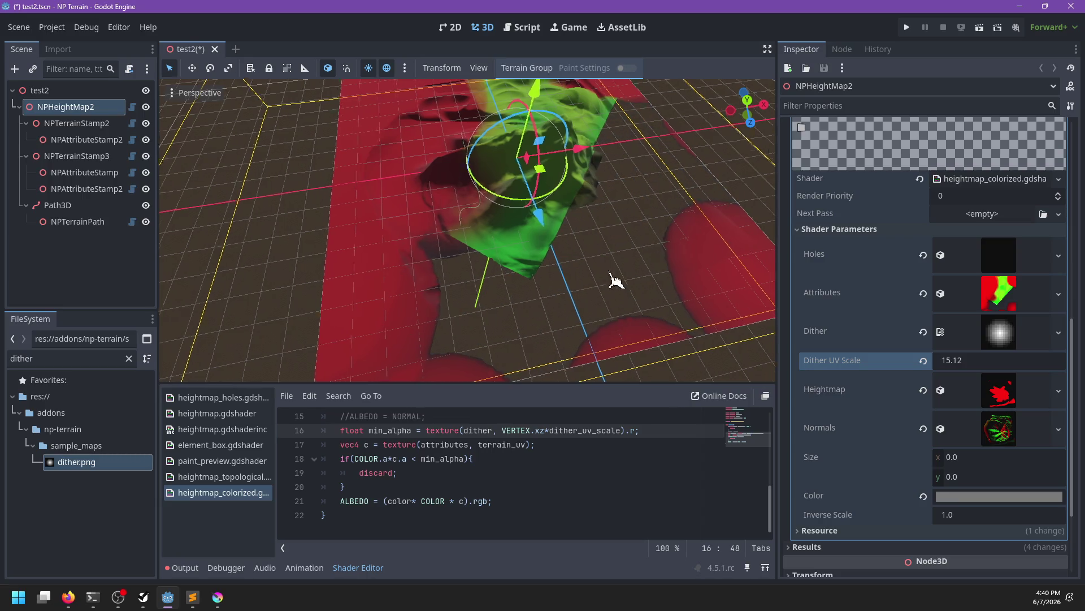
pyautogui.hotkey('ctrl', 'z')
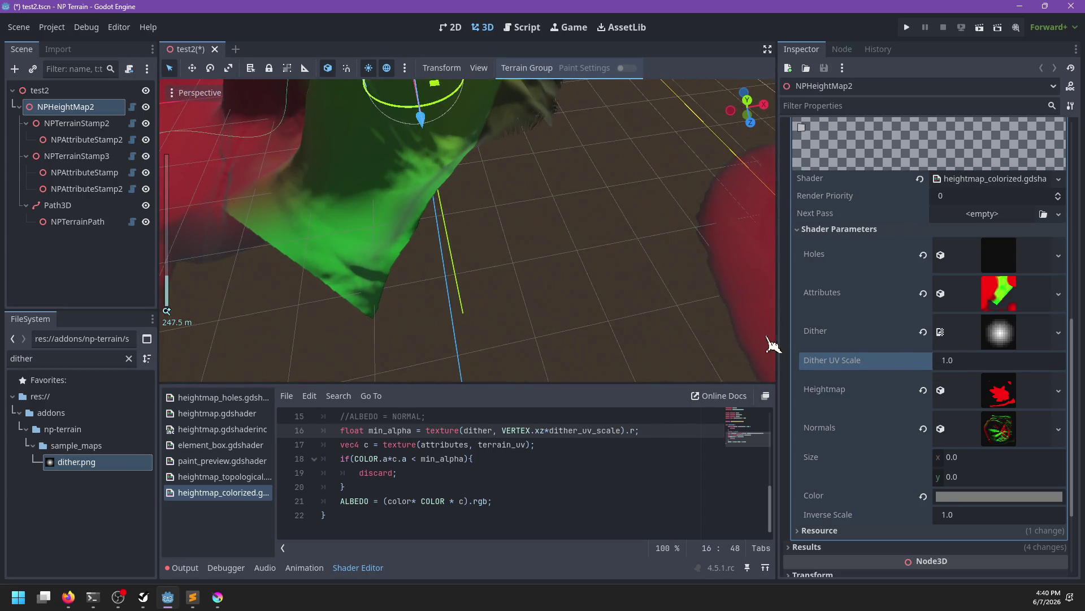
pyautogui.scroll(8, 358, 211)
pyautogui.scroll(1, 529, 280)
pyautogui.moveTo(542, 290)
pyautogui.mouseDown()
pyautogui.moveTo(504, 266)
pyautogui.moveTo(504, 194)
pyautogui.moveTo(588, 295)
pyautogui.moveTo(400, 259)
pyautogui.moveTo(427, 247)
pyautogui.moveTo(417, 295)
pyautogui.moveTo(399, 279)
pyautogui.moveTo(620, 257)
pyautogui.moveTo(485, 332)
pyautogui.moveTo(523, 296)
pyautogui.mouseUp()
pyautogui.scroll(2, 524, 296)
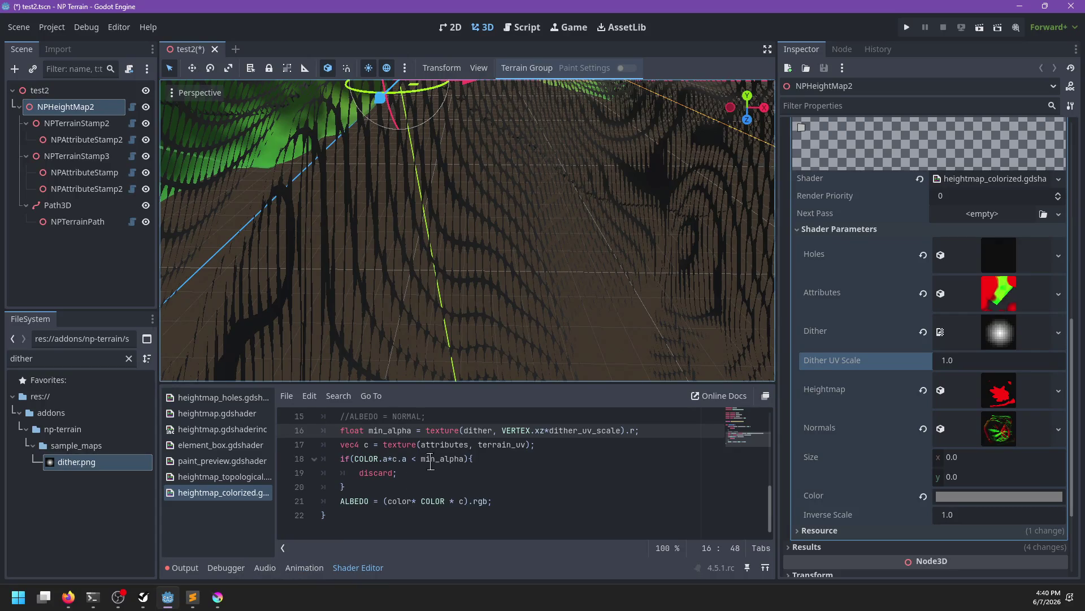
# - Prefix the dither sample with "1.0 -" in the min_alpha line and inspect the dithered terrain
pyautogui.doubleClick(438, 460)
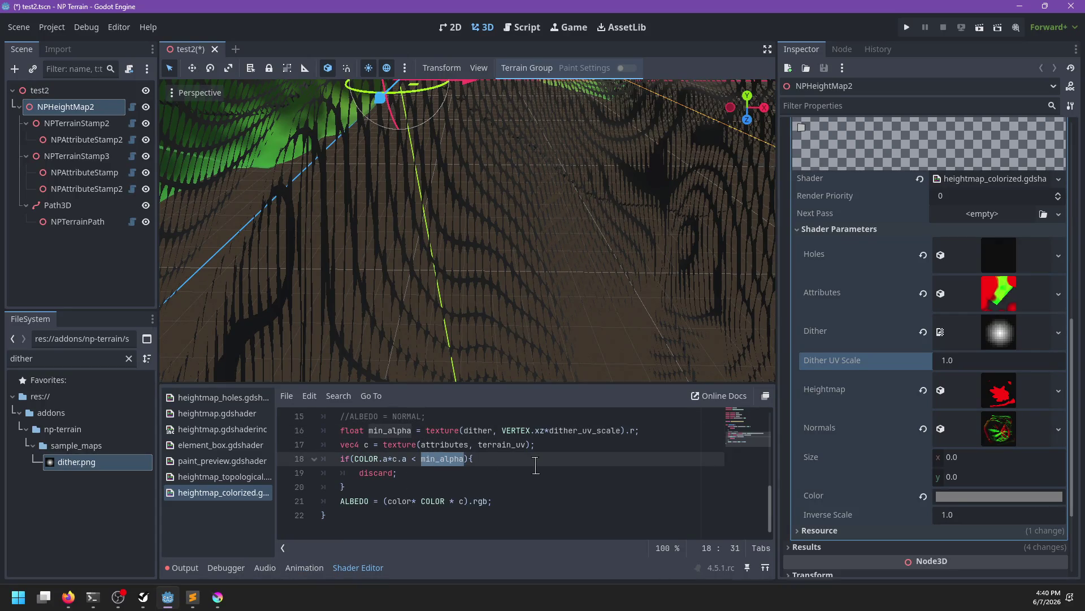
pyautogui.press('Up')
pyautogui.press('Up')
pyautogui.press('Left')
pyautogui.write('1.0 -')
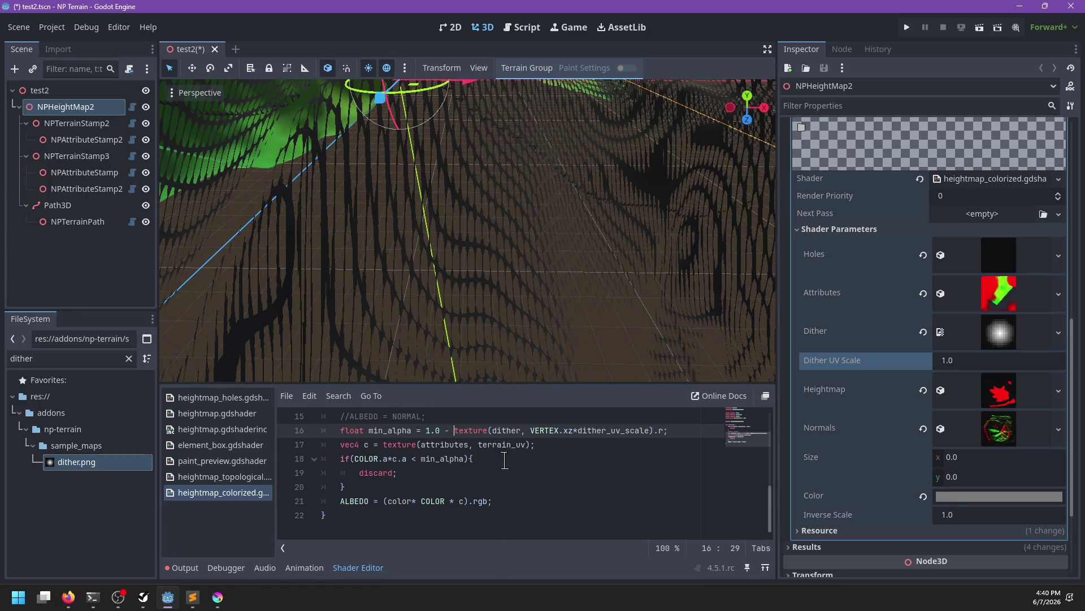
pyautogui.scroll(-5, 581, 249)
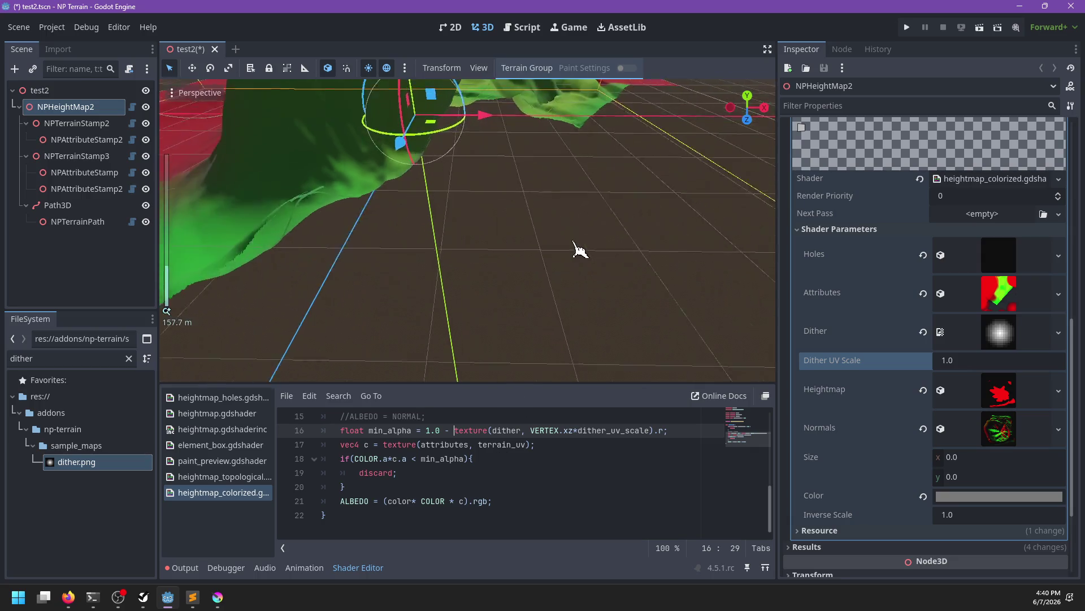
pyautogui.moveTo(565, 289)
pyautogui.mouseDown()
pyautogui.moveTo(376, 266)
pyautogui.moveTo(572, 254)
pyautogui.moveTo(527, 234)
pyautogui.moveTo(466, 295)
pyautogui.moveTo(489, 279)
pyautogui.moveTo(470, 303)
pyautogui.moveTo(524, 284)
pyautogui.moveTo(507, 305)
pyautogui.moveTo(540, 295)
pyautogui.mouseUp()
pyautogui.scroll(5, 552, 238)
pyautogui.scroll(5, 483, 271)
pyautogui.scroll(2, 481, 294)
pyautogui.scroll(-4, 537, 298)
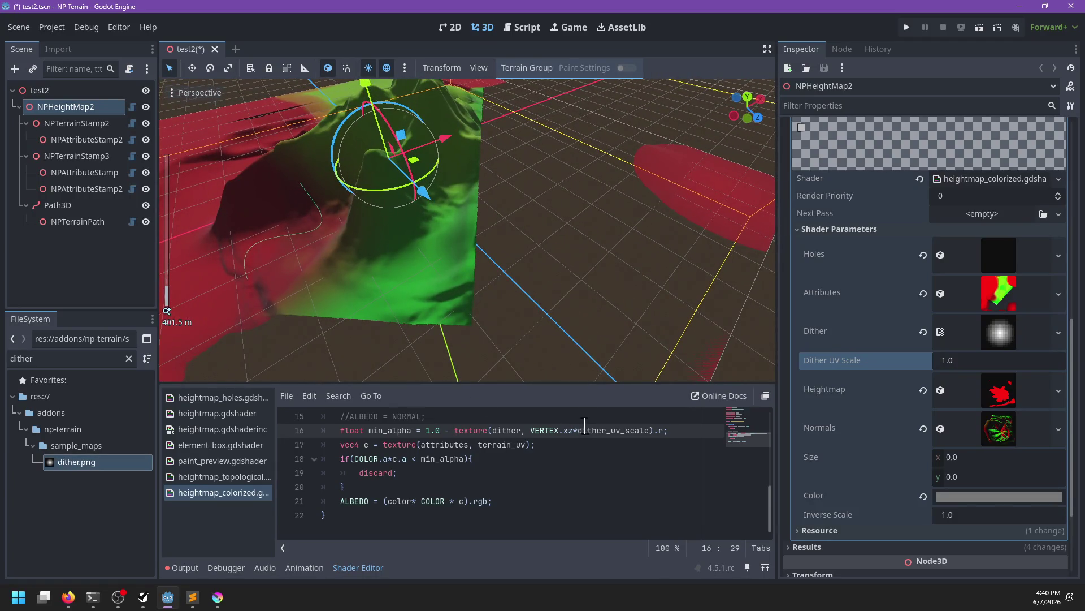
# - Swap VERTEX.xz back to terrain_uv in the dither lookup on line 16
pyautogui.doubleClick(594, 430)
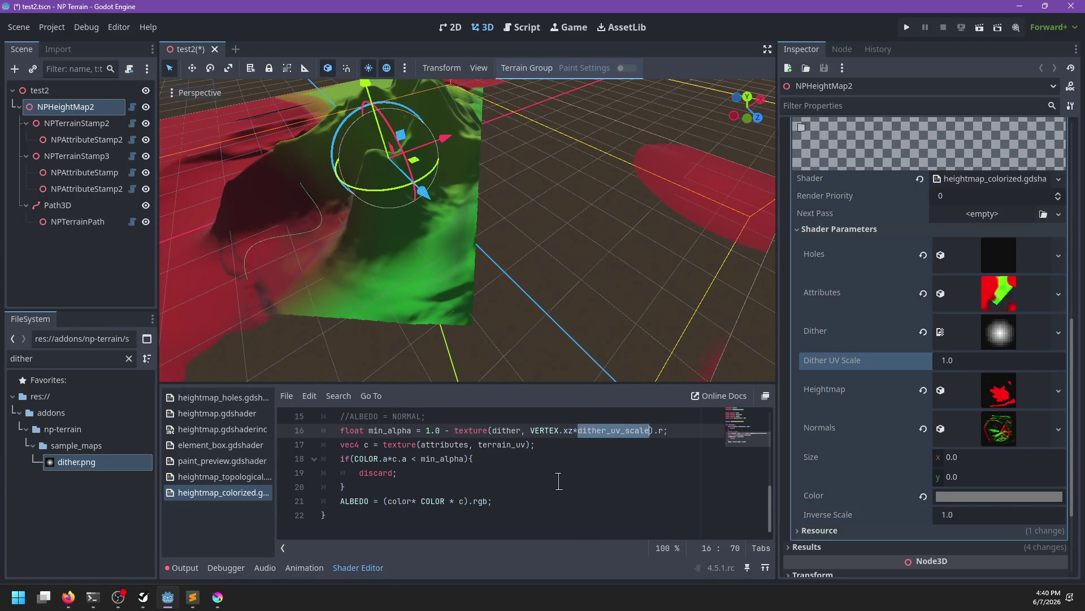
pyautogui.press('Left')
pyautogui.hotkey('shift', 'ctrl', 'Left')
pyautogui.hotkey('shift', 'ctrl', 'Left')
pyautogui.write('terrain_u')
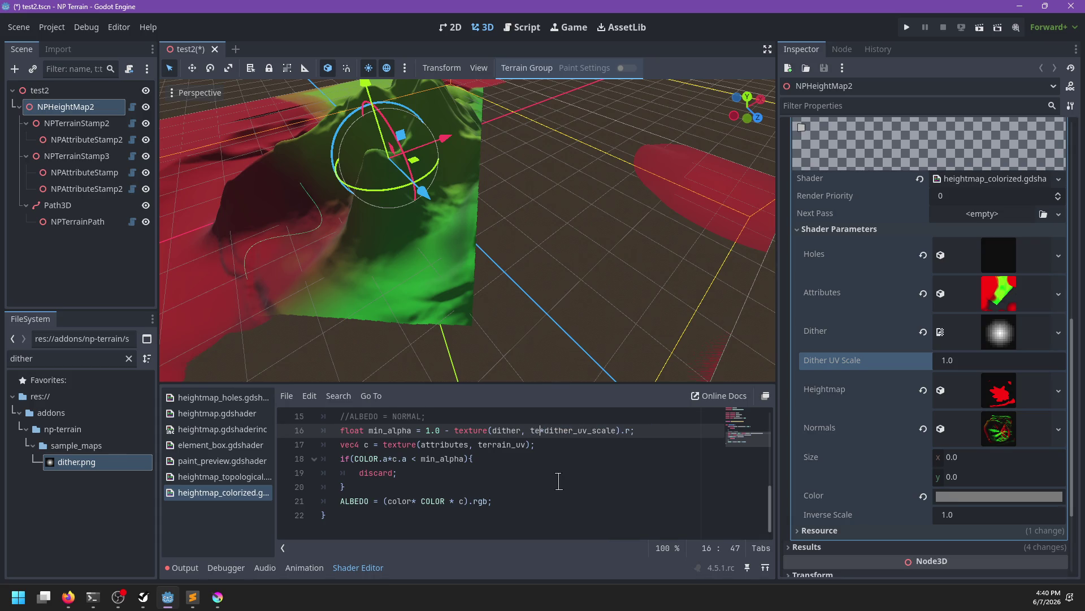
pyautogui.write('v')
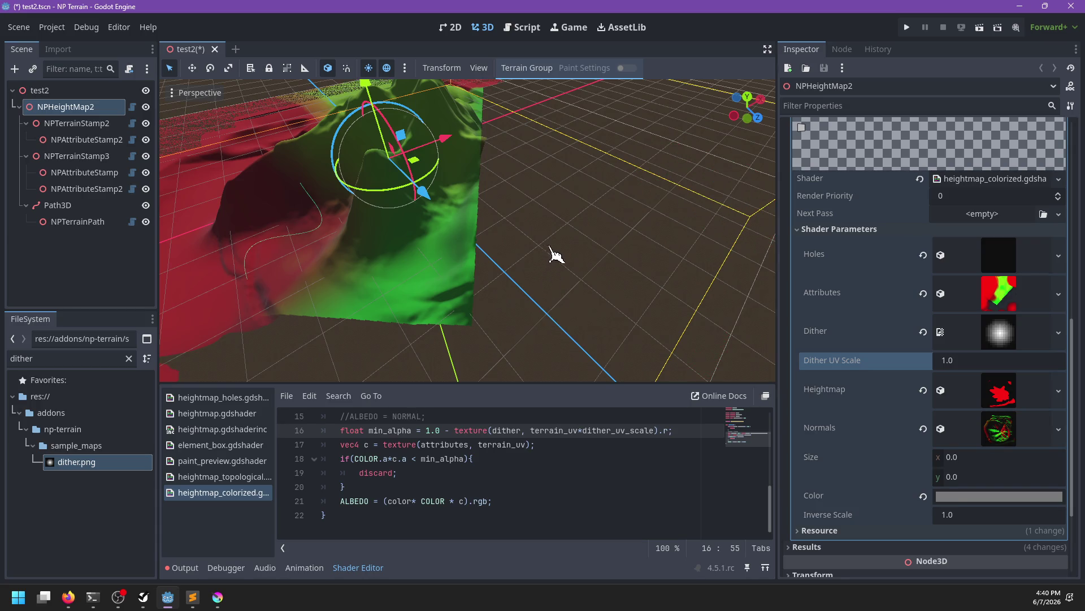
pyautogui.scroll(5, 509, 271)
# - Raise Dither UV Scale to 24.22 for a fine tiled dot pattern
pyautogui.moveTo(470, 319)
pyautogui.mouseDown()
pyautogui.moveTo(363, 271)
pyautogui.moveTo(552, 271)
pyautogui.moveTo(618, 249)
pyautogui.moveTo(557, 266)
pyautogui.mouseUp()
pyautogui.moveTo(961, 360); pyautogui.dragTo(1023, 360)
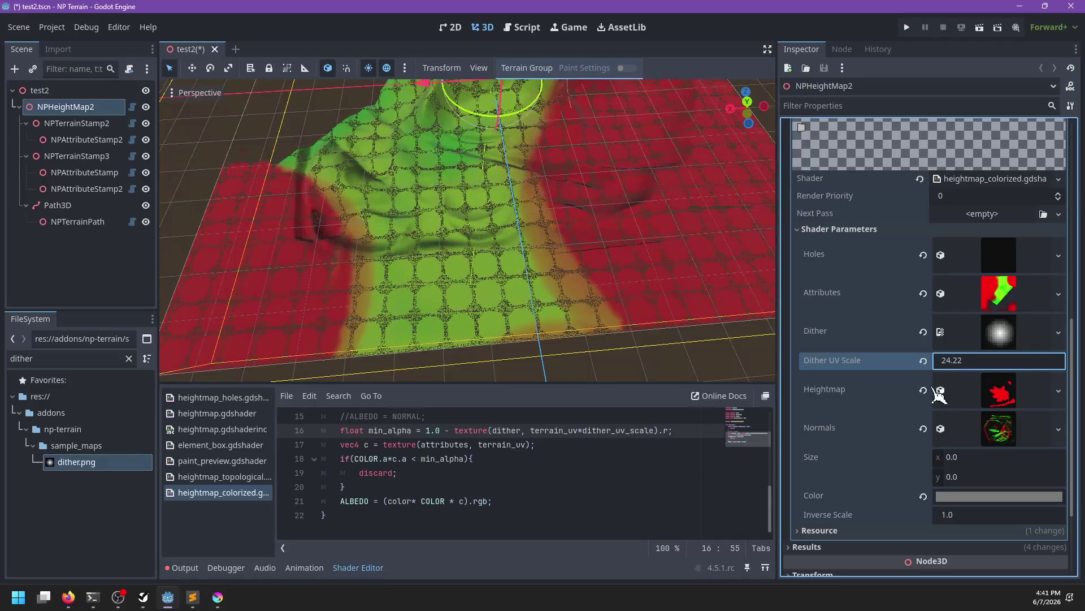
pyautogui.click(433, 430)
pyautogui.doubleClick(469, 430)
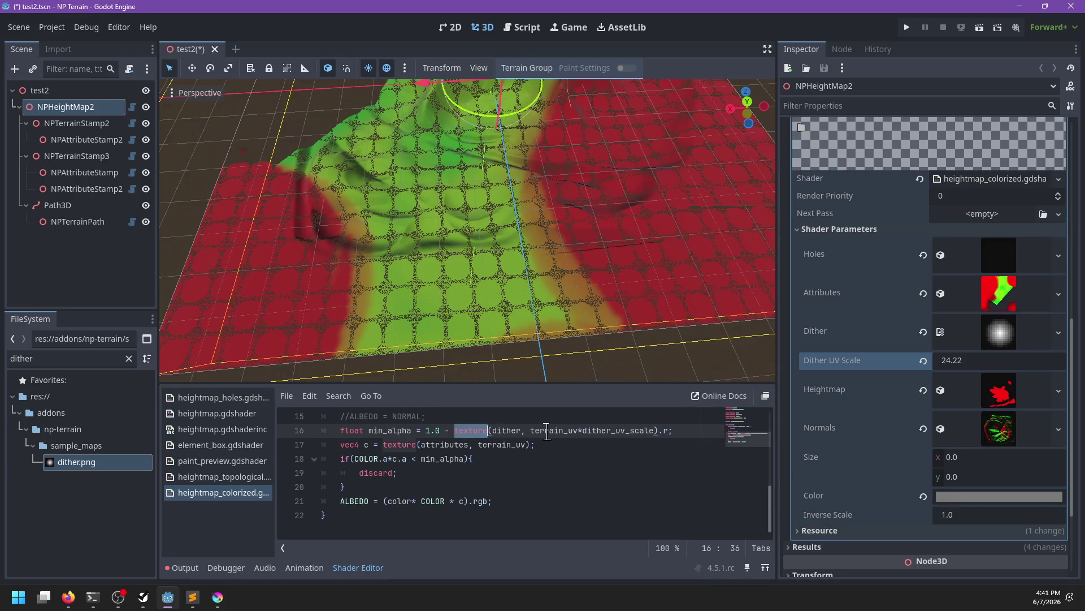
pyautogui.scroll(5, 497, 271)
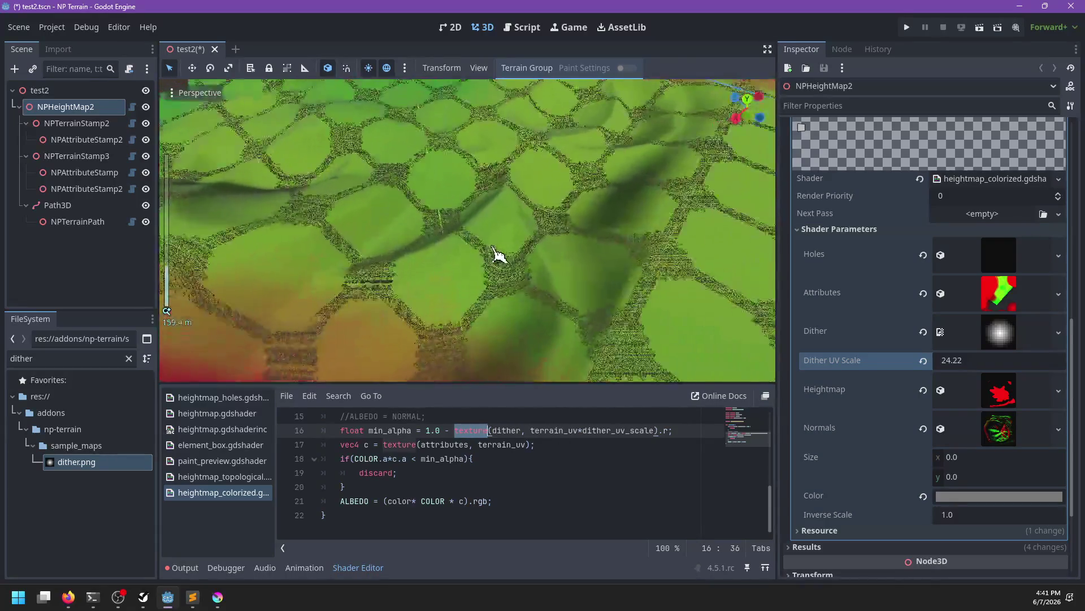
pyautogui.scroll(5, 495, 257)
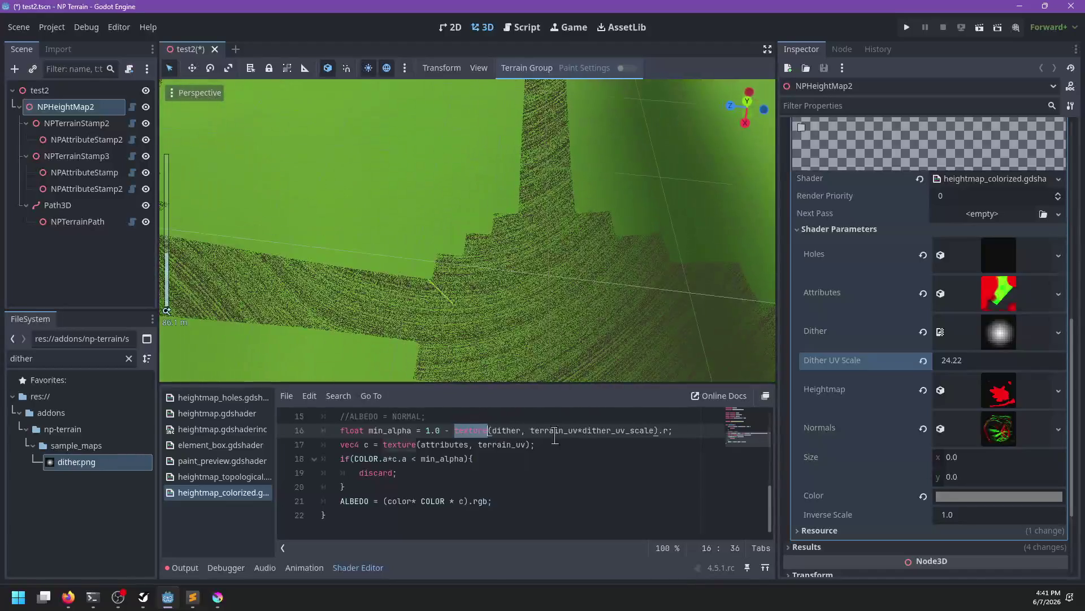
pyautogui.scroll(5, 546, 452)
pyautogui.scroll(-4, 538, 470)
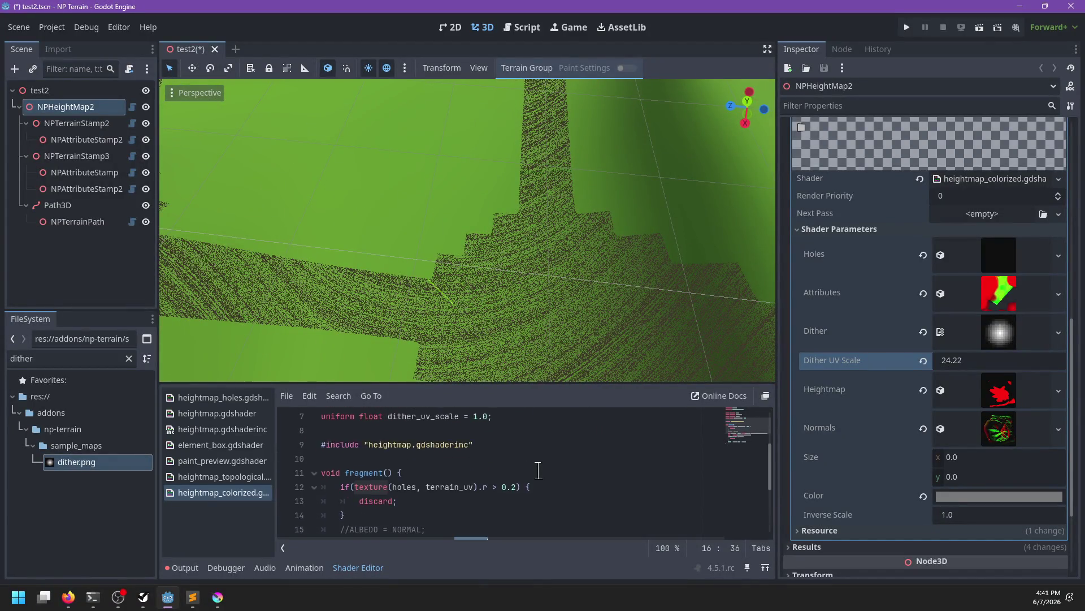
pyautogui.scroll(4, 539, 471)
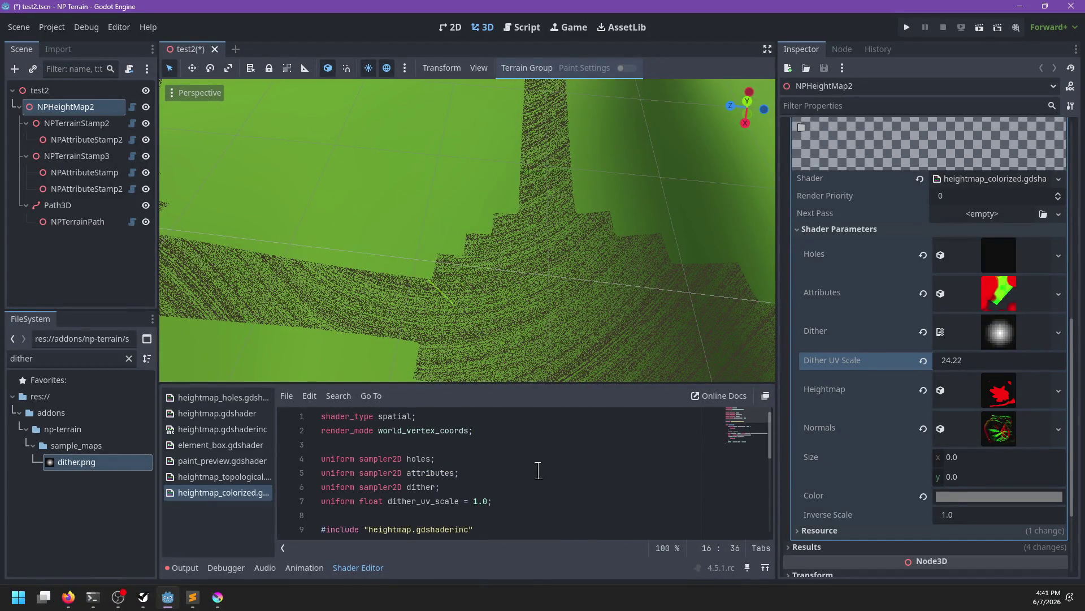
# - Append 'source_color, filter_linear_mipmap' hints to the dither uniform on line 6 and save the shader
pyautogui.click(432, 486)
pyautogui.write('source_color, ')
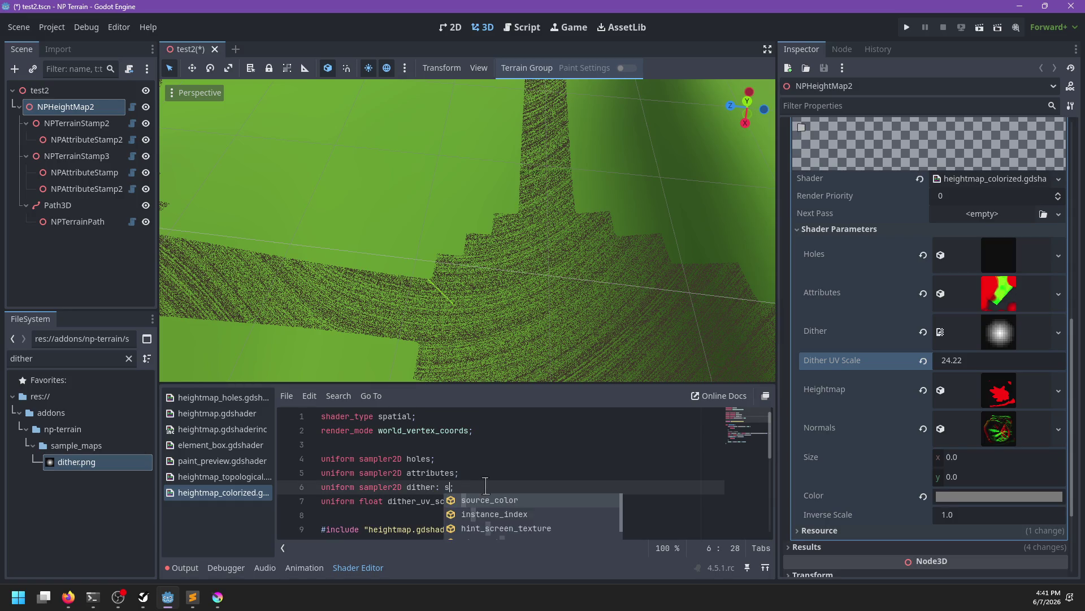
pyautogui.write('filte')
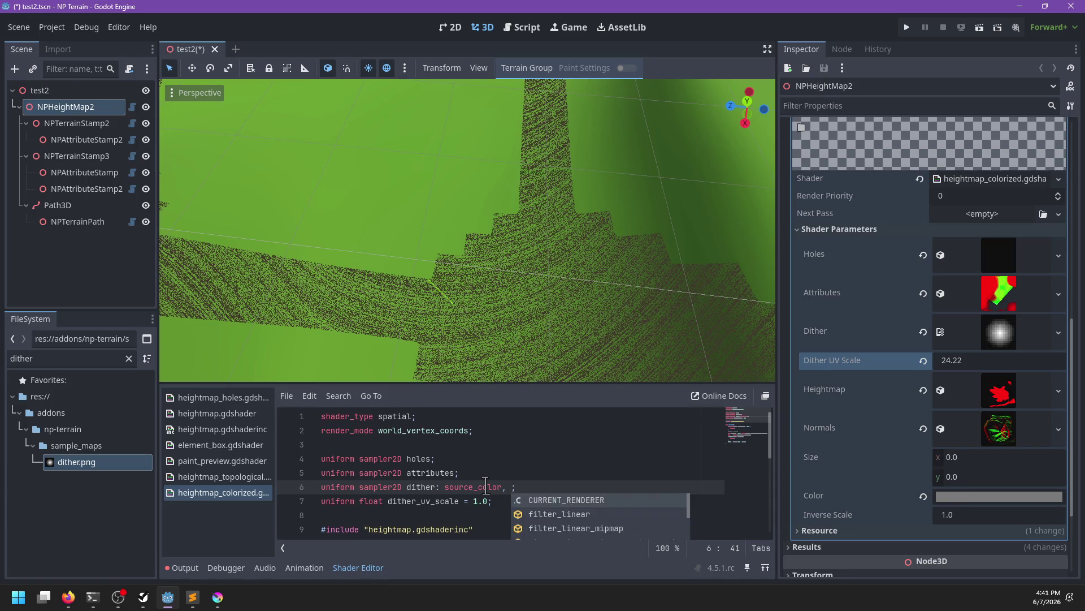
pyautogui.press('Return')
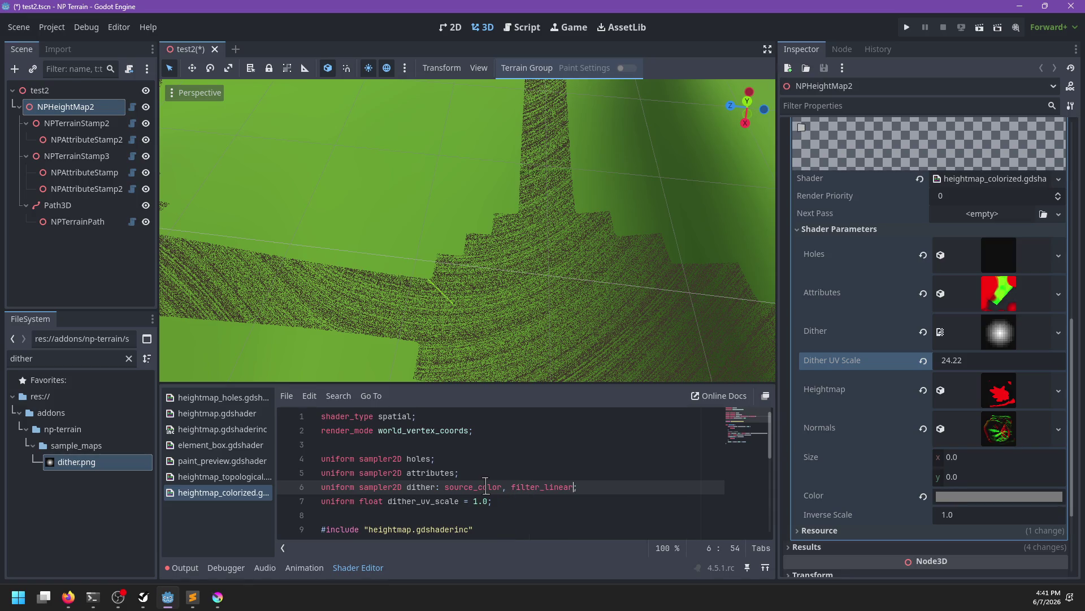
pyautogui.write('_mipma')
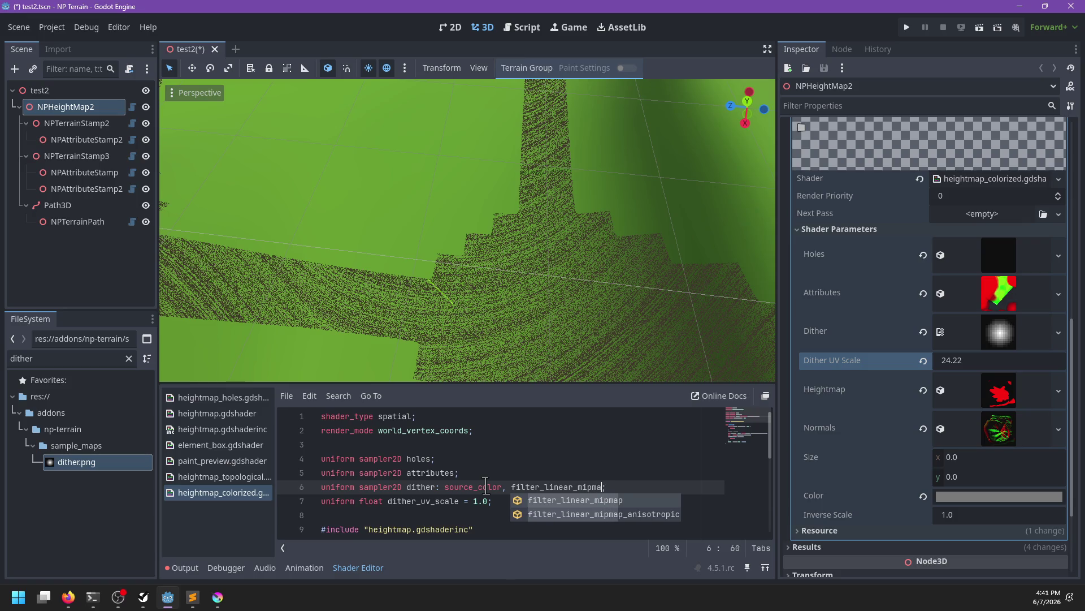
pyautogui.press('Return')
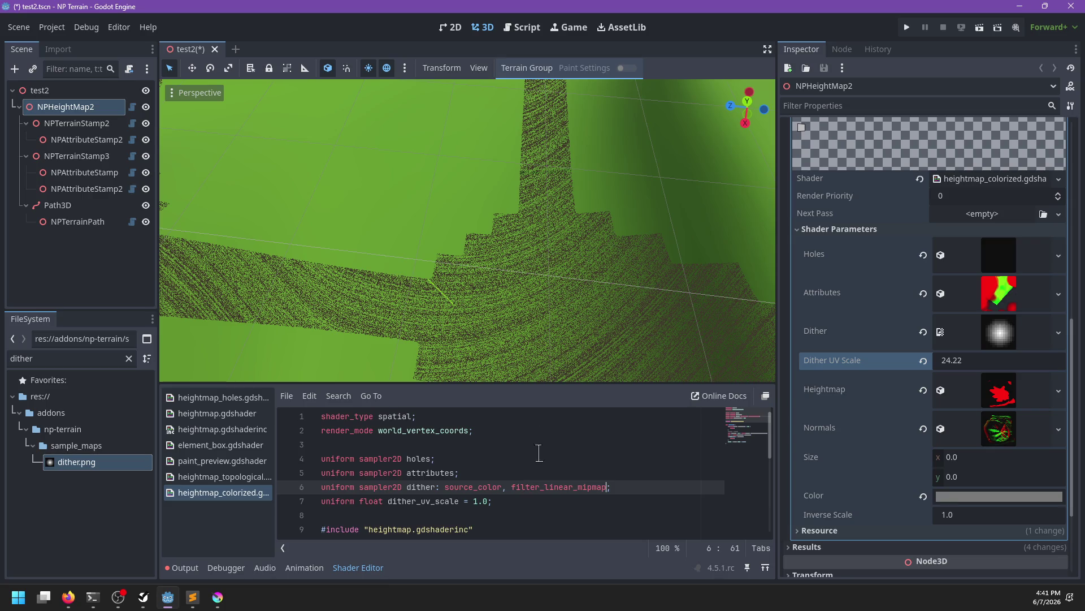
pyautogui.hotkey('ctrl', 's')
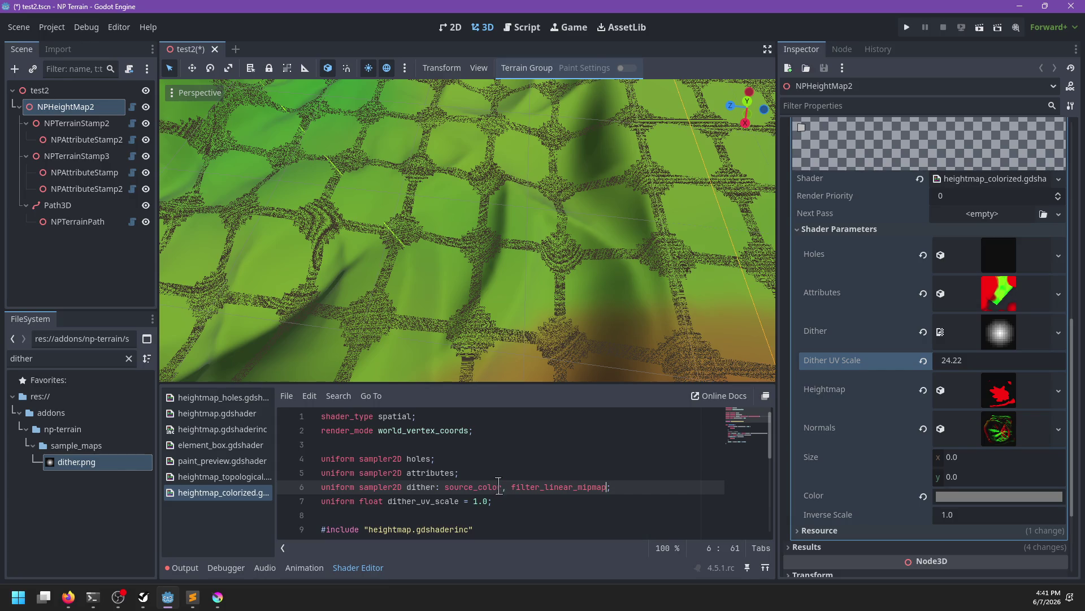
# - Save the scene with Ctrl+S and raise Dither UV Scale to 31.1
pyautogui.scroll(-5, 537, 284)
pyautogui.hotkey('ctrl', 's')
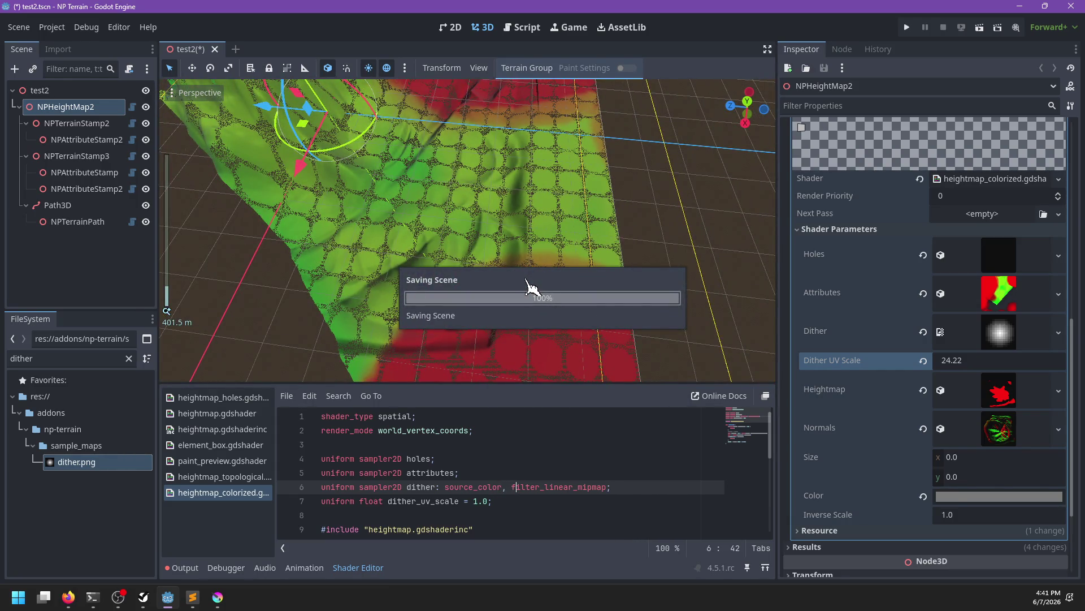
pyautogui.scroll(2, 514, 274)
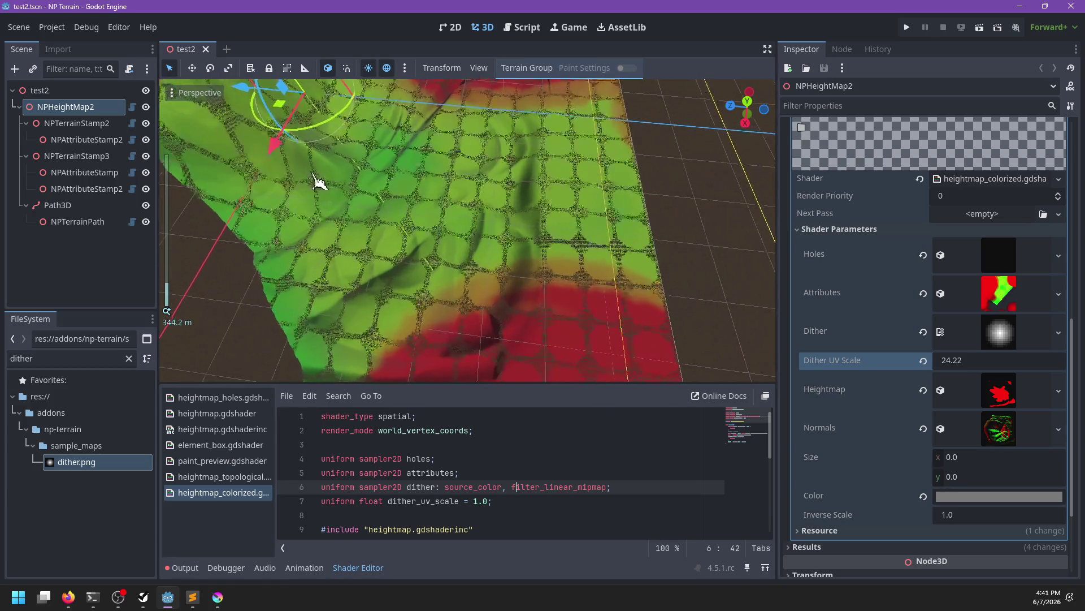
pyautogui.scroll(5, 522, 260)
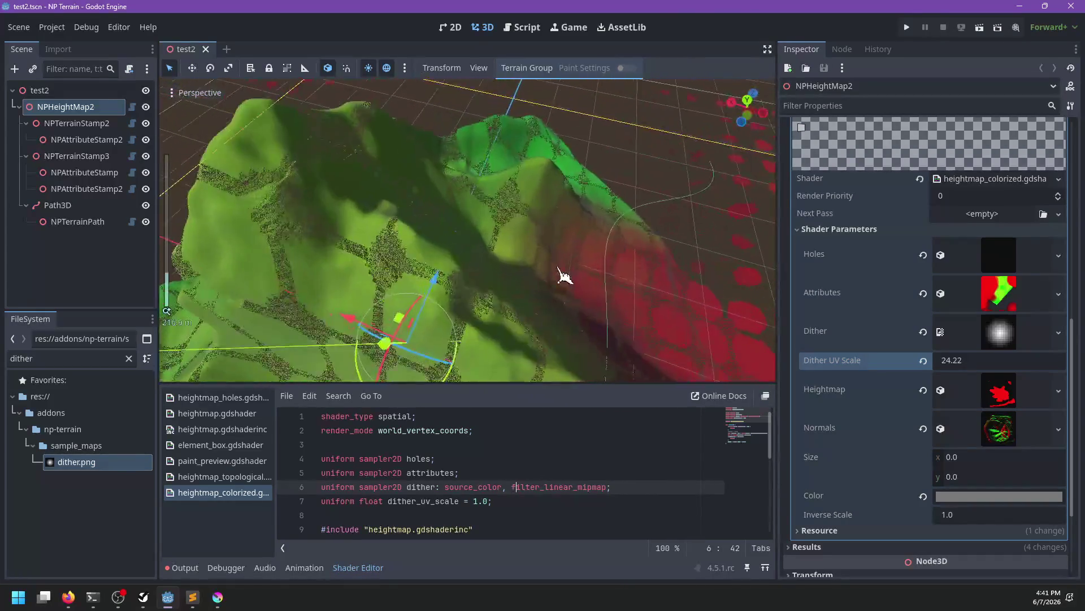
pyautogui.scroll(-15, 598, 242)
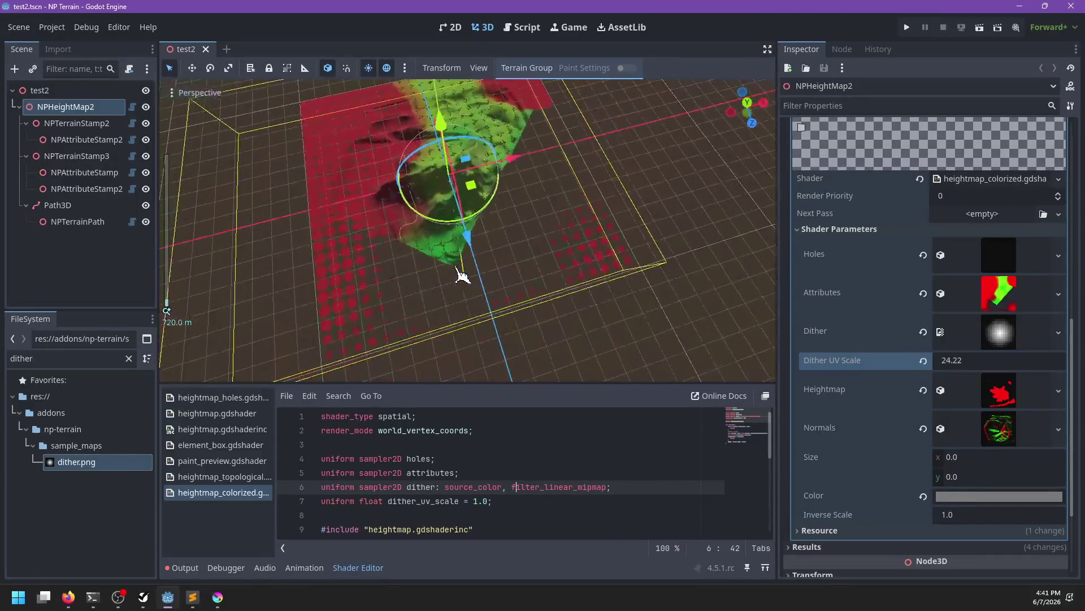
pyautogui.scroll(10, 451, 280)
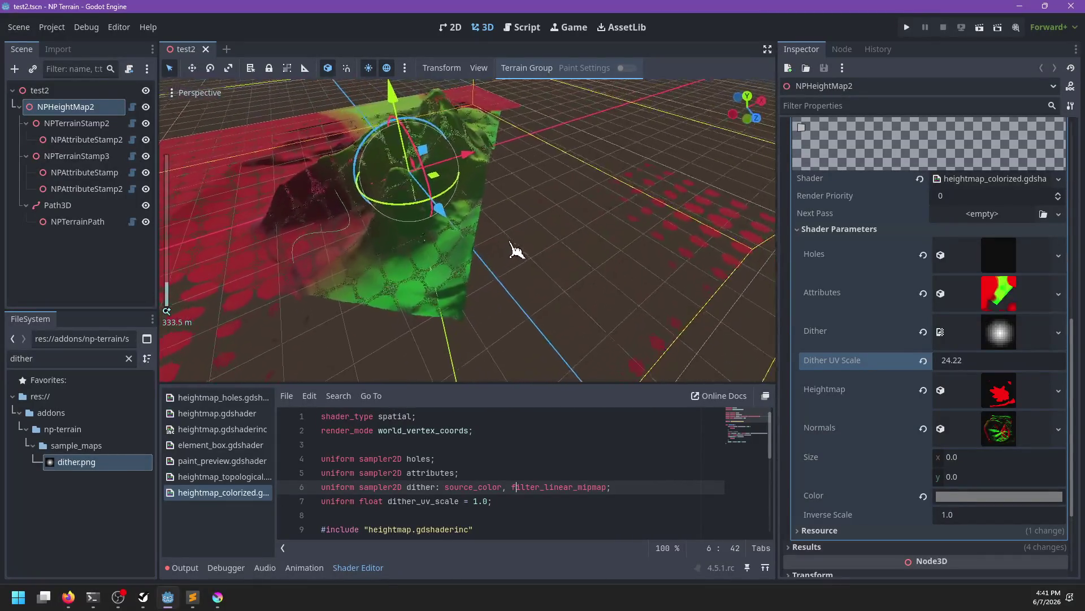
pyautogui.moveTo(451, 290)
pyautogui.mouseDown()
pyautogui.moveTo(553, 279)
pyautogui.moveTo(424, 267)
pyautogui.mouseUp()
pyautogui.scroll(5, 429, 273)
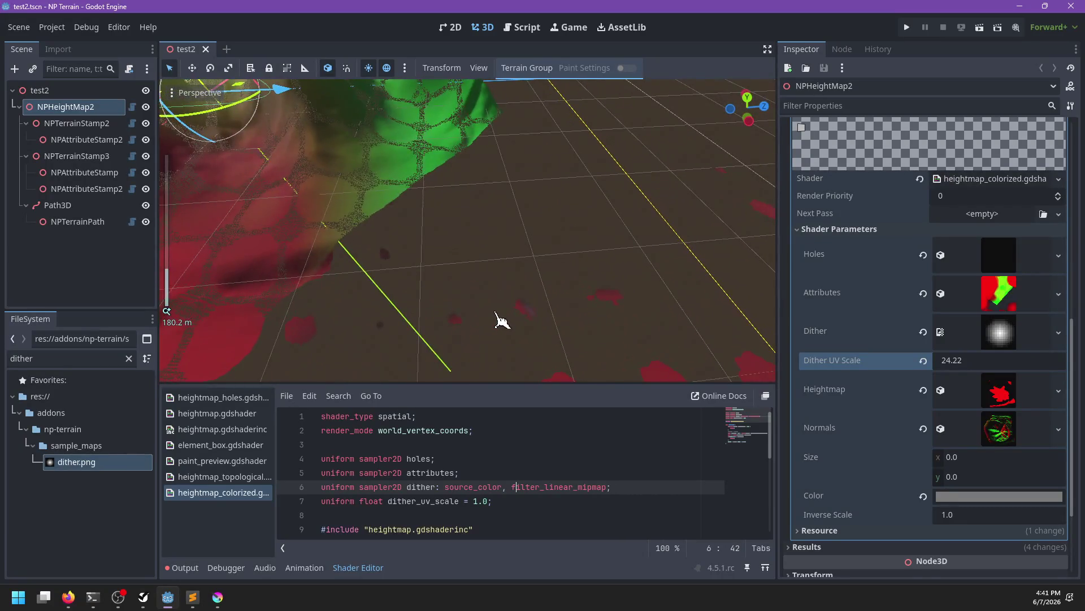
pyautogui.moveTo(994, 361)
pyautogui.mouseDown()
pyautogui.moveTo(1029, 361)
pyautogui.moveTo(1009, 360)
pyautogui.mouseUp()
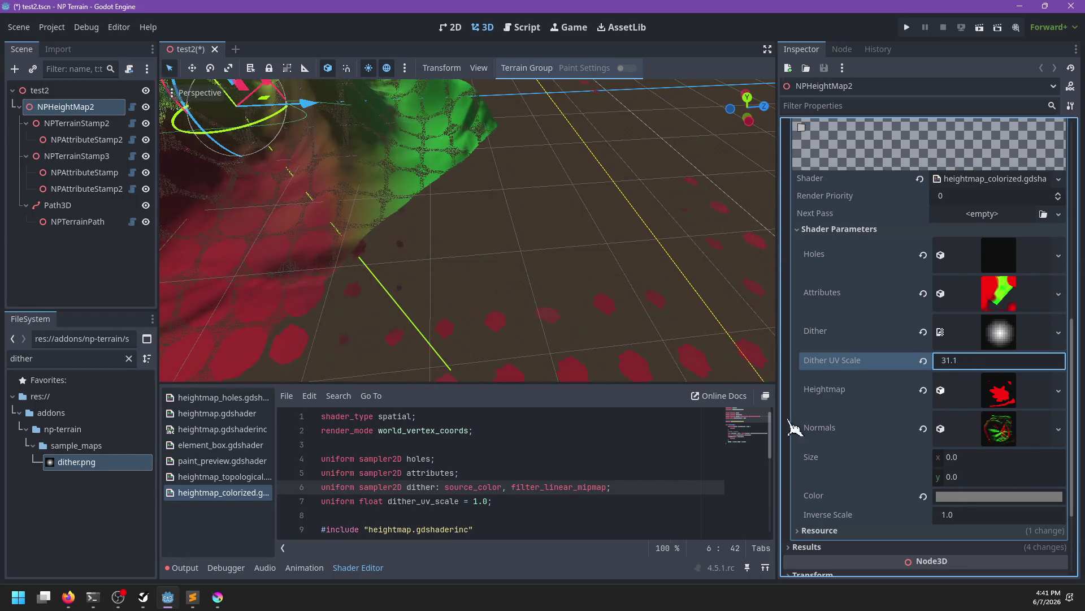
# - Change the min_alpha base on line 16 from 1.0 to 0.99
pyautogui.scroll(-1, 391, 464)
pyautogui.scroll(-5, 390, 463)
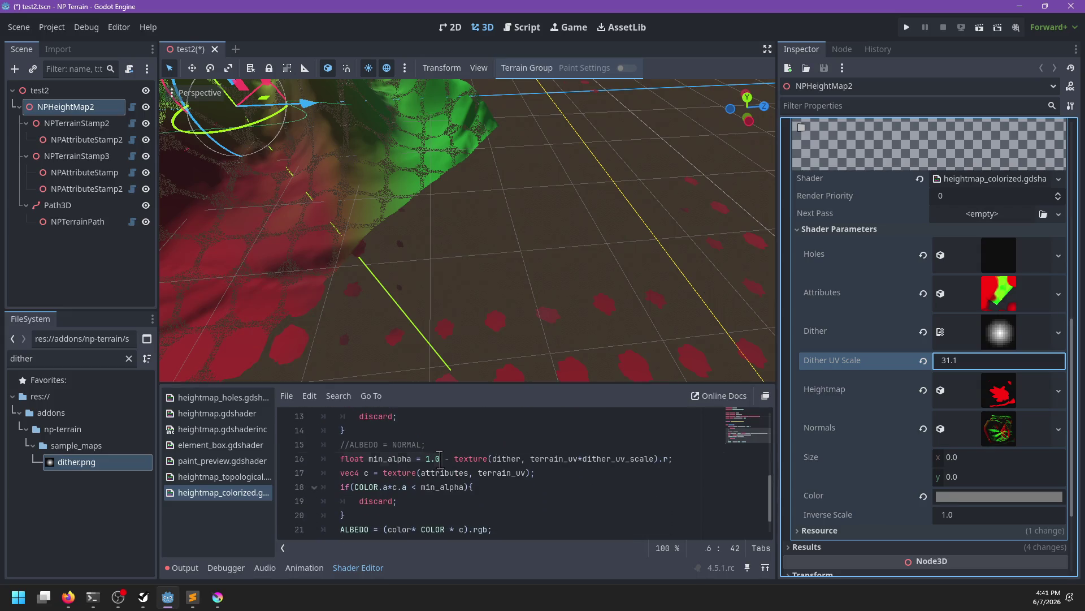
pyautogui.click(440, 459)
pyautogui.write('1')
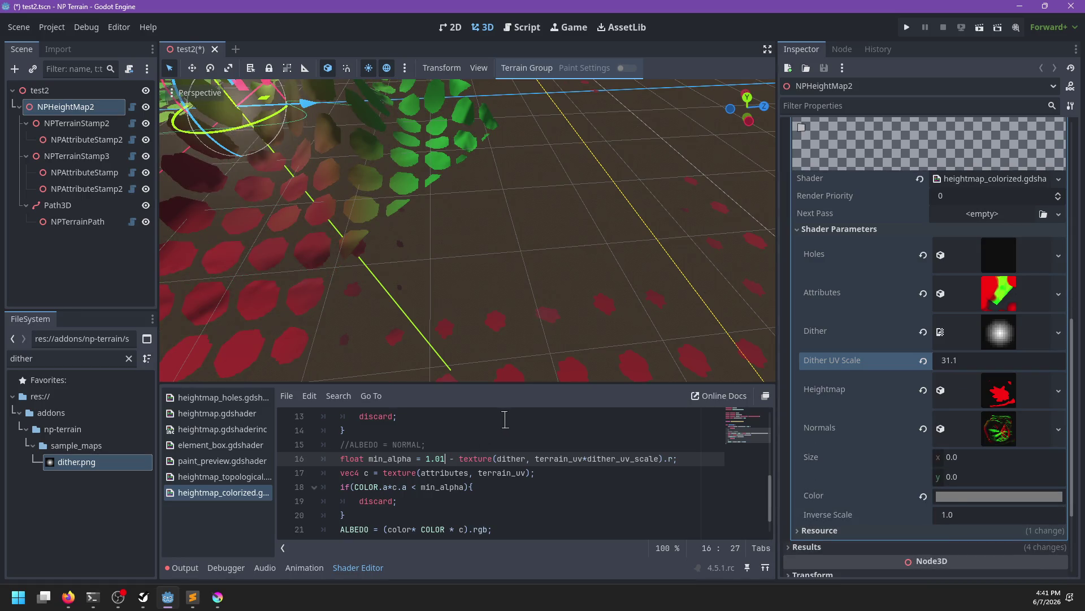
pyautogui.press('BackSpace')
pyautogui.press('BackSpace')
pyautogui.write('0')
pyautogui.press('Down')
pyautogui.press('Down')
pyautogui.press('Left')
pyautogui.press('Left')
pyautogui.press('Left')
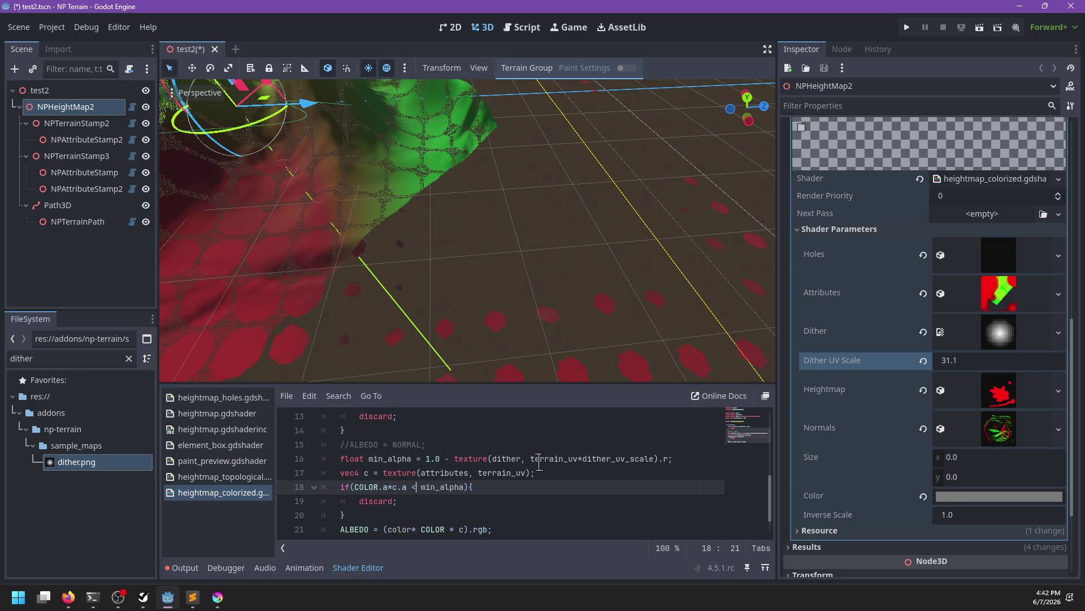
pyautogui.press('Up')
pyautogui.press('Up')
pyautogui.press('Right')
pyautogui.press('Right')
pyautogui.press('Right')
pyautogui.press('BackSpace')
pyautogui.press('BackSpace')
pyautogui.press('BackSpace')
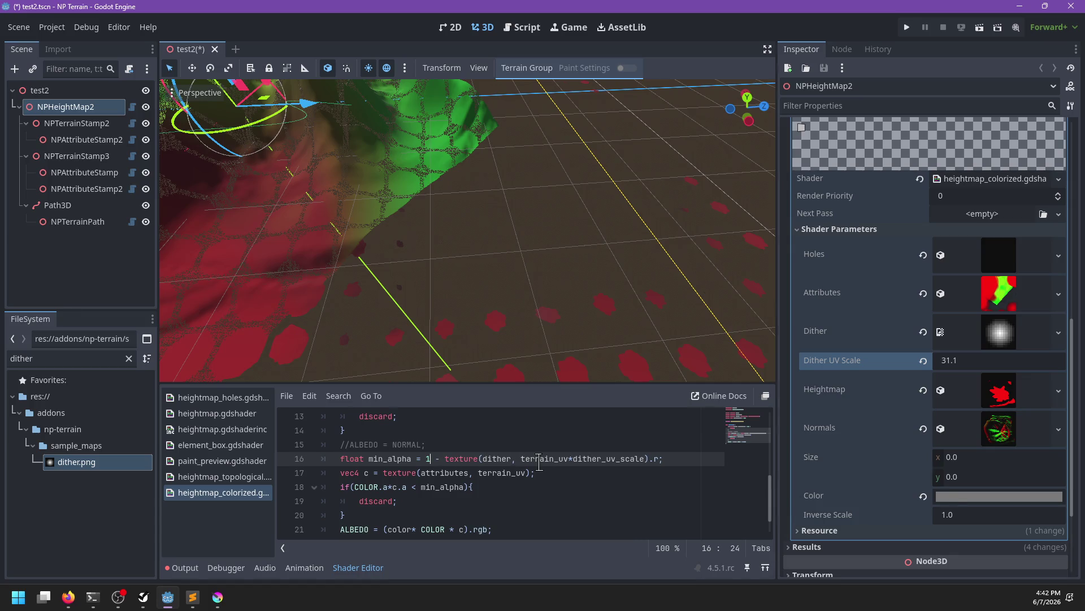
pyautogui.write('0.99')
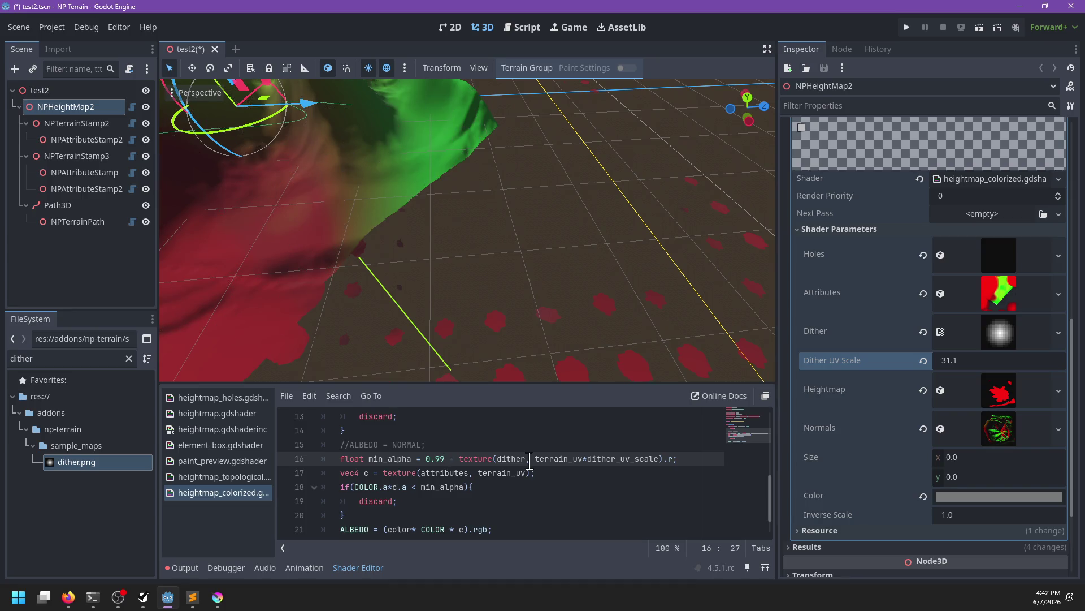
# - Raise Dither UV Scale to 52.085 for an even finer dot dither
pyautogui.scroll(5, 497, 218)
pyautogui.moveTo(576, 268)
pyautogui.mouseDown()
pyautogui.moveTo(381, 283)
pyautogui.moveTo(310, 238)
pyautogui.moveTo(588, 242)
pyautogui.moveTo(516, 305)
pyautogui.moveTo(642, 243)
pyautogui.moveTo(537, 286)
pyautogui.moveTo(571, 266)
pyautogui.mouseUp()
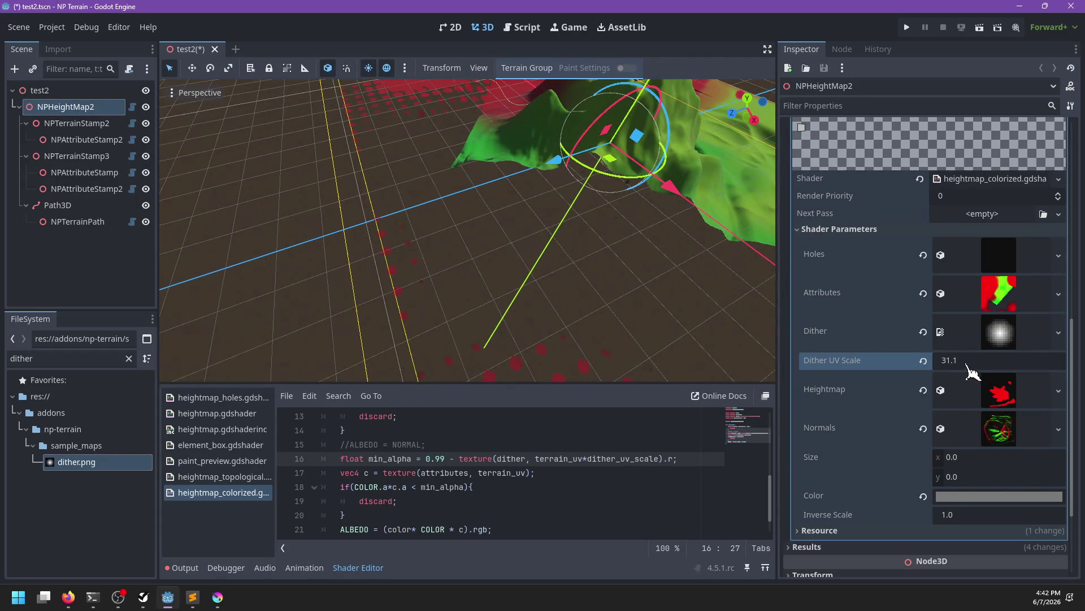
pyautogui.moveTo(960, 362)
pyautogui.mouseDown()
pyautogui.moveTo(973, 363)
pyautogui.moveTo(923, 368)
pyautogui.mouseUp()
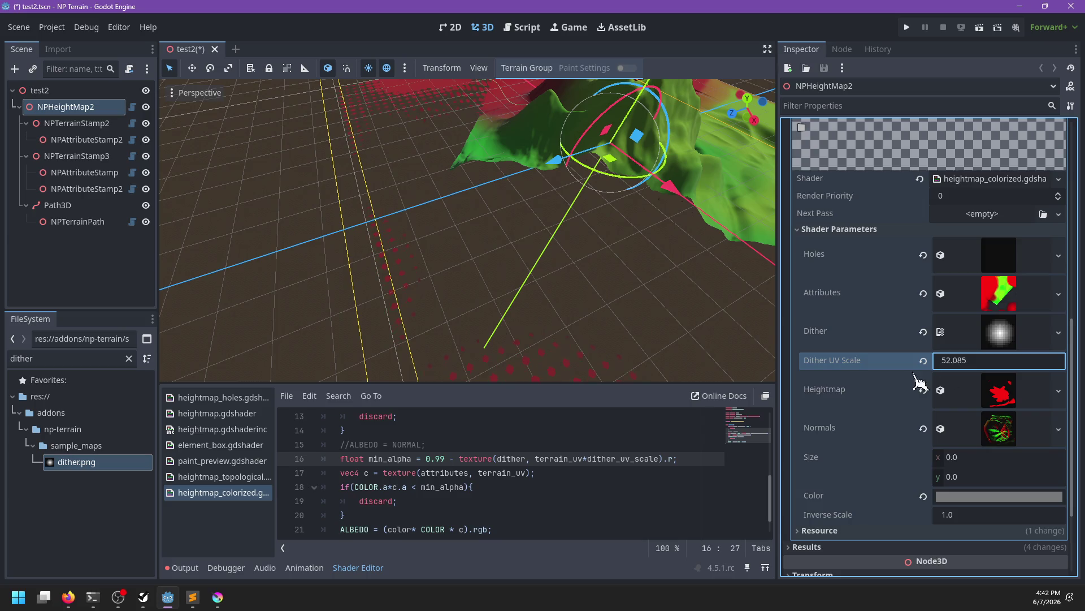
pyautogui.scroll(-2, 923, 368)
pyautogui.moveTo(735, 359)
pyautogui.mouseDown()
pyautogui.moveTo(439, 255)
pyautogui.moveTo(484, 286)
pyautogui.moveTo(625, 213)
pyautogui.moveTo(594, 206)
pyautogui.moveTo(428, 244)
pyautogui.moveTo(628, 262)
pyautogui.moveTo(500, 218)
pyautogui.moveTo(580, 279)
pyautogui.moveTo(429, 305)
pyautogui.mouseUp()
pyautogui.scroll(-3, 438, 254)
pyautogui.scroll(3, 499, 218)
pyautogui.scroll(3, 501, 483)
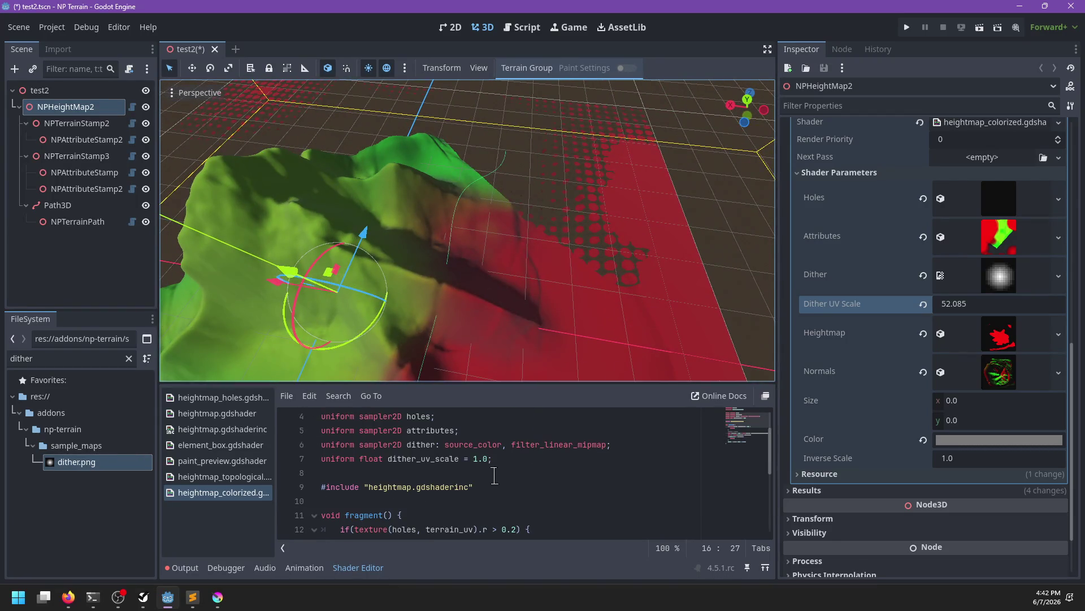
pyautogui.scroll(-3, 518, 479)
# - Replace terrain_uv with VERTEX.xz in the dither lookup on line 16
pyautogui.doubleClick(557, 458)
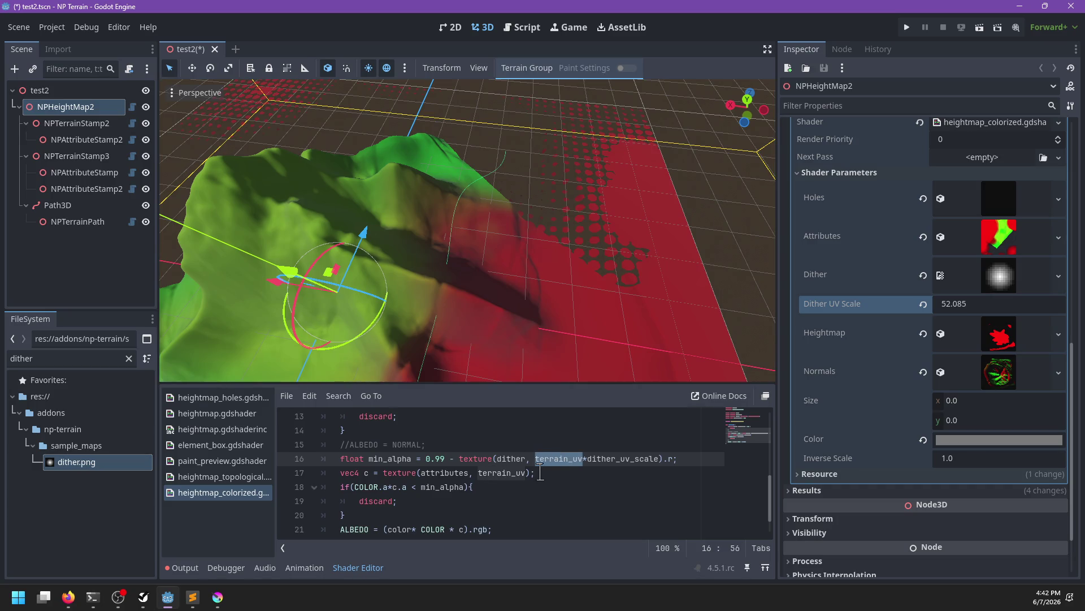
pyautogui.write('W')
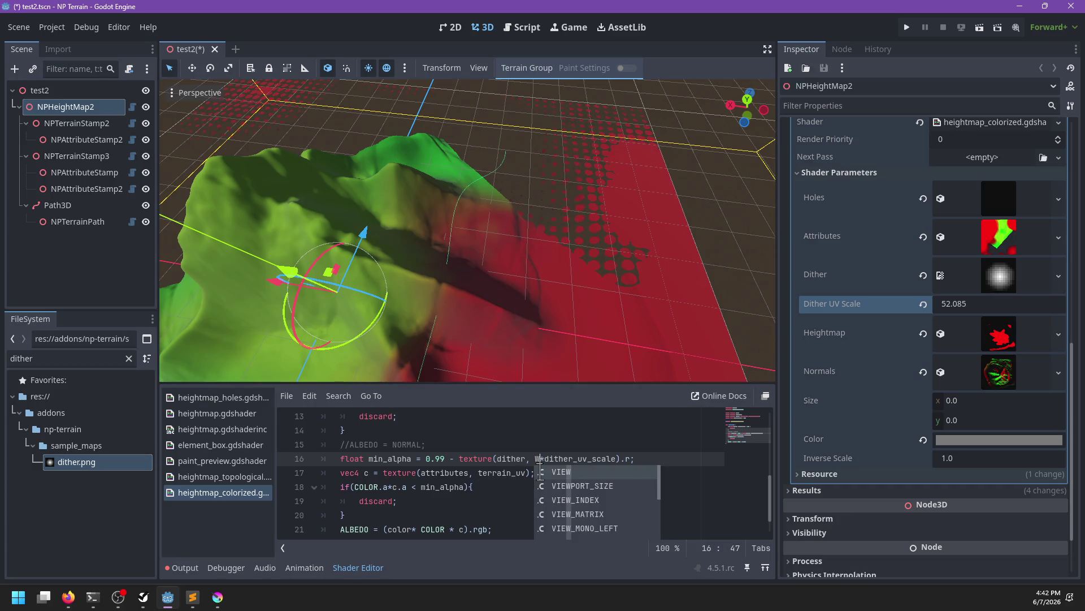
pyautogui.press('BackSpace')
pyautogui.write('VERTEX.xz')
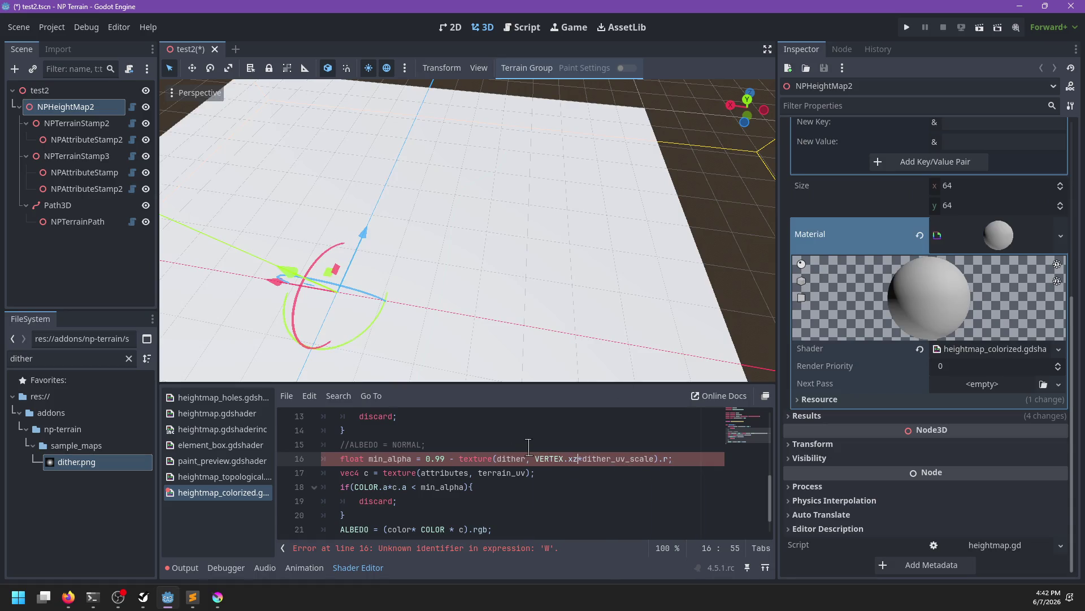
# - Revert Dither UV Scale to its default 1.0 and inspect the world-space dithering
pyautogui.moveTo(624, 296)
pyautogui.mouseDown()
pyautogui.moveTo(649, 339)
pyautogui.moveTo(851, 455)
pyautogui.mouseUp()
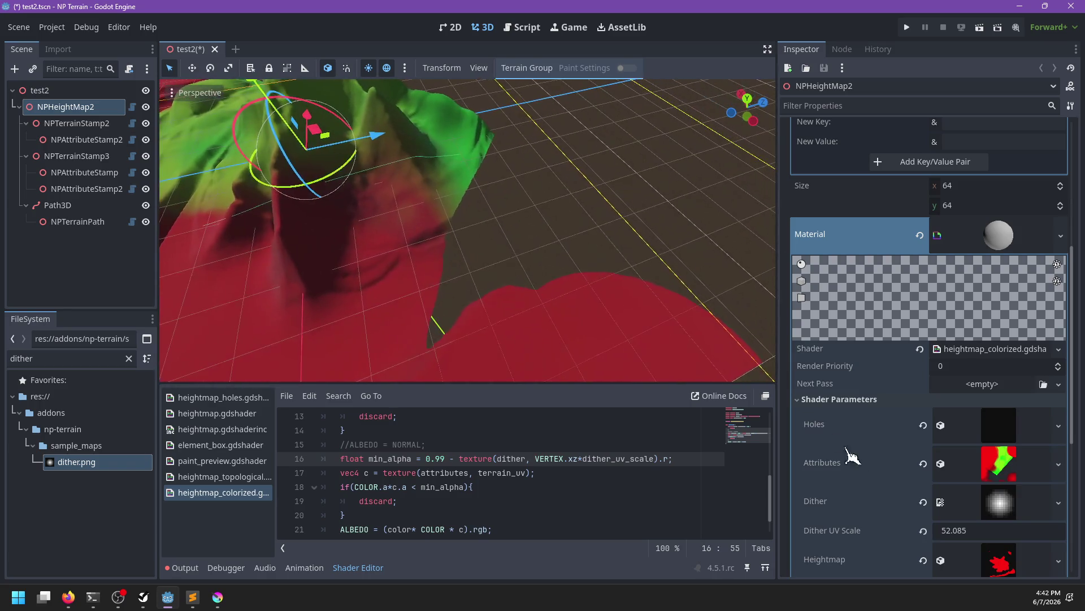
pyautogui.click(923, 531)
pyautogui.scroll(5, 552, 300)
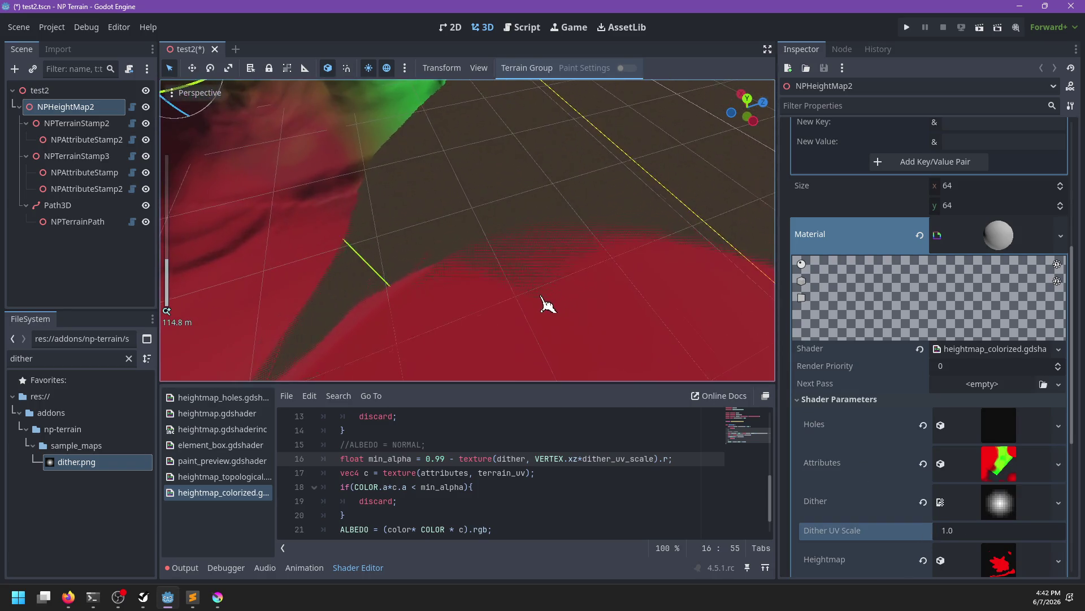
pyautogui.moveTo(548, 305)
pyautogui.mouseDown()
pyautogui.moveTo(516, 308)
pyautogui.moveTo(601, 256)
pyautogui.moveTo(407, 266)
pyautogui.moveTo(440, 281)
pyautogui.moveTo(562, 281)
pyautogui.moveTo(538, 296)
pyautogui.moveTo(695, 334)
pyautogui.moveTo(577, 281)
pyautogui.moveTo(306, 266)
pyautogui.moveTo(506, 281)
pyautogui.moveTo(620, 250)
pyautogui.moveTo(609, 225)
pyautogui.moveTo(356, 286)
pyautogui.moveTo(482, 358)
pyautogui.moveTo(521, 109)
pyautogui.moveTo(501, 384)
pyautogui.moveTo(469, 436)
pyautogui.mouseUp()
pyautogui.scroll(3, 345, 272)
pyautogui.scroll(4, 440, 486)
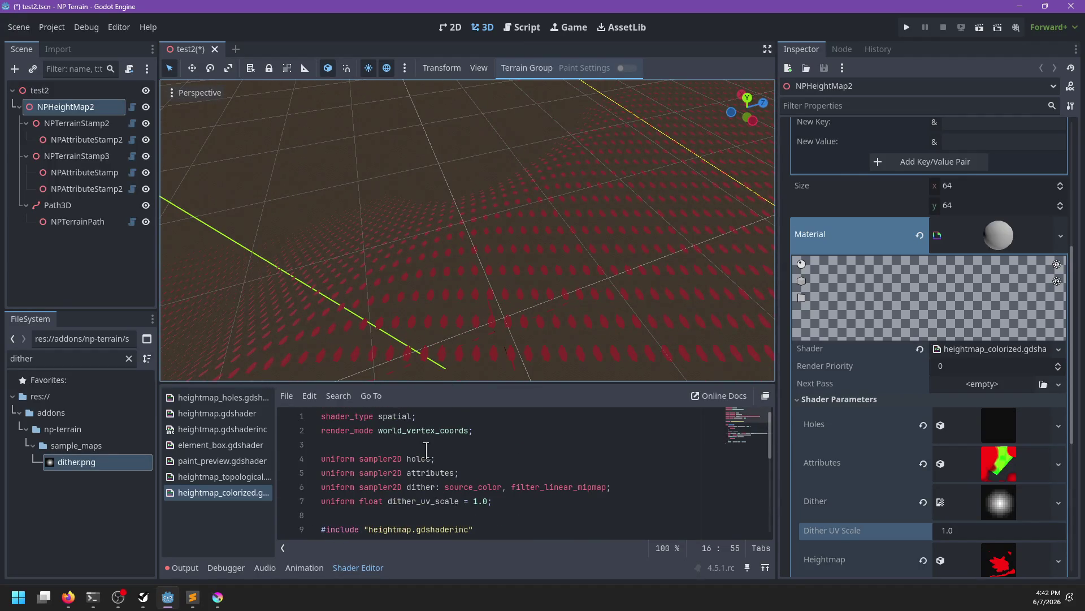
pyautogui.scroll(-4, 434, 475)
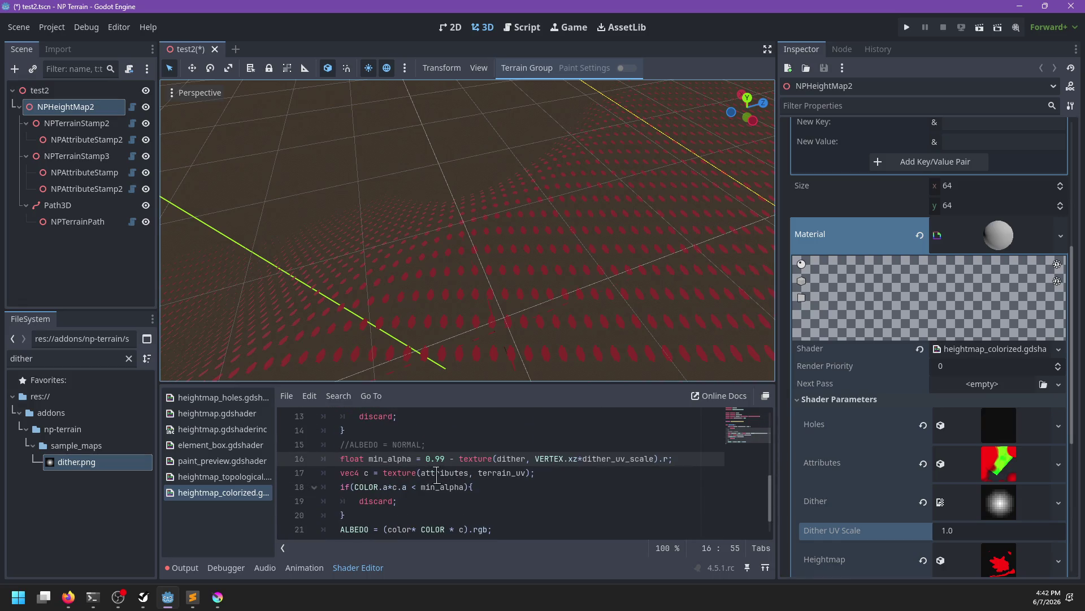
pyautogui.scroll(2, 436, 473)
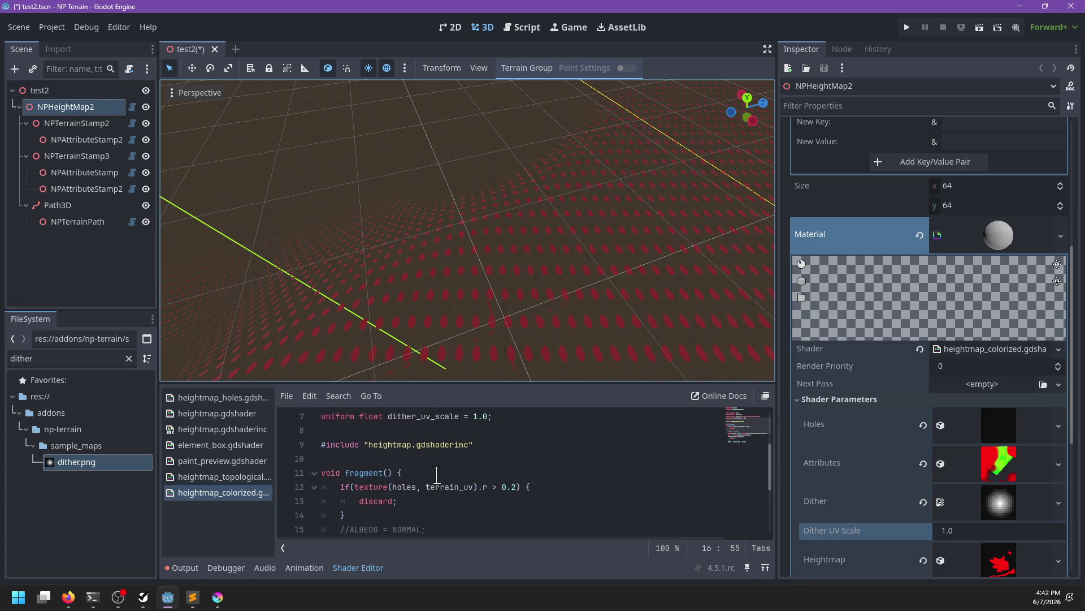
# - In heightmap.gdshaderinc, change the float height varying to a vec3 named world_pos
pyautogui.click(219, 429)
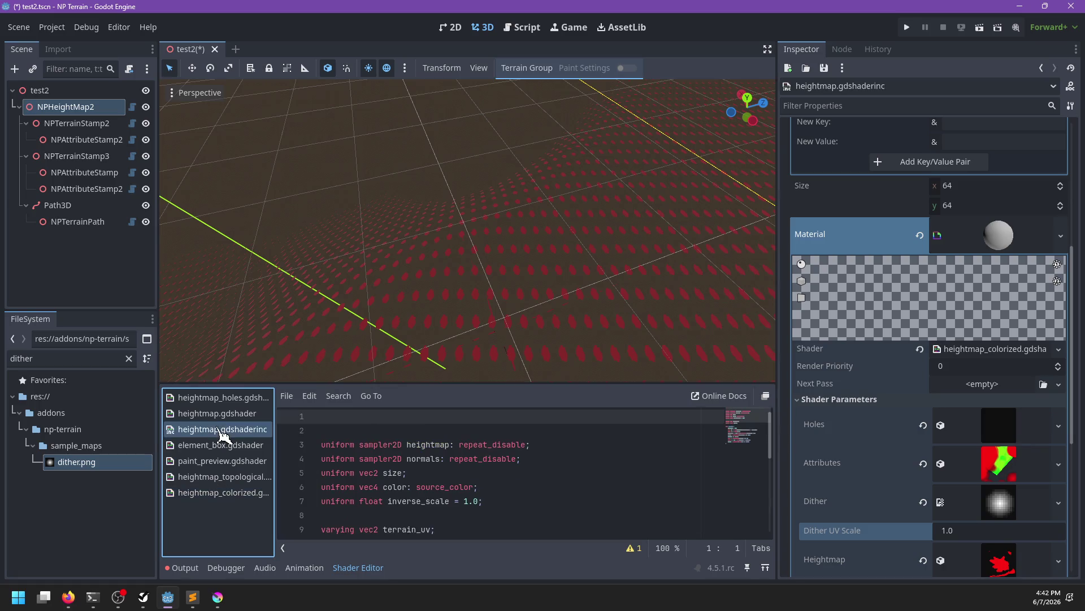
pyautogui.scroll(-2, 453, 461)
pyautogui.click(452, 459)
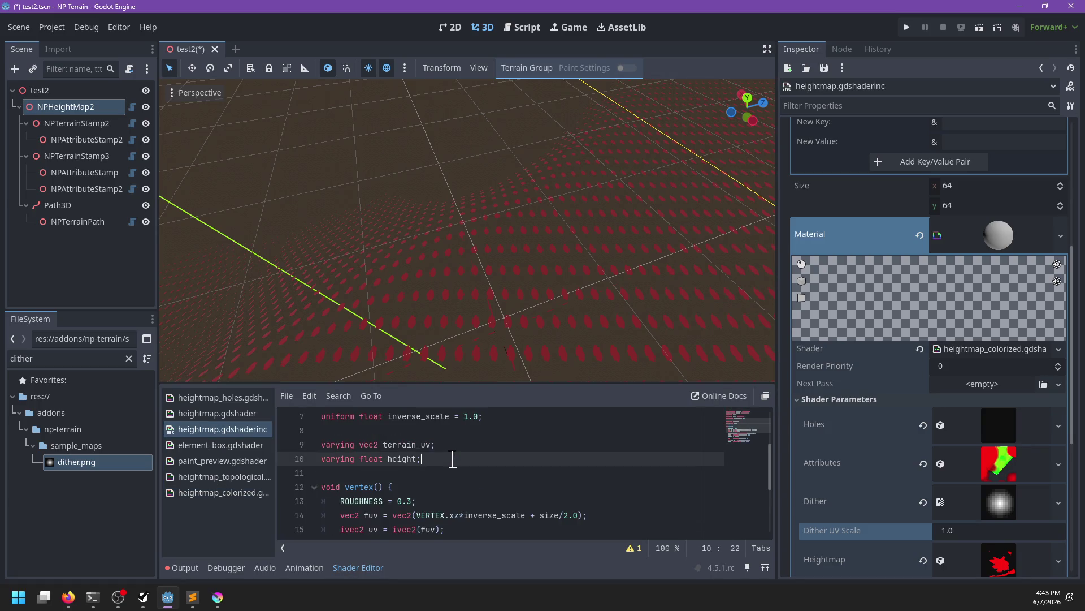
pyautogui.doubleClick(373, 459)
pyautogui.write('vec3')
pyautogui.hotkey('ctrl', 'Right')
pyautogui.hotkey('ctrl', 'BackSpace')
pyautogui.scroll(-2, 419, 470)
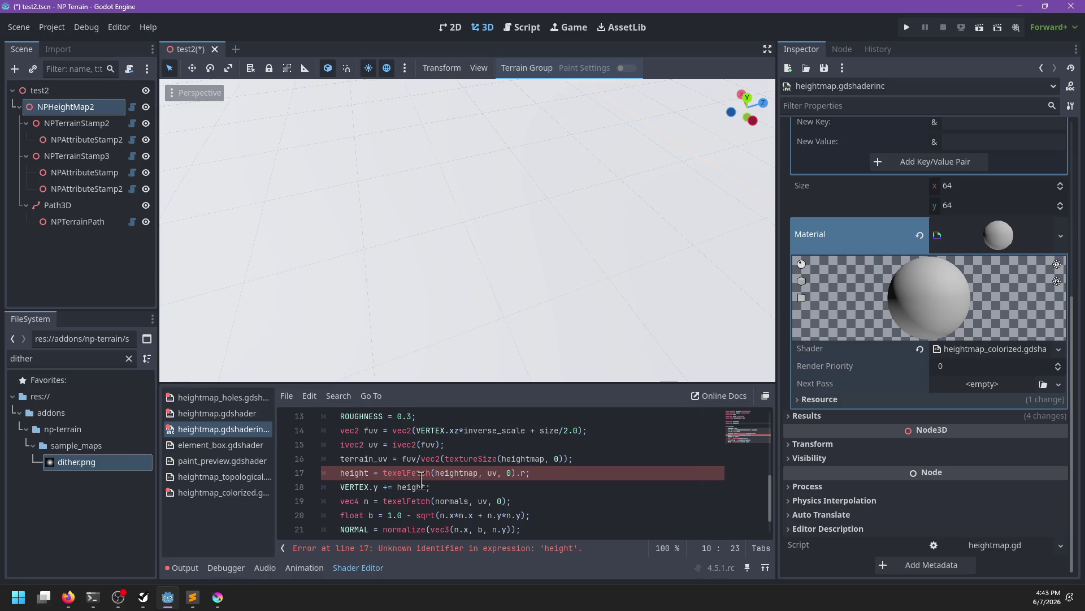
pyautogui.doubleClick(360, 472)
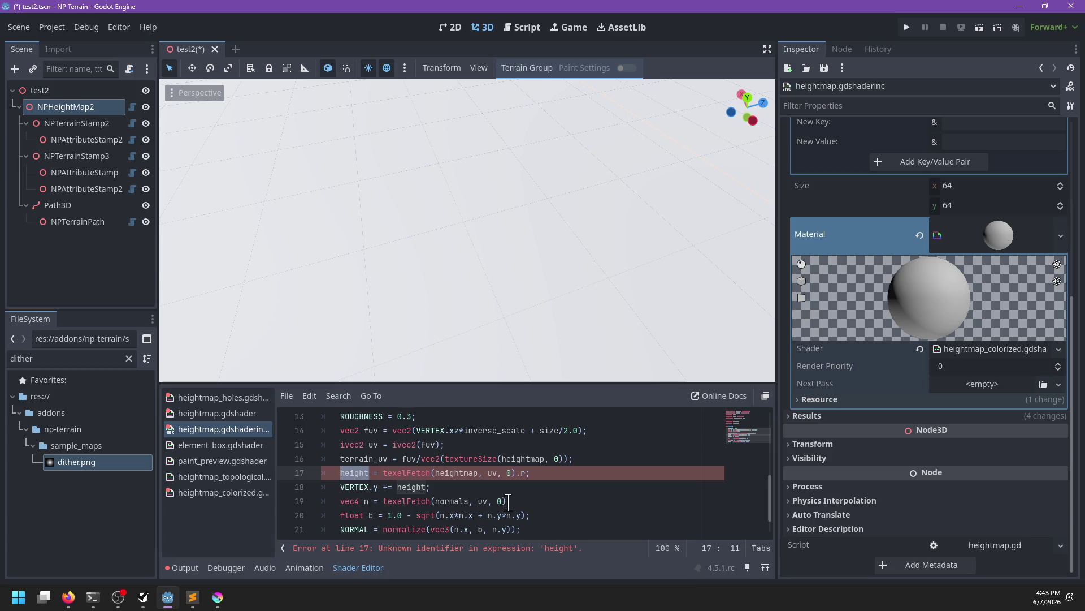
pyautogui.write('world_pos')
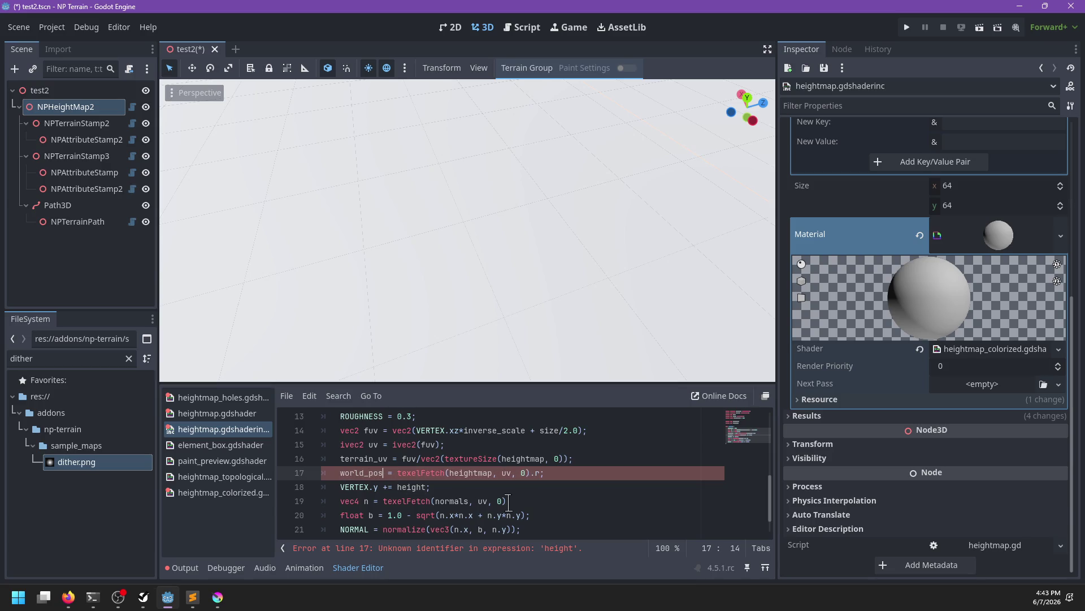
# - Set world_pos = vec3(VERTEX.x, heightmap texel .r, VERTEX.y), raise the vertex by world_pos.y, and save
pyautogui.press('Down')
pyautogui.press('End')
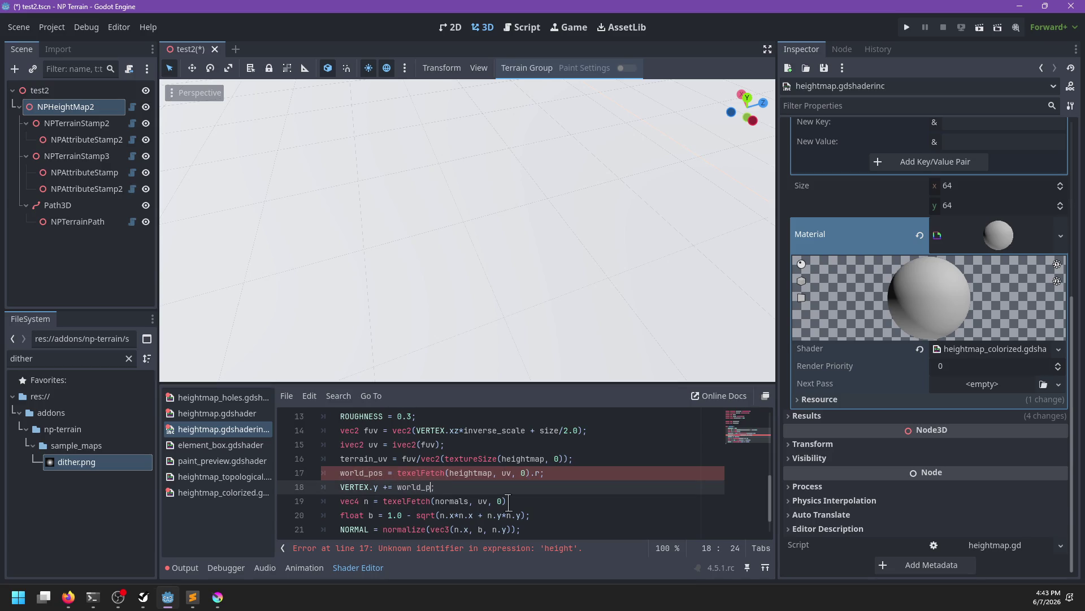
pyautogui.write('os.y')
pyautogui.press('Up')
pyautogui.hotkey('ctrl', 'Right')
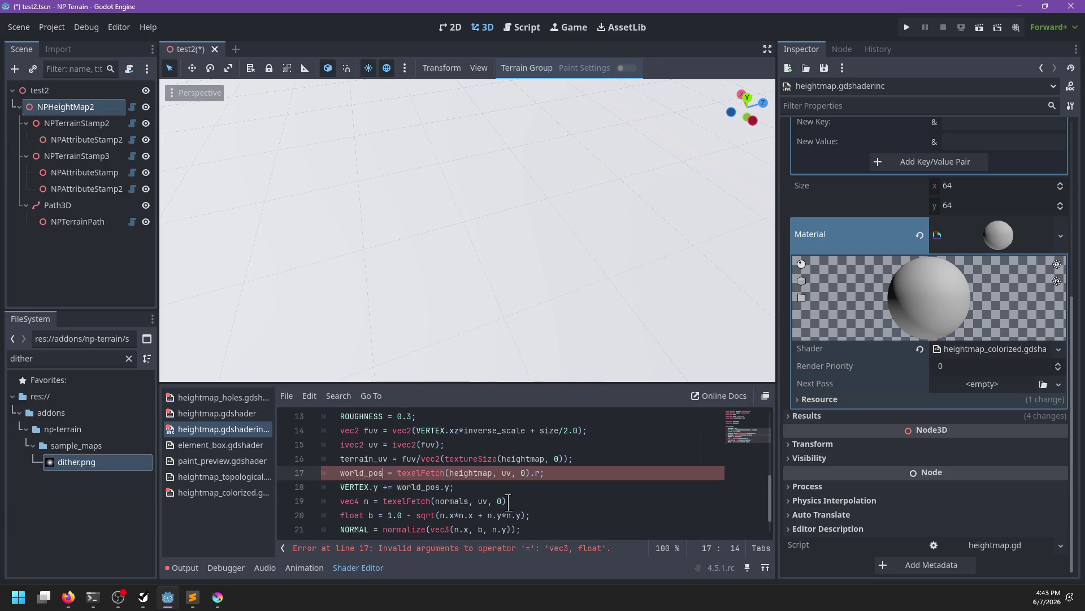
pyautogui.write('Vec3')
pyautogui.press('Return')
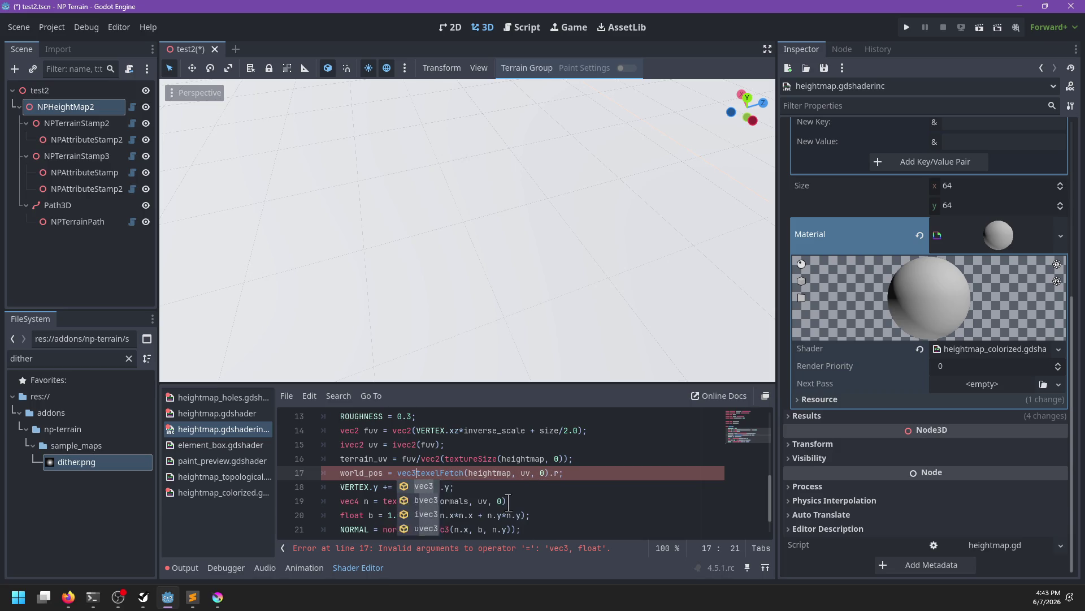
pyautogui.write('VERTE')
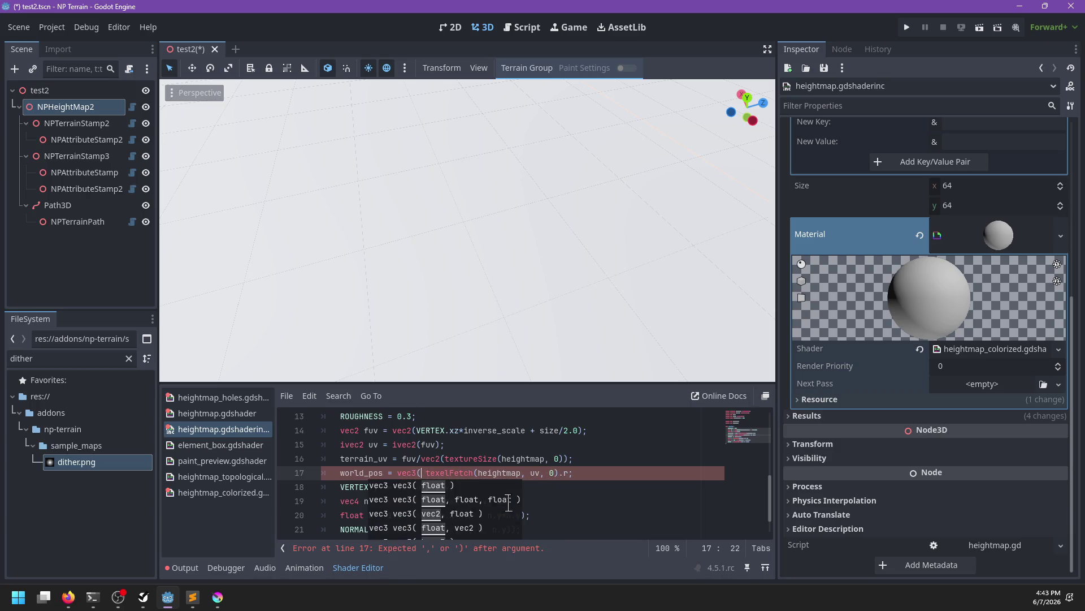
pyautogui.write('X.x,')
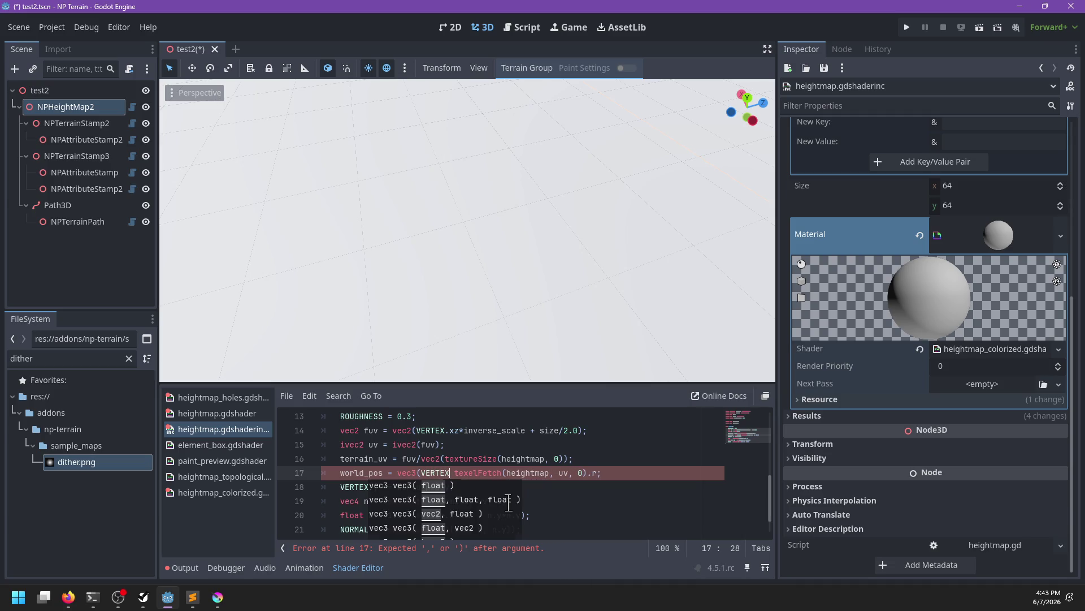
pyautogui.hotkey('ctrl', 'Right')
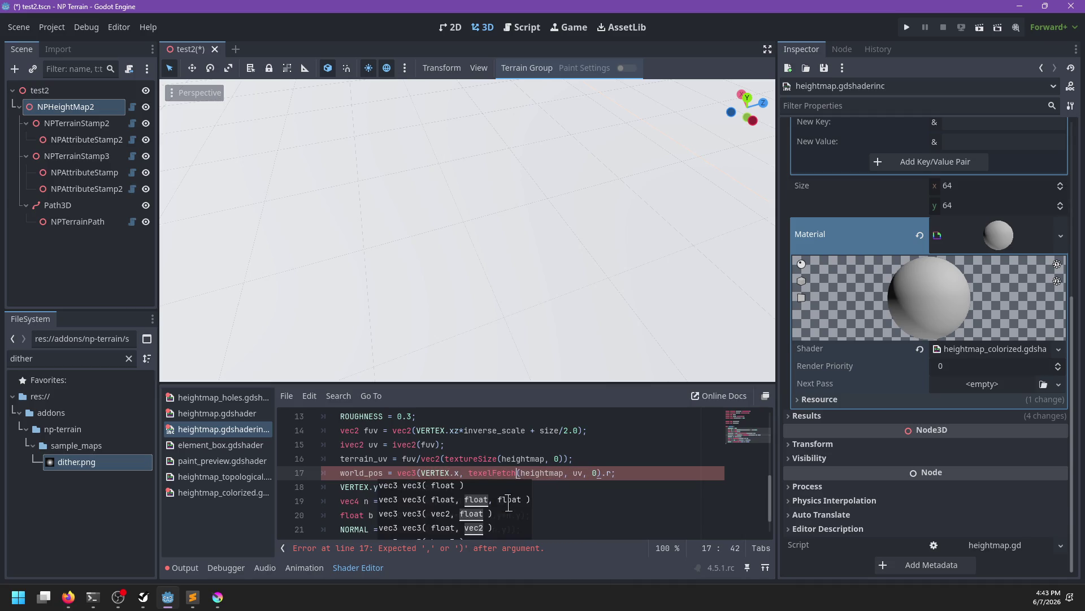
pyautogui.hotkey('ctrl', 'Right')
pyautogui.write('er')
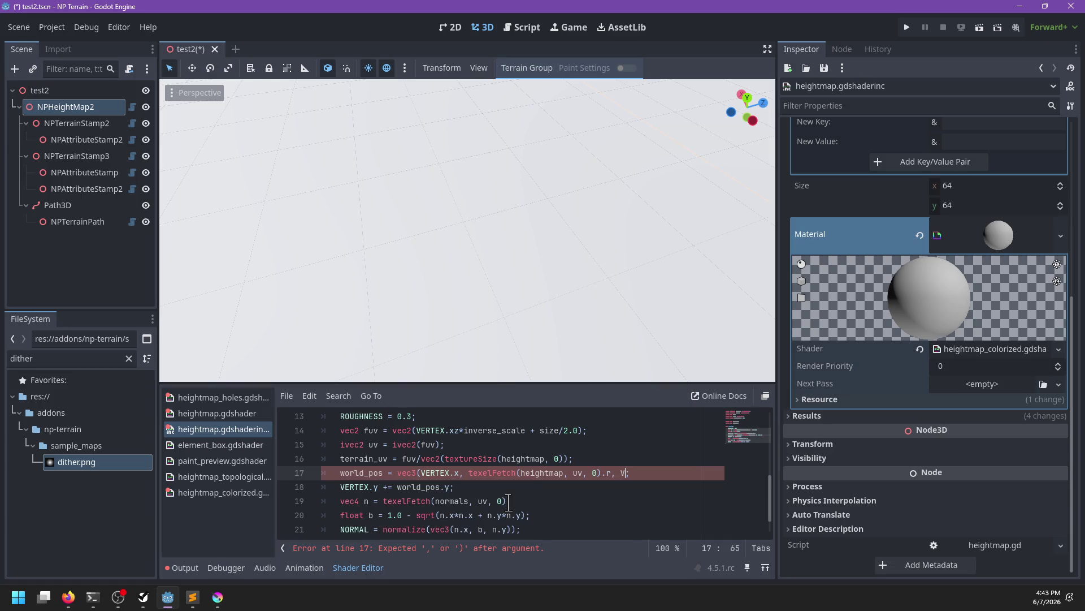
pyautogui.write('TEX')
pyautogui.write('.y)')
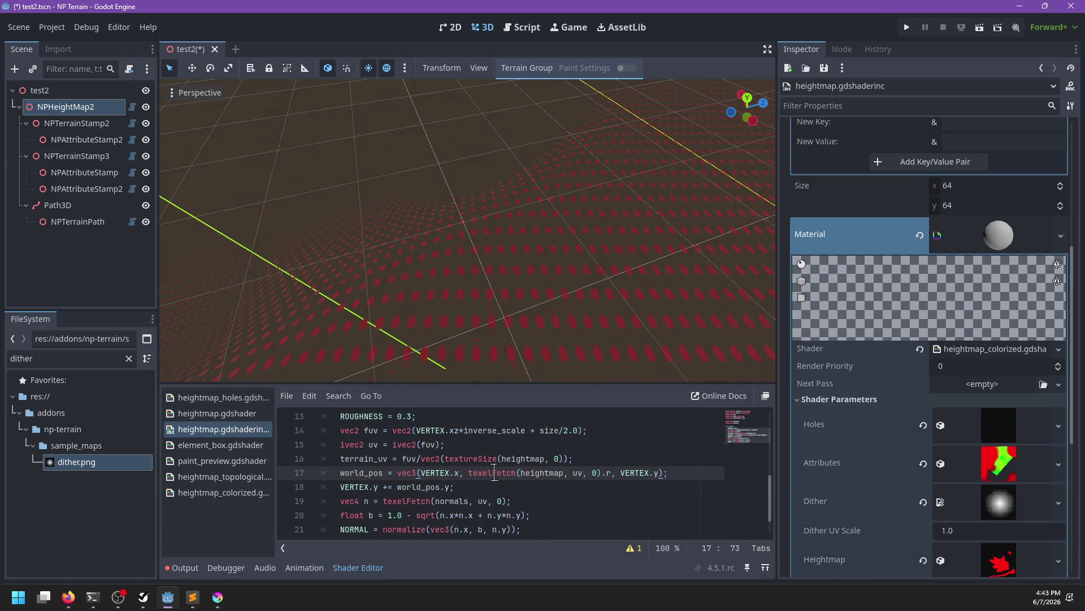
pyautogui.hotkey('ctrl', 's')
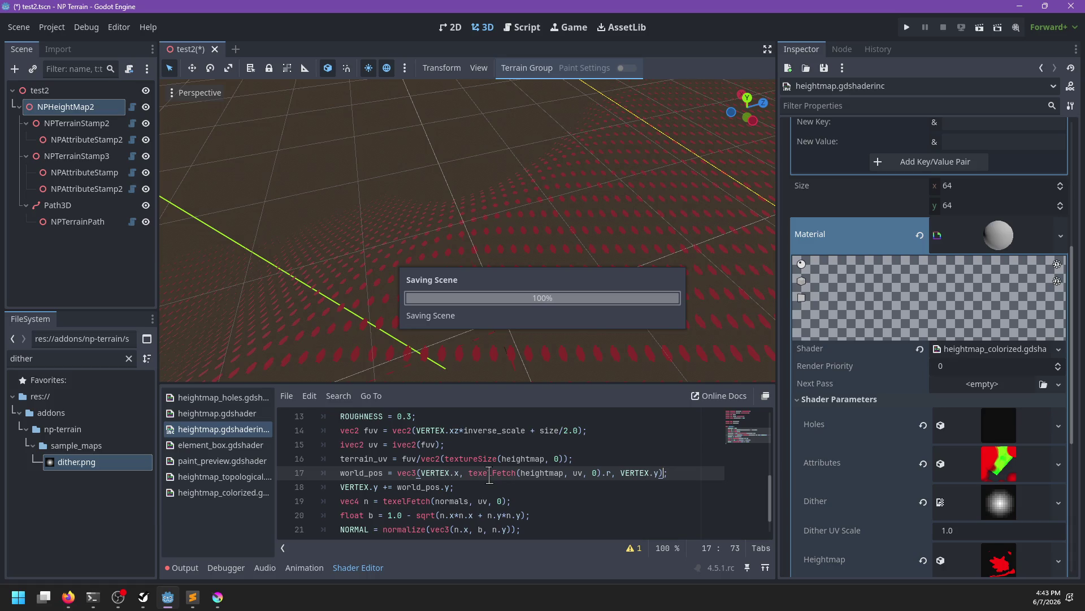
# - Review the heightmap, heightmap_holes and heightmap_topological shaders in turn
pyautogui.scroll(3, 490, 476)
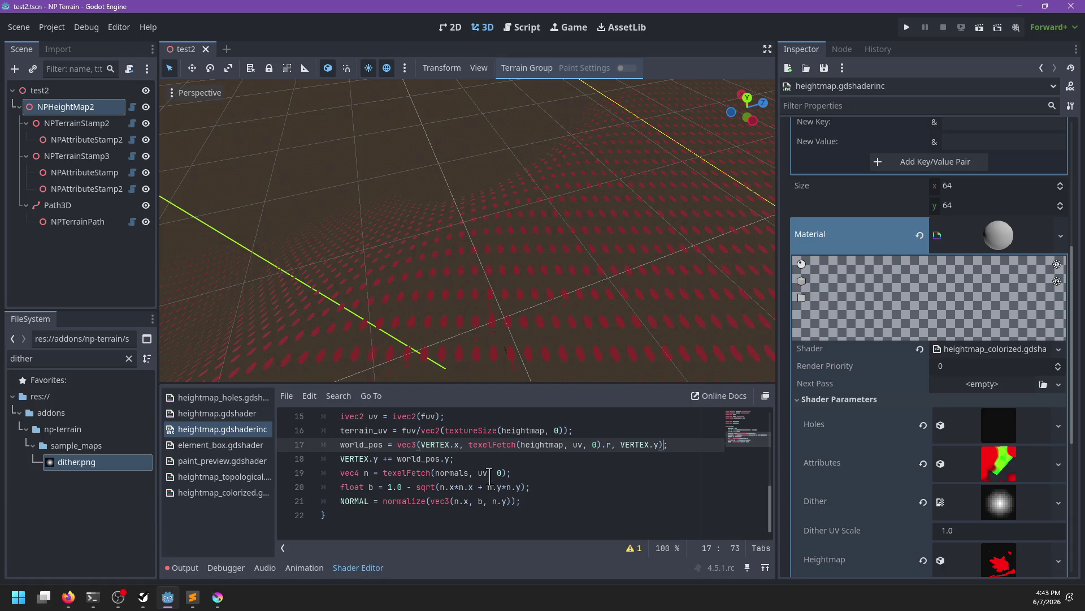
pyautogui.click(221, 417)
pyautogui.scroll(-1, 421, 473)
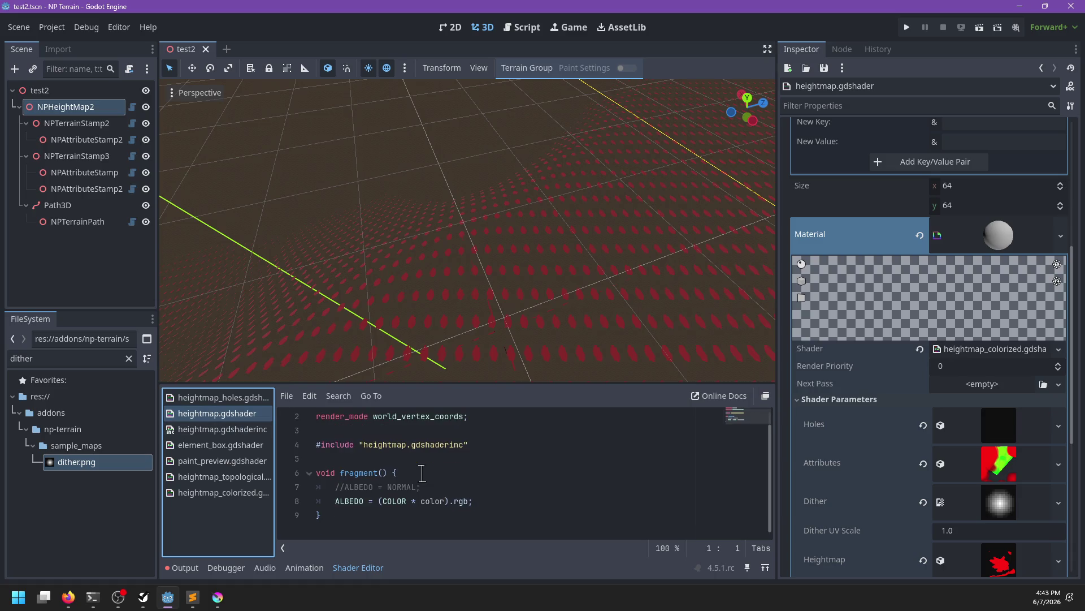
pyautogui.click(221, 398)
pyautogui.scroll(-5, 461, 476)
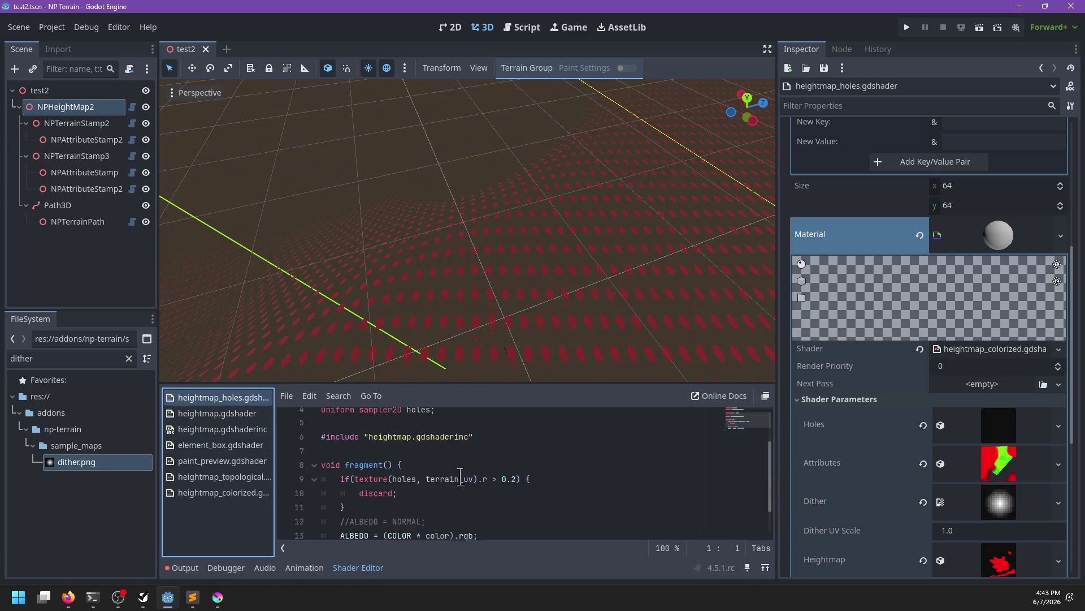
pyautogui.click(220, 476)
pyautogui.scroll(-7, 451, 446)
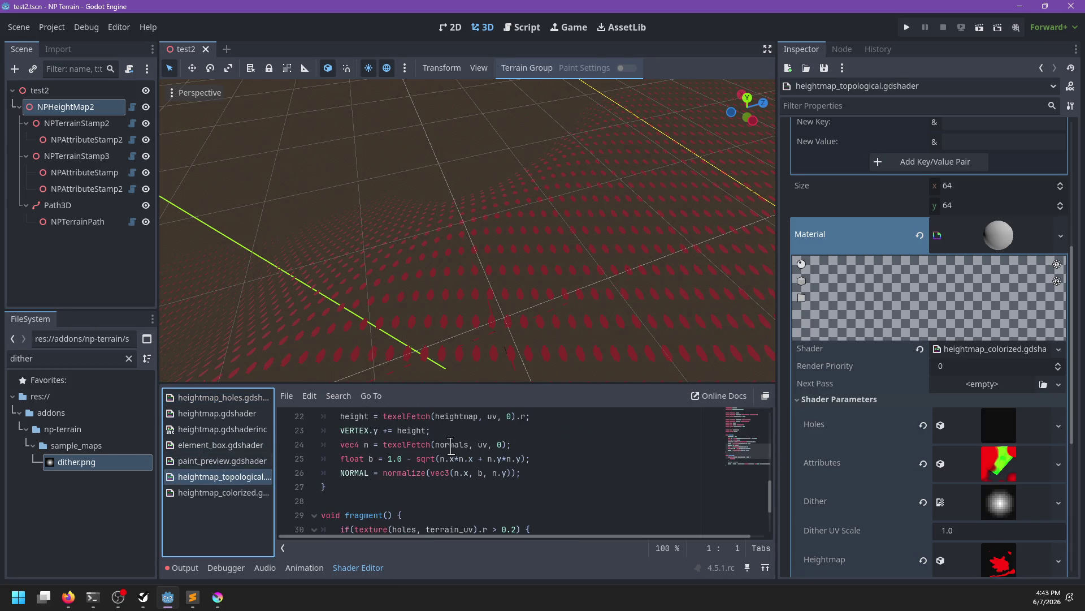
# - Check the topological shader's height usage, then show heightmap_colorized.gdshader's dither discard lines
pyautogui.click(417, 431)
pyautogui.scroll(3, 447, 430)
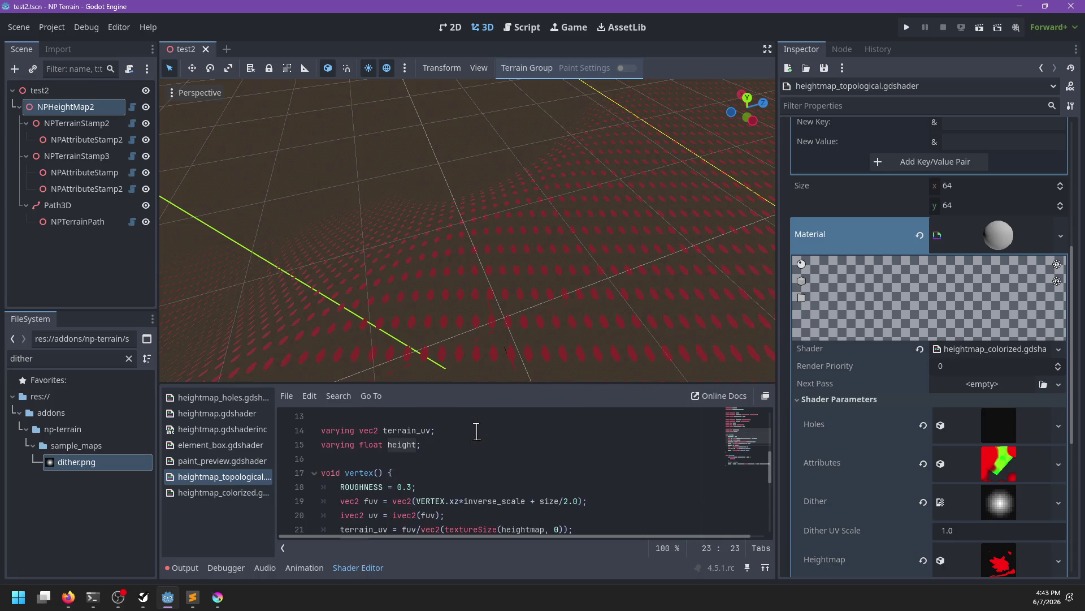
pyautogui.scroll(4, 477, 431)
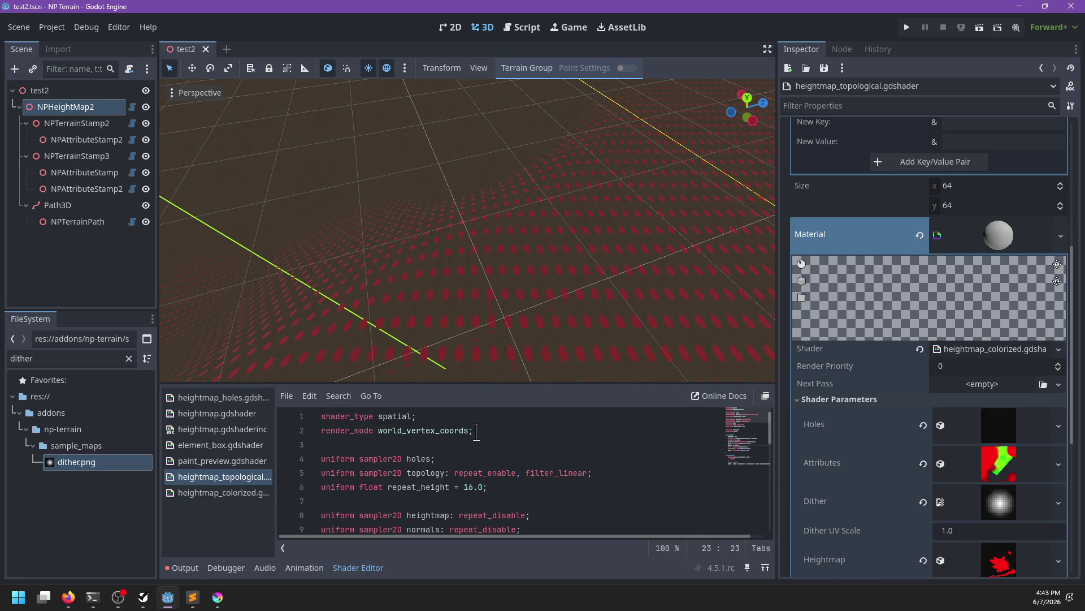
pyautogui.scroll(-5, 455, 452)
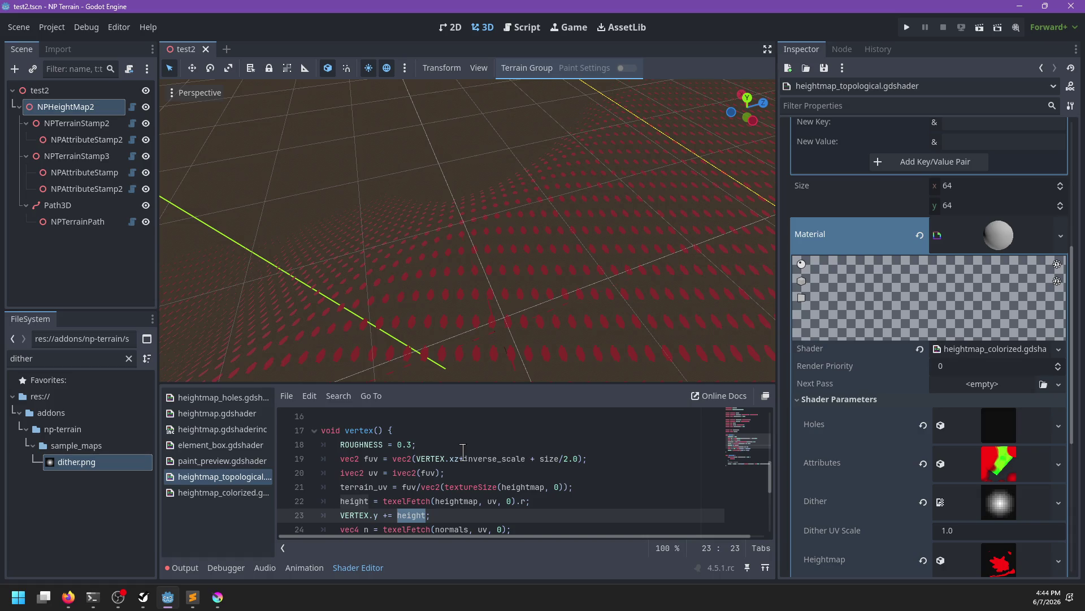
pyautogui.scroll(-1, 463, 452)
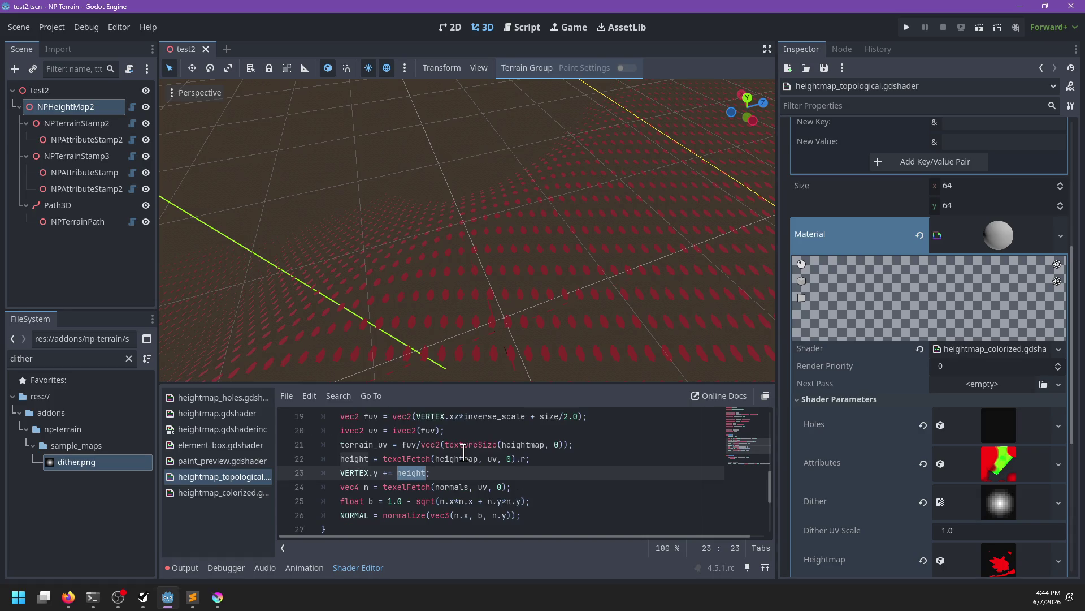
pyautogui.scroll(-3, 463, 452)
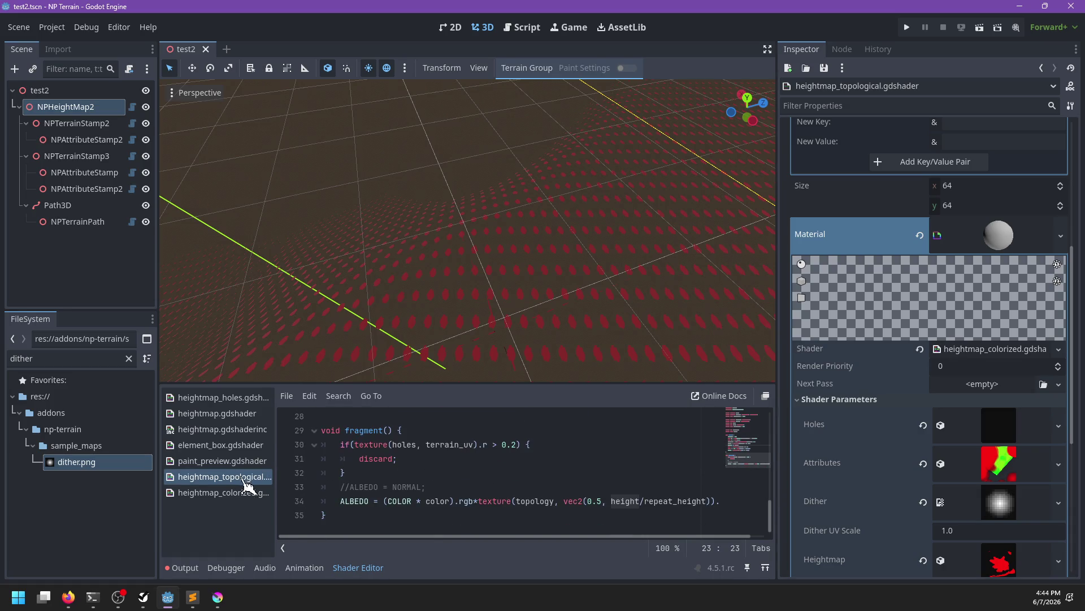
pyautogui.click(225, 493)
pyautogui.scroll(-5, 416, 455)
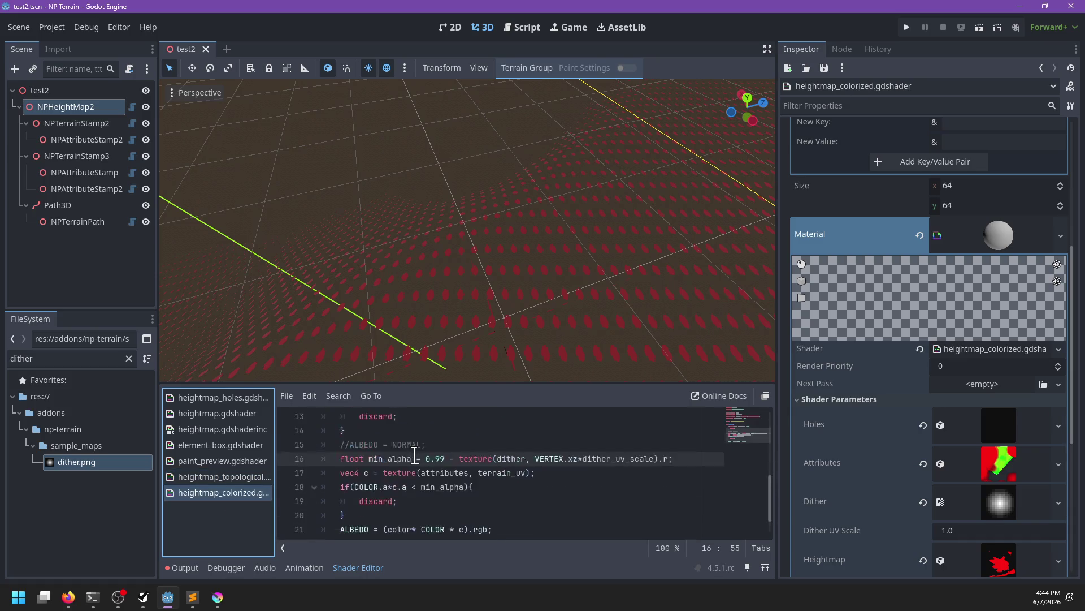
# - Replace VERTEX.xz with world_pos.xz in line 16's dither sampling and save the shader
pyautogui.doubleClick(599, 432)
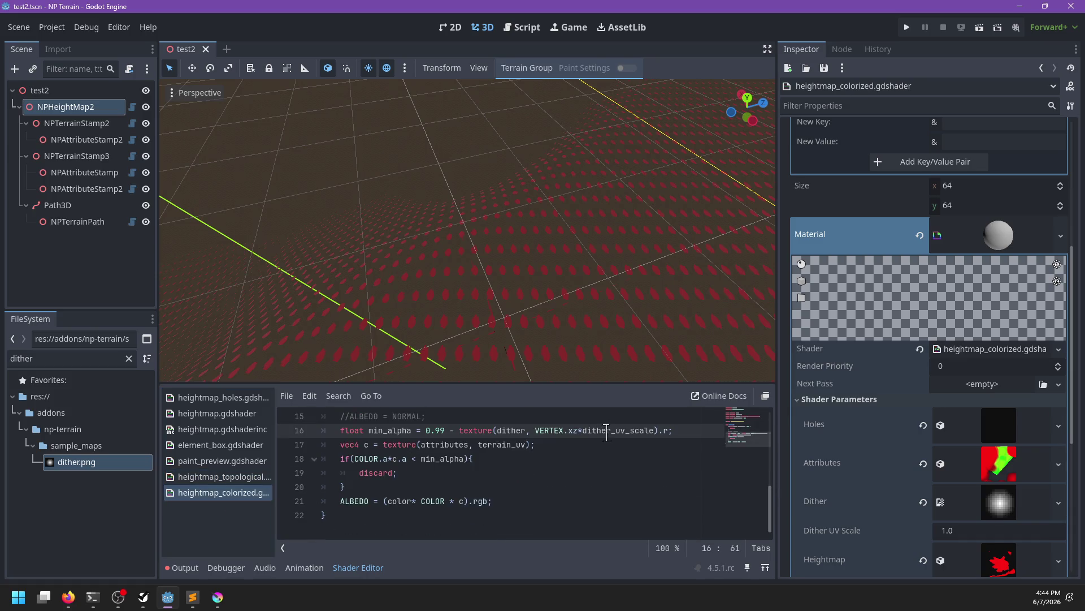
pyautogui.doubleClick(515, 431)
pyautogui.moveTo(538, 431); pyautogui.dragTo(536, 430)
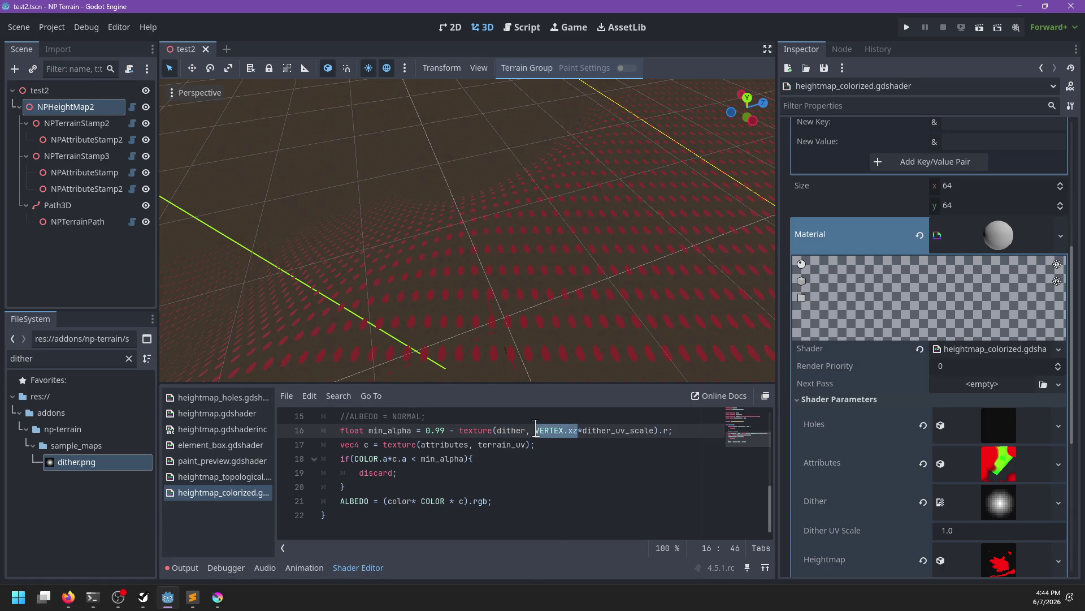
pyautogui.write('world_pos.sz')
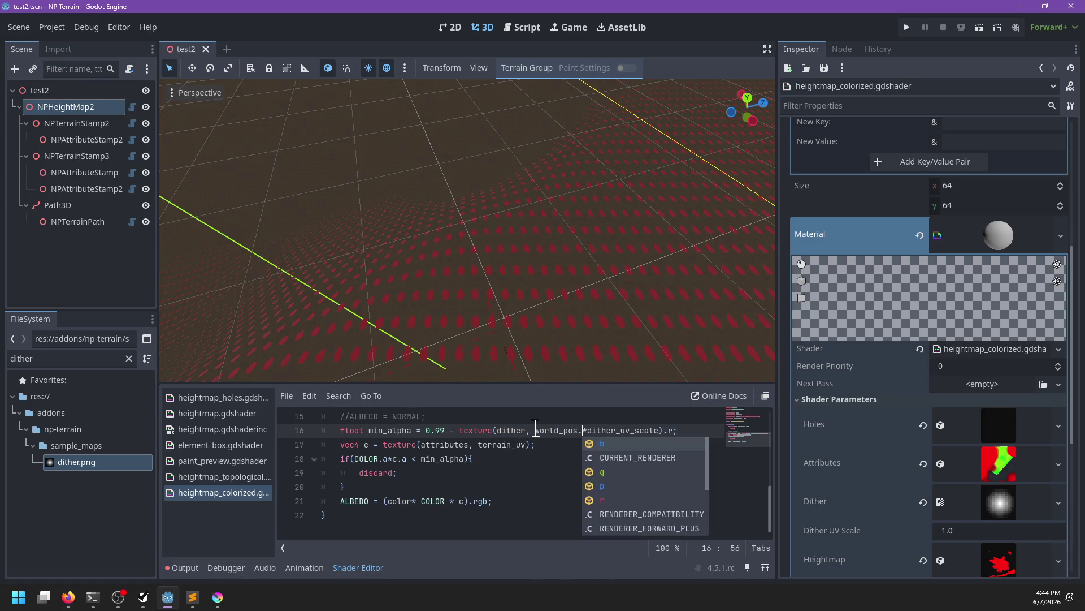
pyautogui.press('BackSpace')
pyautogui.press('BackSpace')
pyautogui.write('xz')
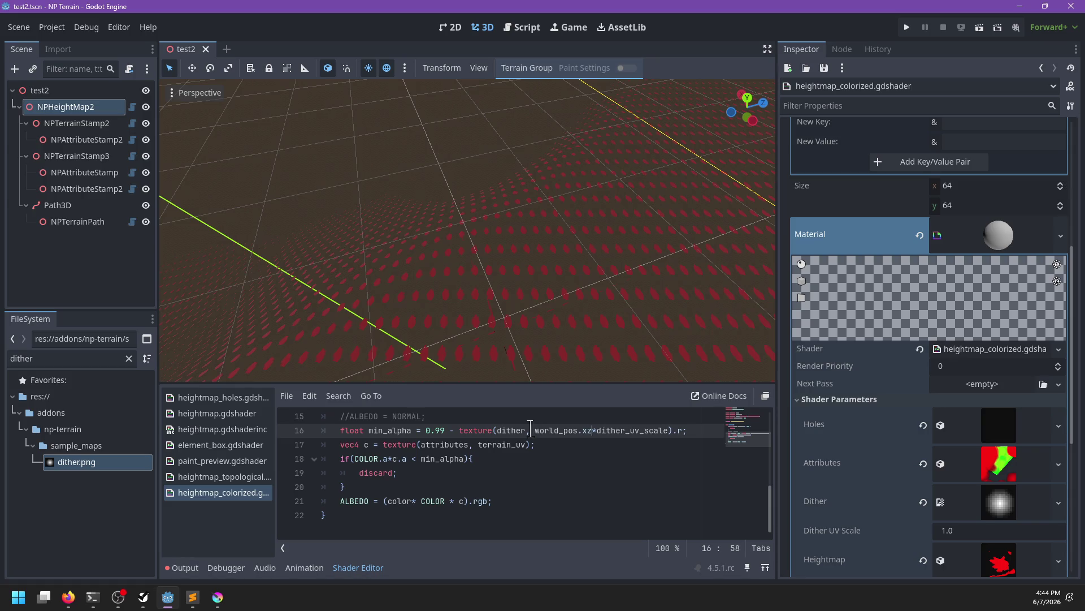
pyautogui.hotkey('ctrl', 's')
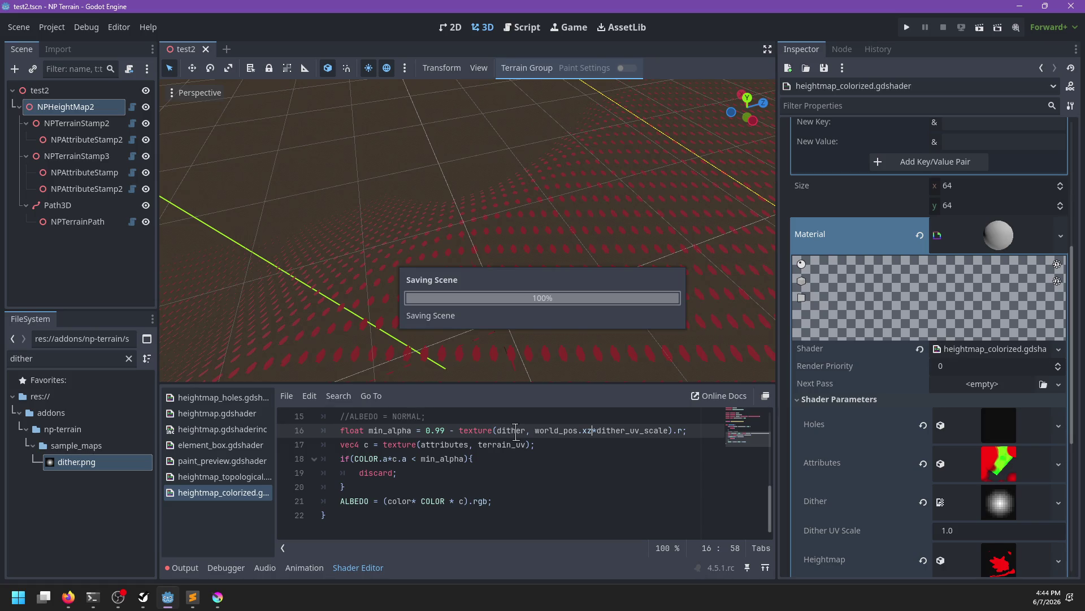
# - Orbit and zoom the 3D viewport to inspect the dithered red terrain patches
pyautogui.moveTo(516, 359)
pyautogui.mouseDown()
pyautogui.moveTo(566, 293)
pyautogui.moveTo(679, 235)
pyautogui.moveTo(346, 252)
pyautogui.moveTo(346, 277)
pyautogui.moveTo(511, 256)
pyautogui.moveTo(527, 271)
pyautogui.moveTo(334, 290)
pyautogui.moveTo(533, 271)
pyautogui.moveTo(576, 286)
pyautogui.moveTo(476, 232)
pyautogui.moveTo(477, 274)
pyautogui.moveTo(456, 272)
pyautogui.moveTo(511, 231)
pyautogui.moveTo(523, 245)
pyautogui.moveTo(463, 228)
pyautogui.moveTo(496, 260)
pyautogui.moveTo(507, 254)
pyautogui.moveTo(395, 252)
pyautogui.moveTo(388, 228)
pyautogui.moveTo(500, 220)
pyautogui.moveTo(486, 235)
pyautogui.moveTo(518, 266)
pyautogui.moveTo(592, 286)
pyautogui.moveTo(526, 287)
pyautogui.moveTo(557, 362)
pyautogui.mouseUp()
pyautogui.scroll(3, 576, 286)
pyautogui.scroll(6, 496, 259)
pyautogui.scroll(1, 591, 442)
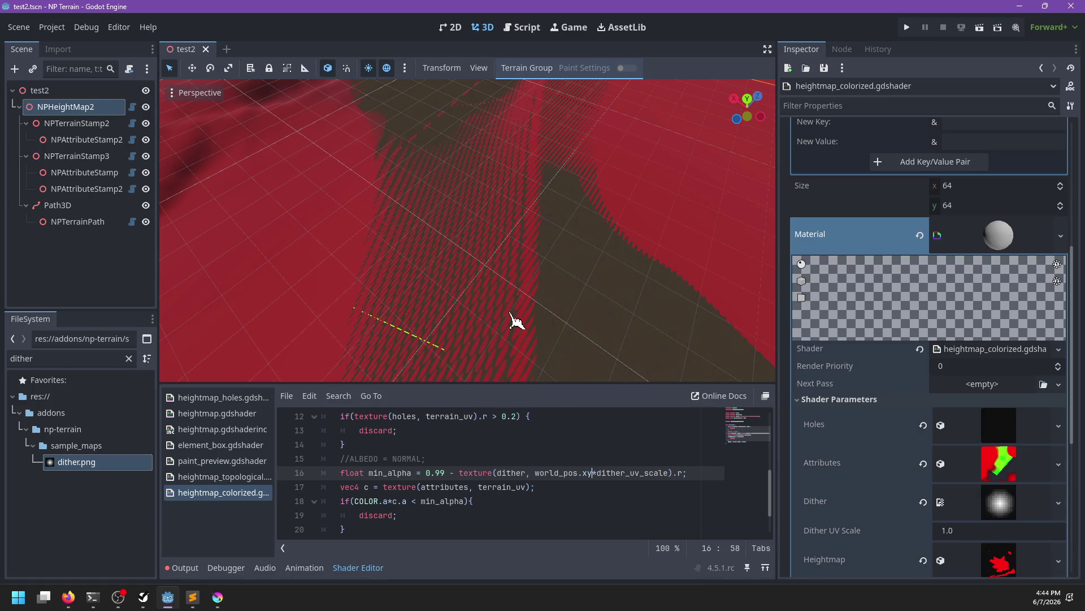
pyautogui.moveTo(514, 317)
pyautogui.mouseDown()
pyautogui.moveTo(548, 330)
pyautogui.moveTo(625, 315)
pyautogui.moveTo(497, 301)
pyautogui.moveTo(485, 314)
pyautogui.mouseUp()
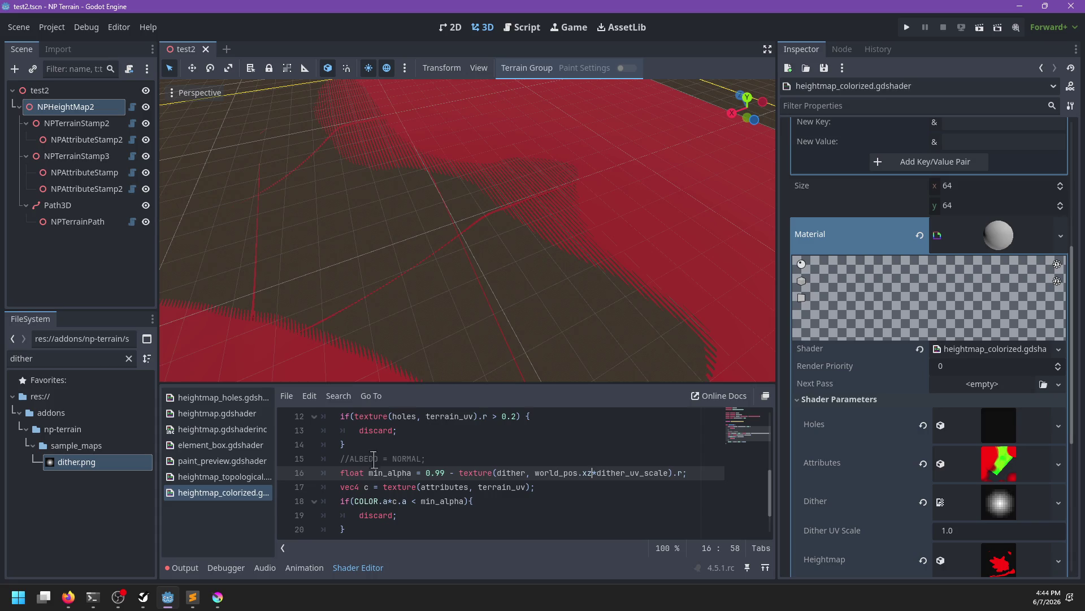
pyautogui.scroll(2, 424, 451)
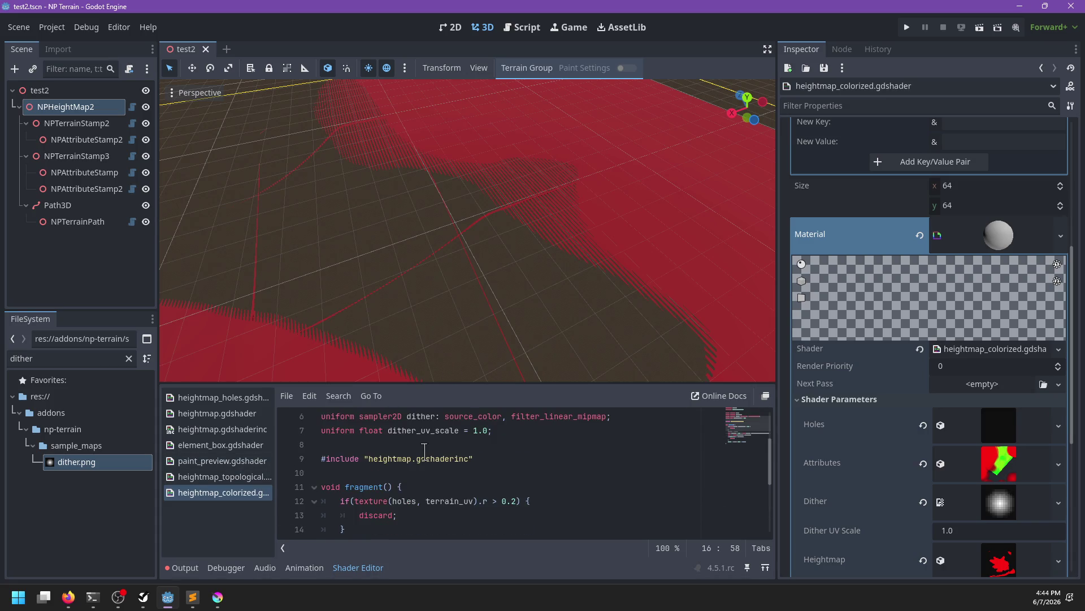
# - Open heightmap_topological.gdshader, then the shared heightmap.gdshaderinc include file
pyautogui.scroll(-2, 424, 450)
pyautogui.click(225, 477)
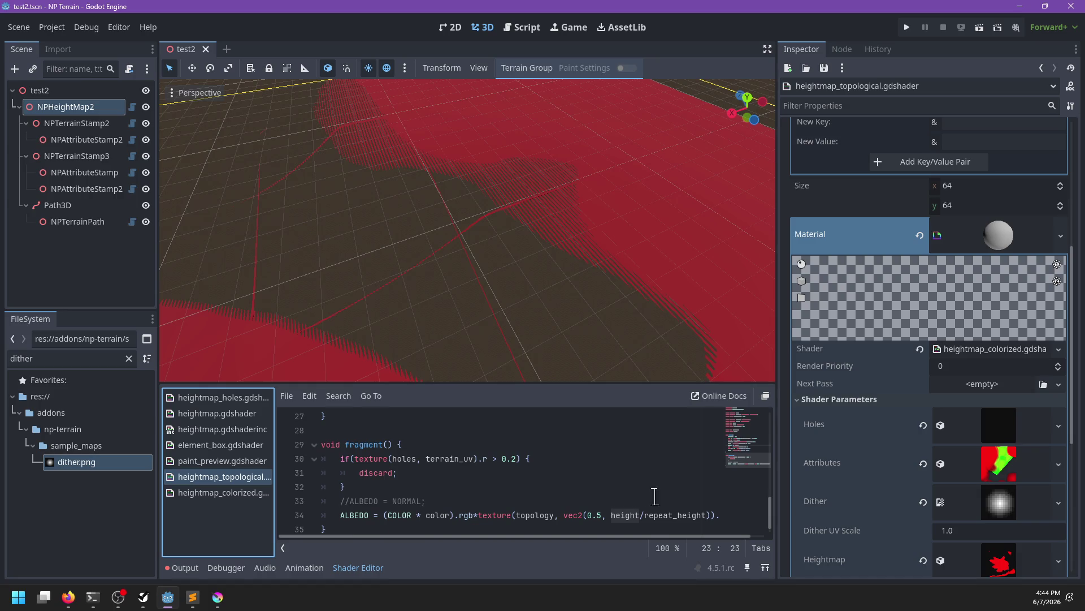
pyautogui.scroll(2, 618, 494)
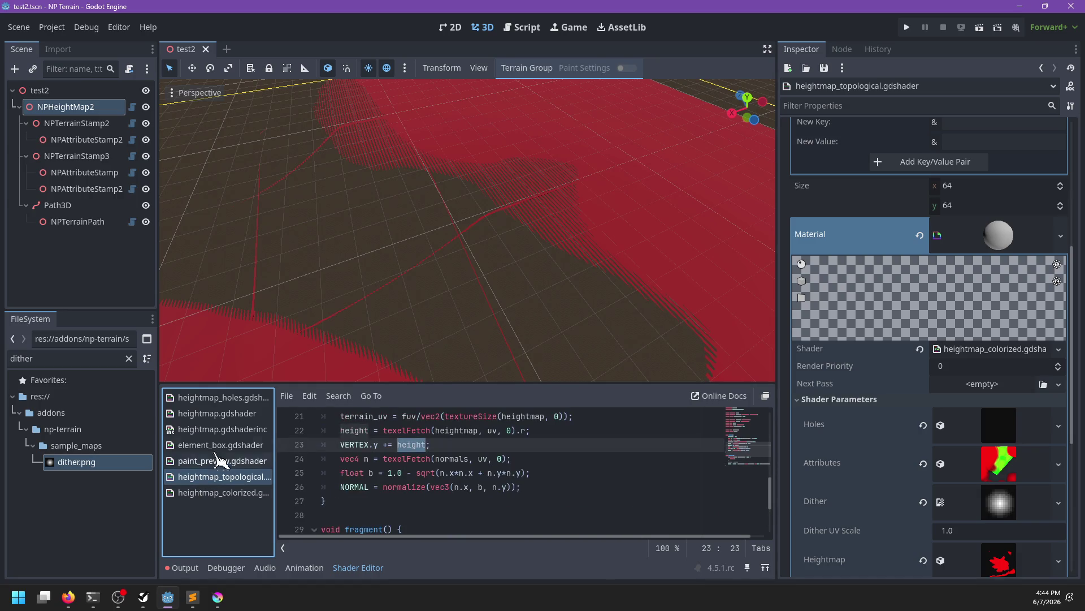
pyautogui.click(222, 429)
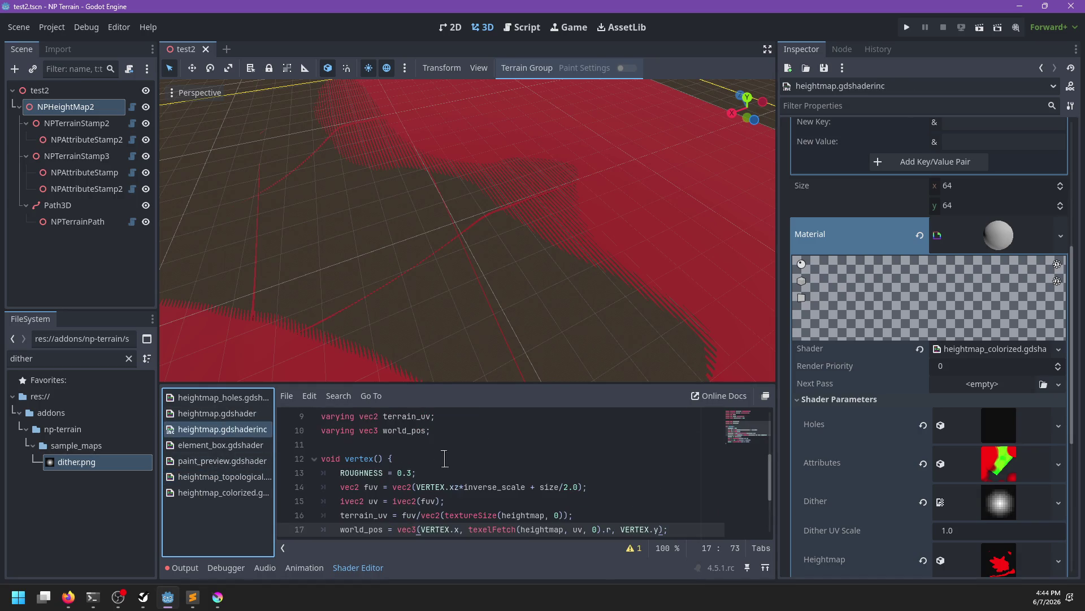
# - Highlight the world_pos declaration, the VERTEX usages on line 14, and the world_pos assignment on line 17
pyautogui.doubleClick(407, 430)
pyautogui.scroll(-1, 521, 457)
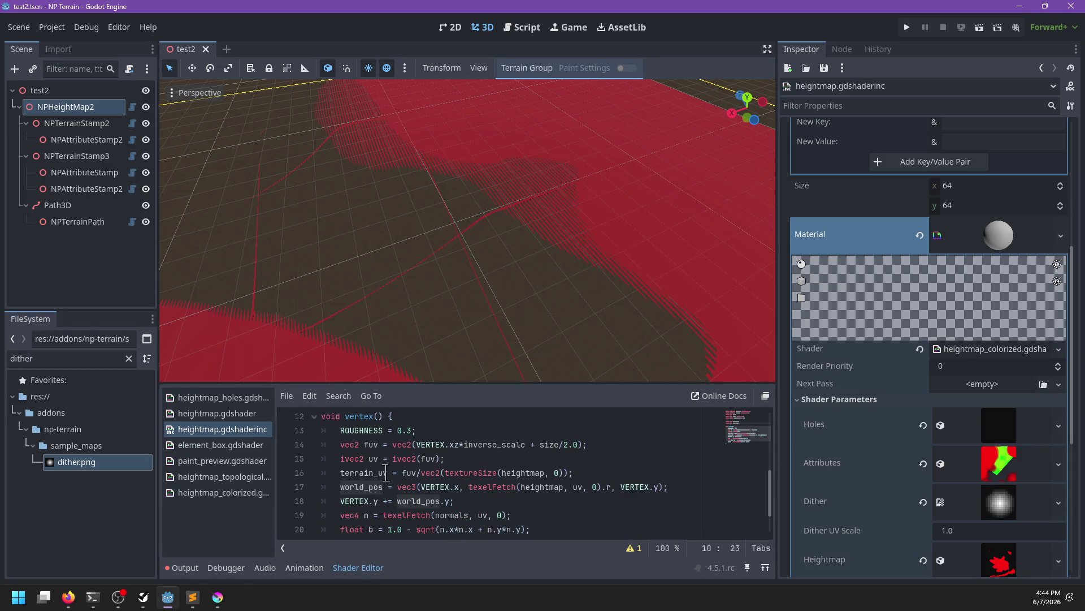
pyautogui.scroll(4, 421, 446)
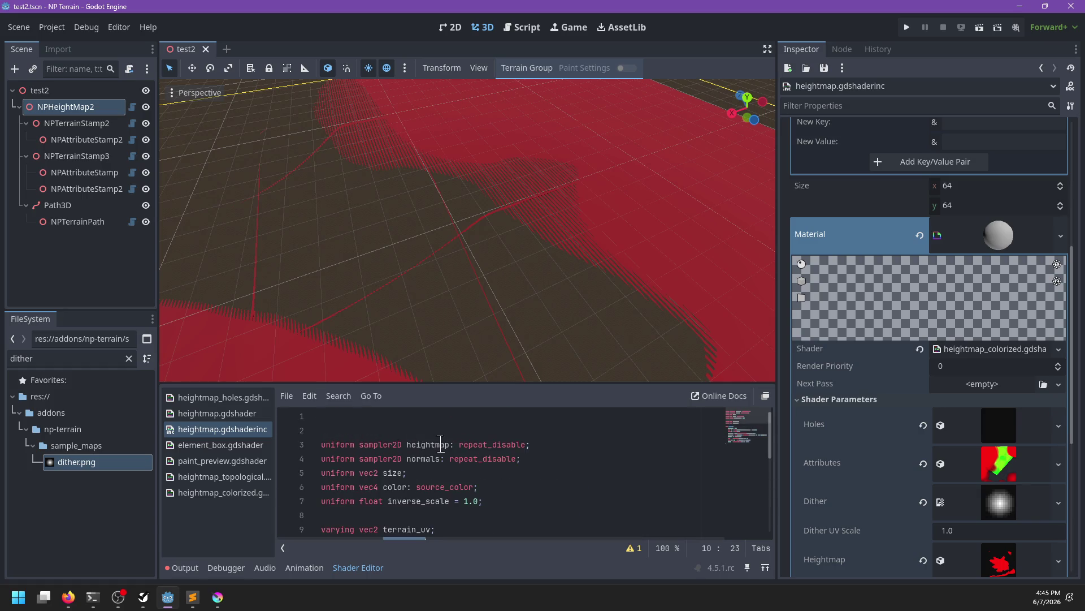
pyautogui.scroll(-2, 447, 446)
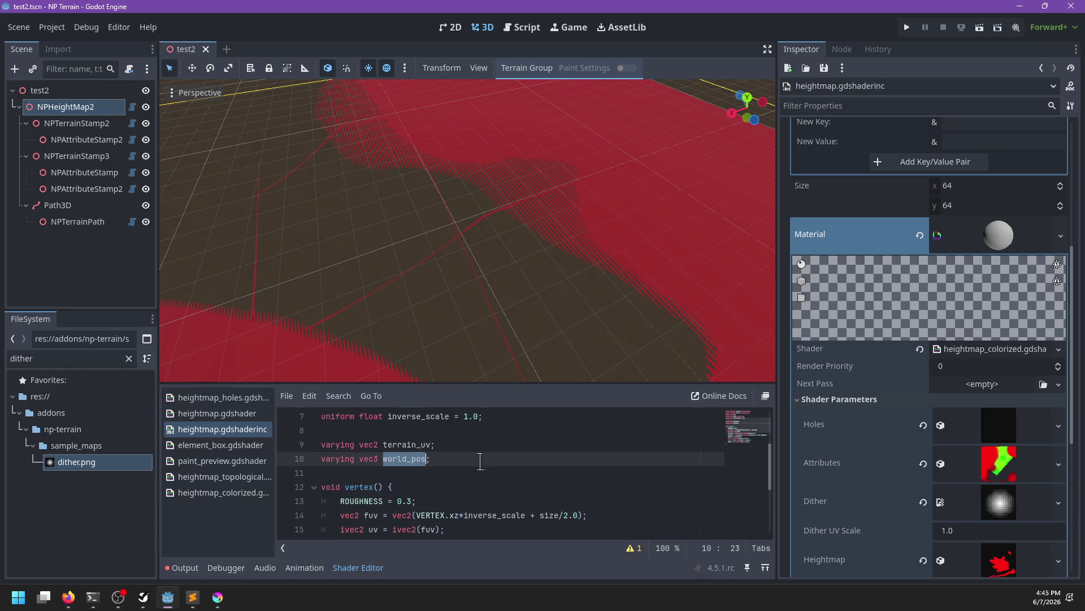
pyautogui.scroll(-1, 480, 461)
pyautogui.doubleClick(429, 473)
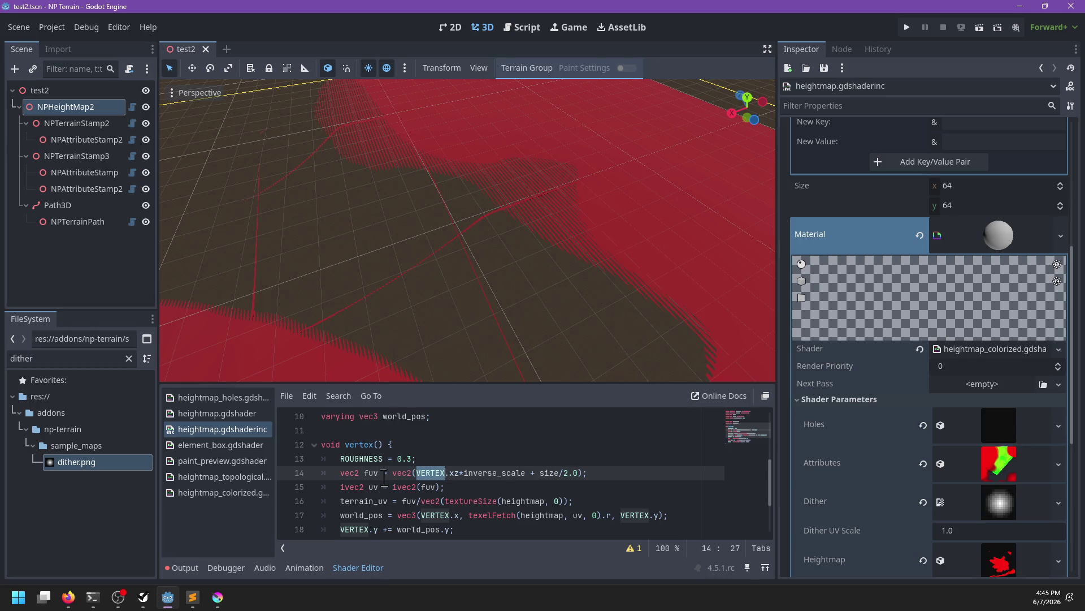
pyautogui.scroll(-2, 385, 478)
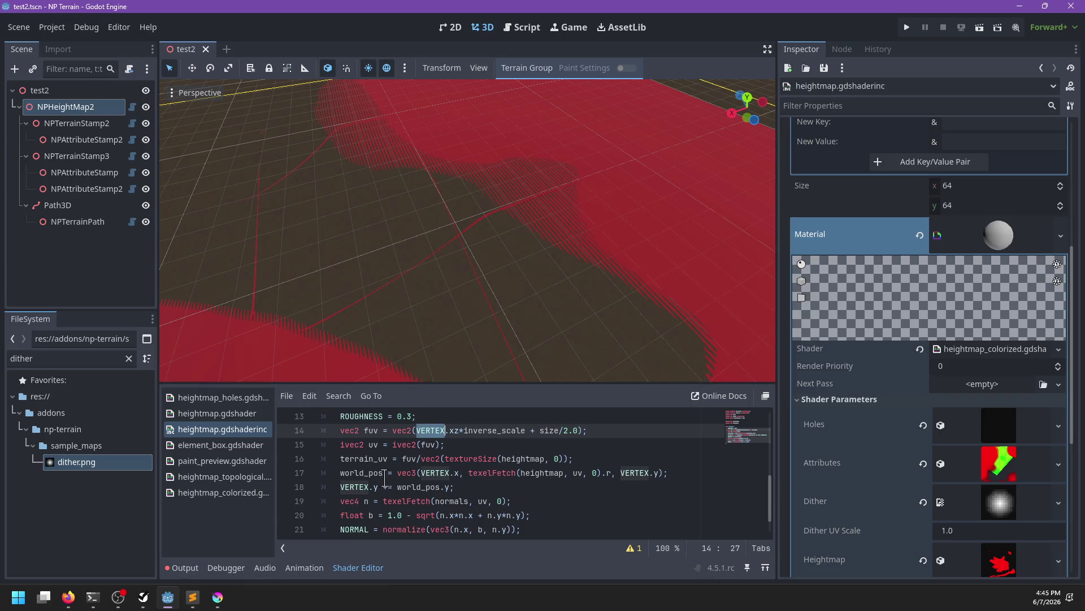
pyautogui.doubleClick(368, 472)
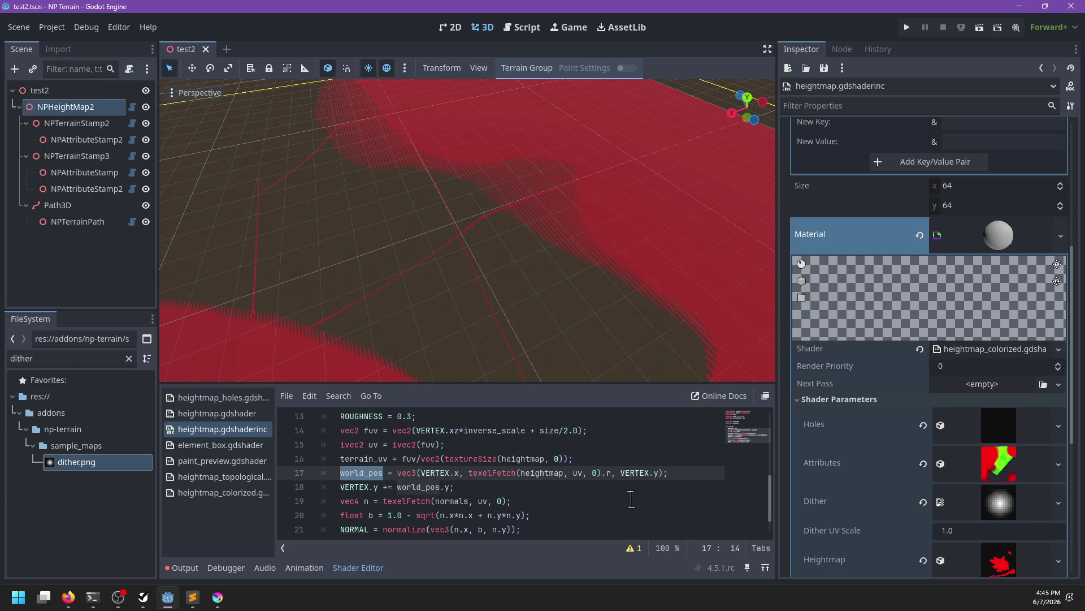
# - Change VERTEX.y to VERTEX.z in line 17's world_pos assignment and save the include
pyautogui.click(662, 473)
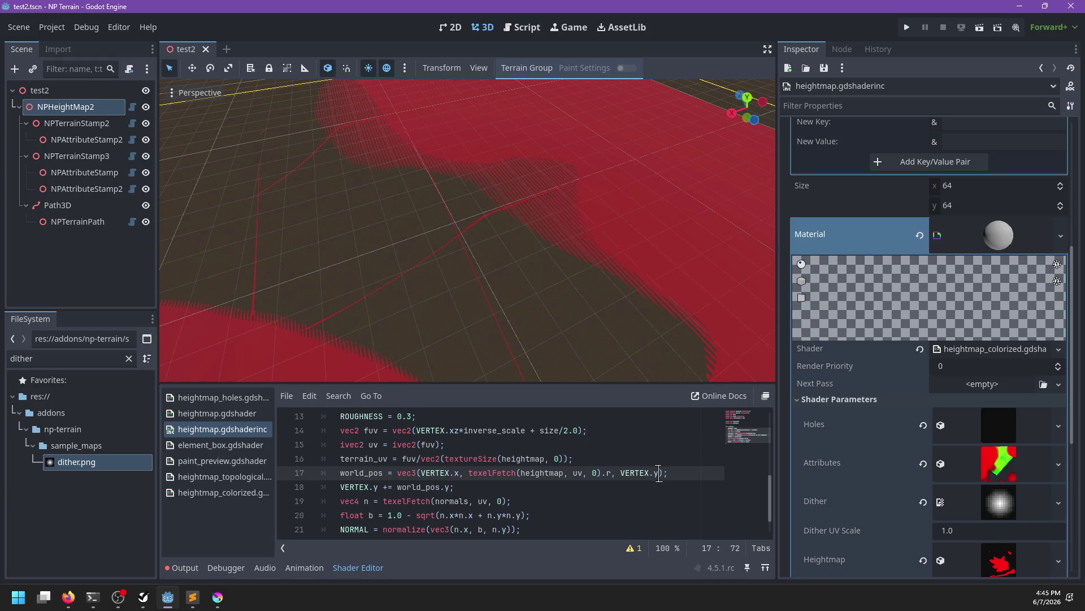
pyautogui.press('BackSpace')
pyautogui.write('z')
pyautogui.hotkey('ctrl', 's')
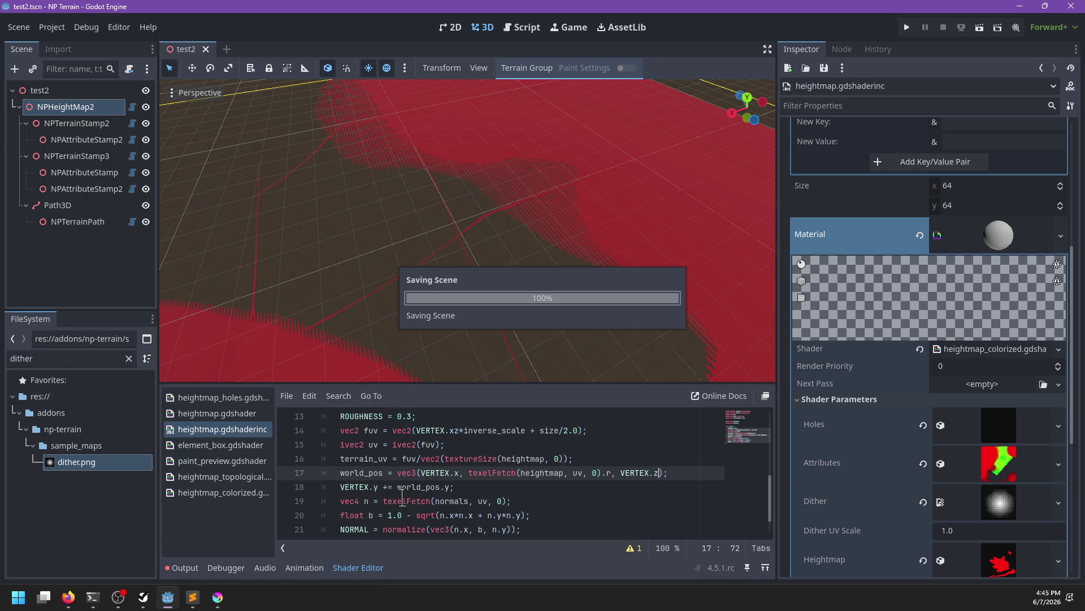
# - Return to heightmap_colorized.gdshader and orbit the viewport to check the terrain dither
pyautogui.click(67, 597)
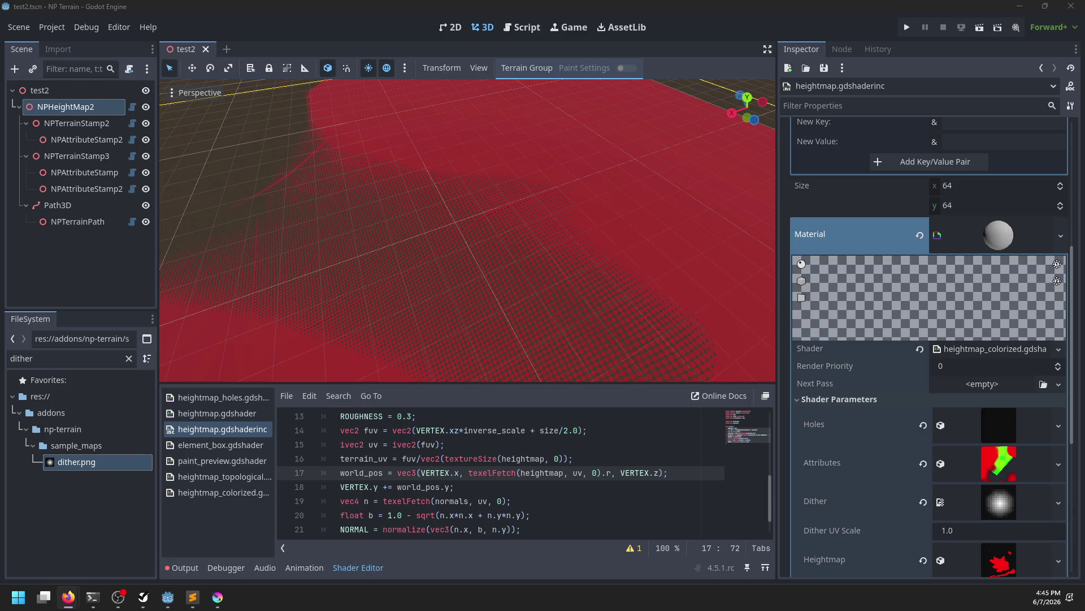
pyautogui.click(217, 491)
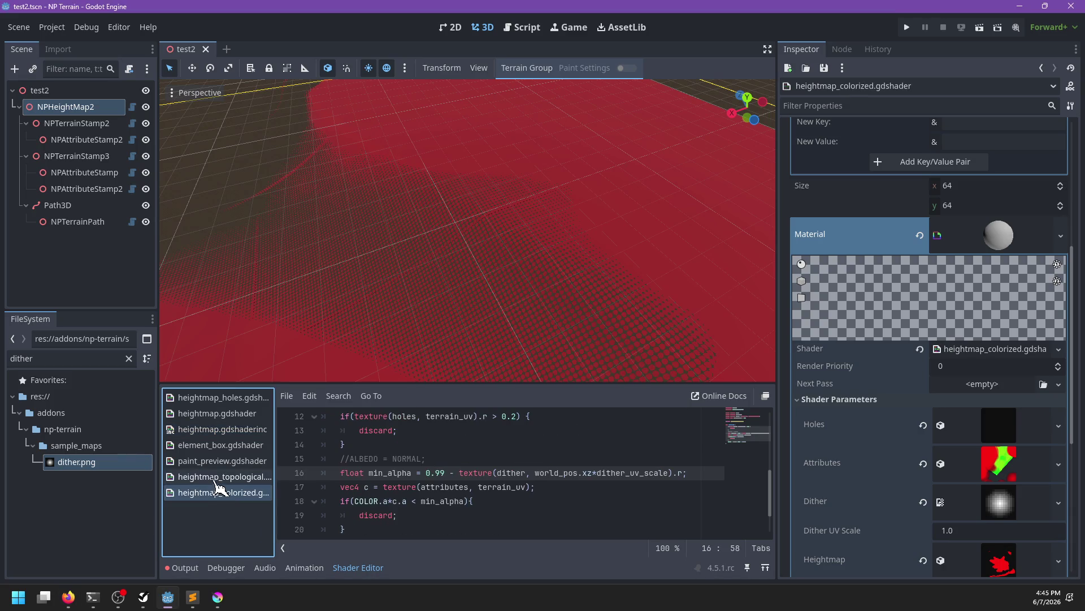
pyautogui.scroll(5, 509, 245)
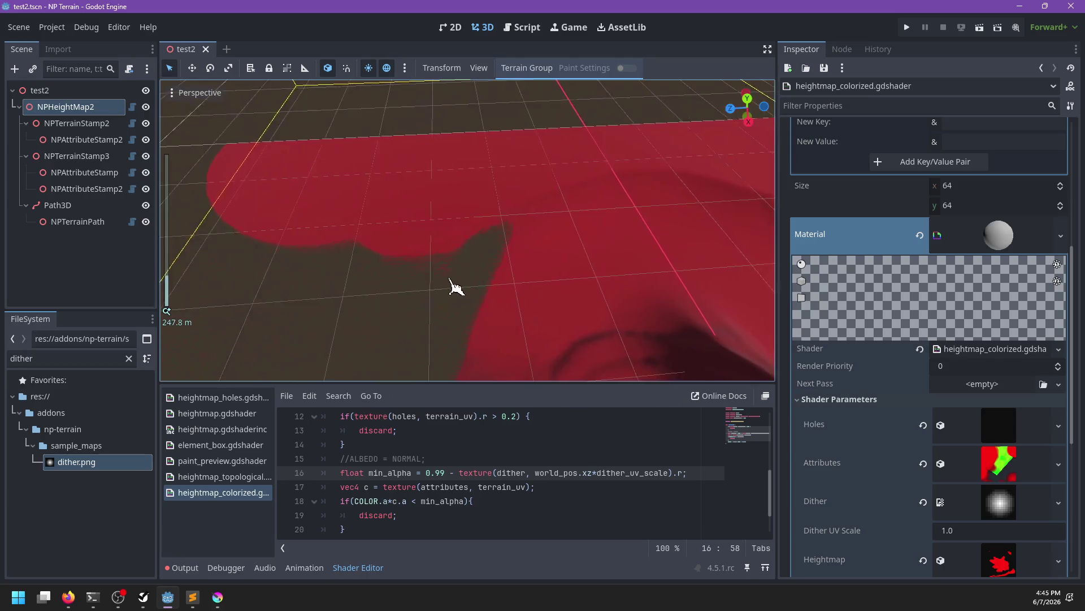
pyautogui.scroll(10, 597, 251)
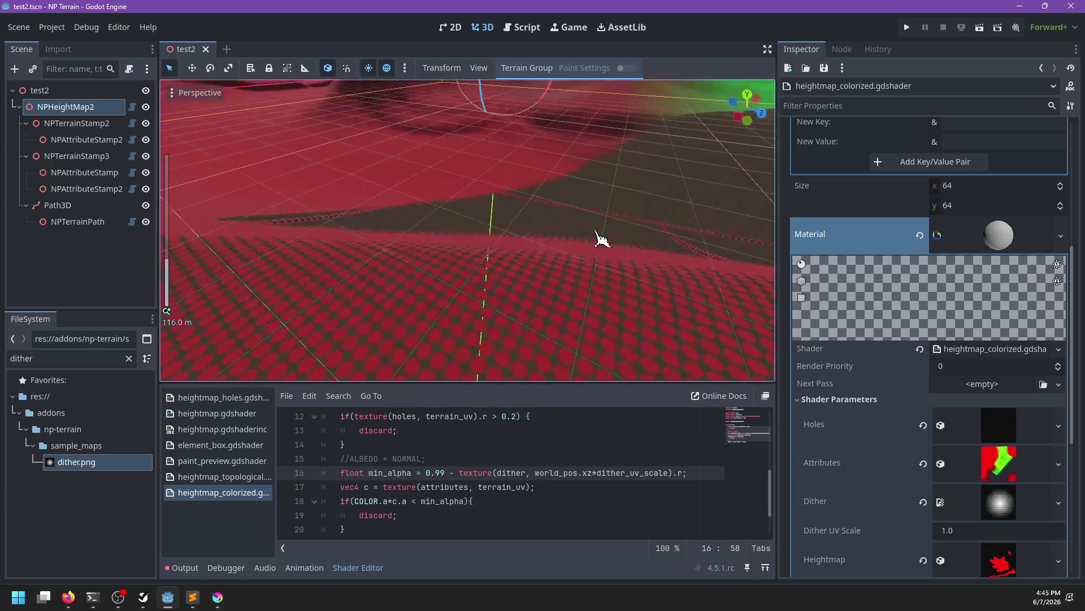
pyautogui.scroll(4, 536, 281)
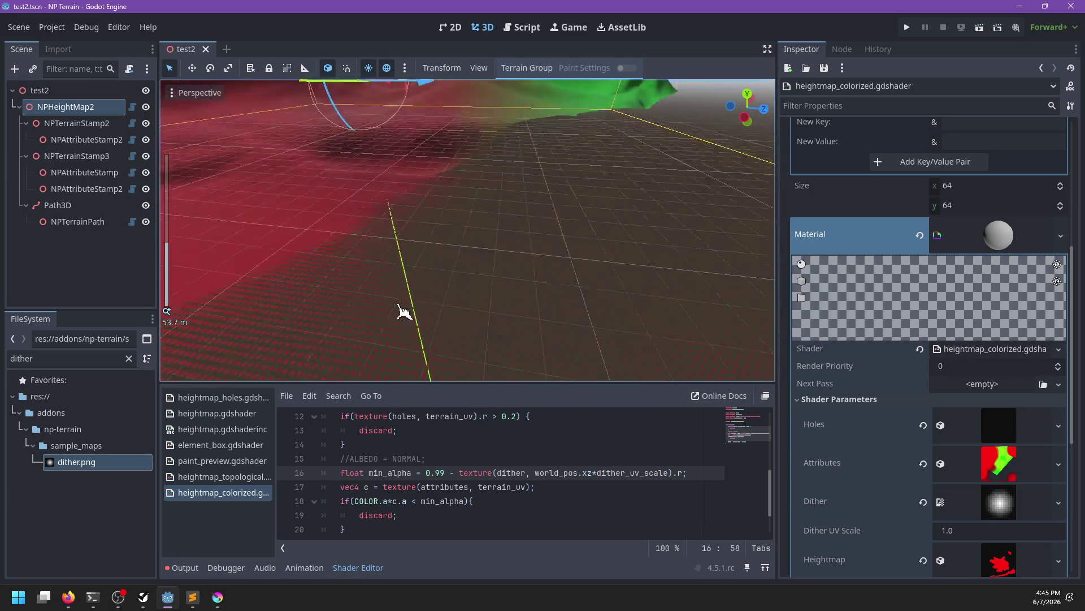
pyautogui.moveTo(459, 296); pyautogui.dragTo(517, 280)
pyautogui.scroll(-8, 491, 317)
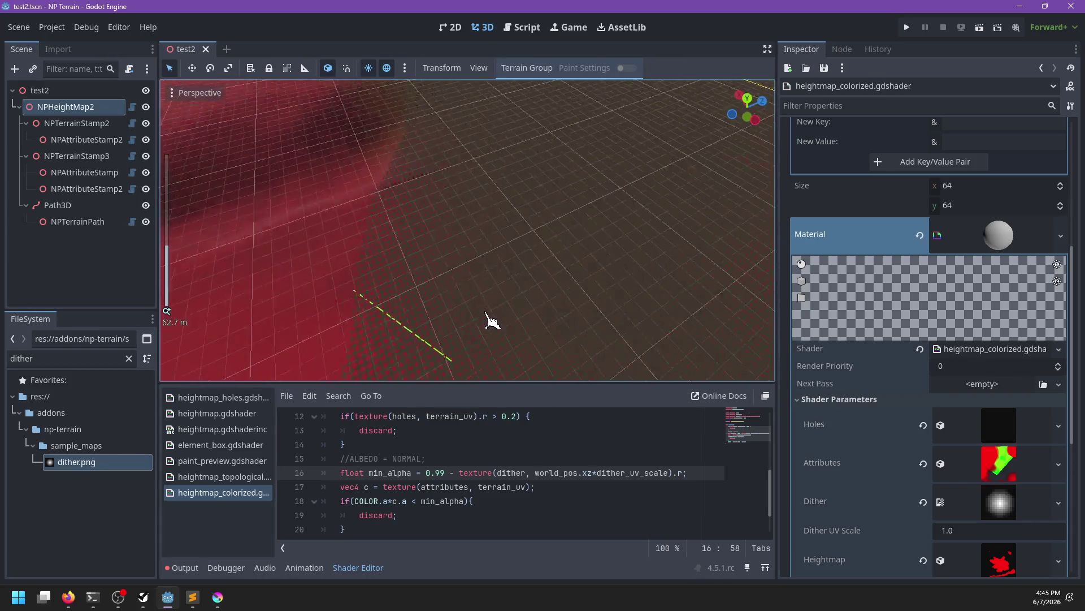
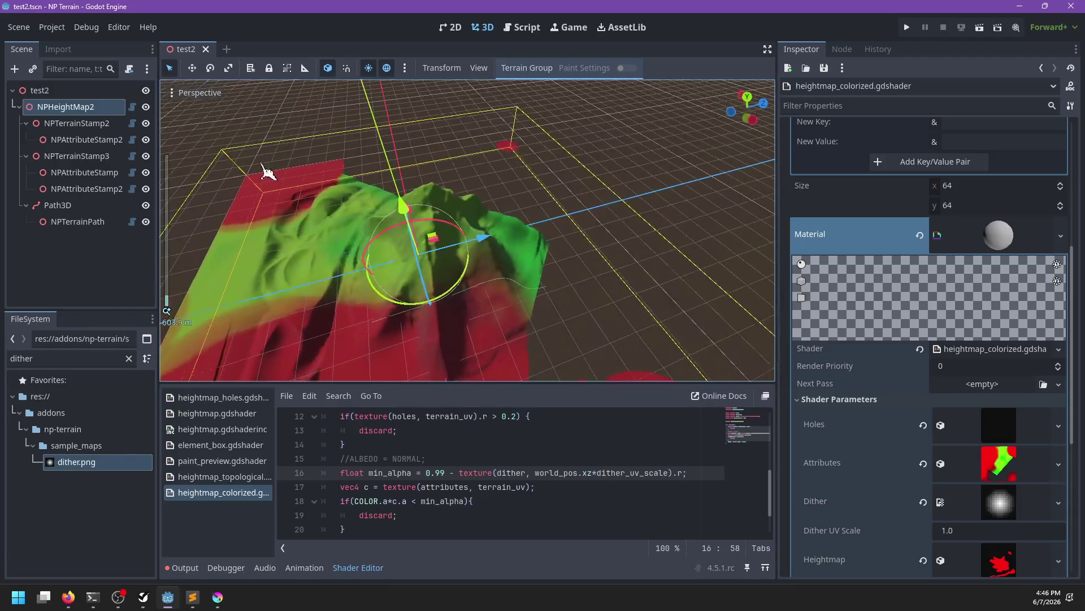
# - Select the NPAttributeStamp under NPTerrainStamp3 and bring up its paint brush settings (radius 16, falloff 1, Mix)
pyautogui.click(80, 172)
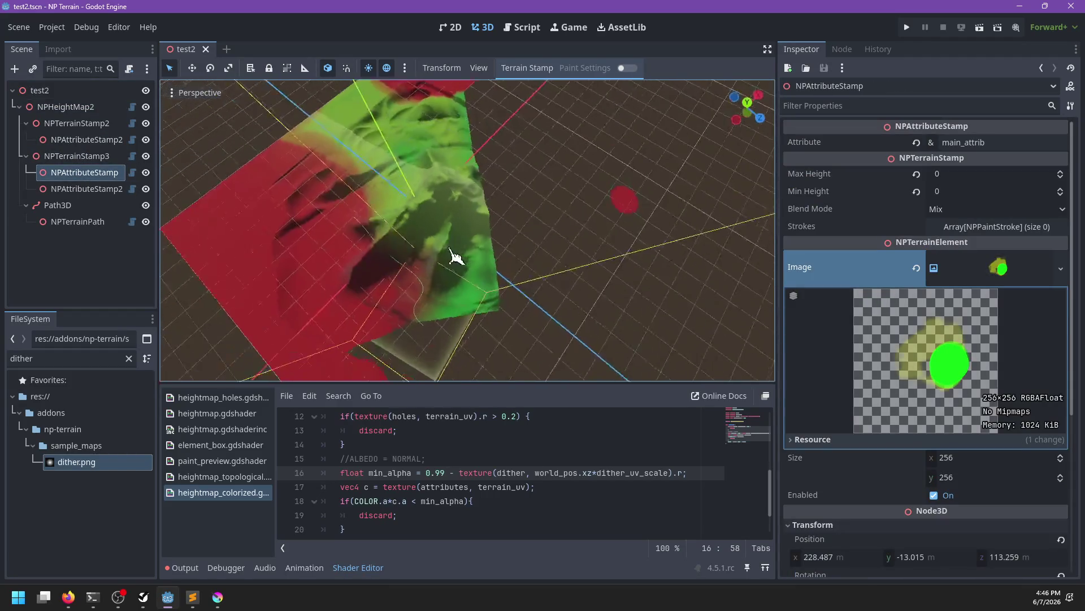
pyautogui.moveTo(463, 267); pyautogui.dragTo(524, 247)
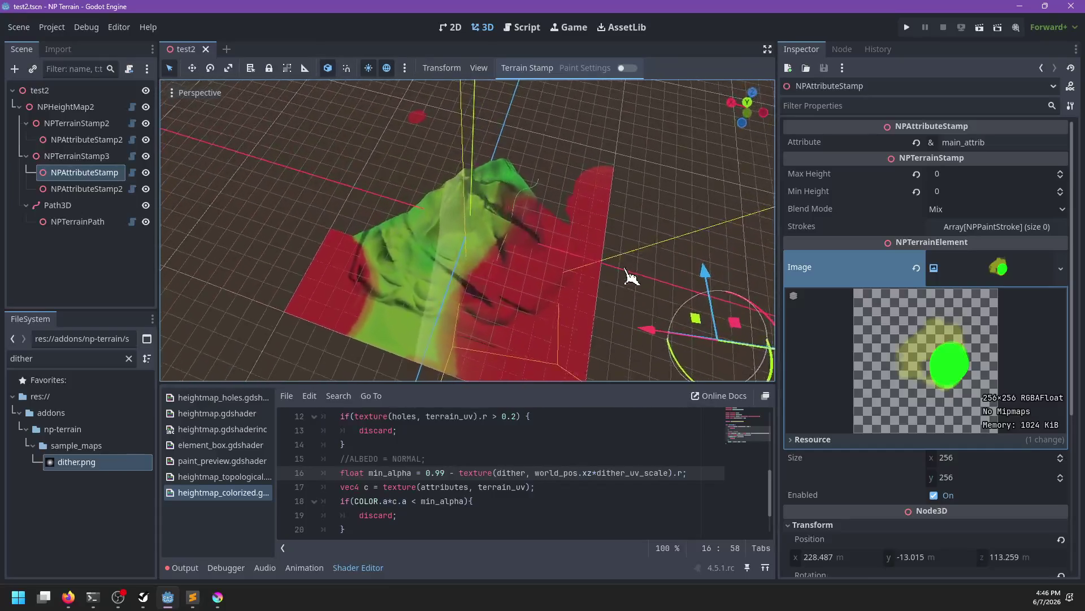
pyautogui.click(622, 72)
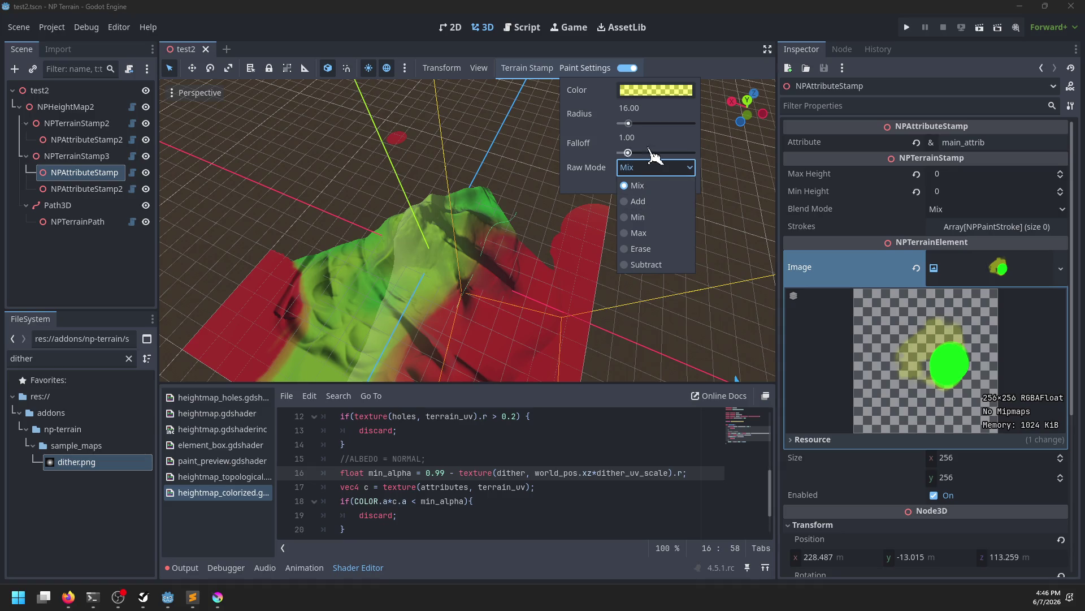
# - Pick a new paint colour, then orbit to look down on the stamp box
pyautogui.click(677, 90)
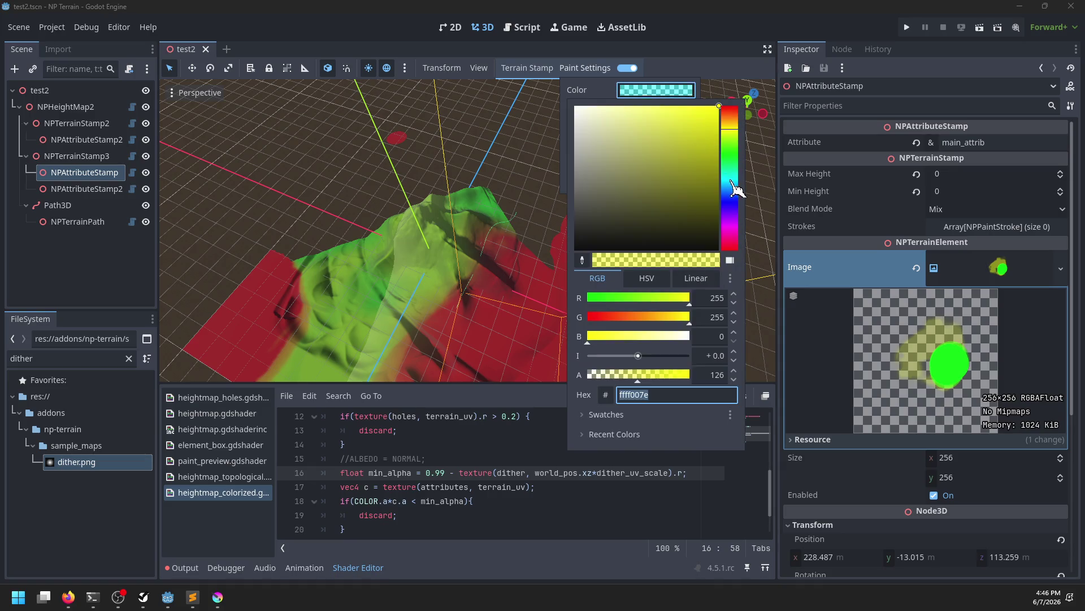
pyautogui.click(560, 197)
pyautogui.moveTo(560, 196)
pyautogui.mouseDown()
pyautogui.moveTo(460, 217)
pyautogui.moveTo(477, 263)
pyautogui.mouseUp()
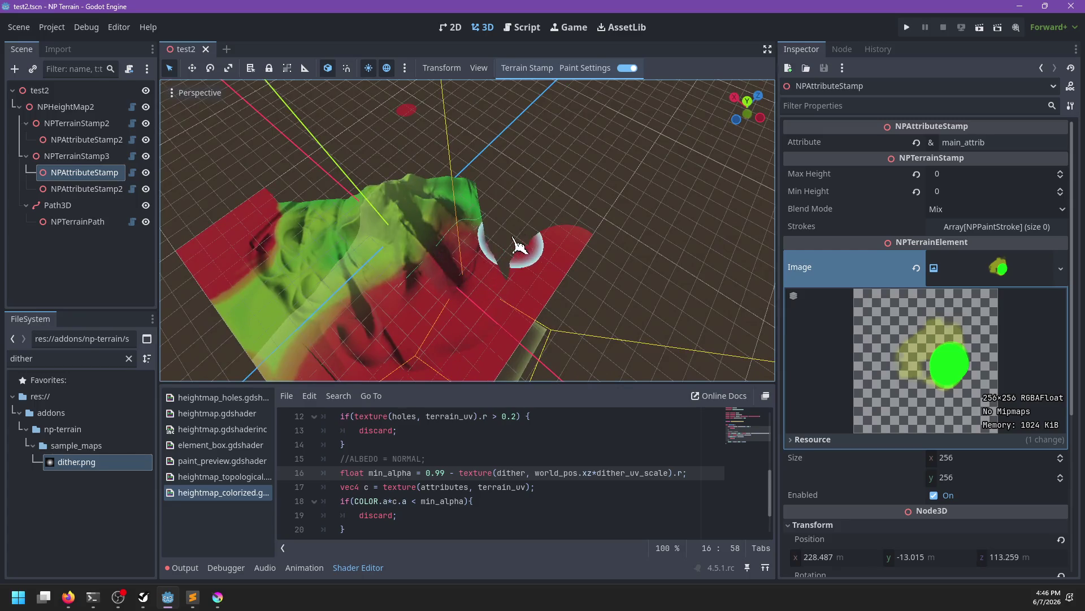
pyautogui.scroll(10, 467, 228)
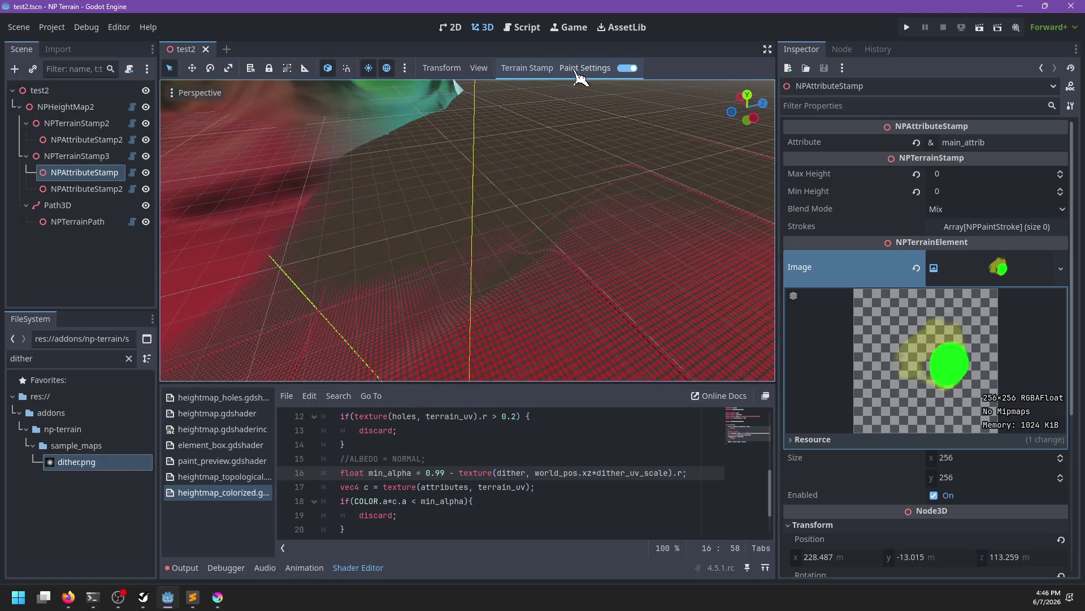
pyautogui.moveTo(459, 194)
pyautogui.mouseDown()
pyautogui.moveTo(528, 206)
pyautogui.moveTo(443, 242)
pyautogui.moveTo(483, 182)
pyautogui.moveTo(455, 194)
pyautogui.moveTo(486, 271)
pyautogui.moveTo(509, 170)
pyautogui.mouseUp()
pyautogui.scroll(-2, 521, 113)
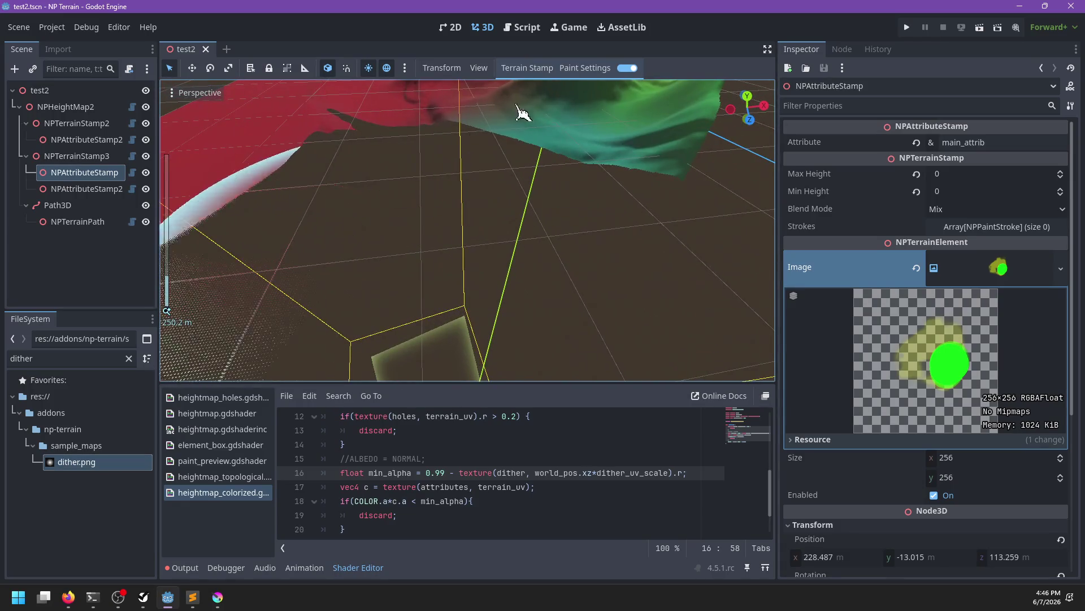
# - Confirm blue 0058ff as the brush paint colour in Paint Settings
pyautogui.click(585, 68)
pyautogui.click(656, 90)
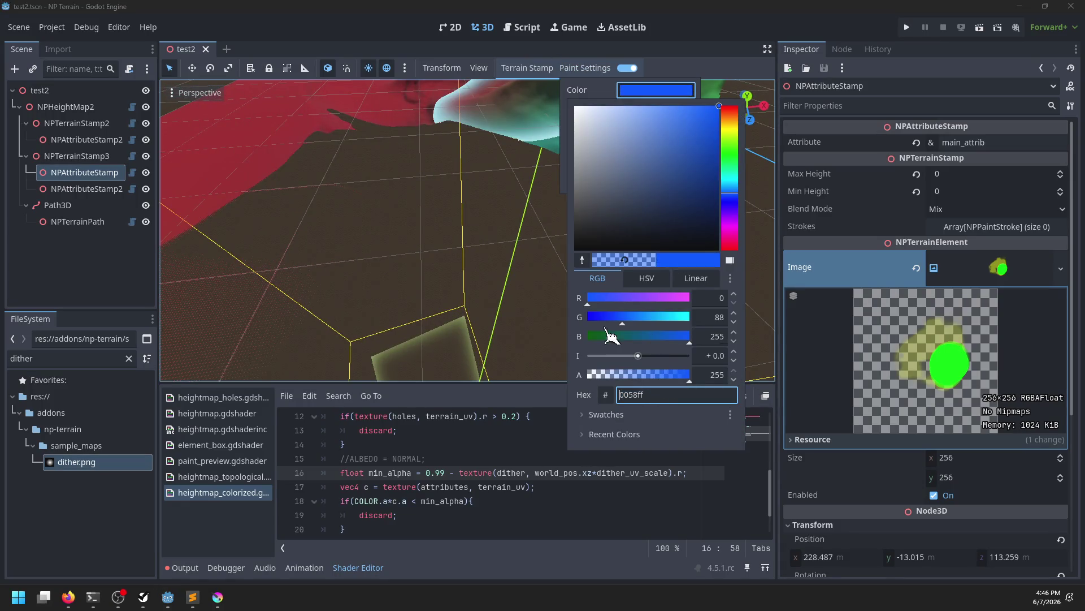
pyautogui.click(417, 308)
pyautogui.scroll(-5, 417, 307)
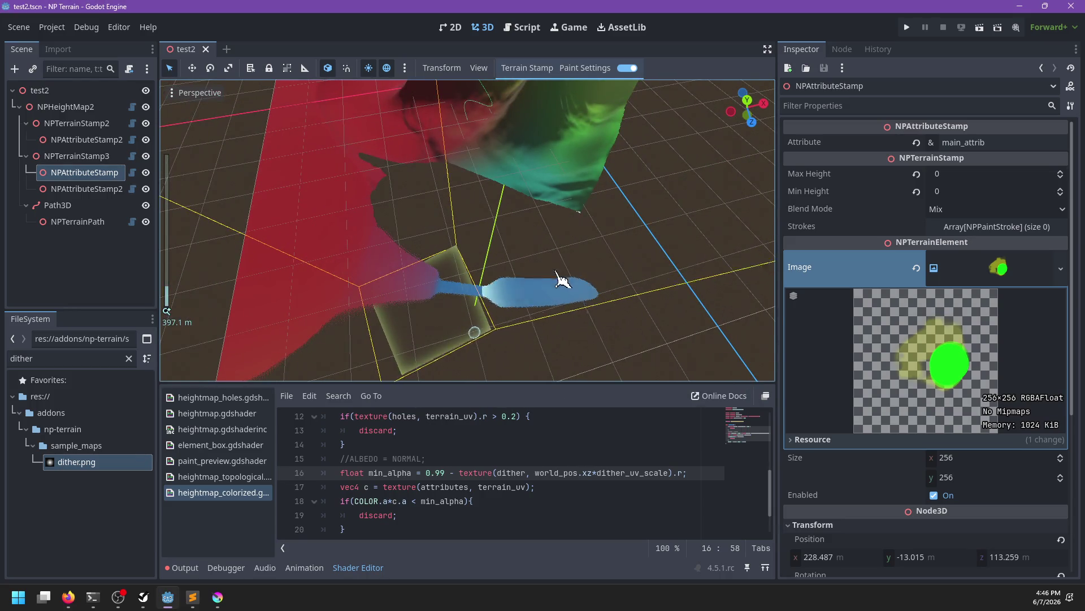
# - Paint a blue stroke across the stamp area and inspect it from several angles
pyautogui.moveTo(562, 279); pyautogui.dragTo(430, 256)
pyautogui.scroll(8, 537, 235)
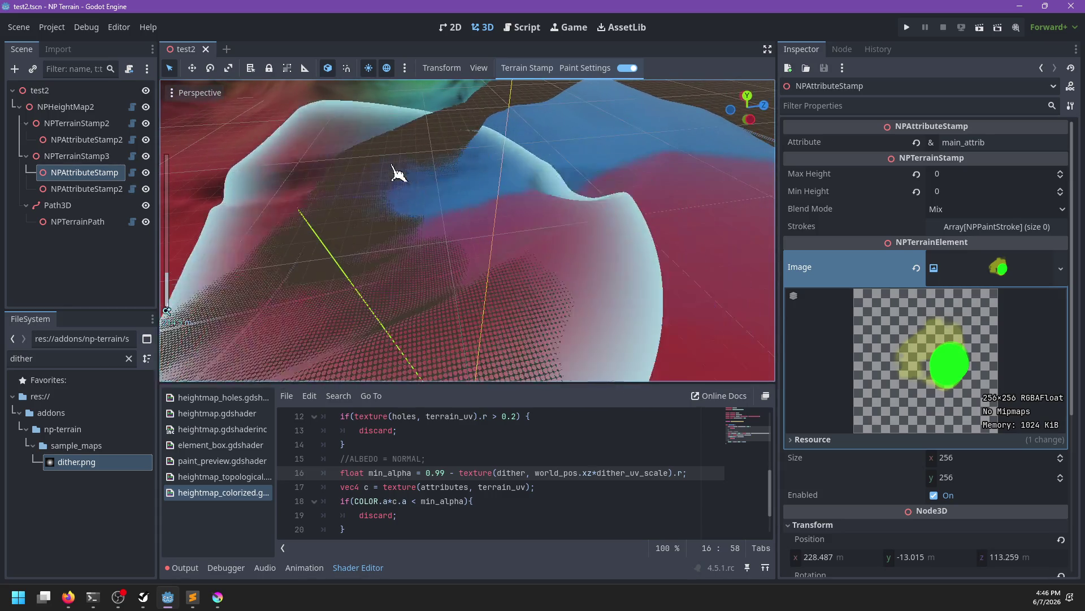
pyautogui.moveTo(398, 173)
pyautogui.mouseDown()
pyautogui.moveTo(485, 210)
pyautogui.moveTo(596, 230)
pyautogui.moveTo(528, 315)
pyautogui.moveTo(435, 302)
pyautogui.mouseUp()
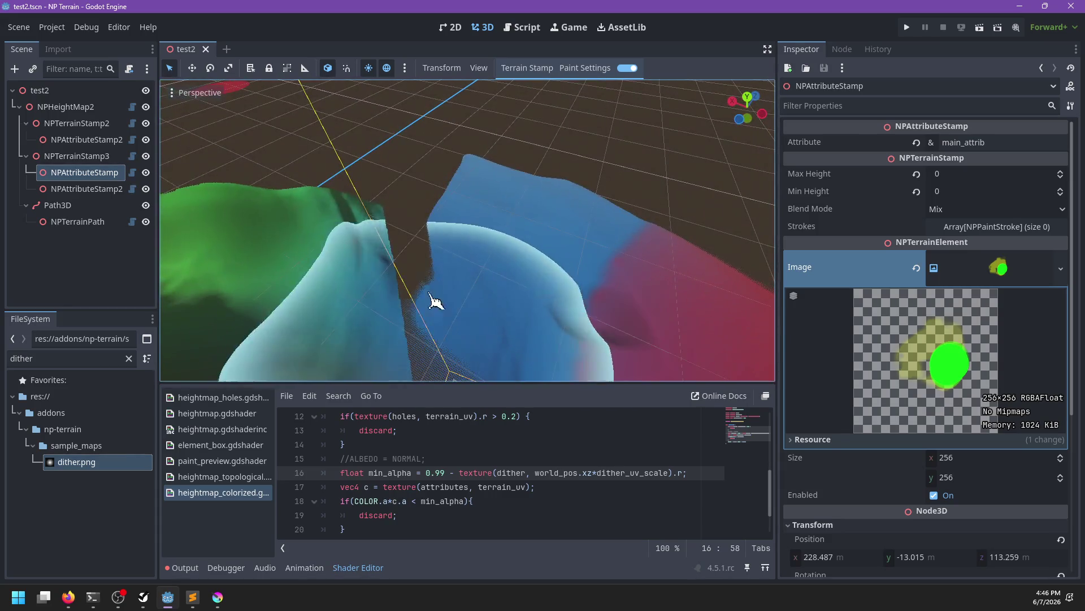
pyautogui.moveTo(458, 135)
pyautogui.mouseDown()
pyautogui.moveTo(364, 286)
pyautogui.moveTo(516, 209)
pyautogui.moveTo(448, 295)
pyautogui.mouseUp()
pyautogui.scroll(3, 448, 295)
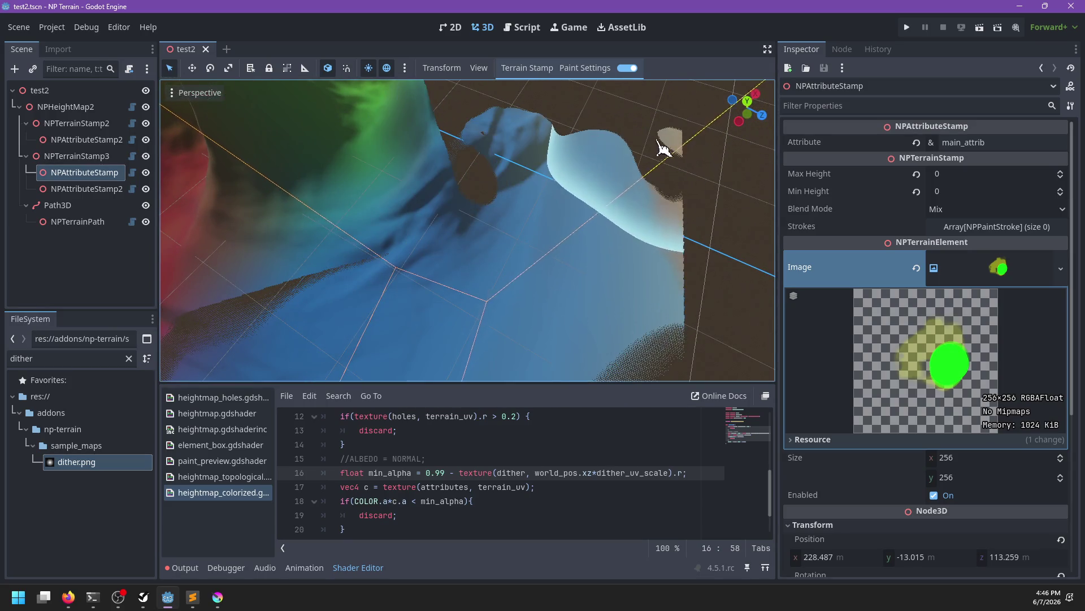
pyautogui.moveTo(662, 148)
pyautogui.mouseDown()
pyautogui.moveTo(654, 213)
pyautogui.moveTo(445, 227)
pyautogui.mouseUp()
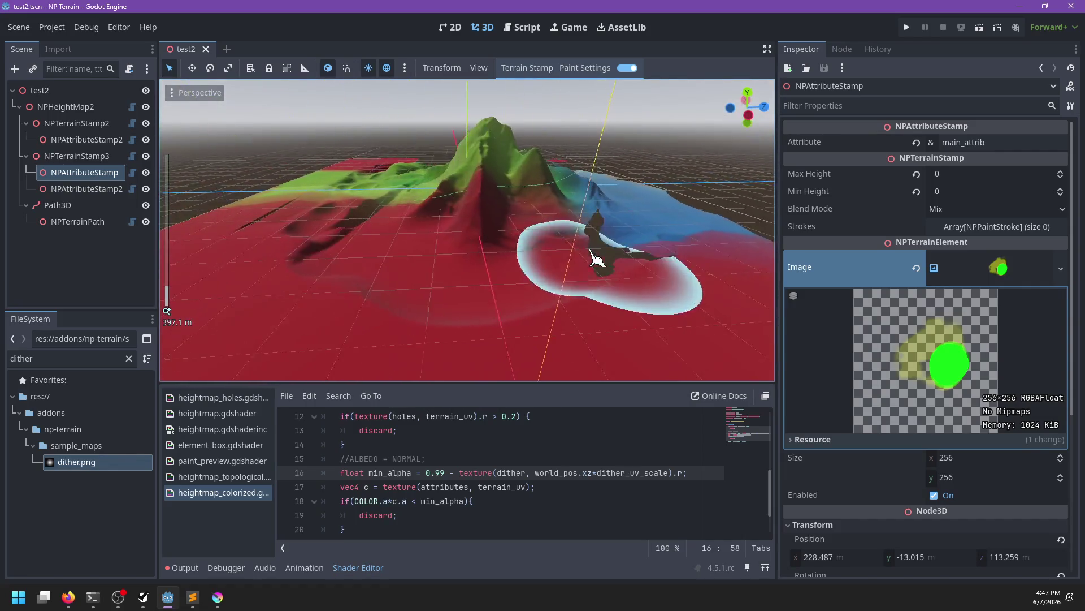
# - Spread blue paint over the hills, save test2.tscn, and select NPTerrainPath
pyautogui.moveTo(537, 277); pyautogui.dragTo(370, 285)
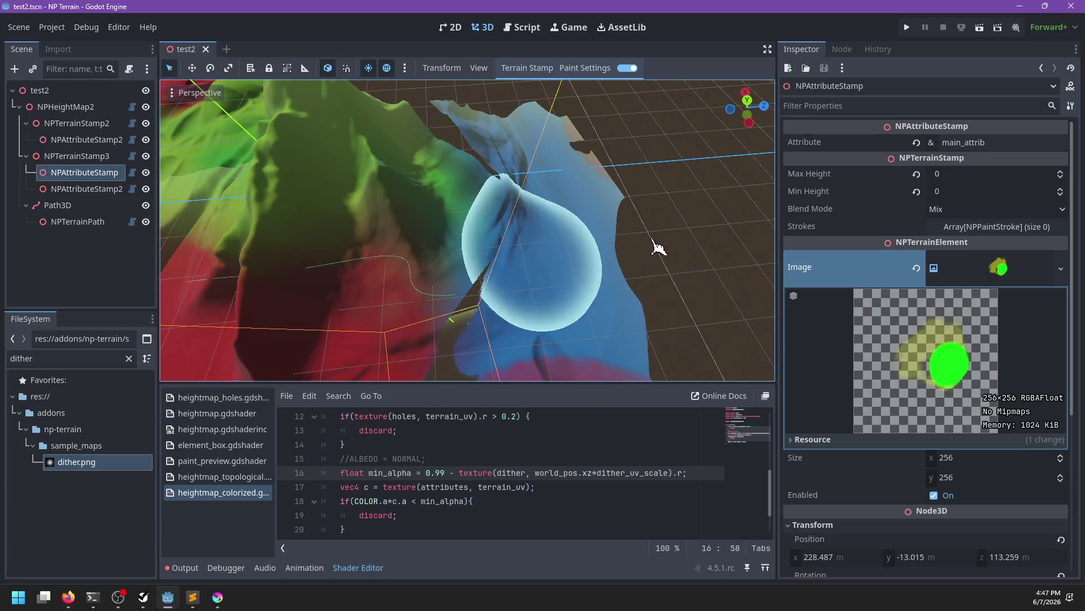
pyautogui.moveTo(564, 264); pyautogui.dragTo(490, 140)
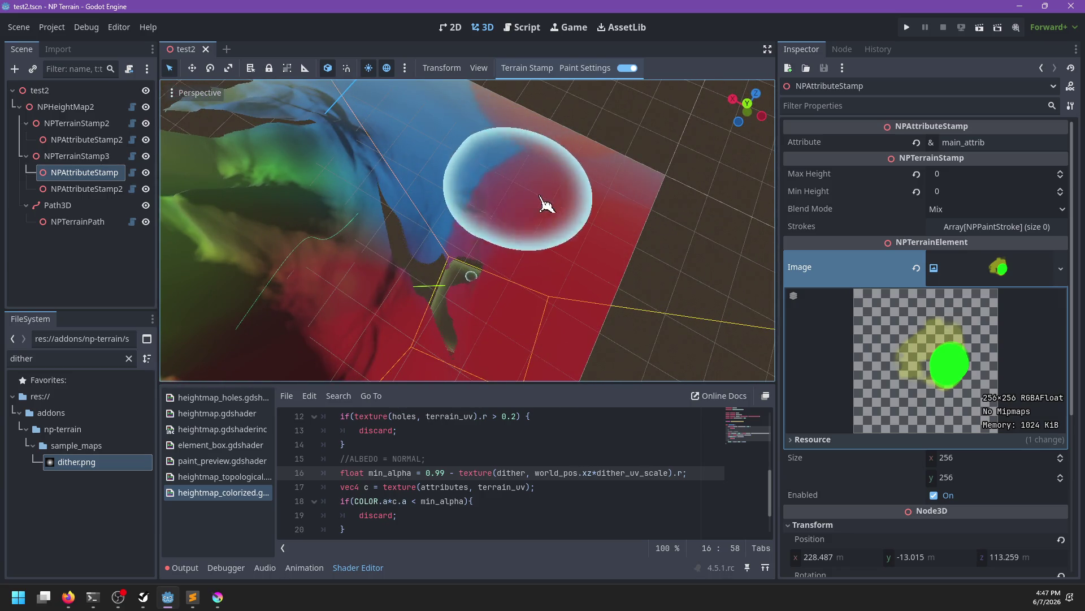
pyautogui.moveTo(545, 204)
pyautogui.mouseDown()
pyautogui.moveTo(519, 232)
pyautogui.moveTo(430, 209)
pyautogui.moveTo(548, 260)
pyautogui.moveTo(571, 247)
pyautogui.moveTo(358, 242)
pyautogui.moveTo(400, 310)
pyautogui.moveTo(376, 322)
pyautogui.moveTo(482, 292)
pyautogui.moveTo(477, 259)
pyautogui.moveTo(523, 235)
pyautogui.mouseUp()
pyautogui.scroll(10, 524, 236)
pyautogui.hotkey('ctrl', 's')
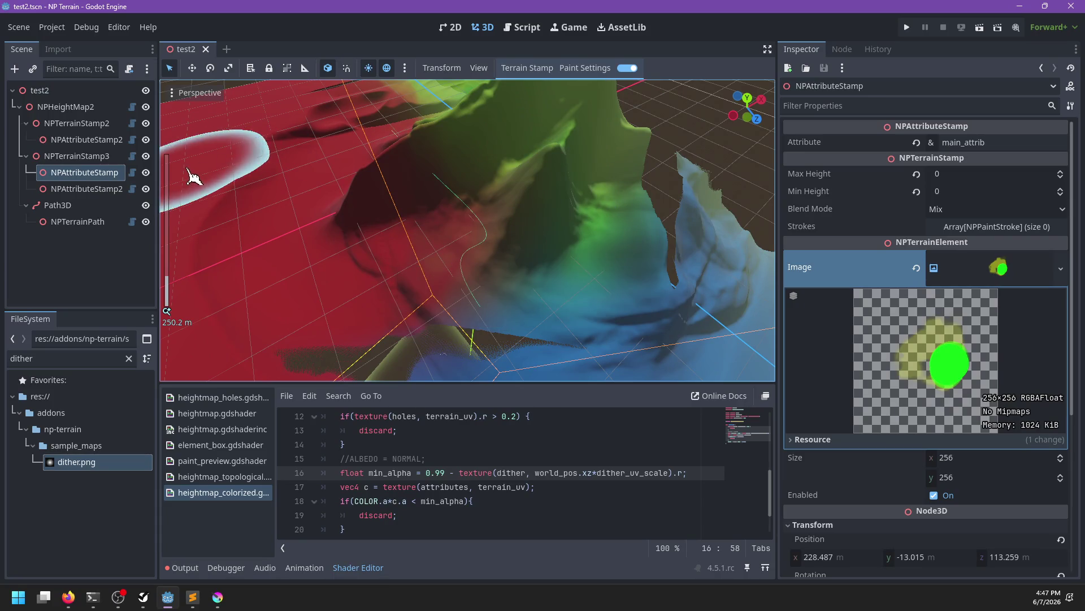
pyautogui.click(84, 222)
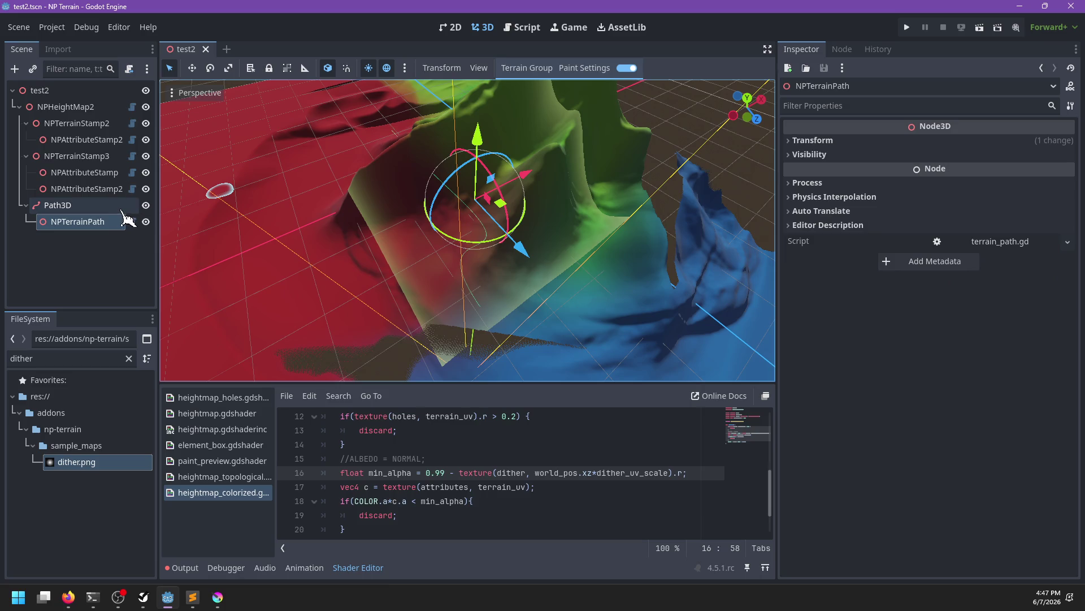
# - In heightmap.gd, find .get_attribute_stamps and change the line 261 call to get_attribute_editors
pyautogui.click(132, 107)
pyautogui.hotkey('ctrl', 'f')
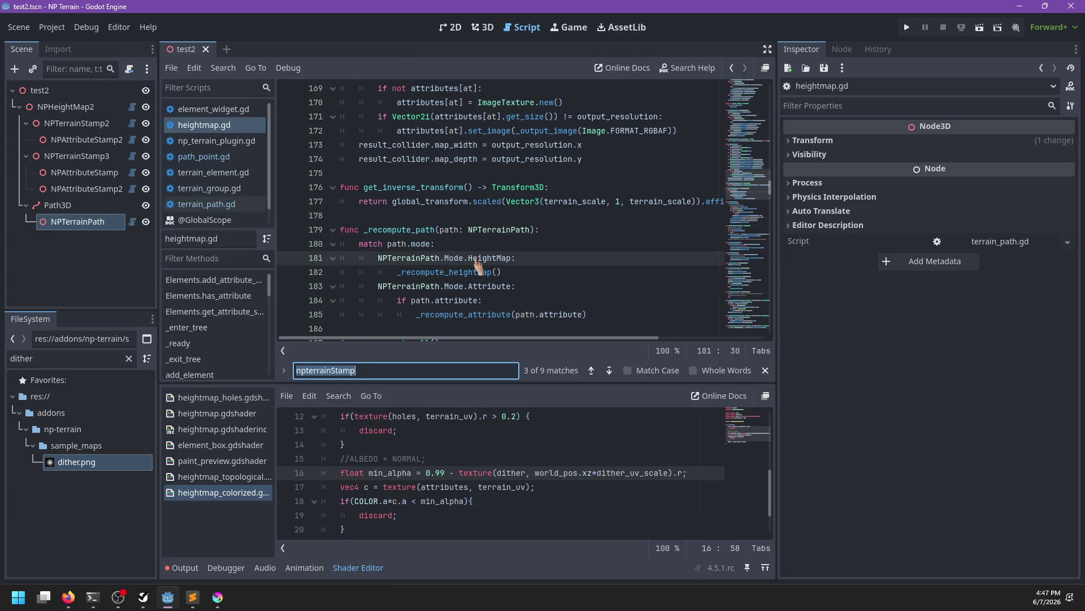
pyautogui.write('.get_attrib')
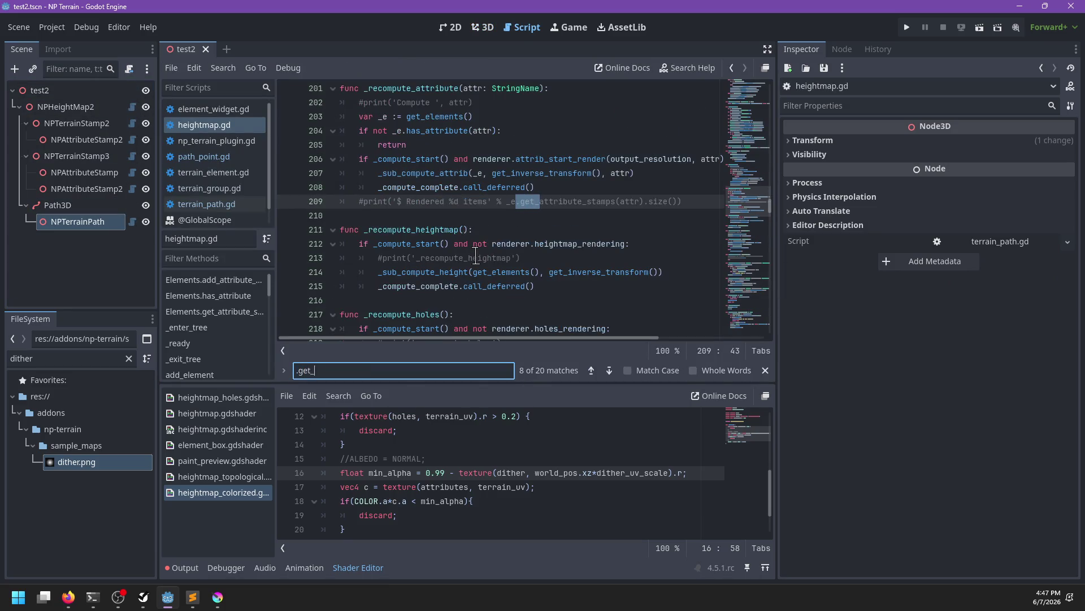
pyautogui.write('ute_stamps')
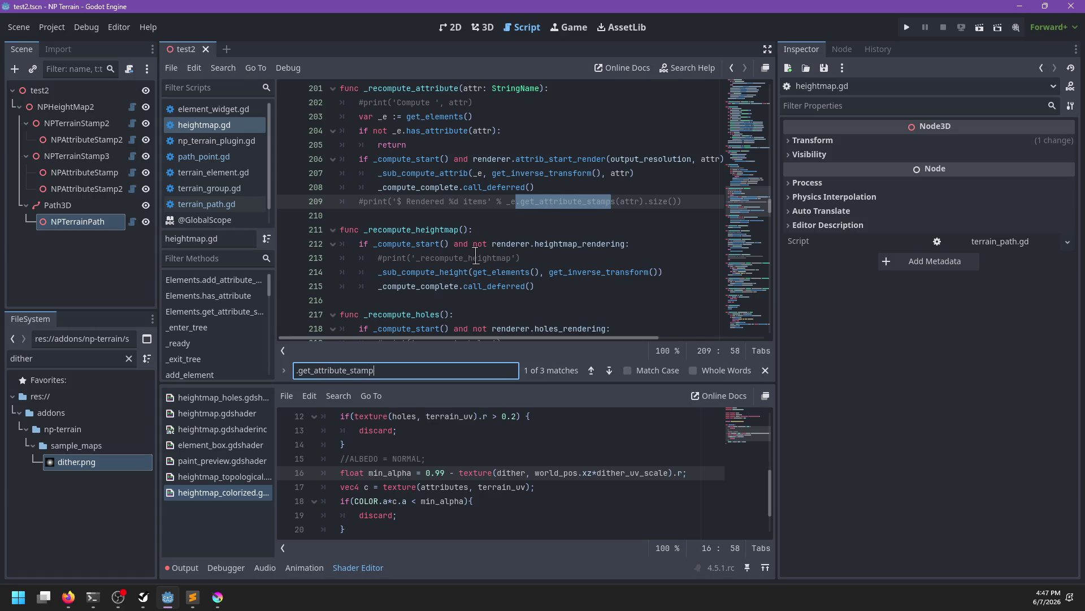
pyautogui.press('Escape')
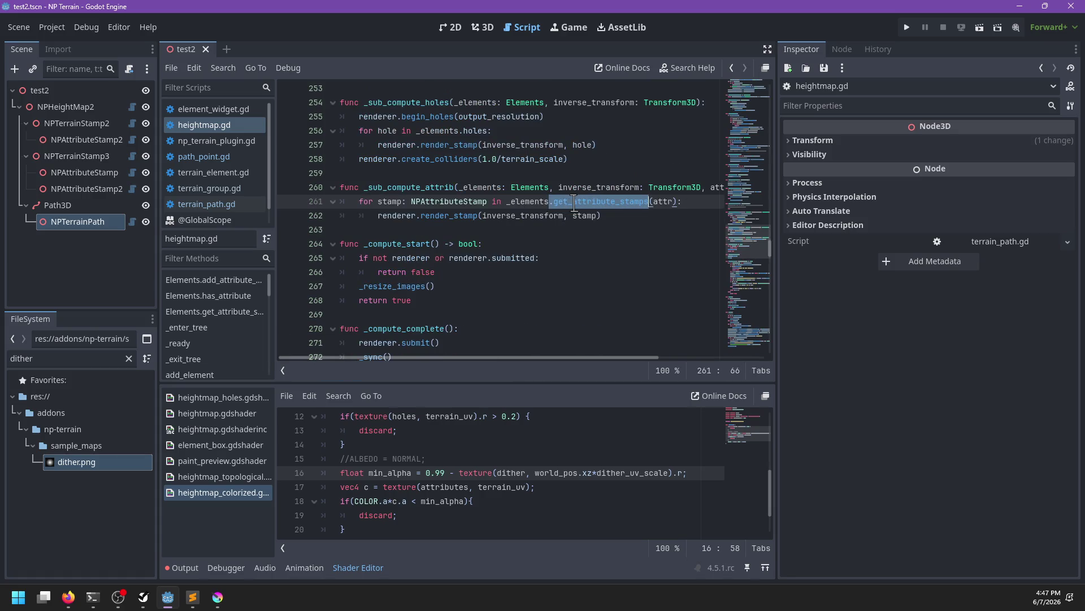
pyautogui.scroll(20, 567, 201)
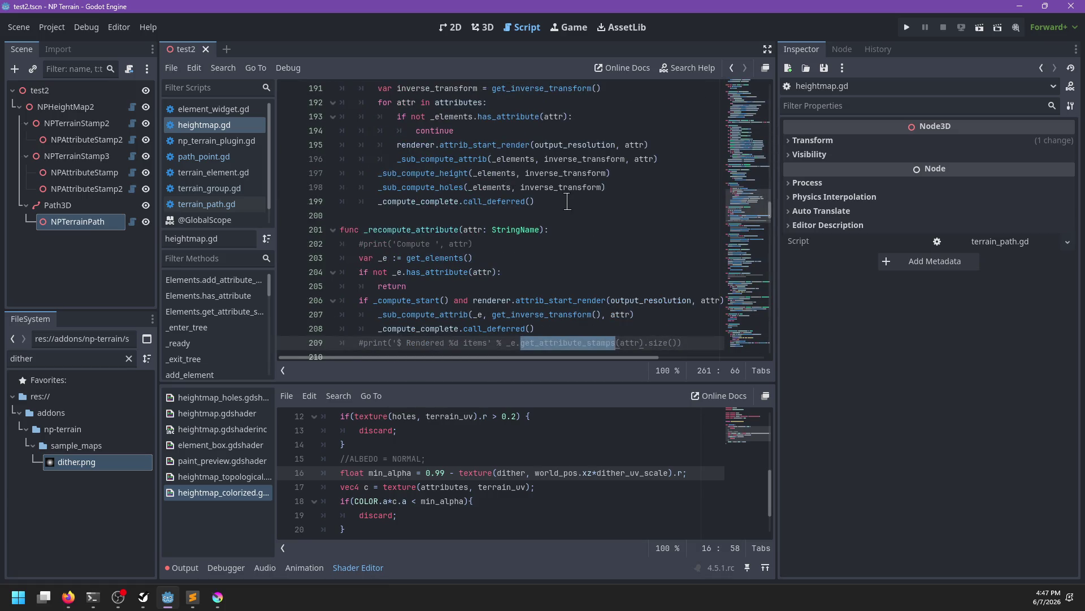
pyautogui.press('BackSpace')
pyautogui.press('BackSpace')
pyautogui.press('BackSpace')
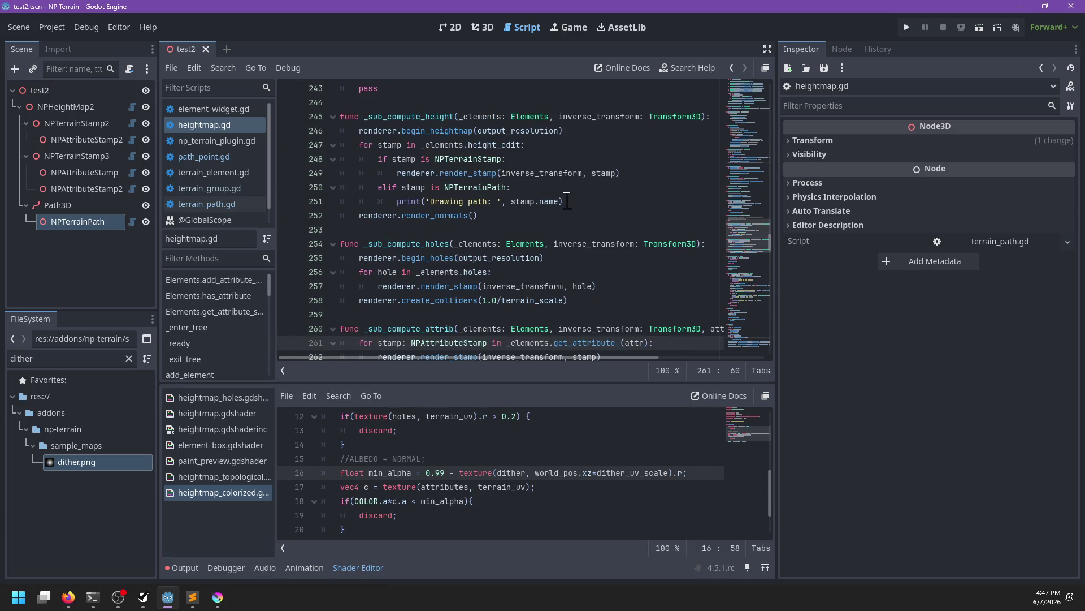
pyautogui.scroll(-2, 567, 201)
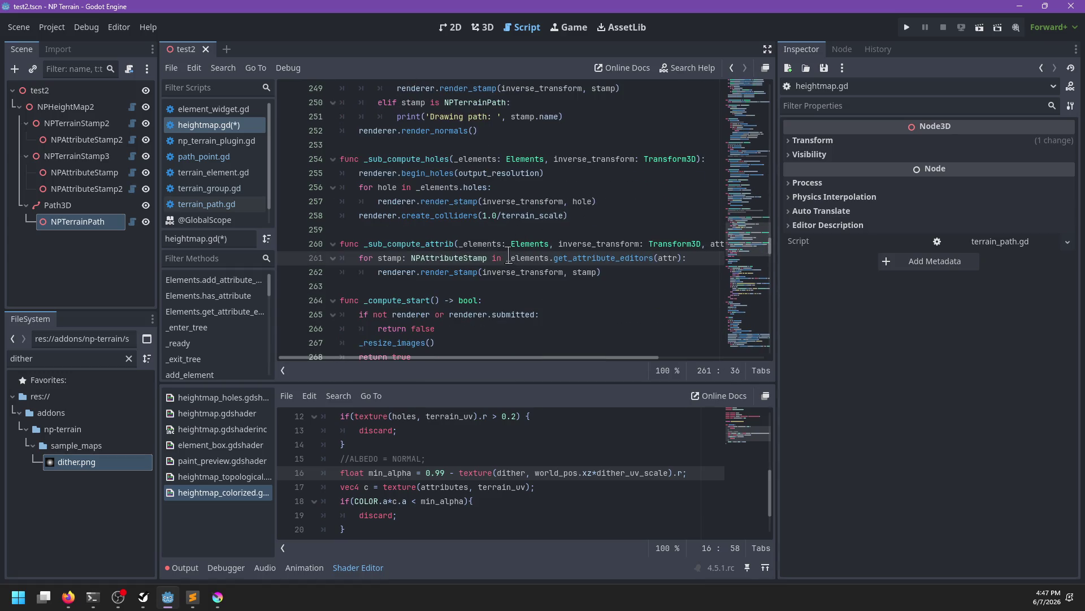
# - Retype the attribute loop variable to NPTerrainElement and begin an if line inside the loop
pyautogui.hotkey('ctrl', 'Left')
pyautogui.hotkey('ctrl', 'BackSpace')
pyautogui.write('NPTWE')
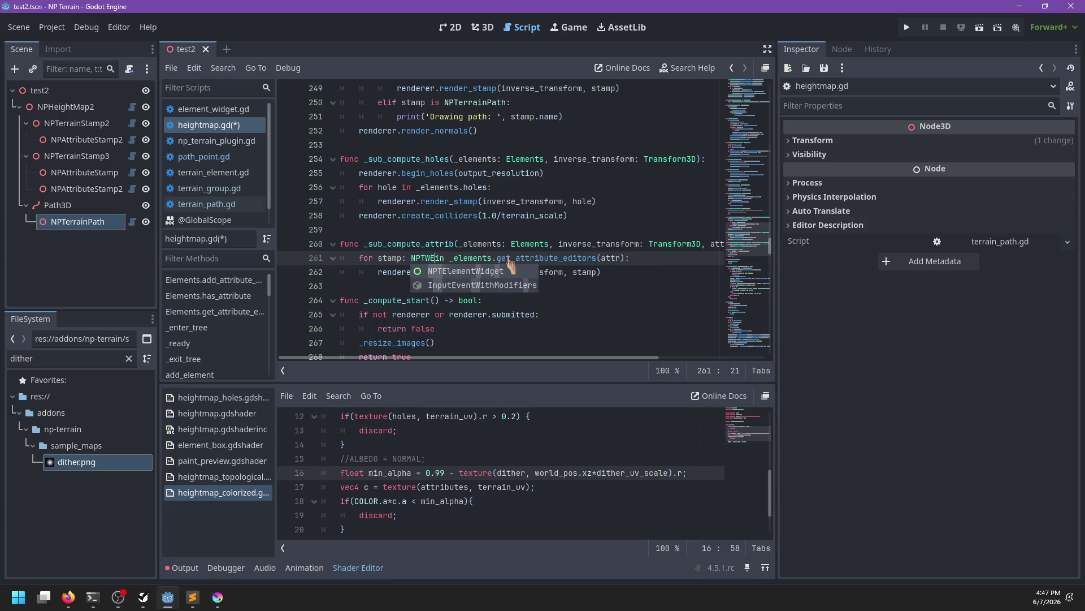
pyautogui.press('BackSpace')
pyautogui.press('BackSpace')
pyautogui.write('errainEl')
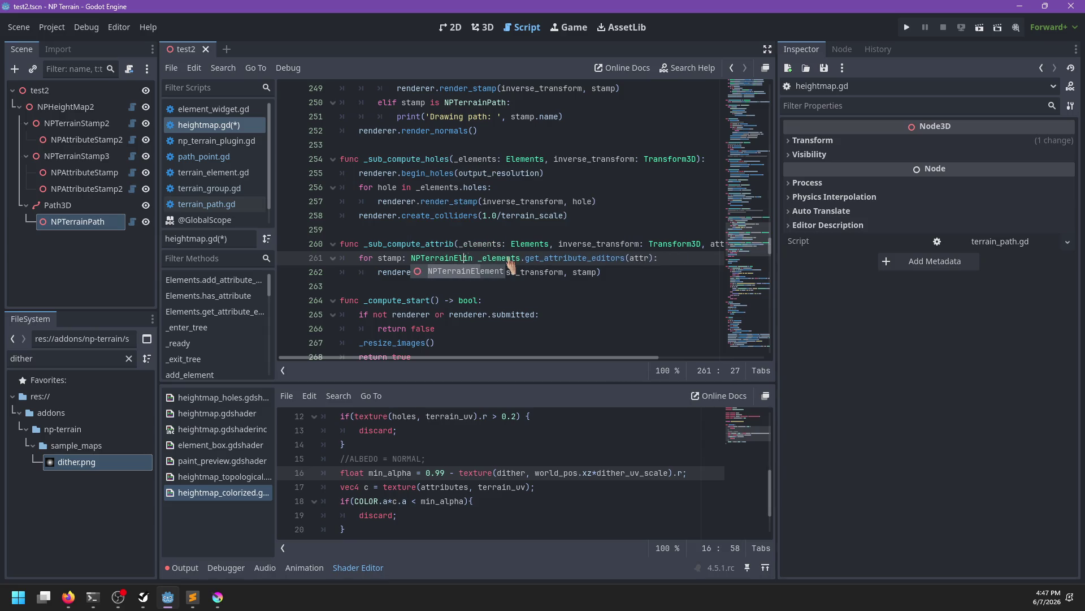
pyautogui.press('Return')
pyautogui.press('End')
pyautogui.press('Return')
pyautogui.write('i')
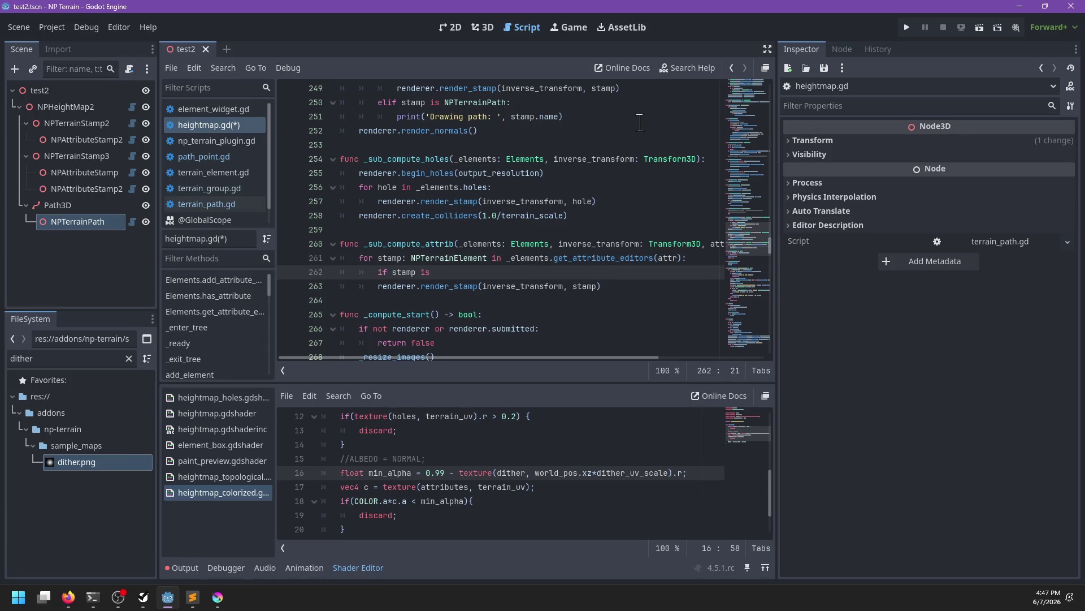
# - Rename the loop variable stamp to el and complete the condition 'if el is NPAttributeStamp'
pyautogui.doubleClick(395, 259)
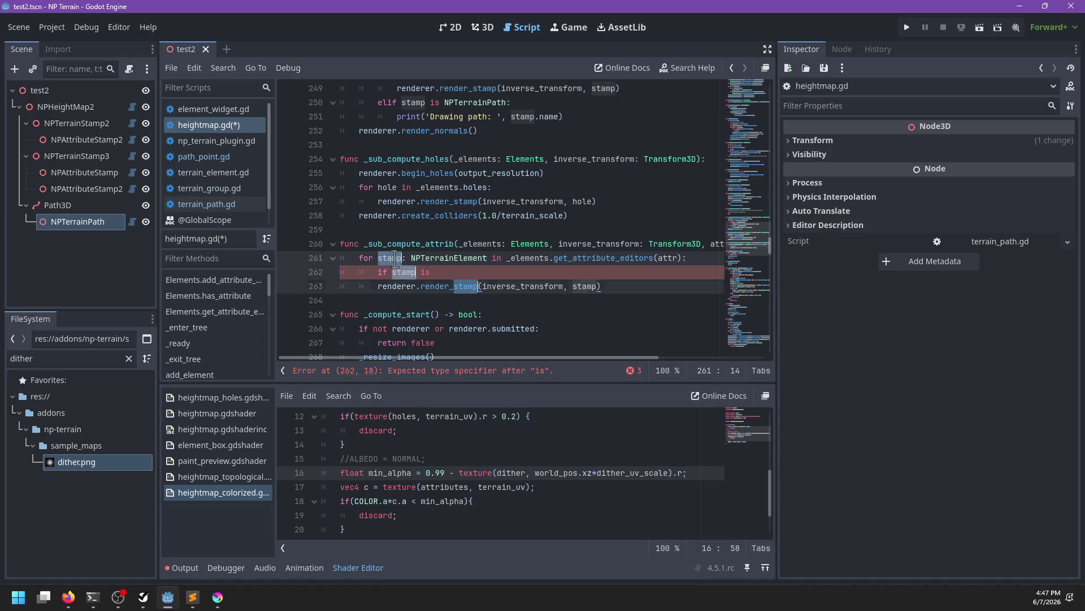
pyautogui.hotkey('ctrl', 'd')
pyautogui.write('el')
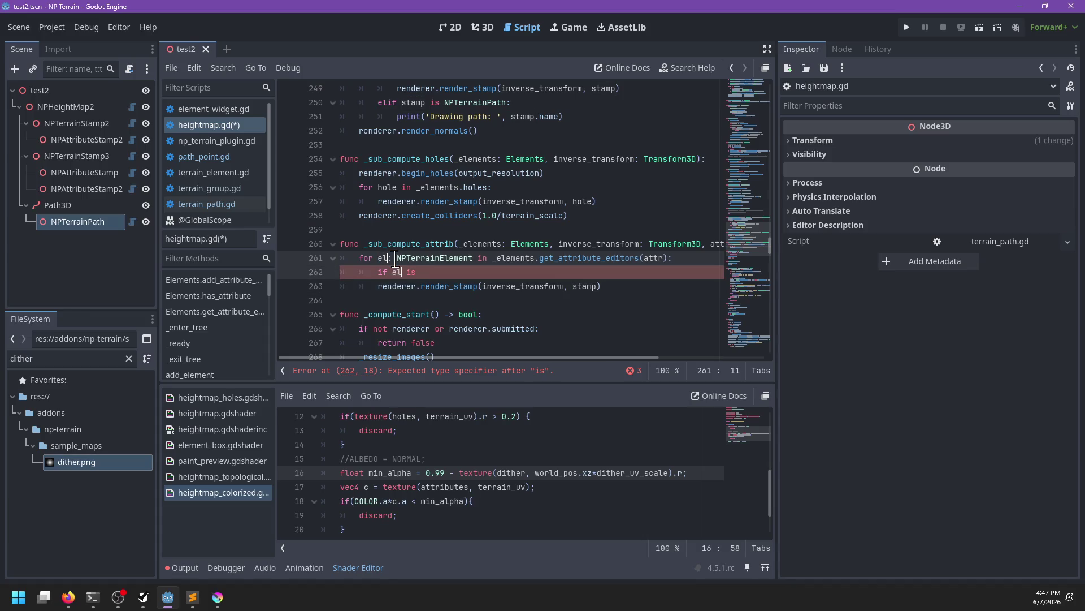
pyautogui.doubleClick(583, 286)
pyautogui.write('el')
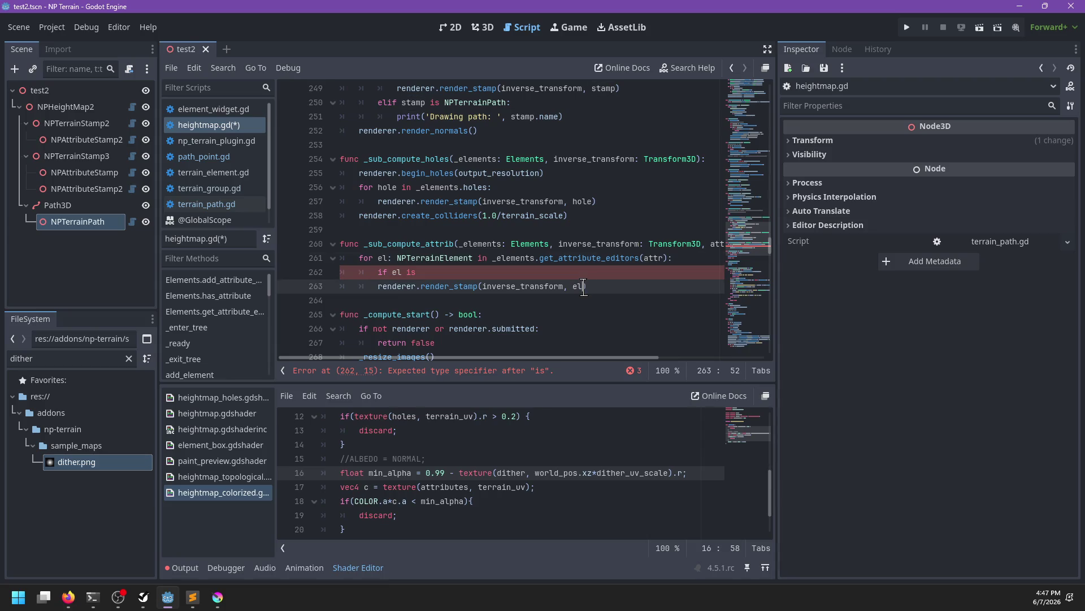
pyautogui.press('Up')
pyautogui.write('ttribu')
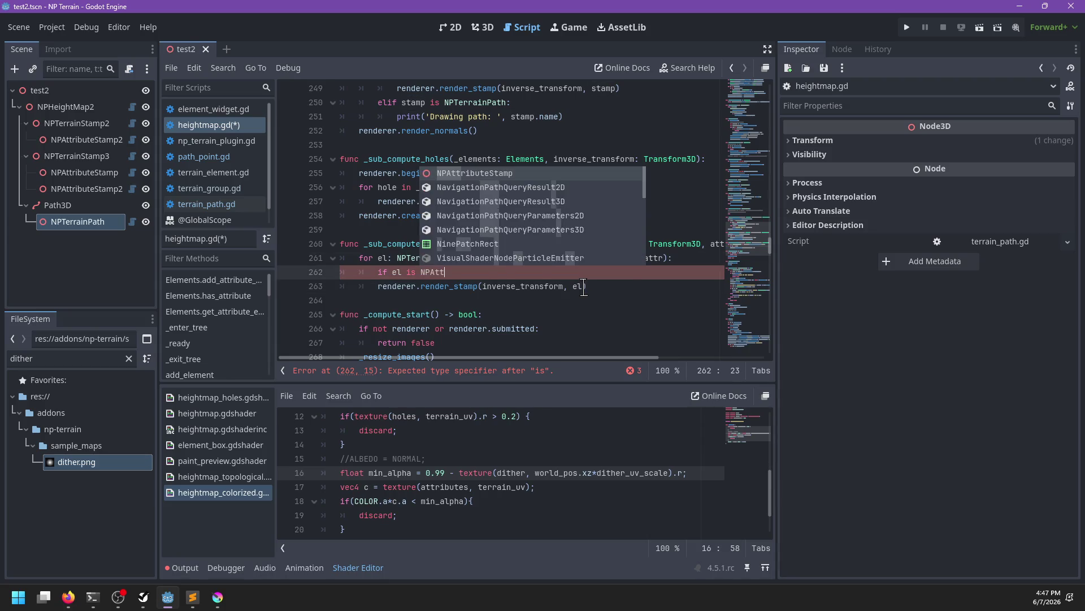
pyautogui.press('Return')
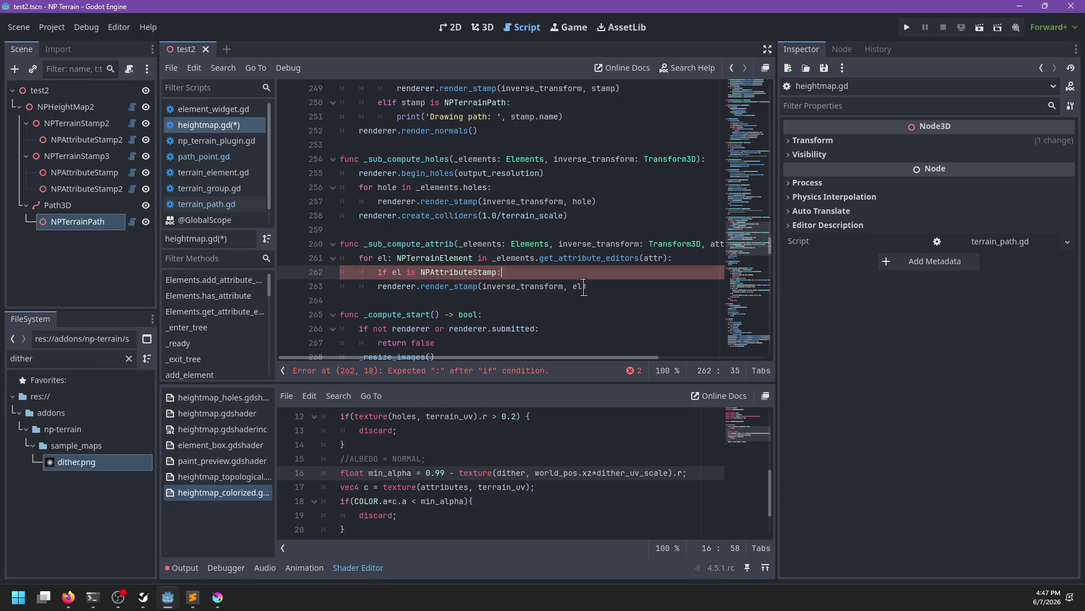
# - Indent the render call under the if and add an else branch
pyautogui.press('Down')
pyautogui.press('Home')
pyautogui.press('Tab')
pyautogui.press('End')
pyautogui.press('Return')
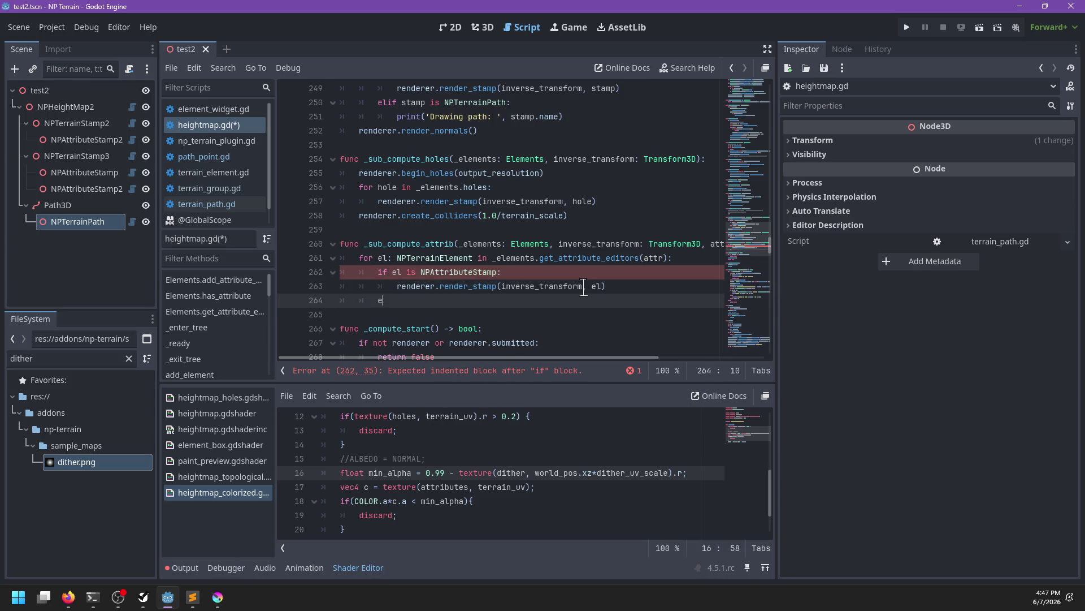
pyautogui.write('lse:')
pyautogui.press('Return')
pyautogui.write('e')
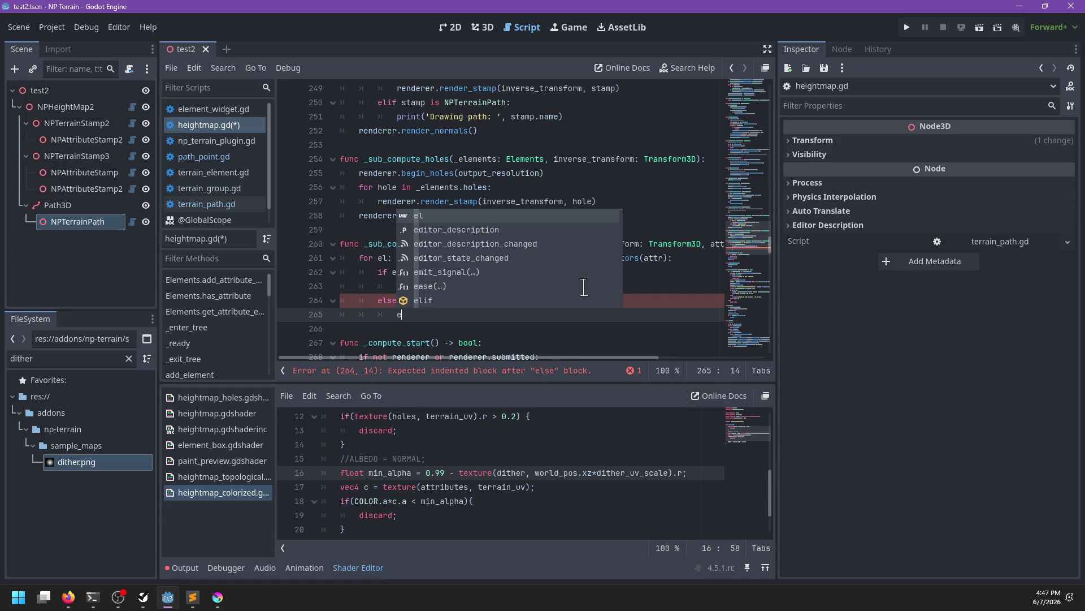
# - Turn the else into 'elif el is NPTerrainPath' with a debug print('A…same') line
pyautogui.press('Escape')
pyautogui.press('Up')
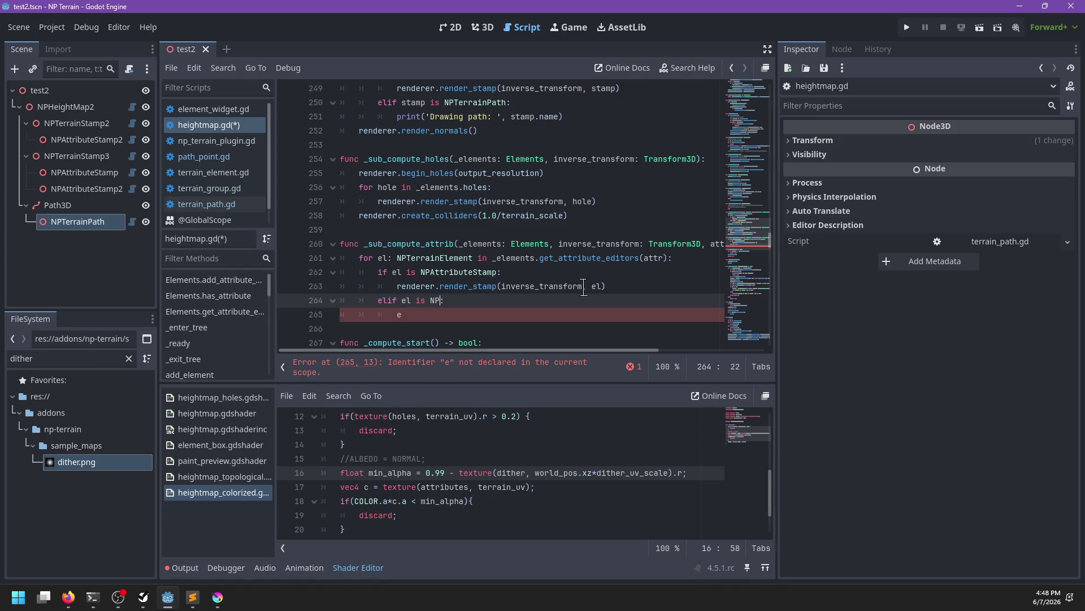
pyautogui.write('Terrain')
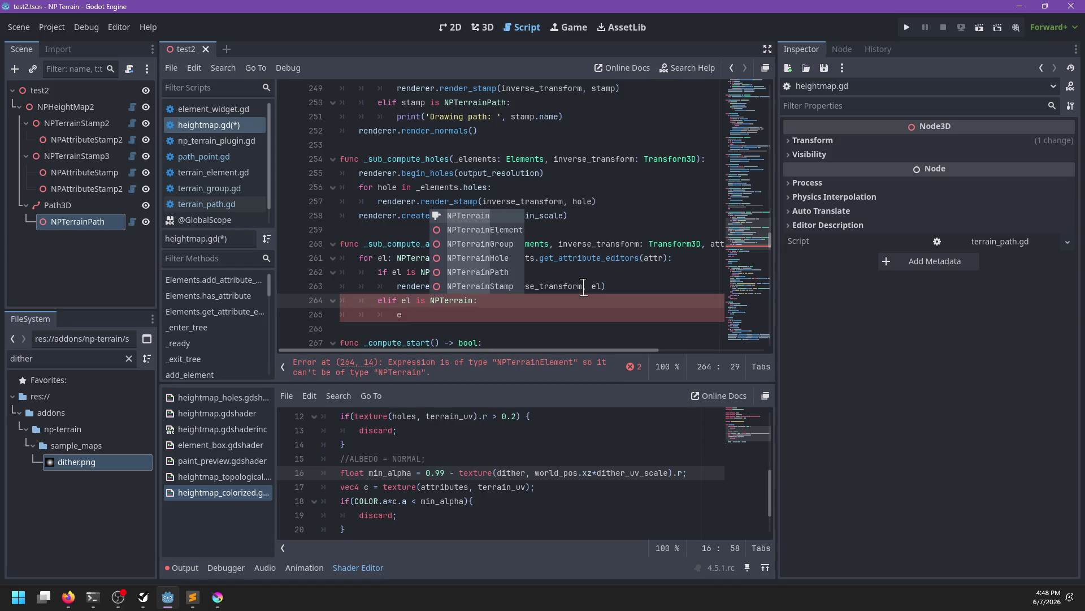
pyautogui.write('Path')
pyautogui.press('Down')
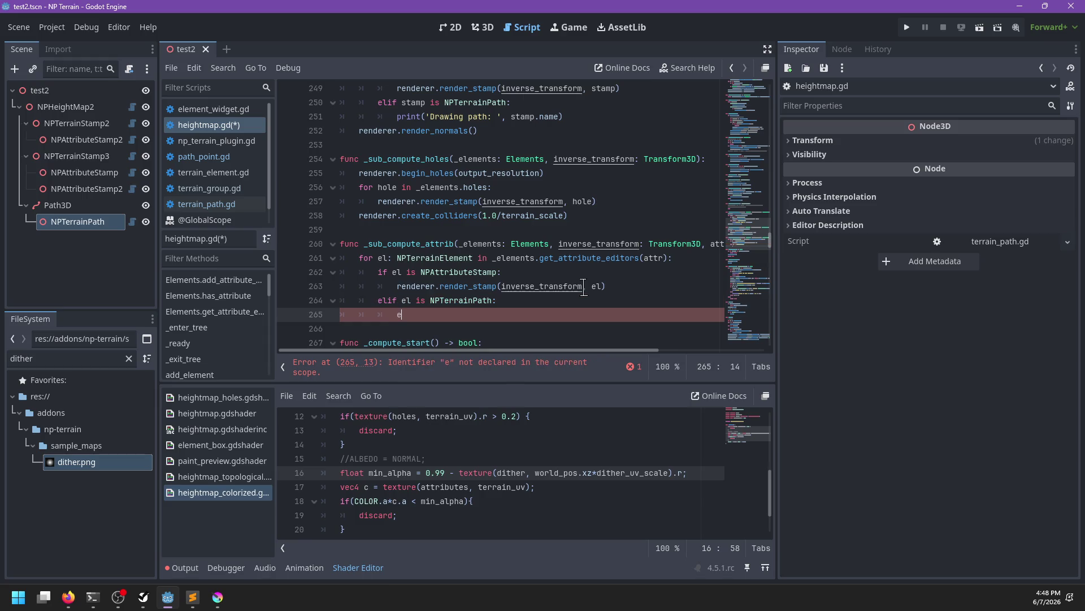
pyautogui.press('BackSpace')
pyautogui.write("print('A")
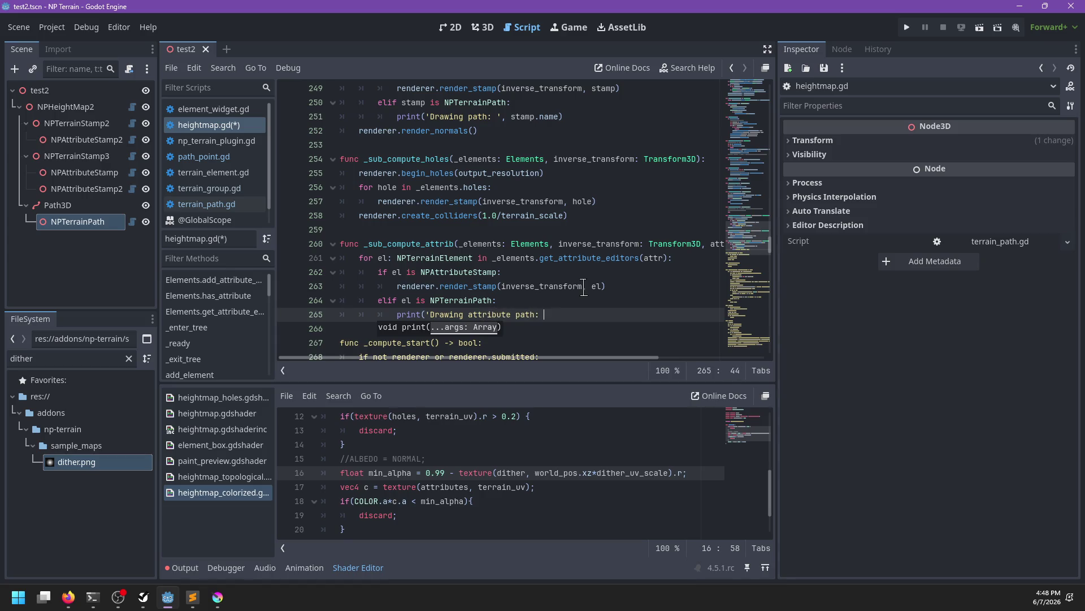
pyautogui.write("'s")
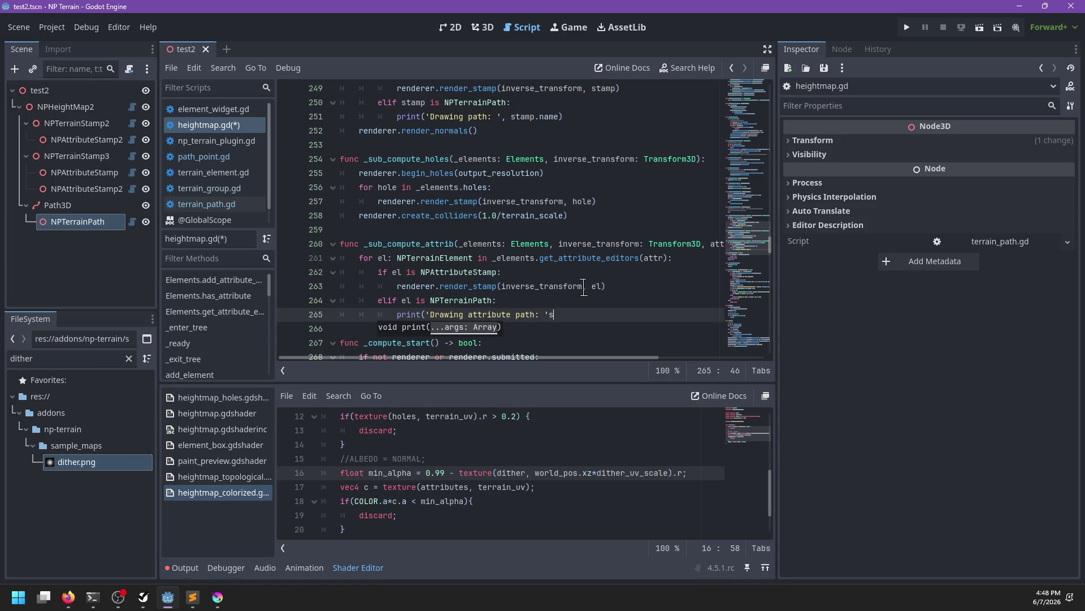
pyautogui.write('ame)')
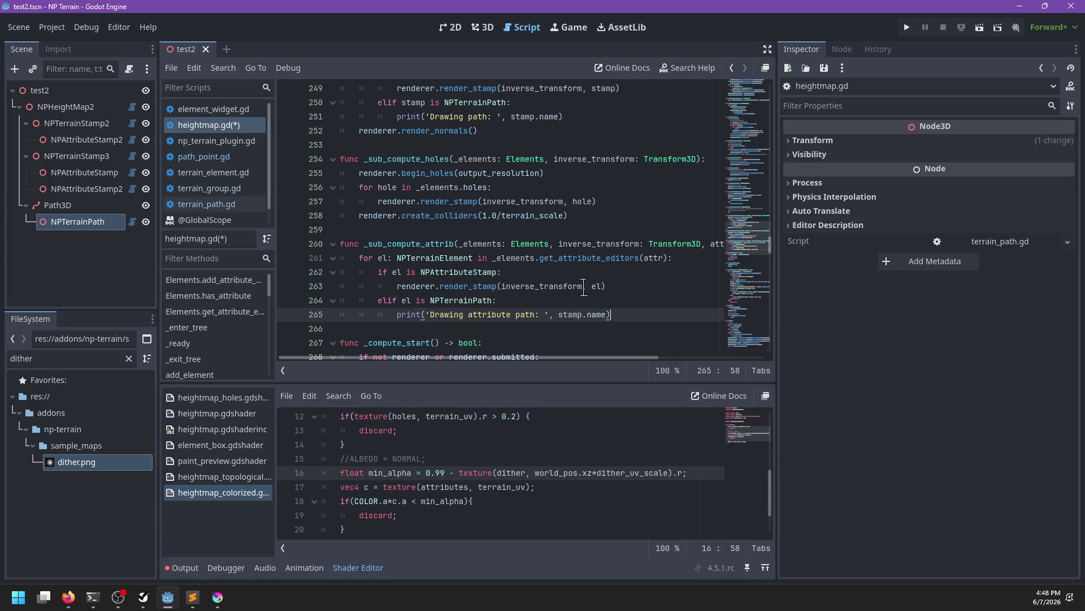
# - Save heightmap.gd, clear the output log, and rename stamp to el in the attribute print
pyautogui.hotkey('ctrl', 's')
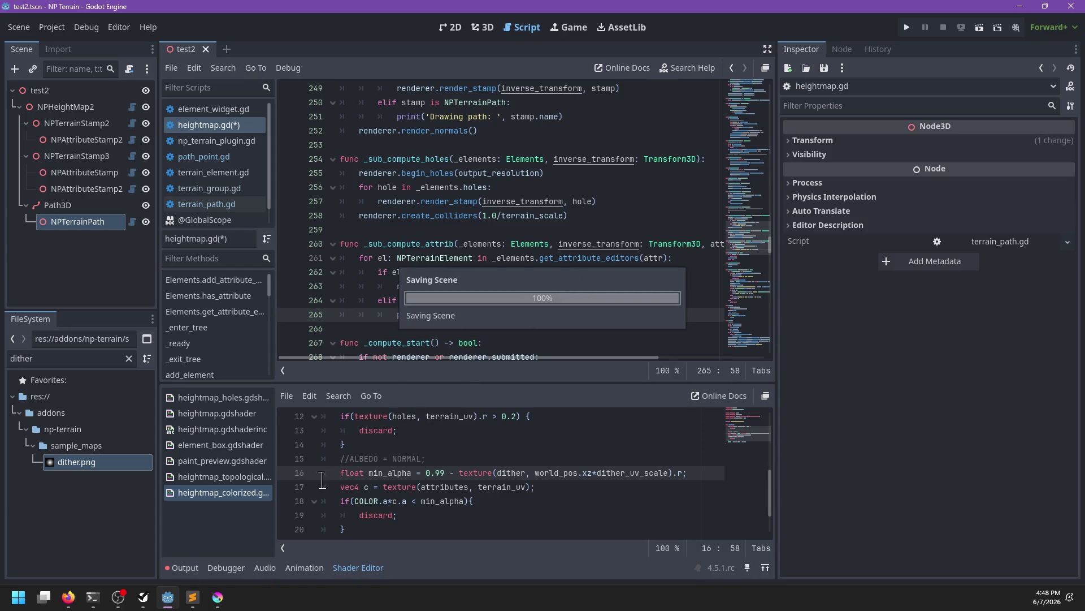
pyautogui.click(187, 567)
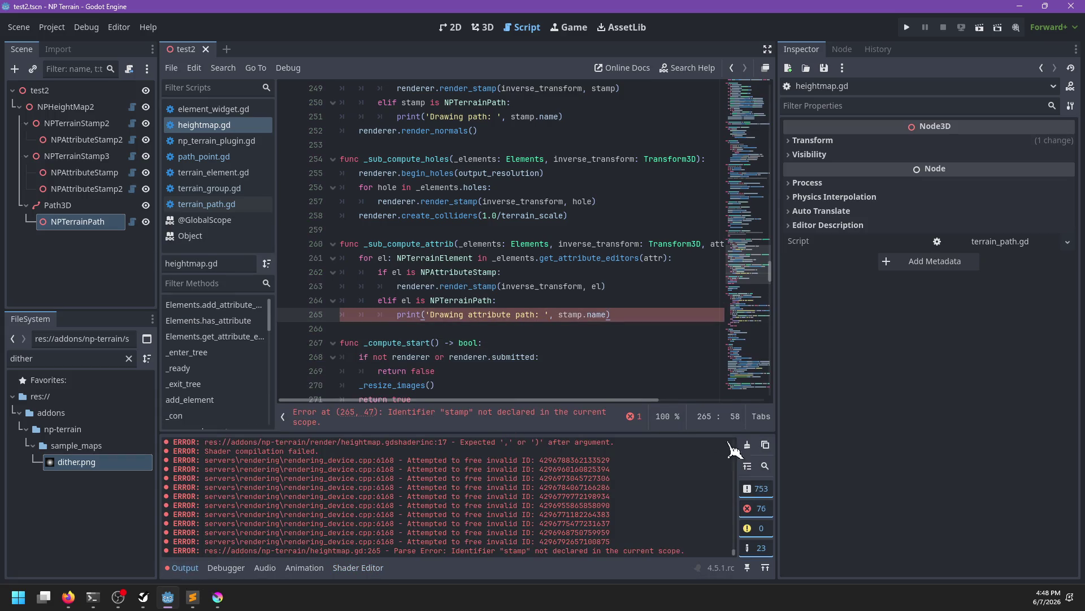
pyautogui.click(747, 445)
pyautogui.doubleClick(567, 315)
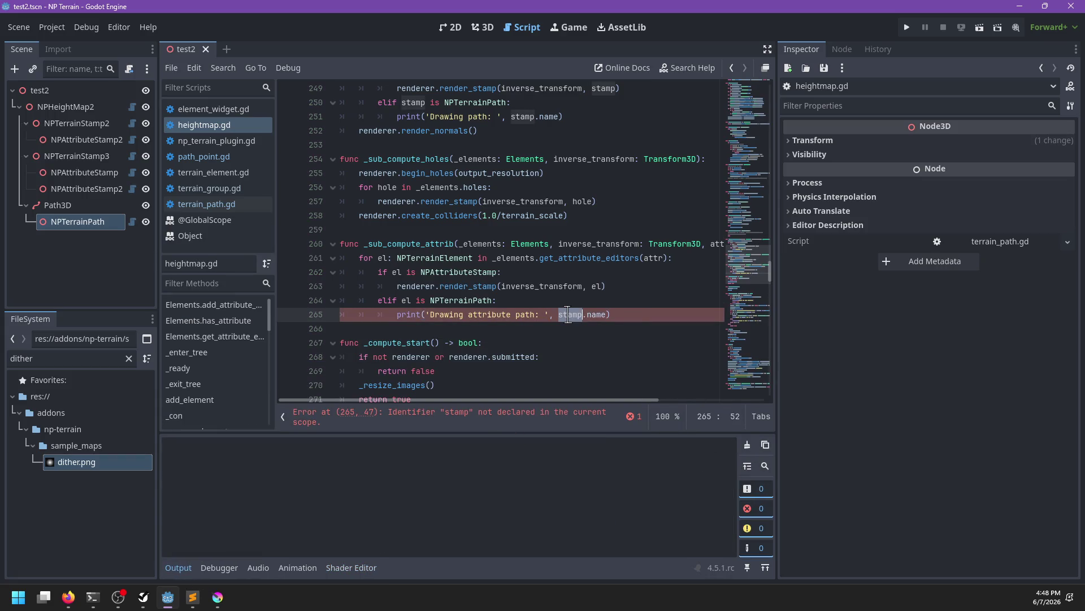
pyautogui.write('el')
# - Rename every stamp in the height loop to el, save, and return to the 3D view
pyautogui.scroll(2, 468, 230)
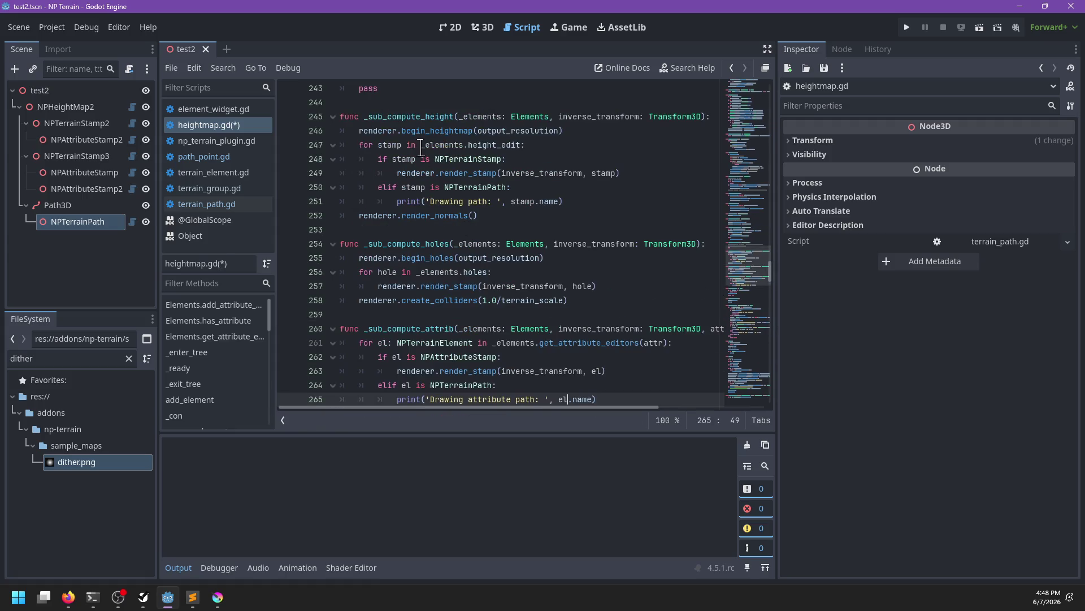
pyautogui.doubleClick(395, 145)
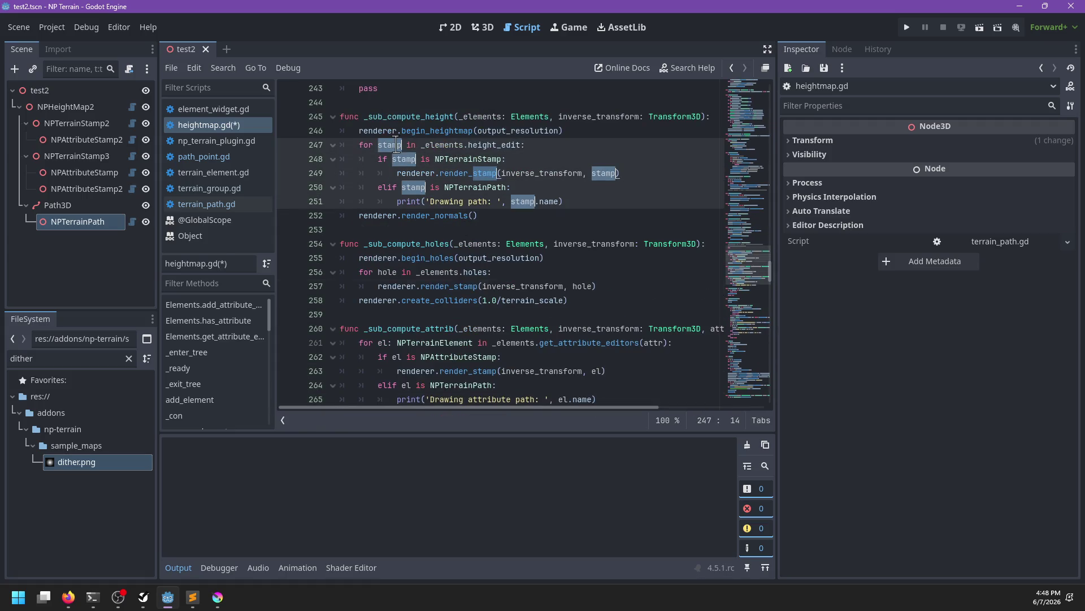
pyautogui.hotkey('ctrl', 'd')
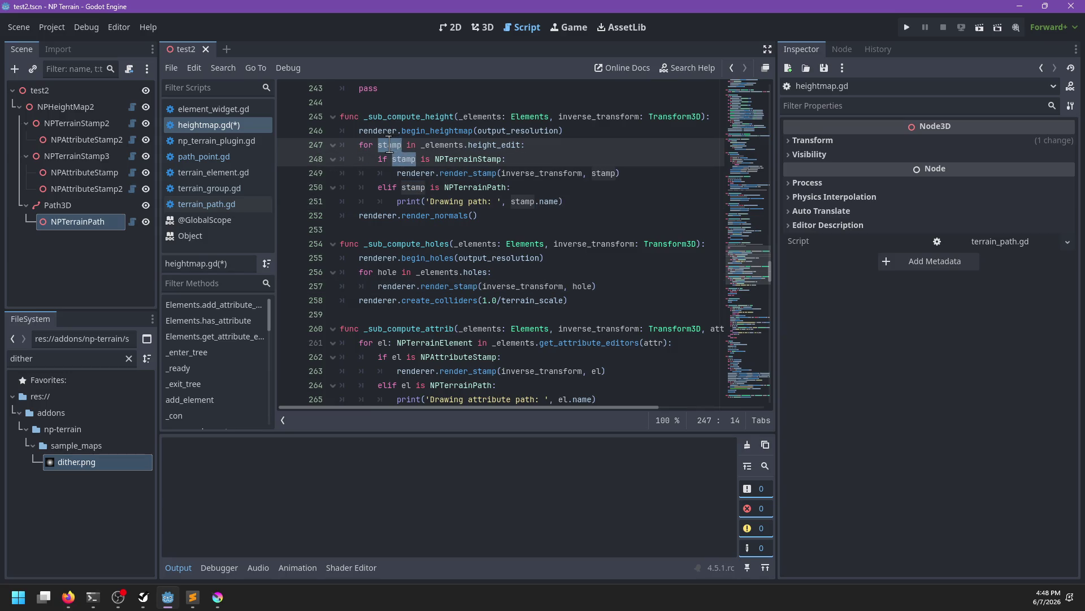
pyautogui.write('el')
pyautogui.doubleClick(603, 173)
pyautogui.hotkey('ctrl', 'd')
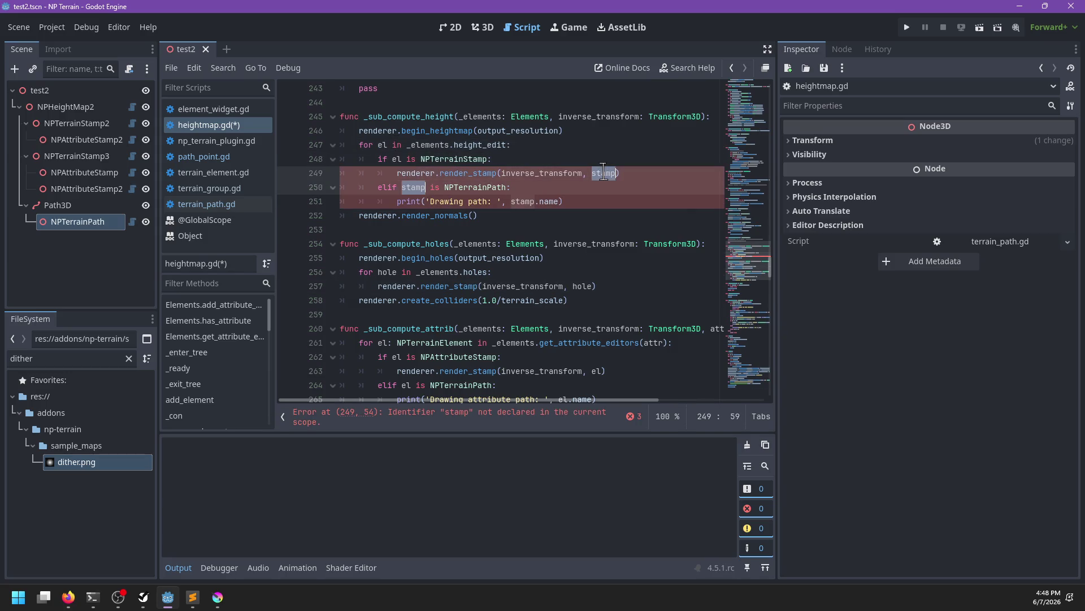
pyautogui.hotkey('ctrl', 'd')
pyautogui.write('el')
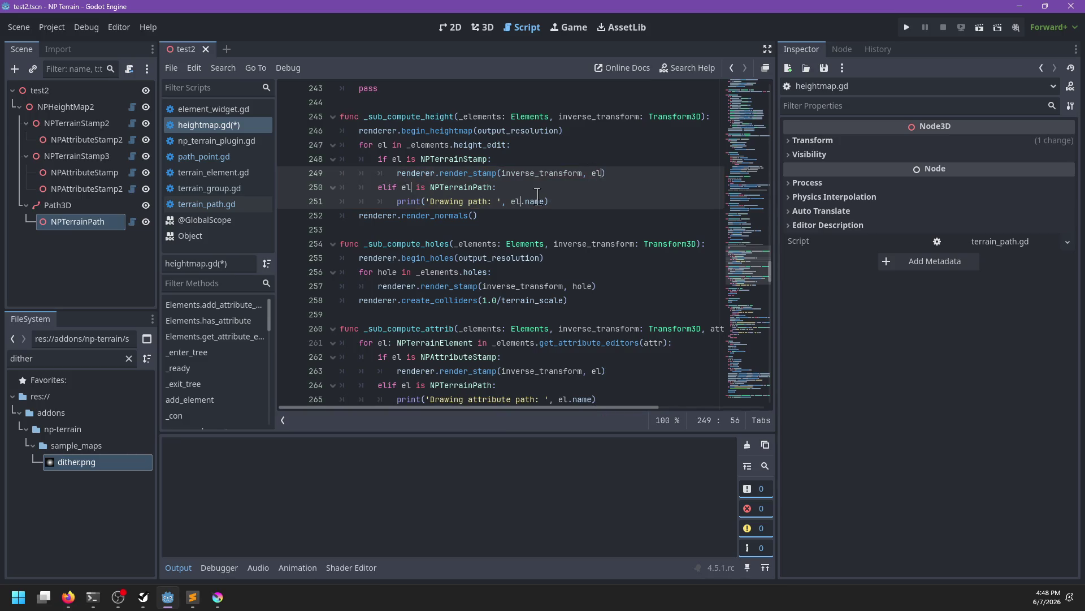
pyautogui.hotkey('ctrl', 's')
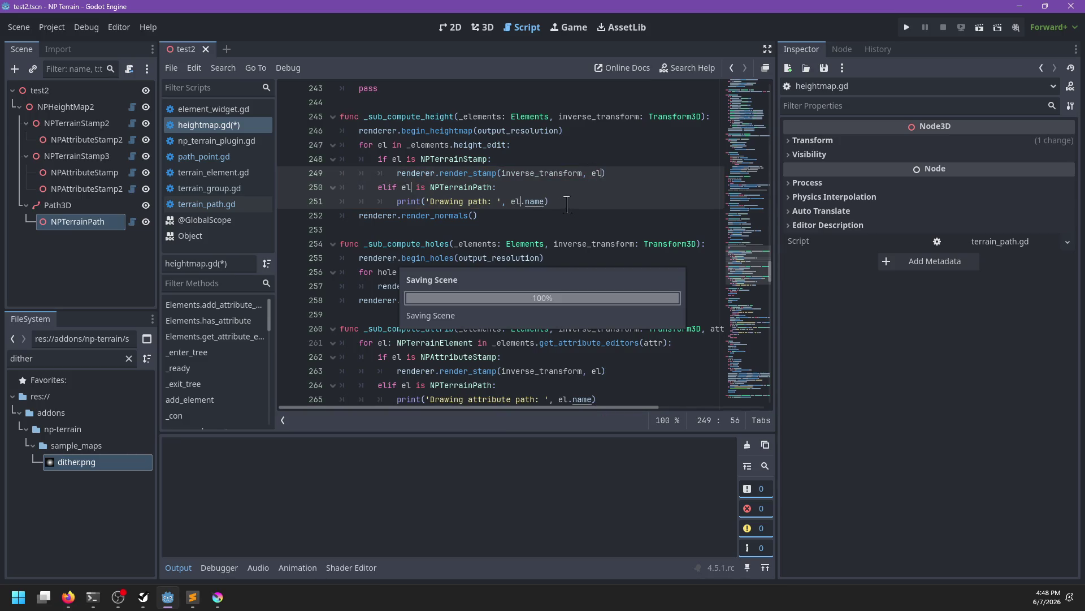
pyautogui.click(483, 27)
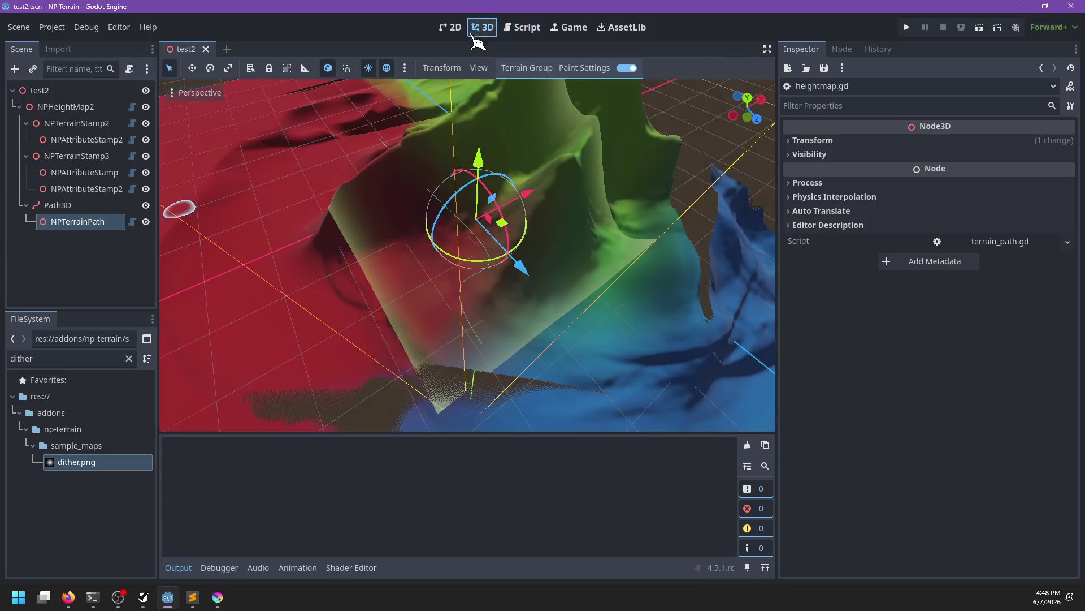
# - Close test2 and reopen test2.tscn by filtering the FileSystem dock for 'test2'
pyautogui.click(206, 50)
pyautogui.doubleClick(99, 358)
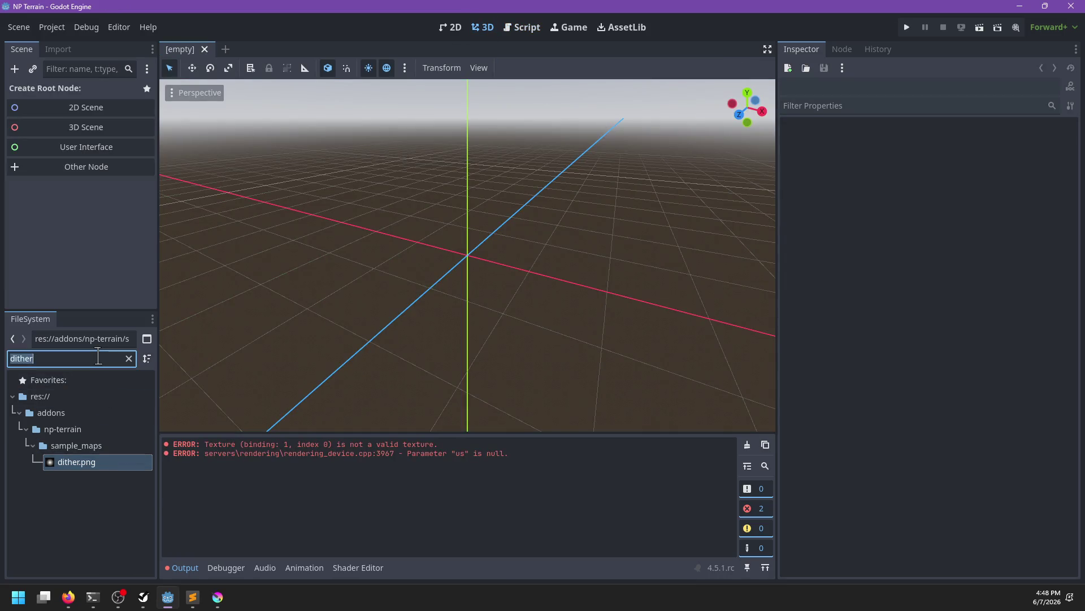
pyautogui.write('ter')
pyautogui.press('BackSpace')
pyautogui.press('BackSpace')
pyautogui.write('est2')
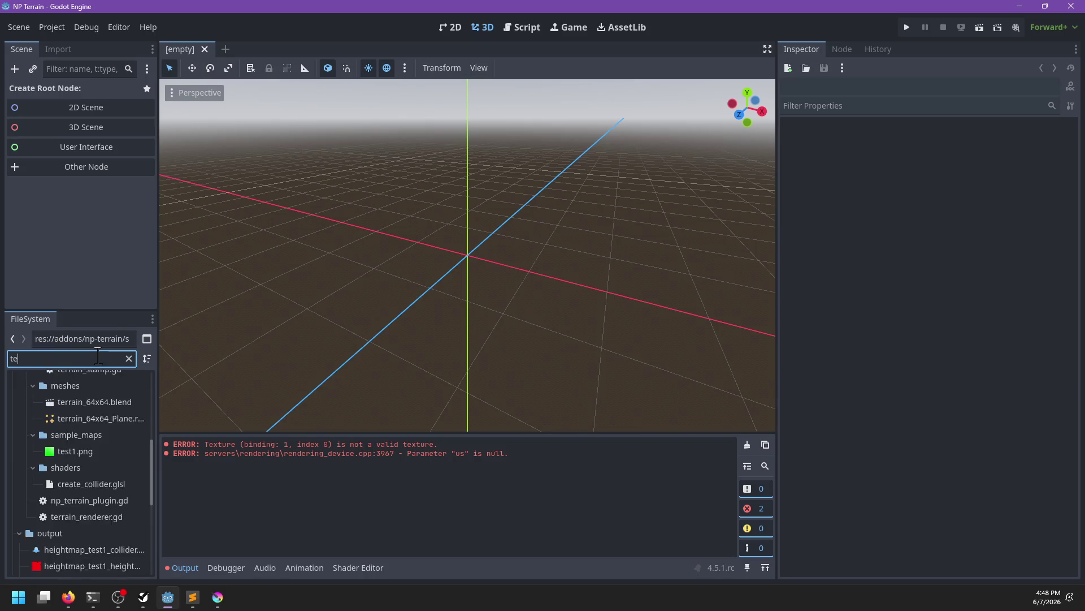
pyautogui.doubleClick(77, 413)
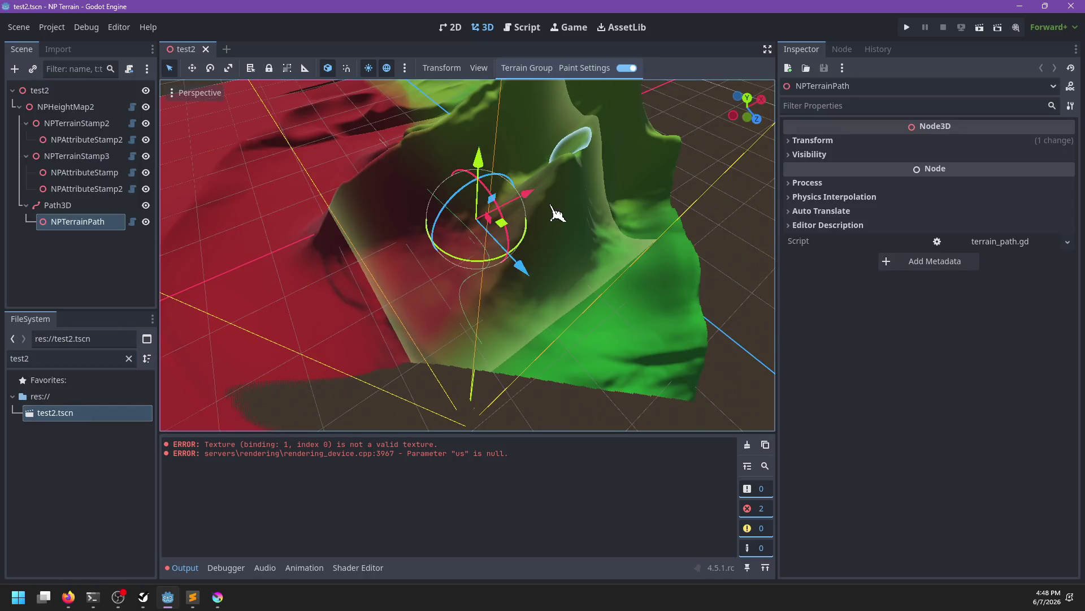
# - Turn paint settings off, reselect NPTerrainPath, and open its terrain_path.gd script
pyautogui.click(628, 68)
pyautogui.moveTo(354, 294); pyautogui.dragTo(422, 293)
pyautogui.click(85, 205)
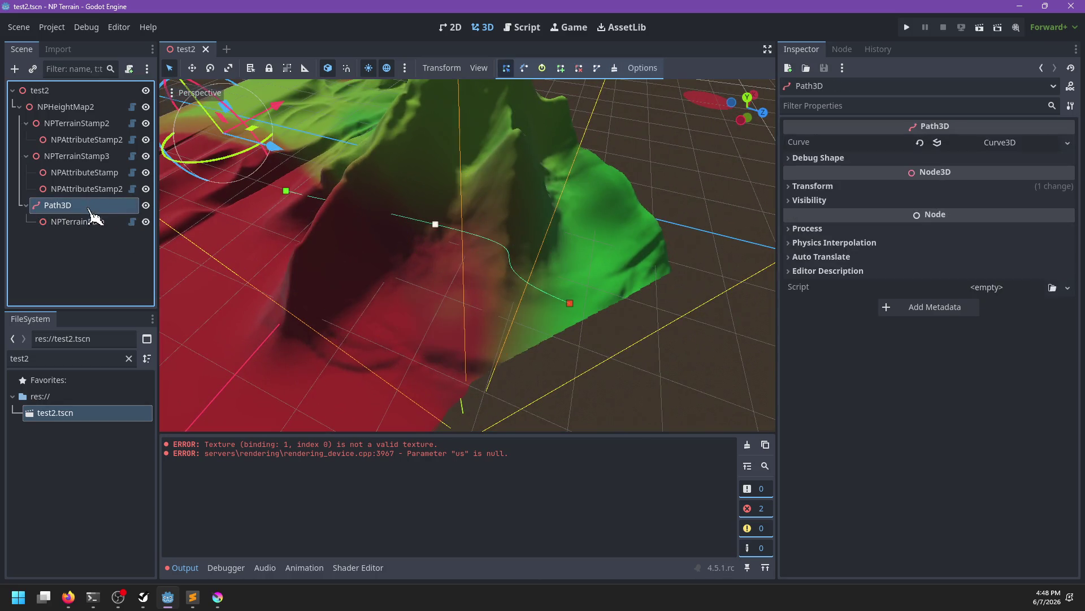
pyautogui.click(84, 222)
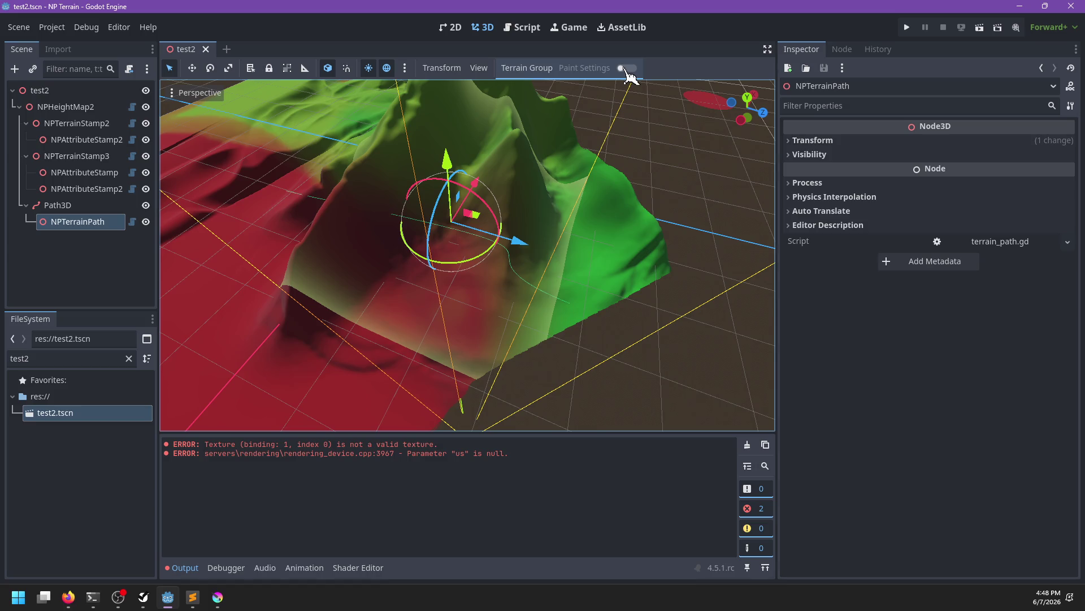
pyautogui.click(628, 69)
pyautogui.click(628, 69)
pyautogui.click(134, 225)
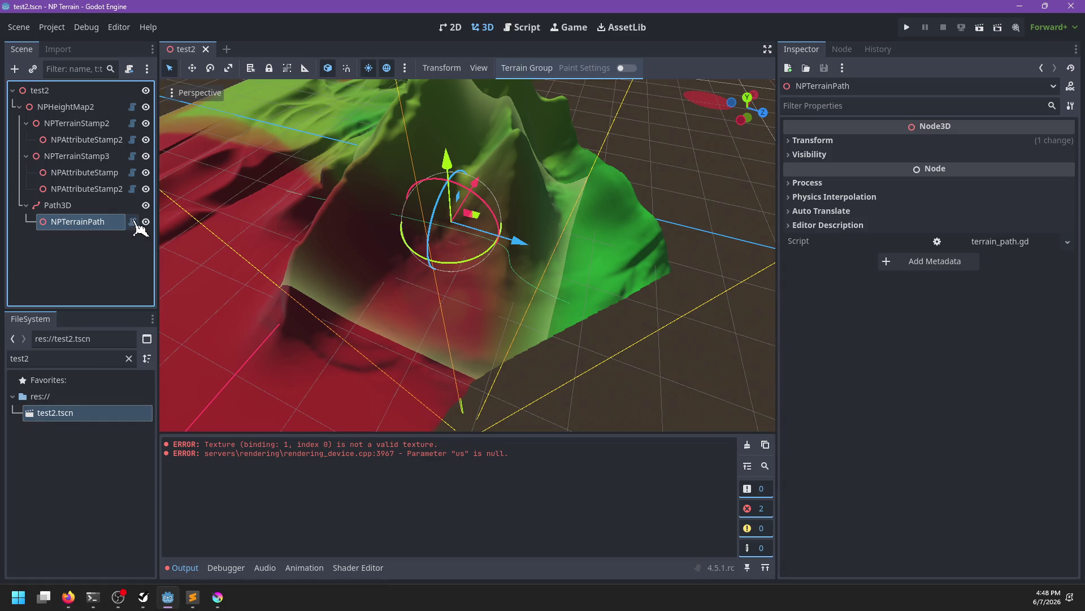
pyautogui.click(133, 222)
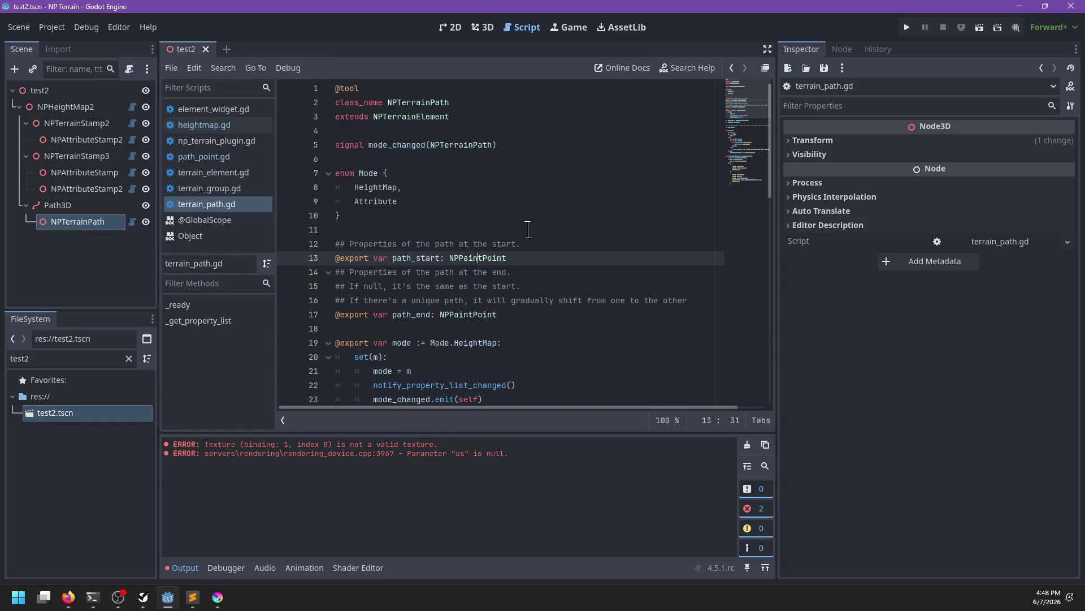
# - Jump to terrain_element.gd, review it, and select its NPTerrainGroup base class name
pyautogui.keyDown('ctrl'); pyautogui.click(425, 119); pyautogui.keyUp('ctrl')
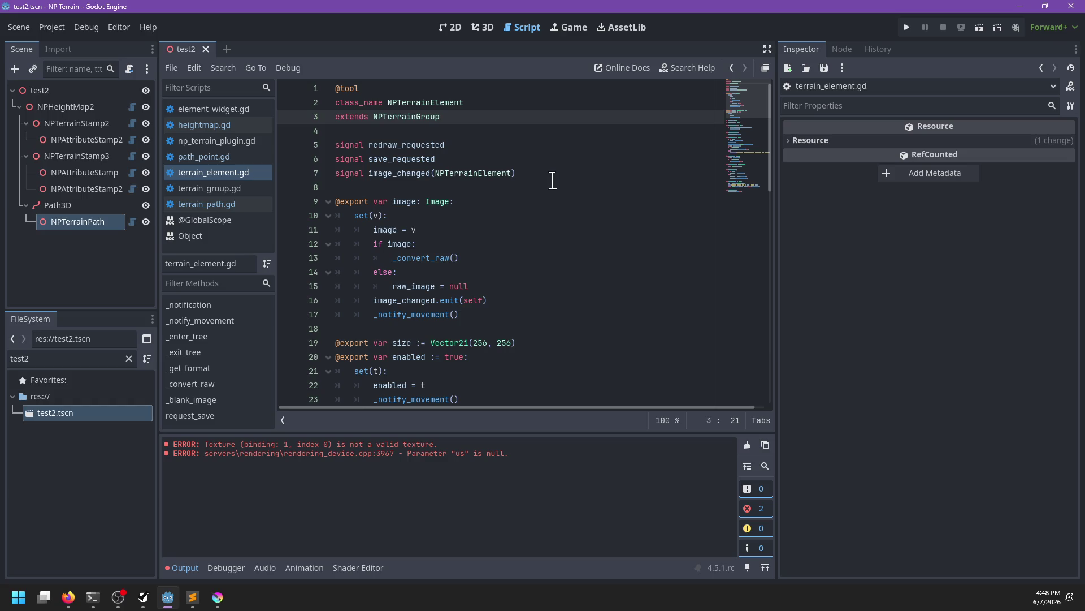
pyautogui.scroll(-4, 552, 180)
pyautogui.scroll(-5, 552, 182)
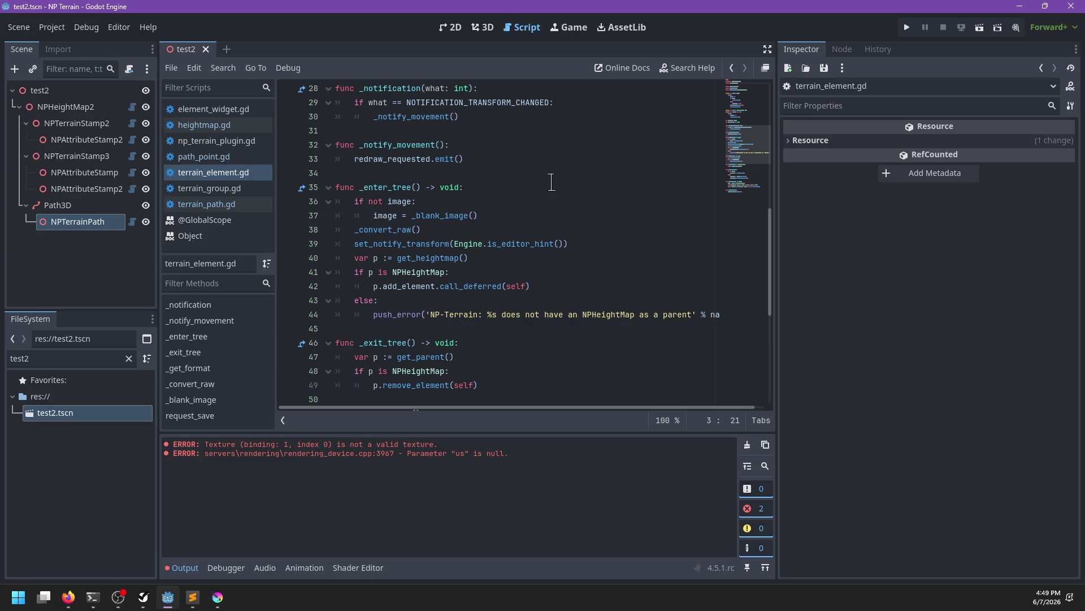
pyautogui.scroll(-6, 554, 180)
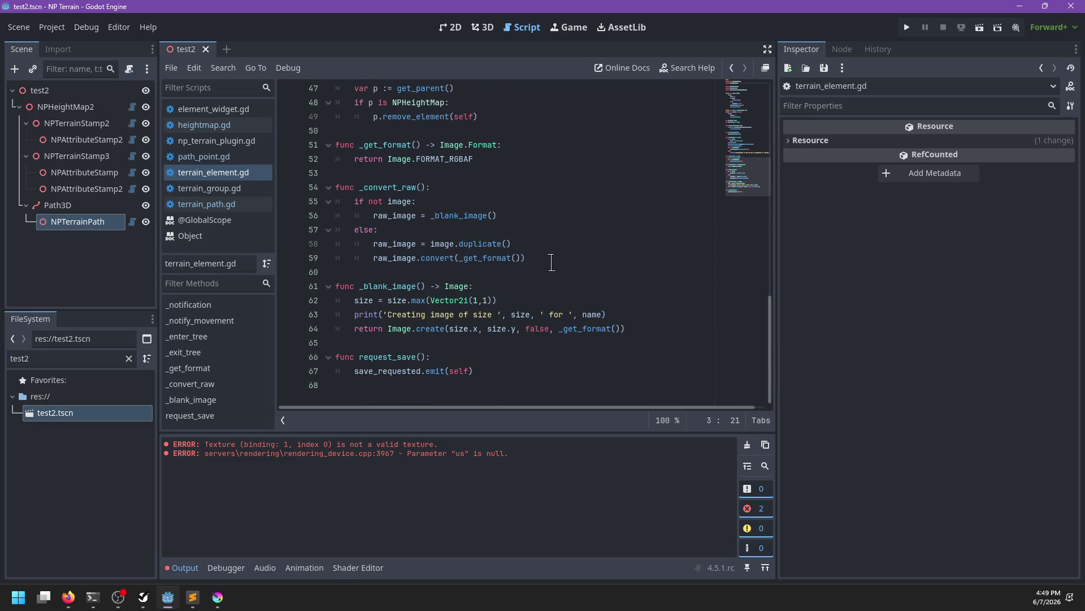
pyautogui.scroll(5, 552, 262)
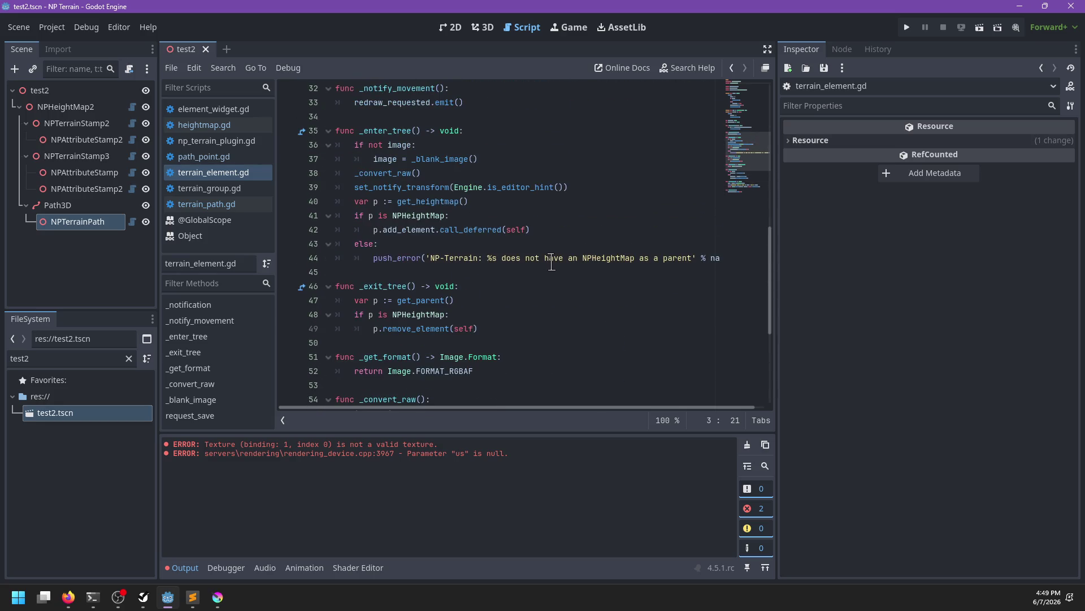
pyautogui.scroll(3, 552, 263)
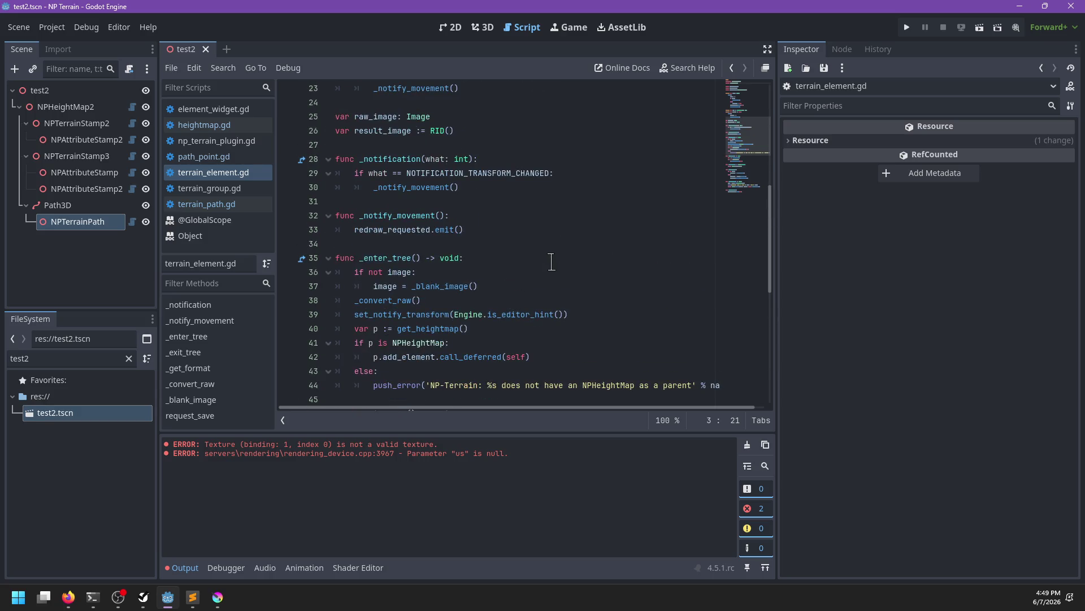
pyautogui.scroll(5, 552, 262)
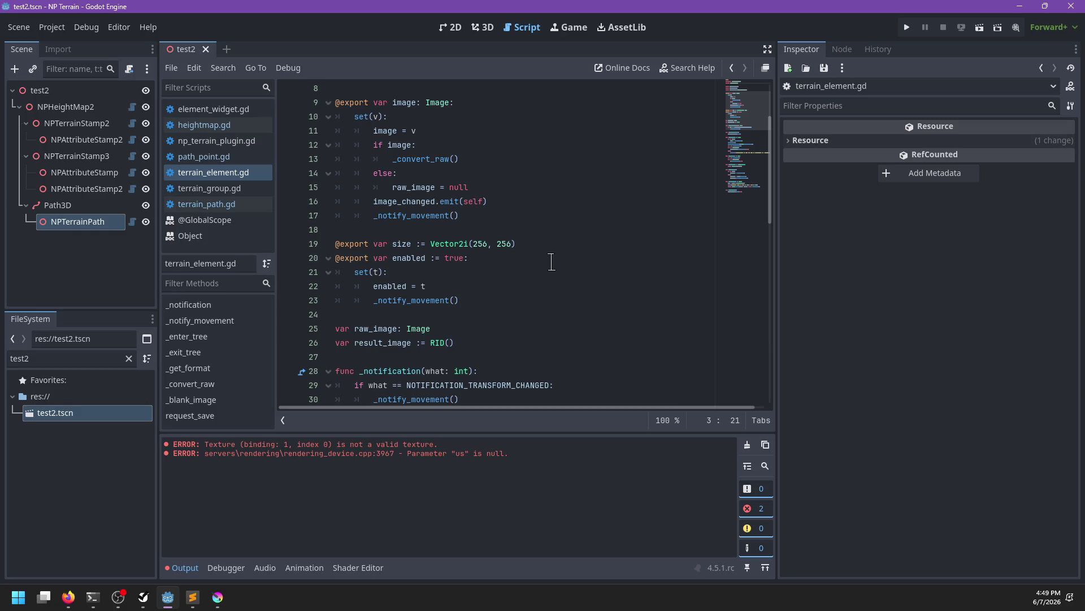
pyautogui.scroll(3, 521, 230)
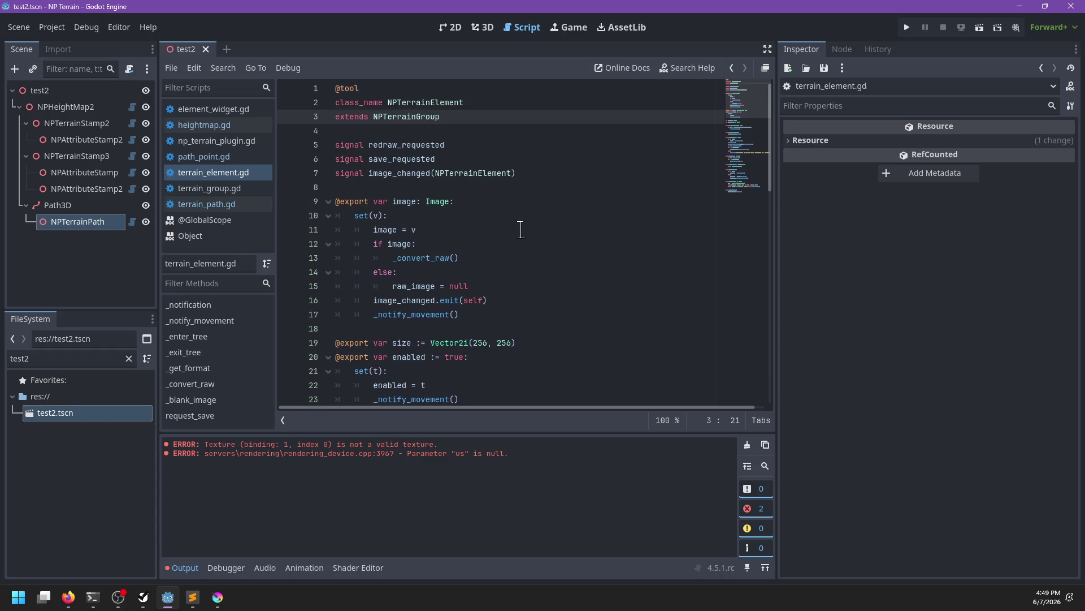
pyautogui.doubleClick(413, 117)
pyautogui.hotkey('ctrl', 'c')
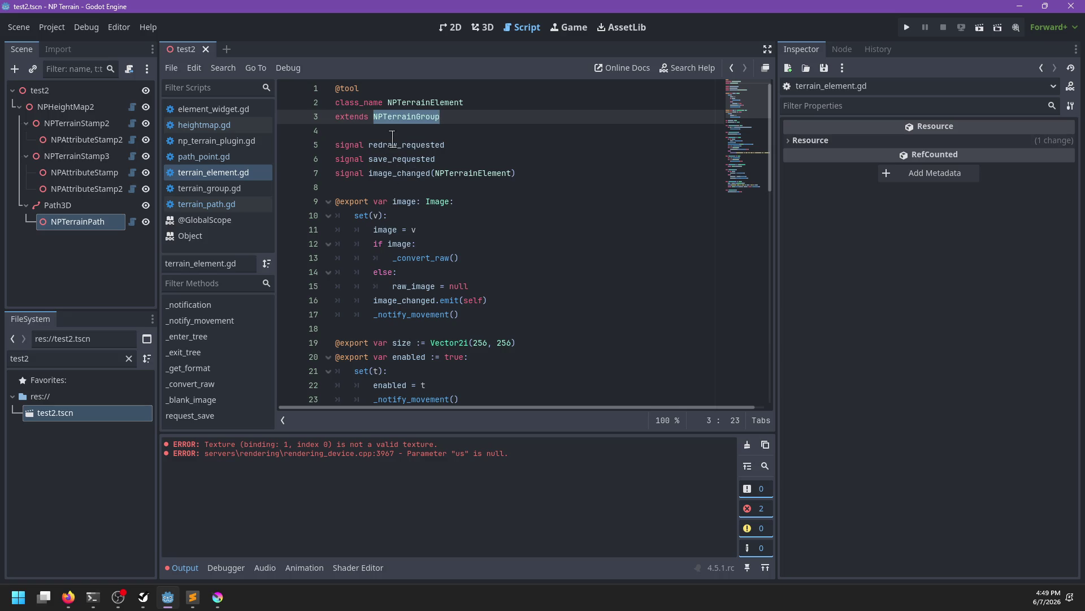
# - Try terrain_path.gd extending NPTerrainGroup, then revert to NPTerrainElement and save
pyautogui.click(132, 221)
pyautogui.doubleClick(425, 116)
pyautogui.hotkey('ctrl', 'v')
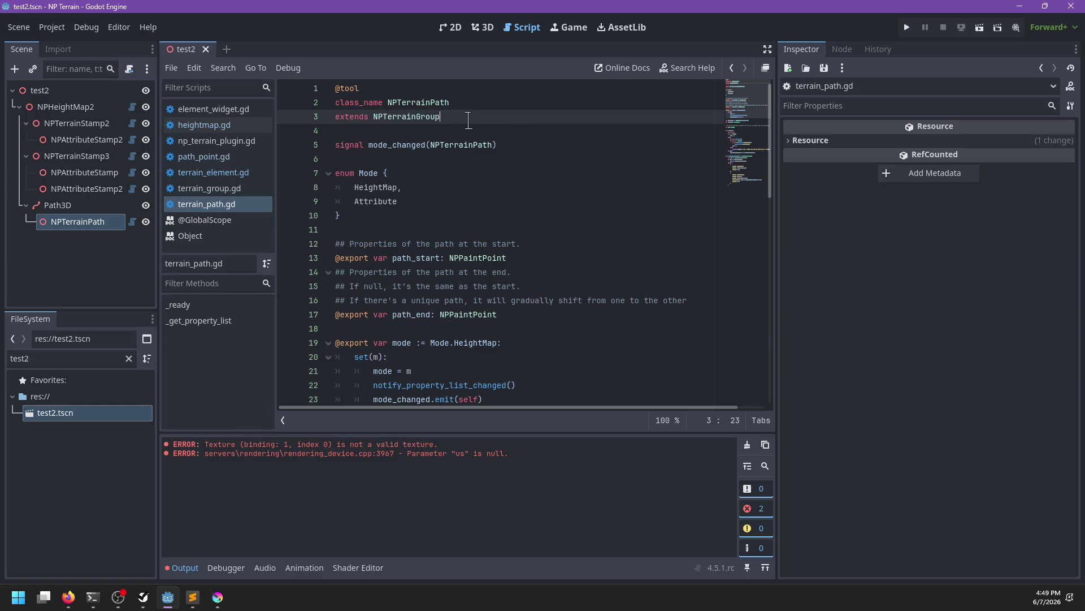
pyautogui.hotkey('ctrl', 's')
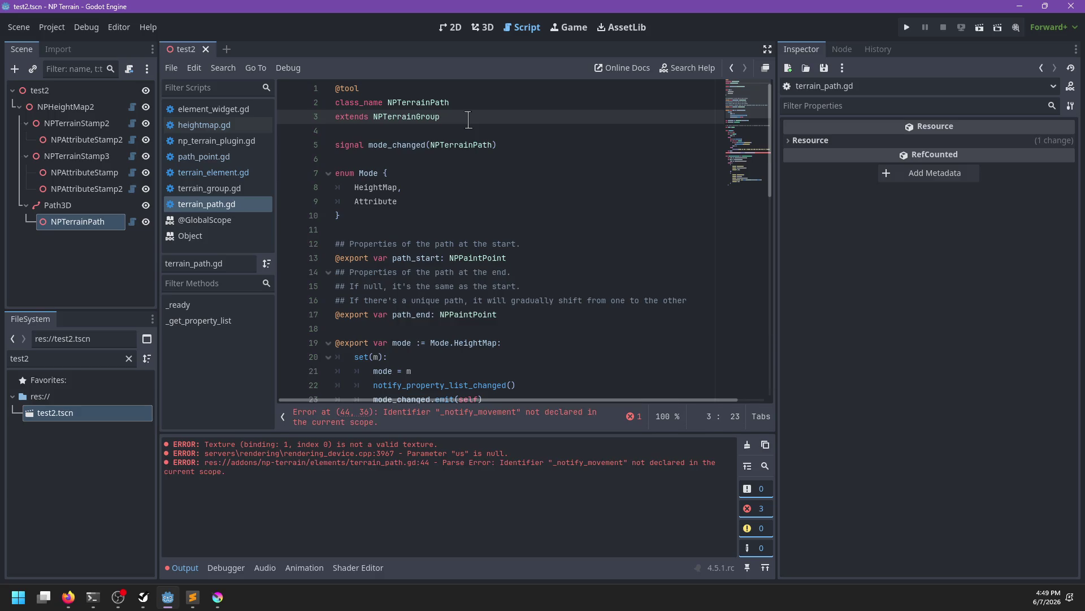
pyautogui.hotkey('ctrl', 'z')
pyautogui.hotkey('ctrl', 's')
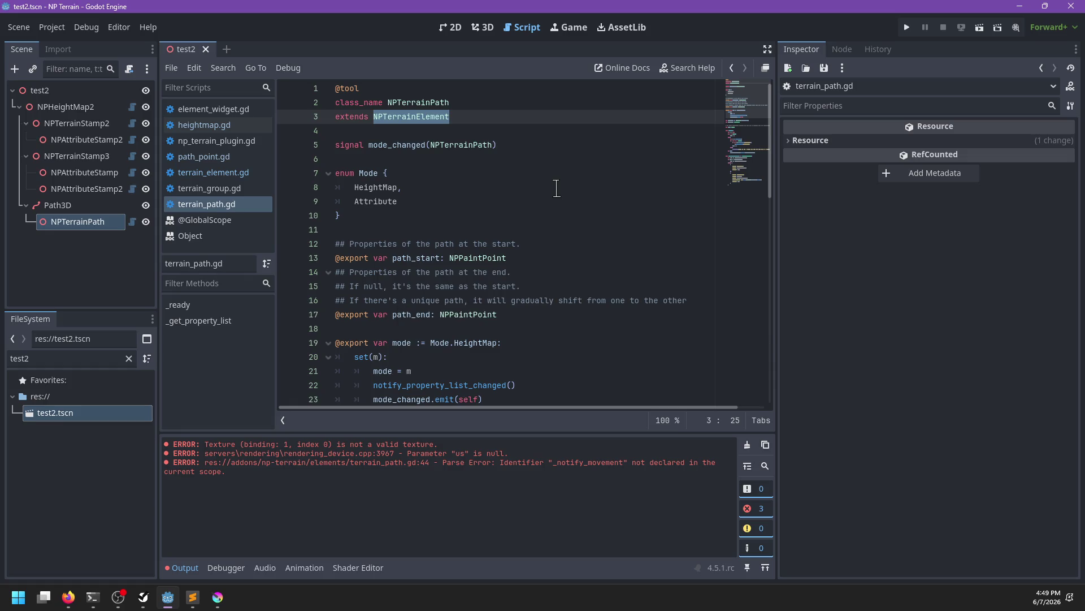
# - Open element_widget.gd and search it for 'is NPTerrainElement'
pyautogui.click(217, 154)
pyautogui.click(223, 143)
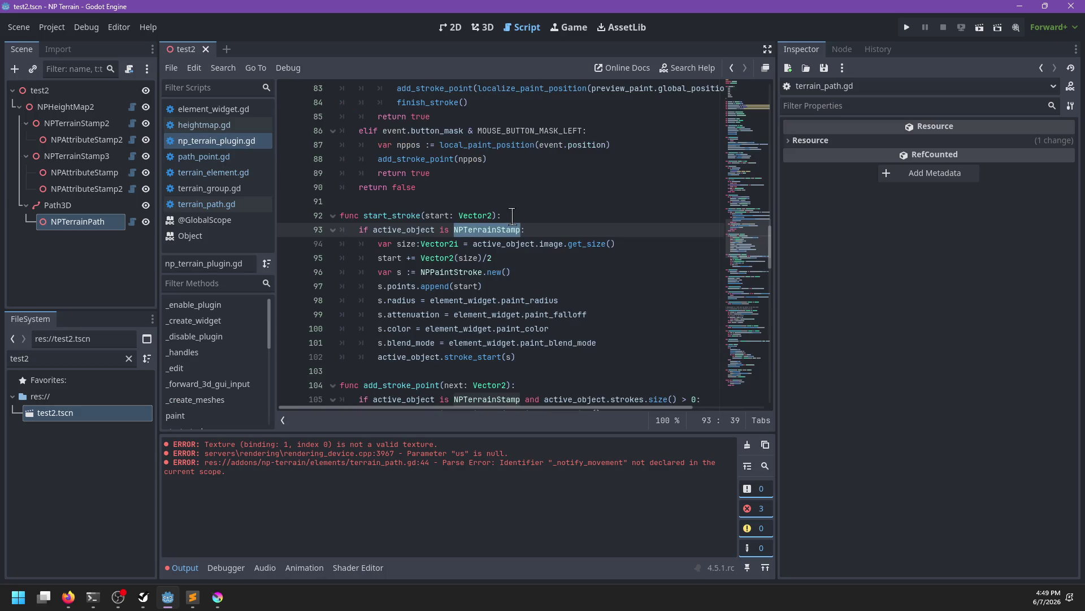
pyautogui.click(228, 112)
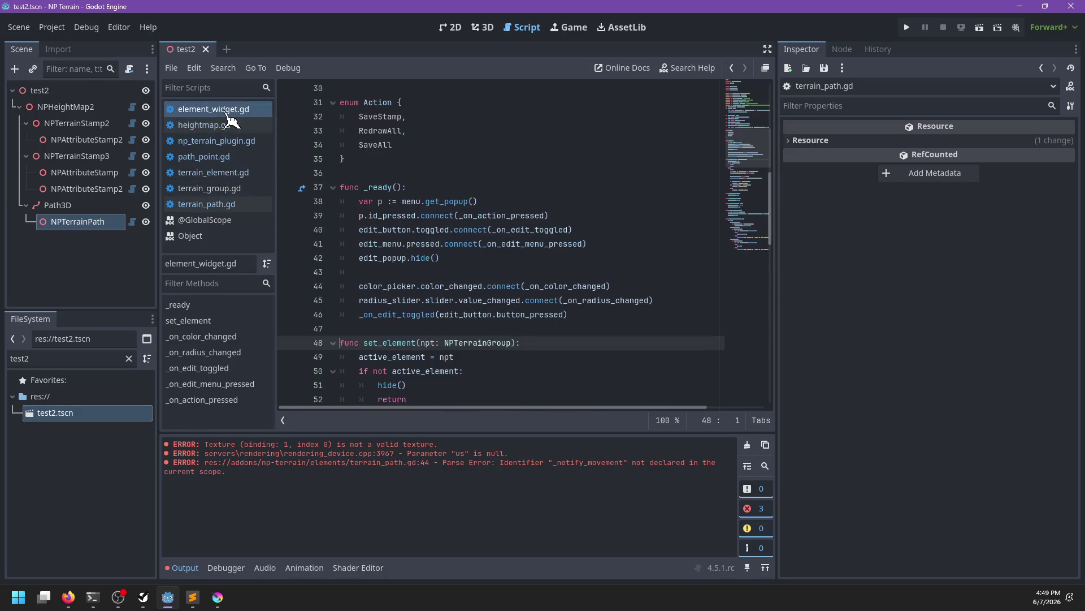
pyautogui.click(521, 214)
pyautogui.hotkey('ctrl', 'f')
pyautogui.write('s')
pyautogui.press('BackSpace')
pyautogui.write('e')
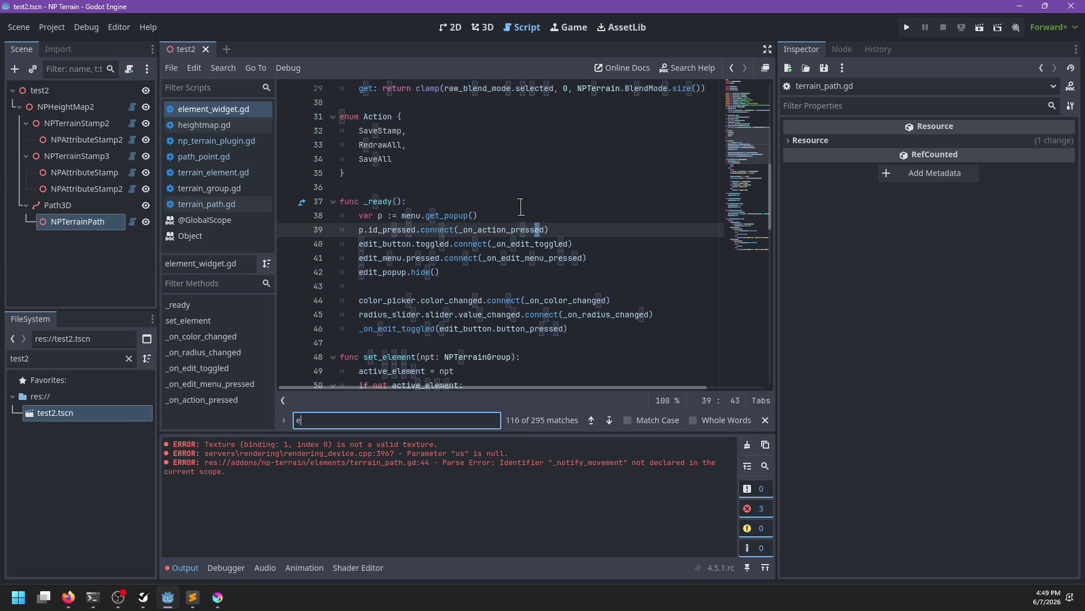
pyautogui.press('BackSpace')
pyautogui.write('is NPTe')
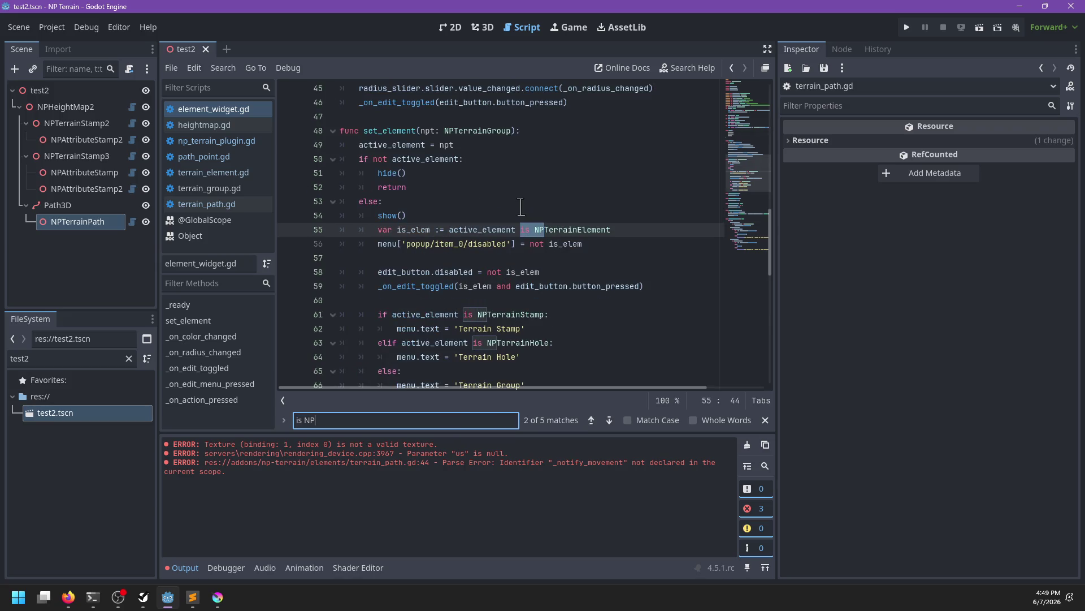
pyautogui.write('rrainElement')
pyautogui.press('Escape')
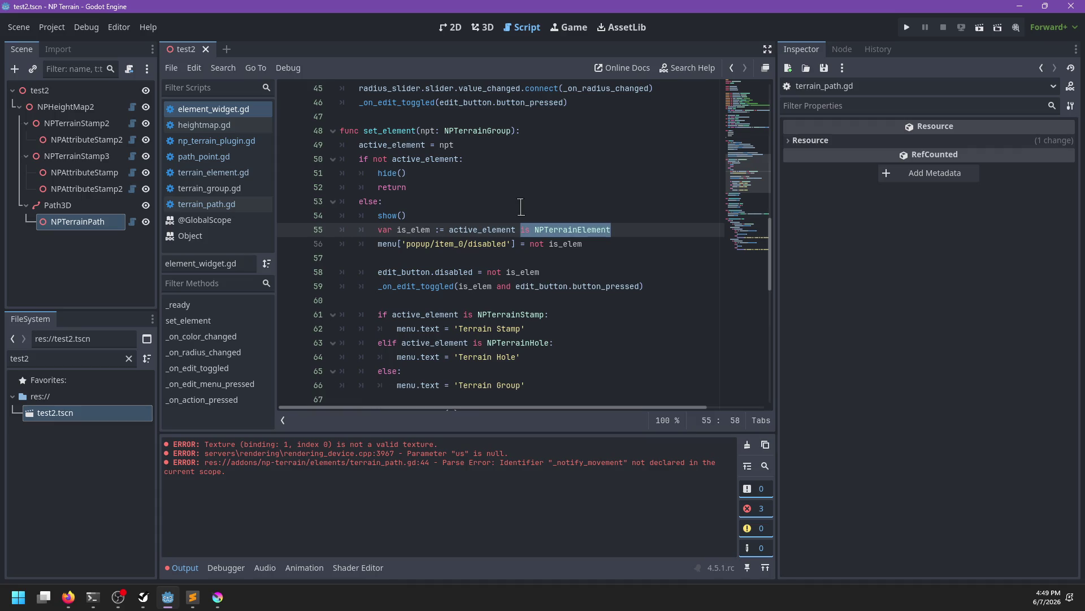
# - Append 'is not NPTerrainPath' to the line 55 check, save, and reselect NPTerrainPath in 3D
pyautogui.press('Right')
pyautogui.press('Left')
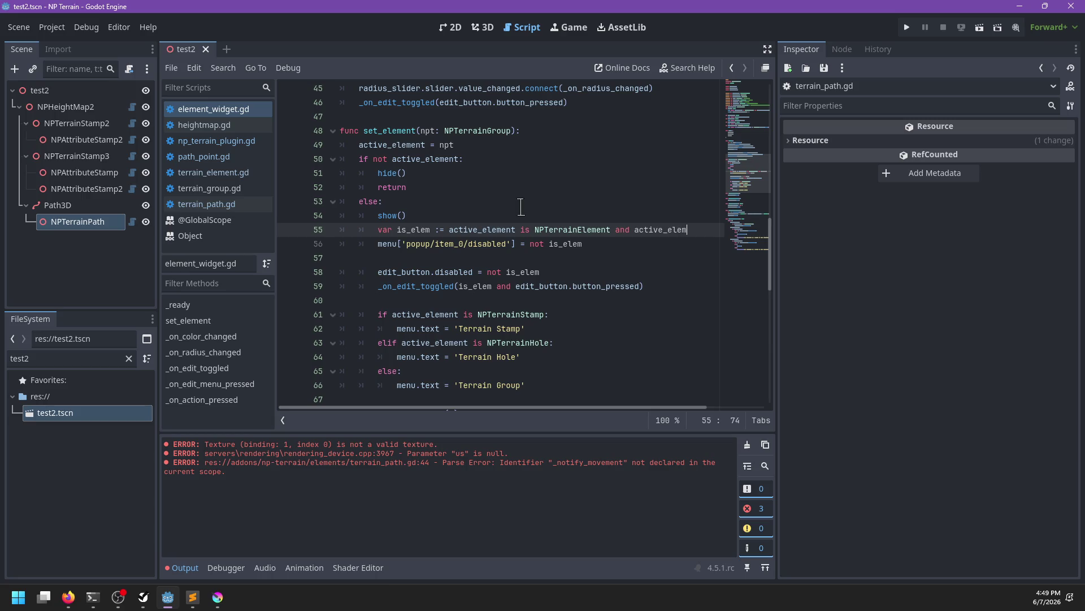
pyautogui.write('is not NPTe')
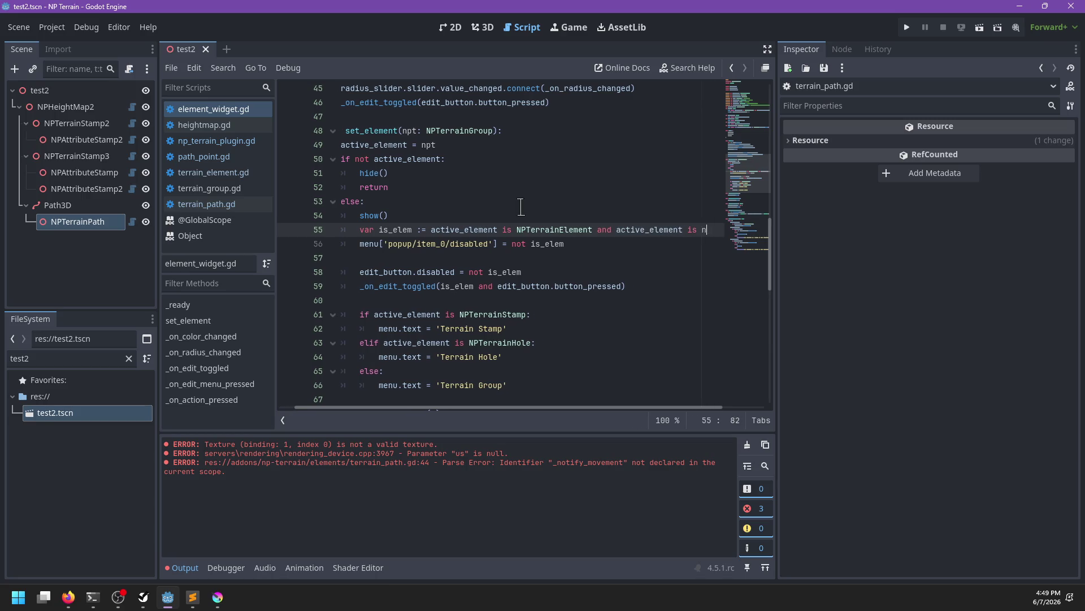
pyautogui.write('rrain')
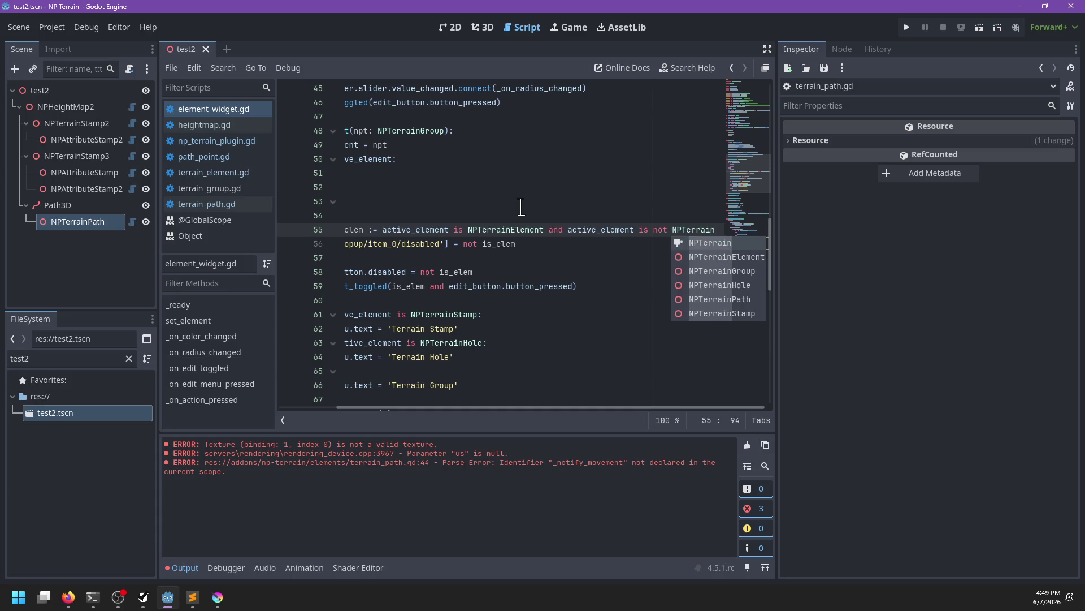
pyautogui.write('Path')
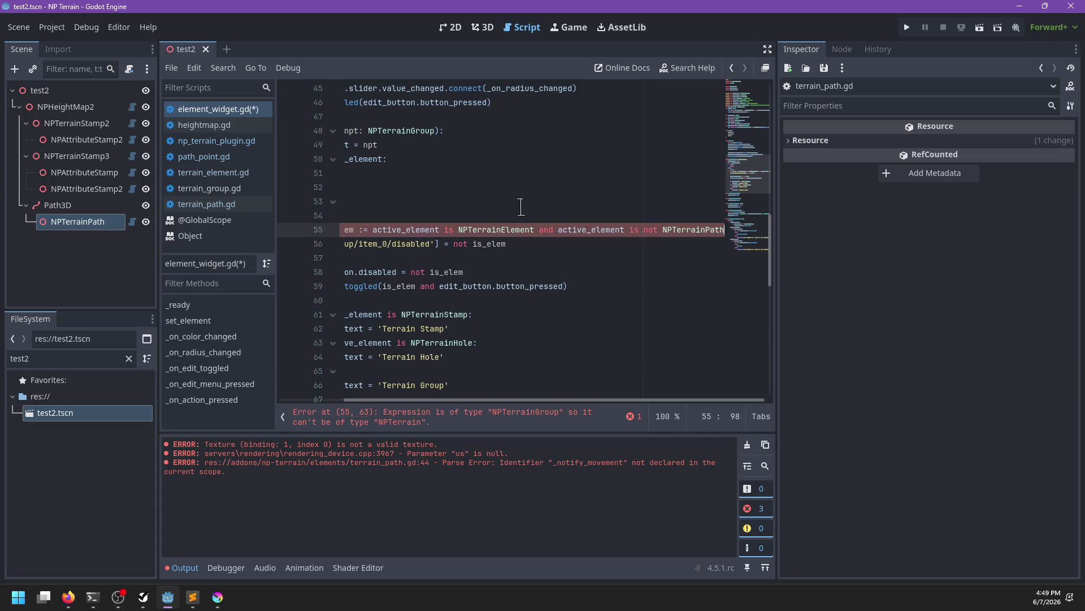
pyautogui.hotkey('ctrl', 's')
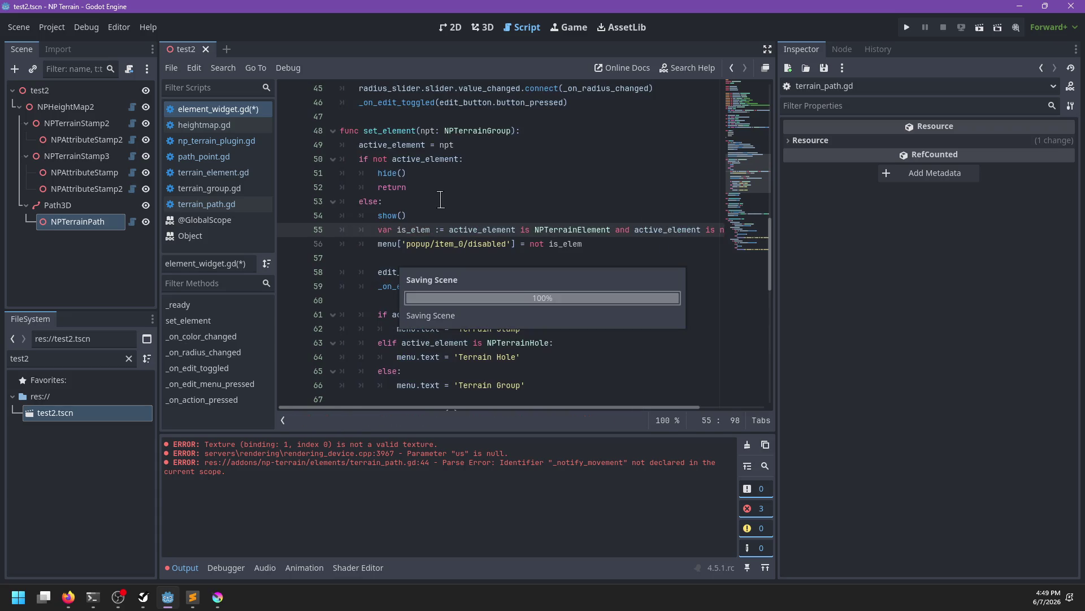
pyautogui.click(484, 27)
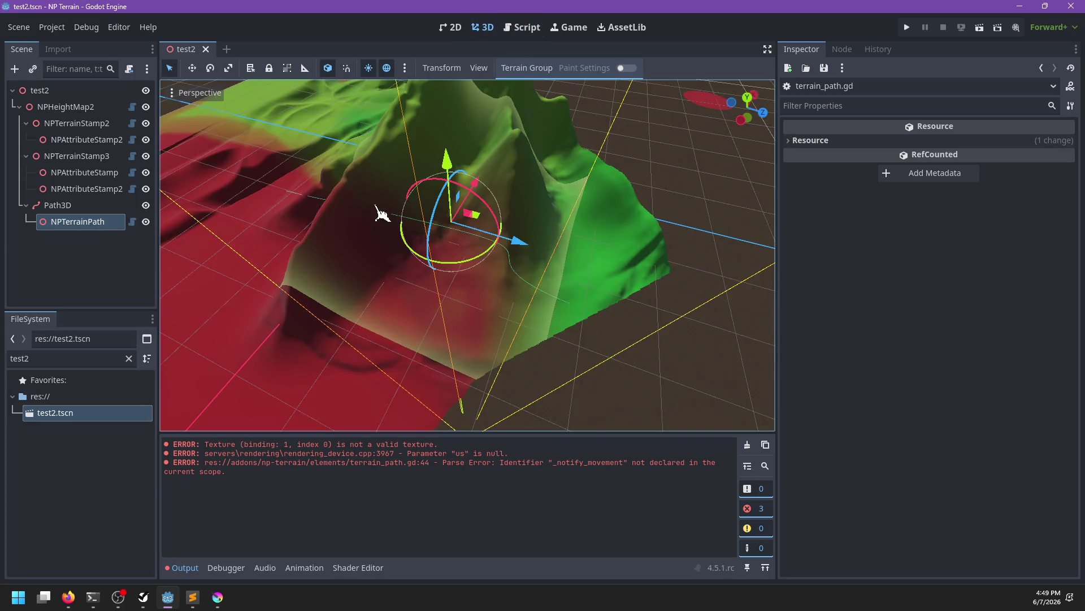
pyautogui.click(107, 226)
pyautogui.scroll(-2, 625, 146)
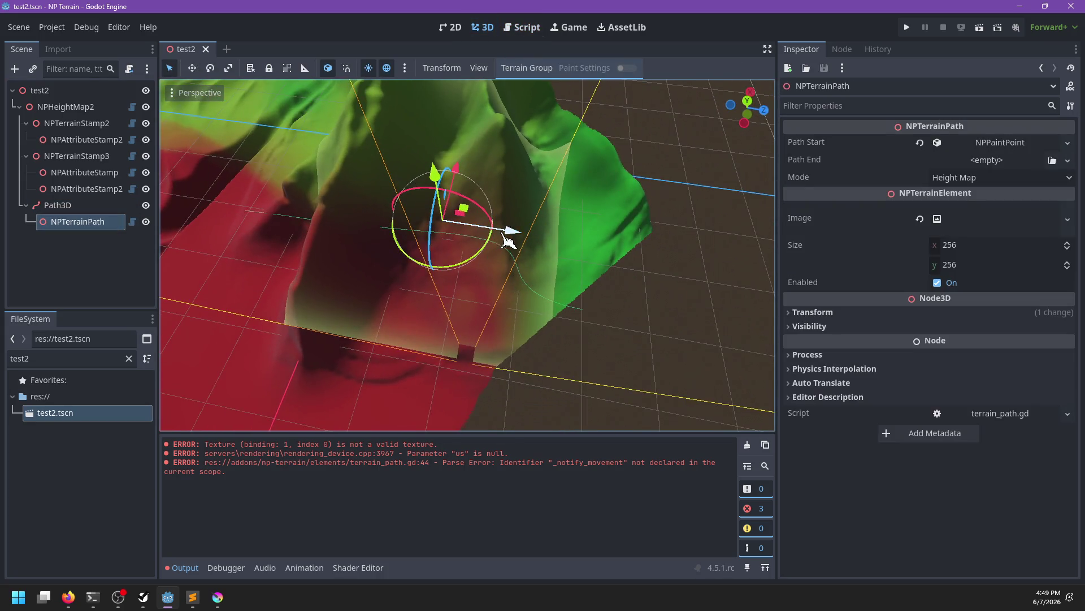
# - Raise the terrain path slightly and orbit around it, briefly toggling the Path Start settings
pyautogui.moveTo(434, 170)
pyautogui.mouseDown()
pyautogui.moveTo(431, 145)
pyautogui.moveTo(433, 162)
pyautogui.mouseUp()
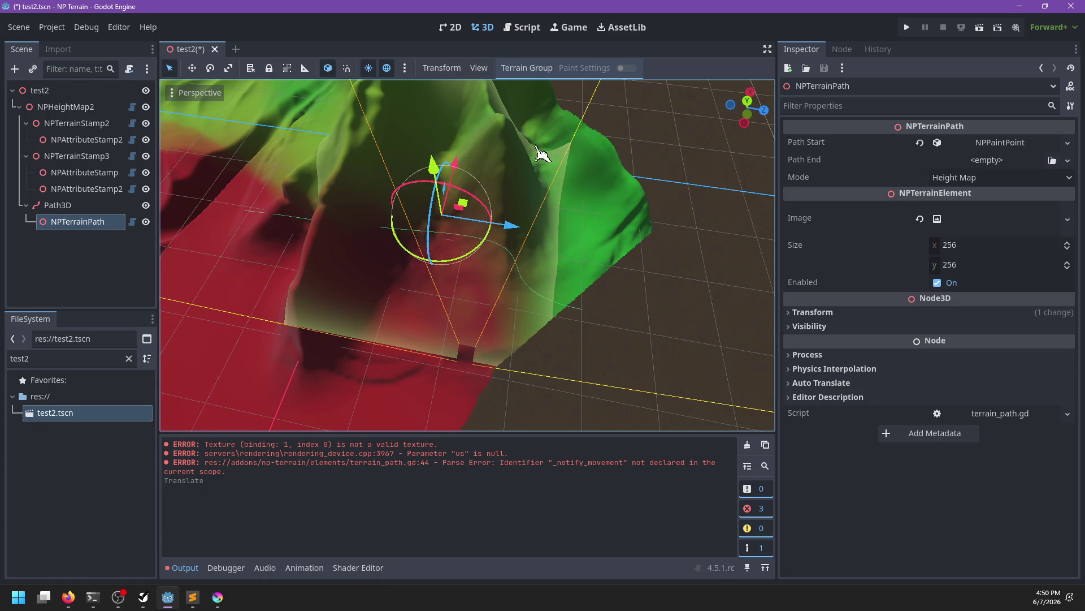
pyautogui.moveTo(627, 72)
pyautogui.mouseDown()
pyautogui.moveTo(484, 235)
pyautogui.moveTo(589, 160)
pyautogui.mouseUp()
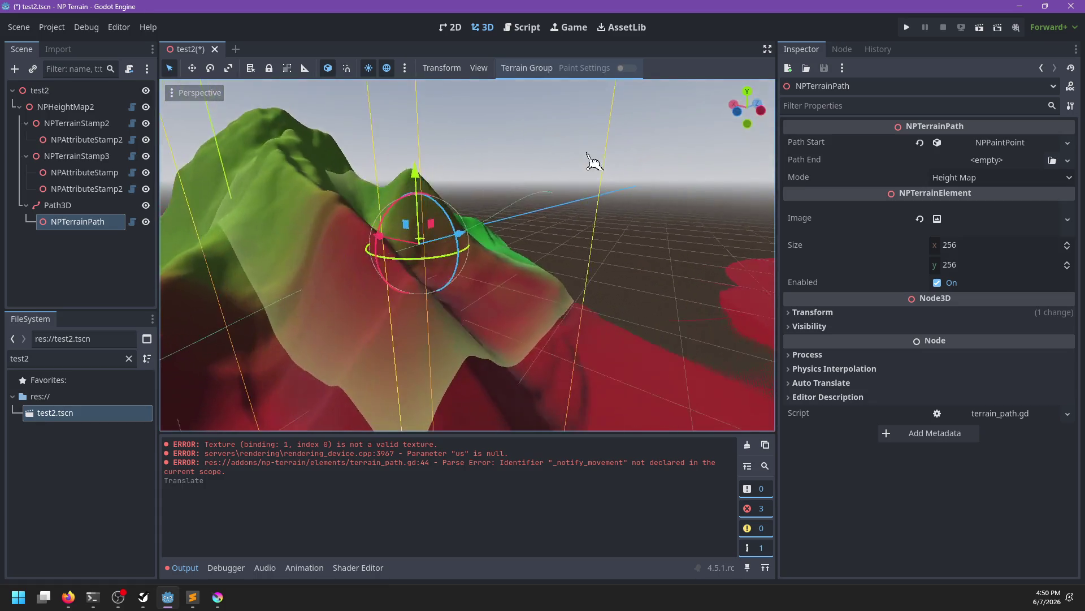
pyautogui.scroll(2, 588, 160)
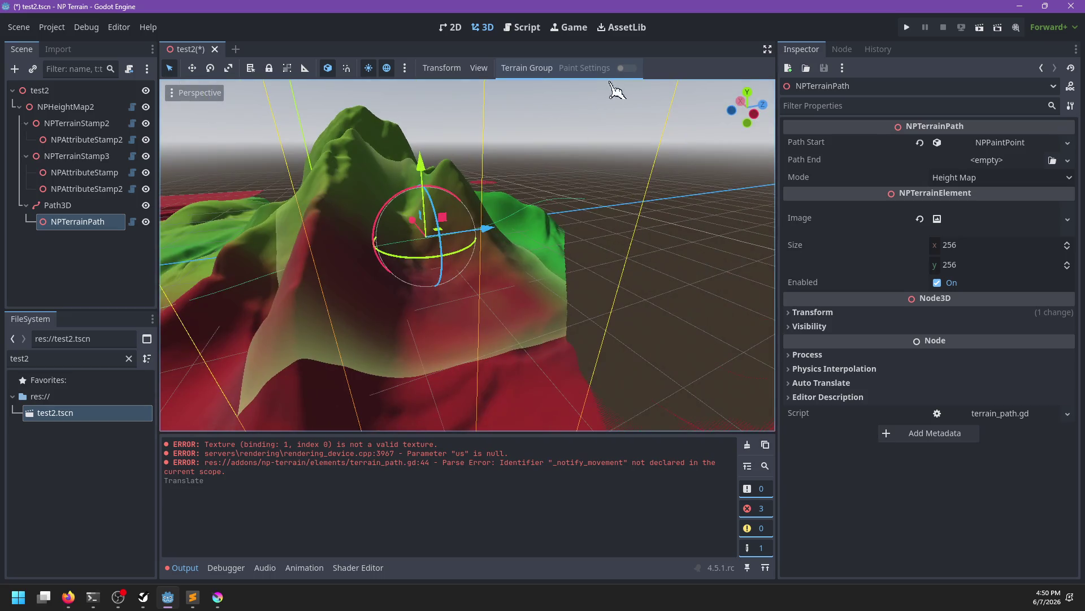
pyautogui.click(992, 149)
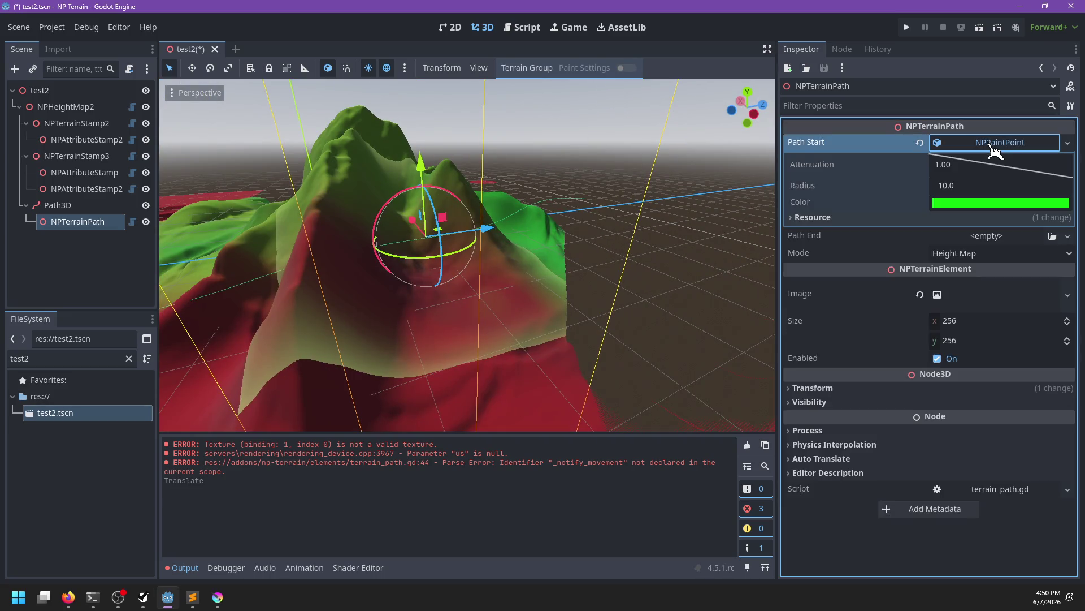
pyautogui.click(986, 149)
pyautogui.moveTo(562, 230)
pyautogui.mouseDown()
pyautogui.moveTo(521, 279)
pyautogui.moveTo(419, 286)
pyautogui.moveTo(531, 277)
pyautogui.moveTo(509, 291)
pyautogui.moveTo(441, 272)
pyautogui.mouseUp()
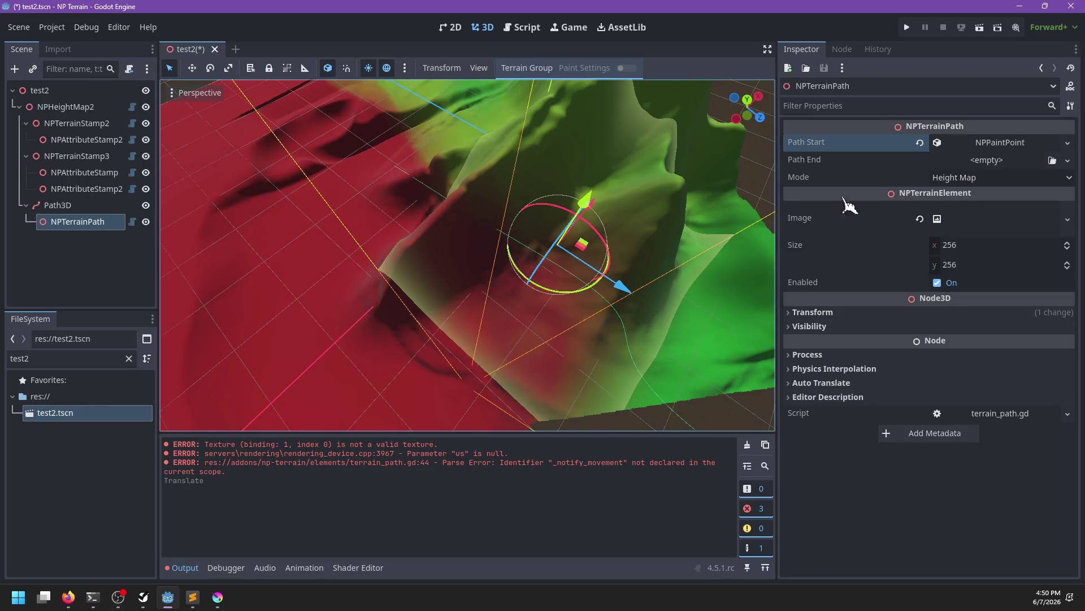
pyautogui.moveTo(460, 337)
pyautogui.mouseDown()
pyautogui.moveTo(601, 322)
pyautogui.moveTo(164, 226)
pyautogui.mouseUp()
# - Select Path3D and reposition its curve end point, checking the script editor in between
pyautogui.click(127, 206)
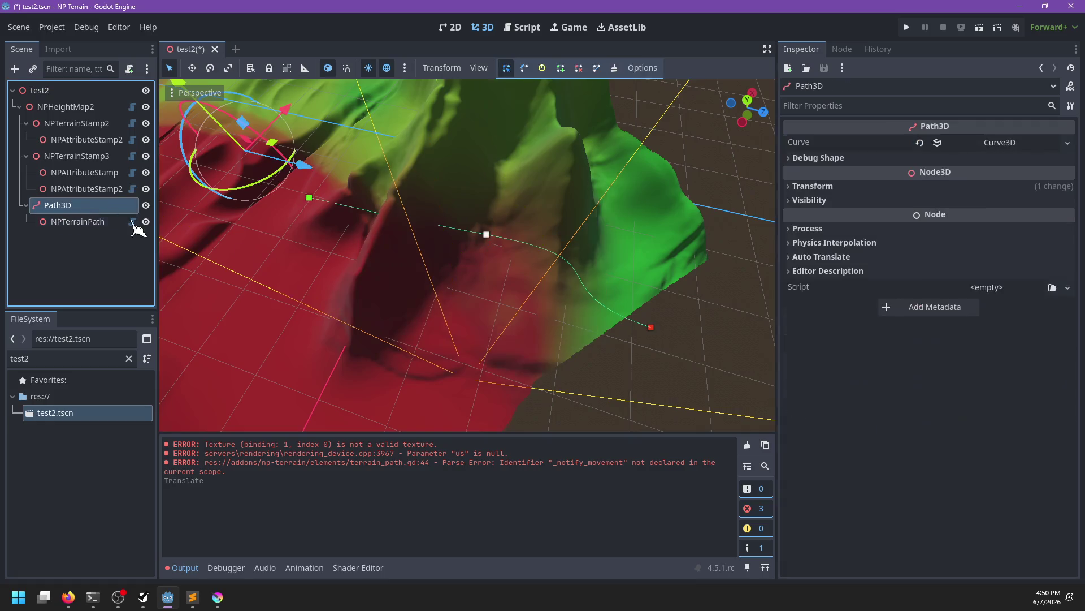
pyautogui.click(651, 326)
pyautogui.moveTo(672, 359)
pyautogui.mouseDown()
pyautogui.moveTo(656, 293)
pyautogui.moveTo(666, 368)
pyautogui.moveTo(678, 364)
pyautogui.moveTo(577, 371)
pyautogui.moveTo(649, 275)
pyautogui.moveTo(700, 268)
pyautogui.moveTo(702, 170)
pyautogui.mouseUp()
pyautogui.click(516, 29)
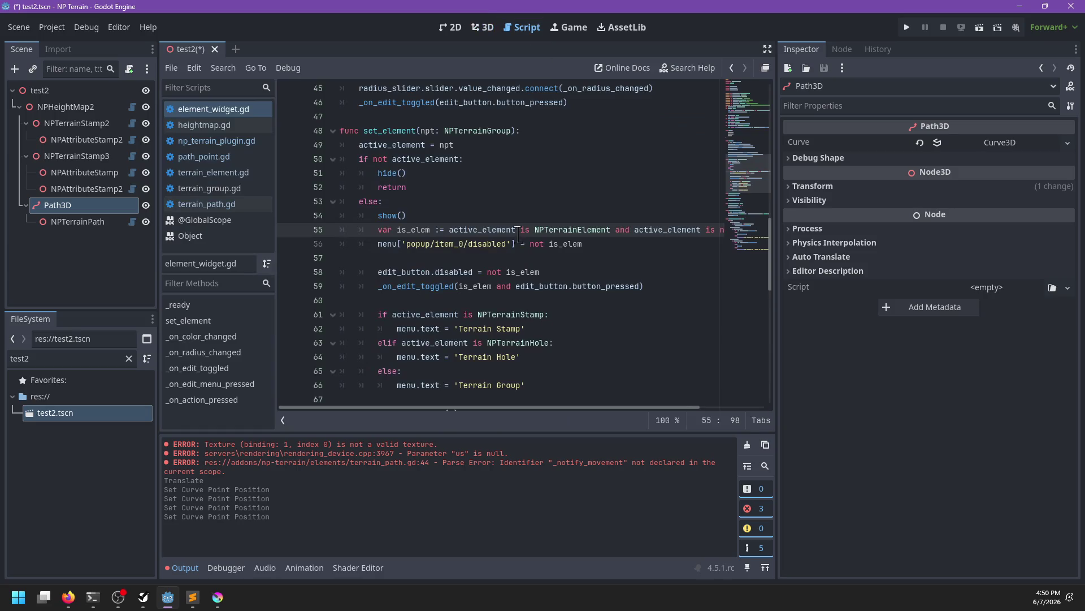
pyautogui.scroll(15, 518, 234)
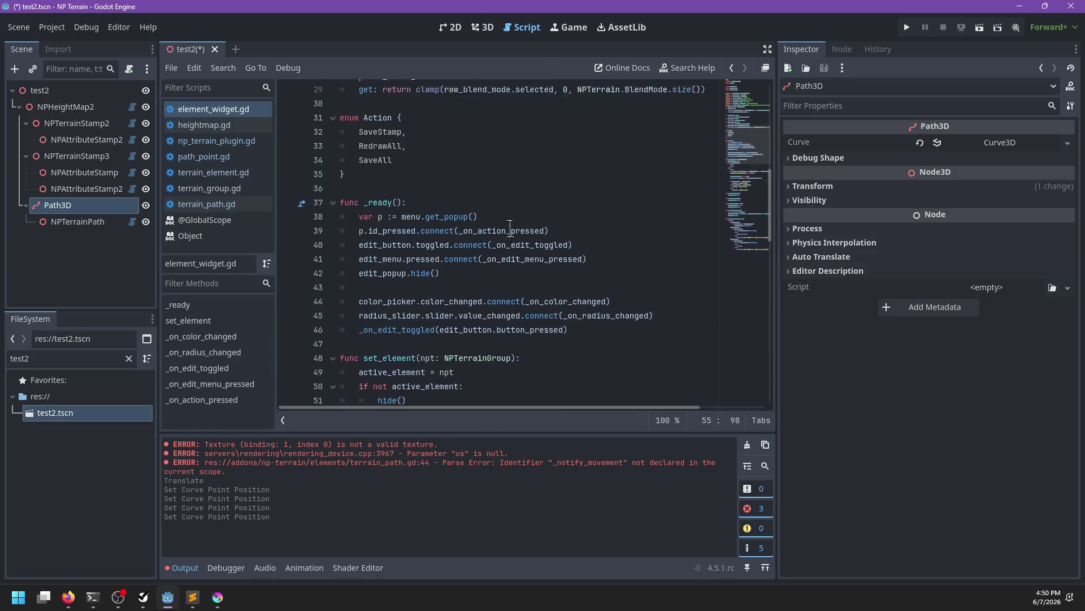
pyautogui.click(490, 30)
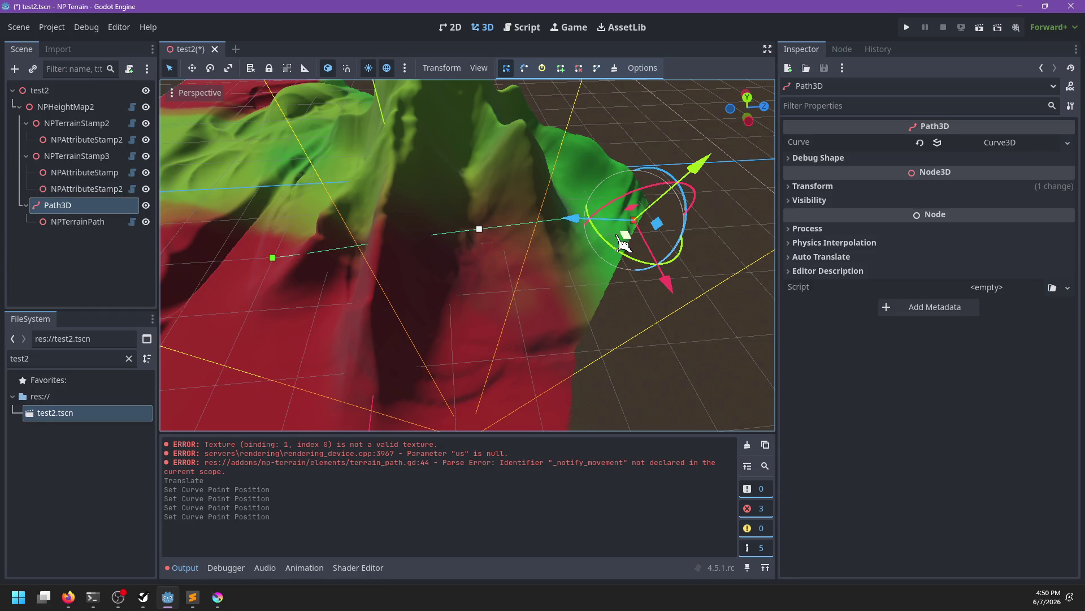
pyautogui.moveTo(623, 244); pyautogui.dragTo(617, 240)
# - Add Path3D to a new scene group named npt_group and save the scene
pyautogui.click(842, 50)
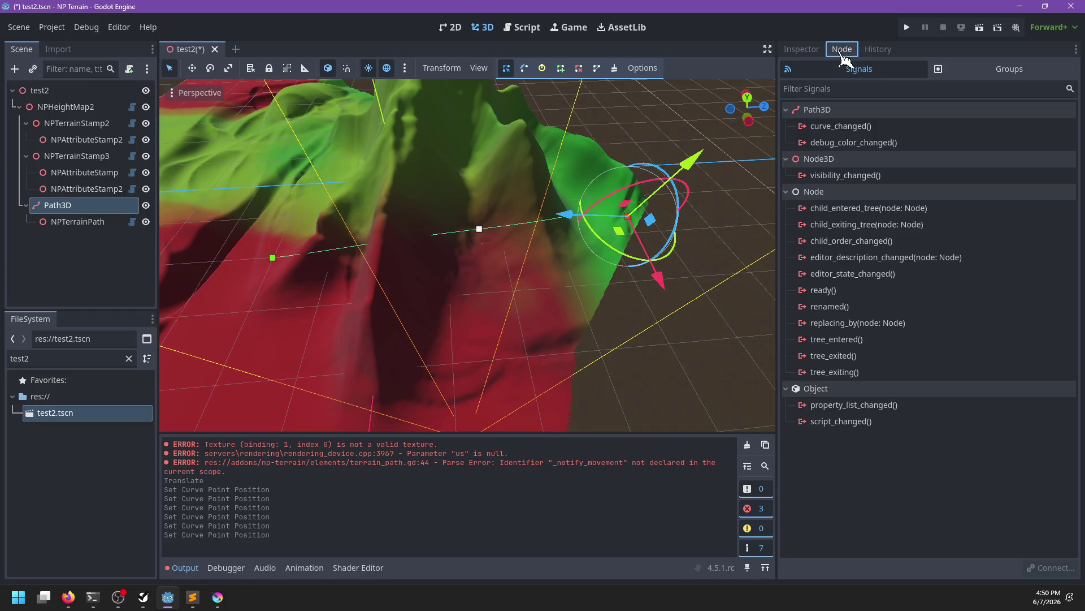
pyautogui.click(1010, 69)
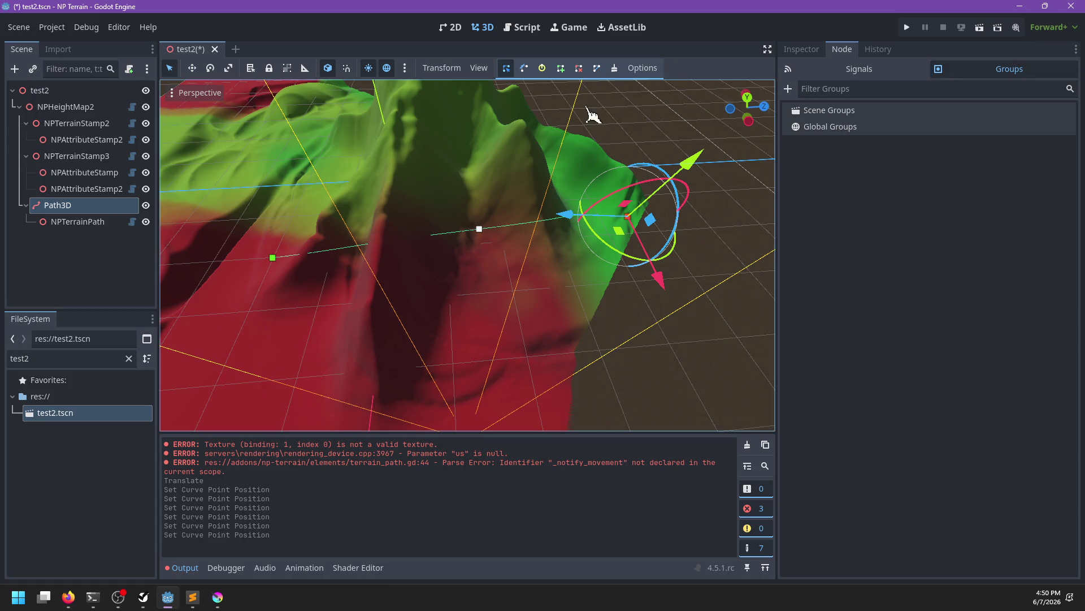
pyautogui.click(75, 156)
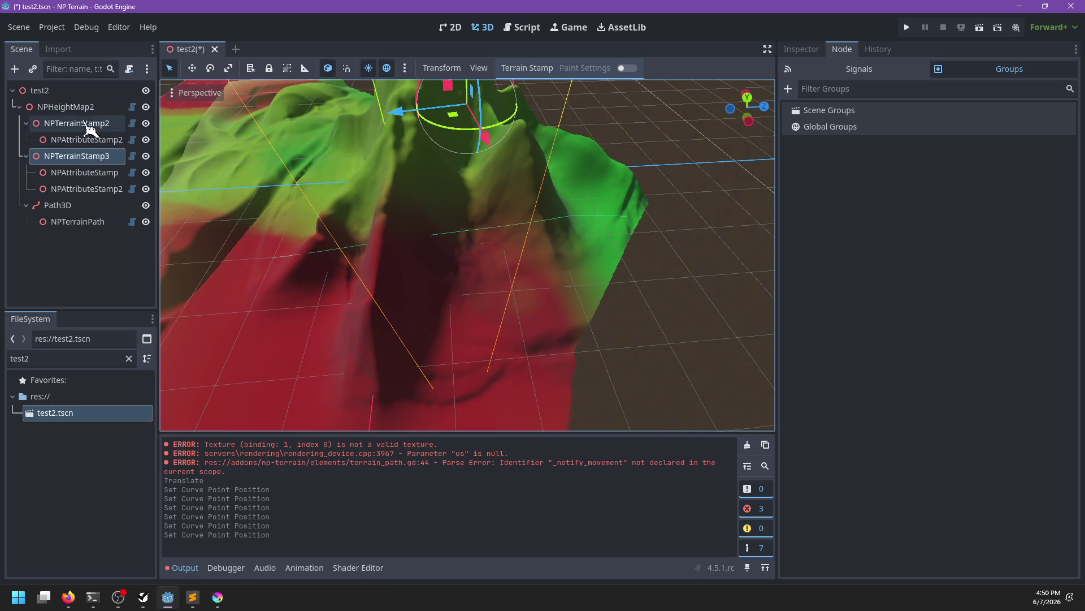
pyautogui.click(79, 221)
pyautogui.click(82, 207)
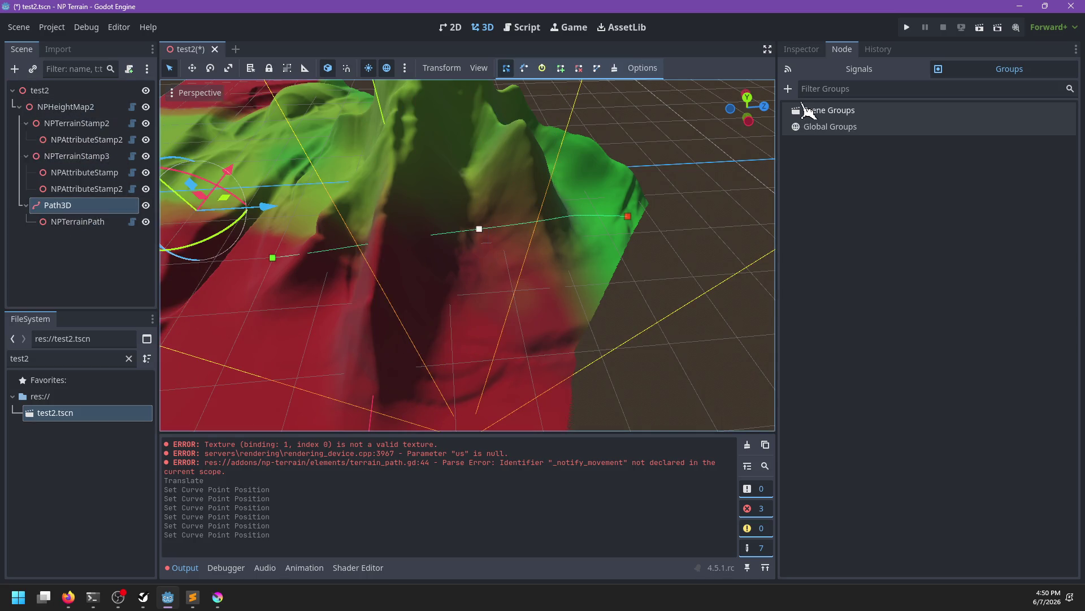
pyautogui.click(809, 86)
pyautogui.write('roup')
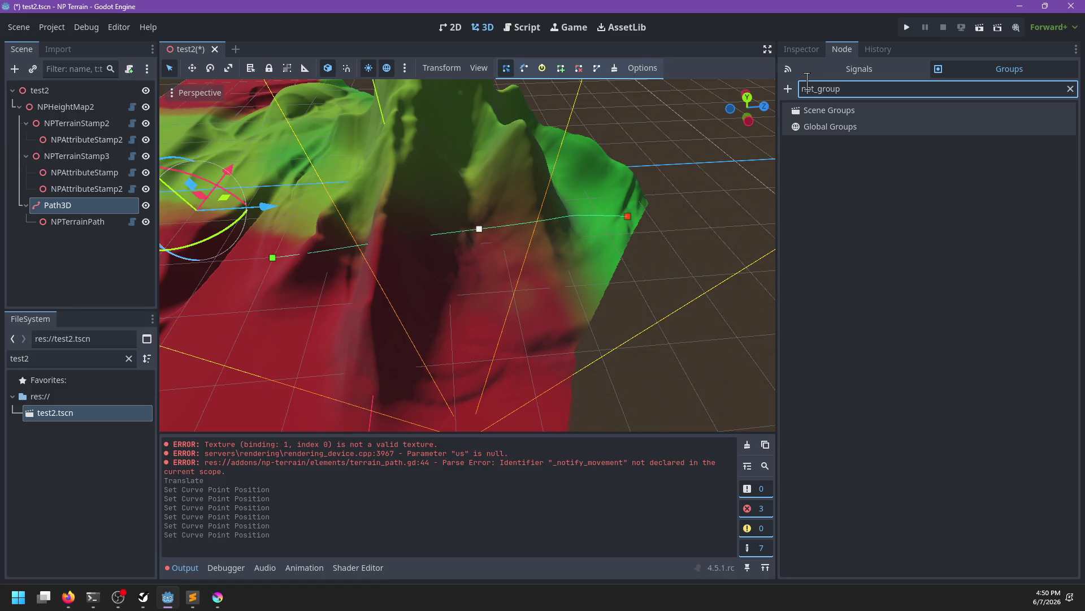
pyautogui.click(787, 89)
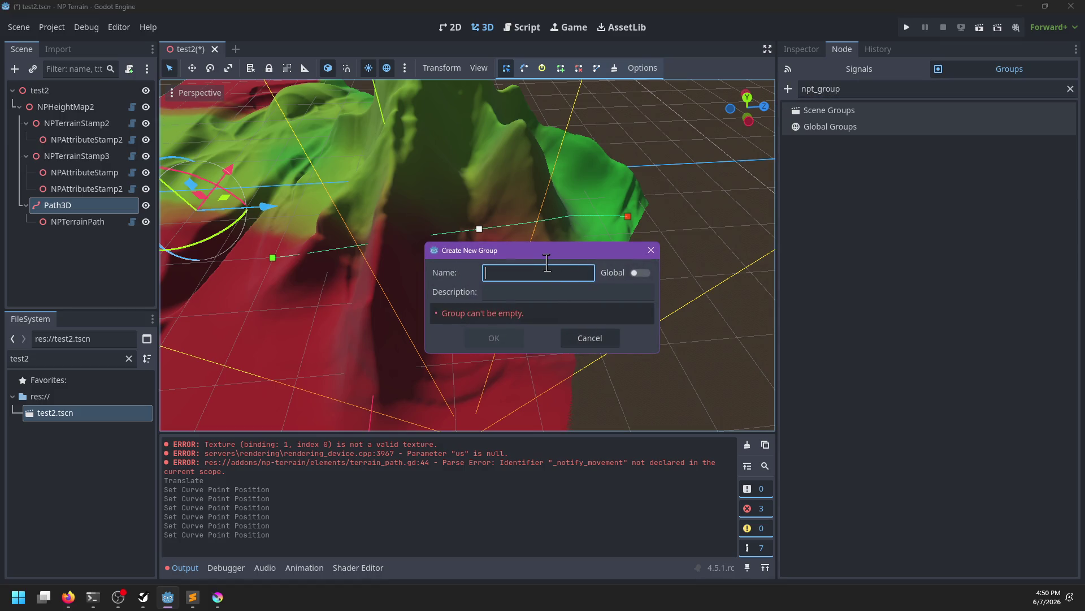
pyautogui.write('npt_group')
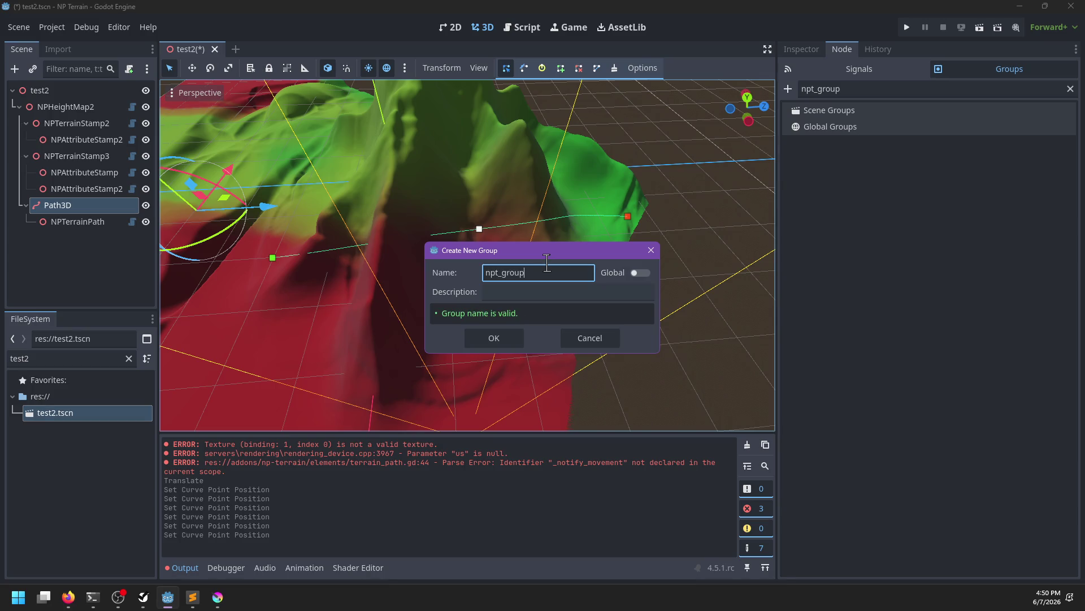
pyautogui.press('Return')
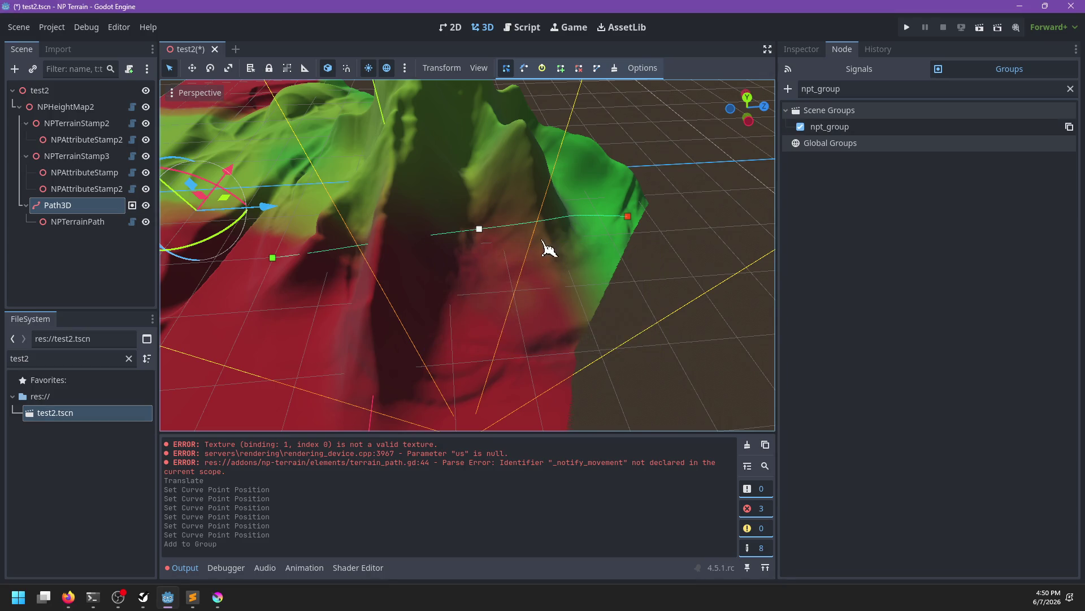
pyautogui.hotkey('ctrl', 's')
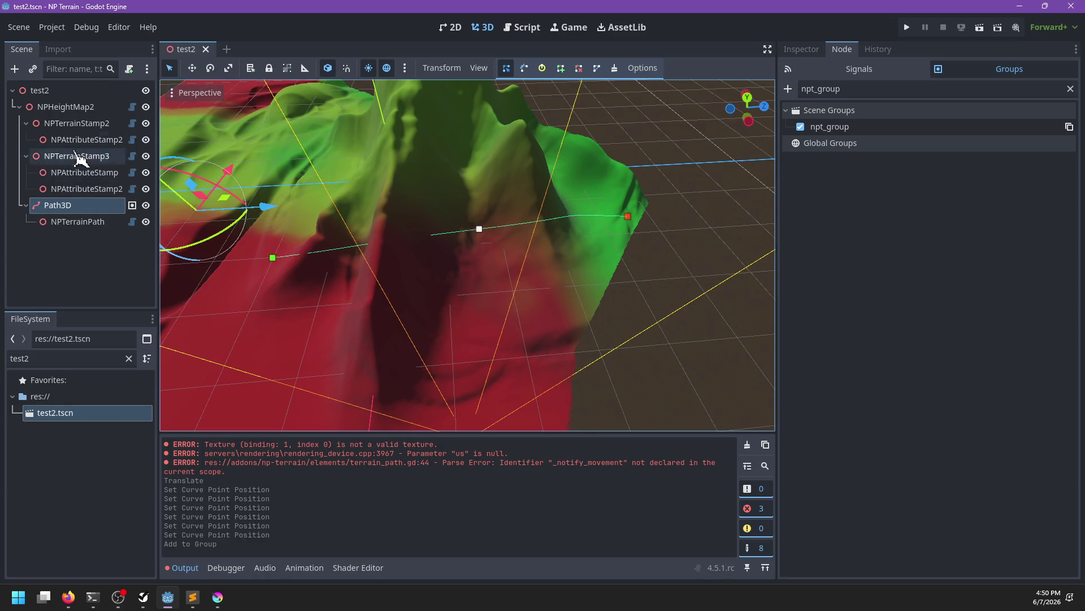
# - Drag the path's red end point to a new position and save test2.tscn
pyautogui.click(79, 107)
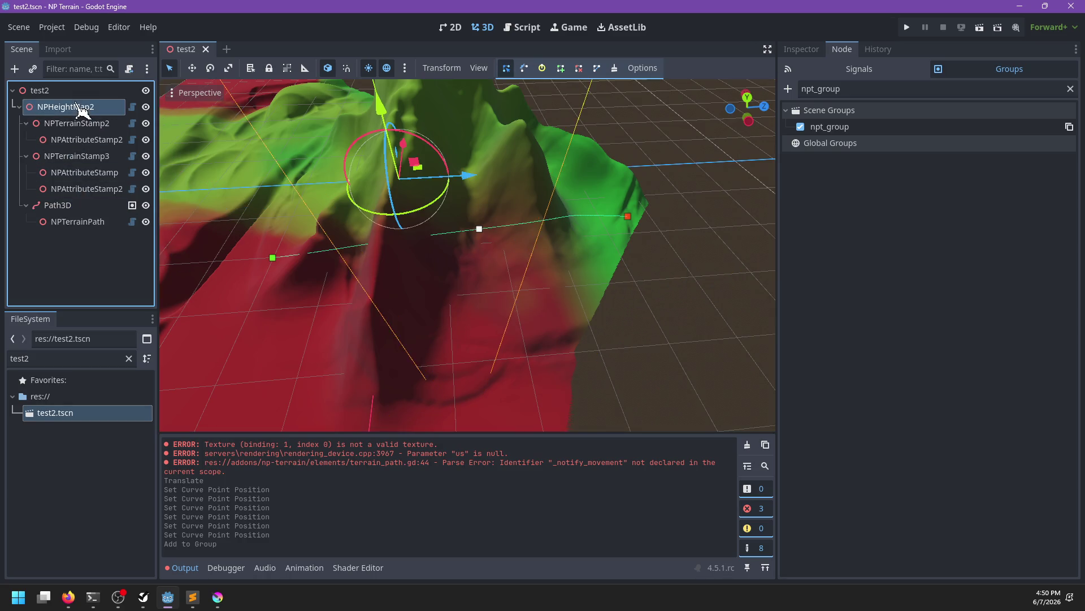
pyautogui.click(104, 207)
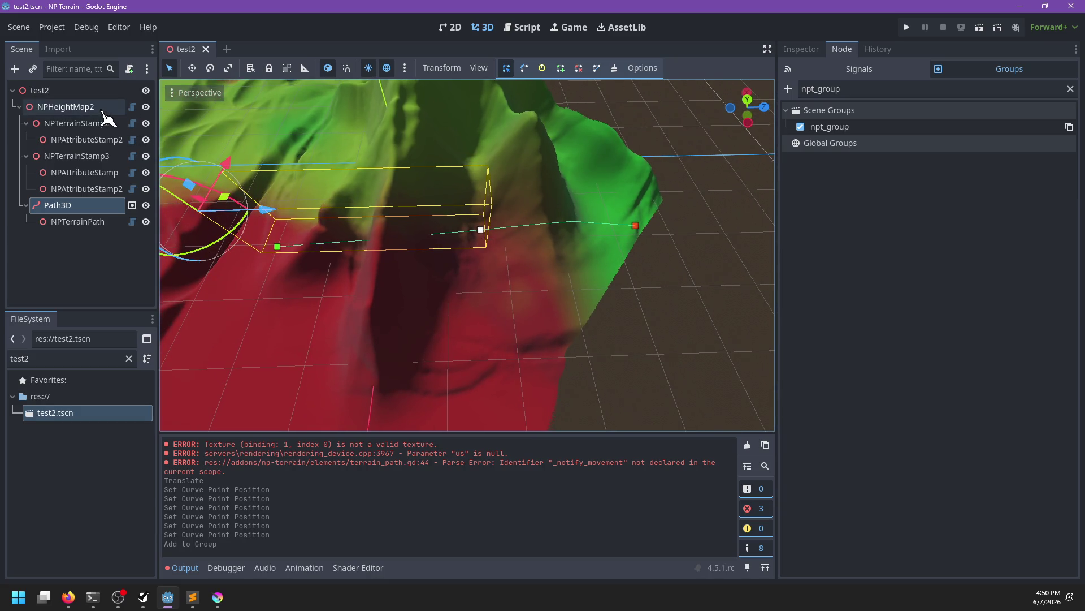
pyautogui.click(635, 226)
pyautogui.moveTo(633, 229)
pyautogui.mouseDown()
pyautogui.moveTo(588, 294)
pyautogui.moveTo(599, 277)
pyautogui.mouseUp()
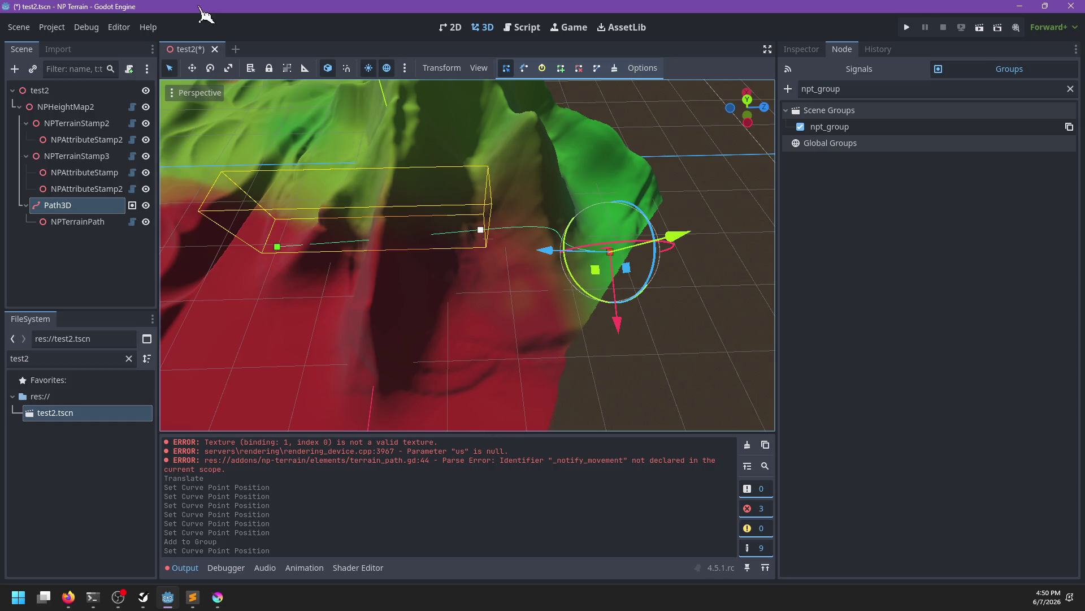
pyautogui.hotkey('ctrl', 's')
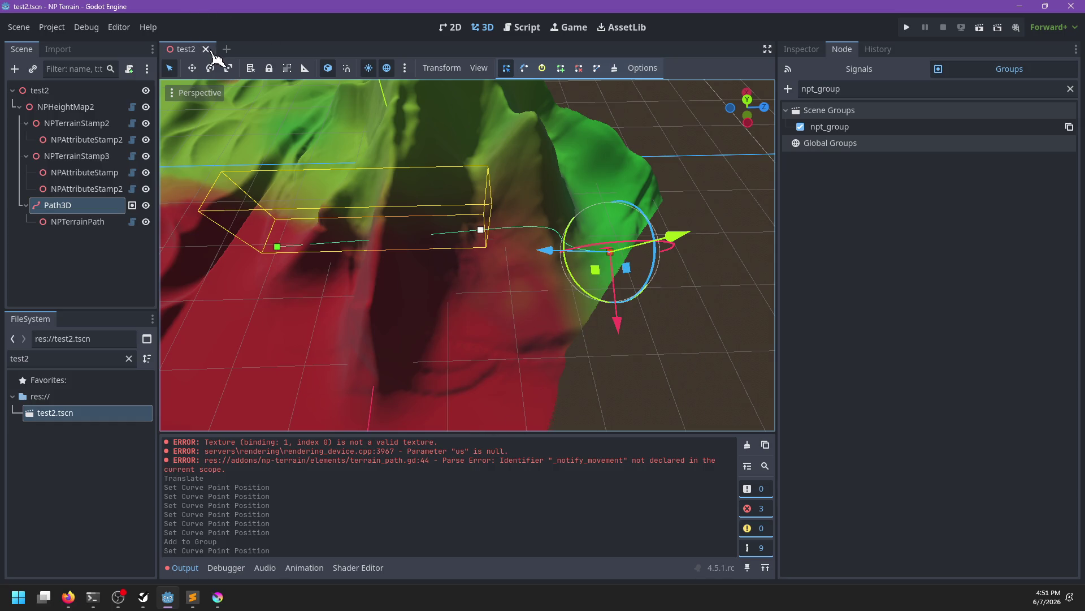
# - Close and reopen test2.tscn, then go back to the script editor
pyautogui.click(206, 49)
pyautogui.doubleClick(82, 414)
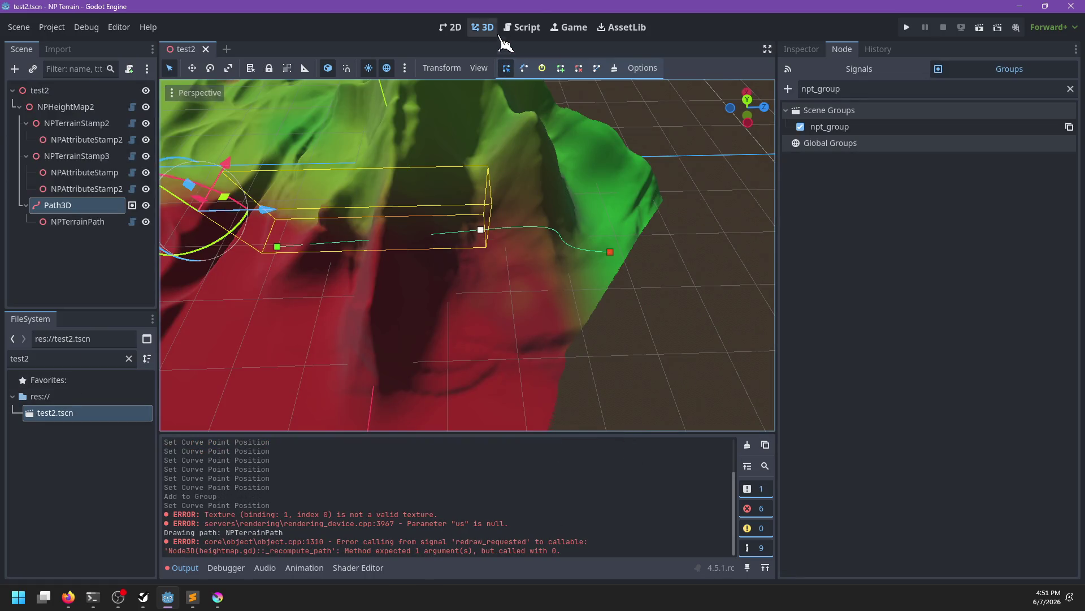
pyautogui.click(521, 28)
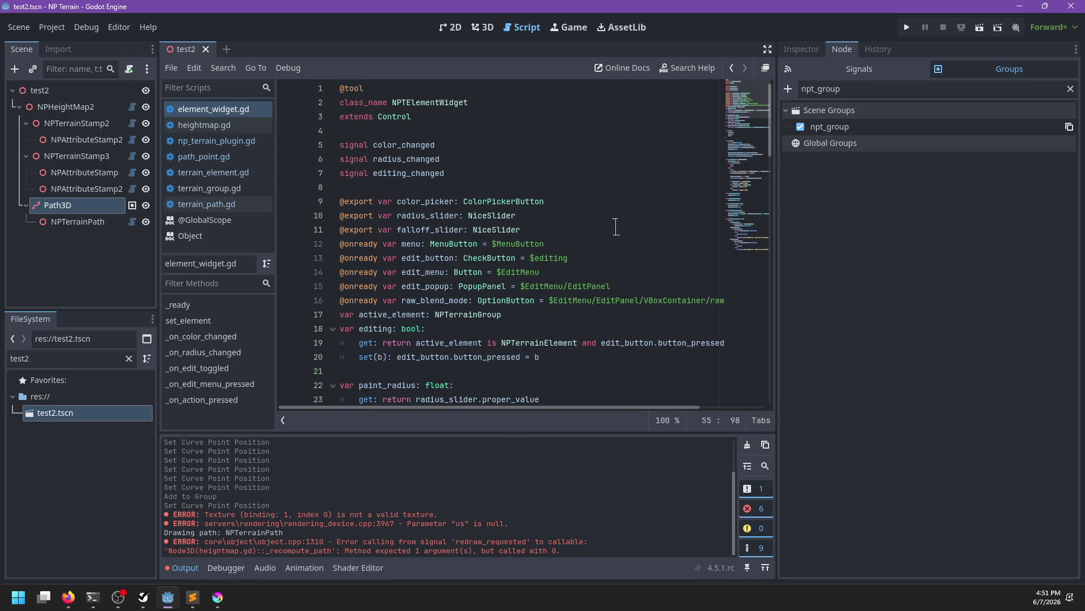
# - Search element_widget.gd for _recompute_path and _redraw references, then scroll through the code
pyautogui.scroll(-8, 568, 260)
pyautogui.click(577, 238)
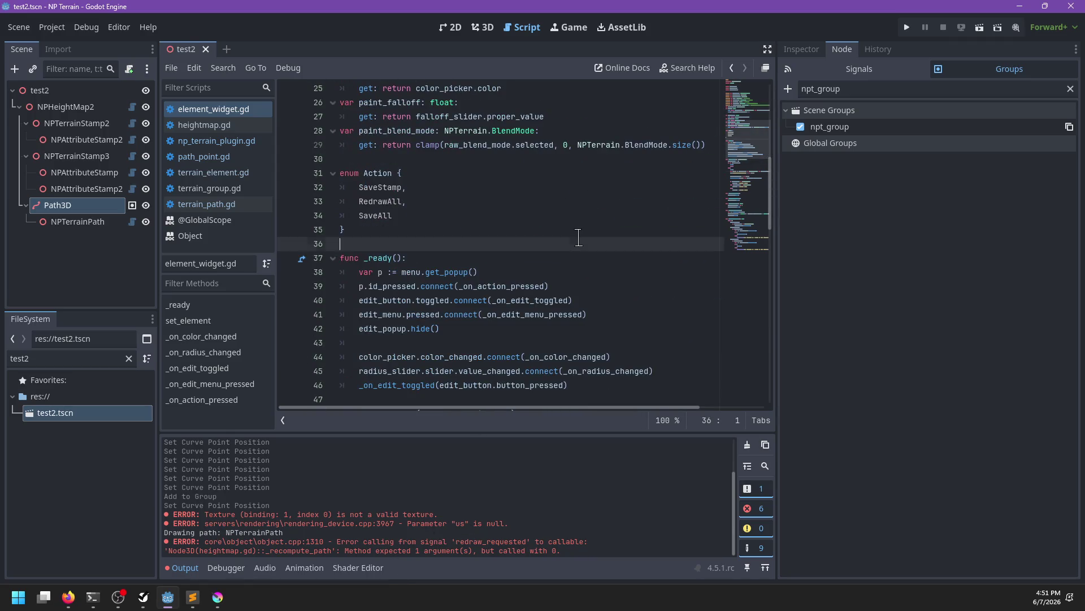
pyautogui.hotkey('ctrl', 'f')
pyautogui.write('_rte')
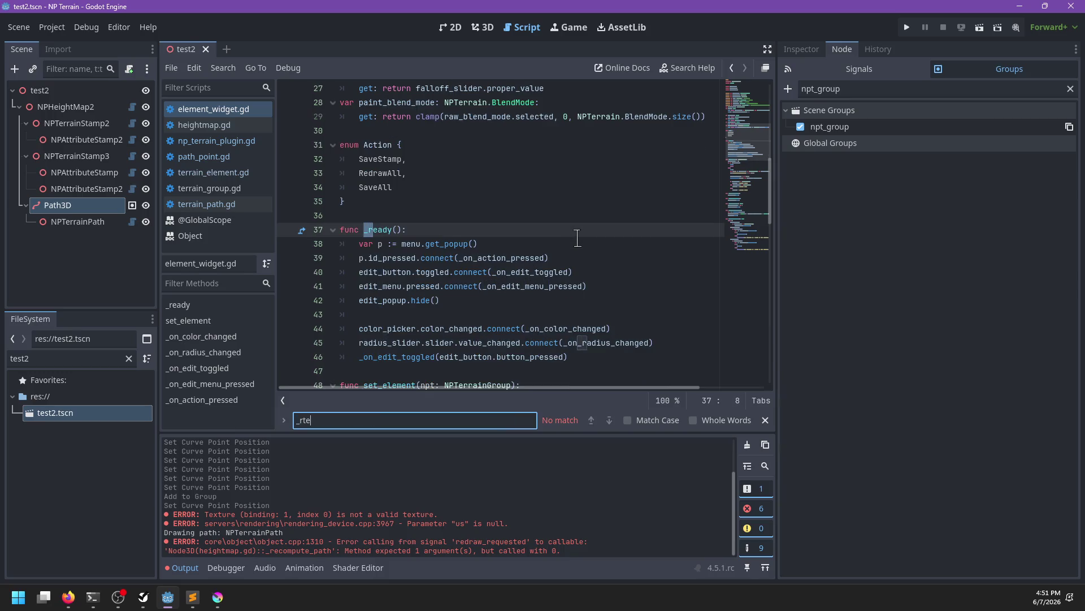
pyautogui.press('BackSpace')
pyautogui.write('ecompute')
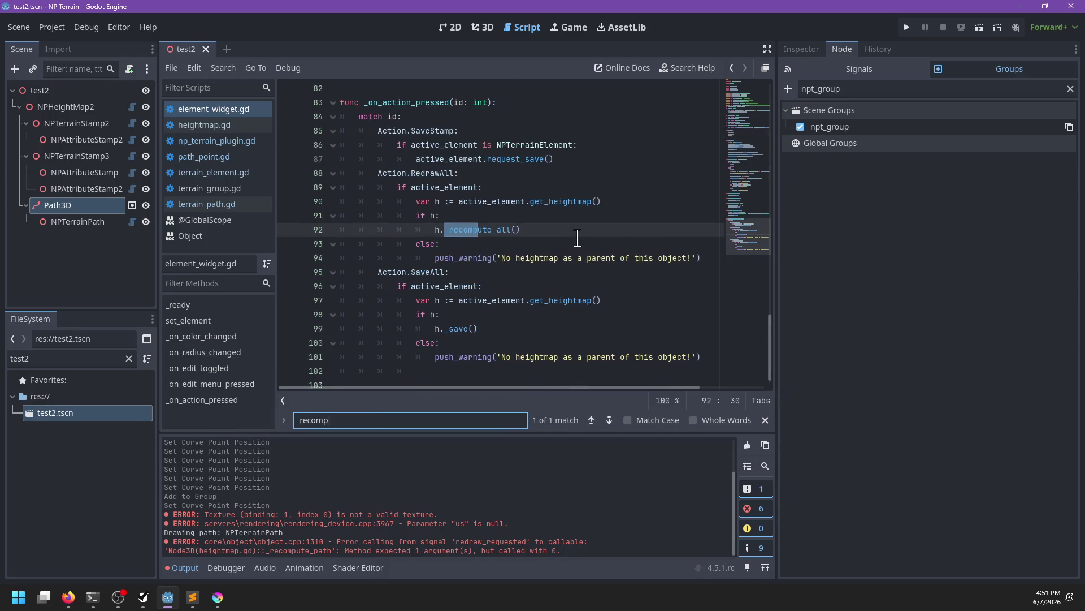
pyautogui.write('_path')
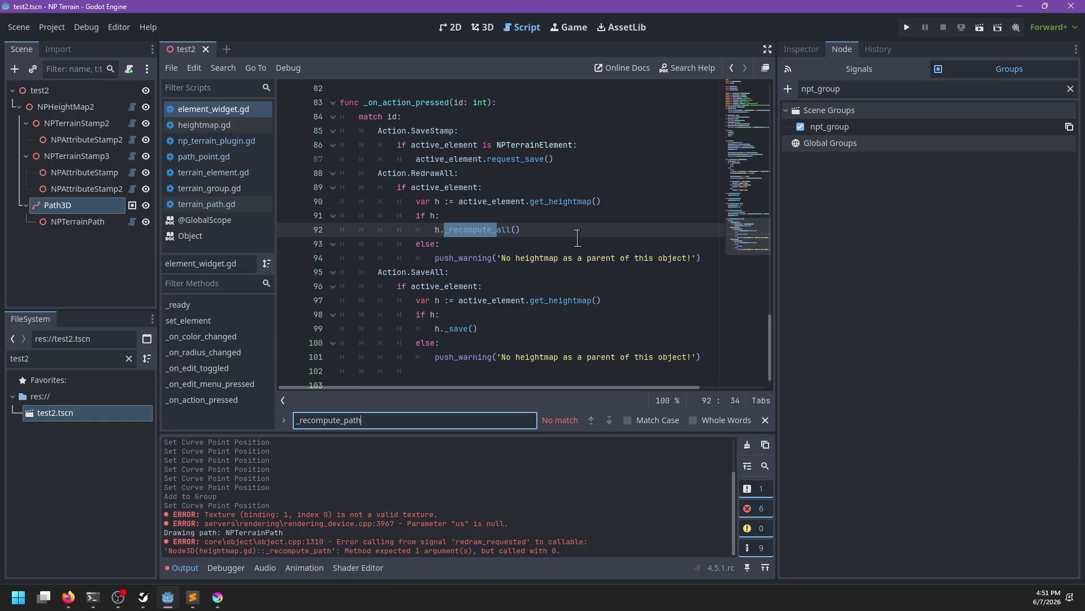
pyautogui.click(573, 225)
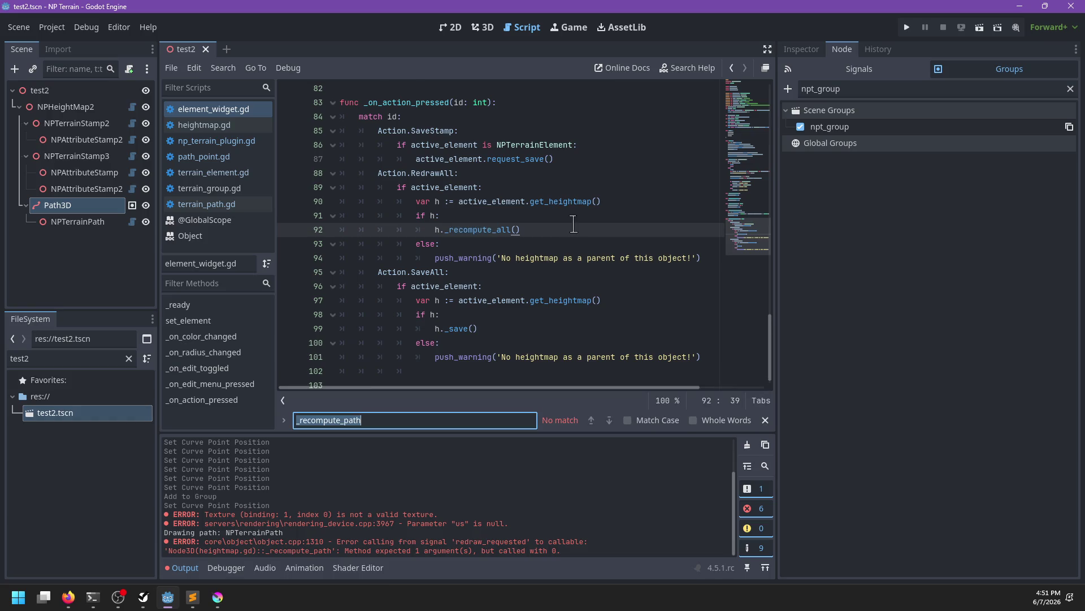
pyautogui.write('_redrtaw')
pyautogui.press('Escape')
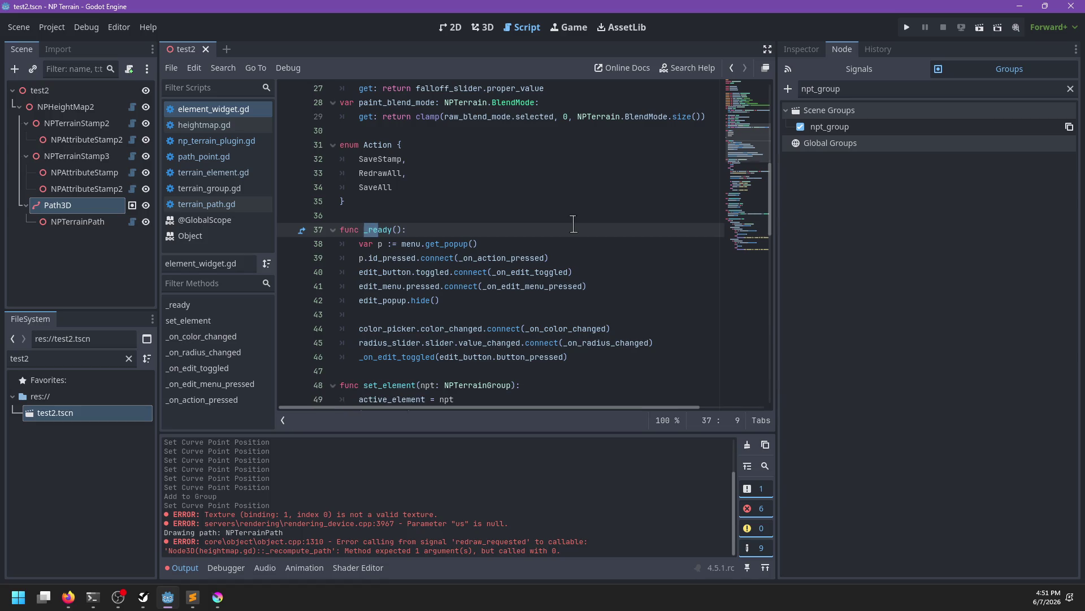
pyautogui.scroll(-5, 571, 226)
pyautogui.scroll(-1, 570, 231)
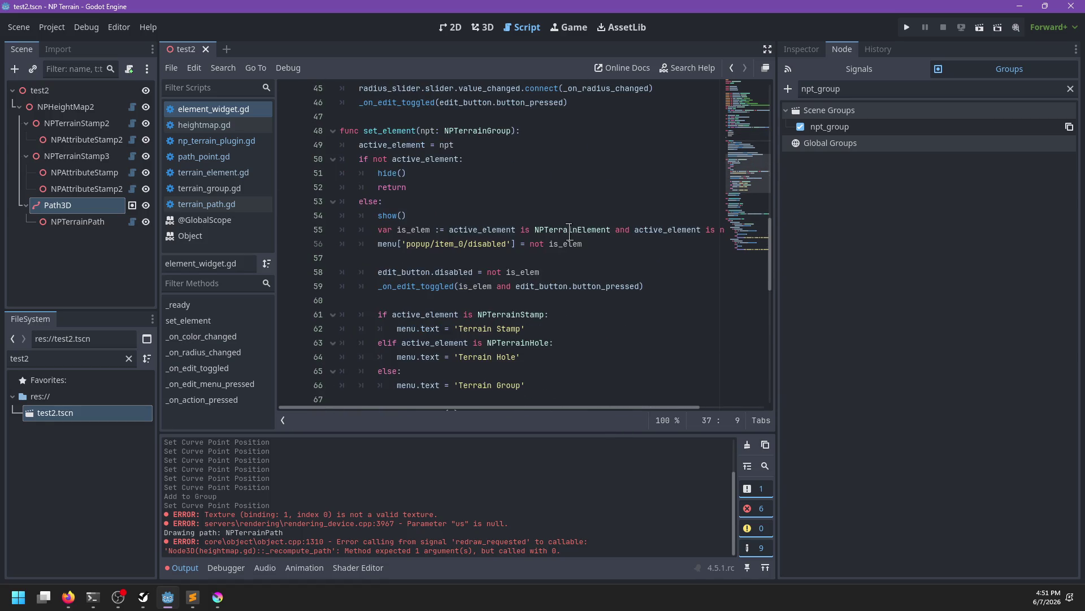
# - In terrain_path.gd, enter the NPTerrainGroup type and add a blank line before the signal
pyautogui.click(132, 221)
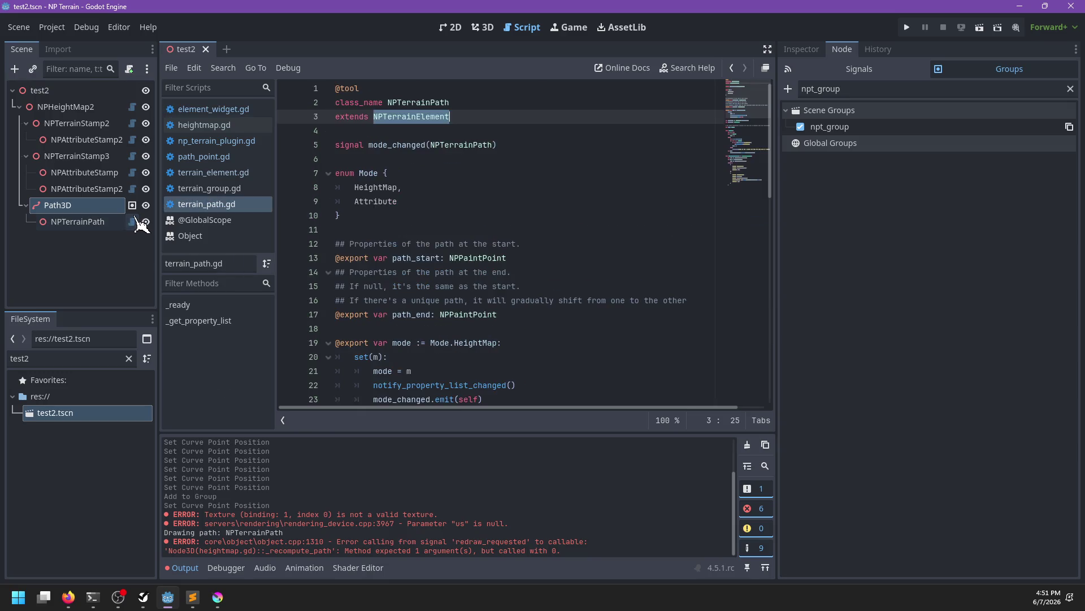
pyautogui.scroll(-2, 493, 189)
pyautogui.scroll(2, 498, 164)
pyautogui.write('NPTerra')
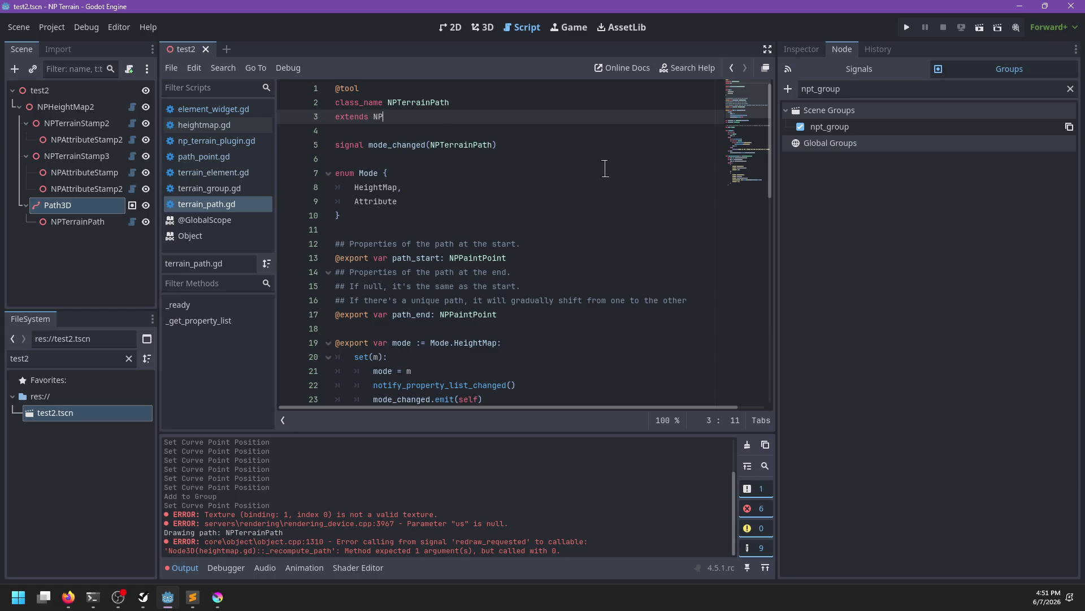
pyautogui.write('inG')
pyautogui.press('Return')
pyautogui.moveTo(399, 145); pyautogui.dragTo(397, 137)
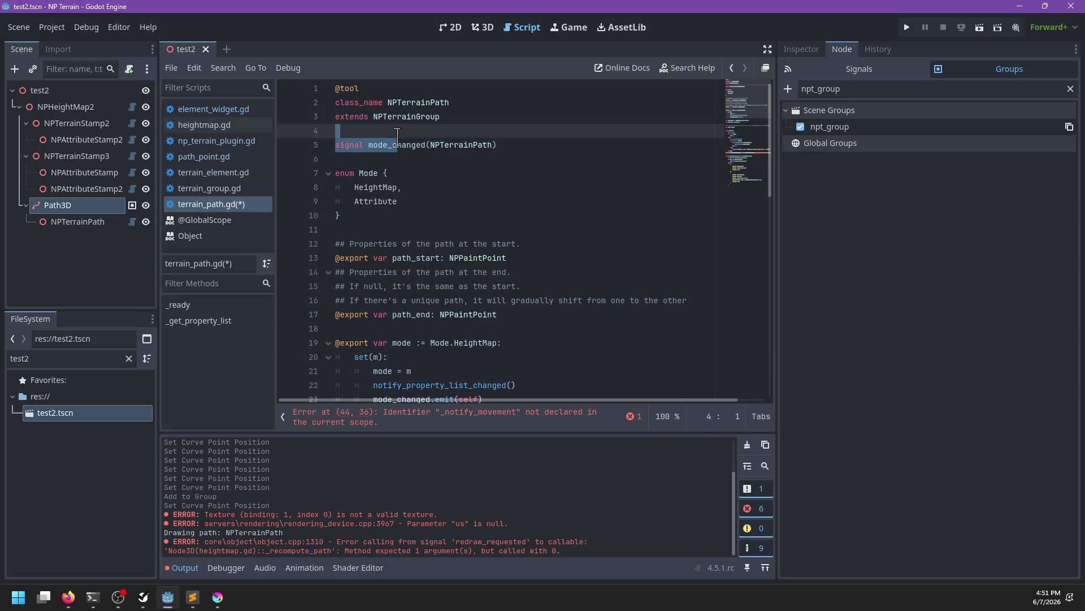
pyautogui.click(398, 136)
pyautogui.press('Return')
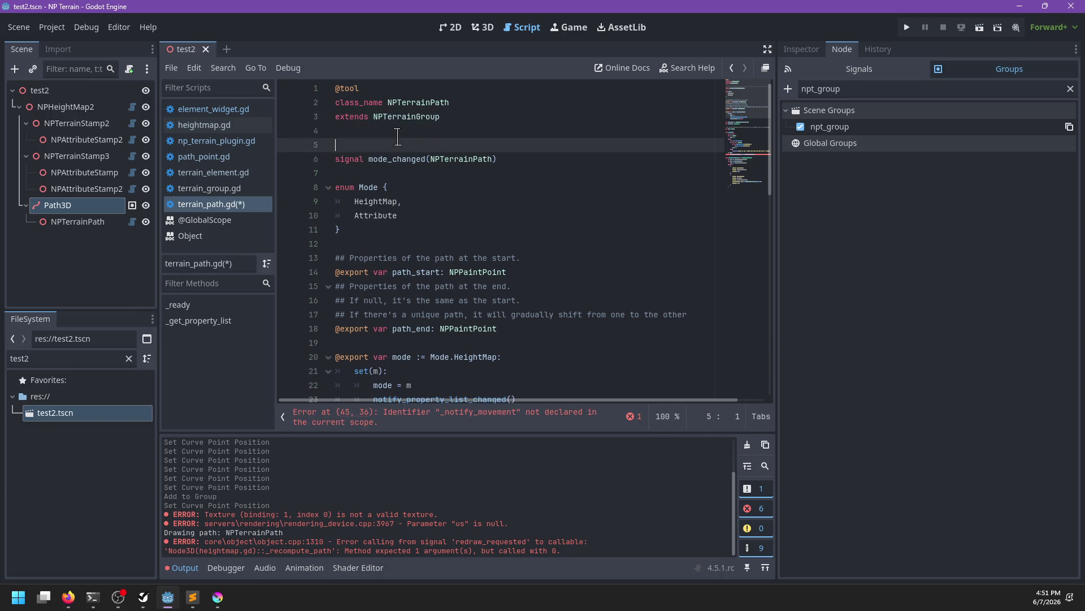
pyautogui.write('l point_moved')
pyautogui.hotkey('ctrl', 'z')
# - Check terrain_group.gd and terrain_element.gd, then give terrain_path.gd's signal an NPTerrainPath parameter
pyautogui.click(229, 189)
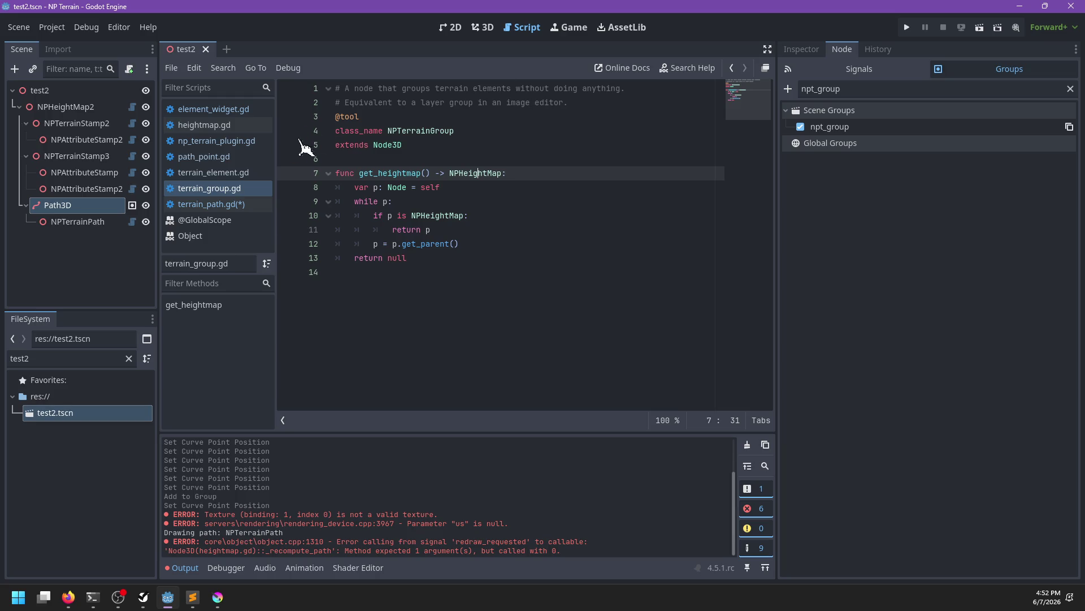
pyautogui.click(233, 174)
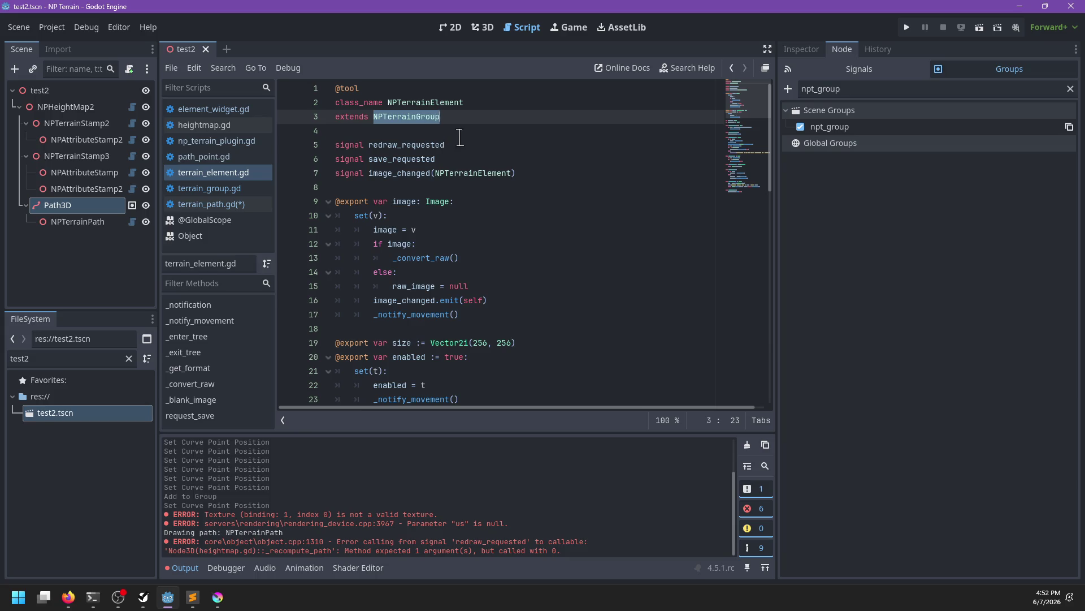
pyautogui.click(223, 206)
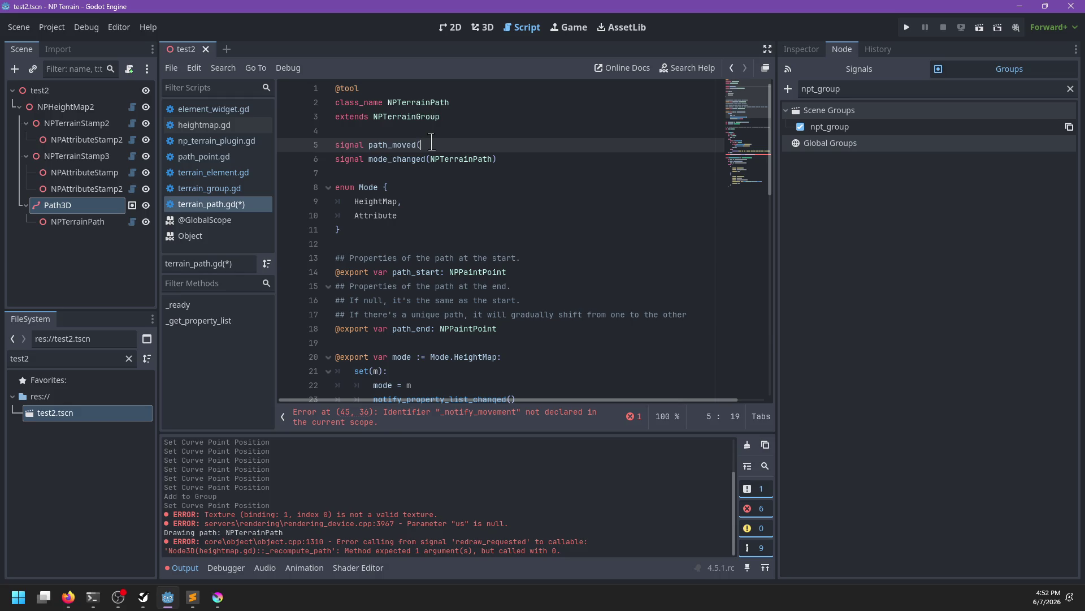
pyautogui.write('NPTerrain')
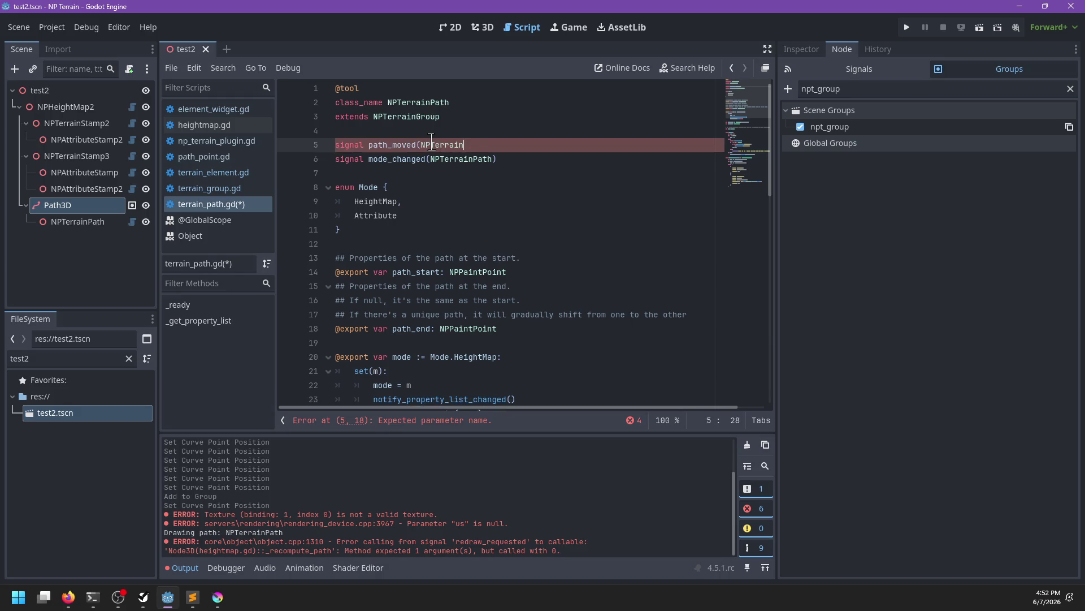
pyautogui.write('Path)')
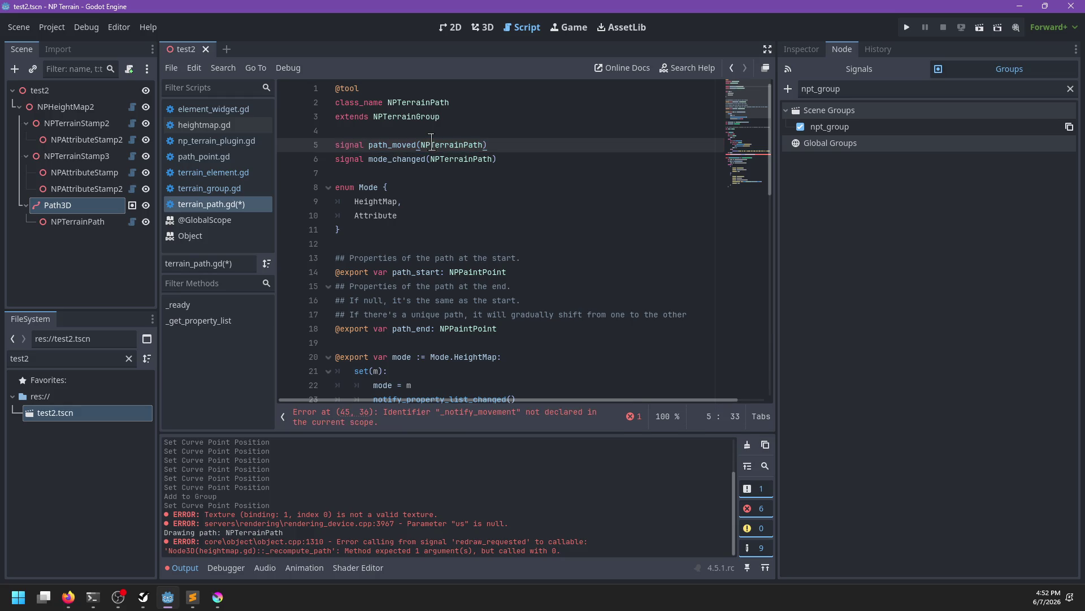
pyautogui.scroll(-14, 432, 140)
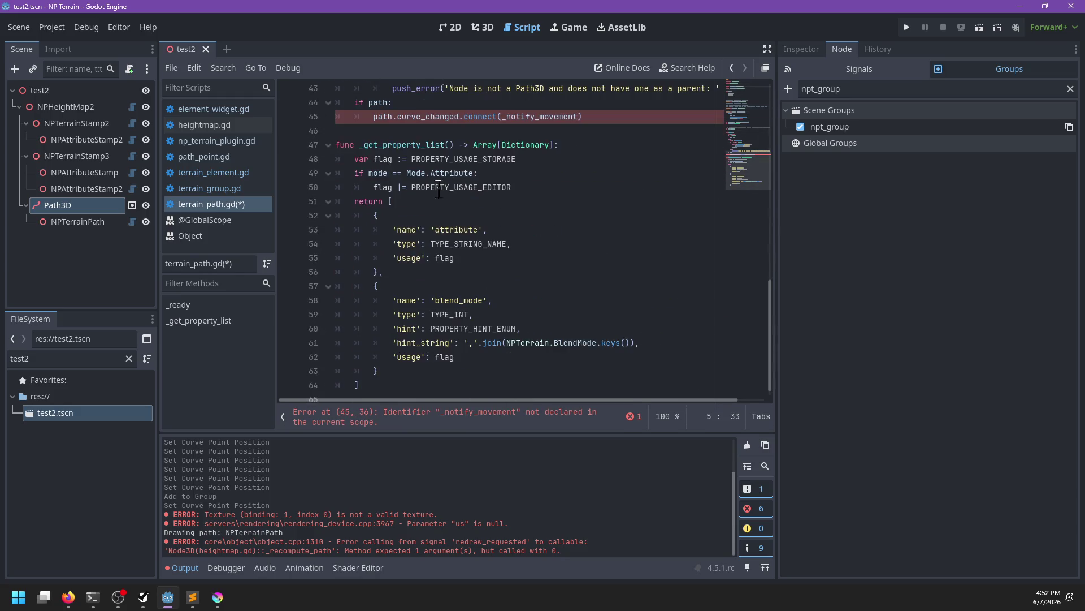
pyautogui.scroll(3, 495, 160)
# - Replace line 45 with path.curve_changed.connect(path_changed.emit)
pyautogui.moveTo(616, 247); pyautogui.dragTo(373, 245)
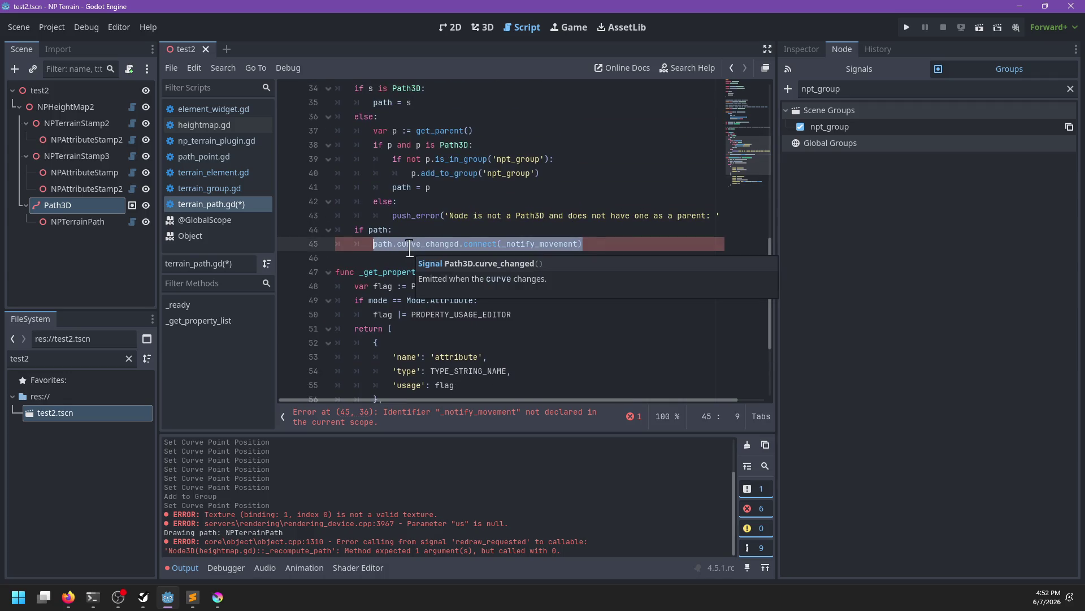
pyautogui.write('path.cur')
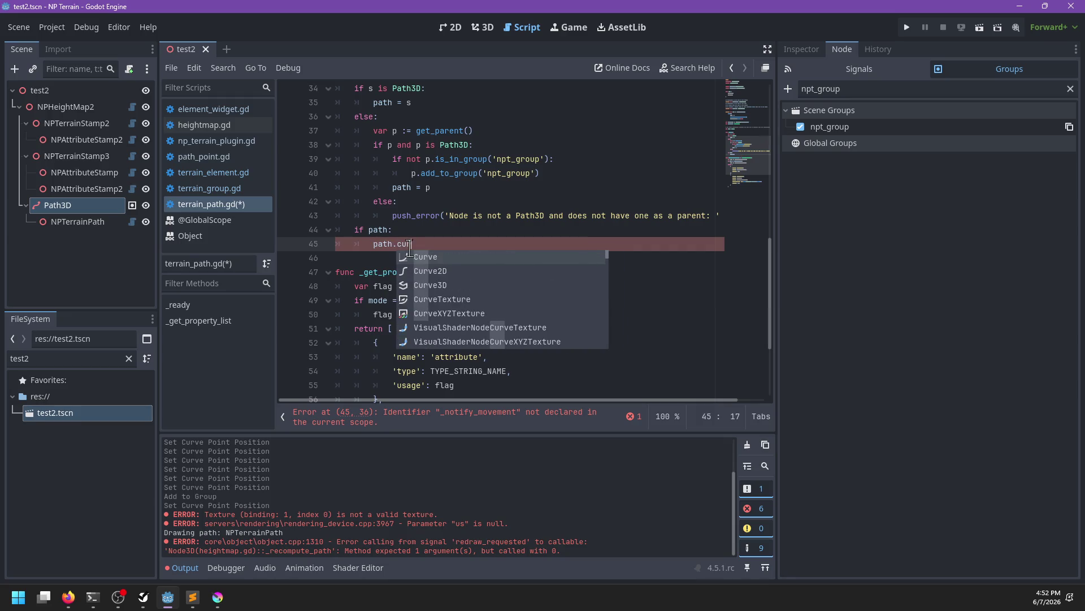
pyautogui.press('Return')
pyautogui.write('.')
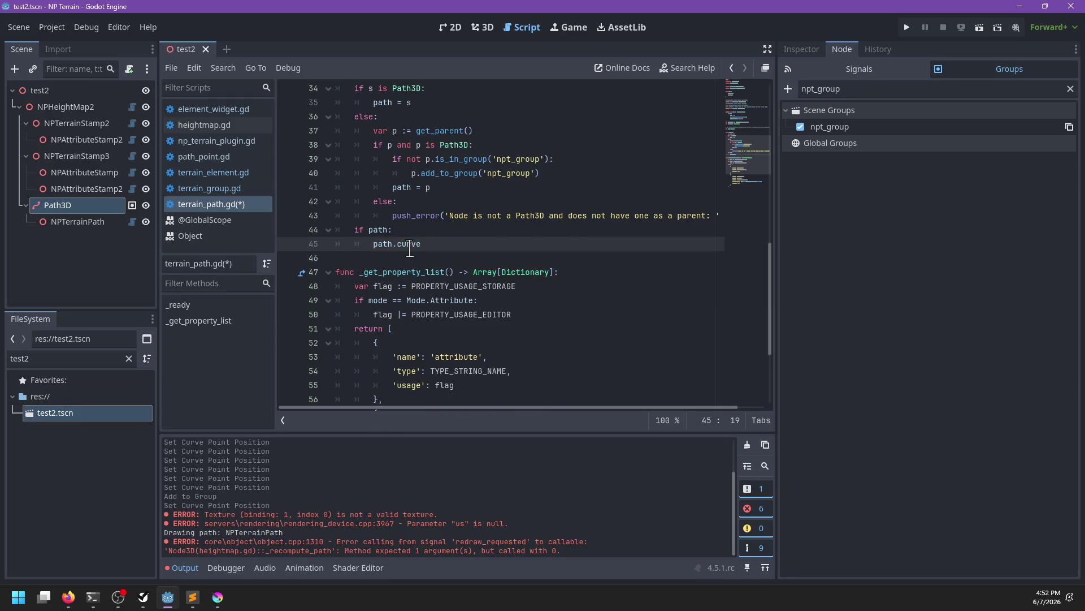
pyautogui.write('hange')
pyautogui.write('(')
# - Rename the path_moved signal on line 5 to path_changed
pyautogui.scroll(10, 410, 248)
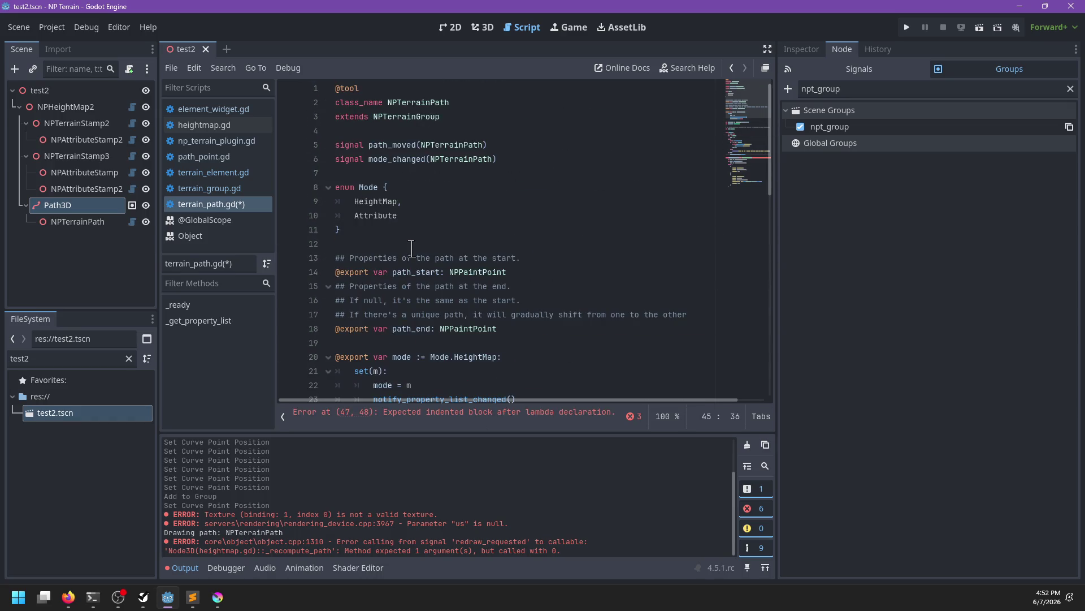
pyautogui.write('pa')
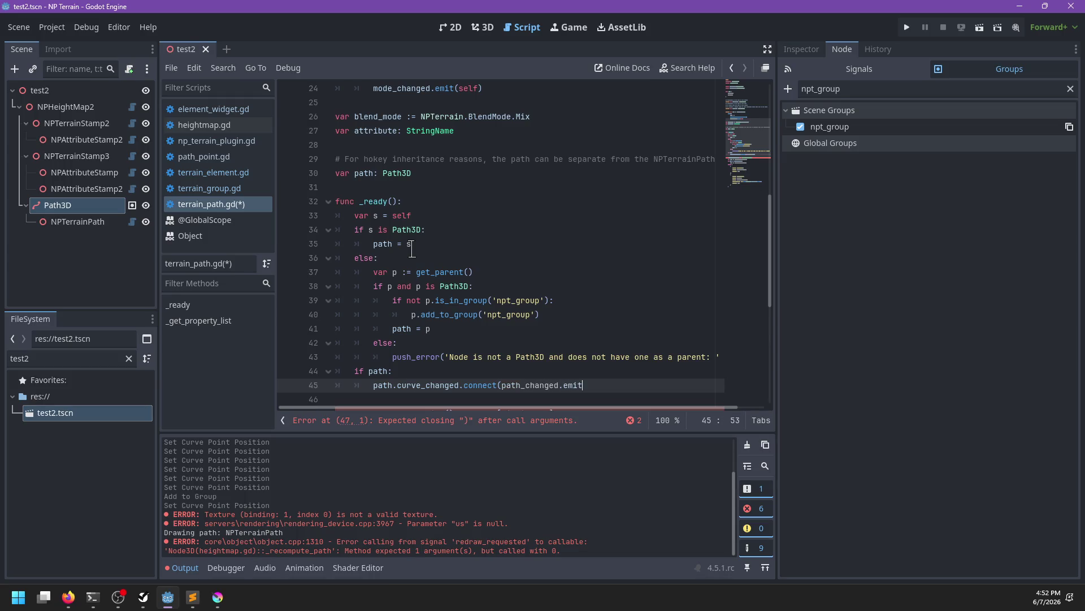
pyautogui.hotkey('ctrl', 'shift', 'Left')
pyautogui.hotkey('ctrl', 'shift', 'Left')
pyautogui.hotkey('ctrl', 'shift', 'Left')
pyautogui.hotkey('ctrl', 'c')
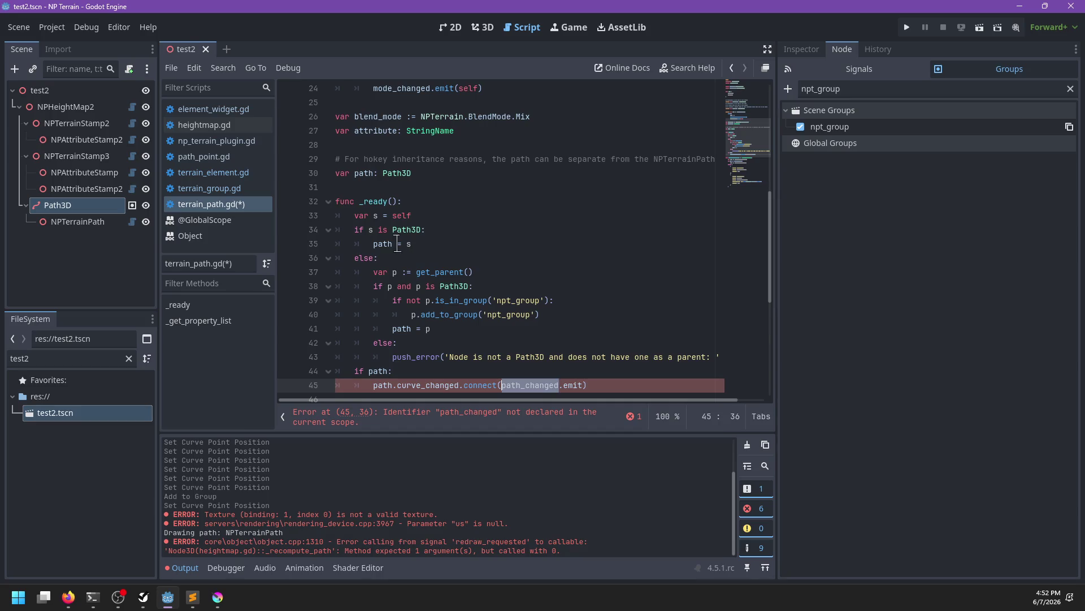
pyautogui.scroll(8, 386, 209)
pyautogui.doubleClick(390, 145)
pyautogui.hotkey('ctrl', 'v')
pyautogui.click(524, 155)
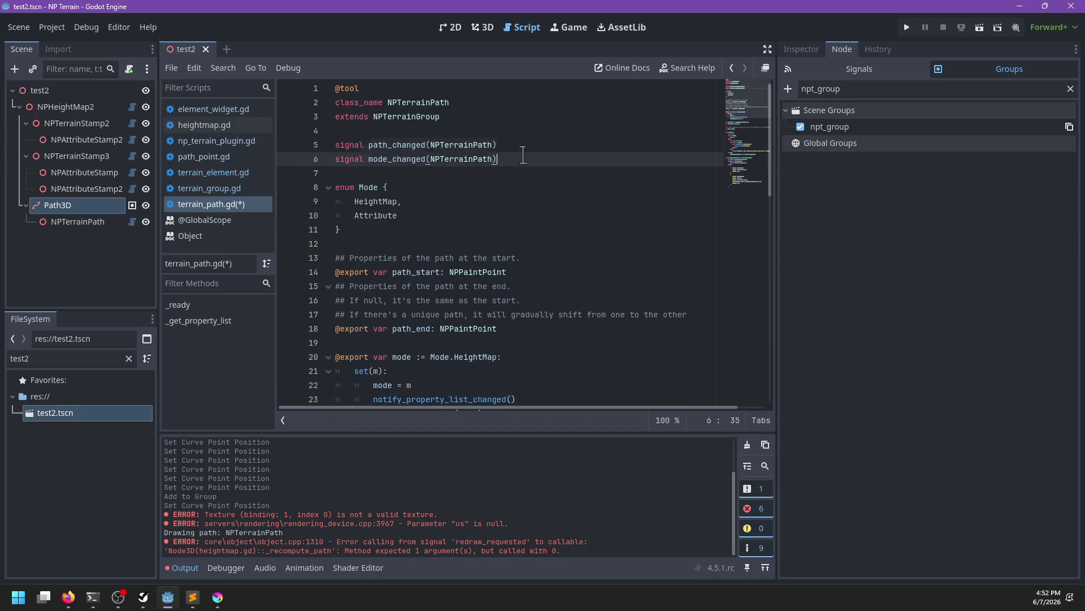
pyautogui.scroll(-11, 427, 192)
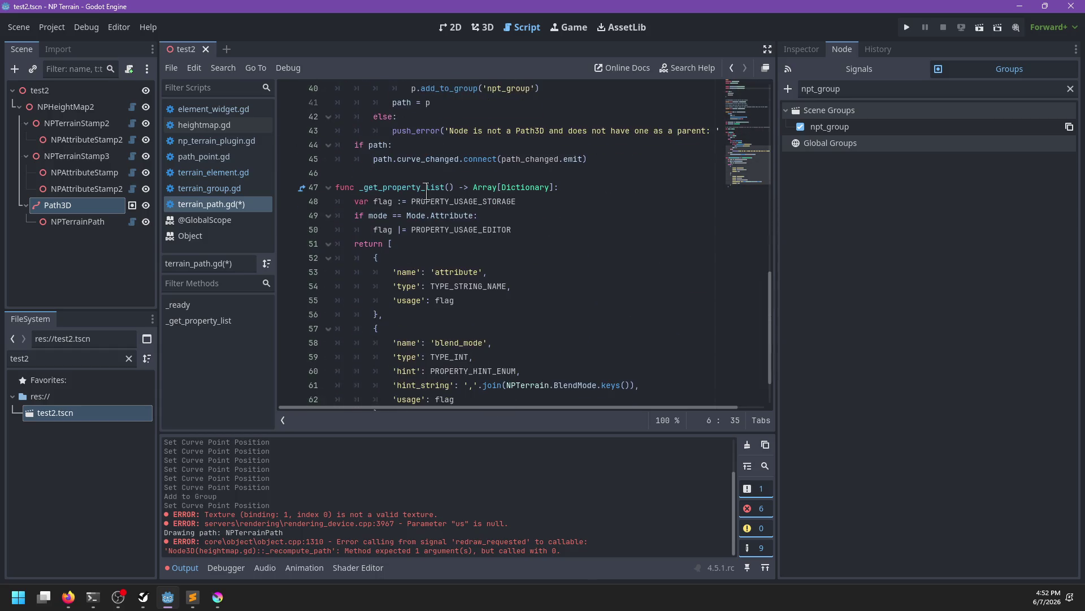
pyautogui.click(640, 258)
pyautogui.scroll(2, 640, 258)
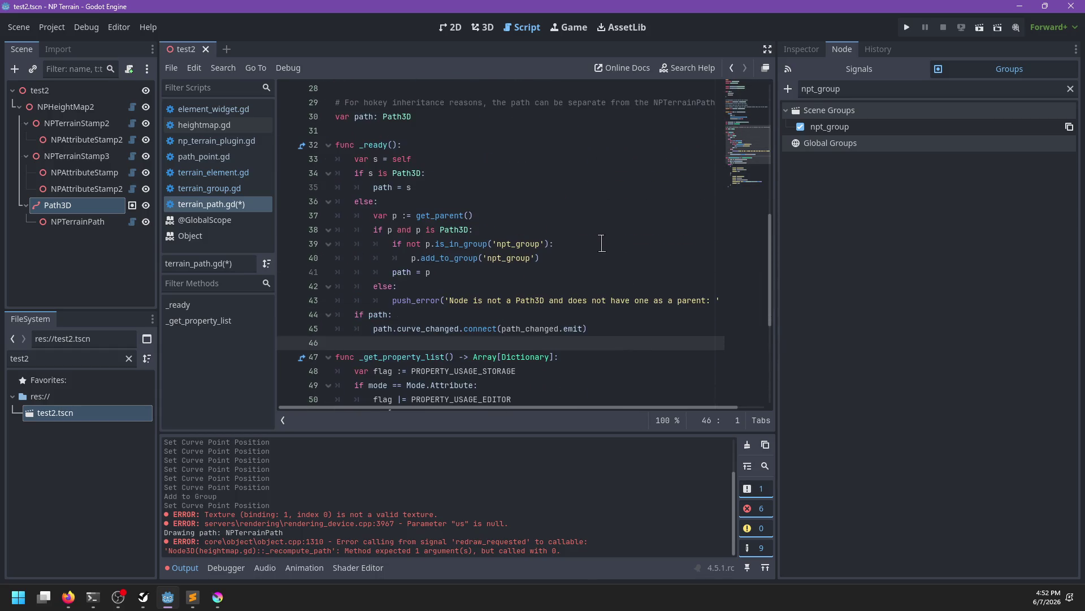
# - Add set_notify_transform(true) after the curve connection in _ready
pyautogui.click(615, 316)
pyautogui.click(614, 326)
pyautogui.press('Return')
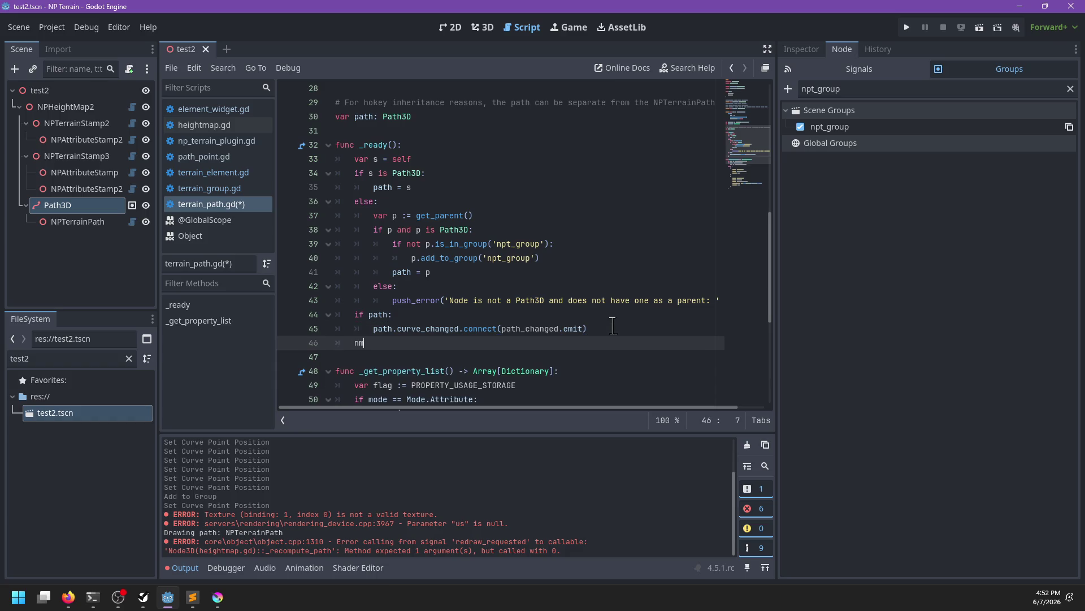
pyautogui.press('BackSpace')
pyautogui.write('otify_')
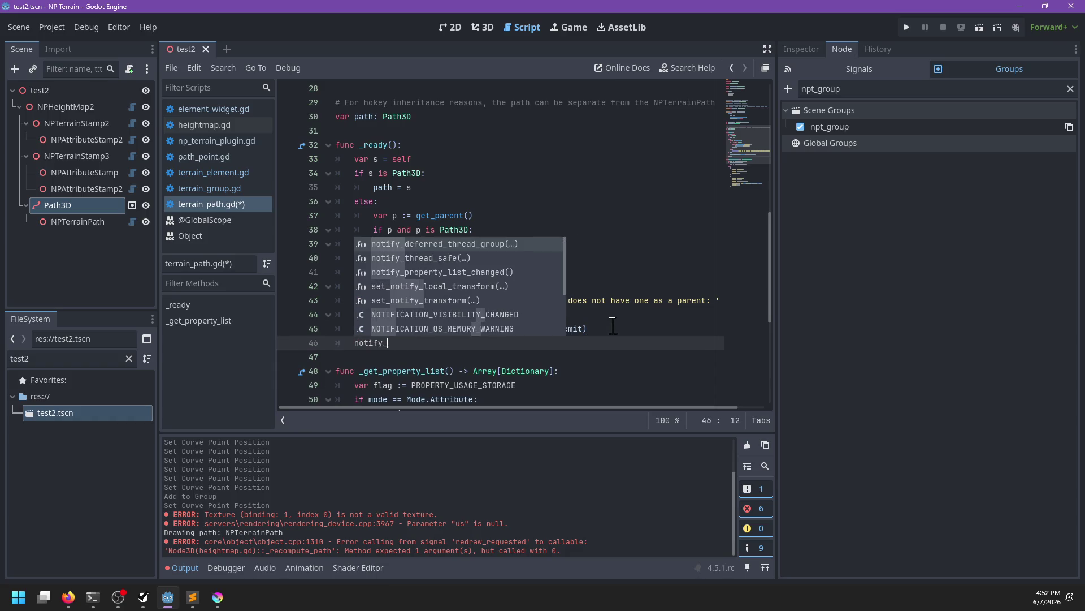
pyautogui.write('tra')
pyautogui.press('Return')
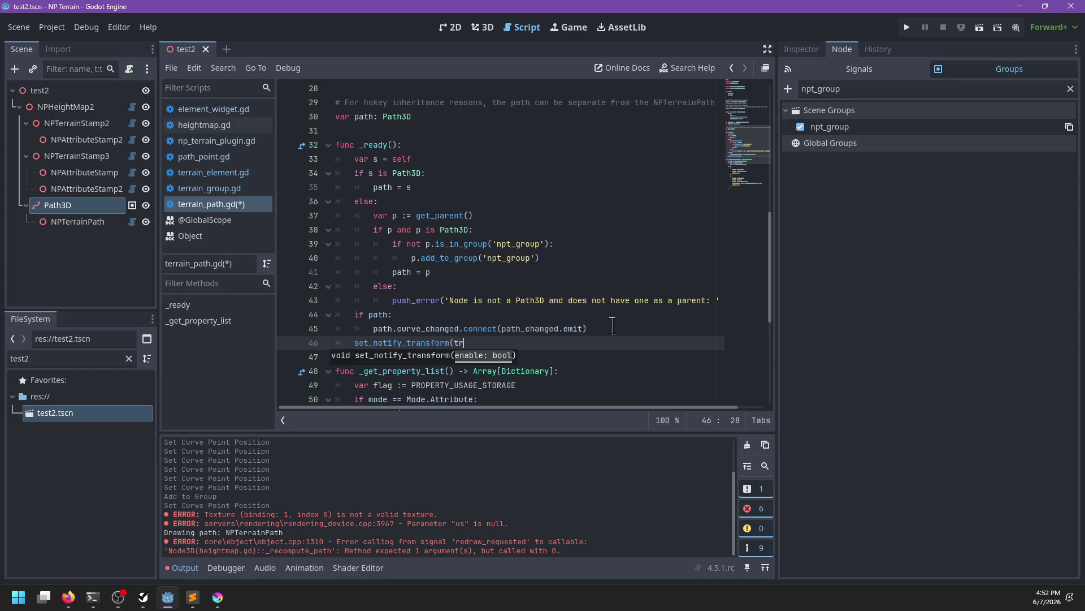
pyautogui.write('ue)')
# - Add a _notification override that emits path_changed(self) on NOTIFICATION_TRANSFORM_CHANGED
pyautogui.press('Return')
pyautogui.press('Return')
pyautogui.write('_no')
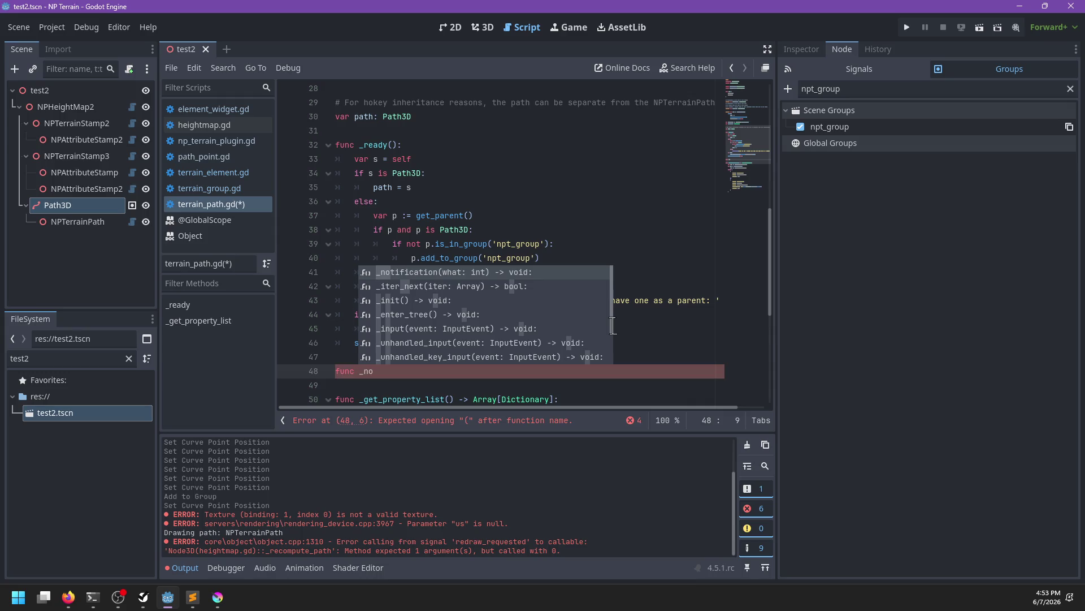
pyautogui.press('Return')
pyautogui.press('Return')
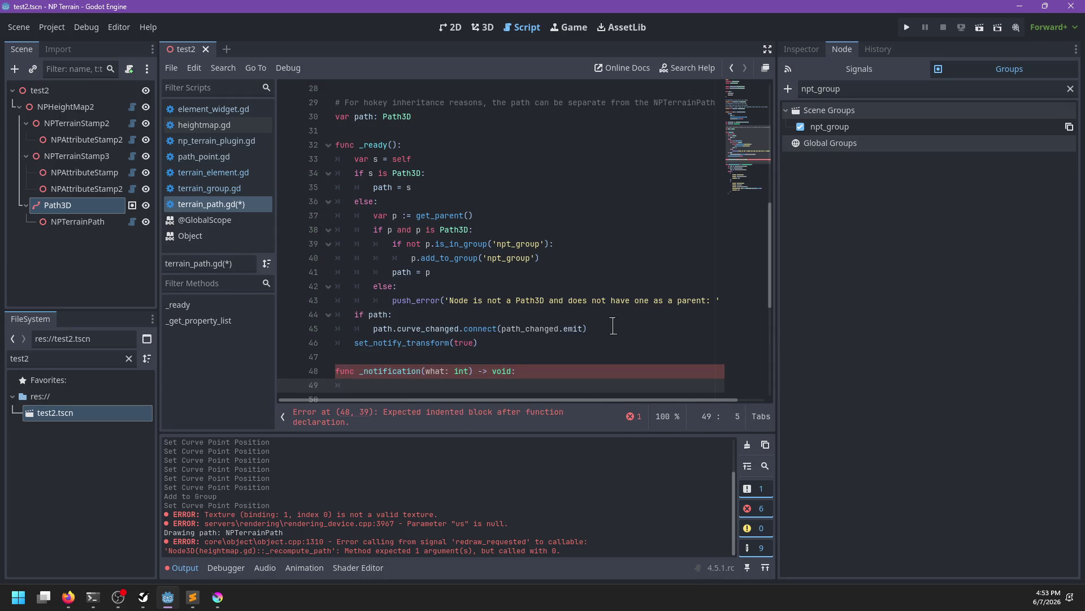
pyautogui.write('what == NOTIF')
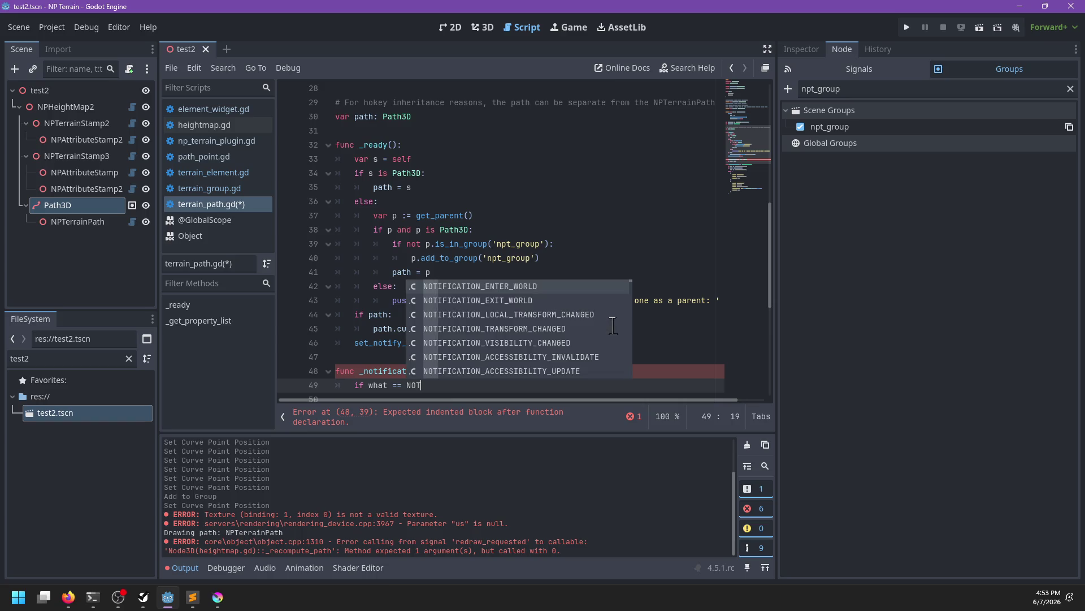
pyautogui.press('Down')
pyautogui.press('Down')
pyautogui.press('Down')
pyautogui.press('Down')
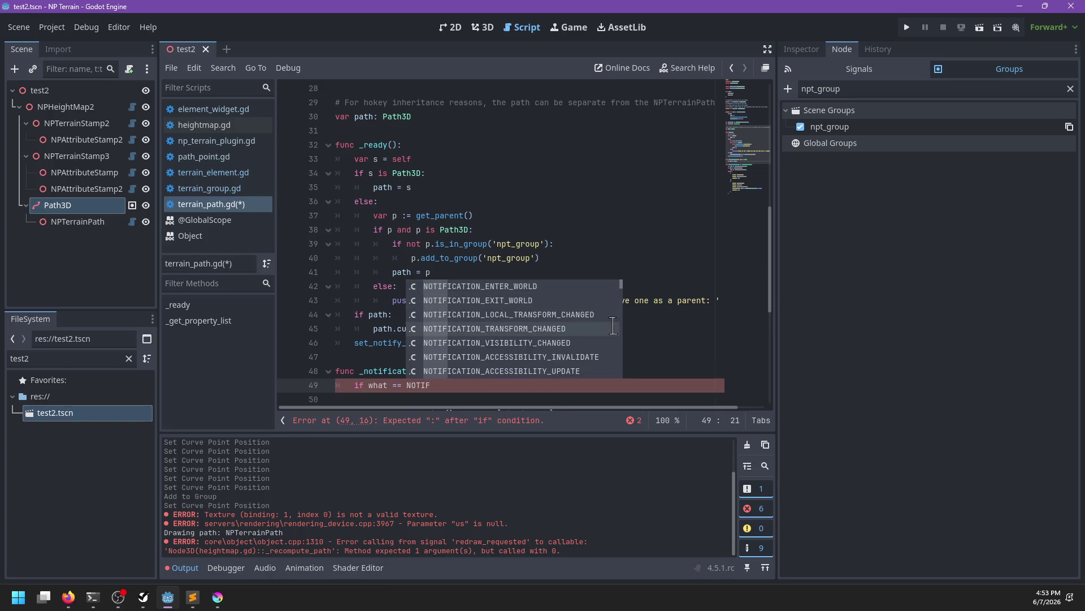
pyautogui.press('Up')
pyautogui.press('Up')
pyautogui.write('F')
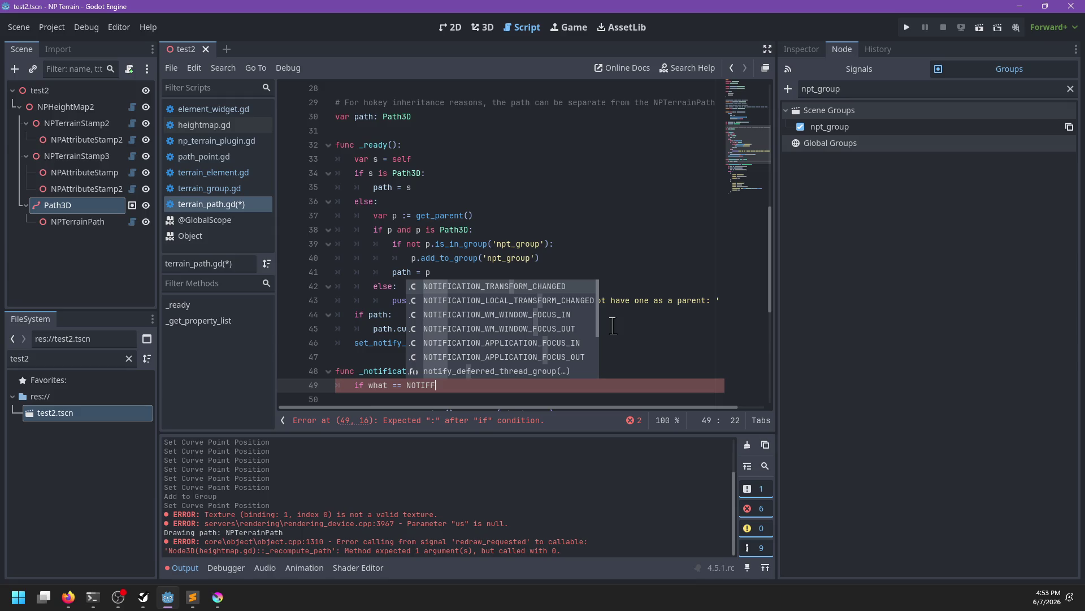
pyautogui.press('BackSpace')
pyautogui.write('ICATION_TRANFO')
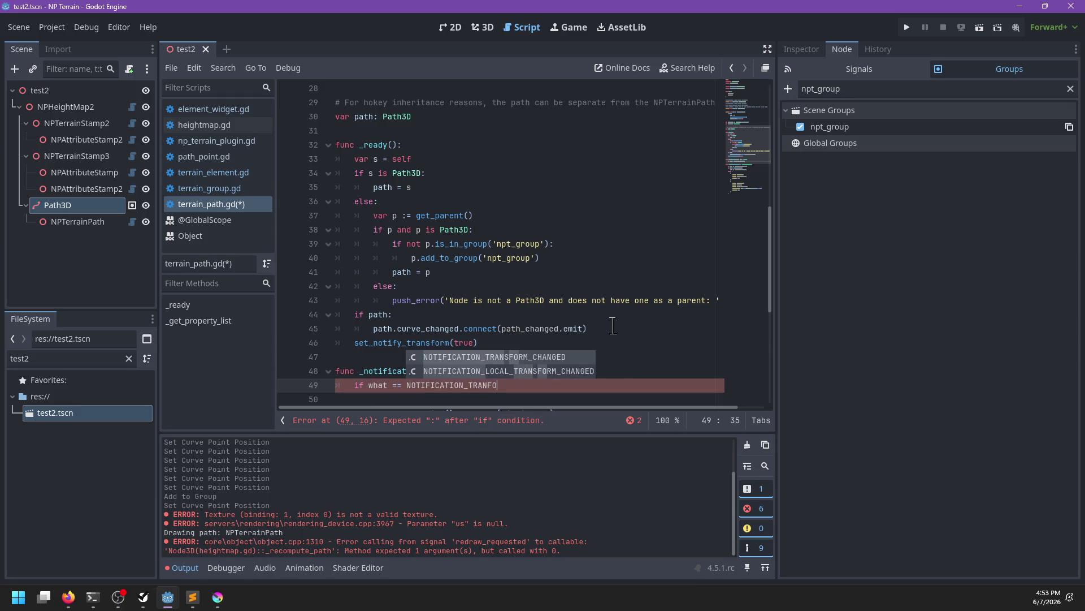
pyautogui.press('Return')
pyautogui.write(':')
pyautogui.press('Return')
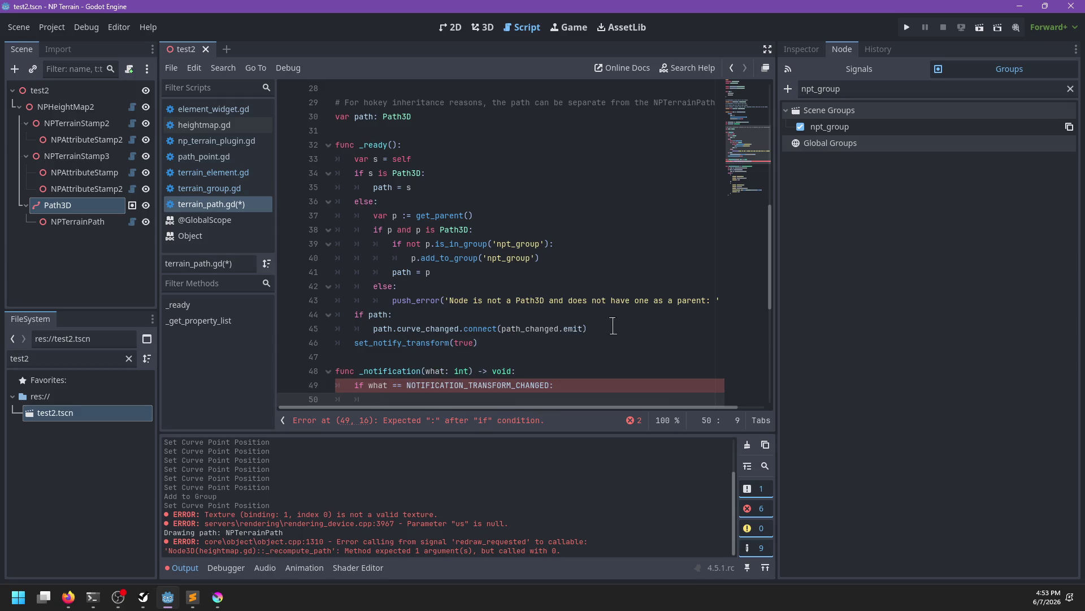
pyautogui.write('_changed.emit(s')
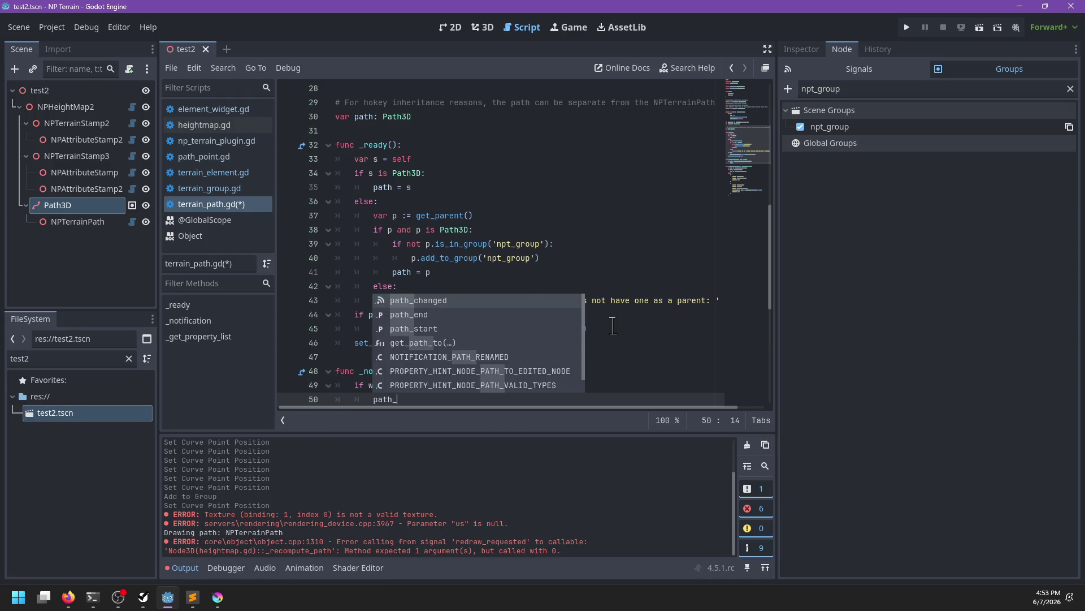
pyautogui.write('elf)')
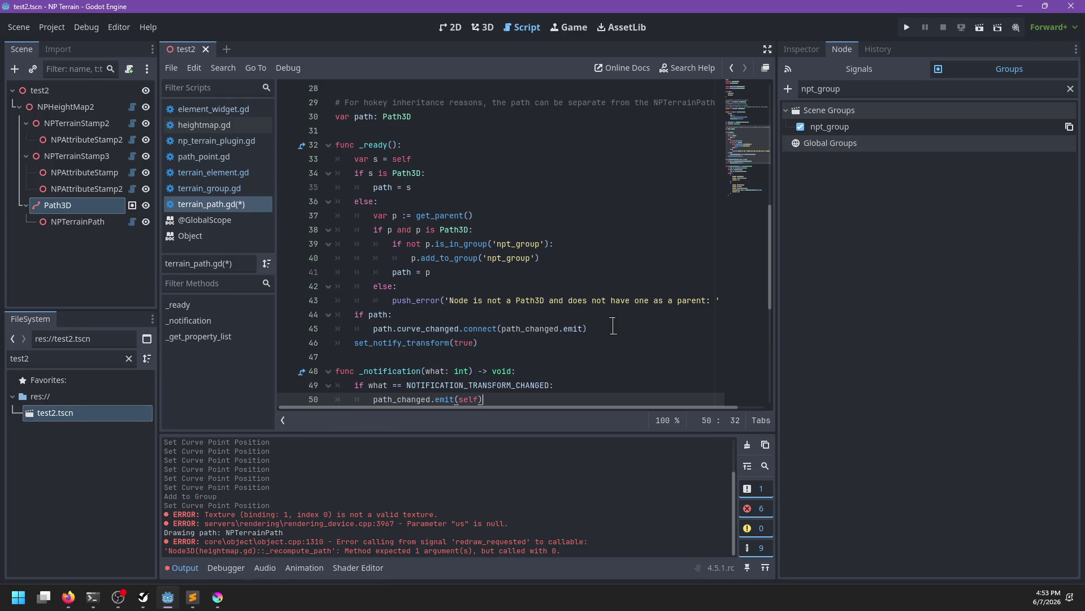
# - Bind self to the curve_changed connection on line 45 and save
pyautogui.click(573, 329)
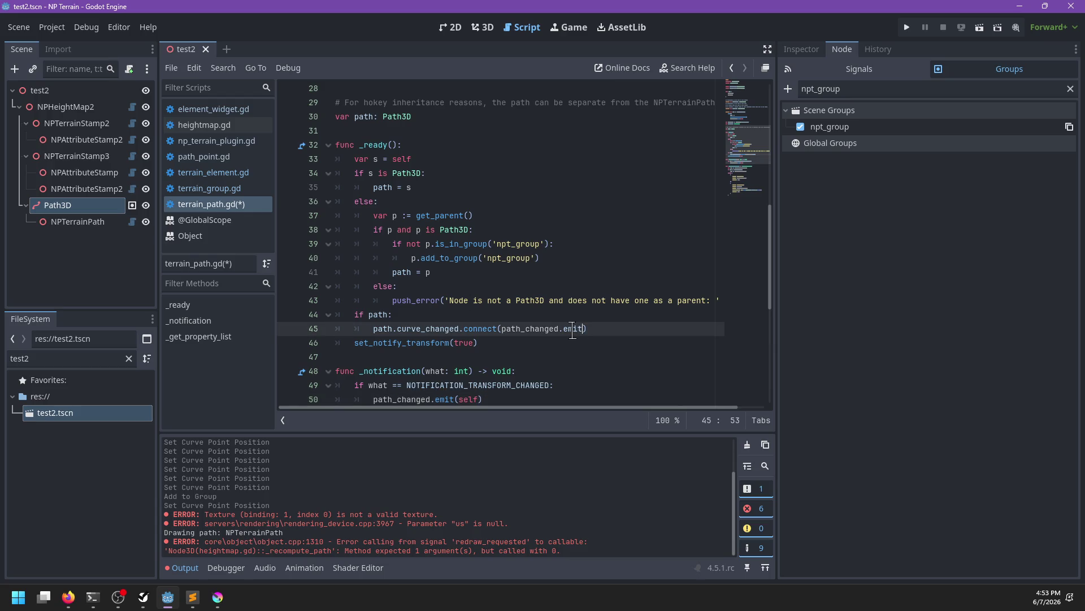
pyautogui.write('bind(self)(')
pyautogui.scroll(-3, 533, 251)
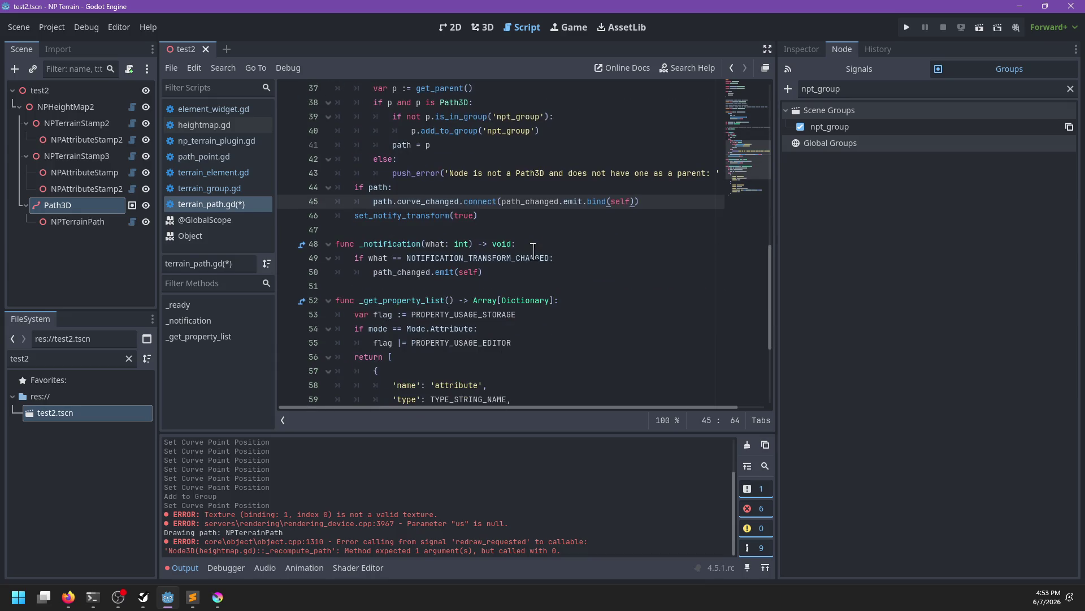
pyautogui.scroll(12, 534, 251)
pyautogui.doubleClick(409, 146)
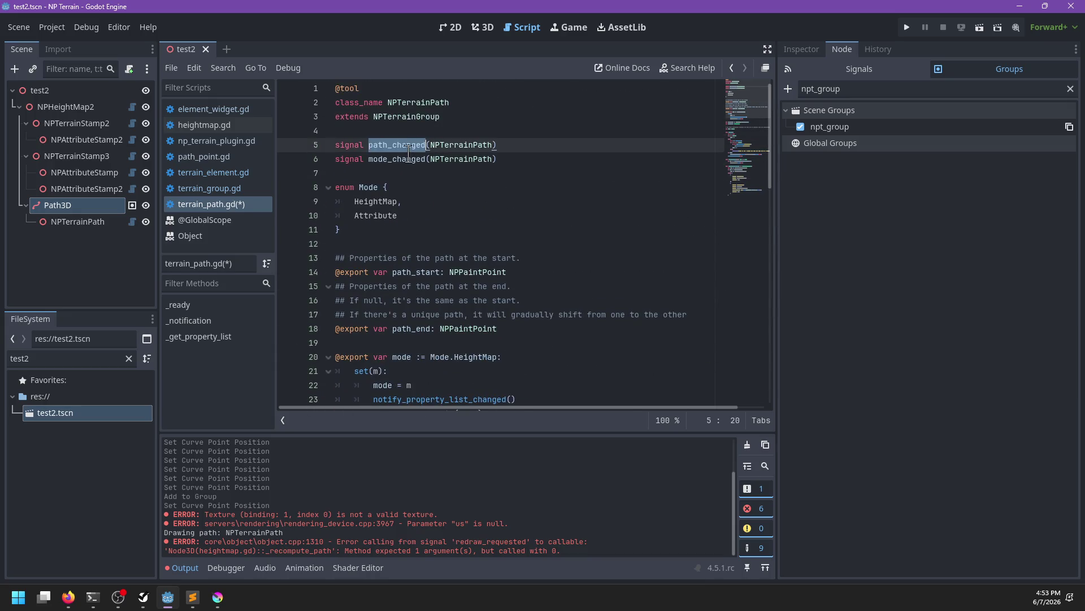
pyautogui.scroll(-16, 526, 191)
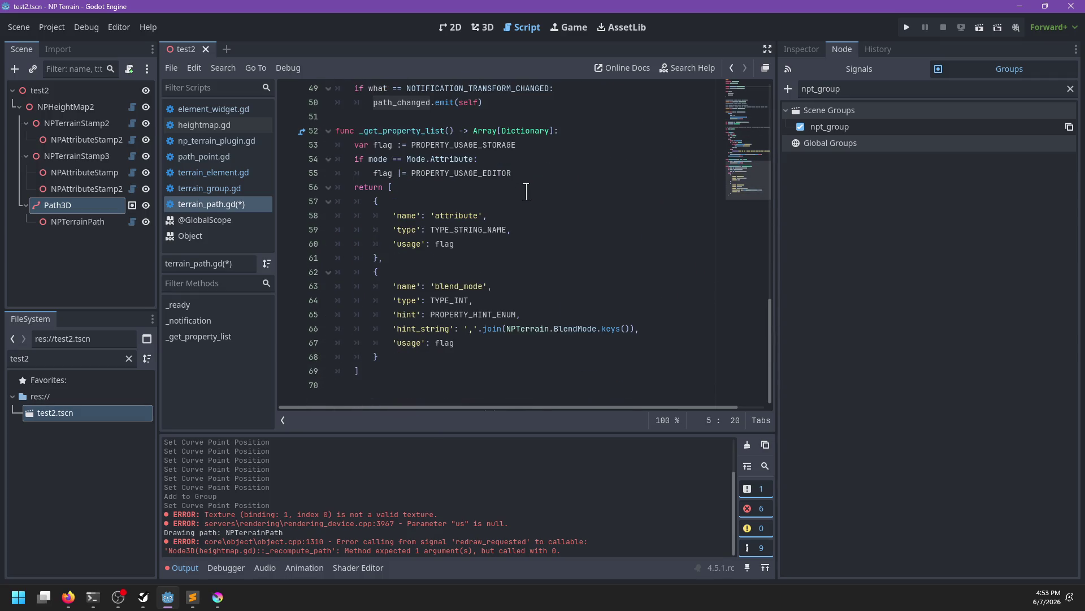
pyautogui.hotkey('ctrl', 's')
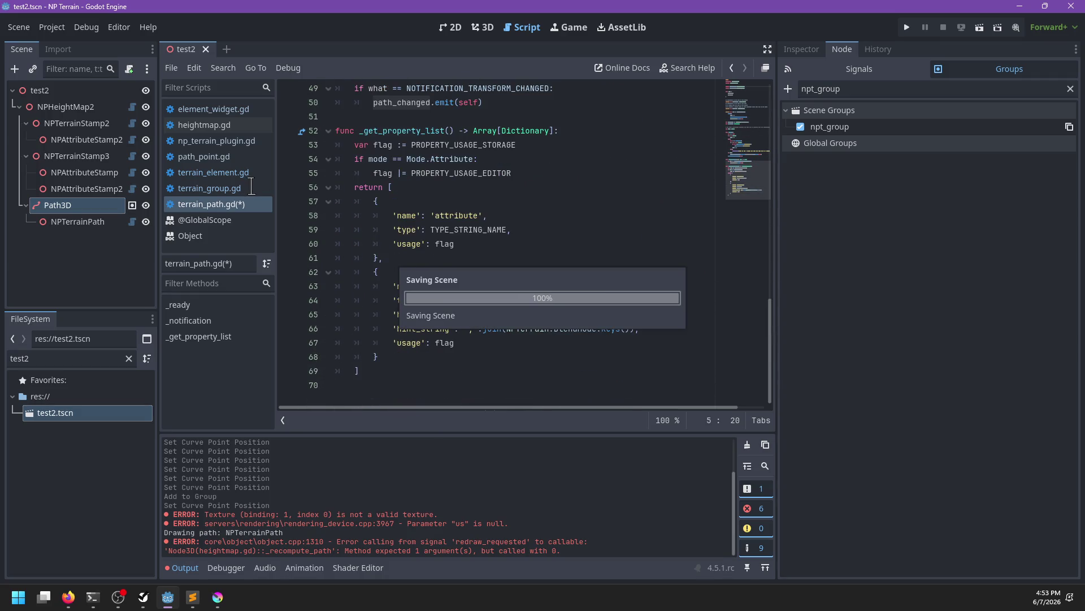
# - In heightmap.gd, replace NPTerrainElement with NPTerrainGroup in the element list declarations
pyautogui.click(237, 109)
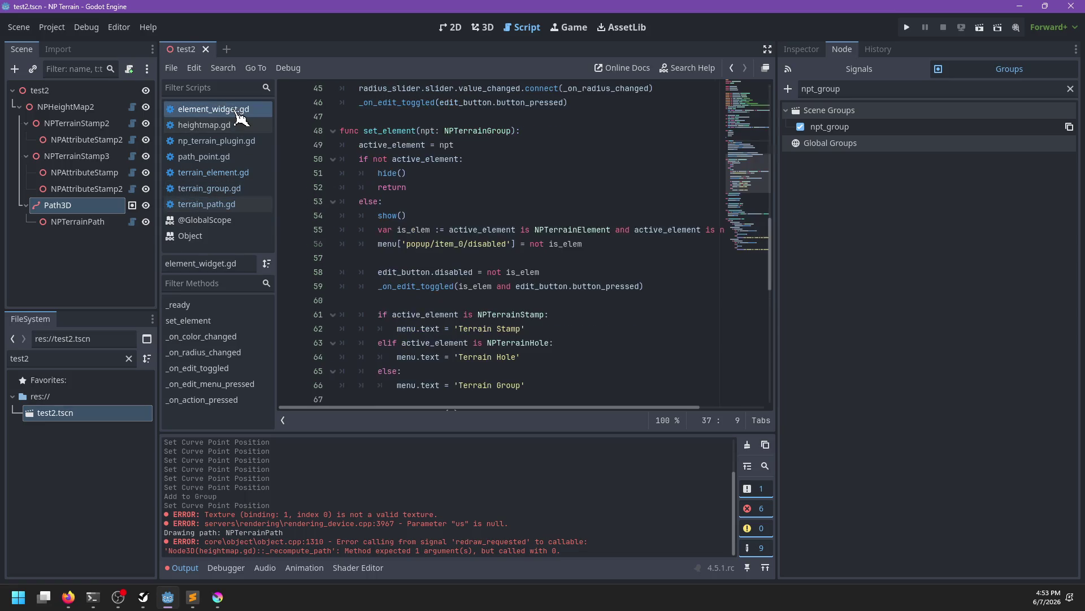
pyautogui.click(225, 125)
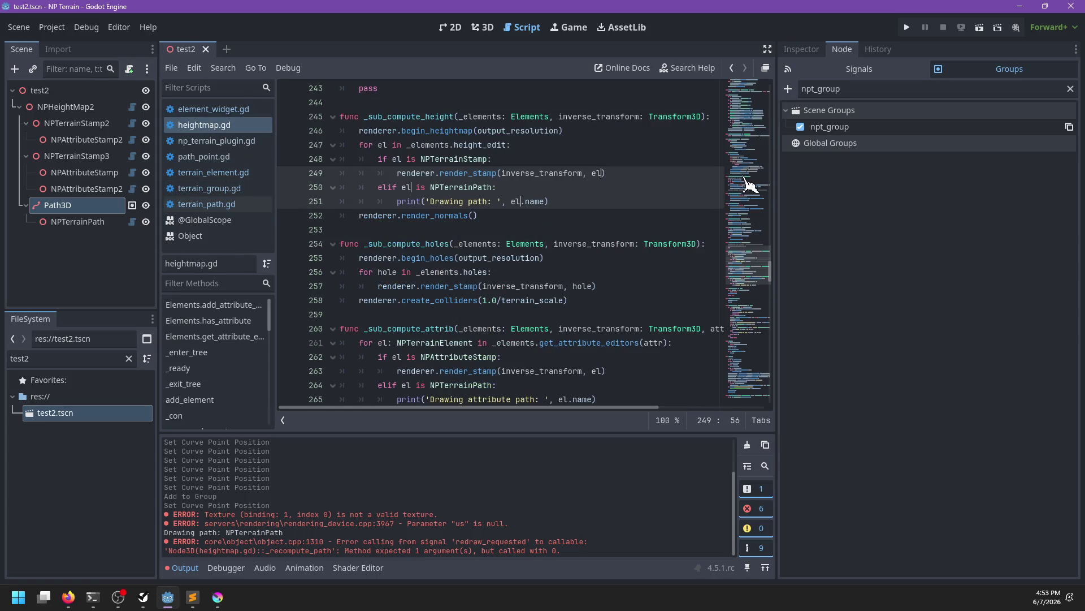
pyautogui.moveTo(748, 240); pyautogui.dragTo(747, 90)
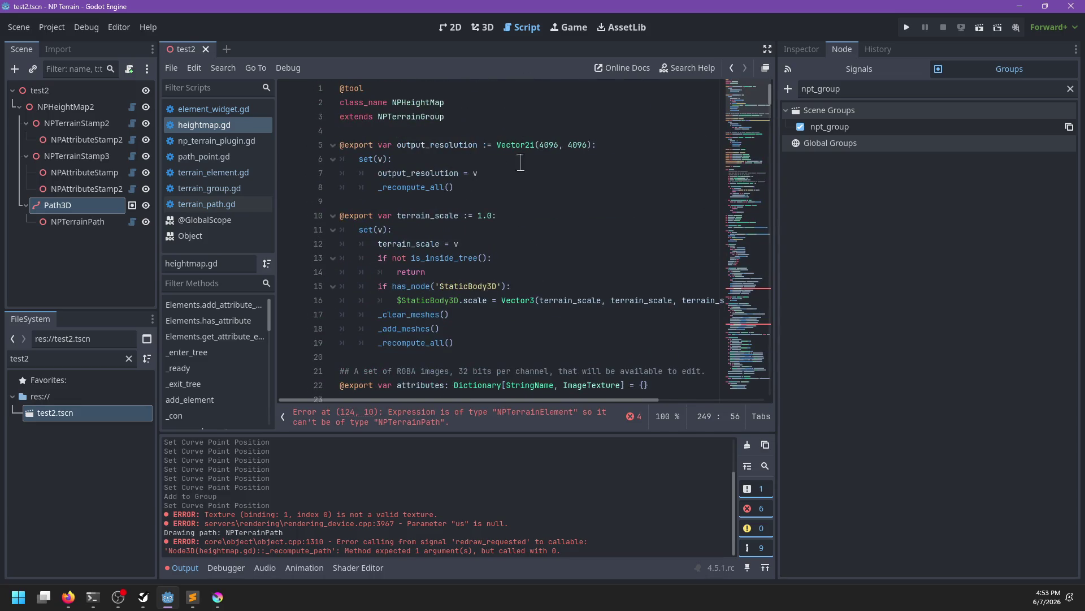
pyautogui.scroll(-13, 494, 205)
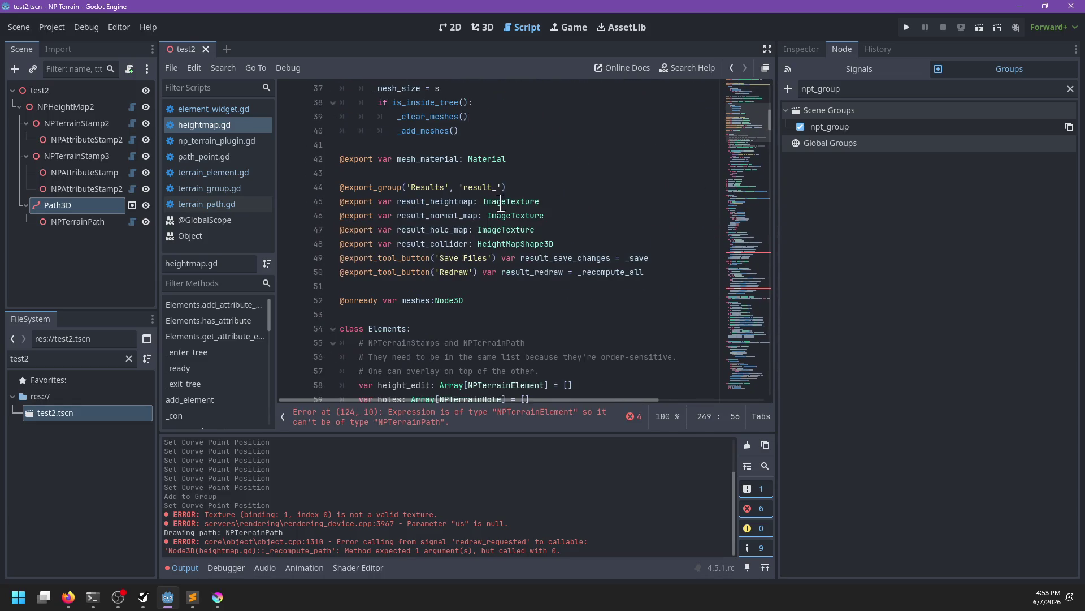
pyautogui.hotkey('ctrl', 'f')
pyautogui.doubleClick(499, 173)
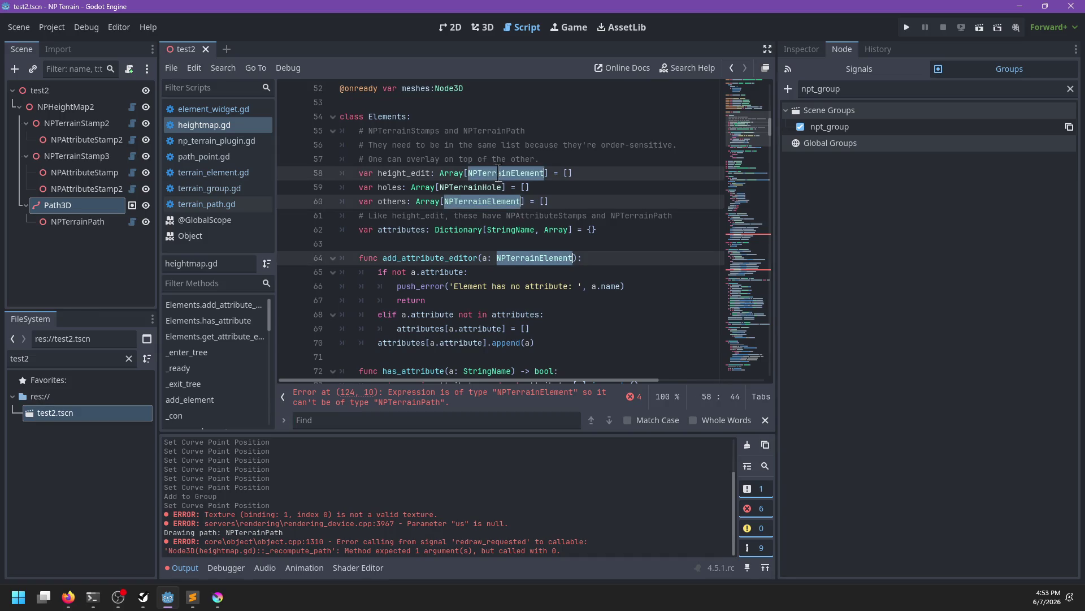
pyautogui.scroll(-3, 499, 173)
pyautogui.write('NPTerrain')
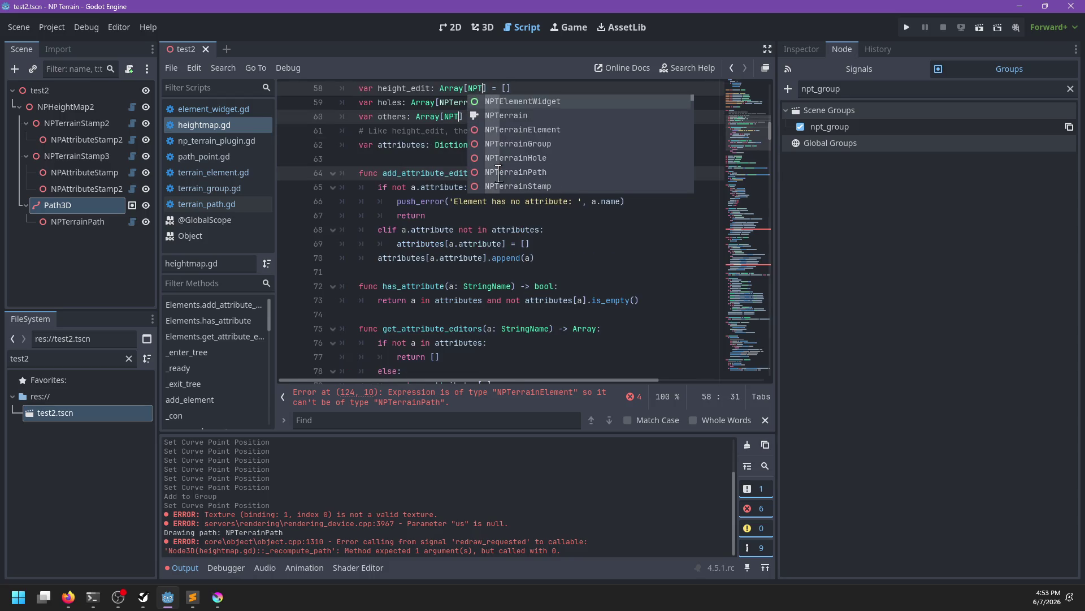
pyautogui.press('Down')
pyautogui.press('Down')
pyautogui.press('Return')
pyautogui.press('Escape')
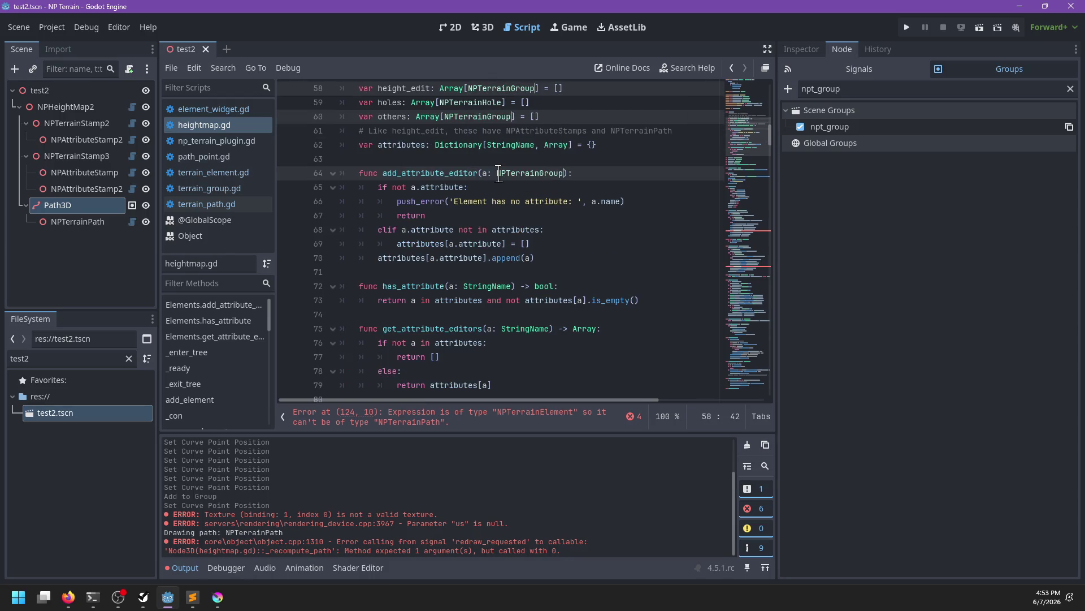
# - Check the NPTerrainPath check on line 124 and retype add_element's parameter to NPTerrainGroup
pyautogui.click(442, 425)
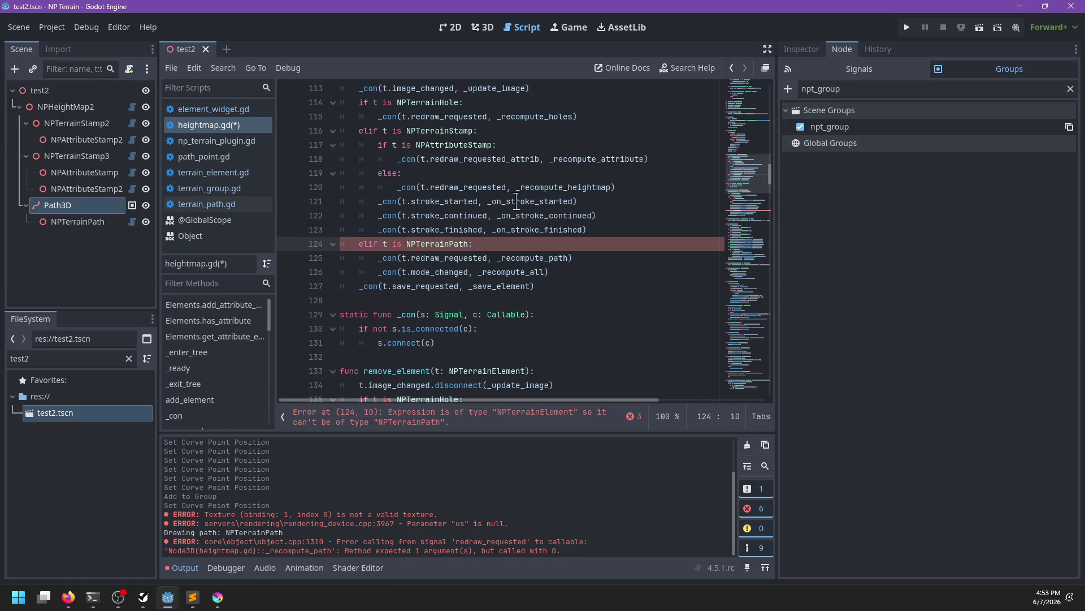
pyautogui.doubleClick(434, 244)
pyautogui.scroll(1, 568, 220)
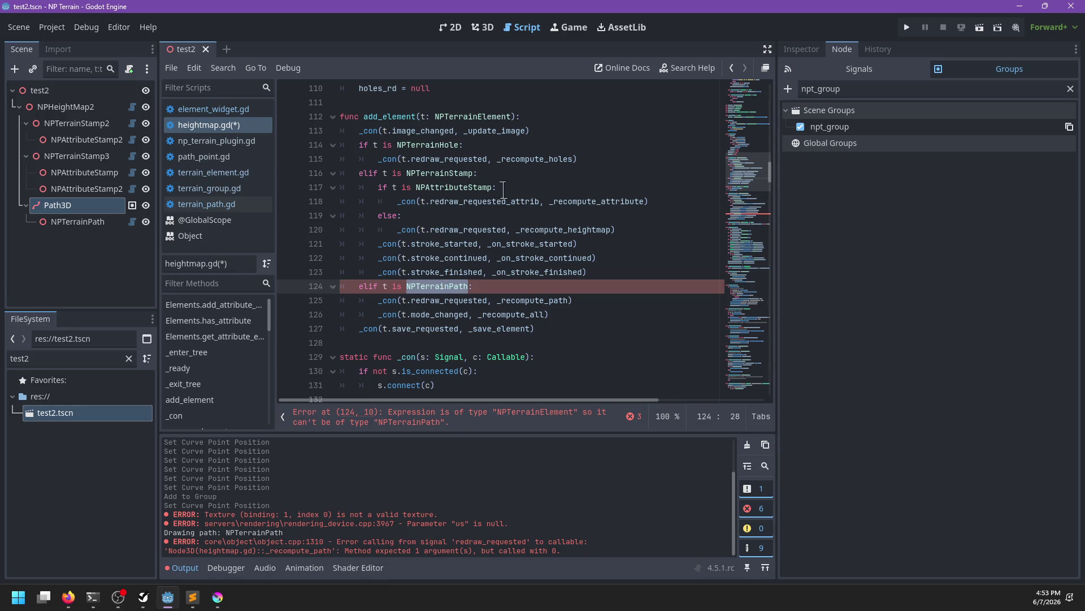
pyautogui.doubleClick(474, 116)
pyautogui.write('NPTe')
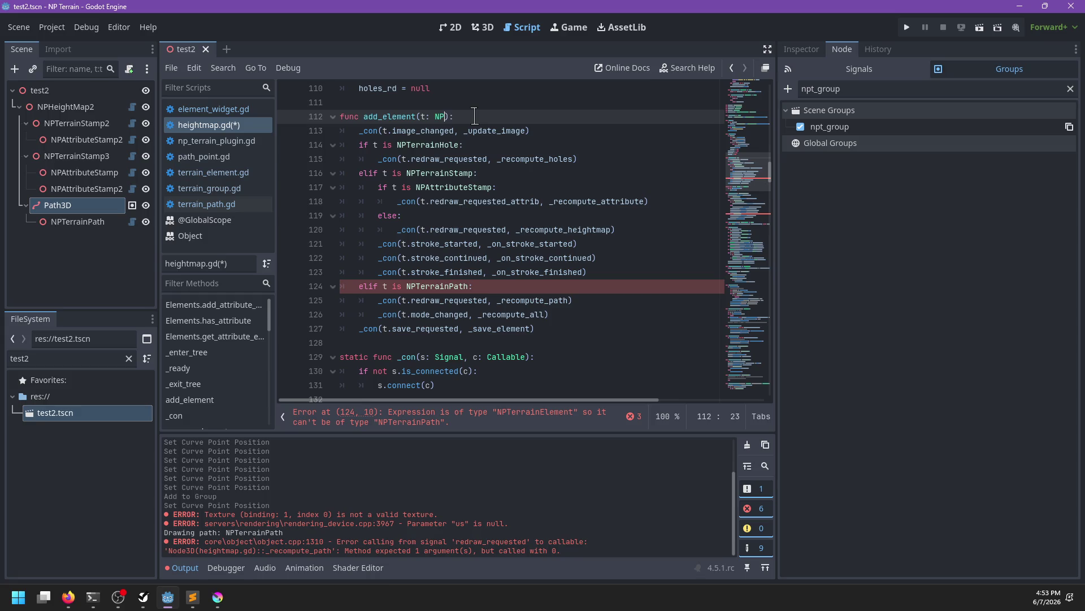
pyautogui.write('rrainGroup')
# - Open terrain_element.gd and scroll down to its _enter_tree code
pyautogui.moveTo(484, 266)
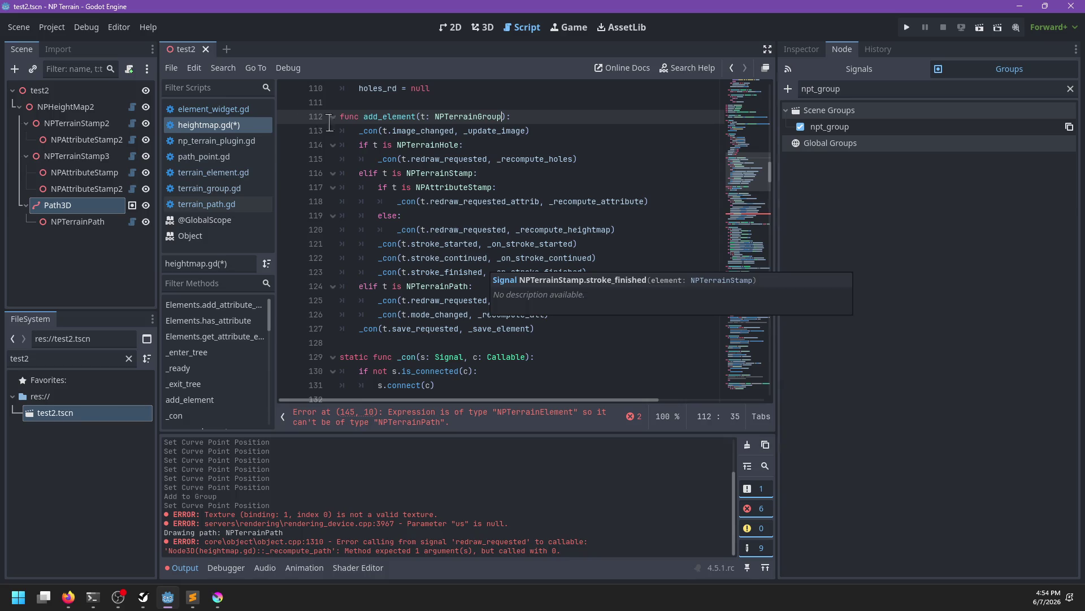
pyautogui.click(225, 176)
pyautogui.scroll(-7, 514, 187)
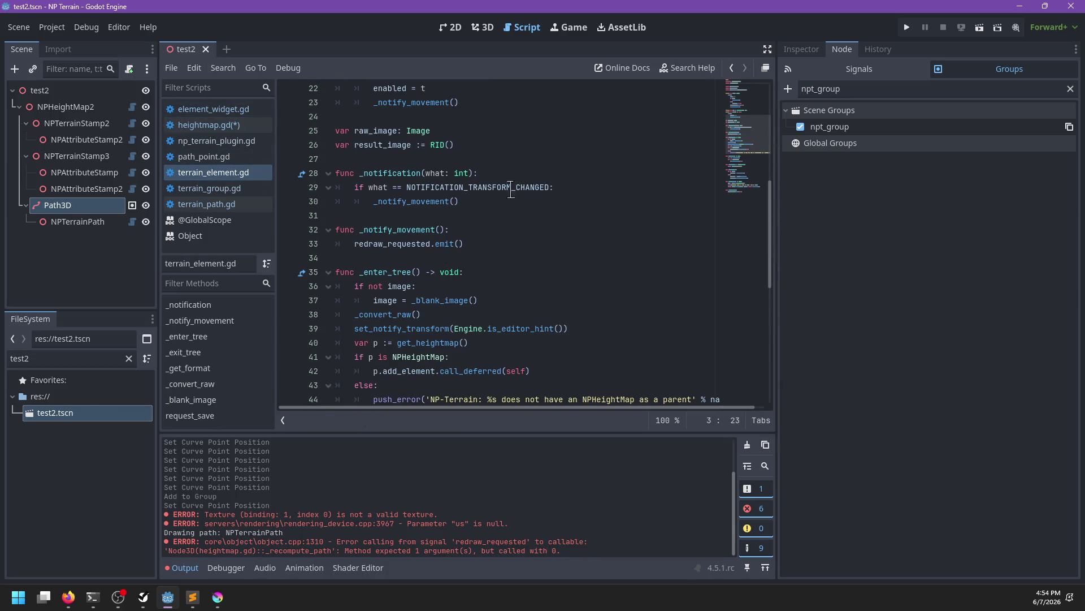
pyautogui.scroll(-3, 494, 218)
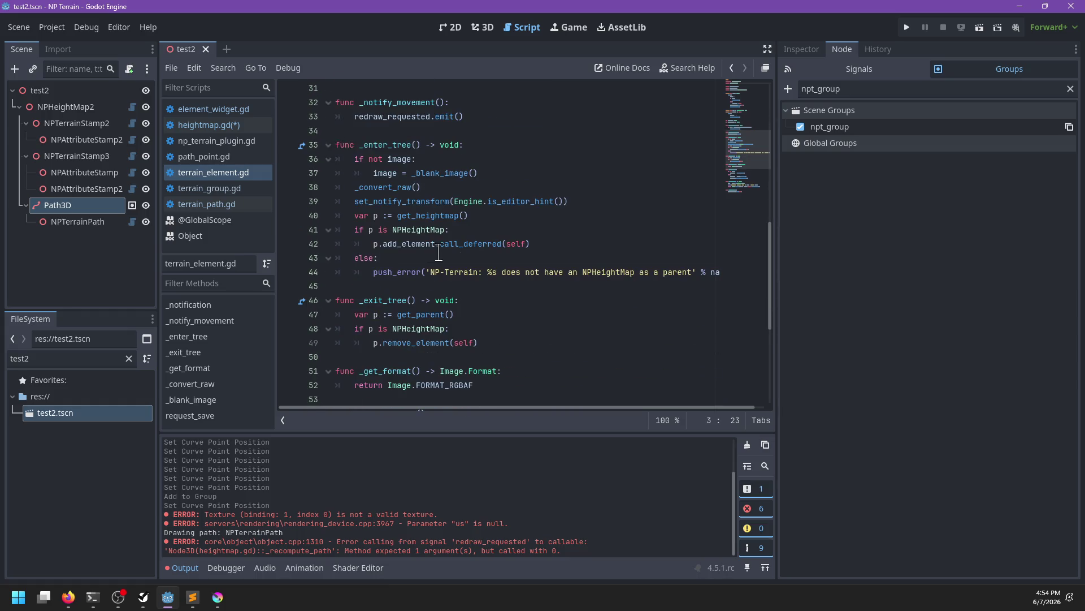
# - Replace the heightmap registration lines 39–44 in _enter_tree with a _add_to_heightmap() call
pyautogui.moveTo(408, 280)
pyautogui.mouseDown()
pyautogui.moveTo(453, 148)
pyautogui.moveTo(498, 136)
pyautogui.moveTo(506, 144)
pyautogui.mouseUp()
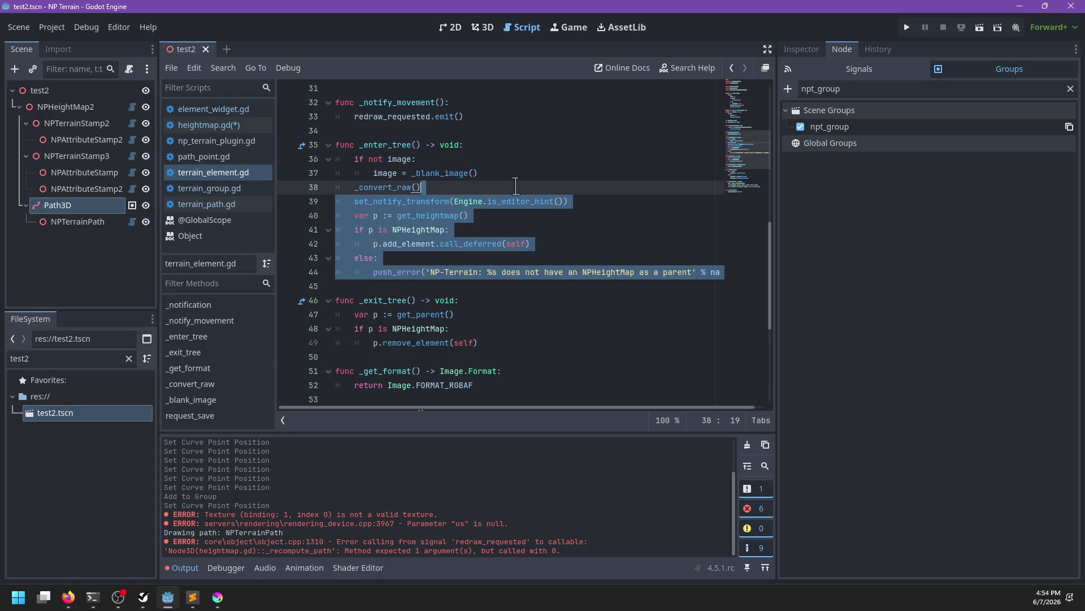
pyautogui.press('Delete')
pyautogui.press('Return')
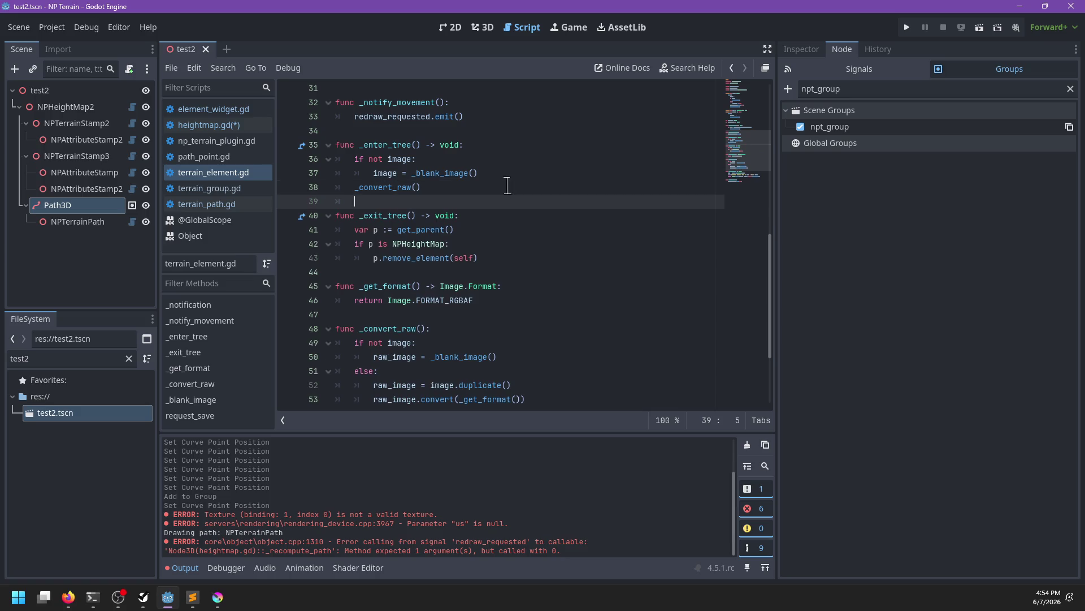
pyautogui.write('_add_to_t')
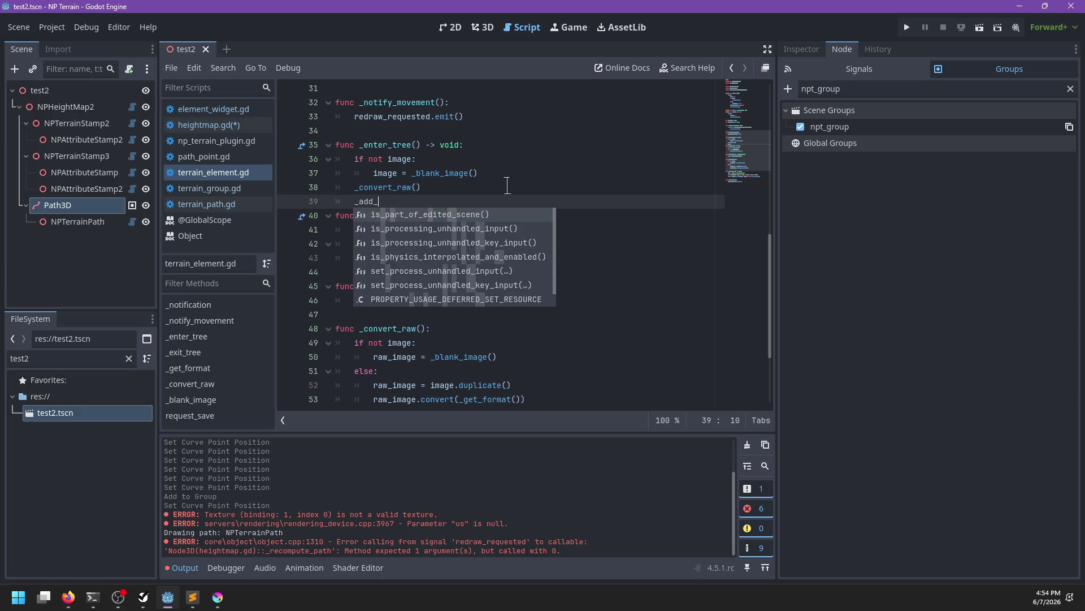
pyautogui.write('ree')
pyautogui.press('BackSpace')
pyautogui.press('BackSpace')
pyautogui.press('BackSpace')
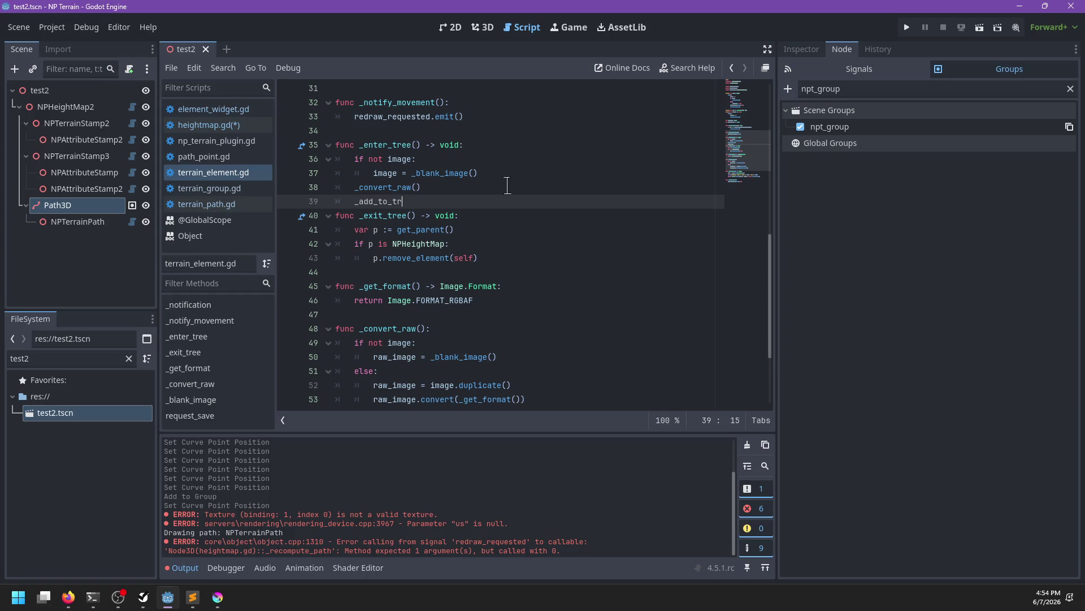
pyautogui.write('heightmap()')
pyautogui.press('Return')
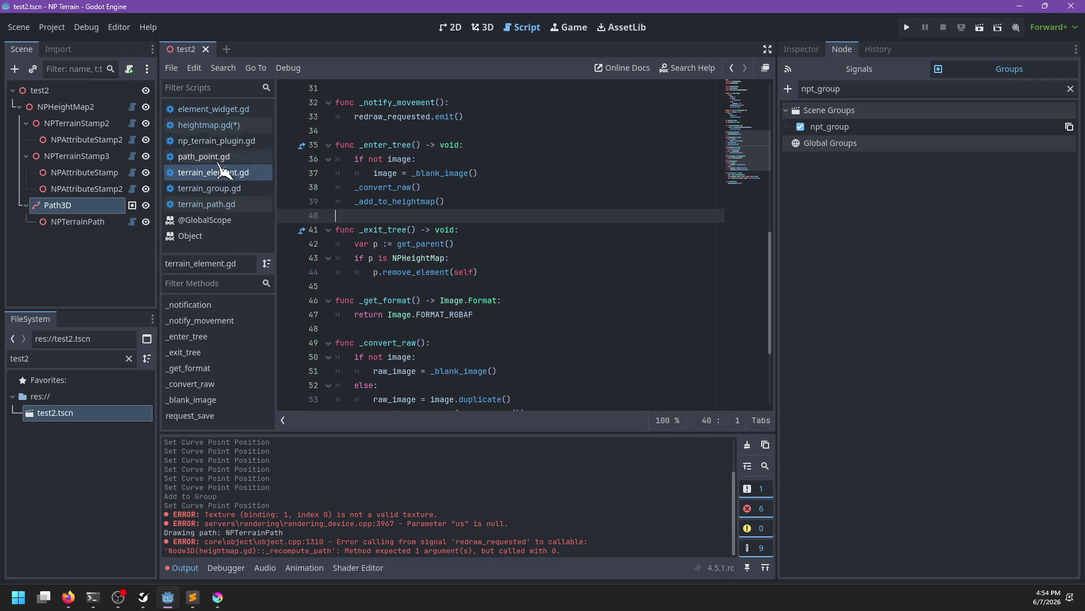
pyautogui.click(211, 188)
# - Add func _add_to_heightmap() after get_heightmap with the pasted registration code, fix its spelling, and save
pyautogui.click(378, 300)
pyautogui.press('Return')
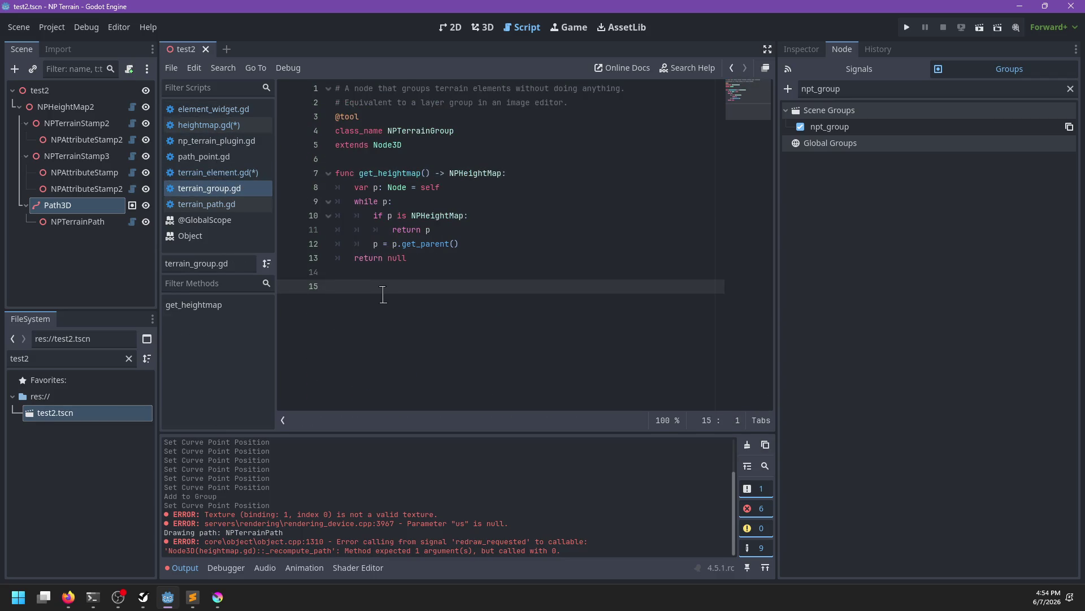
pyautogui.write('func _add_to_heigmtha')
pyautogui.write('p():')
pyautogui.press('Return')
pyautogui.hotkey('ctrl', 'v')
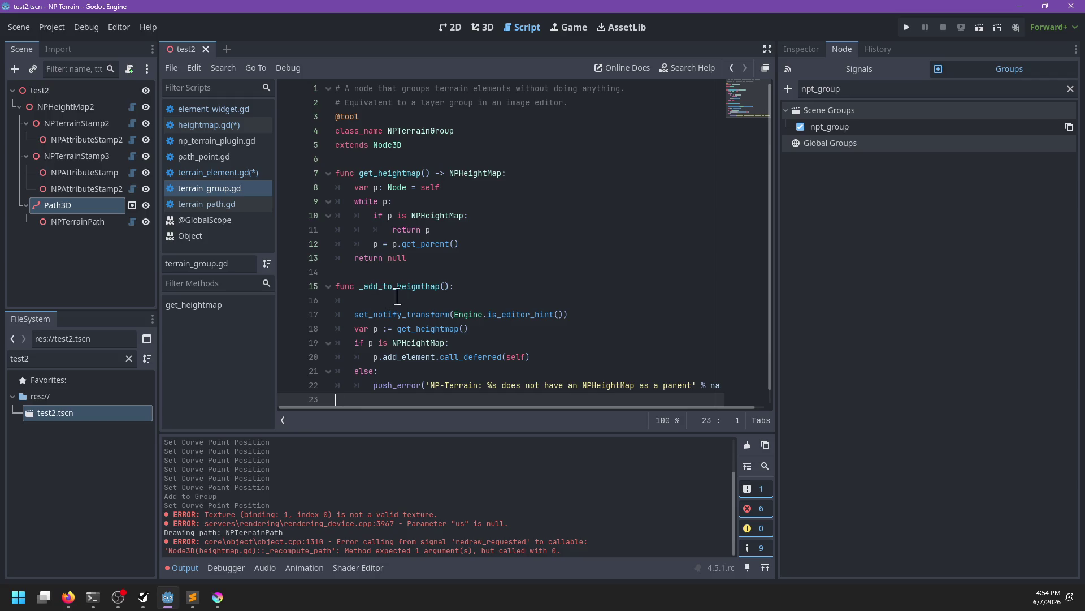
pyautogui.doubleClick(407, 287)
pyautogui.write('a')
pyautogui.write('add_to_height')
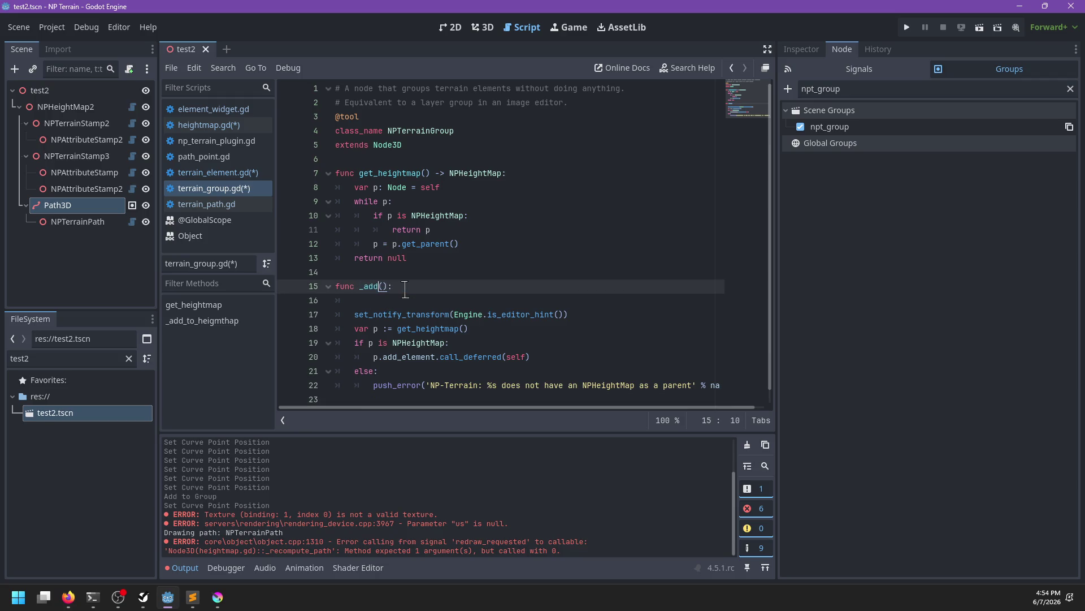
pyautogui.write('map')
pyautogui.click(393, 298)
pyautogui.press('BackSpace')
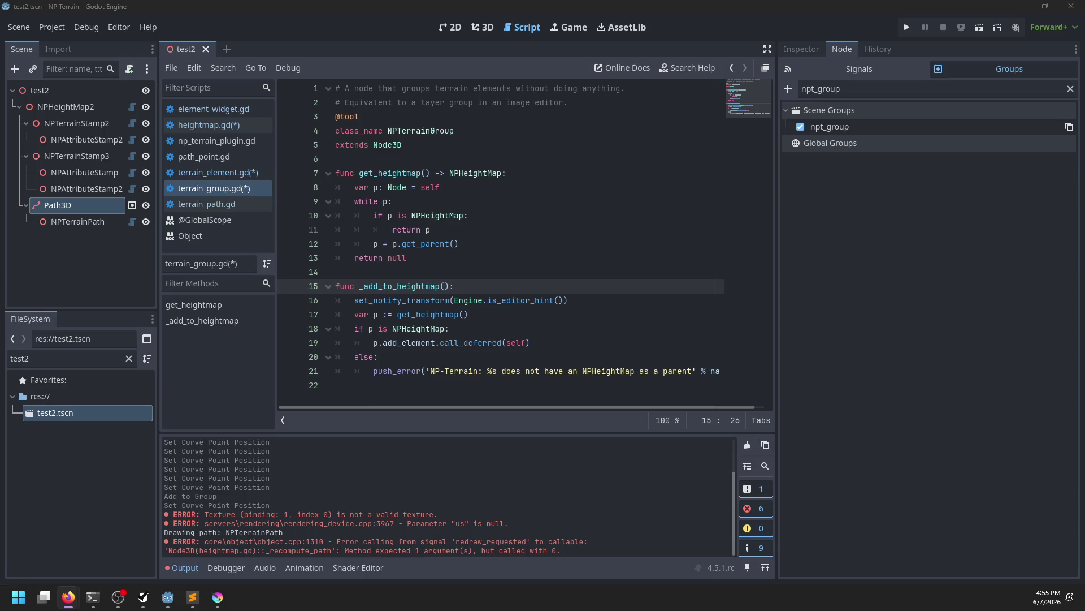
pyautogui.click(419, 258)
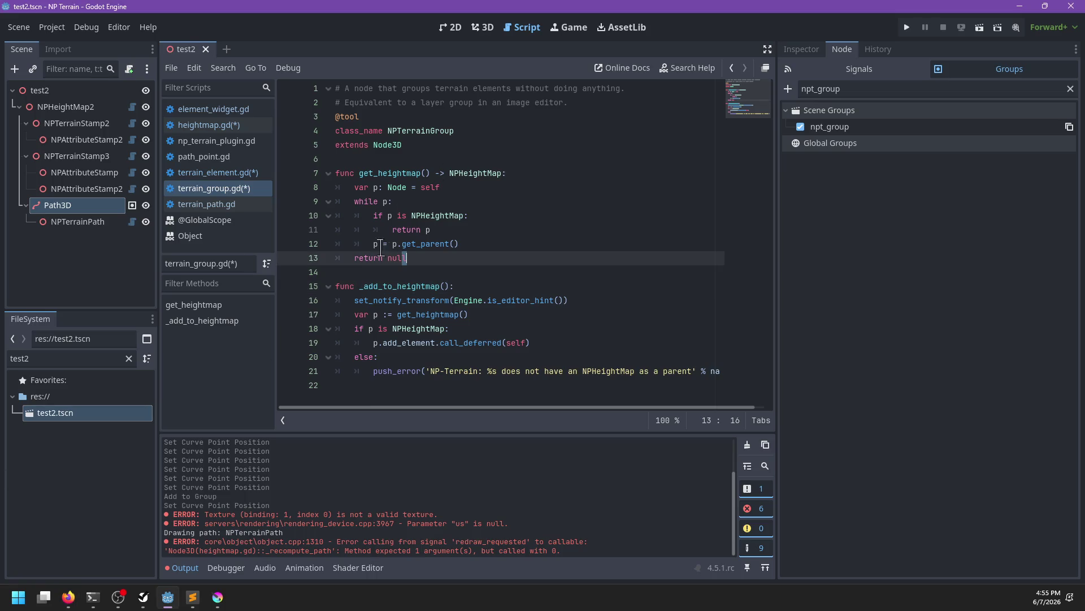
pyautogui.hotkey('ctrl', 's')
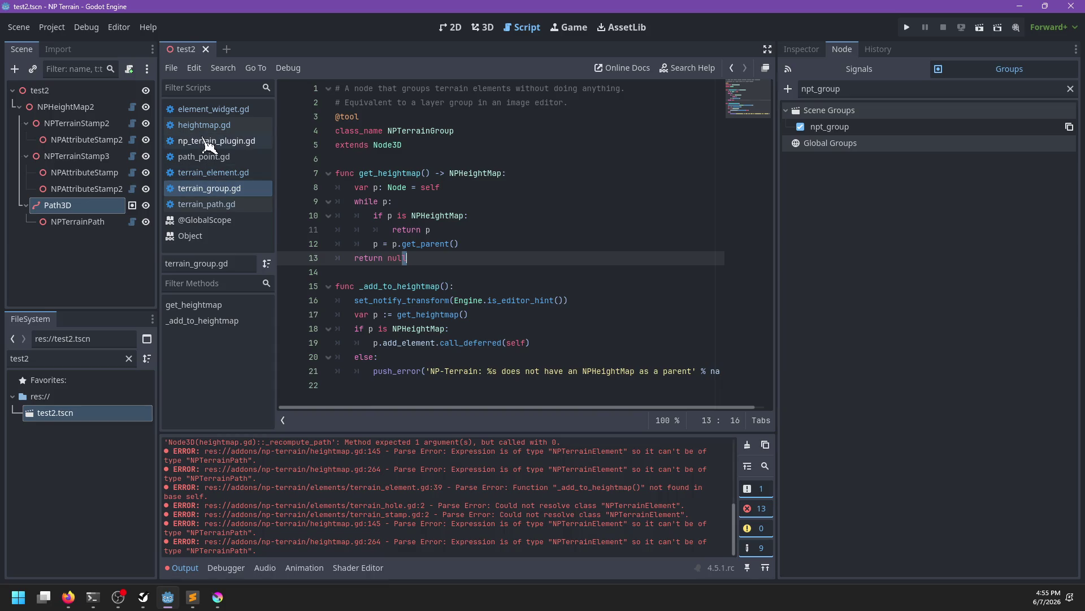
# - In terrain_path.gd, replace _ready's set_notify_transform(true) on line 46 with _add_to_heightmap() and save
pyautogui.click(220, 205)
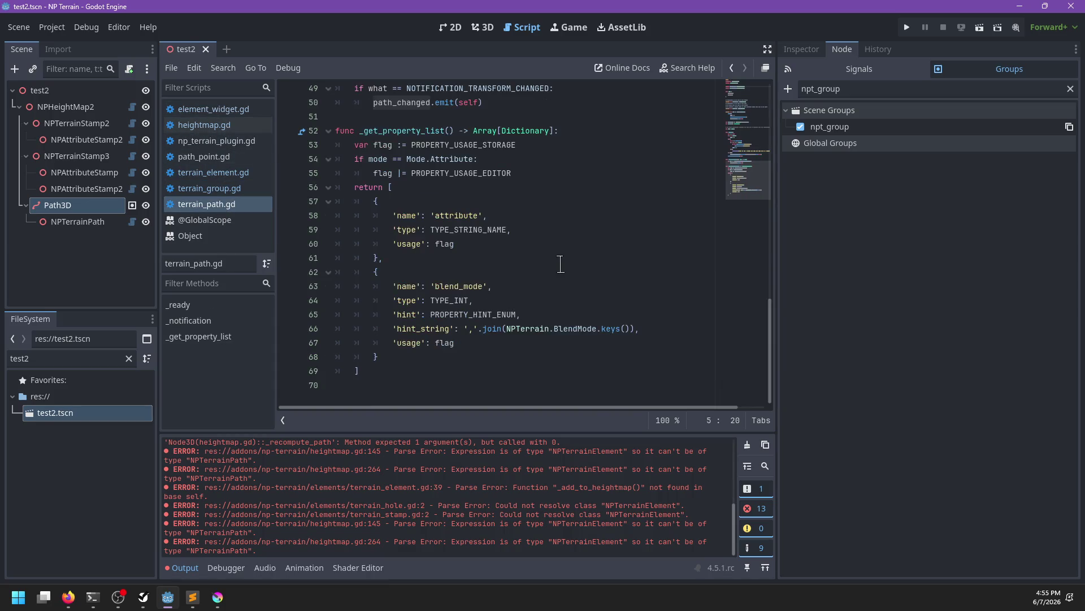
pyautogui.scroll(5, 561, 265)
pyautogui.scroll(3, 561, 265)
pyautogui.scroll(-2, 560, 268)
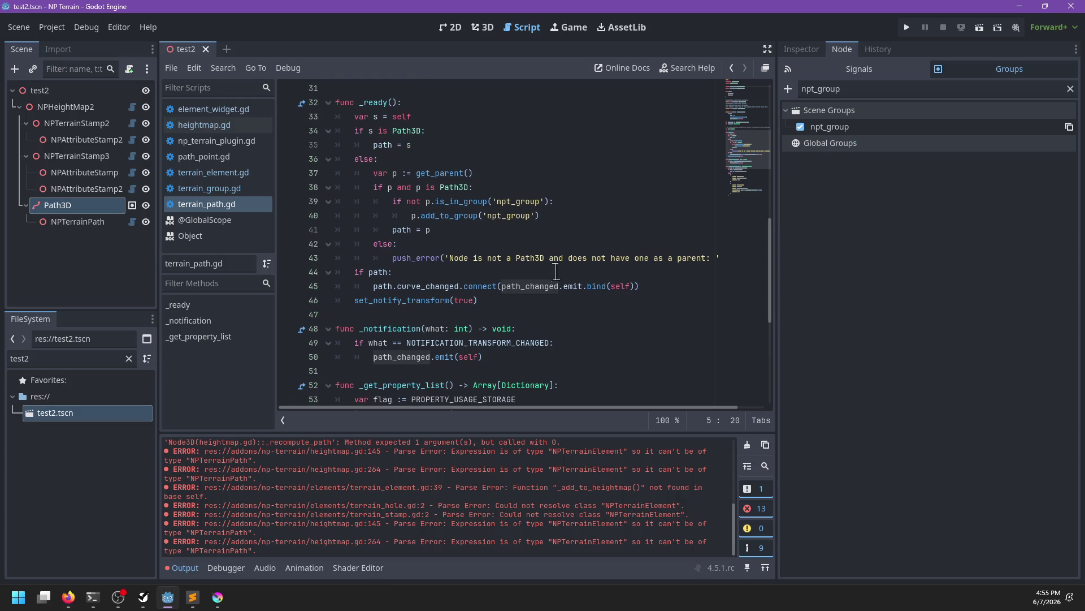
pyautogui.click(499, 300)
pyautogui.hotkey('shift', 'Home')
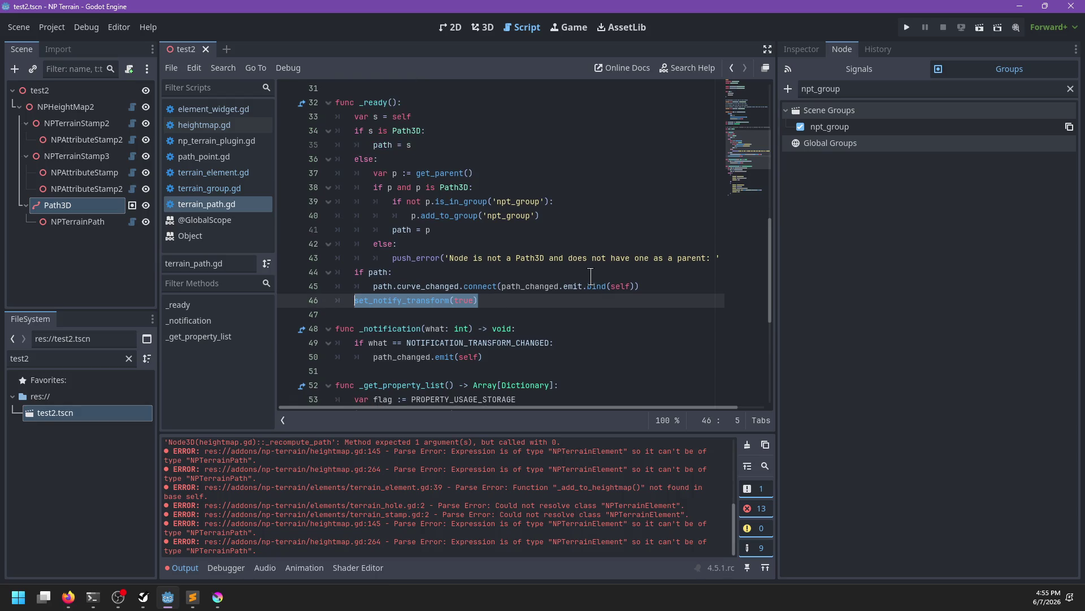
pyautogui.press('BackSpace')
pyautogui.write('_add_')
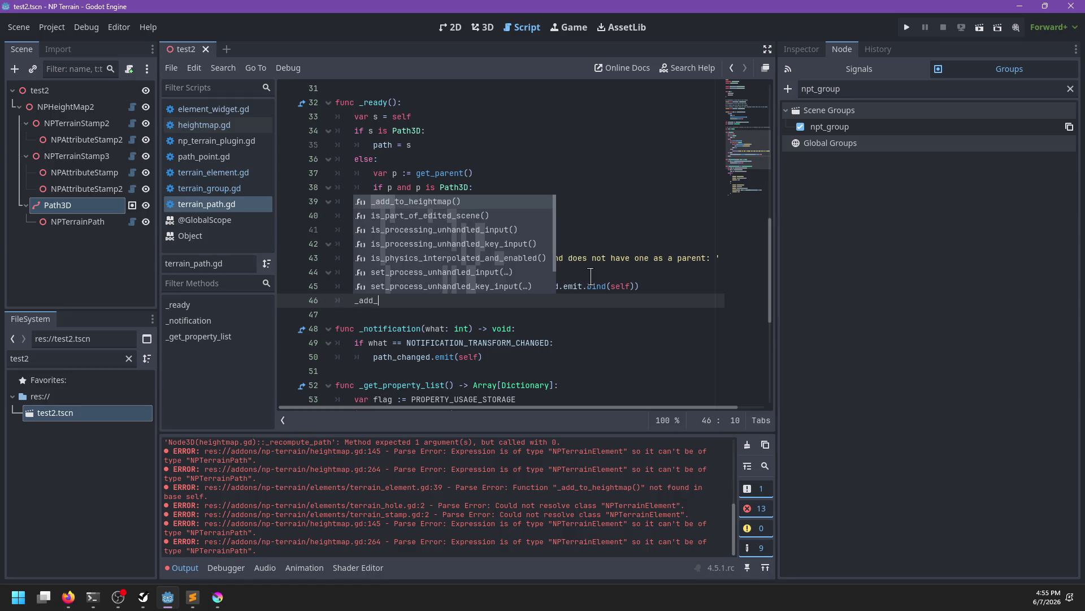
pyautogui.press('Return')
pyautogui.hotkey('ctrl', 's')
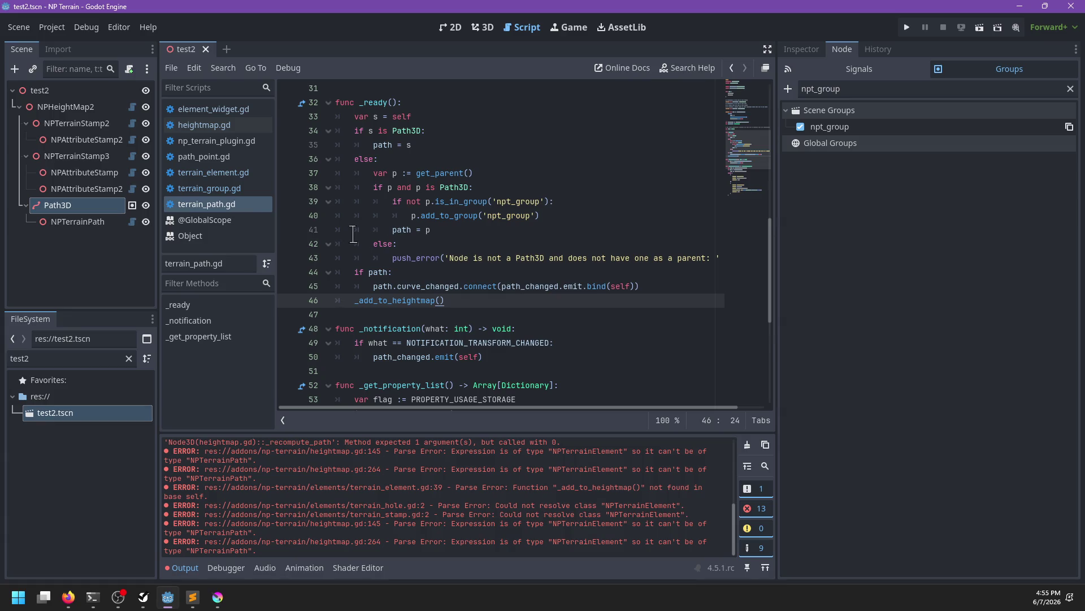
# - Switch between terrain_group.gd and terrain_element.gd, ending on terrain_element.gd
pyautogui.click(263, 190)
pyautogui.click(255, 172)
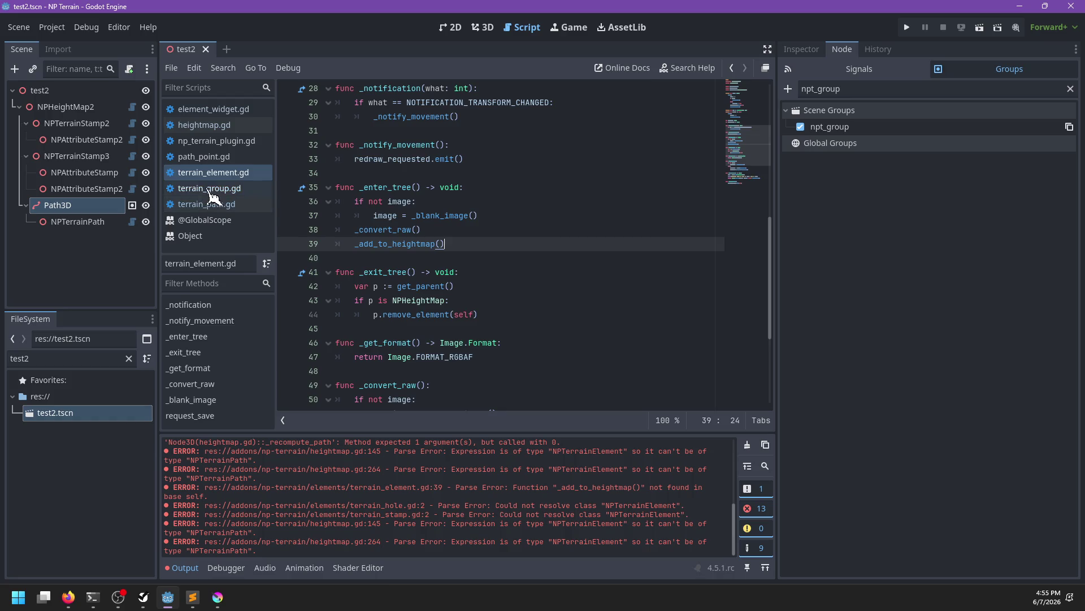
pyautogui.click(230, 189)
pyautogui.click(232, 173)
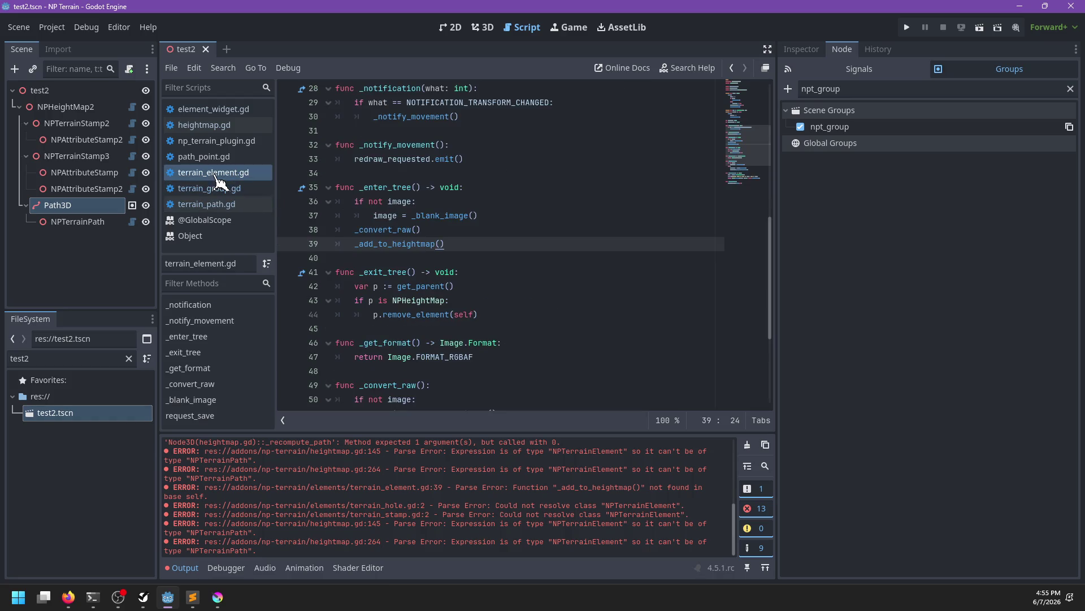
pyautogui.scroll(1, 471, 162)
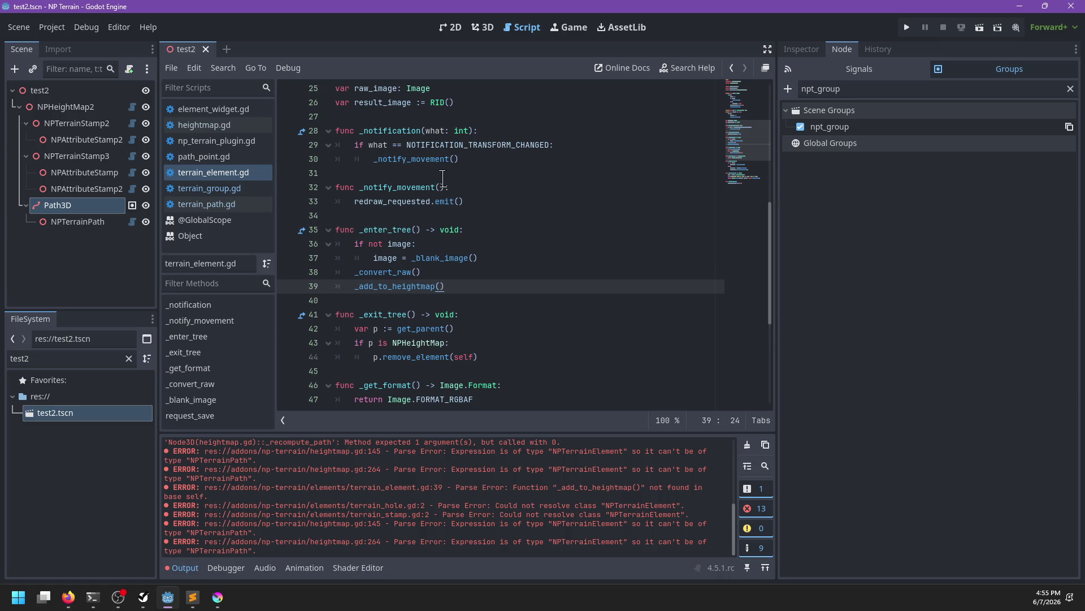
# - Clear the stale Output errors, look over terrain_element.gd, then bring up heightmap.gd
pyautogui.click(747, 444)
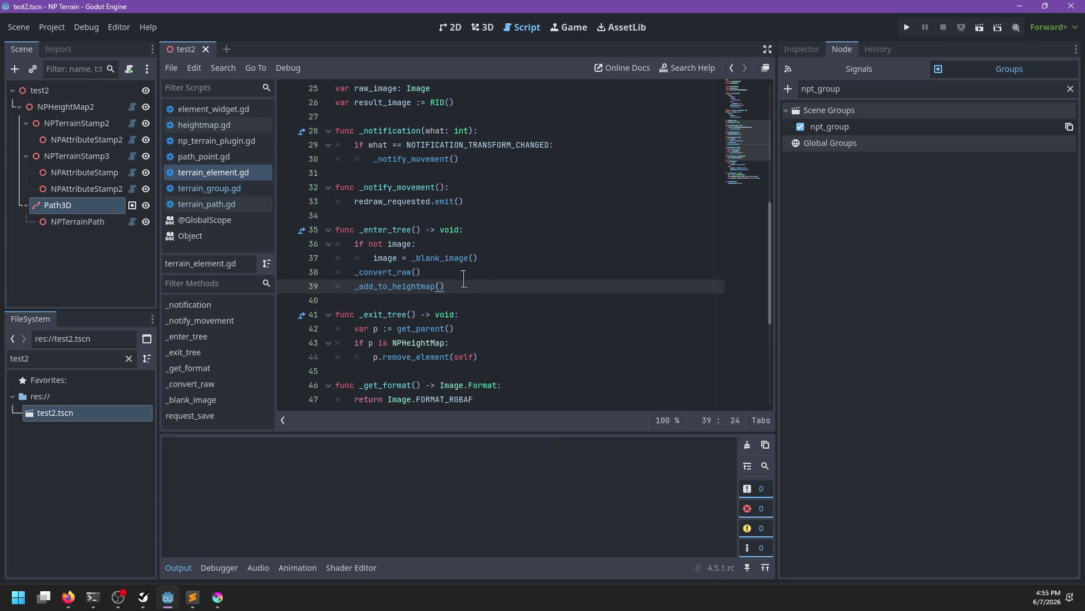
pyautogui.scroll(8, 467, 286)
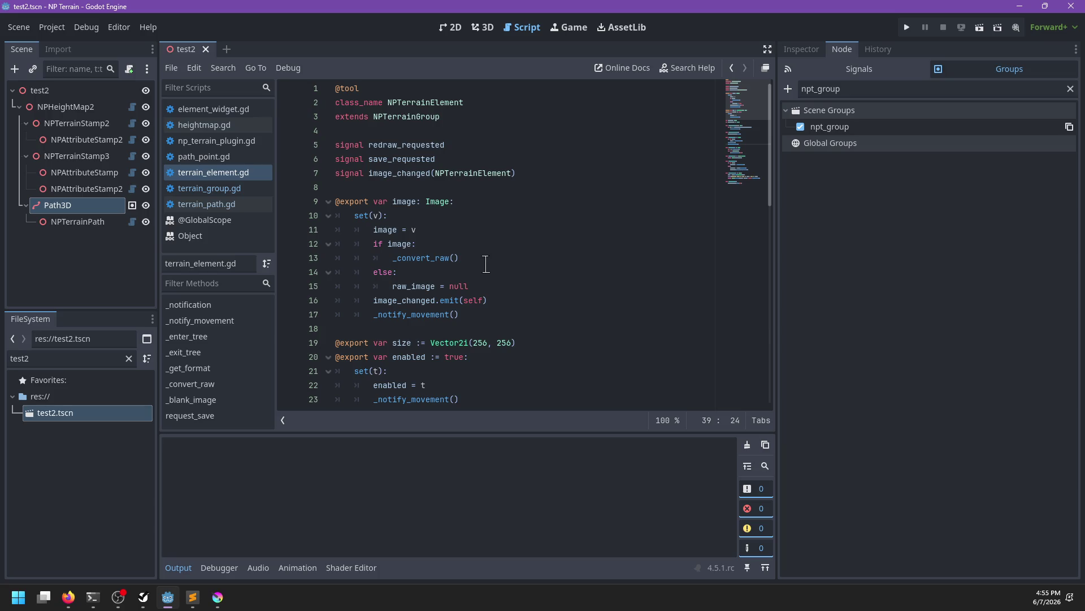
pyautogui.scroll(-8, 475, 225)
pyautogui.scroll(-5, 476, 226)
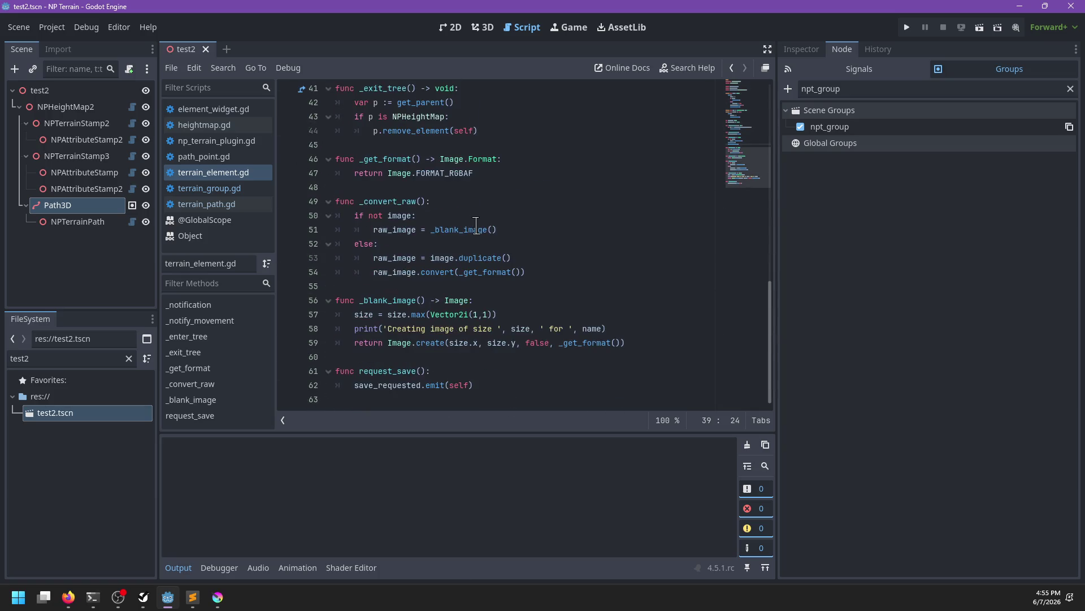
pyautogui.scroll(14, 476, 225)
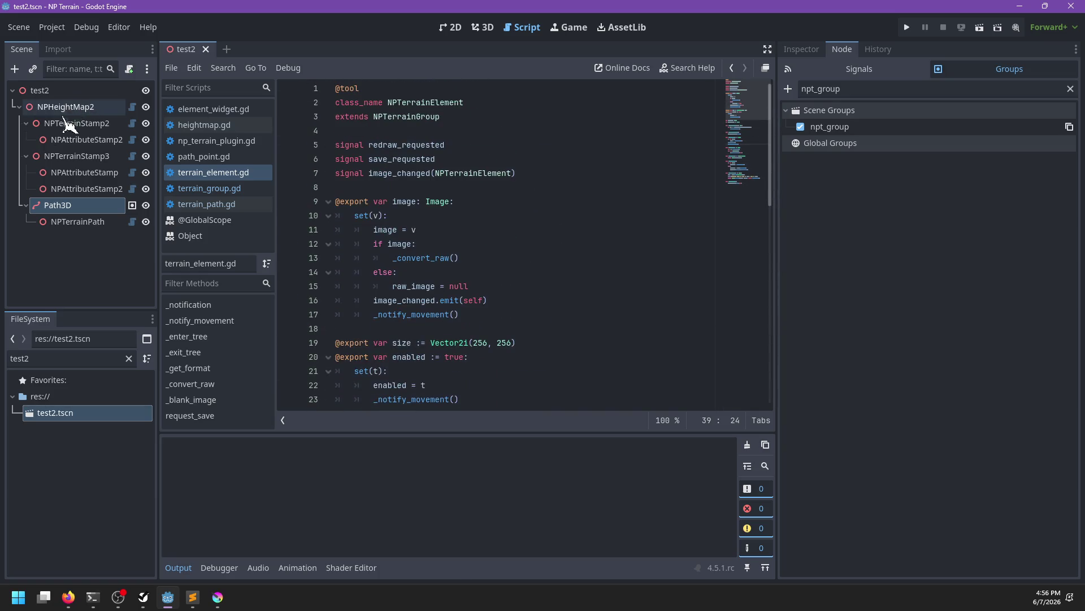
pyautogui.click(132, 107)
pyautogui.scroll(-7, 459, 334)
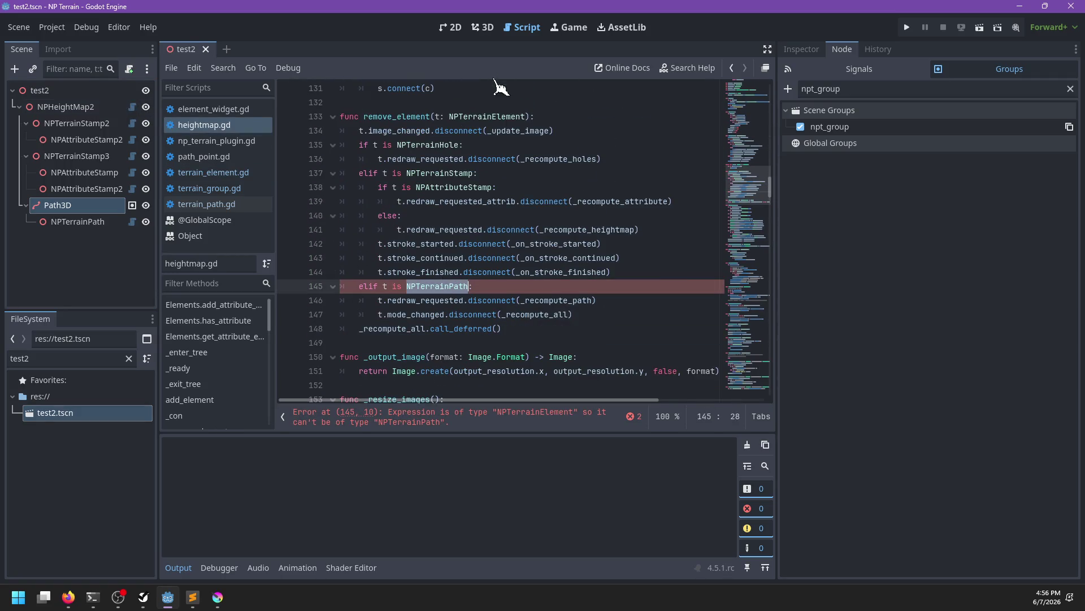
# - Change remove_element's parameter type from NPTerrainElement to NPTerrainGroup in heightmap.gd and save
pyautogui.doubleClick(465, 117)
pyautogui.write('NPTerrain')
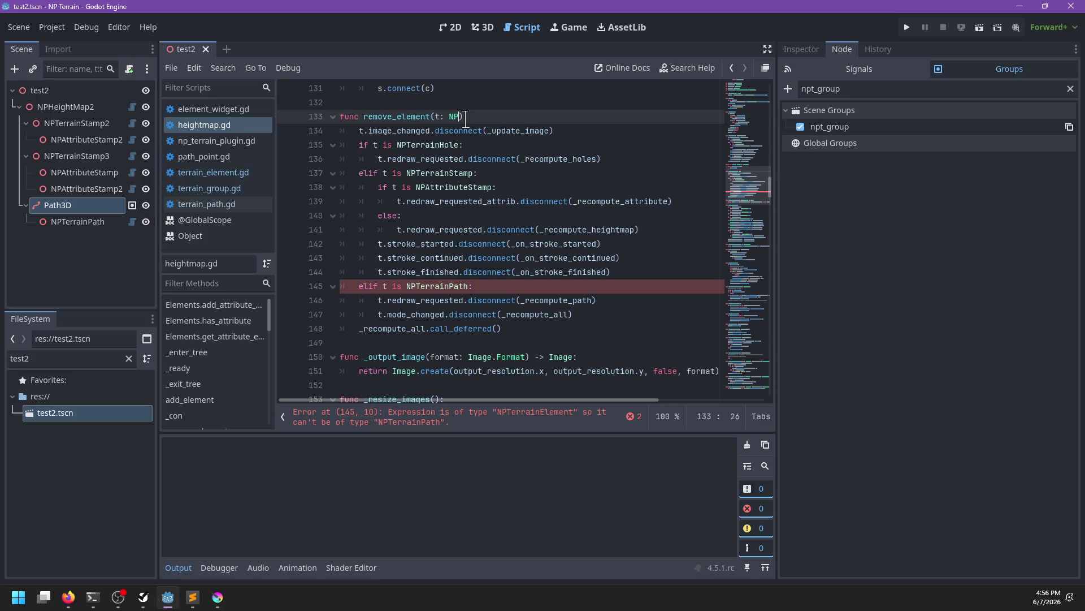
pyautogui.press('Down')
pyautogui.press('Down')
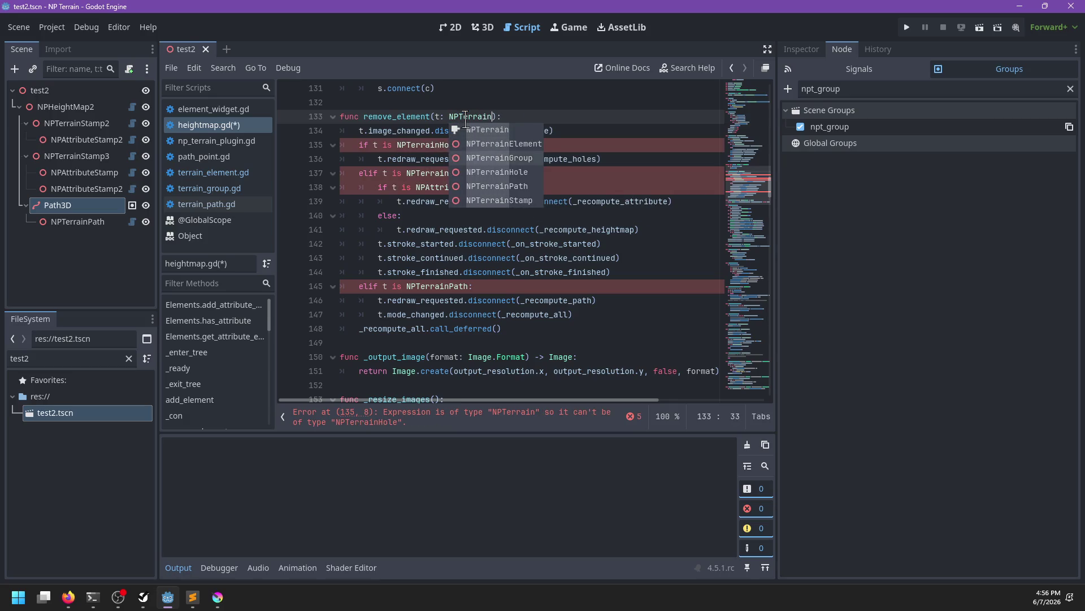
pyautogui.press('Return')
pyautogui.hotkey('ctrl', 's')
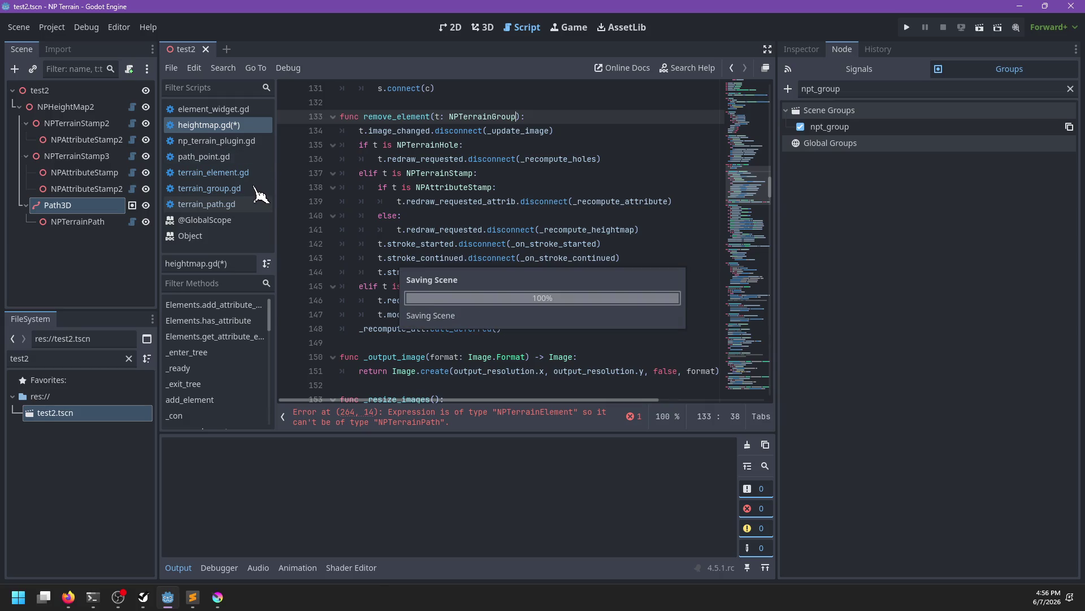
# - Retype the loop variable on line 261 as NPTerrainGroup and save heightmap.gd
pyautogui.click(450, 421)
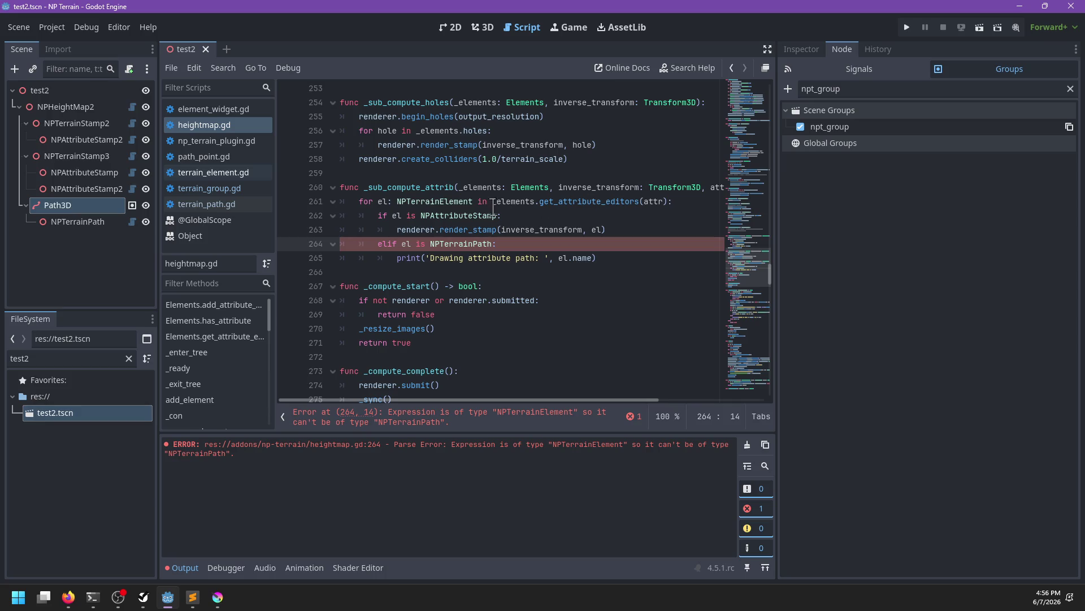
pyautogui.doubleClick(452, 202)
pyautogui.write('NPTe')
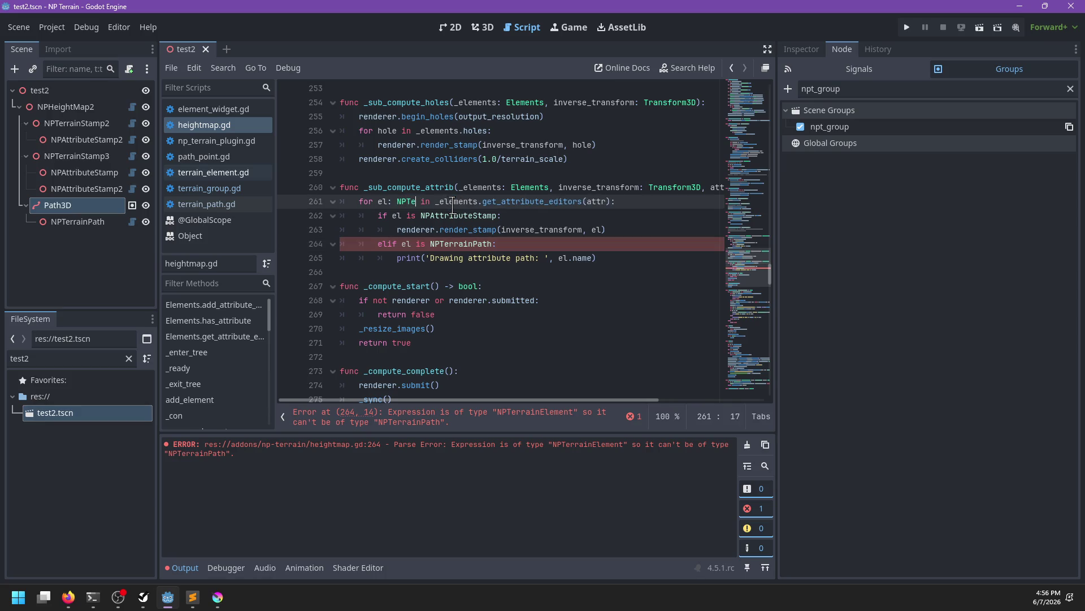
pyautogui.write('rrainGroup')
pyautogui.hotkey('ctrl', 'shift', 'Left')
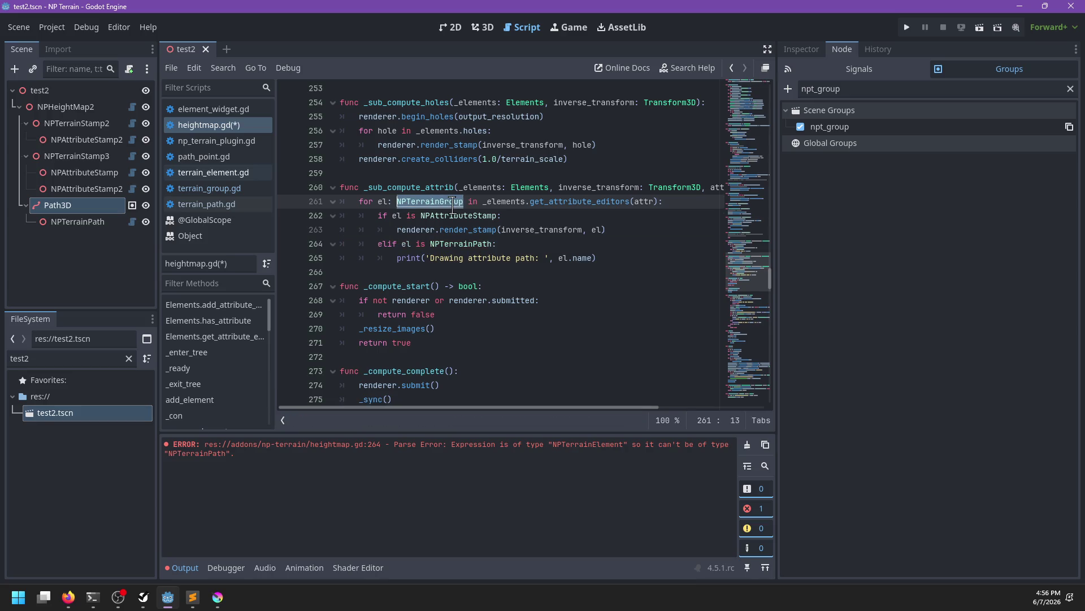
pyautogui.scroll(-2, 609, 233)
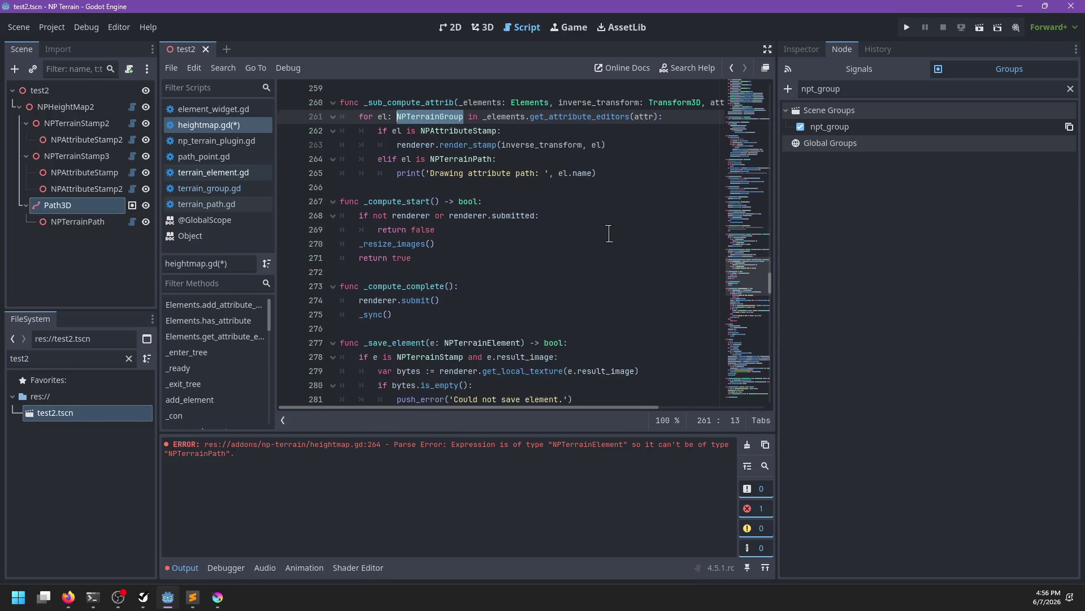
pyautogui.click(462, 116)
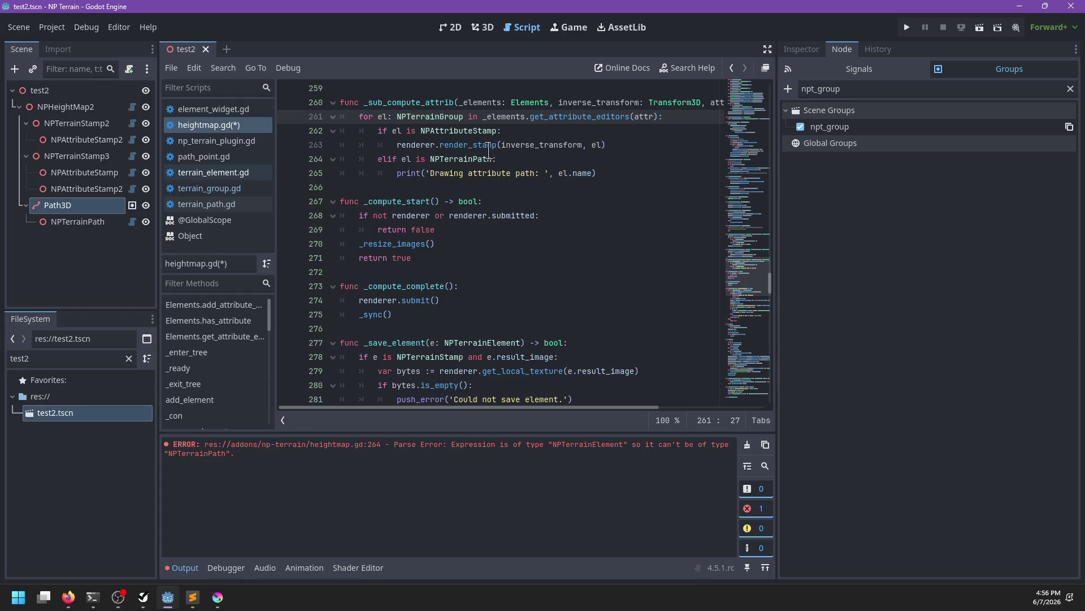
pyautogui.scroll(-5, 489, 152)
pyautogui.click(629, 131)
pyautogui.hotkey('ctrl', 's')
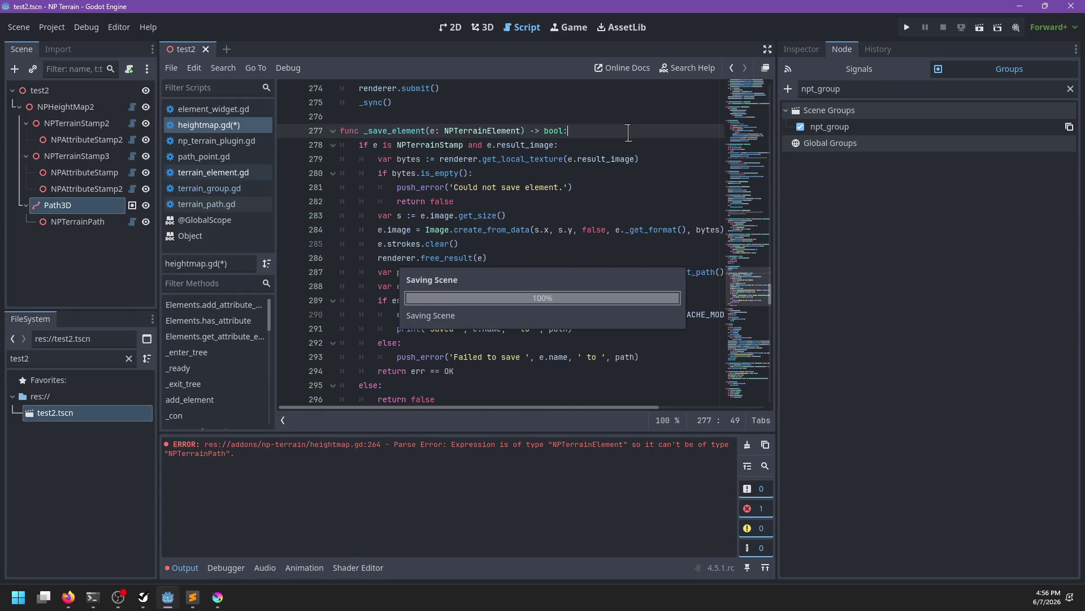
# - Select _save_element's NPTerrainElement parameter type, then return to the 3D terrain view
pyautogui.doubleClick(486, 132)
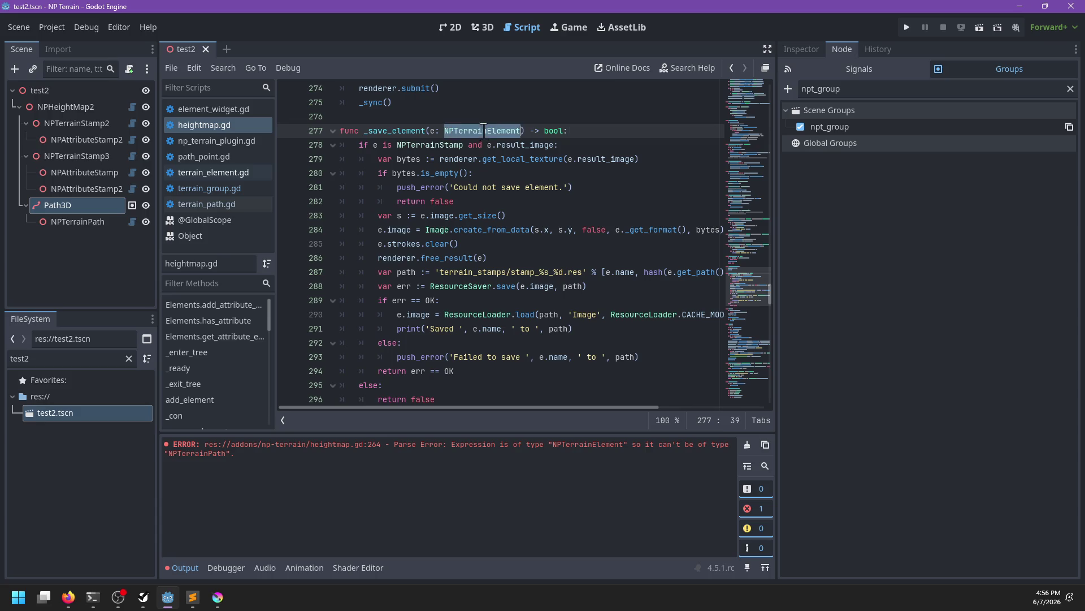
pyautogui.scroll(-7, 583, 171)
pyautogui.scroll(4, 583, 172)
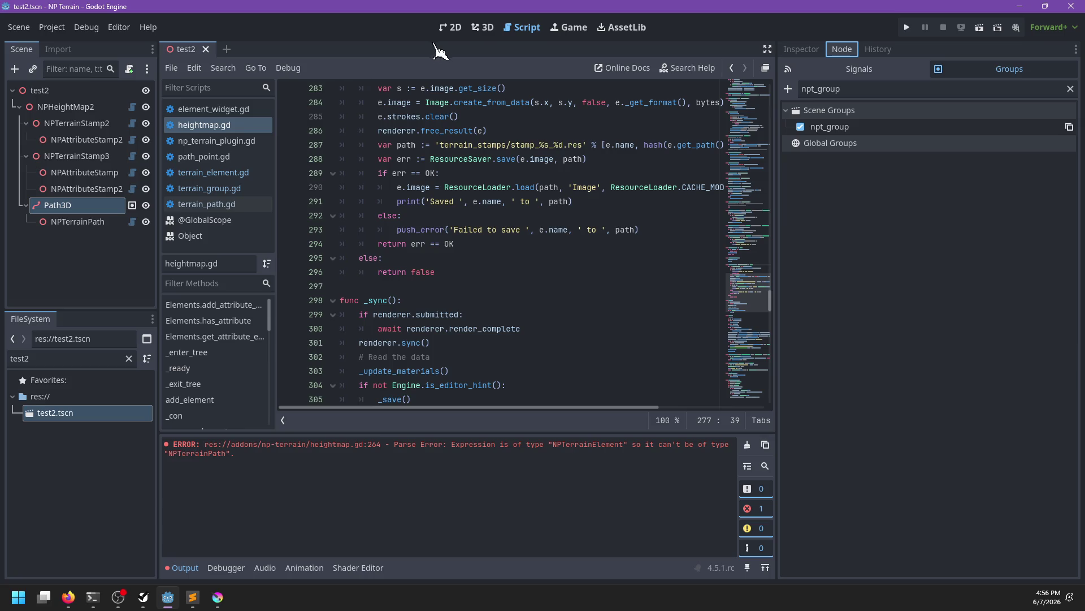
pyautogui.click(483, 27)
pyautogui.moveTo(461, 264)
pyautogui.mouseDown()
pyautogui.moveTo(353, 298)
pyautogui.moveTo(388, 308)
pyautogui.moveTo(519, 259)
pyautogui.moveTo(467, 333)
pyautogui.mouseUp()
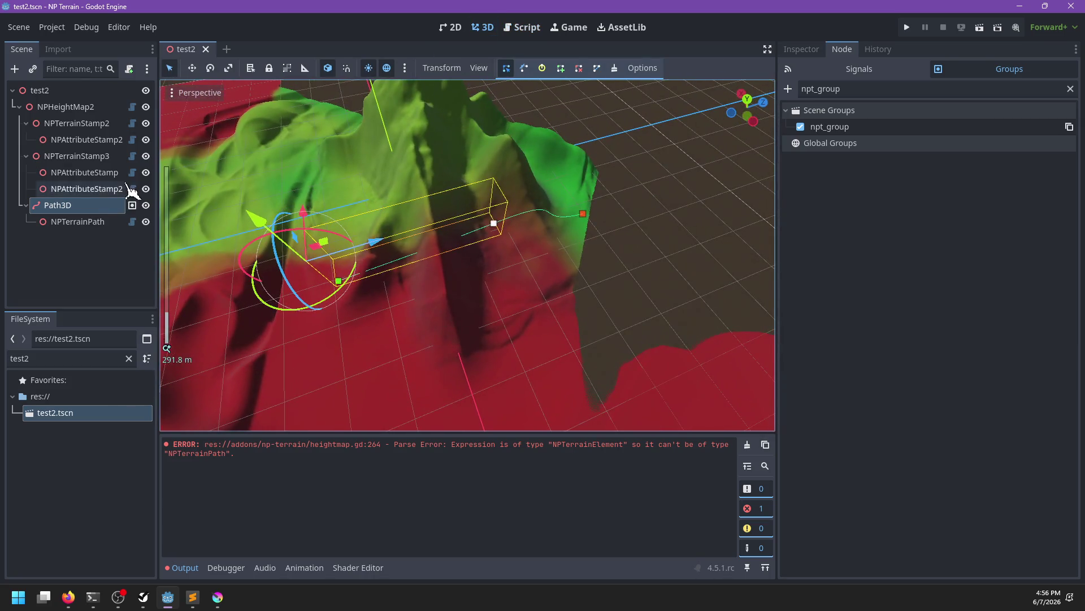
pyautogui.click(523, 27)
pyautogui.moveTo(478, 204)
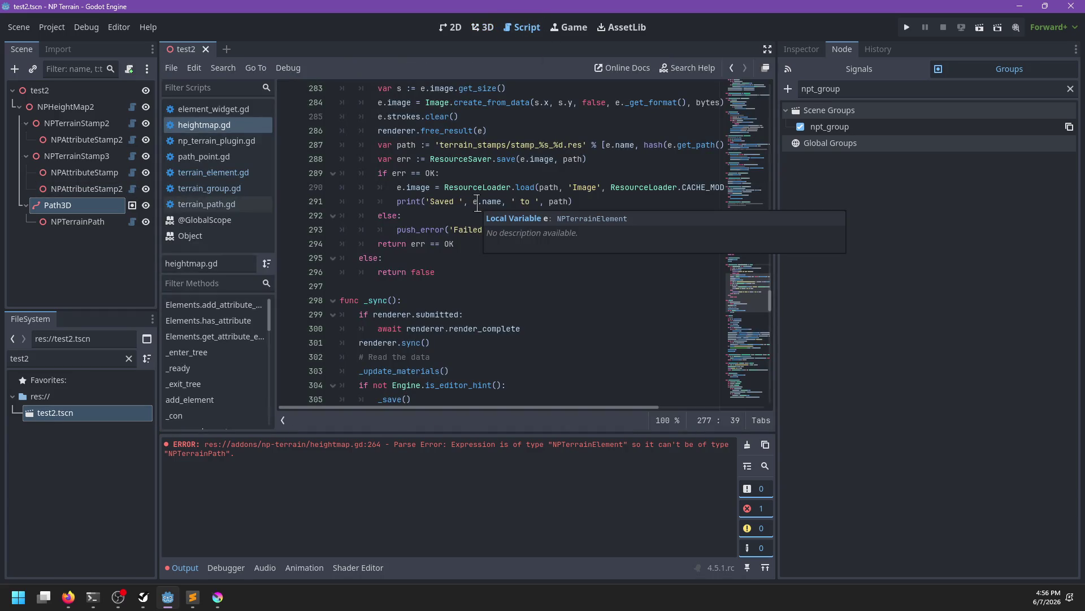